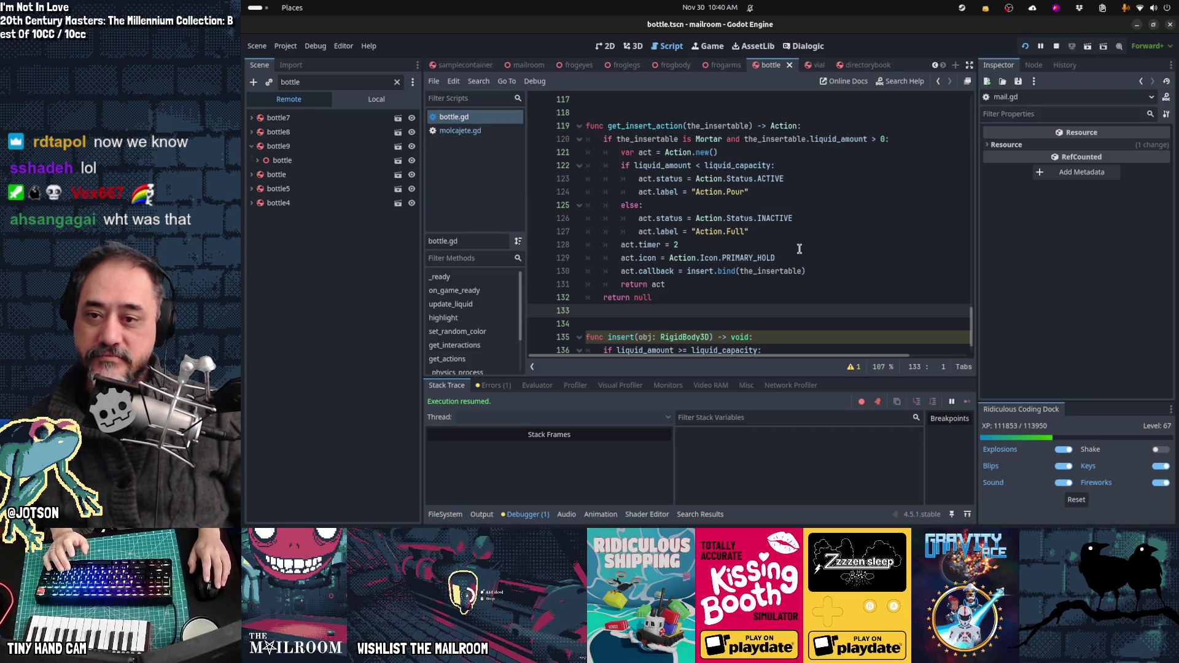
# Add a placeholder 'act.timer_callback = aslkjaslkdjas' line after act.timer = 2 in get_insert_action
pyautogui.scroll(-1, 792, 278)
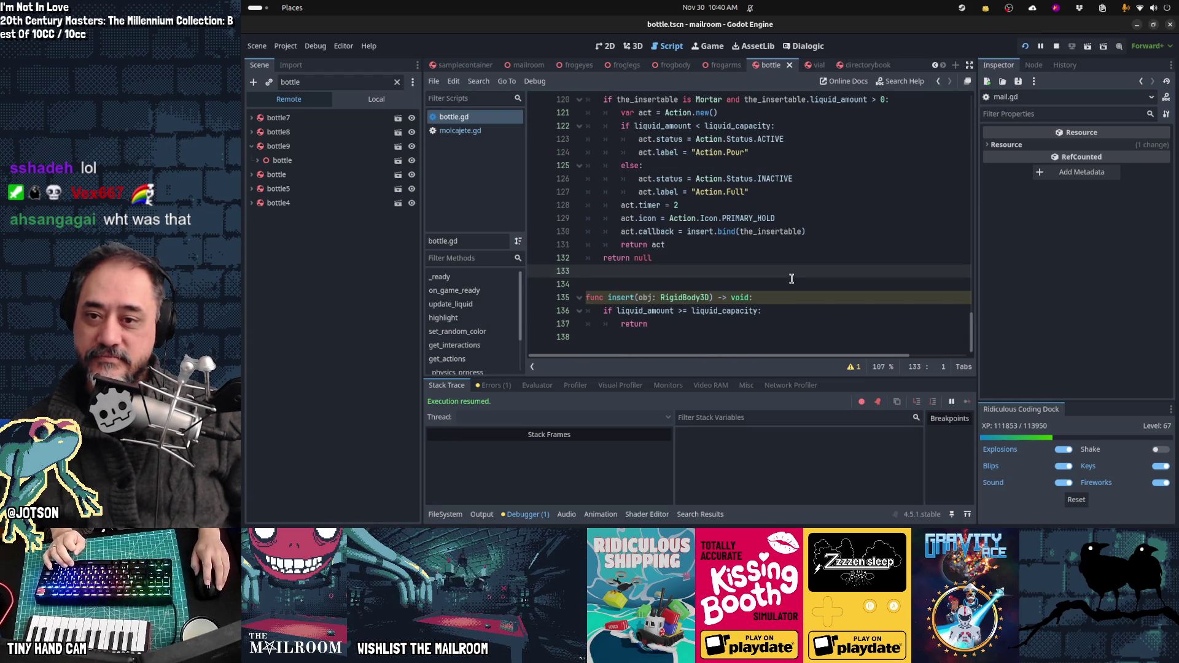
pyautogui.scroll(2, 791, 278)
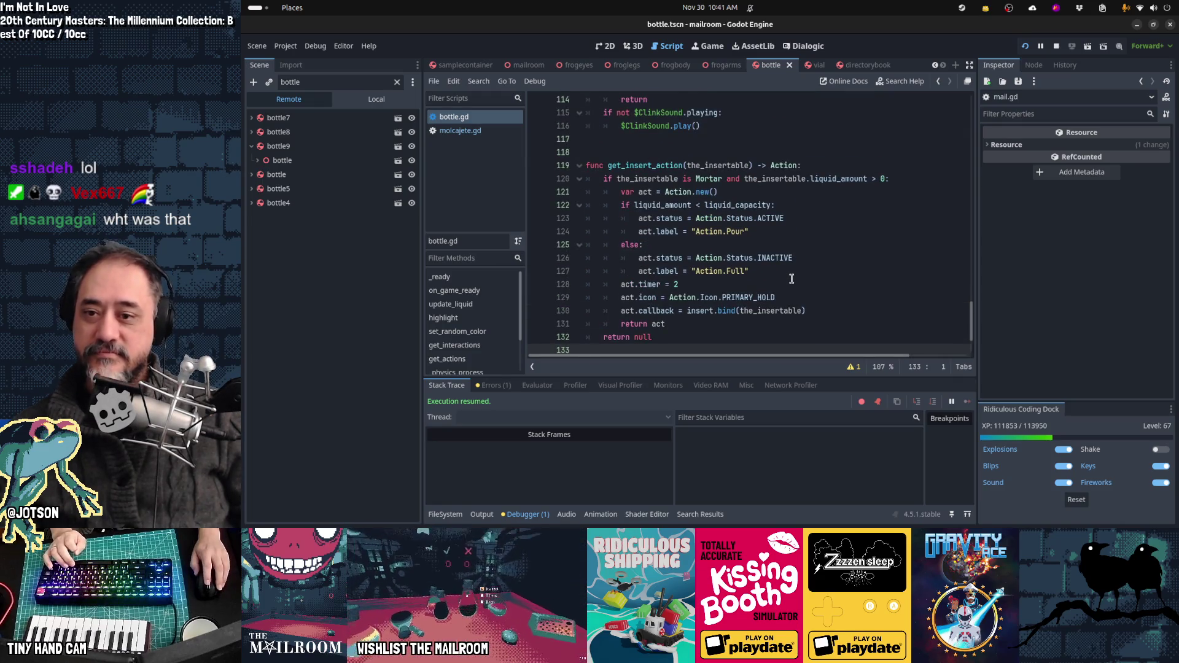
pyautogui.click(755, 281)
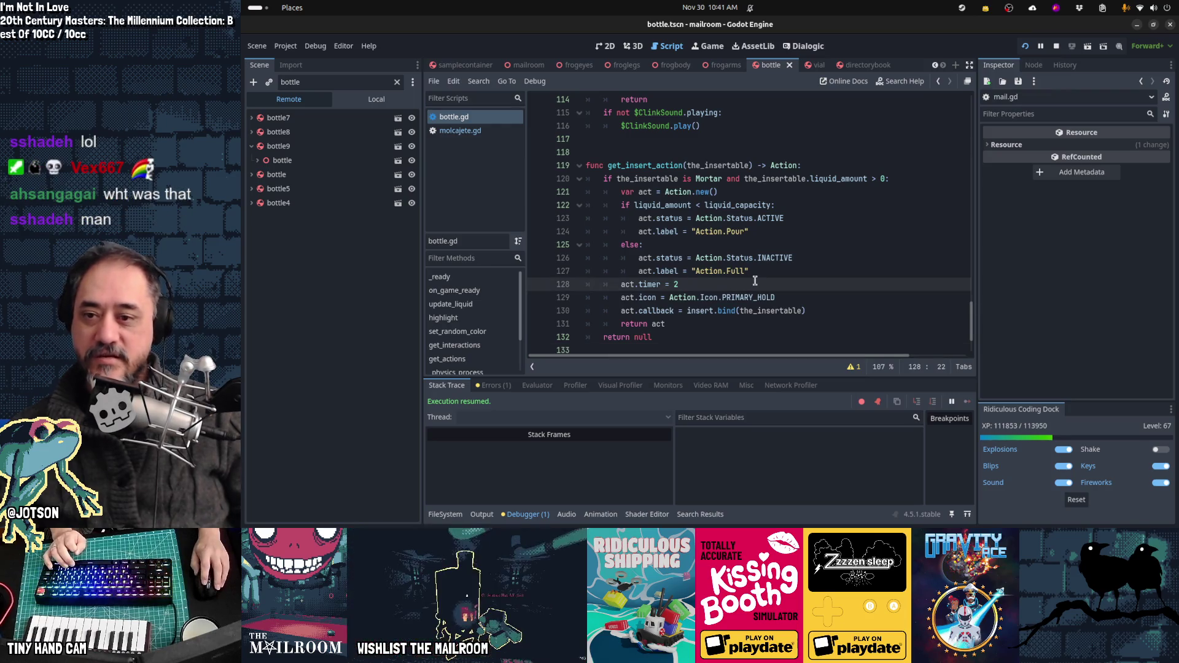
pyautogui.press('Home')
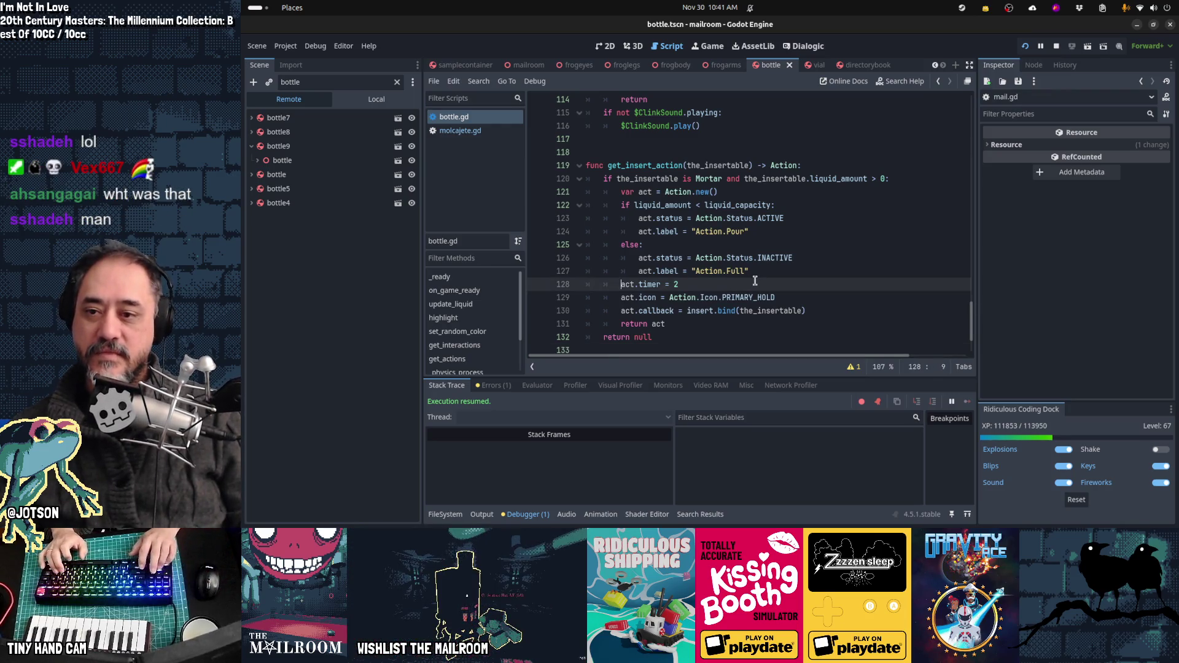
pyautogui.press('End')
pyautogui.press('Return')
pyautogui.write('act')
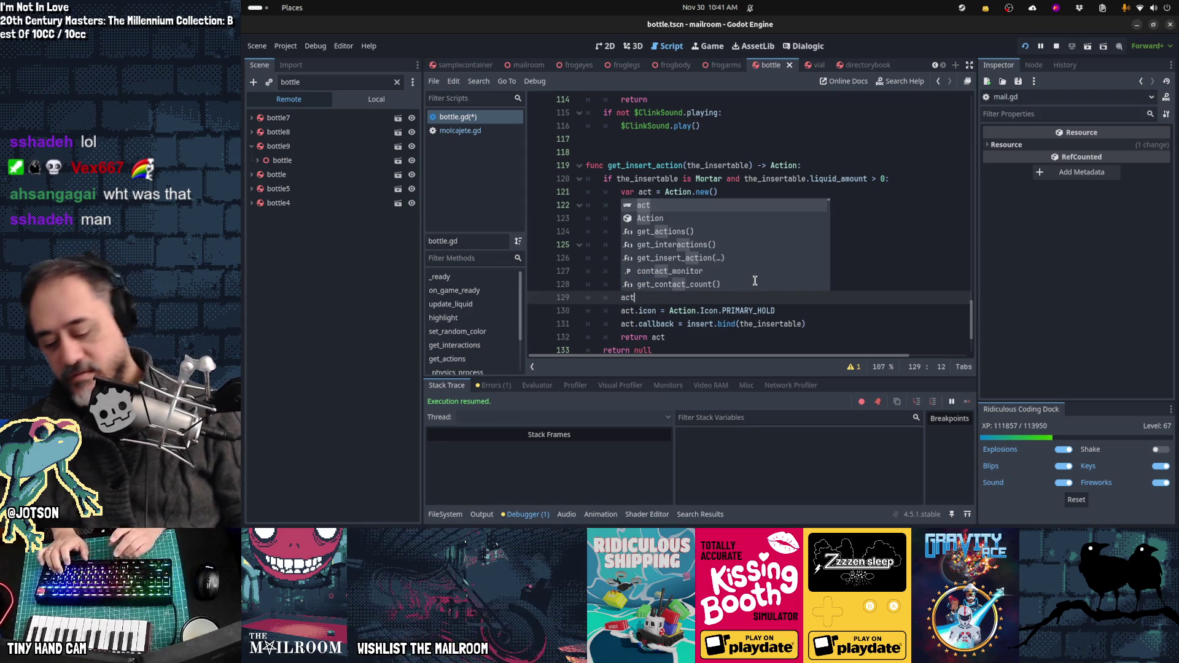
pyautogui.write('.timer_call')
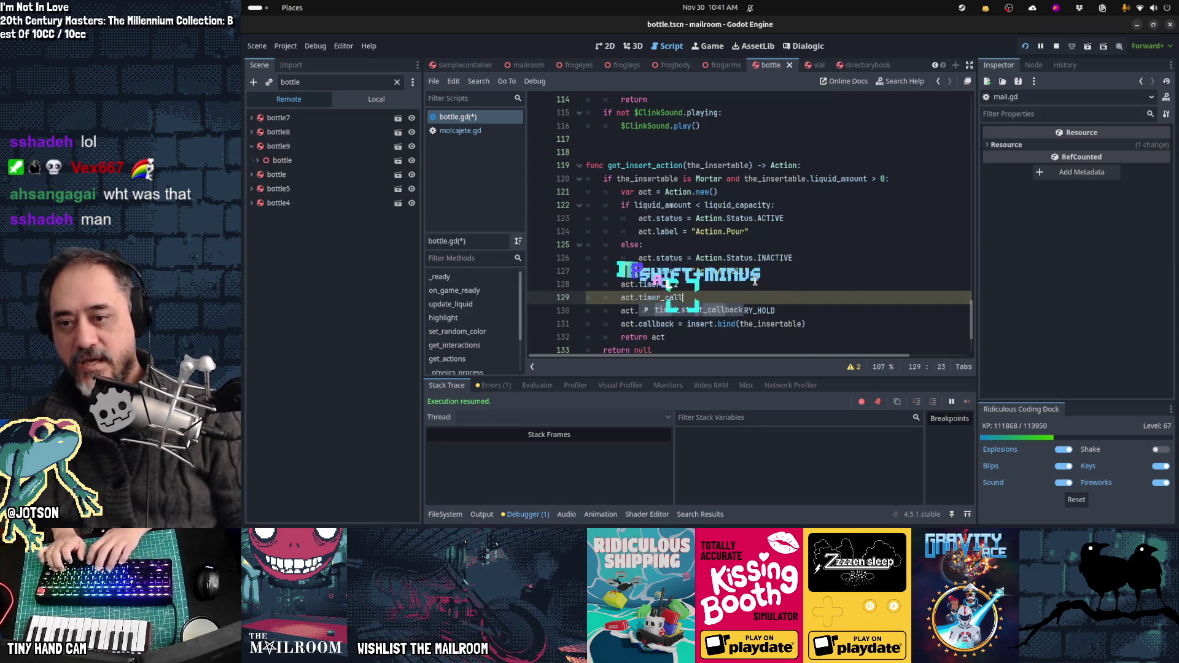
pyautogui.write('back = ')
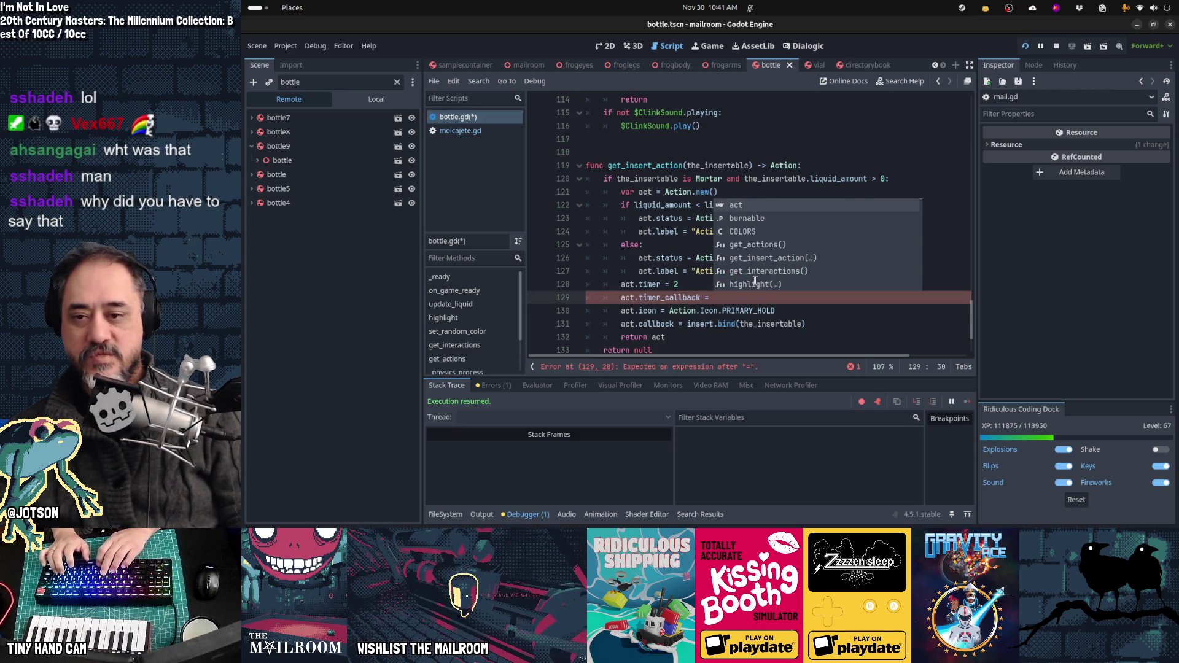
pyautogui.write('aslkjaslkdjas')
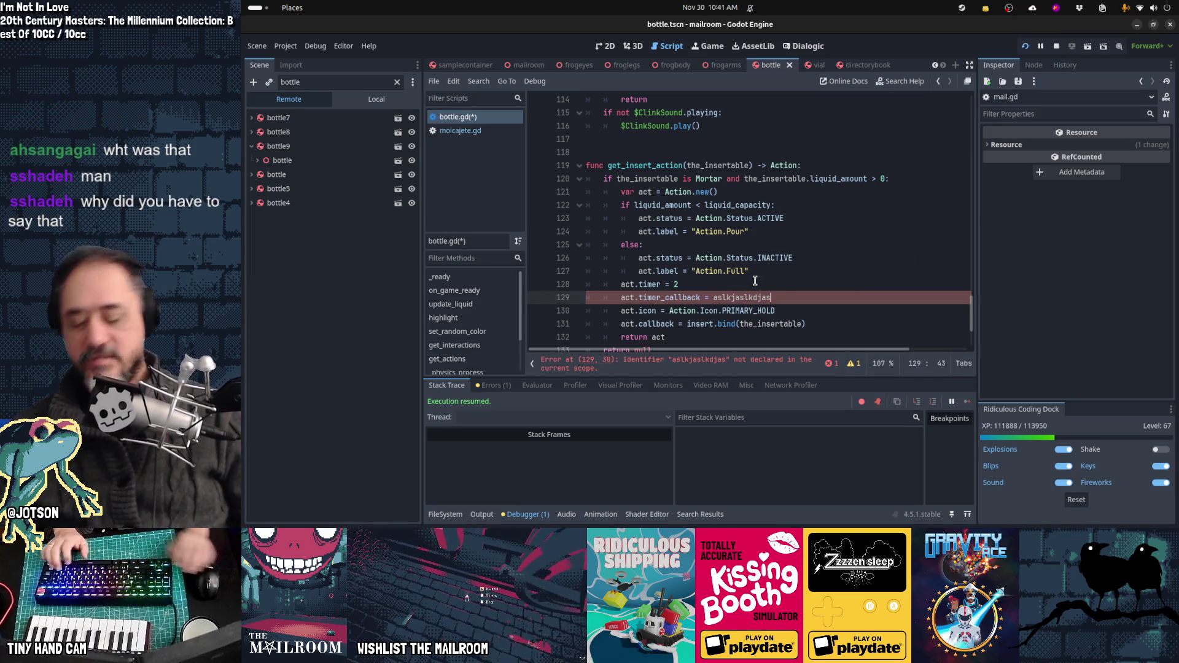
pyautogui.hotkey('shift', 'alt', 'o')
# Open action.gd from the quick file search
pyautogui.write('action.gd')
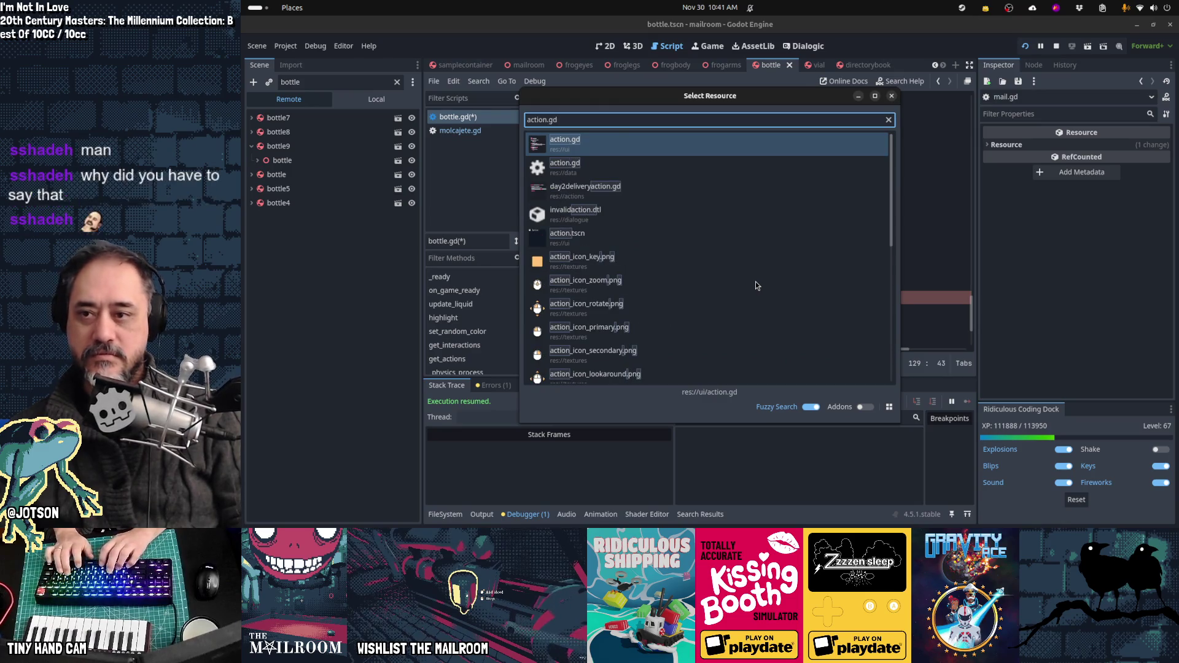
pyautogui.press('Down')
pyautogui.press('Return')
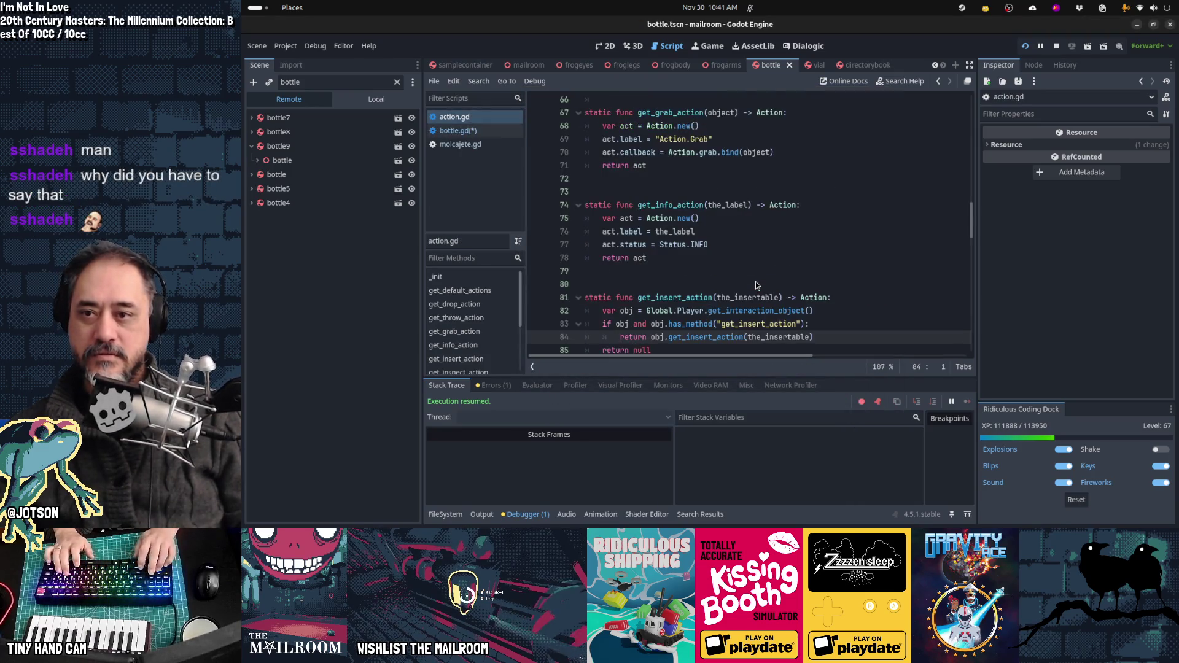
# Declare 'var timed_running_callback: Callable' below the timed start and stop callbacks
pyautogui.press('Down')
pyautogui.press('Down')
pyautogui.press('Down')
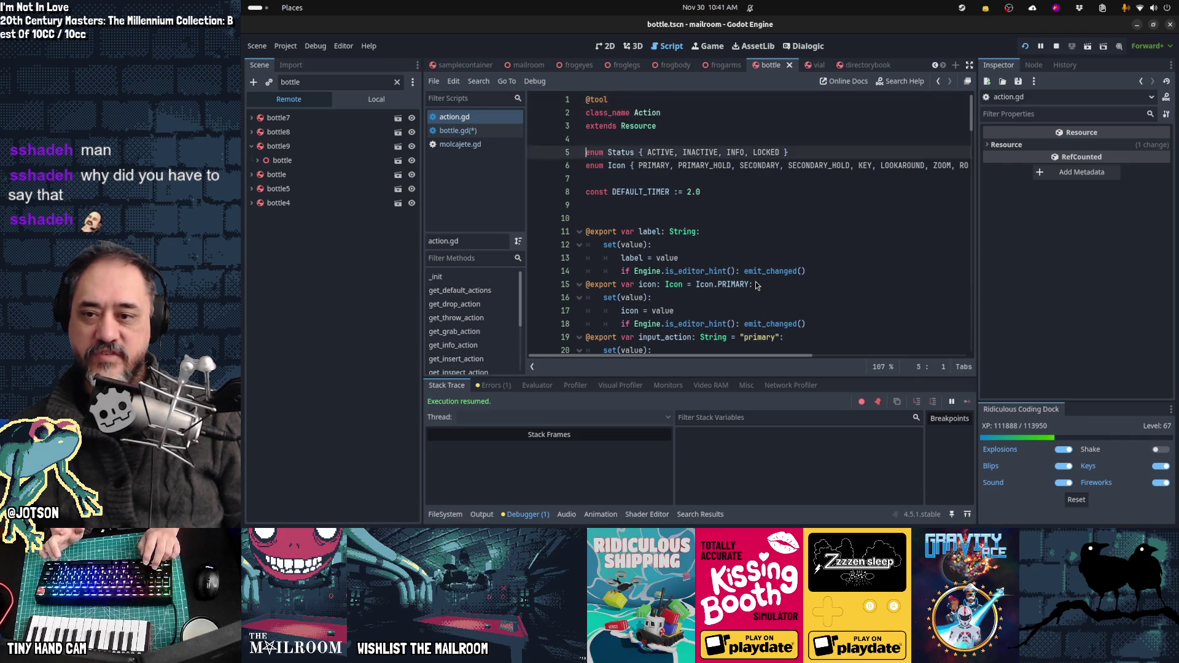
pyautogui.press('Down')
pyautogui.press('Down')
pyautogui.press('Down')
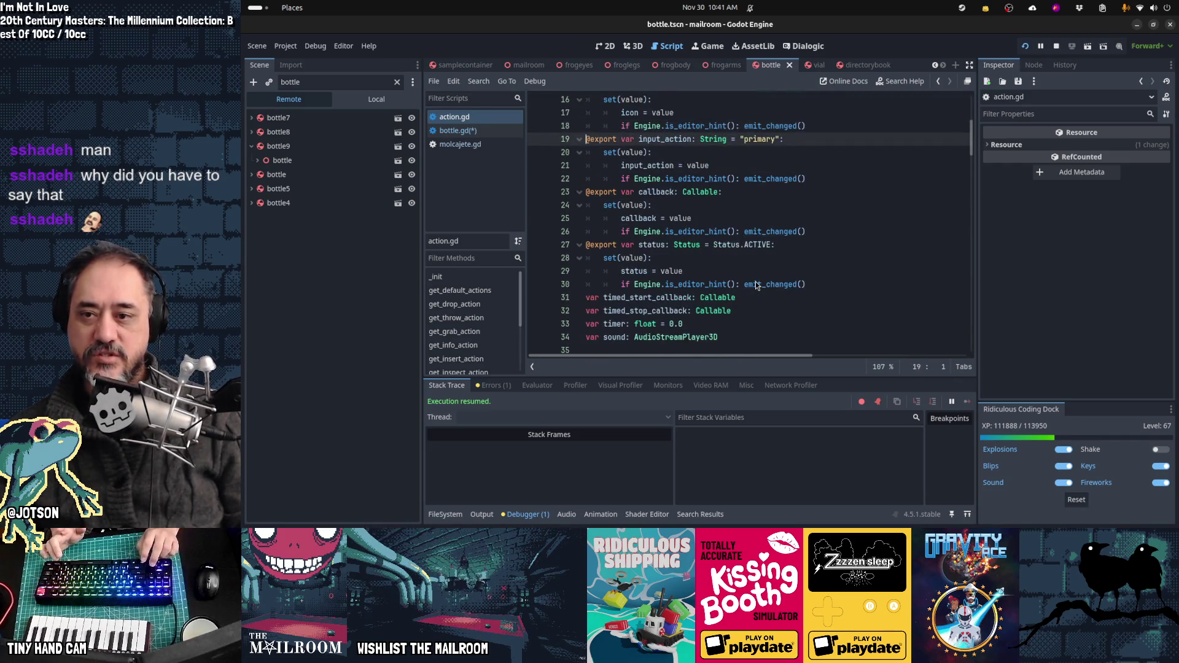
pyautogui.press('Down')
pyautogui.press('Down')
pyautogui.hotkey('shift', 'Down')
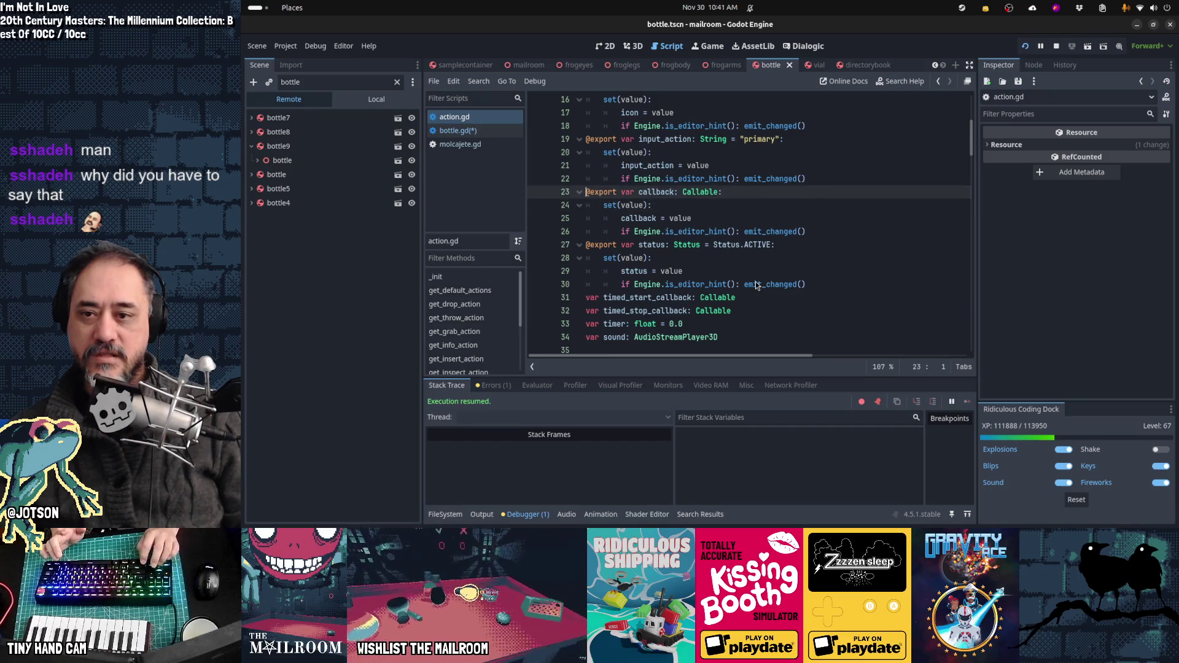
pyautogui.press('Down')
pyautogui.press('Down')
pyautogui.press('Down')
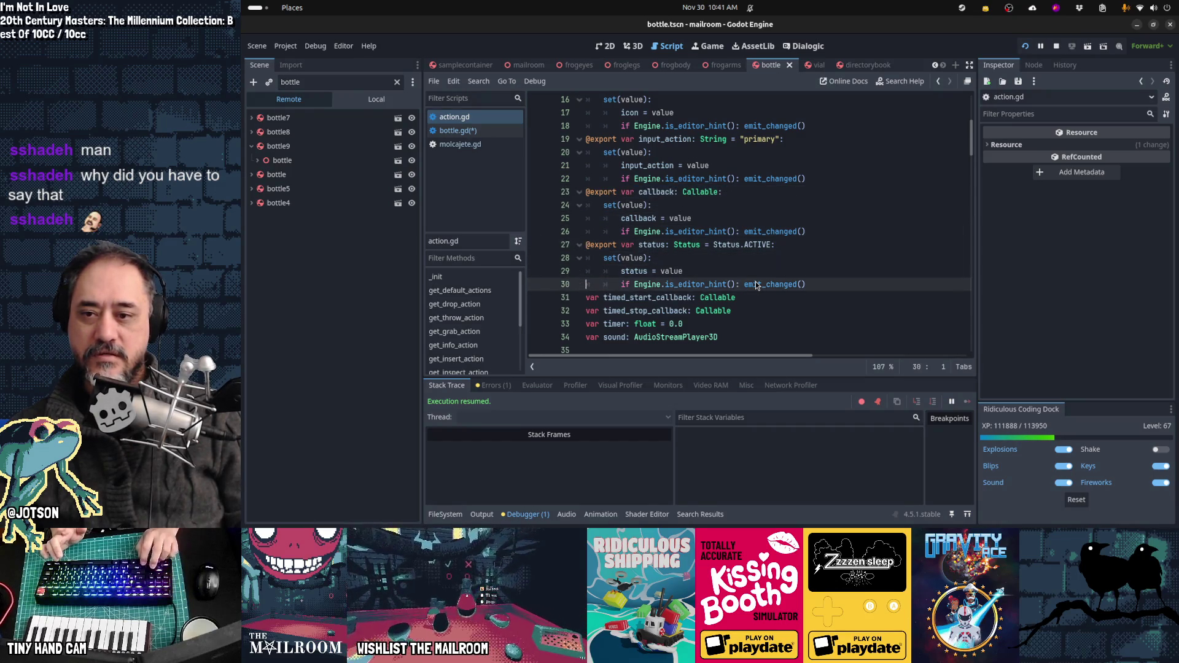
pyautogui.hotkey('shift', 'Down')
pyautogui.press('Escape')
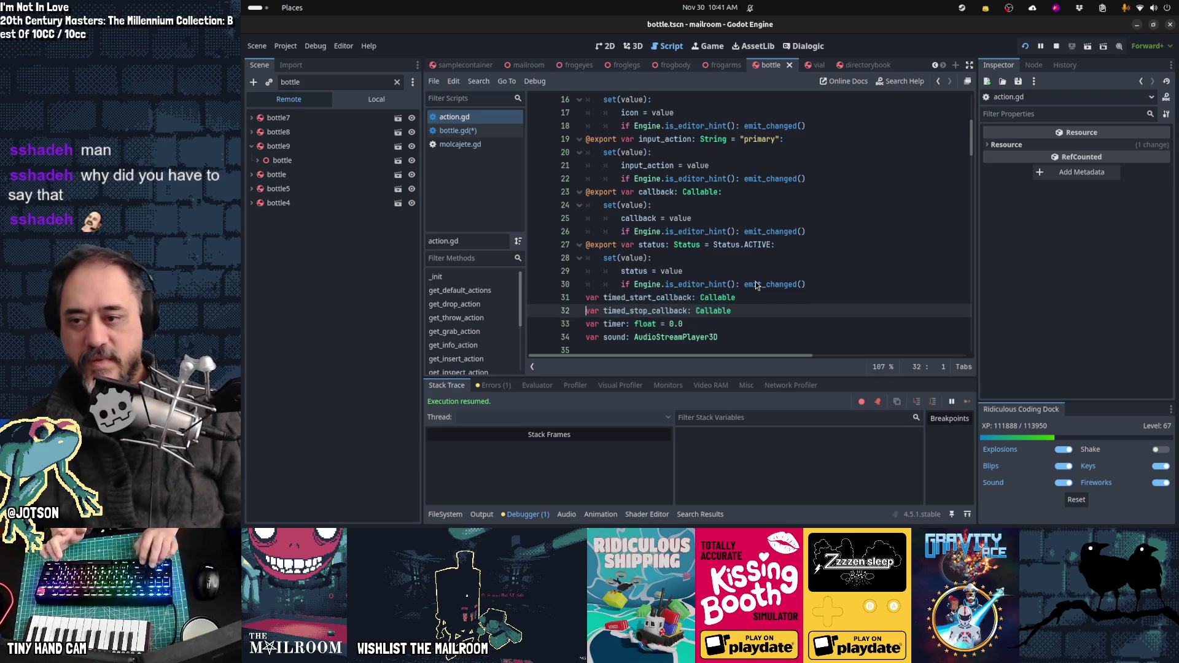
pyautogui.press('End')
pyautogui.press('Return')
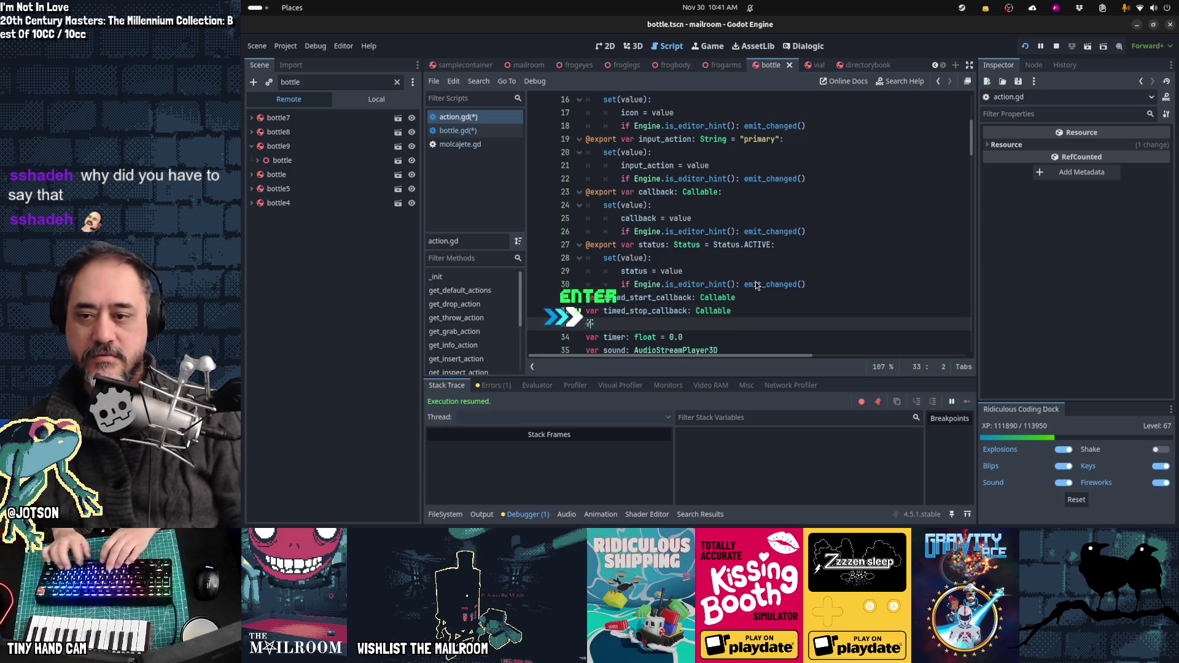
pyautogui.write('var timer_')
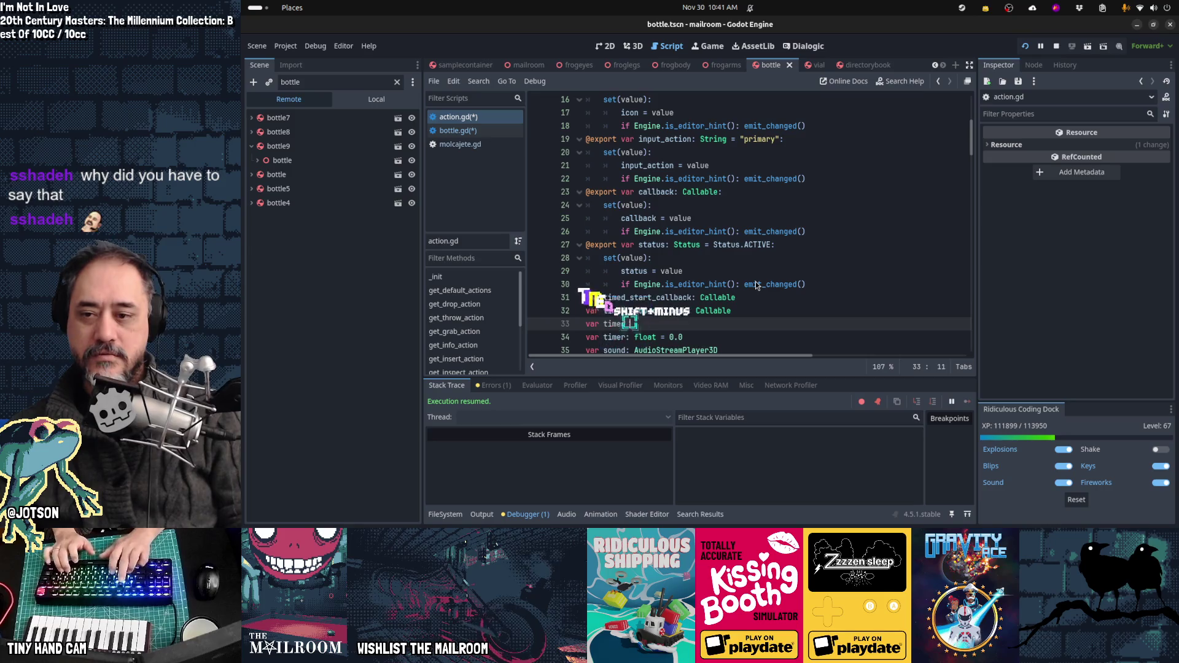
pyautogui.write('imed_running_callback: C')
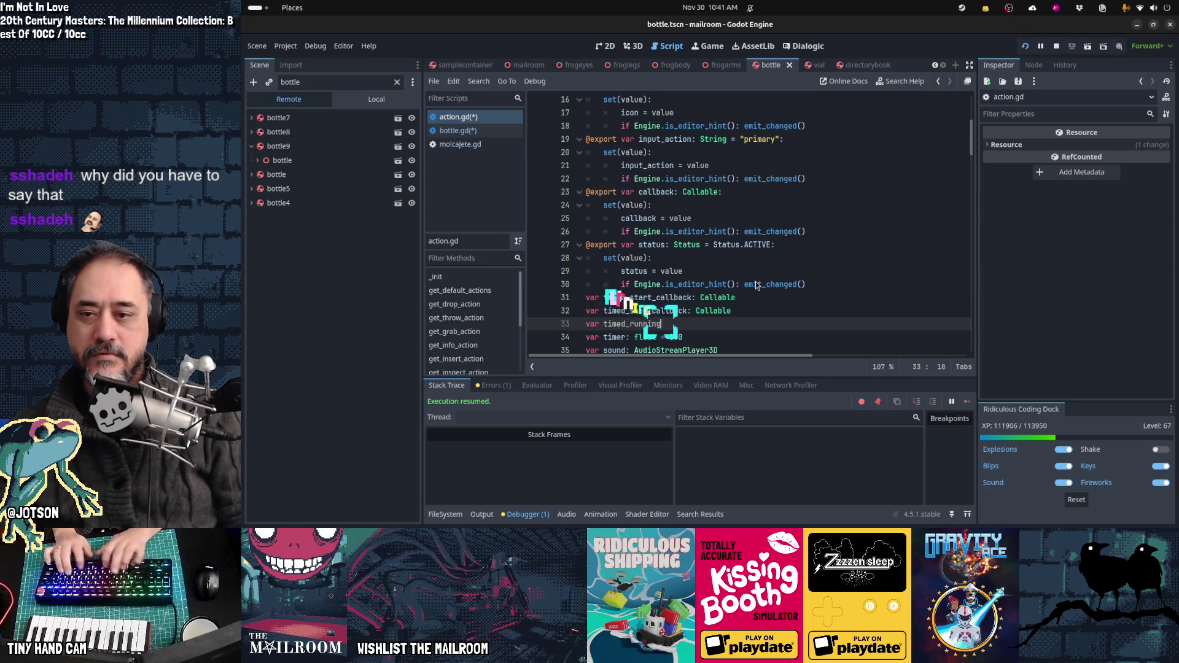
pyautogui.write('allable')
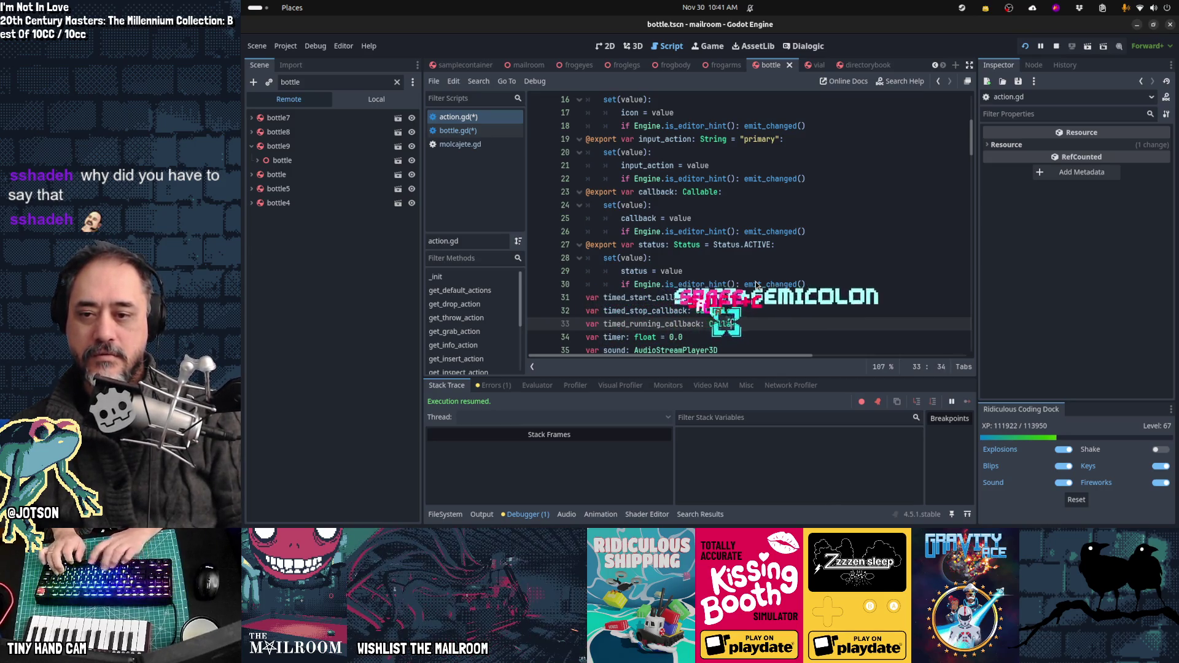
# Select the timed_running_callback name, save action.gd, and go back to bottle.gd
pyautogui.press('Down')
pyautogui.press('Down')
pyautogui.press('Down')
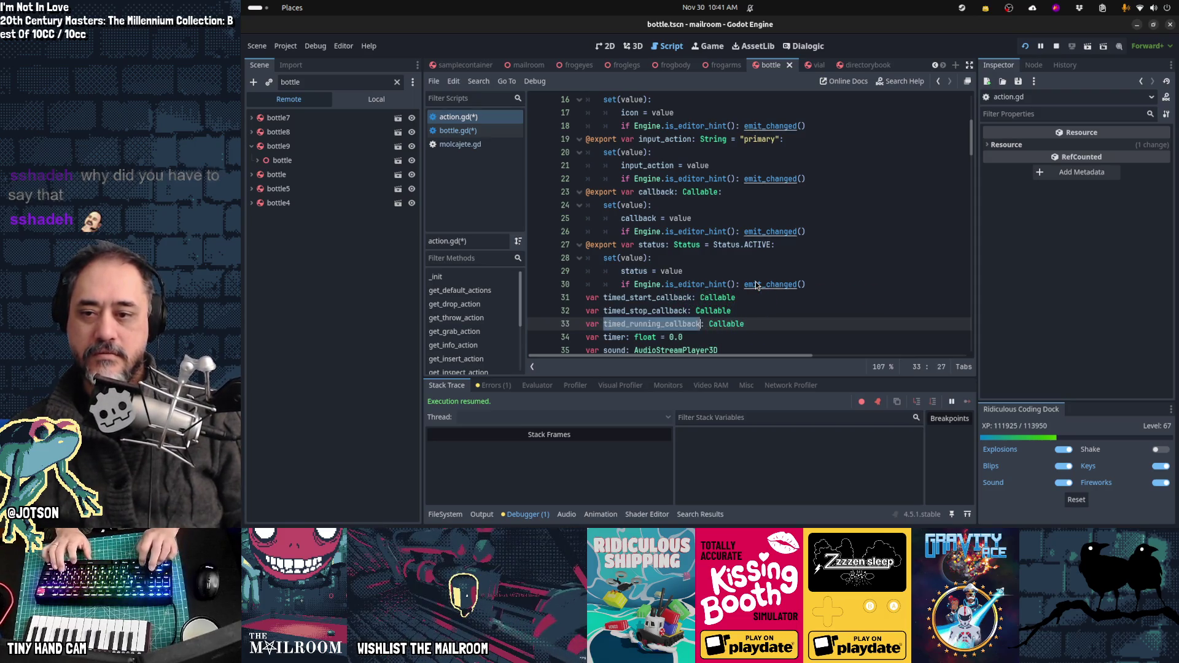
pyautogui.press('End')
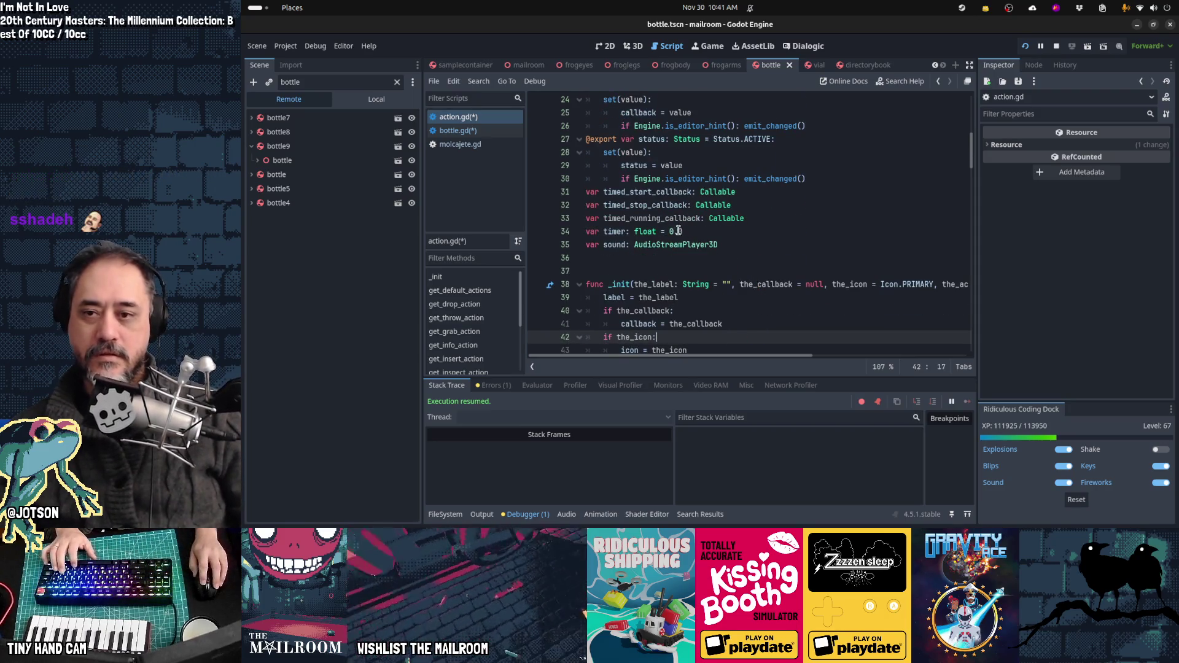
pyautogui.doubleClick(652, 218)
pyautogui.hotkey('ctrl', 'c')
pyautogui.hotkey('ctrl', 's')
pyautogui.click(479, 133)
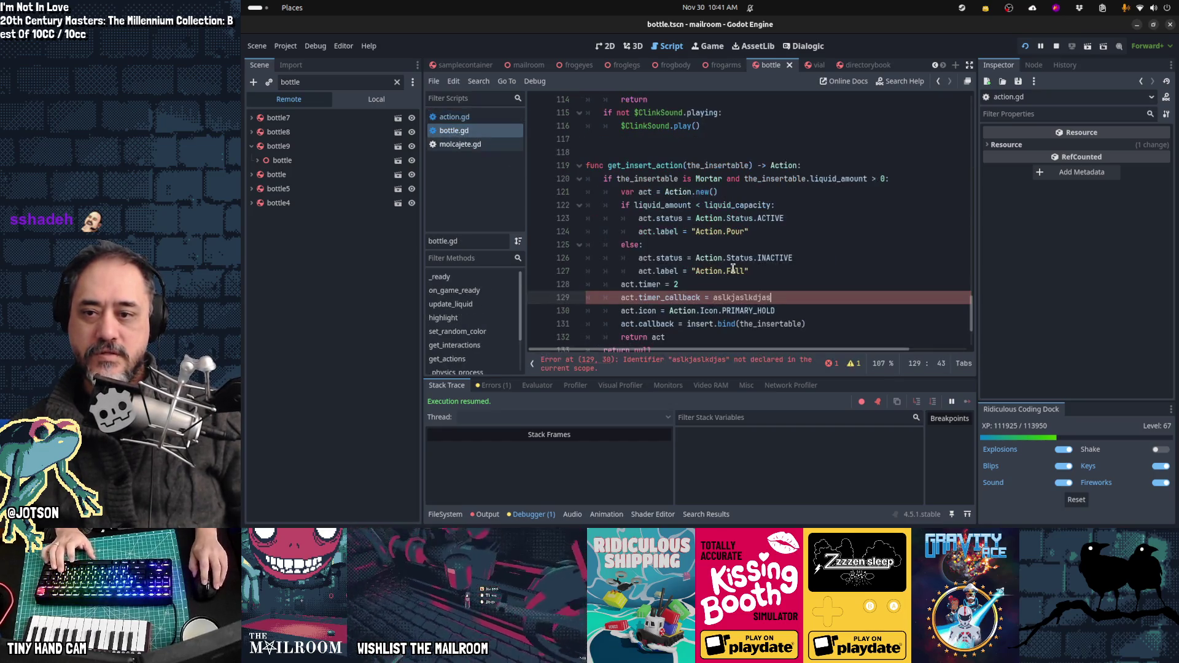
# Replace timer_callback on line 129 with timed_running_callback
pyautogui.doubleClick(668, 298)
pyautogui.hotkey('ctrl', 'v')
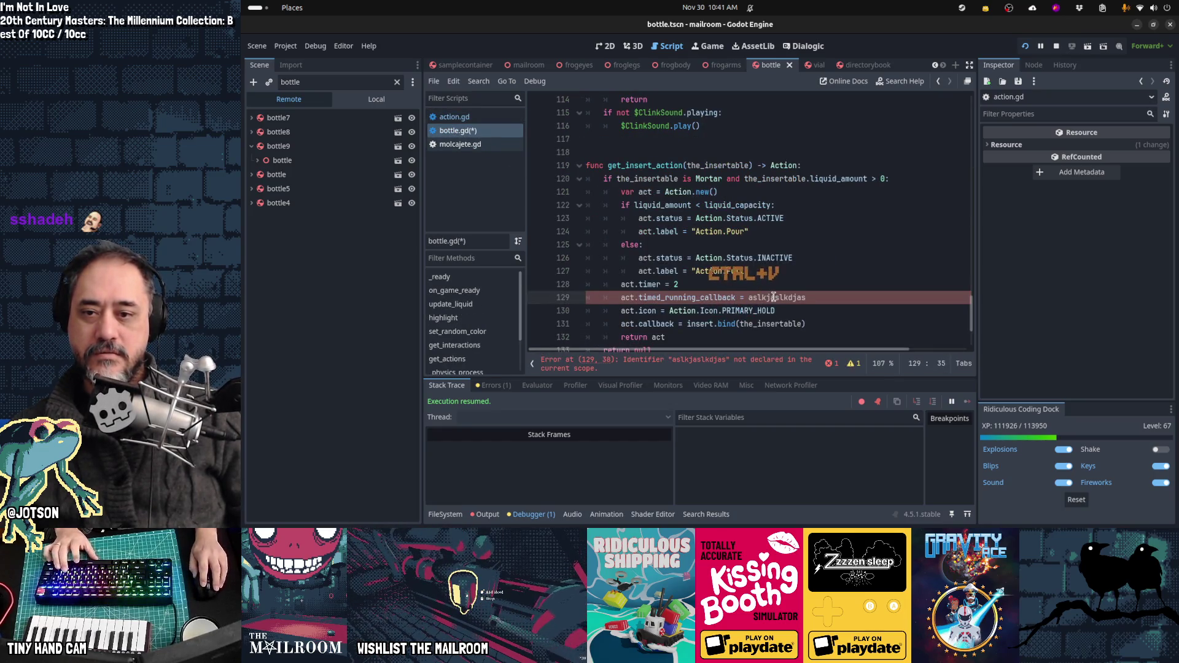
pyautogui.scroll(-3, 877, 319)
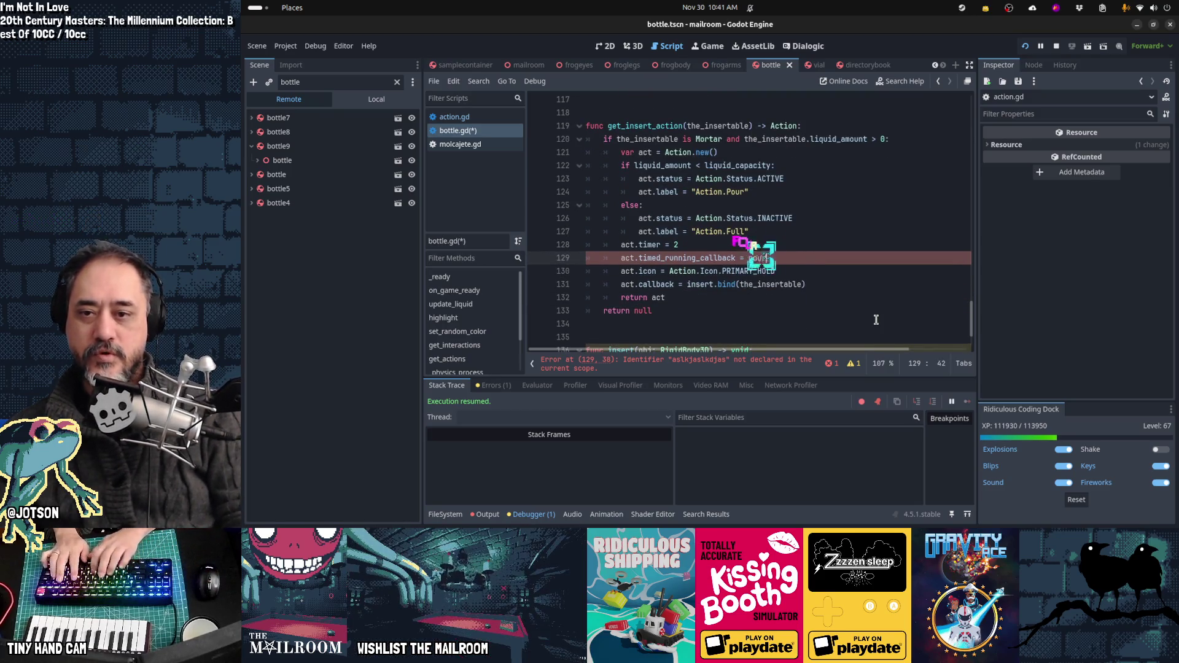
# Add a stub 'func pouring(delta: float) -> void:' with pass below get_insert_action and save bottle.gd
pyautogui.click(877, 320)
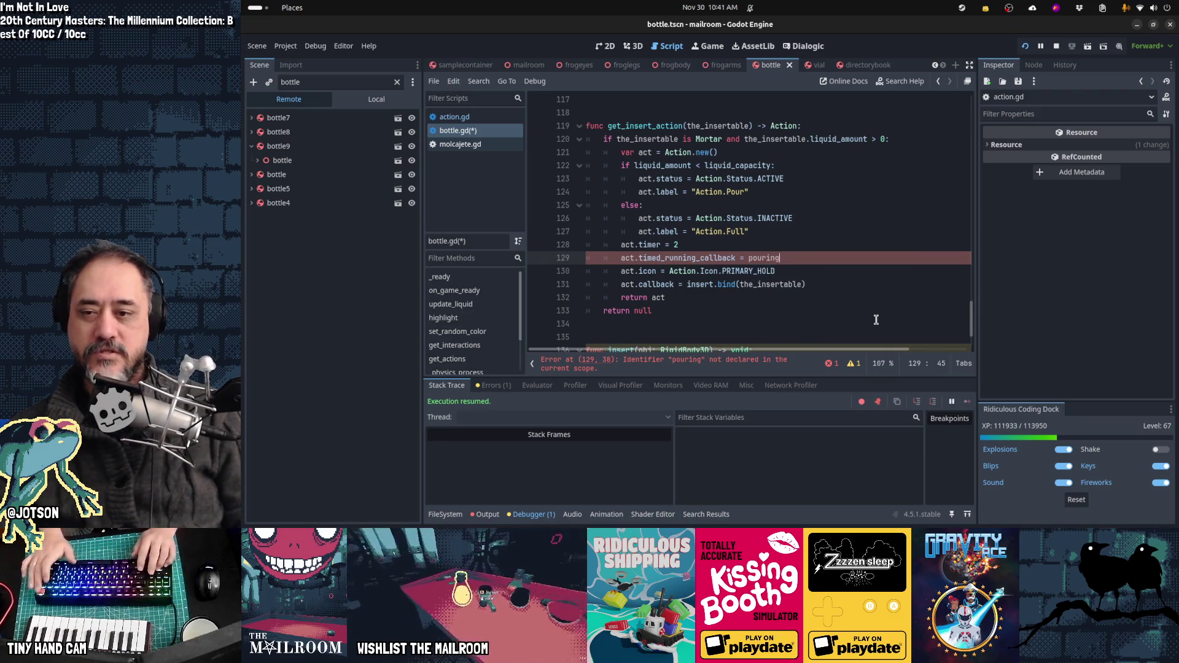
pyautogui.scroll(-5, 877, 320)
pyautogui.press('Return')
pyautogui.press('Return')
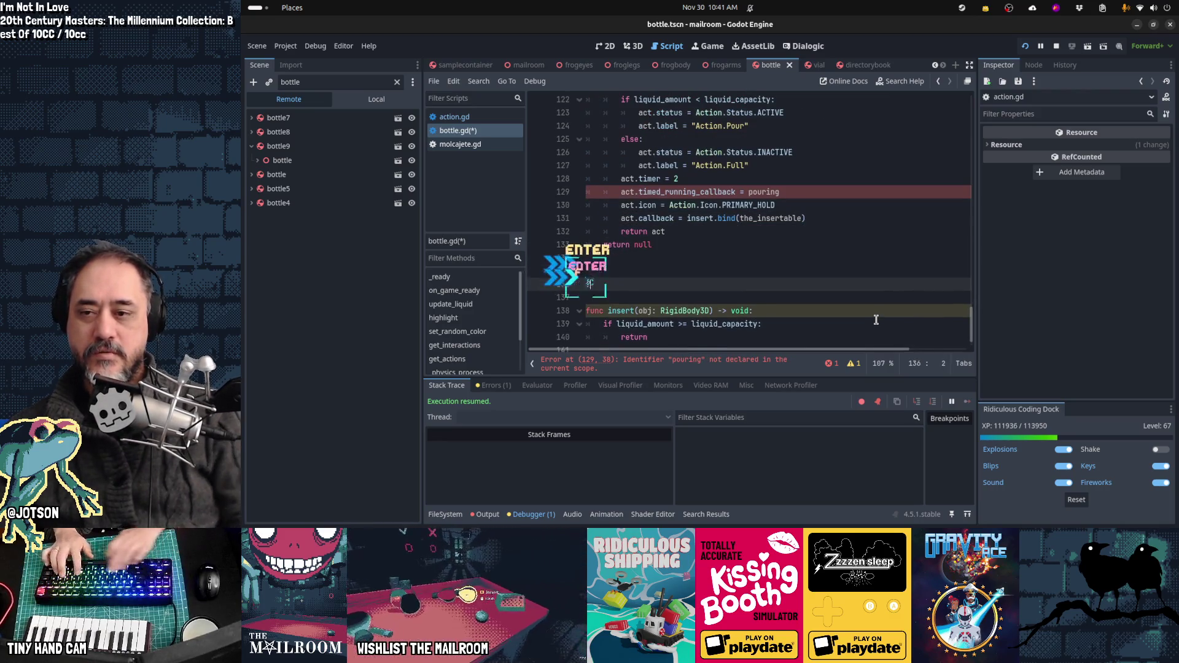
pyautogui.write('func pouring(delt')
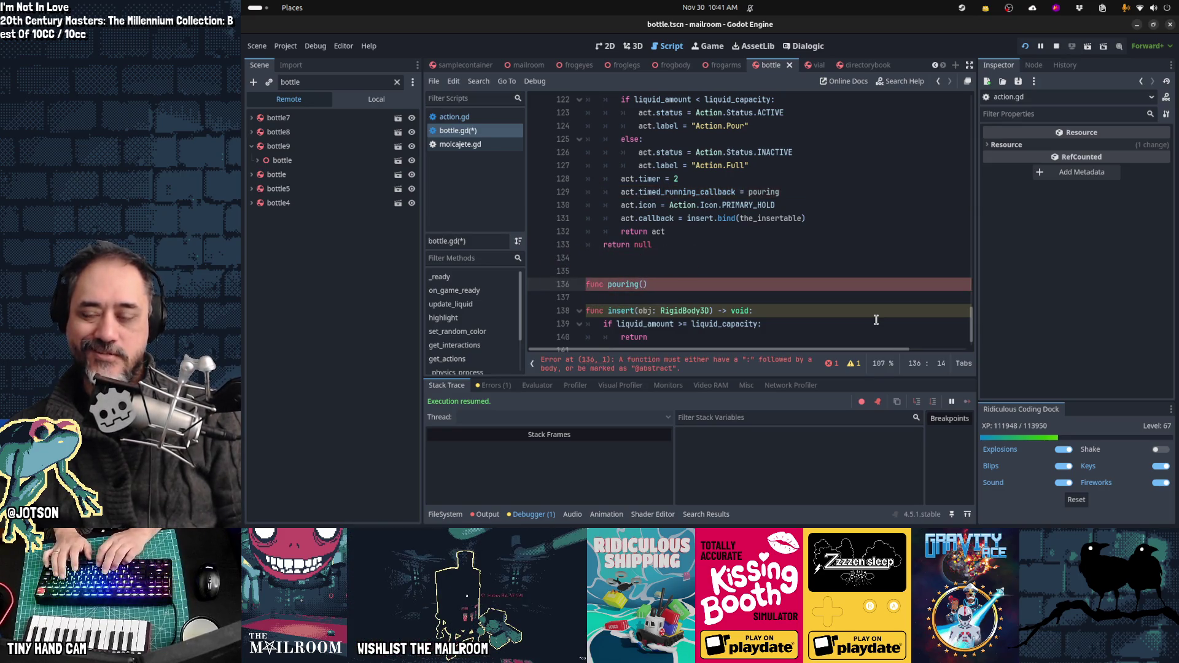
pyautogui.write('a')
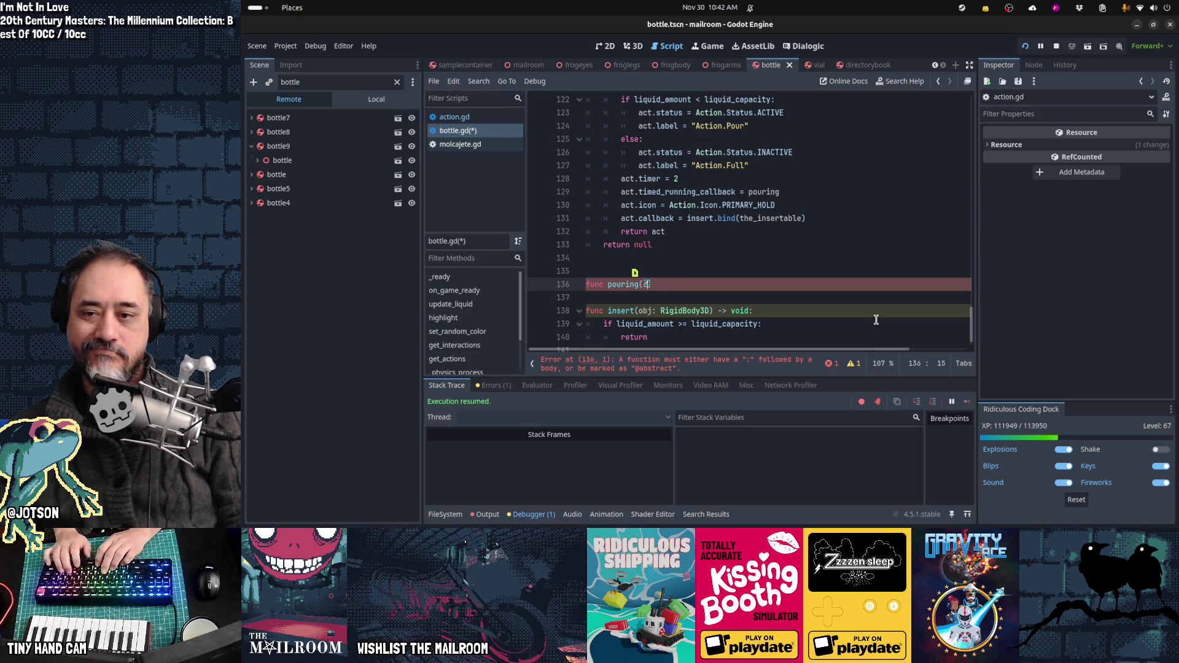
pyautogui.write(': float)')
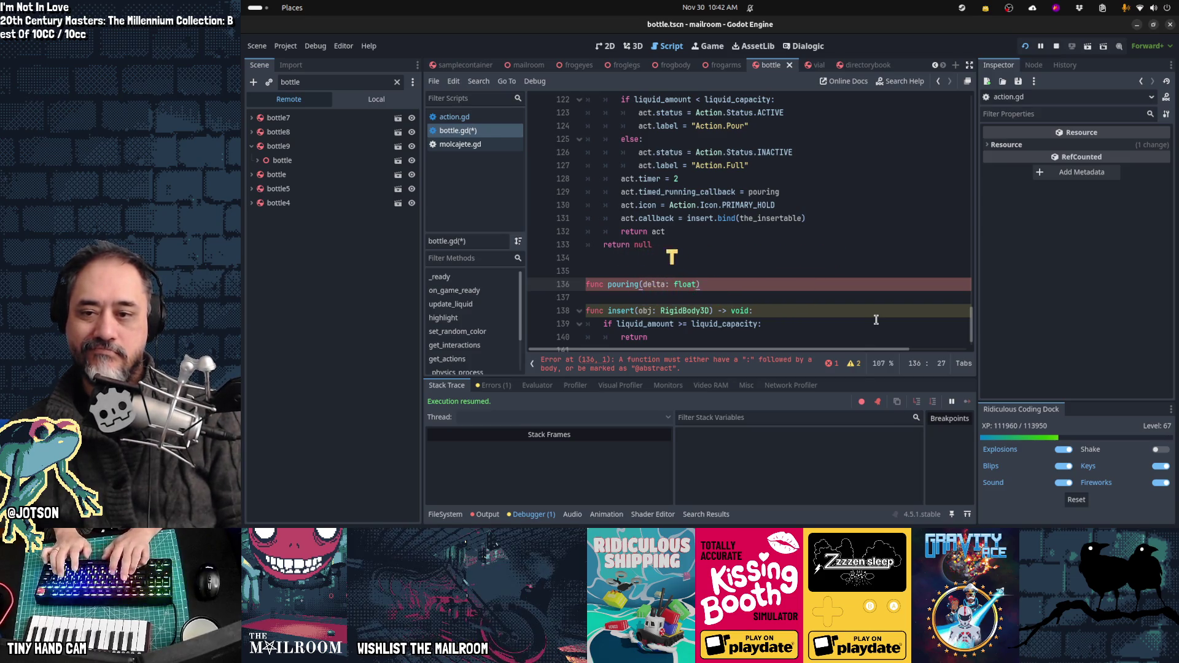
pyautogui.write(' -> void:')
pyautogui.press('Return')
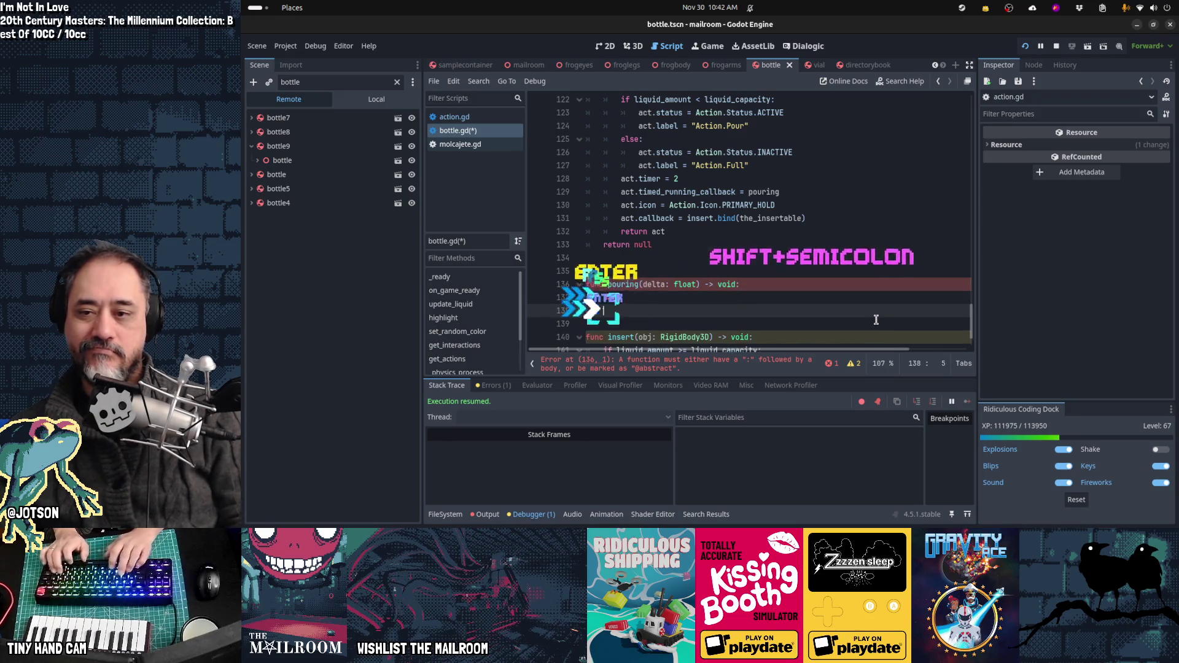
pyautogui.write('pass')
pyautogui.press('Return')
pyautogui.hotkey('ctrl', 's')
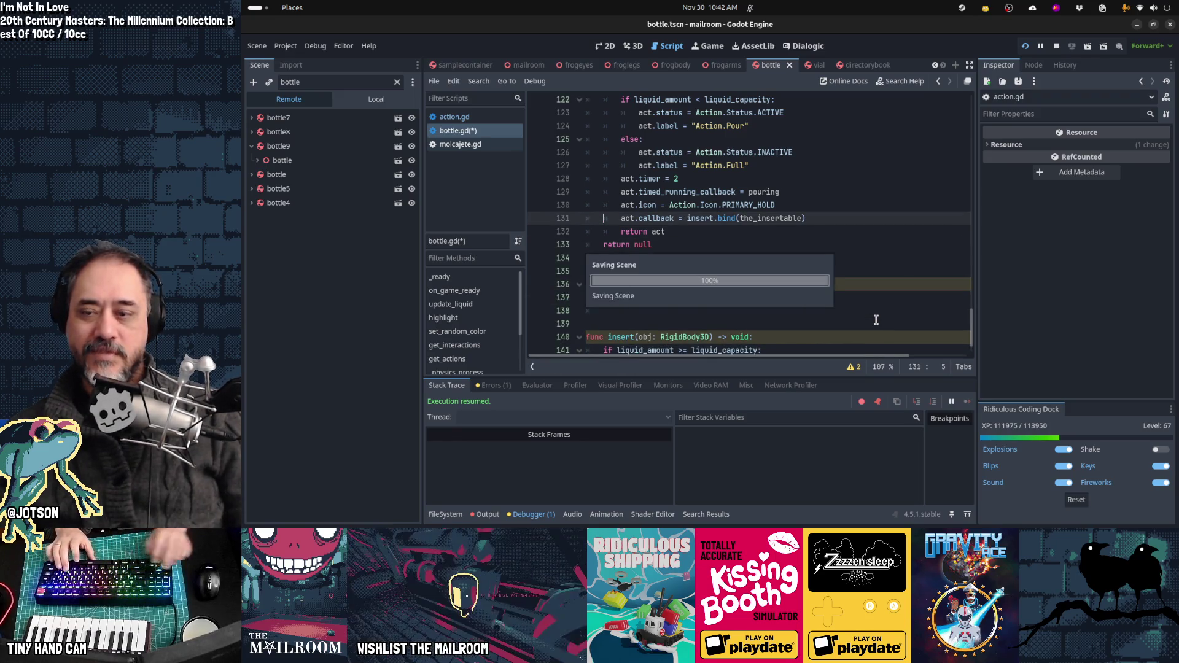
# Select the timed_running_callback property name in get_insert_action
pyautogui.scroll(3, 791, 273)
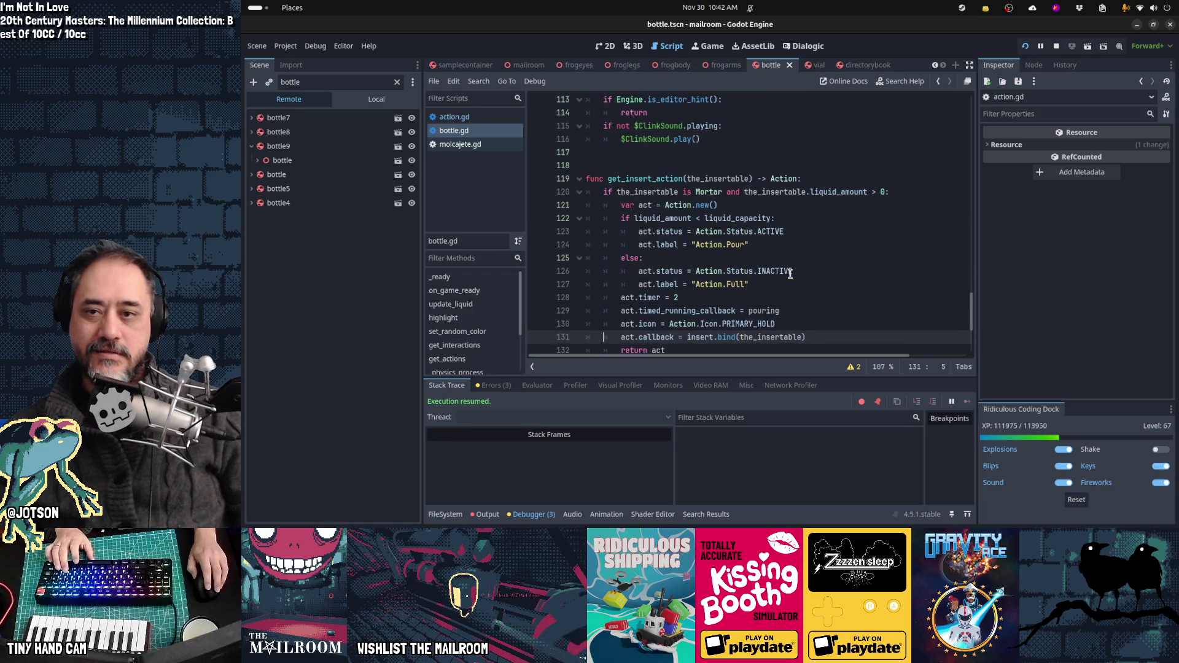
pyautogui.doubleClick(687, 311)
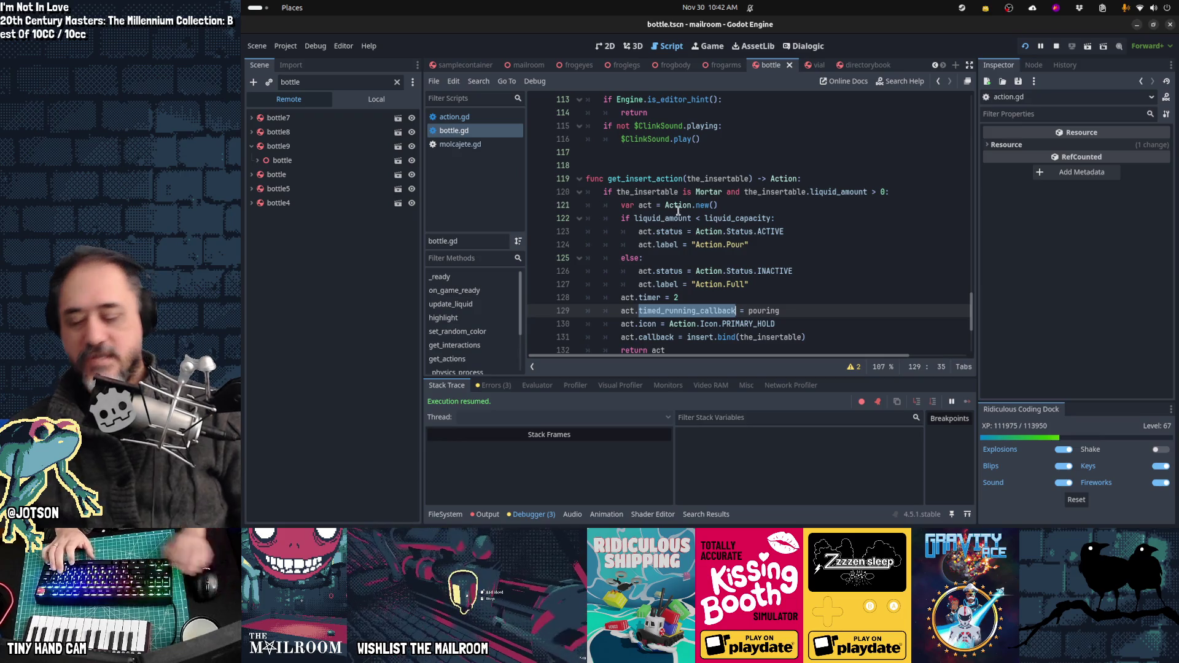
pyautogui.hotkey('alt', 'shift', 'o')
# Open main.gd and search it for 'timer' to find the TimedActionTimer code
pyautogui.write('main.g')
pyautogui.press('Return')
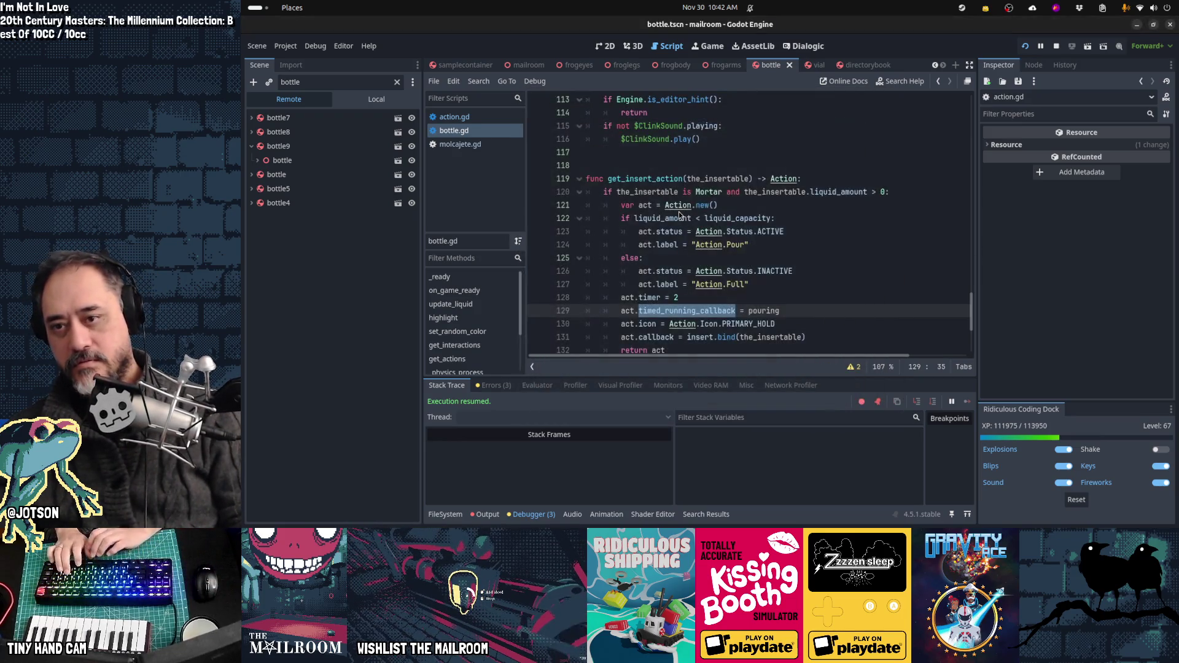
pyautogui.hotkey('ctrl', 'f')
pyautogui.write('timer')
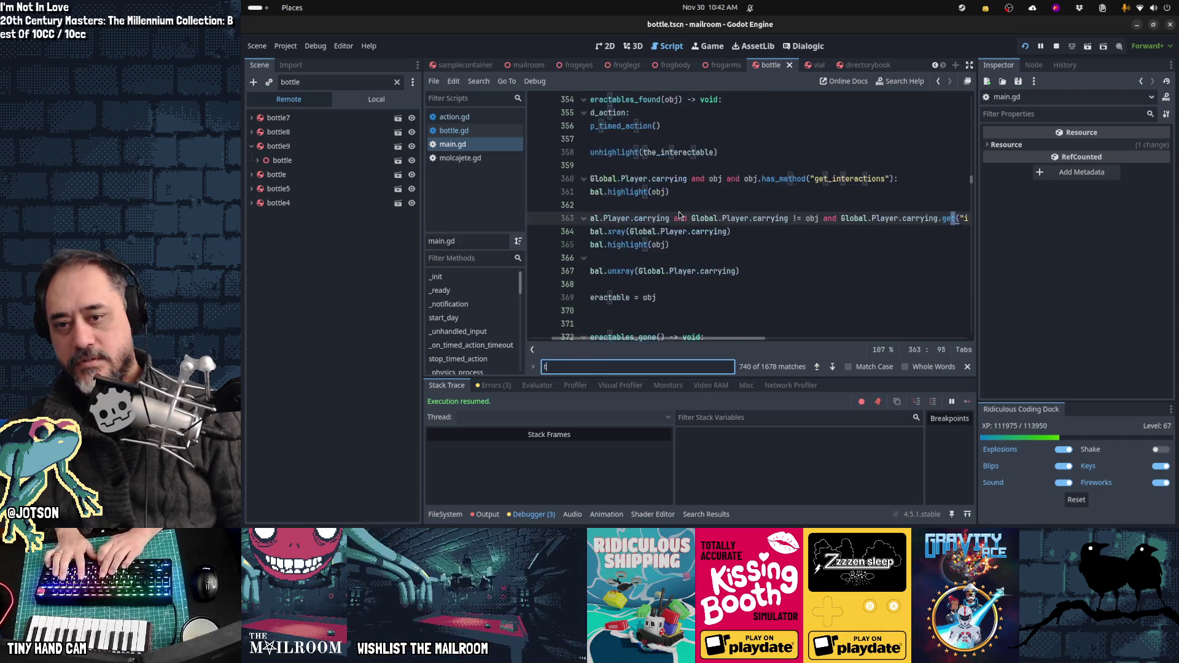
pyautogui.press('Return')
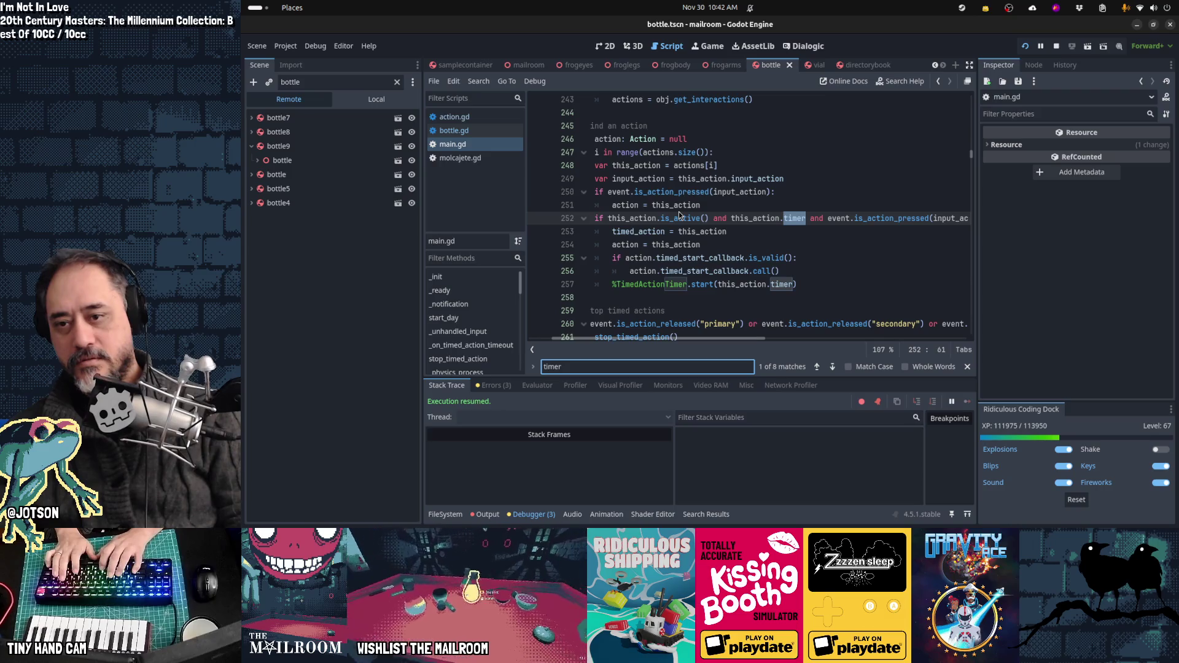
pyautogui.press('Escape')
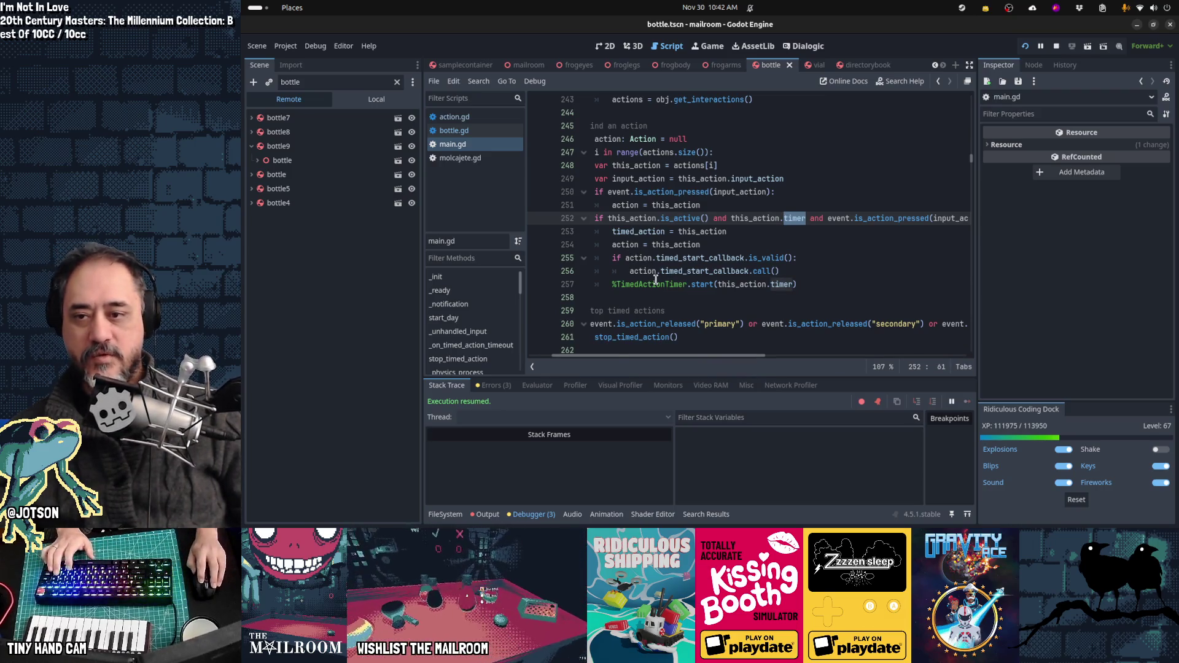
pyautogui.doubleClick(651, 284)
# Locate the progress bar code in _physics_process, undoing a trial line after stop_timed_action()
pyautogui.scroll(-14, 731, 289)
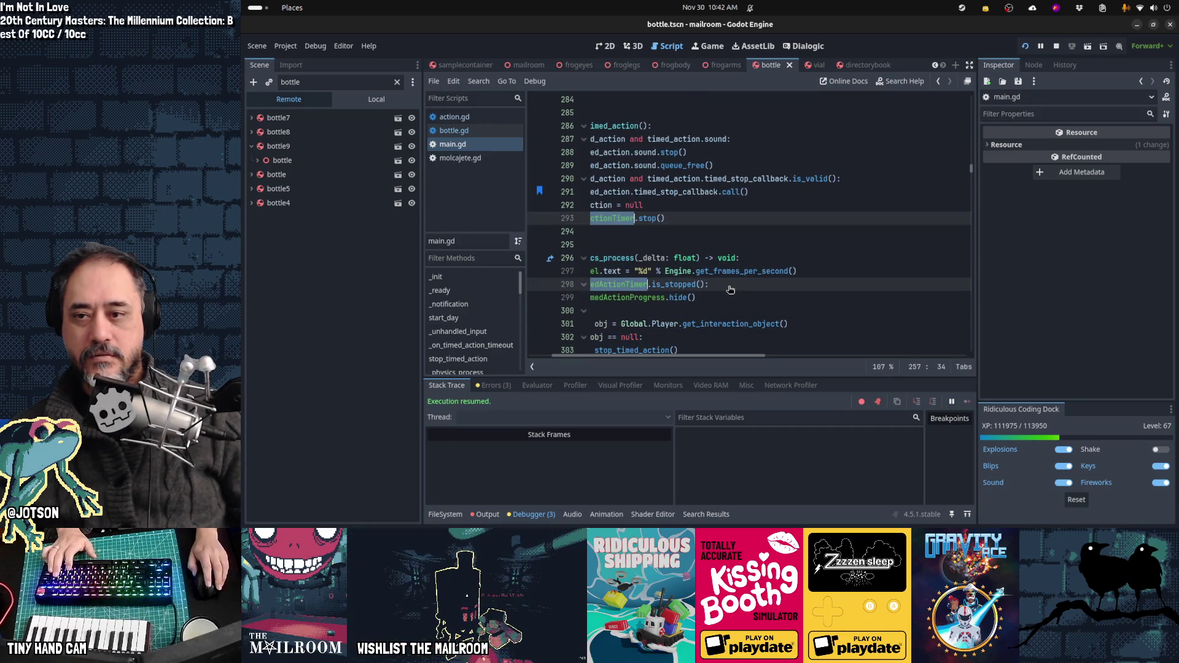
pyautogui.hscroll(-2, 730, 289)
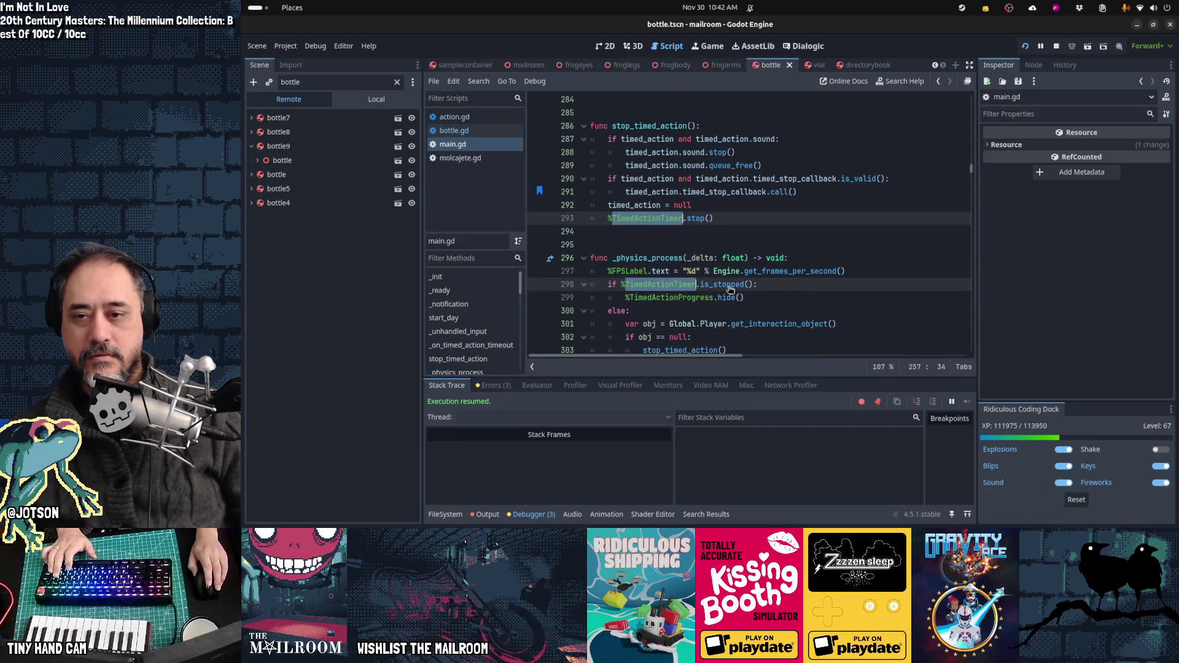
pyautogui.scroll(-1, 731, 288)
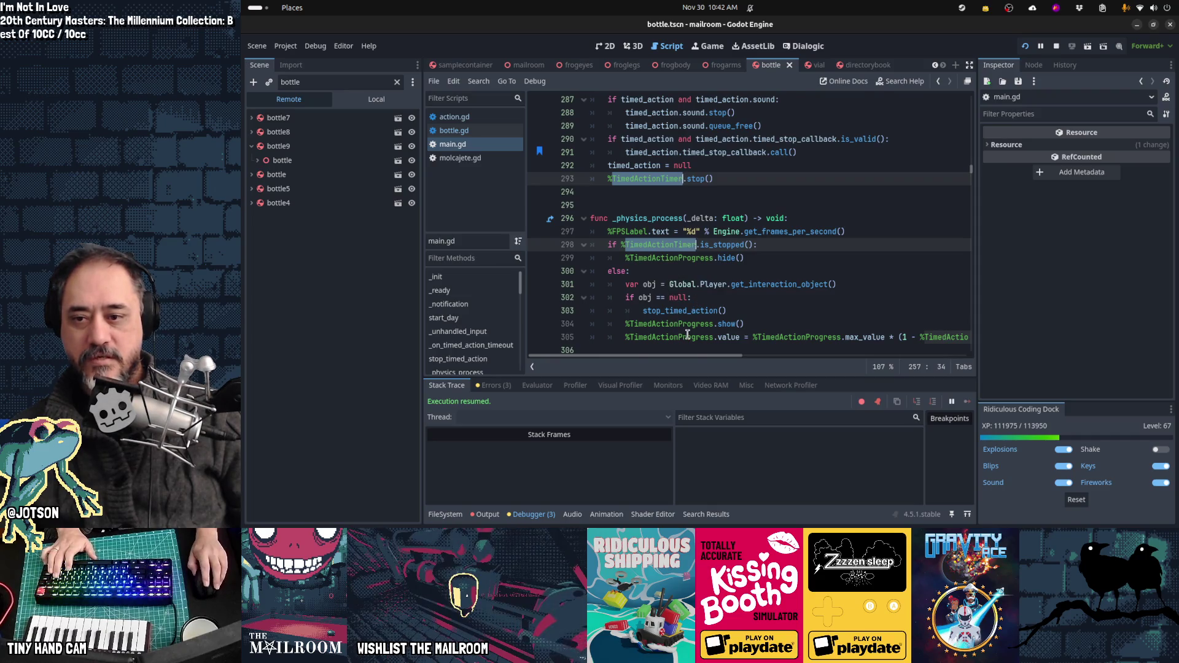
pyautogui.scroll(-1, 688, 335)
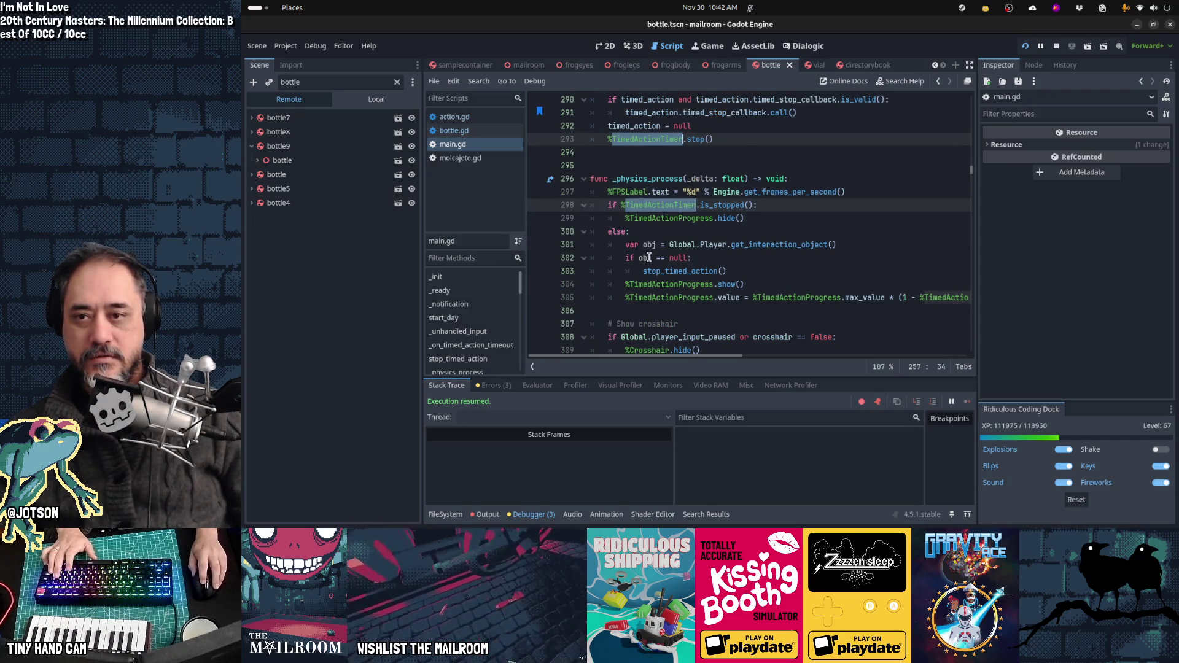
pyautogui.click(643, 297)
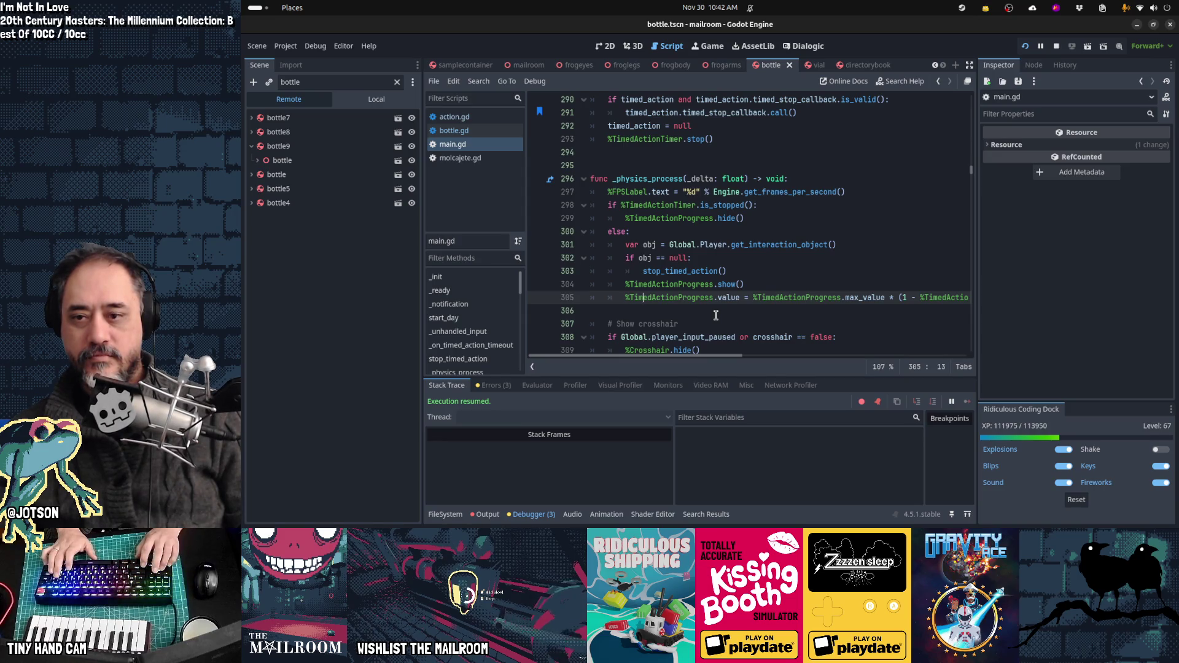
pyautogui.press('Up')
pyautogui.press('Up')
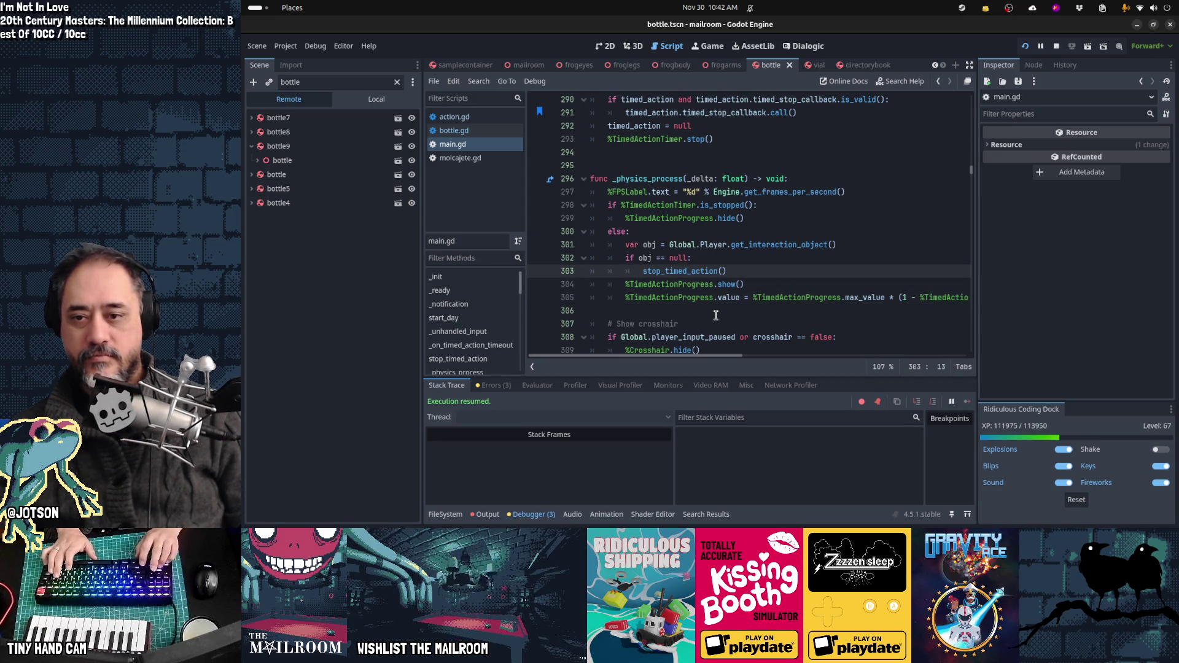
pyautogui.press('End')
pyautogui.press('Return')
pyautogui.press('BackSpace')
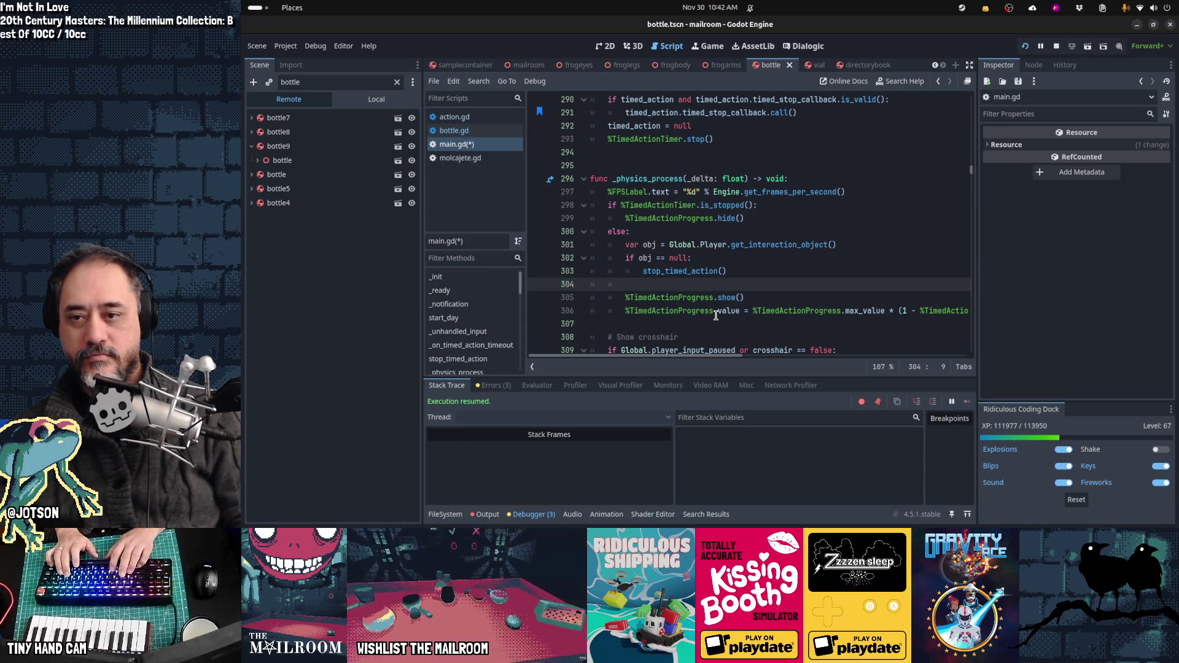
pyautogui.hotkey('ctrl', 'z')
pyautogui.hotkey('ctrl', 'z')
pyautogui.hotkey('ctrl', 'z')
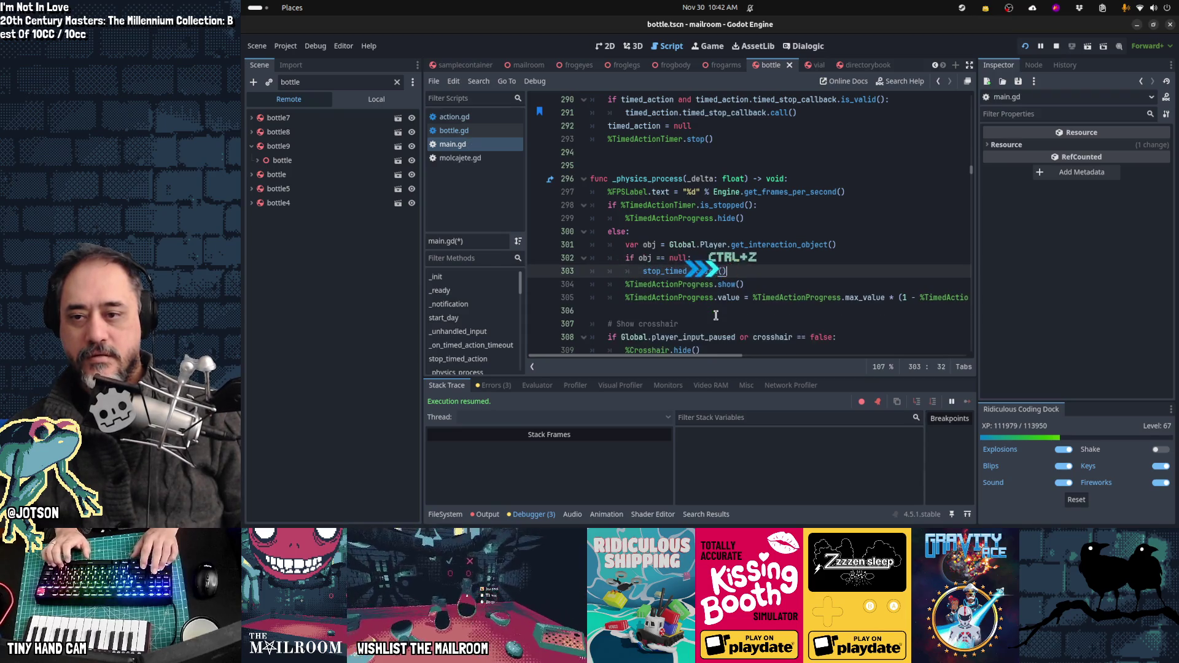
pyautogui.hotkey('ctrl', 'z')
pyautogui.hotkey('ctrl', 'z')
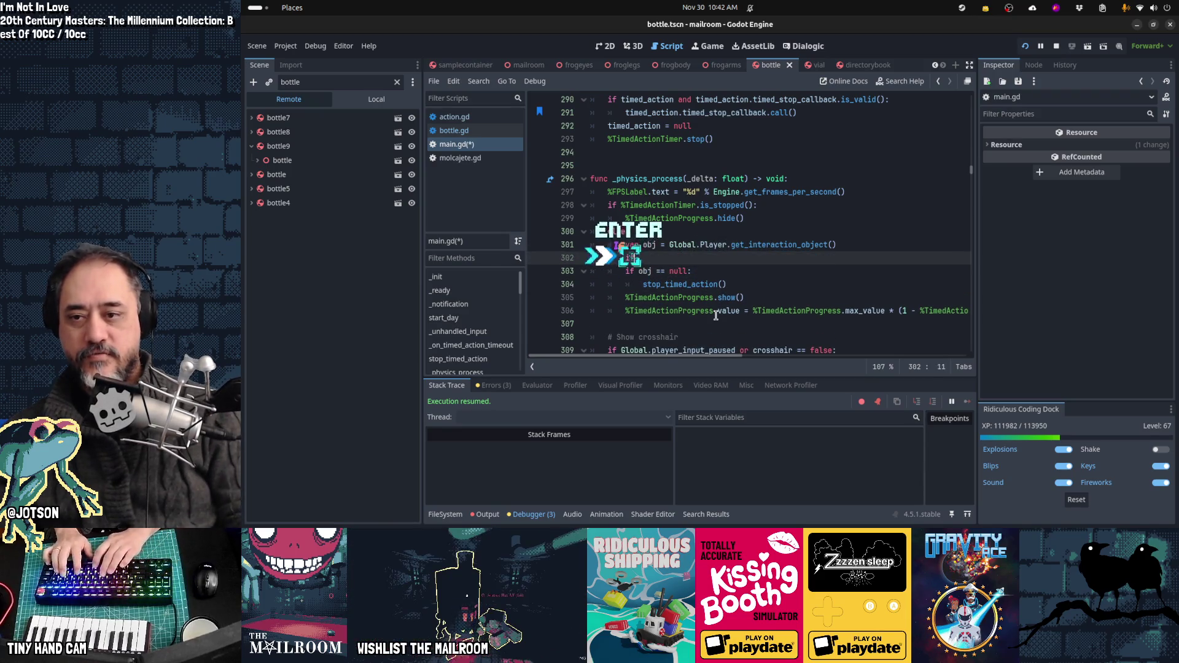
pyautogui.hotkey('ctrl', 'z')
# Add 'if timed_action.timed_running_callback.is_valid():' below the progress value line
pyautogui.press('Down')
pyautogui.press('Down')
pyautogui.press('Down')
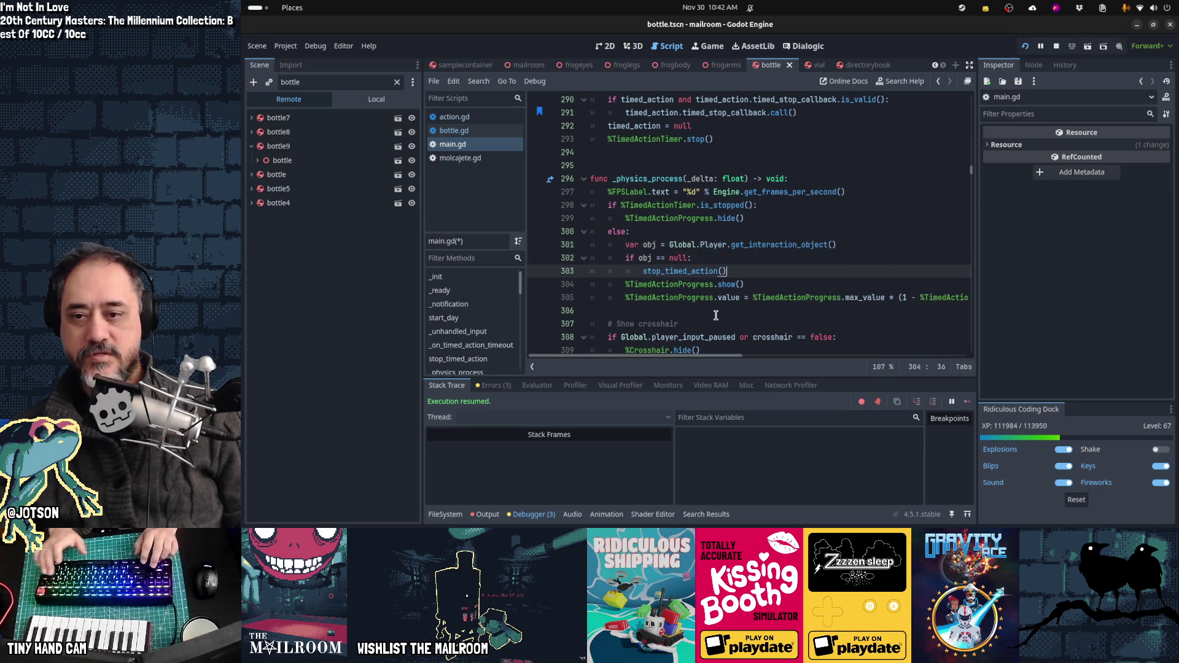
pyautogui.press('End')
pyautogui.press('Return')
pyautogui.write('if timed_a')
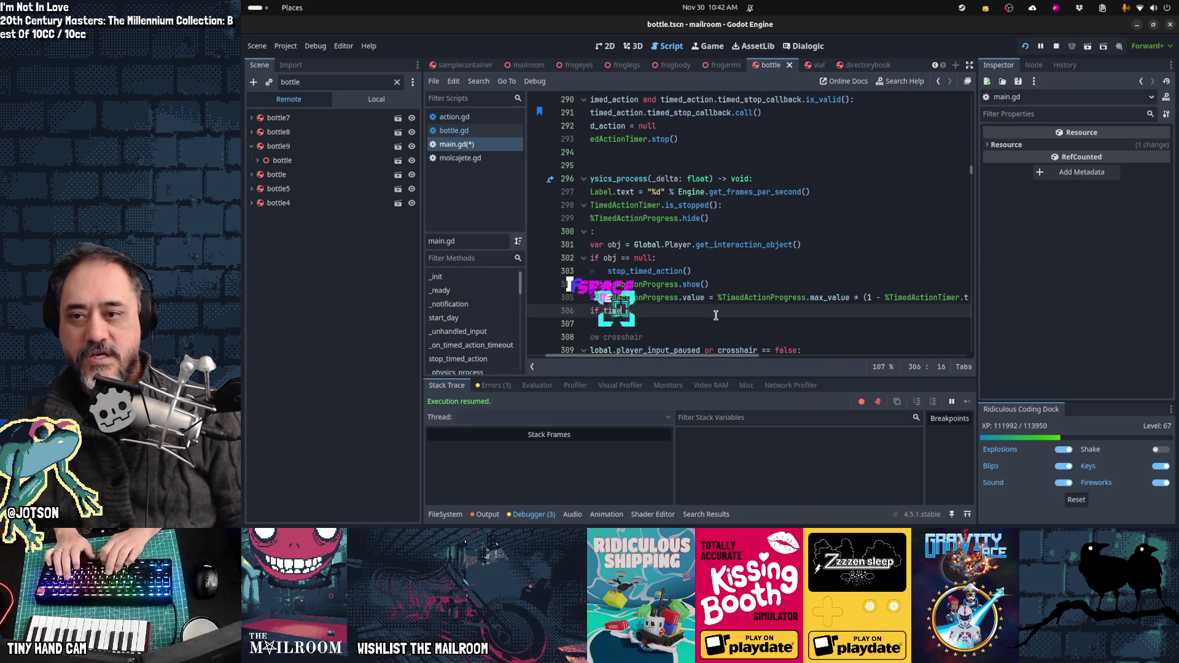
pyautogui.write('tion')
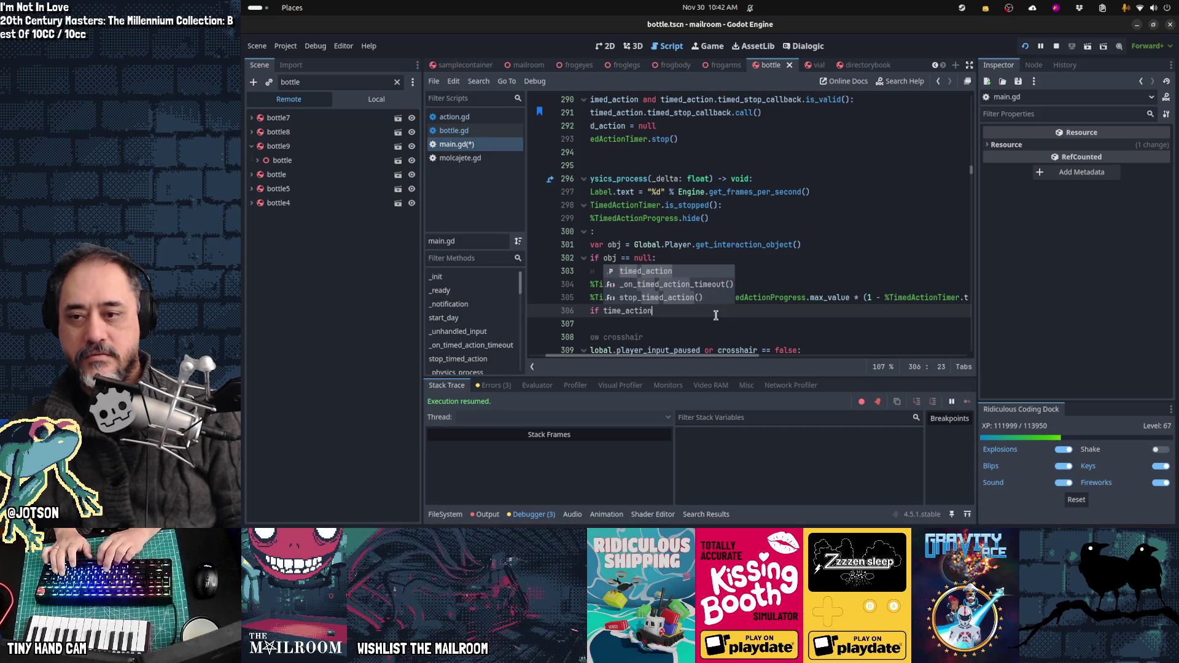
pyautogui.write('.timed')
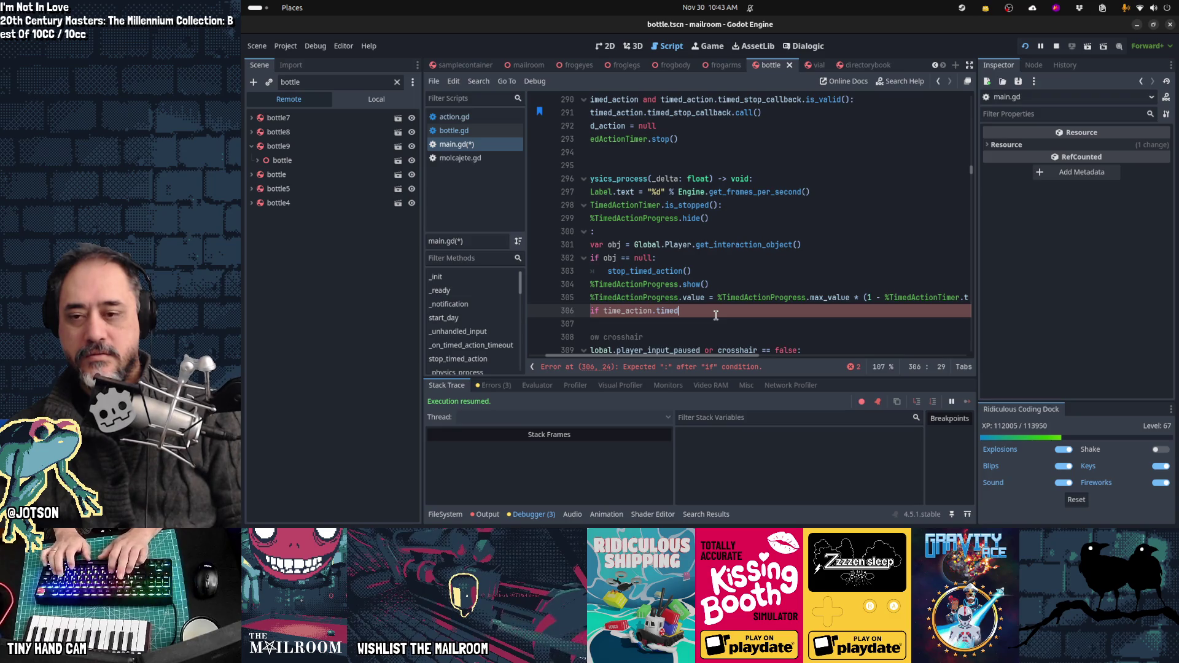
pyautogui.write('action_')
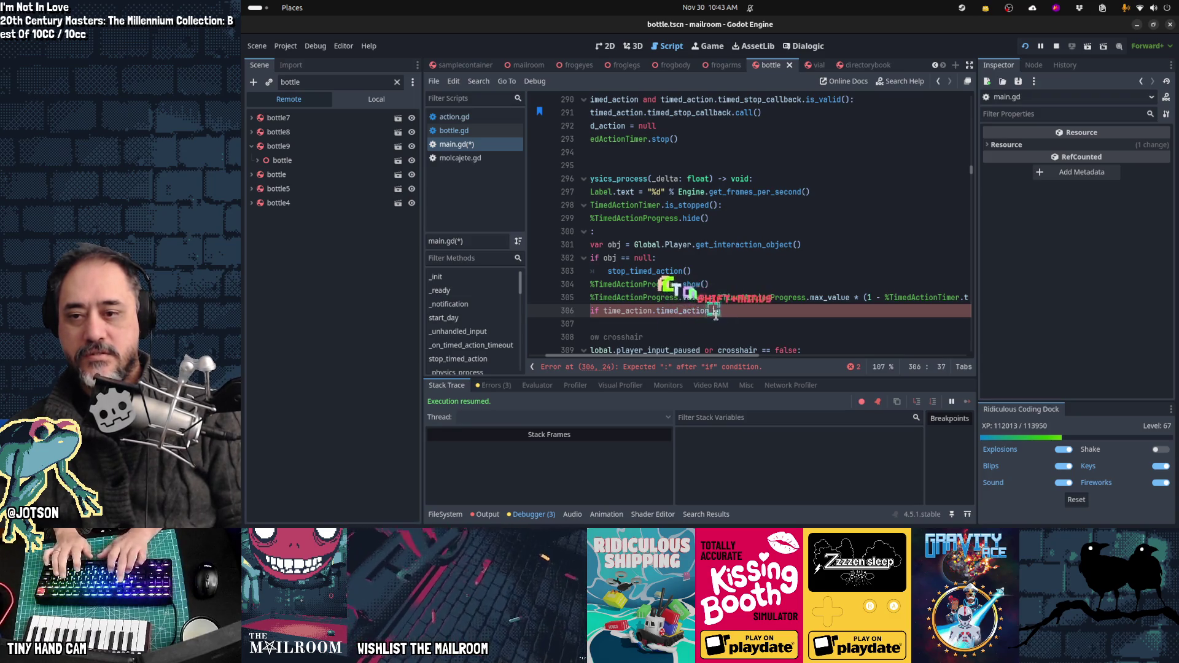
pyautogui.hotkey('shift', 'Left')
pyautogui.hotkey('shift', 'Left')
pyautogui.hotkey('shift', 'Left')
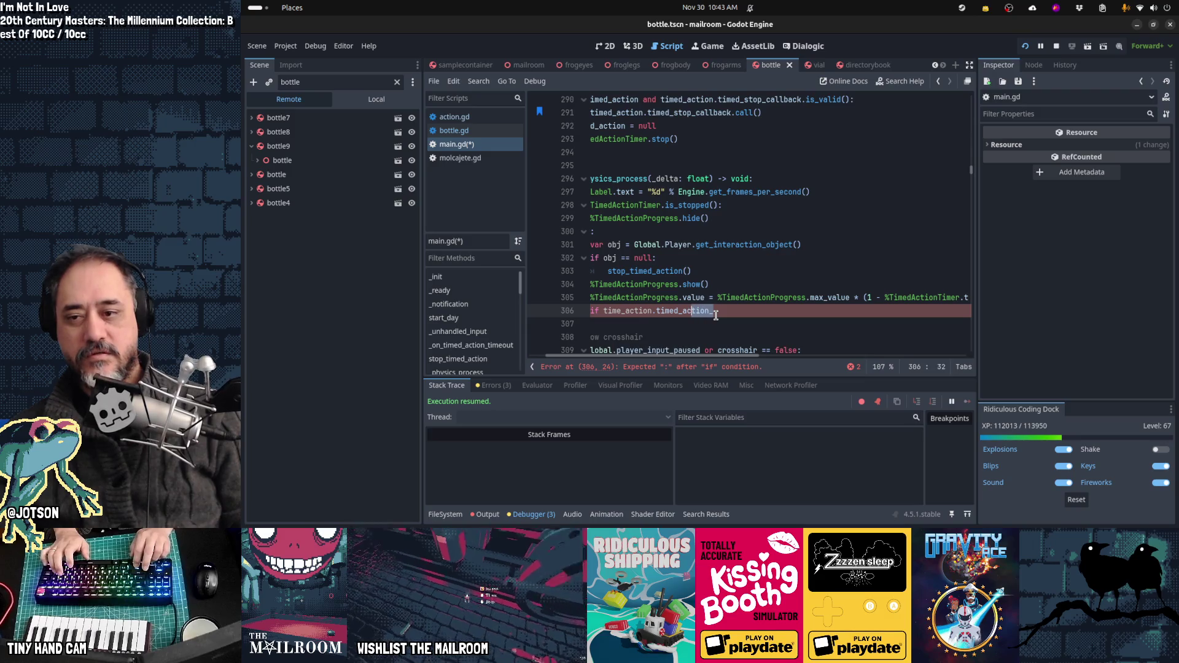
pyautogui.hotkey('shift', 'Left')
pyautogui.hotkey('shift', 'Left')
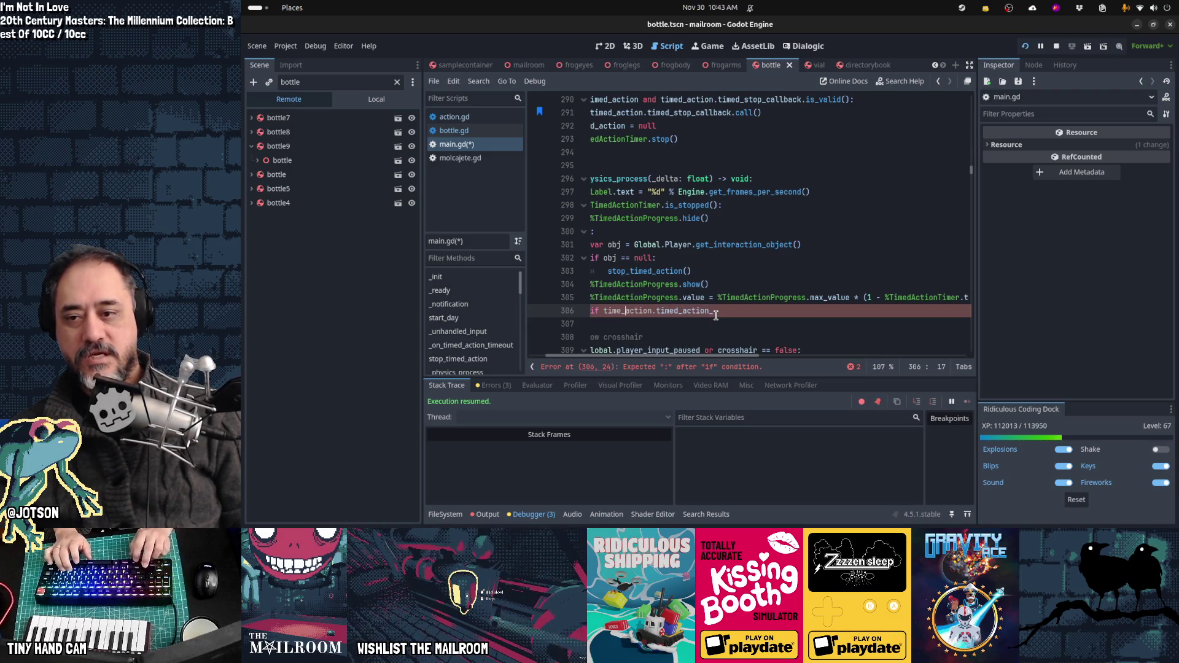
pyautogui.write('ed_action')
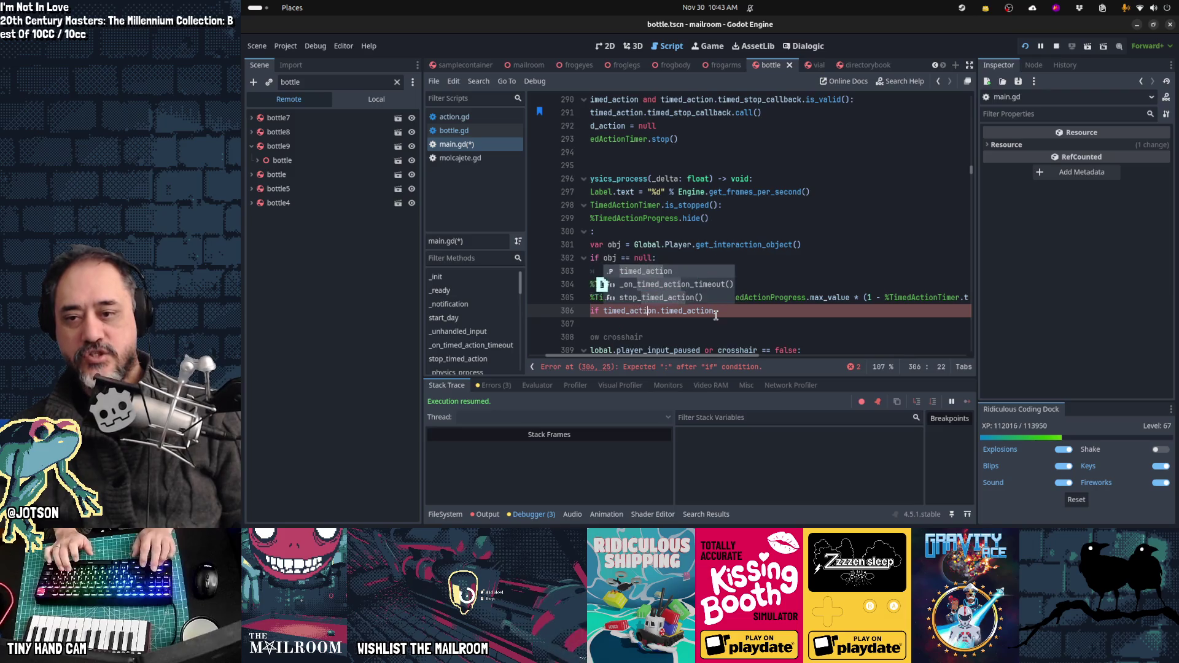
pyautogui.press('Delete')
pyautogui.press('Delete')
pyautogui.press('Delete')
pyautogui.write('.timer')
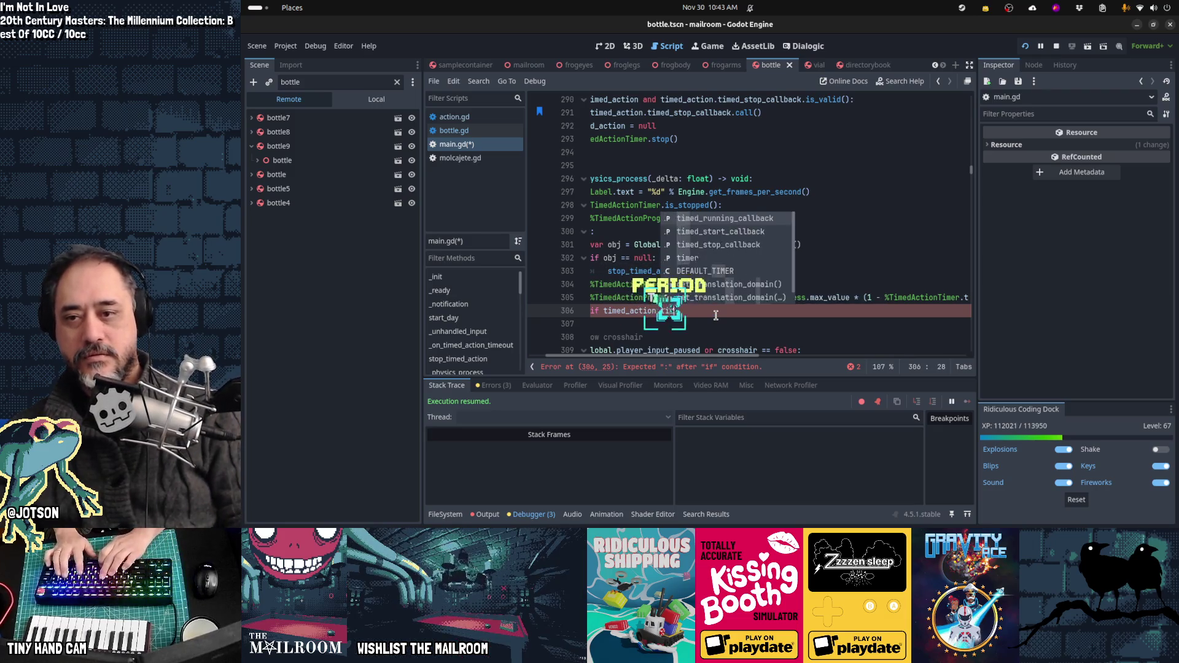
pyautogui.press('Down')
pyautogui.press('Down')
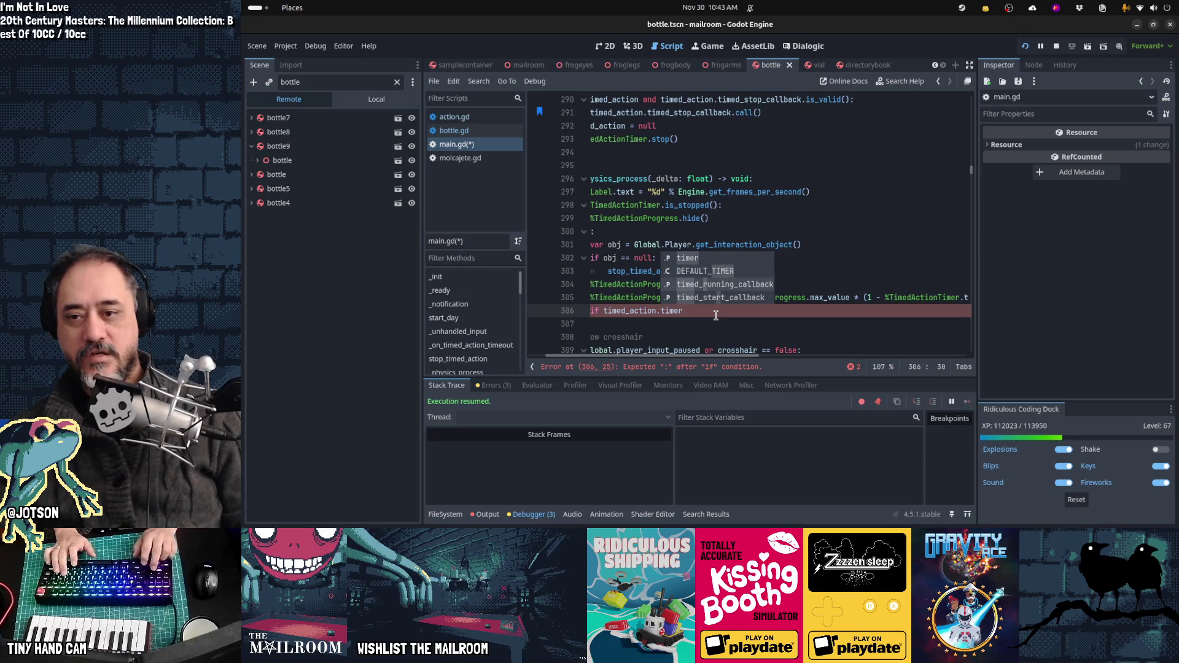
pyautogui.press('Return')
pyautogui.write('.is_valid():')
# Make the if block call timed_running_callback.call(delta)
pyautogui.press('Return')
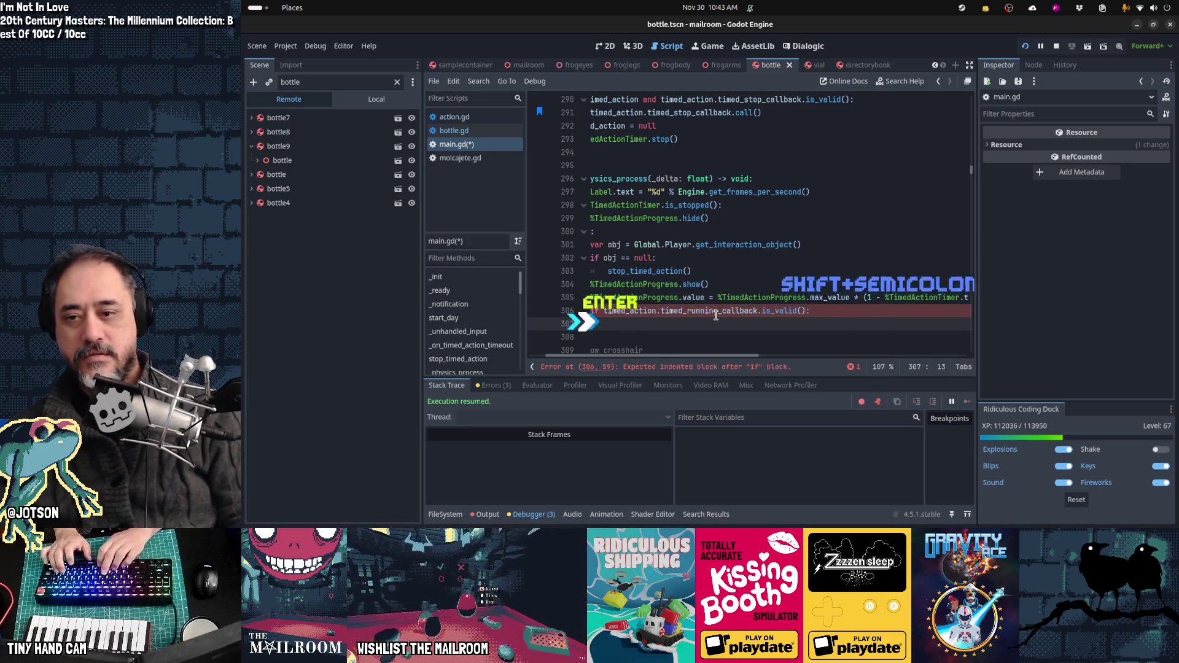
pyautogui.press('Up')
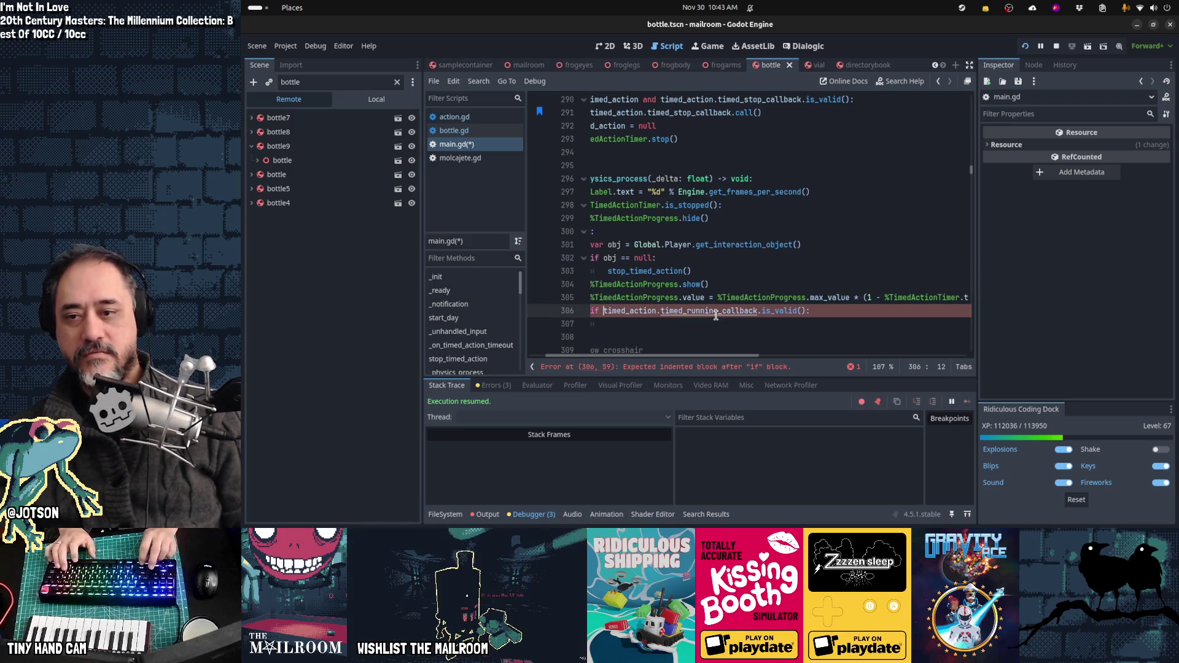
pyautogui.press('Down')
pyautogui.write('.call(delta')
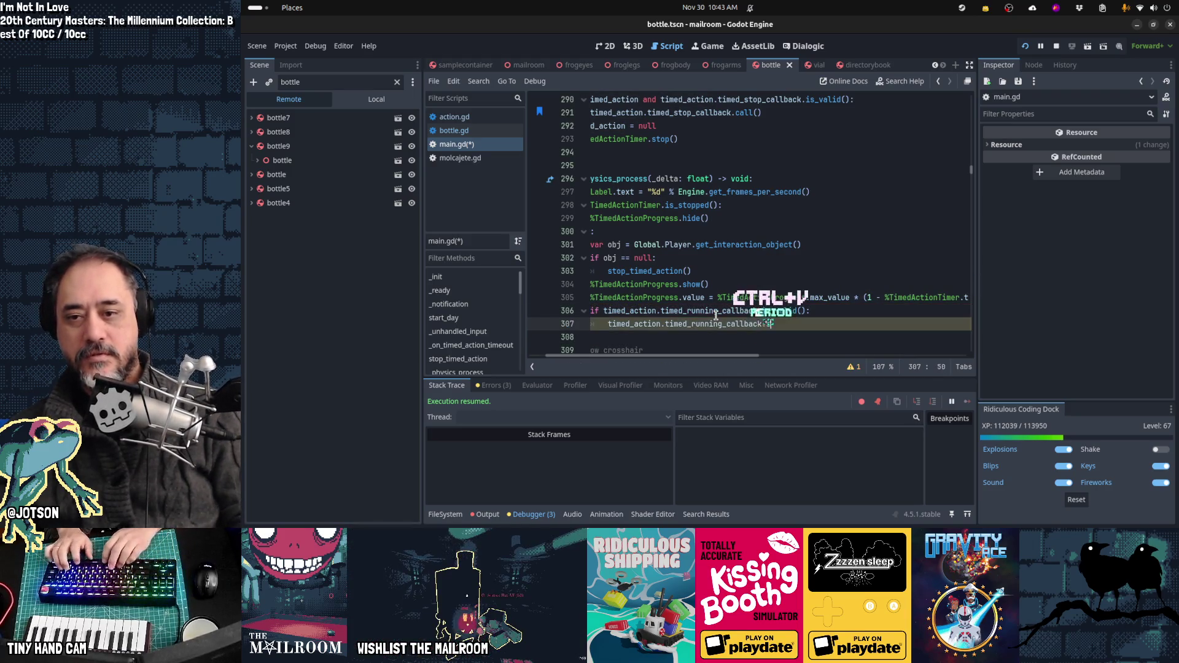
pyautogui.write(')')
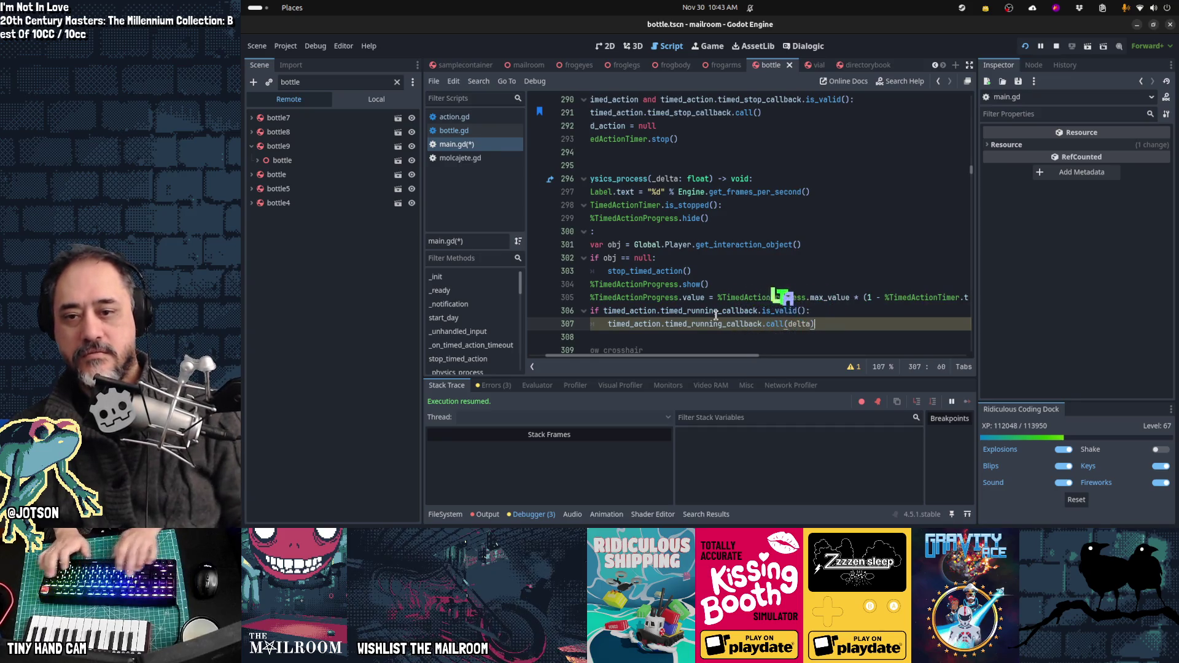
# Rename the _physics_process parameter _delta to delta, save main.gd, and return to bottle.gd
pyautogui.press('Home')
pyautogui.press('Up')
pyautogui.press('Up')
pyautogui.press('Up')
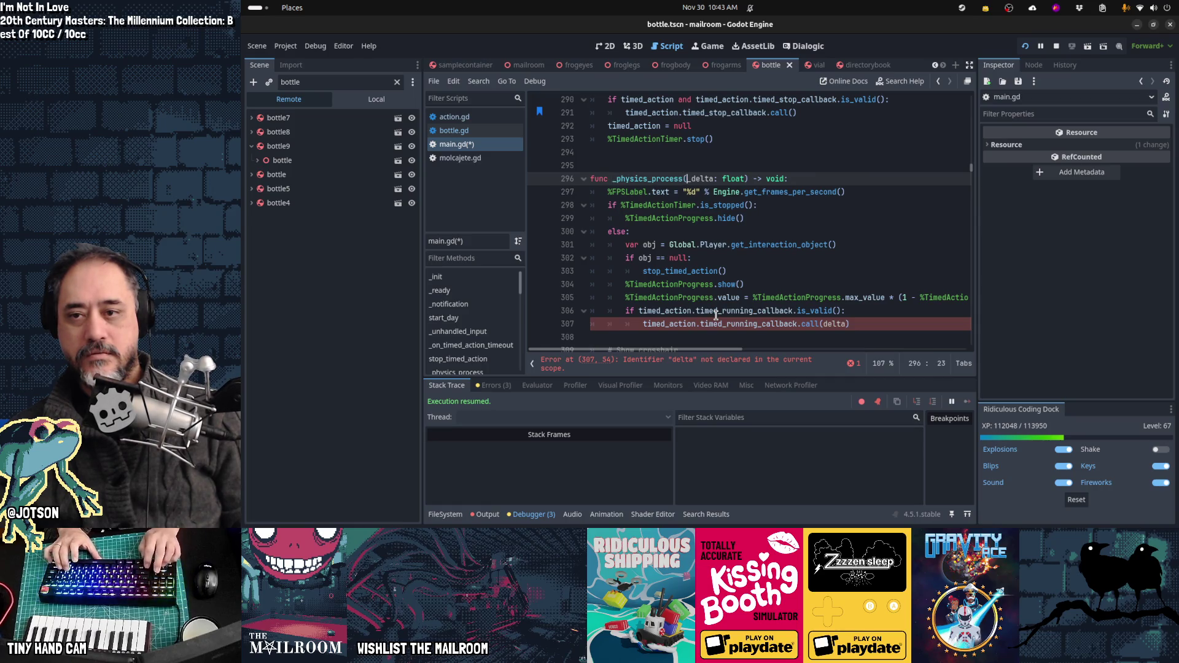
pyautogui.press('Delete')
pyautogui.press('Down')
pyautogui.press('Down')
pyautogui.press('Down')
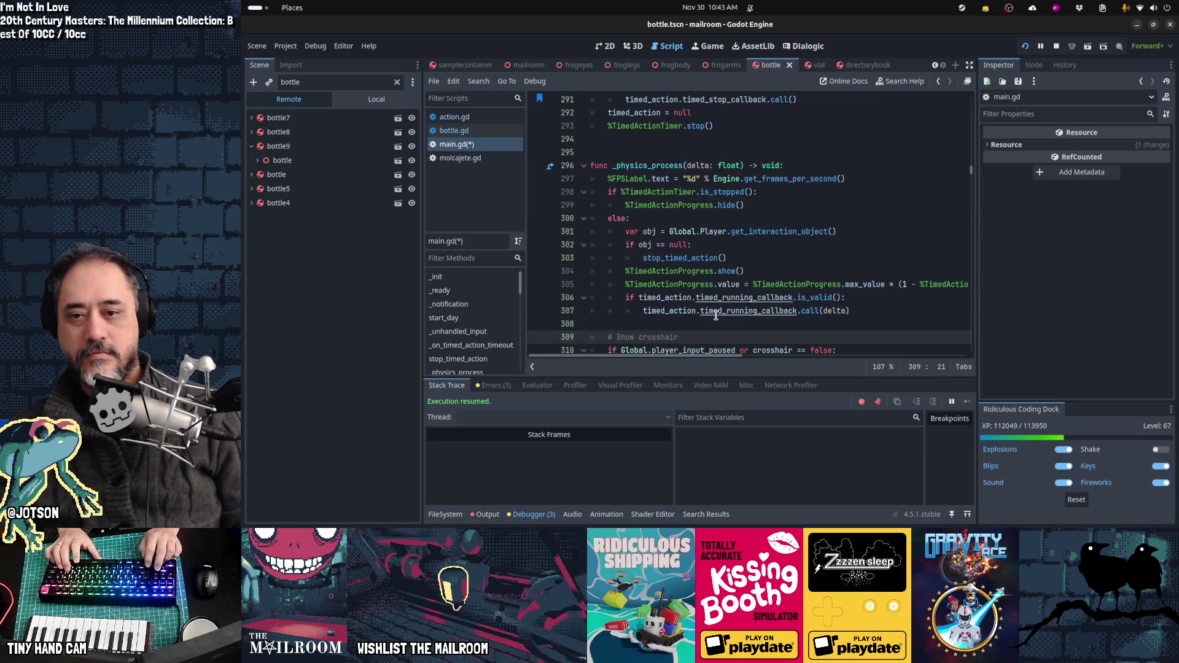
pyautogui.hotkey('ctrl', 's')
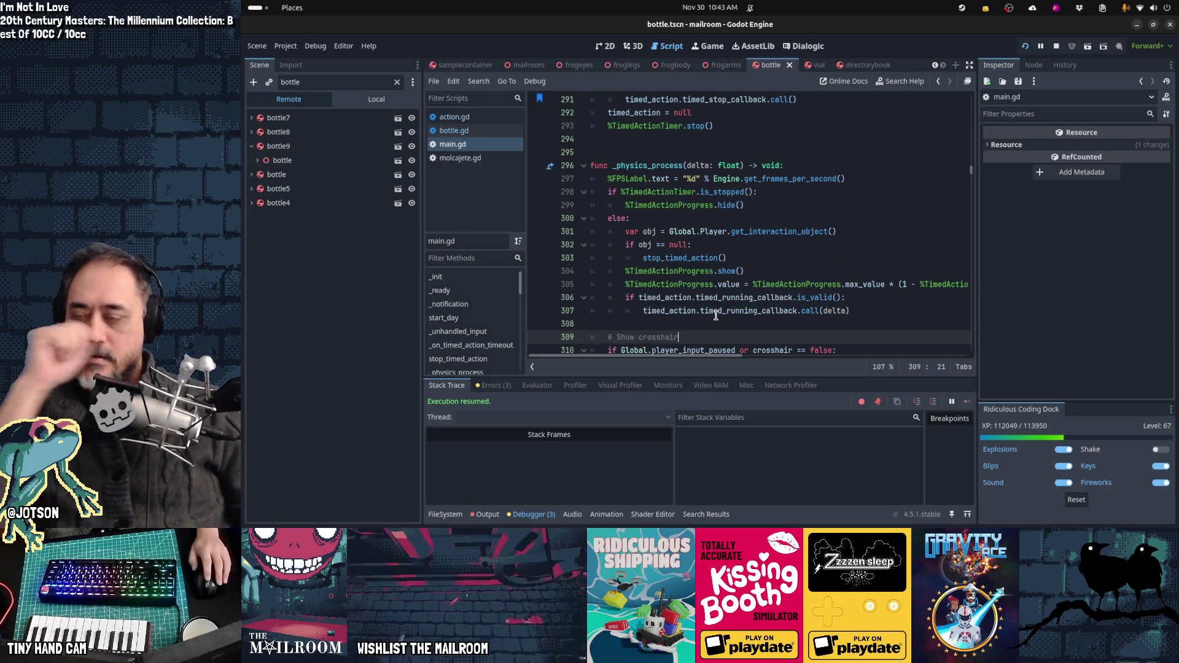
pyautogui.click(490, 132)
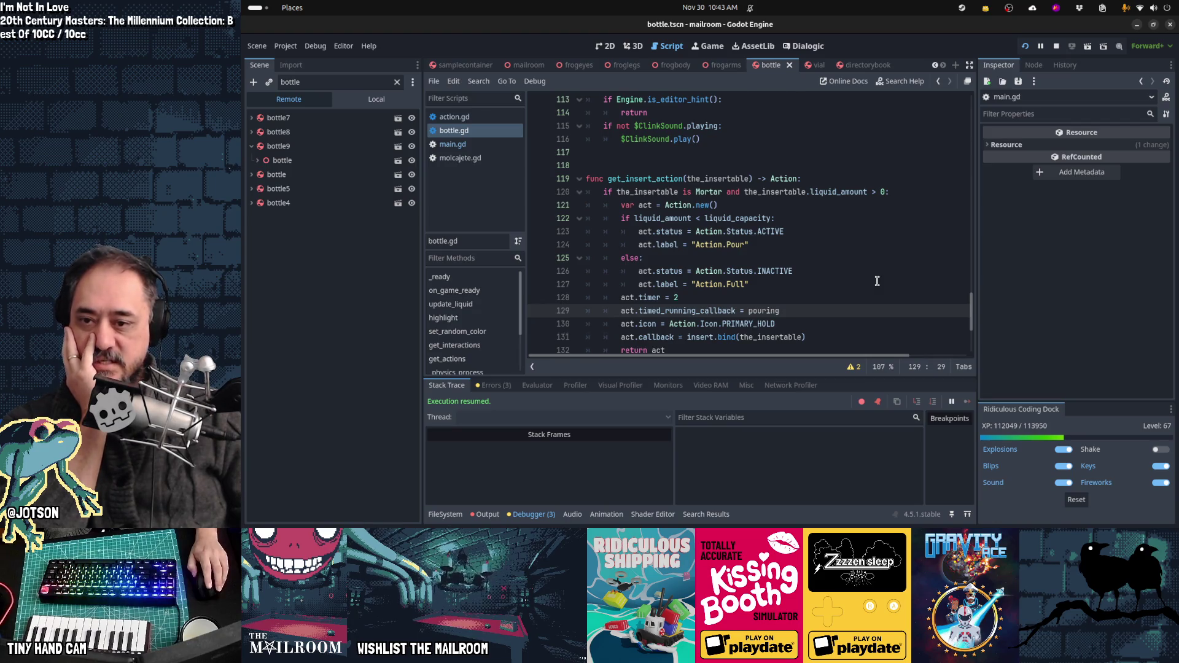
pyautogui.scroll(-3, 878, 281)
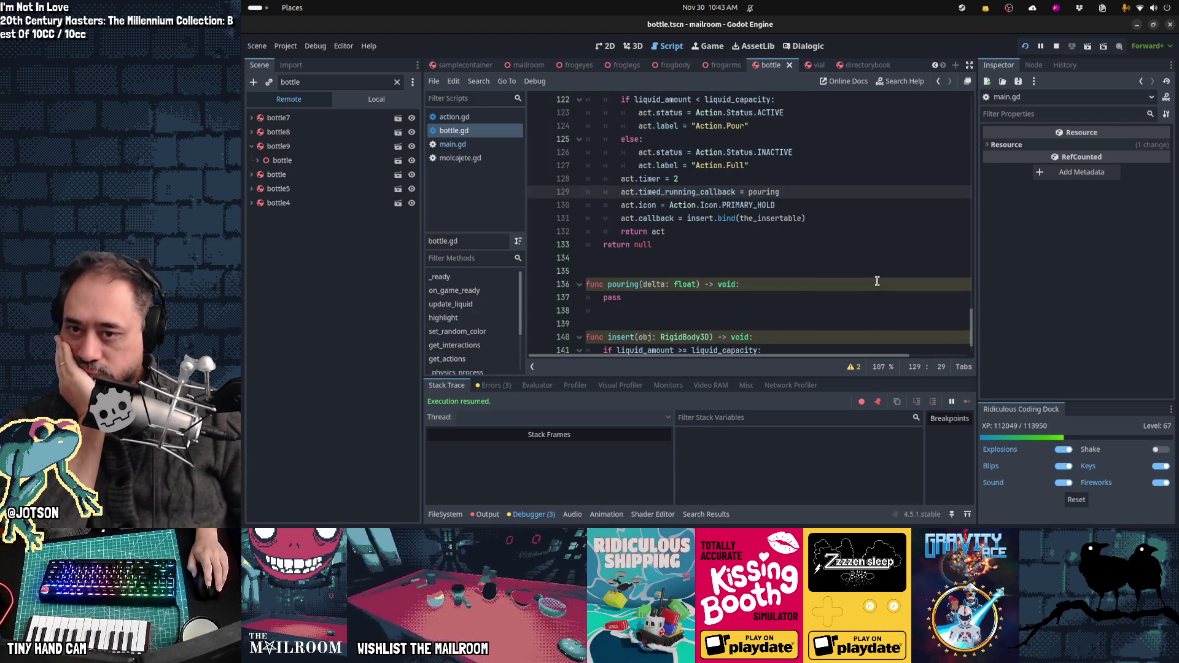
pyautogui.click(818, 286)
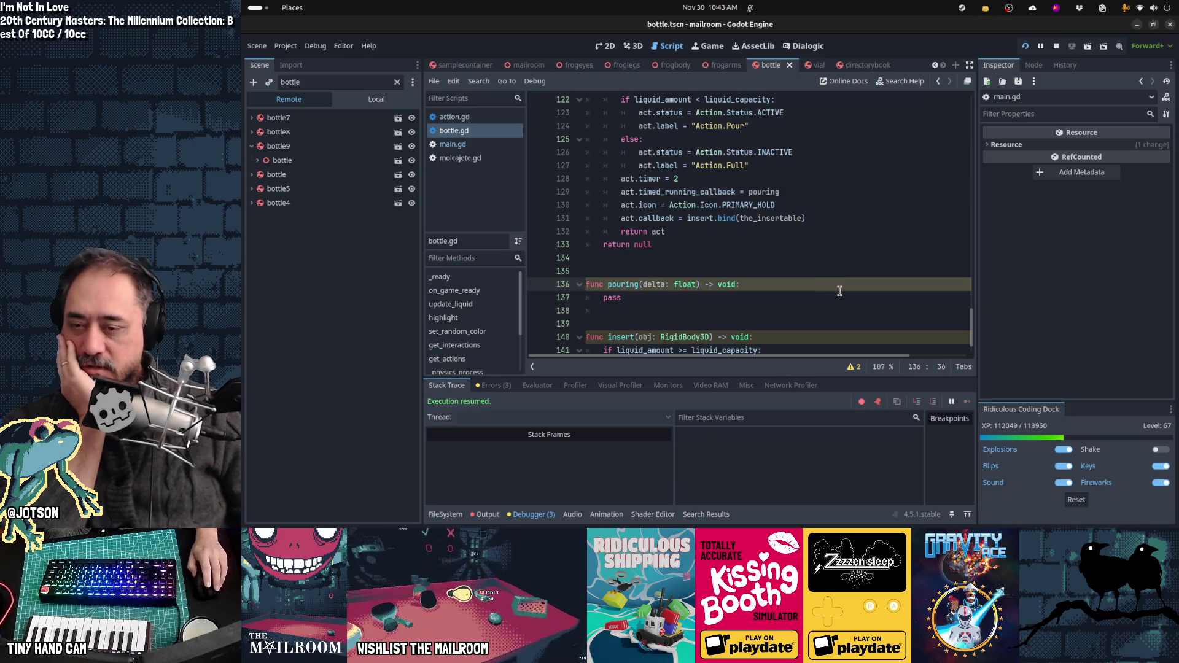
pyautogui.scroll(1, 839, 290)
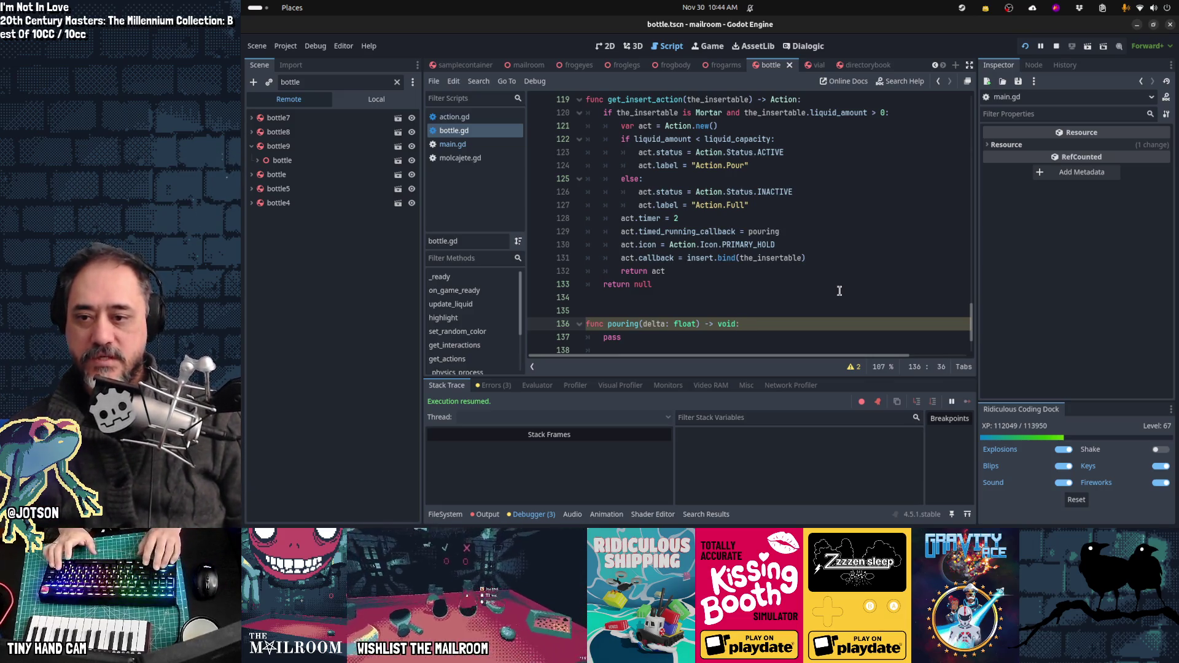
# In pouring, set the_insertable from Global.Player.get_interaction_object() and carrying from Global.Player.carrying, removing pass
pyautogui.press('Return')
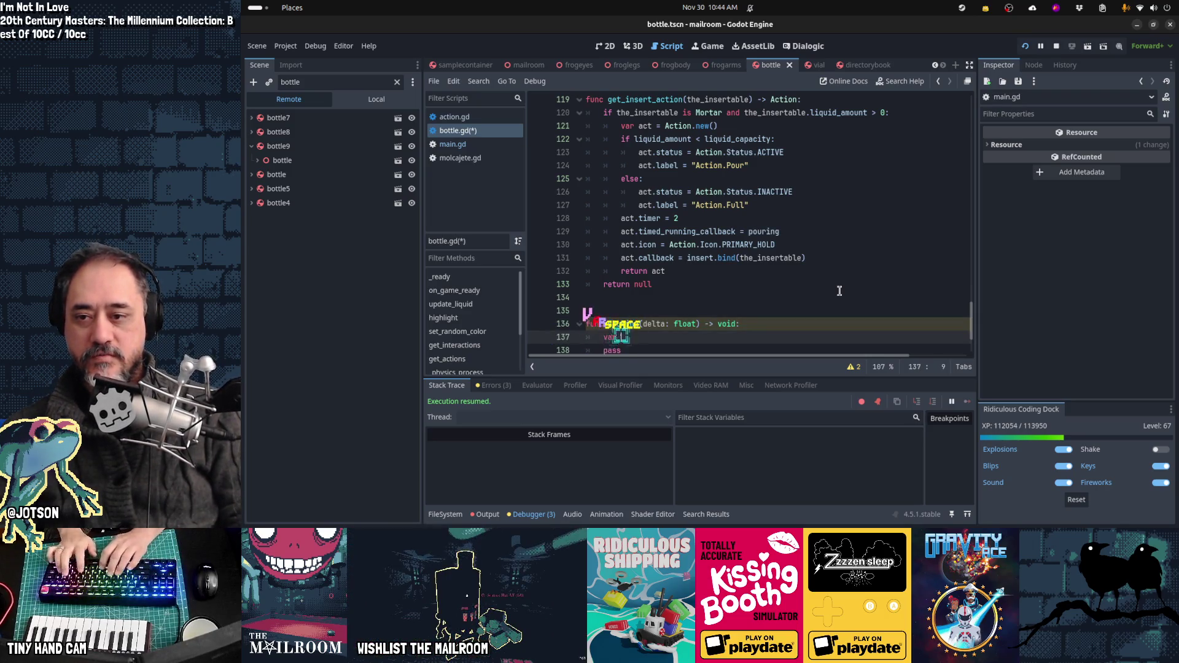
pyautogui.write('the_insertable = Global.')
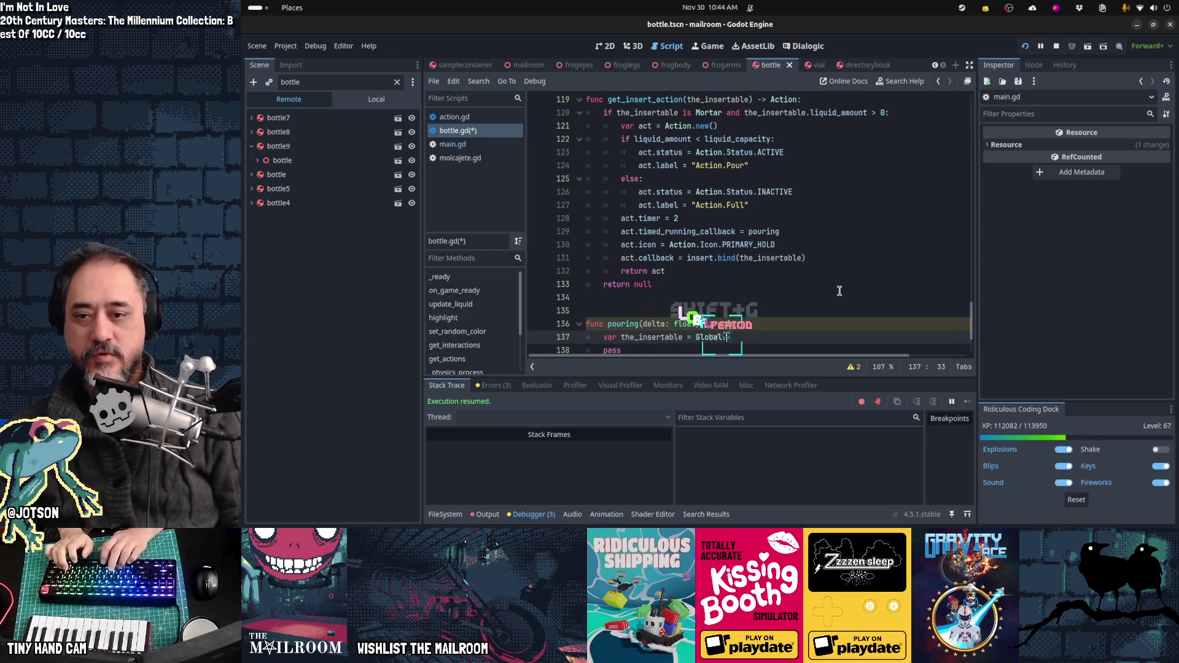
pyautogui.write('Player.')
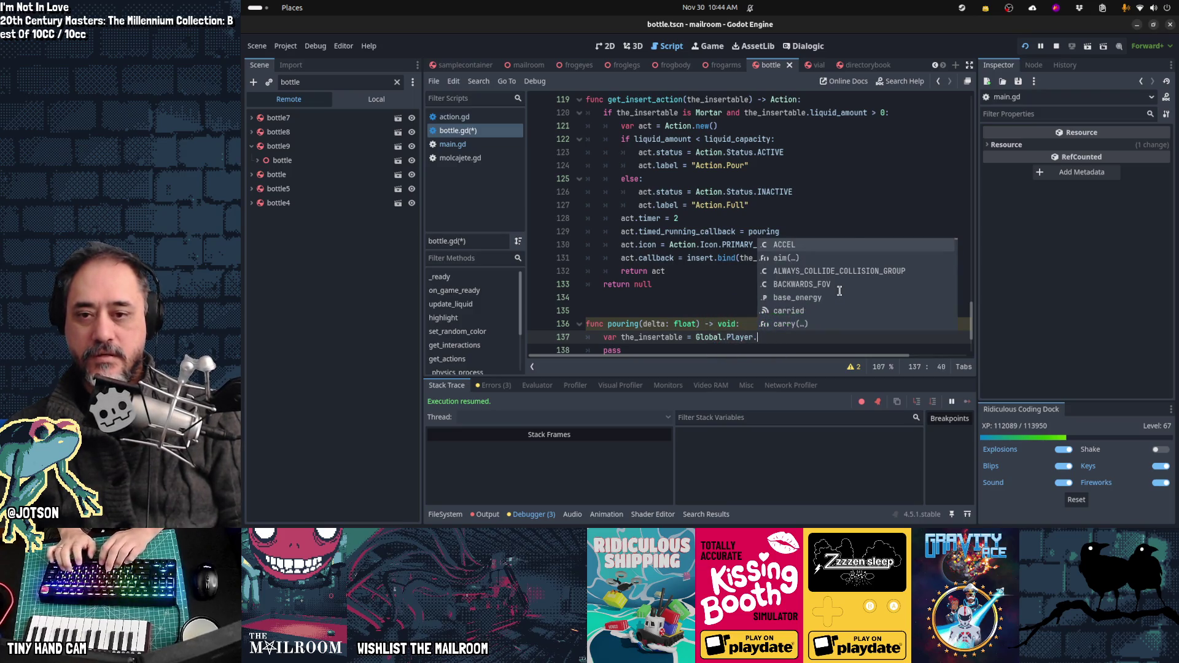
pyautogui.write('get_interaction_')
pyautogui.press('Return')
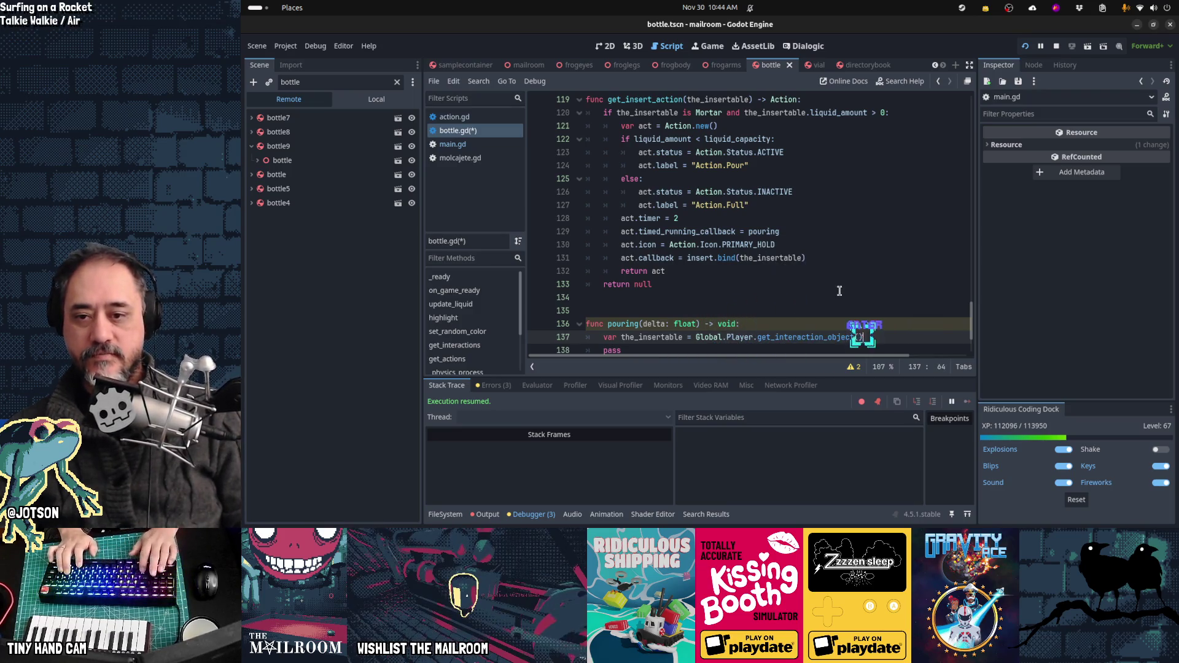
pyautogui.press('Return')
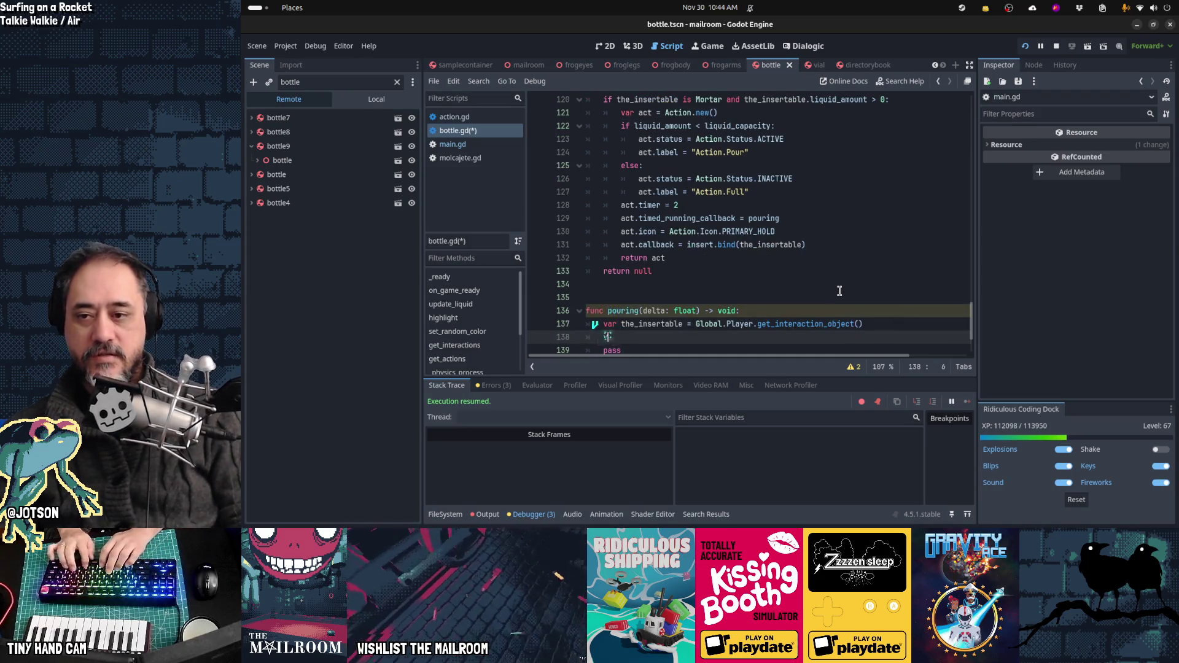
pyautogui.write('var carrying := ')
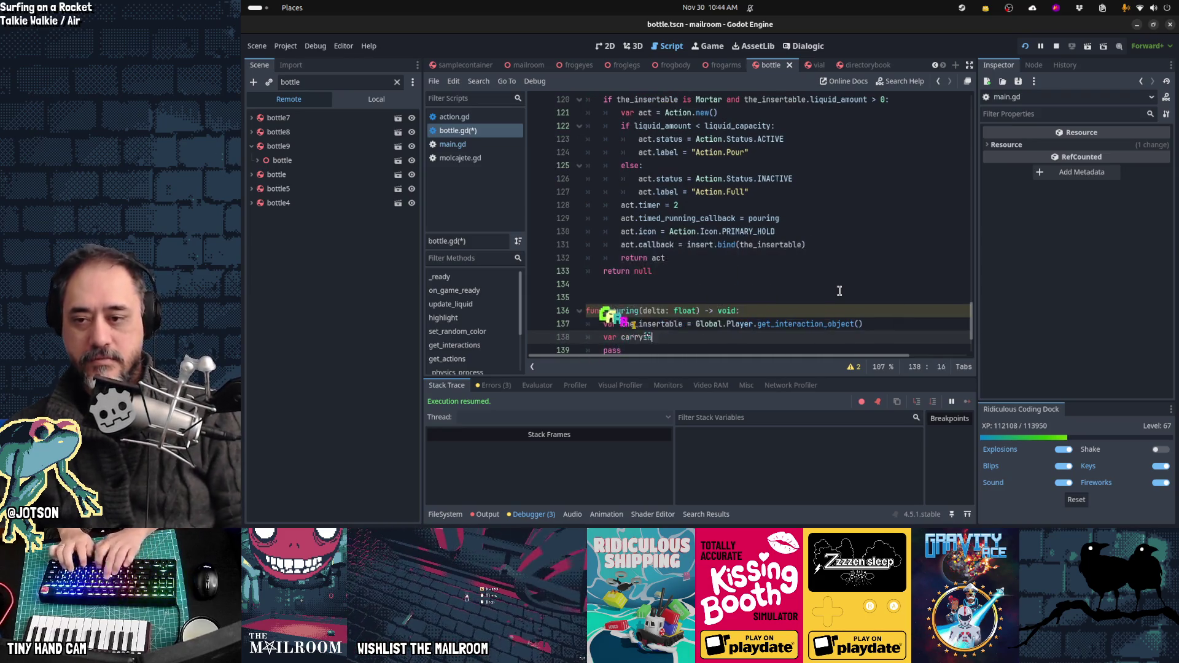
pyautogui.write('Global.')
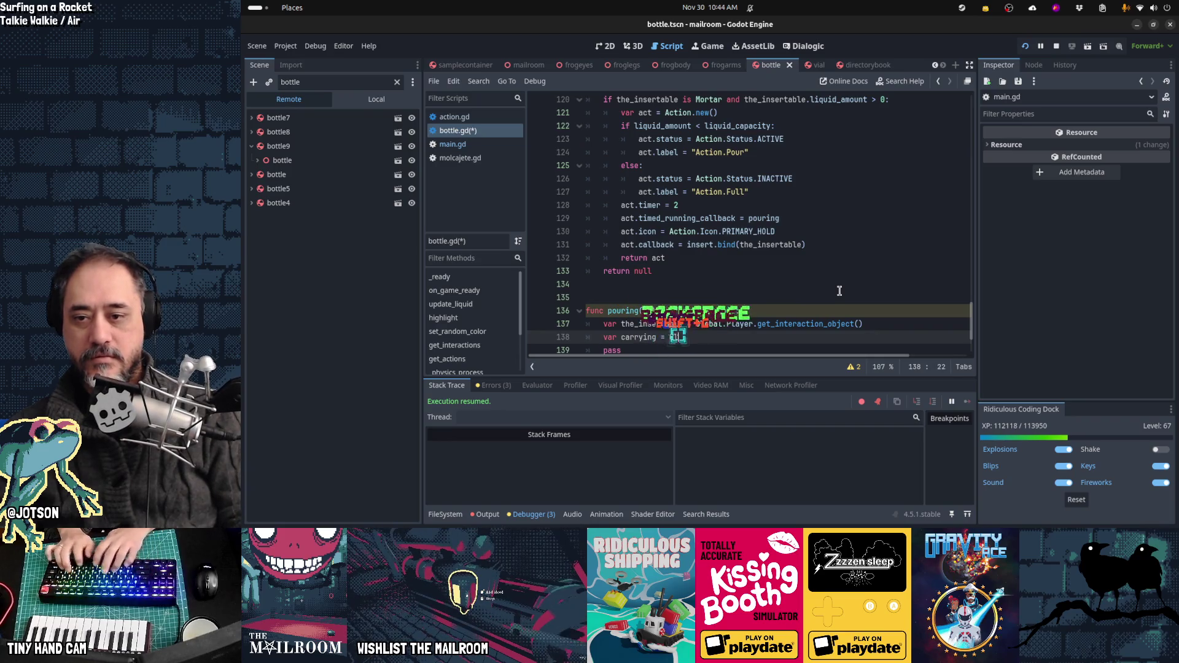
pyautogui.write('Player.carrying')
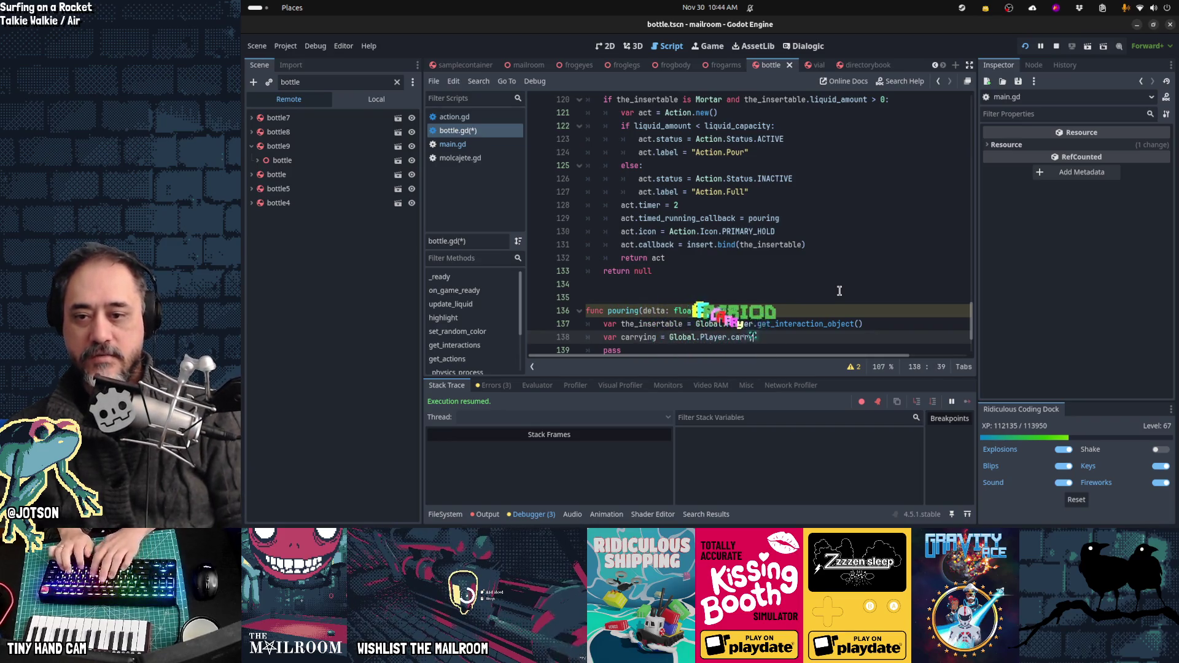
pyautogui.press('Down')
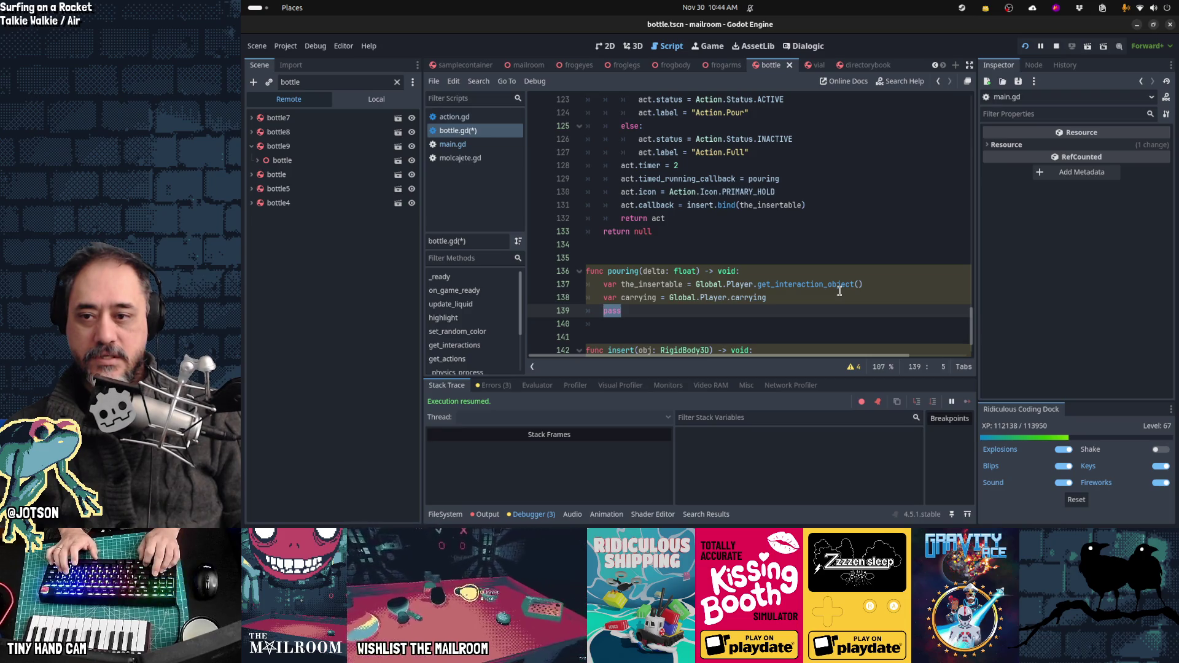
pyautogui.press('Delete')
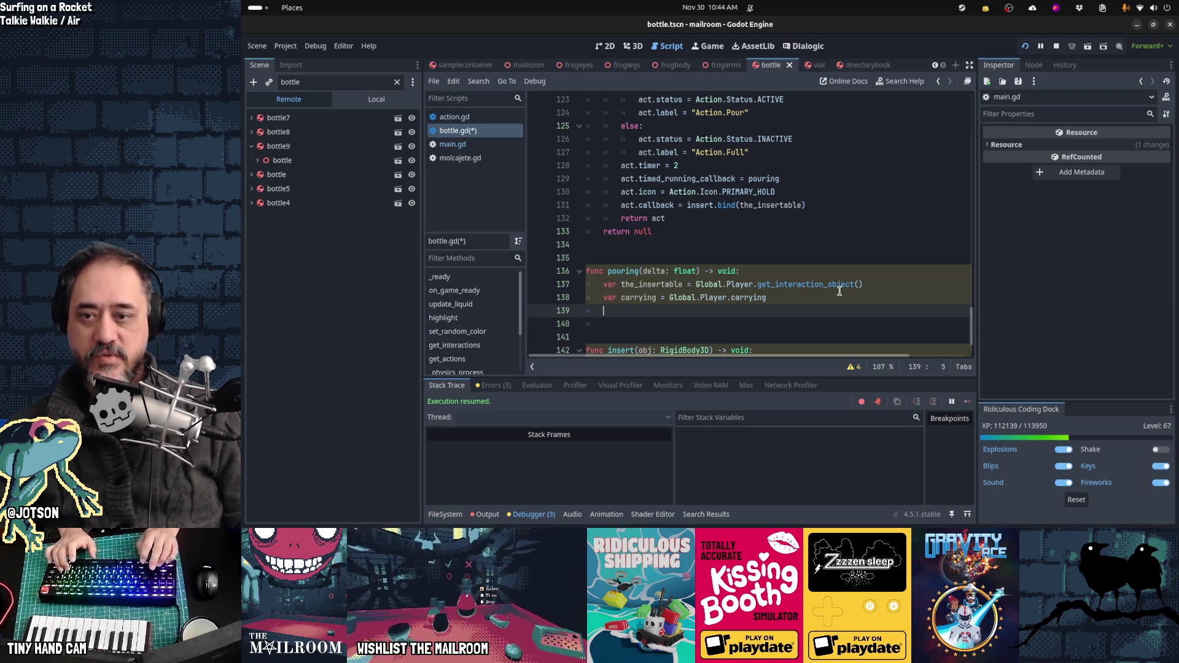
pyautogui.press('Up')
pyautogui.press('Up')
pyautogui.press('Up')
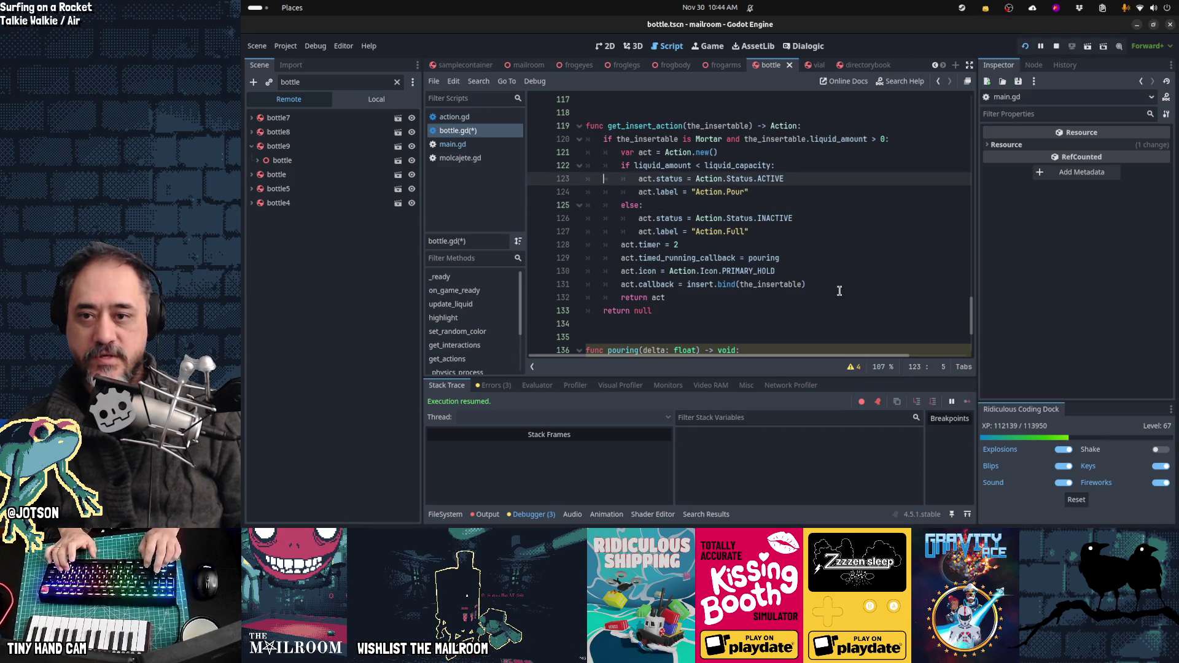
pyautogui.press('Down')
pyautogui.press('Down')
pyautogui.press('Down')
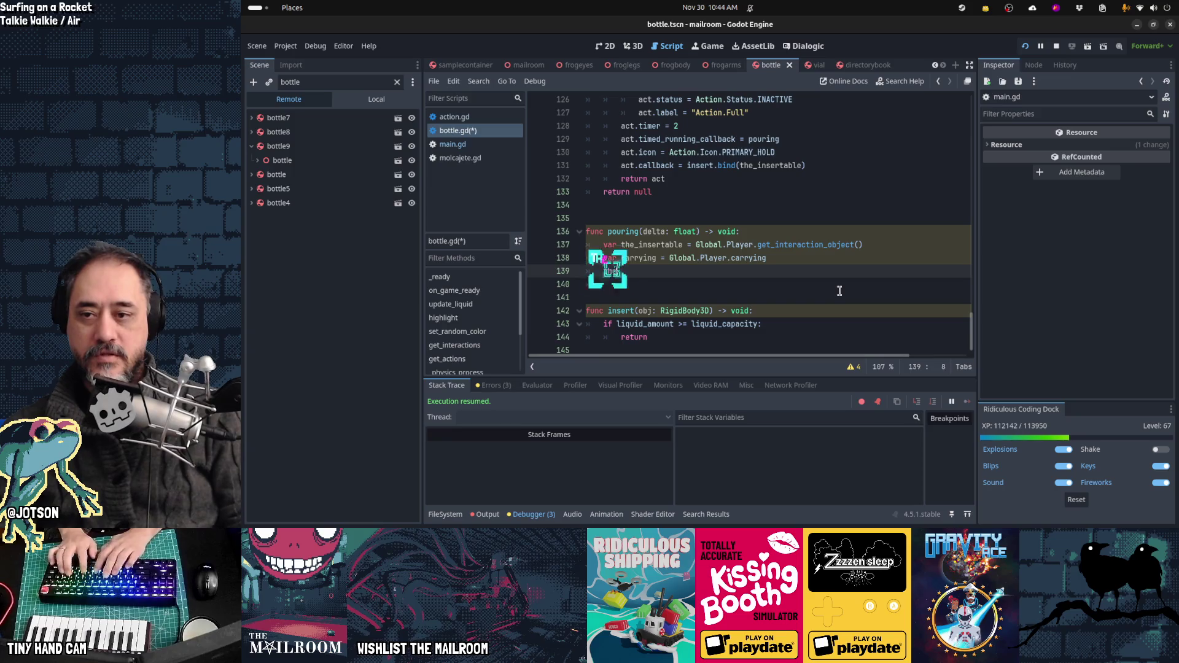
pyautogui.write('sertable')
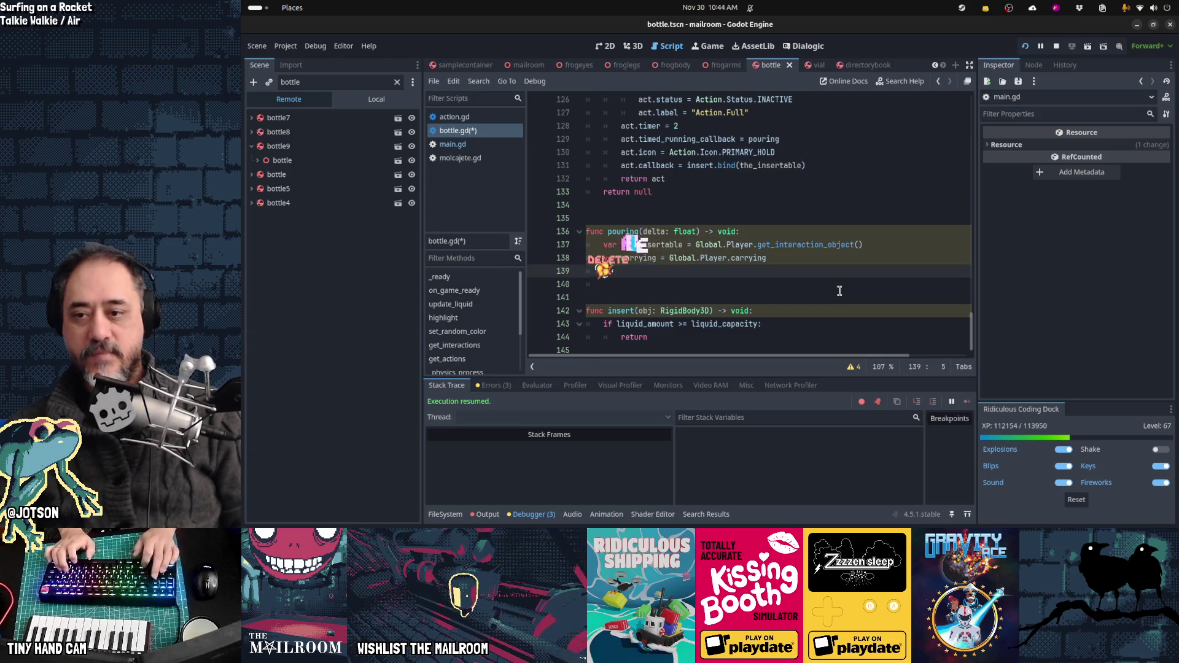
pyautogui.write('amount =')
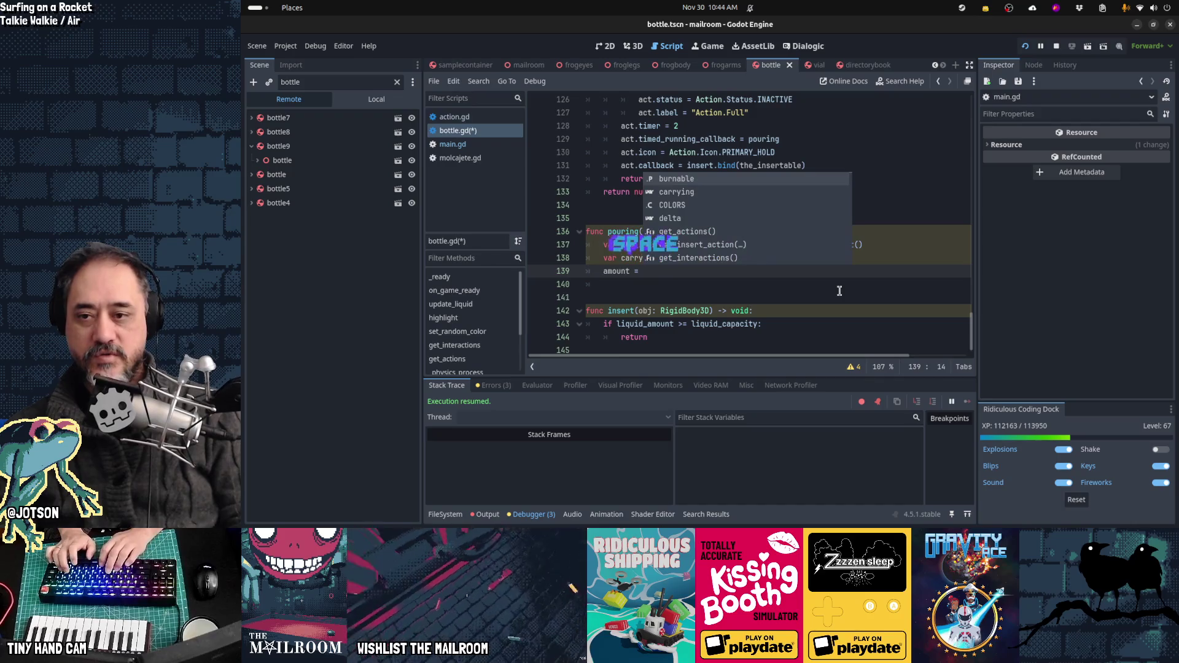
# Declare 'var amount: float = carrying.liquid_amount * delta' in pouring
pyautogui.press('Escape')
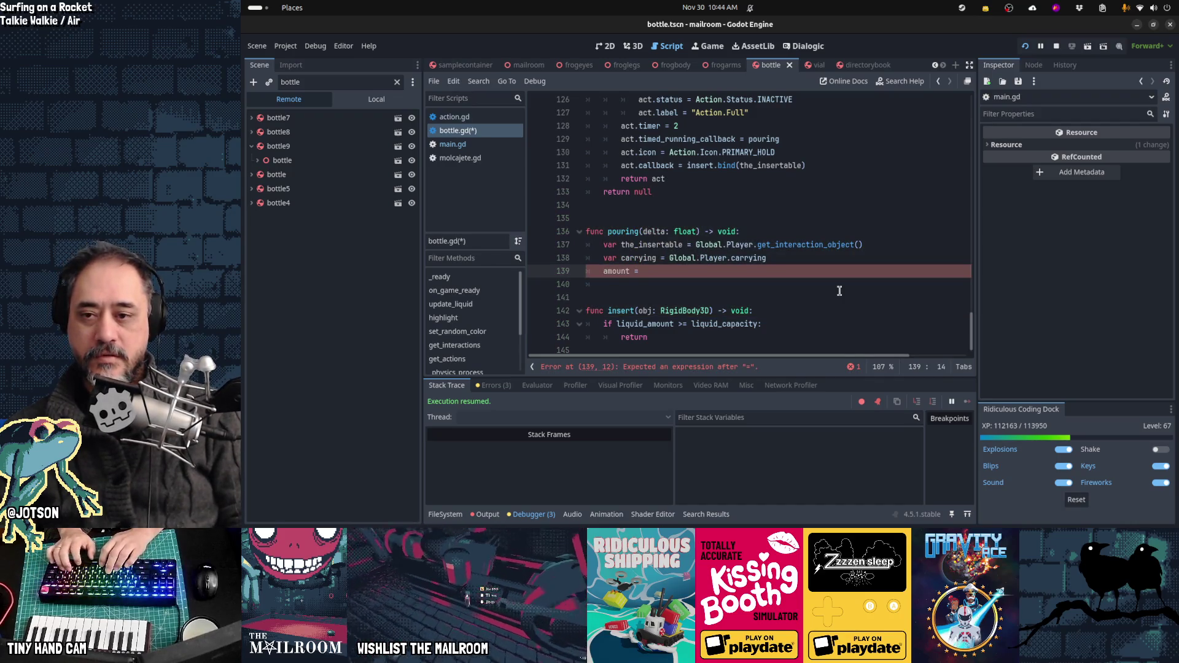
pyautogui.write('carrying.')
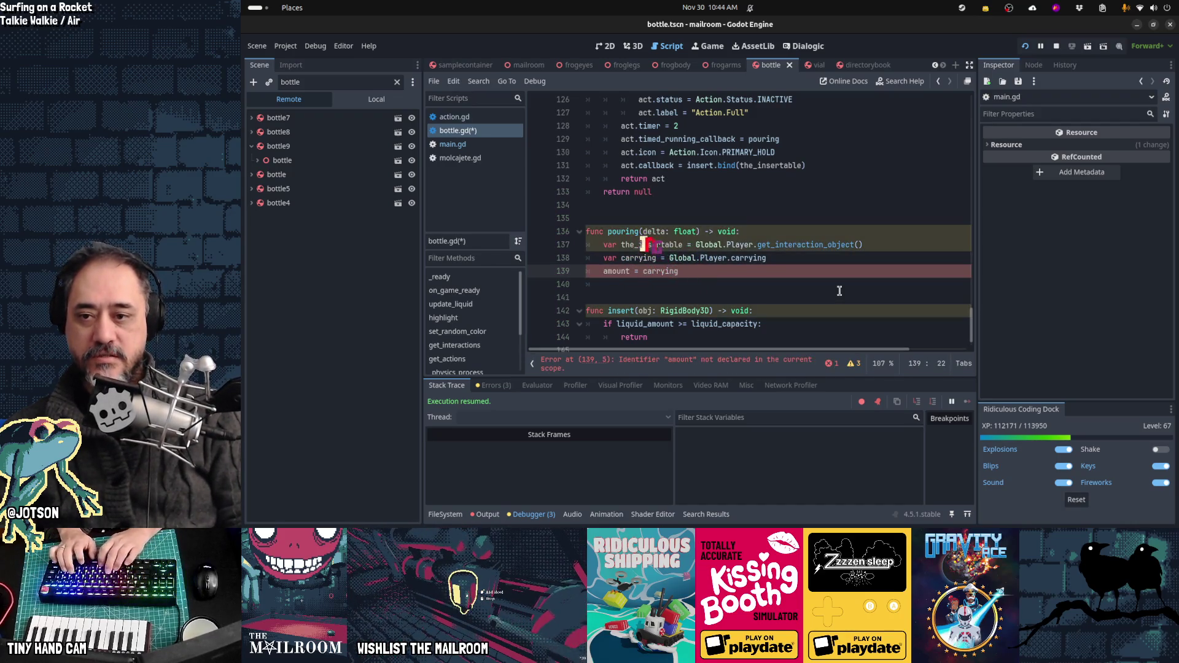
pyautogui.write('liquid_')
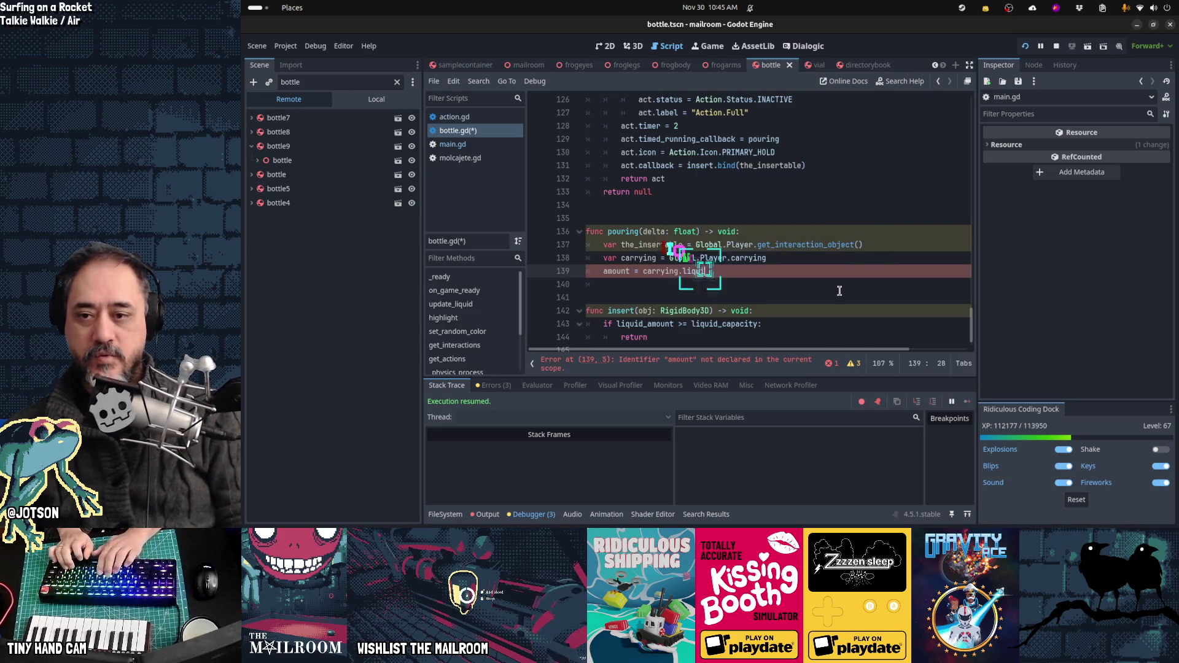
pyautogui.write('amount')
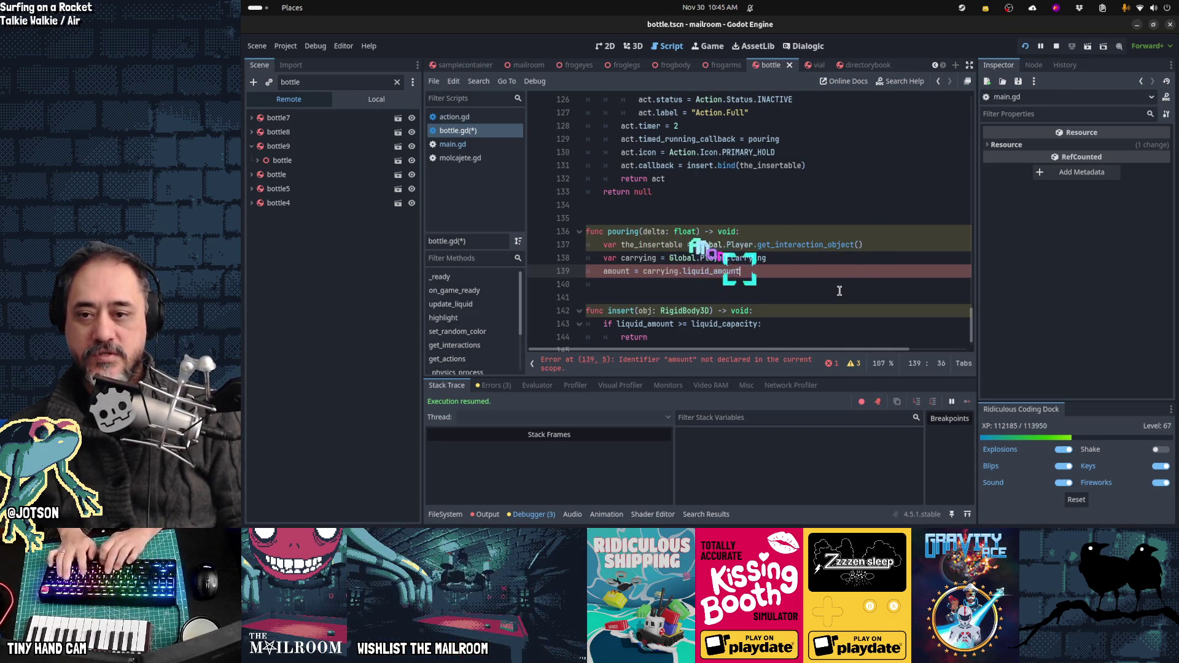
pyautogui.write(' * delta')
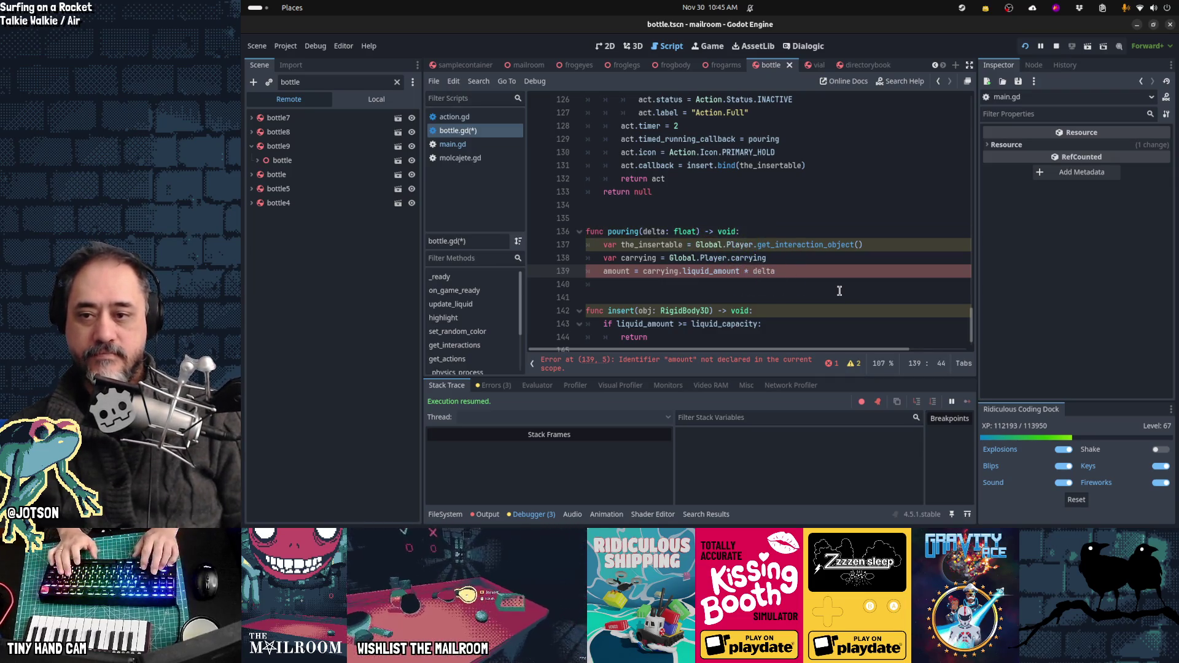
pyautogui.press('Home')
pyautogui.write('var')
pyautogui.hotkey('ctrl', 'Right')
pyautogui.write(': float')
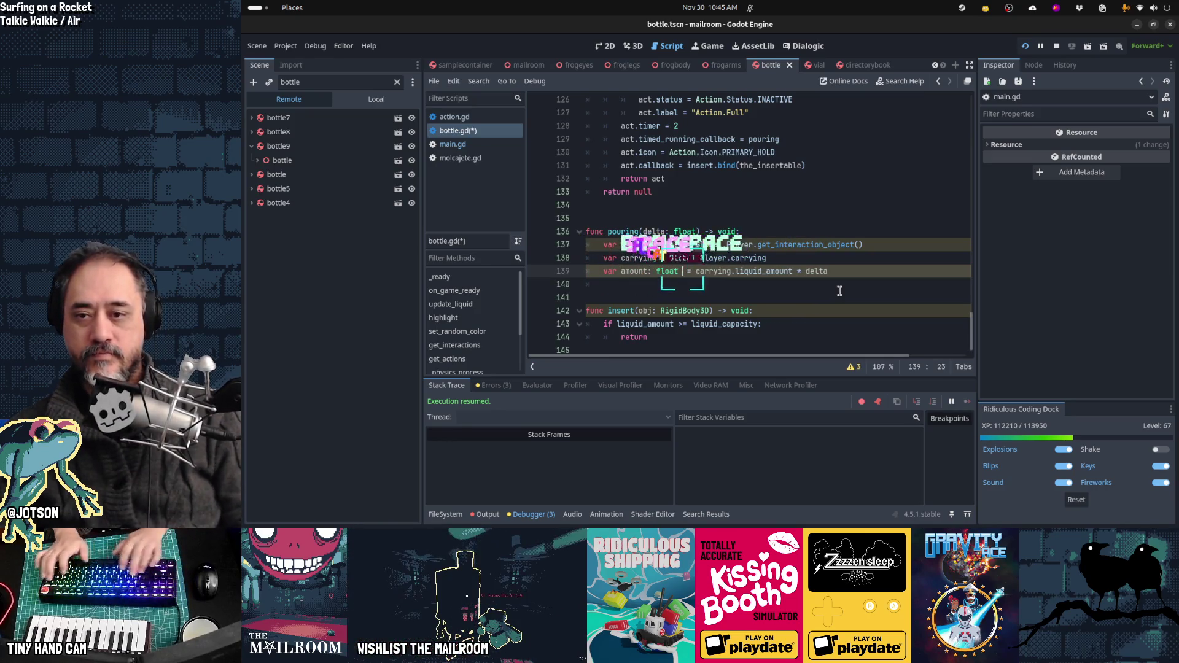
pyautogui.press('Delete')
pyautogui.press('End')
pyautogui.press('Return')
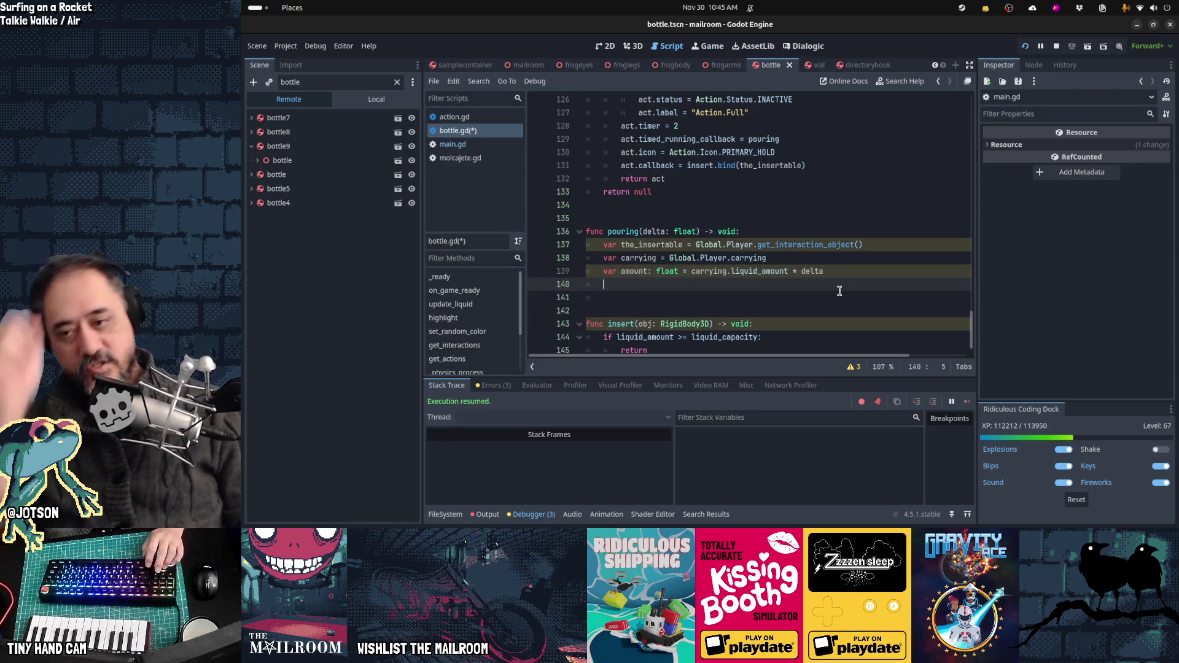
# Delete the type annotation on the amount line to retype it
pyautogui.press('Up')
pyautogui.hotkey('ctrl', 'Right')
pyautogui.press('Right')
pyautogui.press('Right')
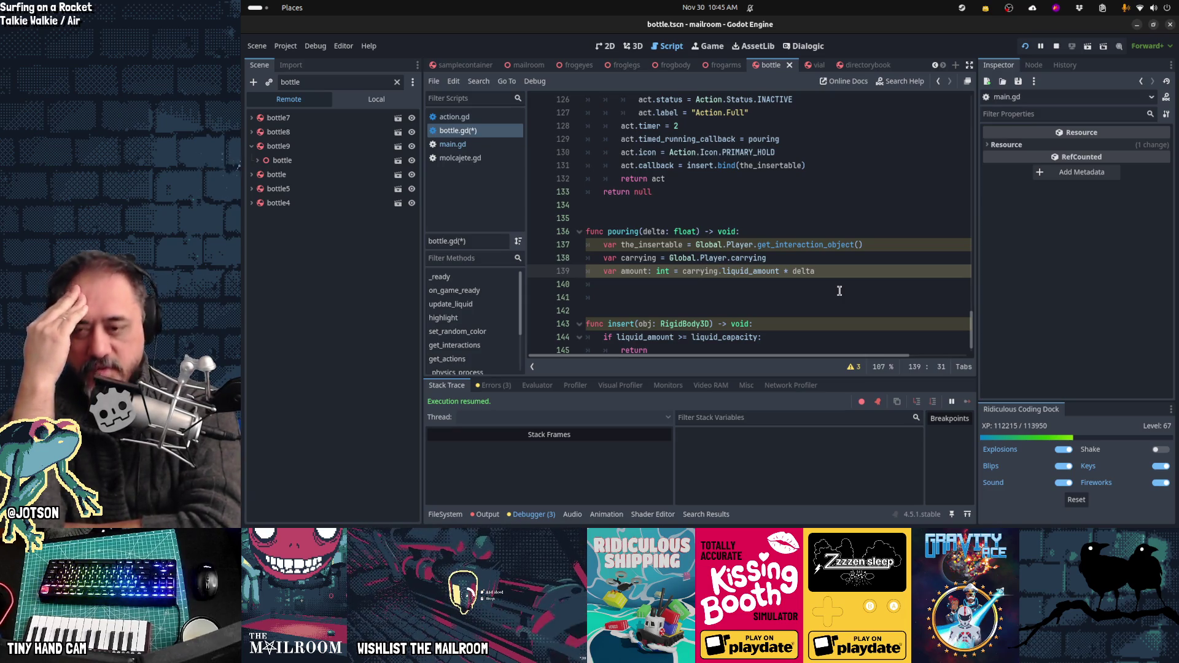
pyautogui.hotkey('ctrl', 'Delete')
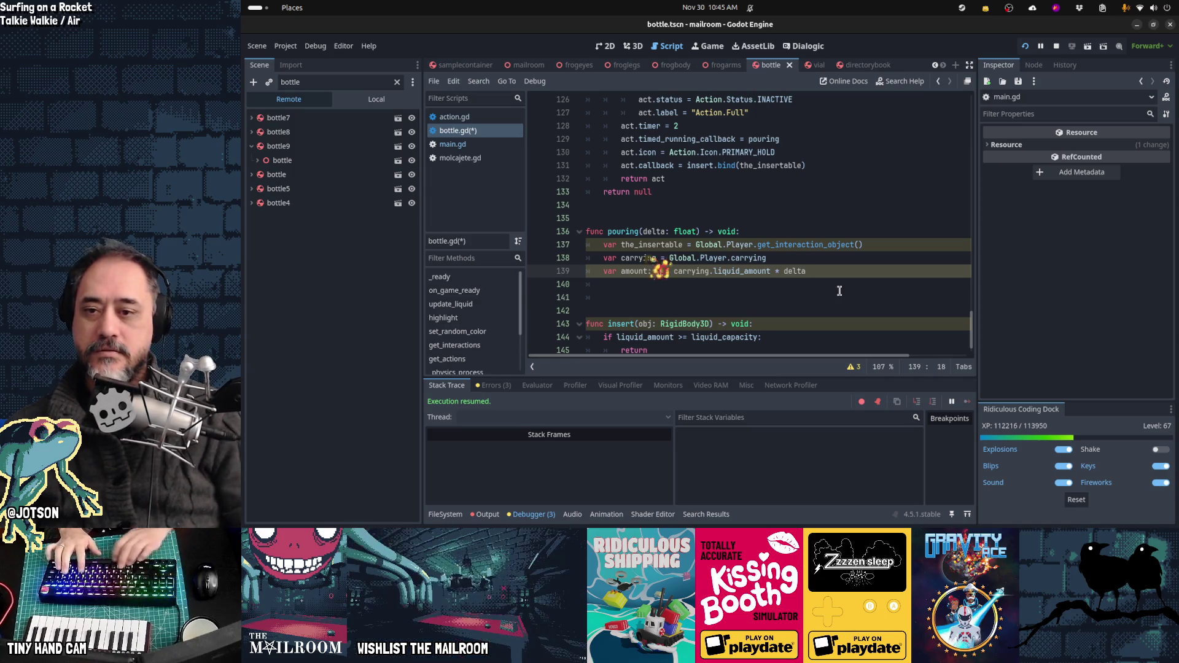
# Retype the amount type as float, search files for 'liquid_amount' then 'var liquid_', and open molcajete.gd line 9
pyautogui.write('float')
pyautogui.hotkey('ctrl', 'shift', 'f')
pyautogui.write('liquid_amount')
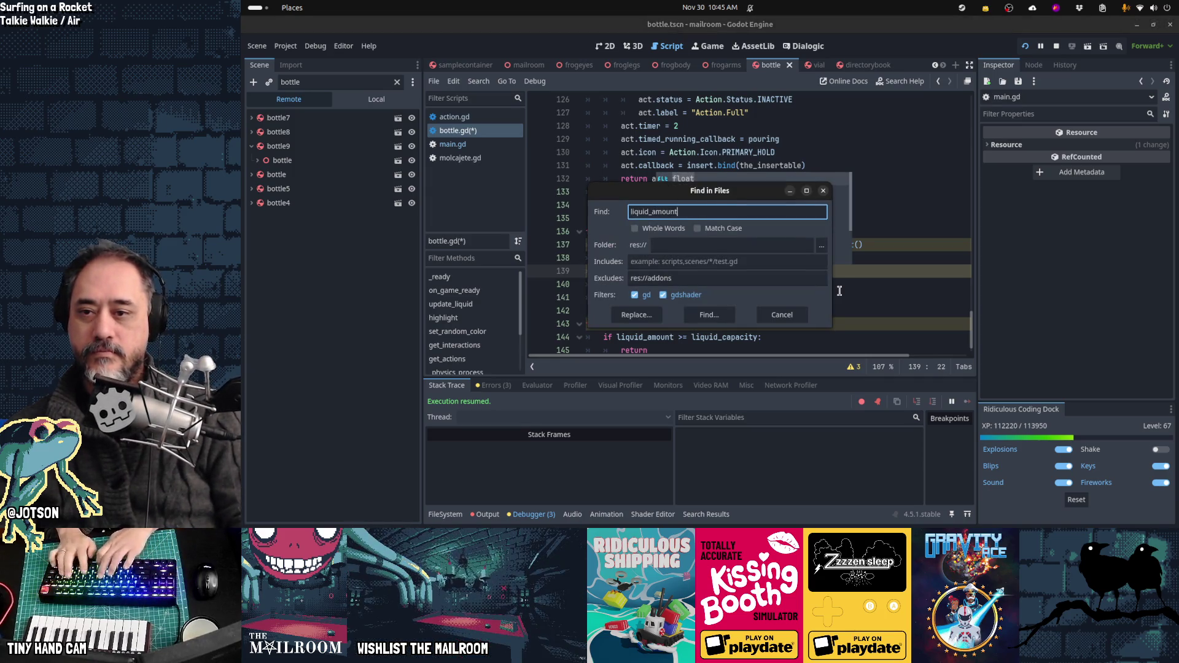
pyautogui.press('Return')
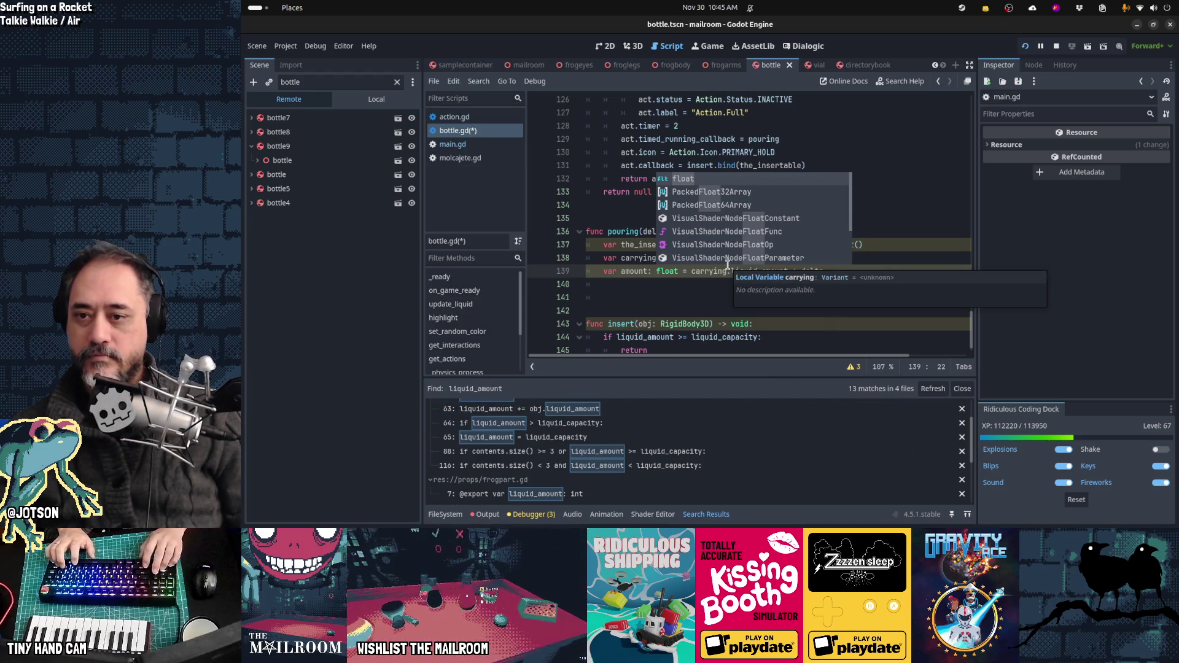
pyautogui.hotkey('ctrl', 'shift', 'f')
pyautogui.write('var liquid_')
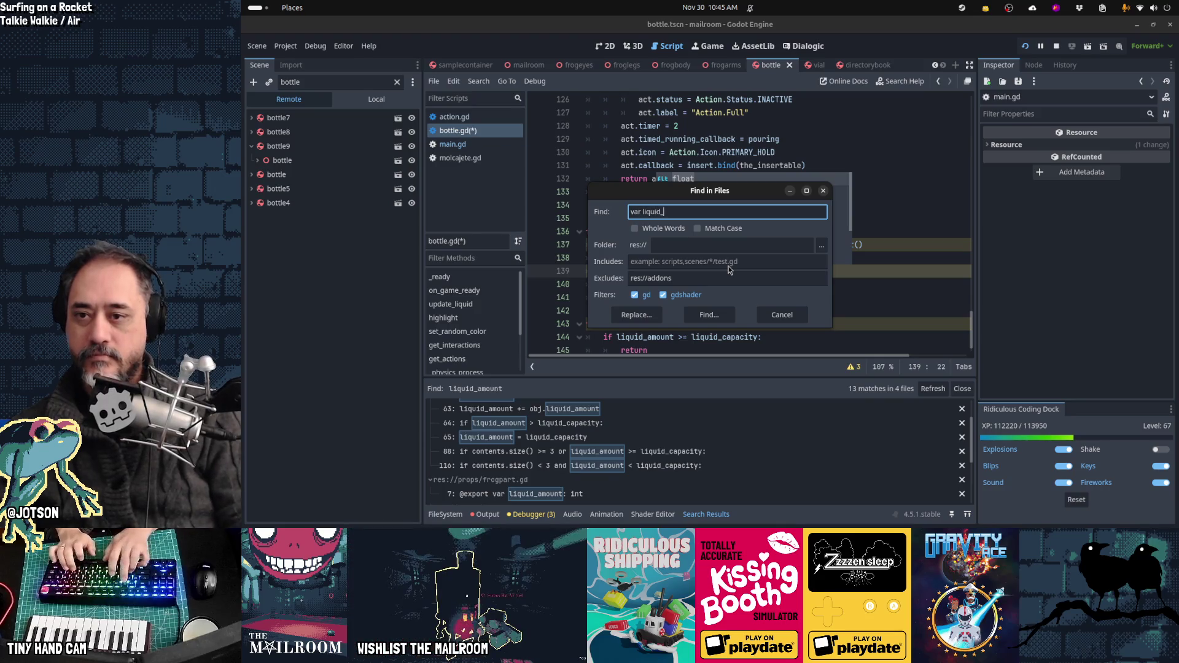
pyautogui.press('Return')
pyautogui.scroll(3, 598, 418)
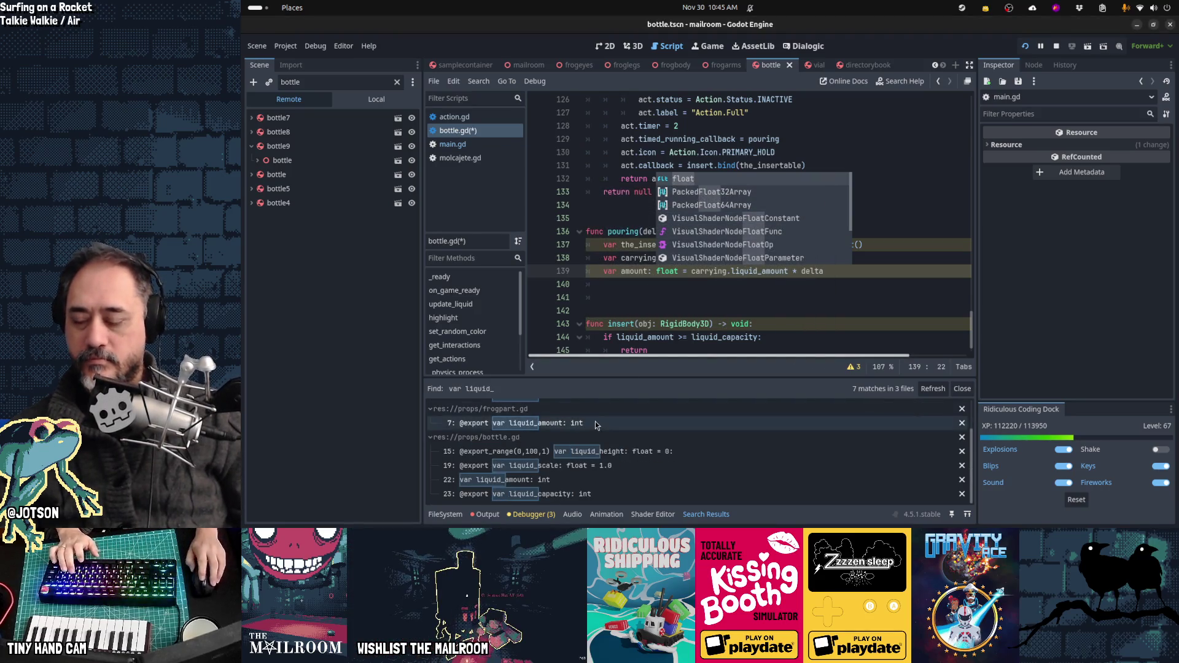
pyautogui.click(577, 423)
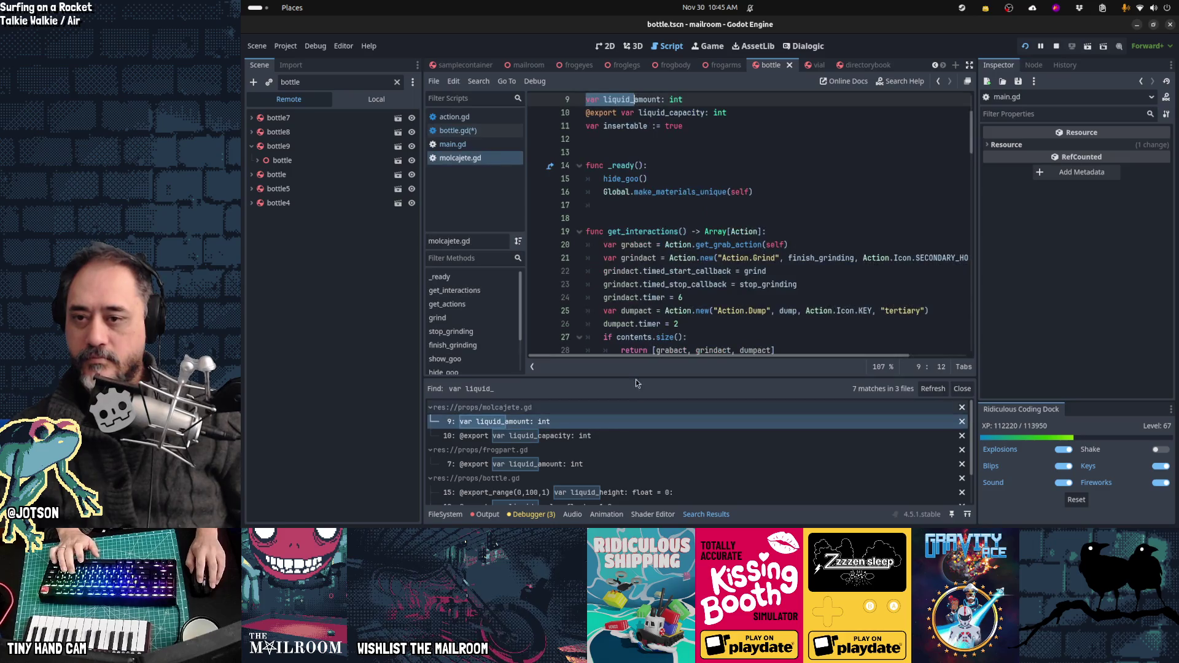
pyautogui.hotkey('ctrl', 'd')
# Change molcajete.gd's liquid_amount and liquid_capacity types to float and save it
pyautogui.write('fkiat')
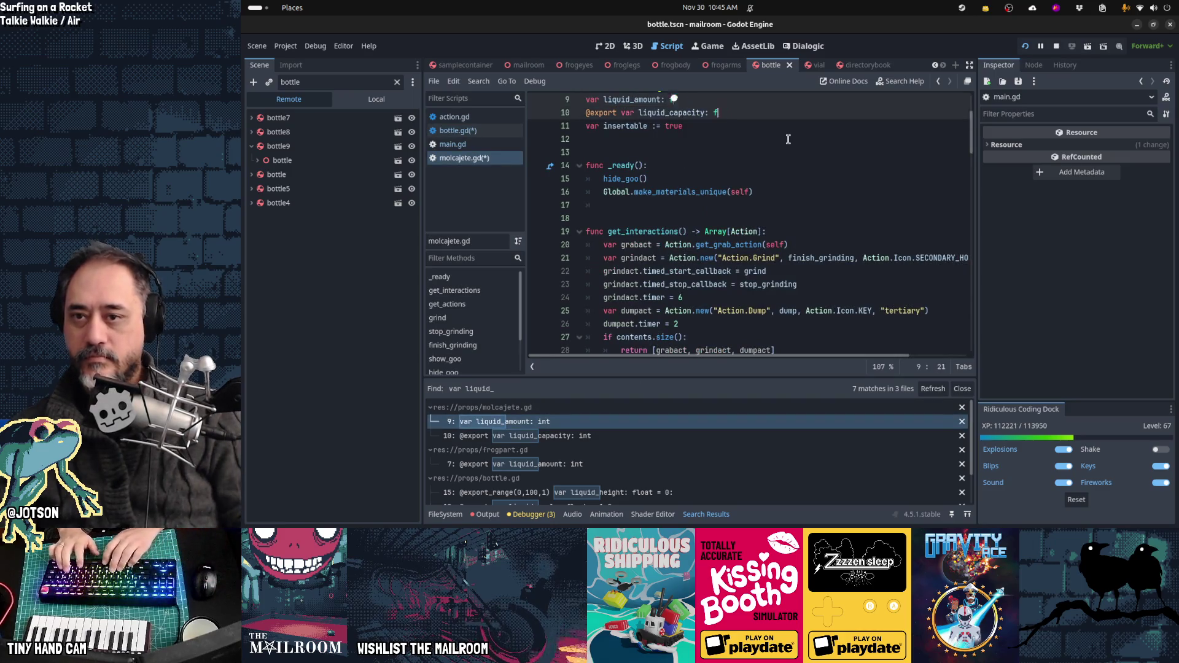
pyautogui.hotkey('ctrl', 'shift', 'Left')
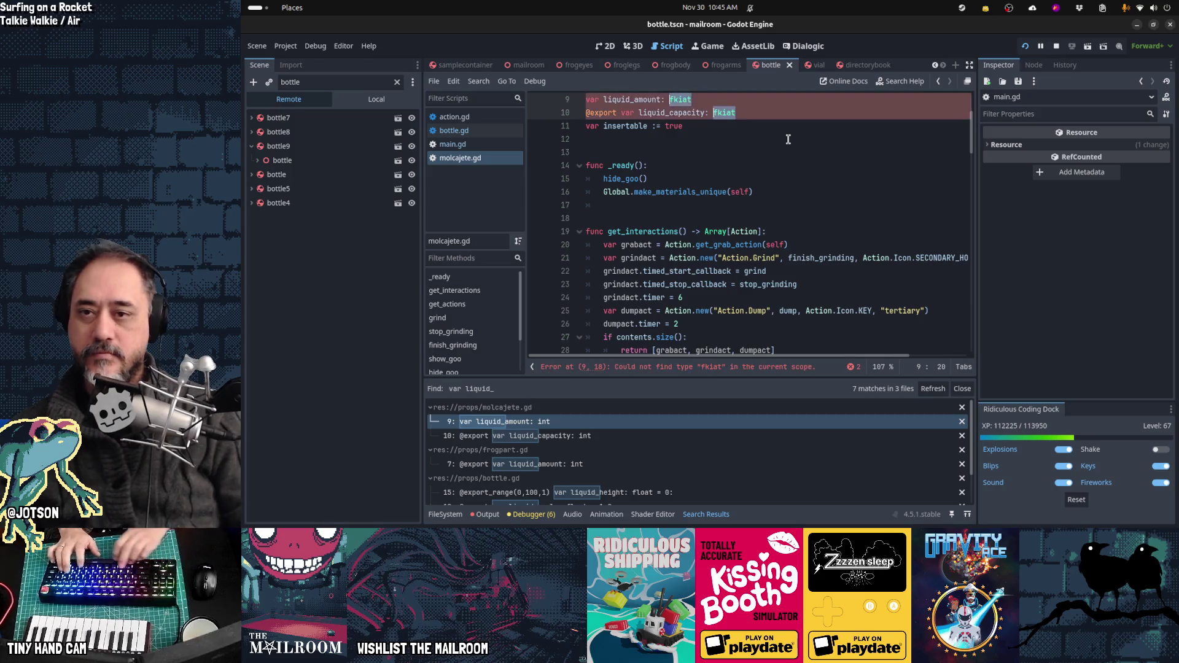
pyautogui.press('Return')
pyautogui.hotkey('ctrl', 's')
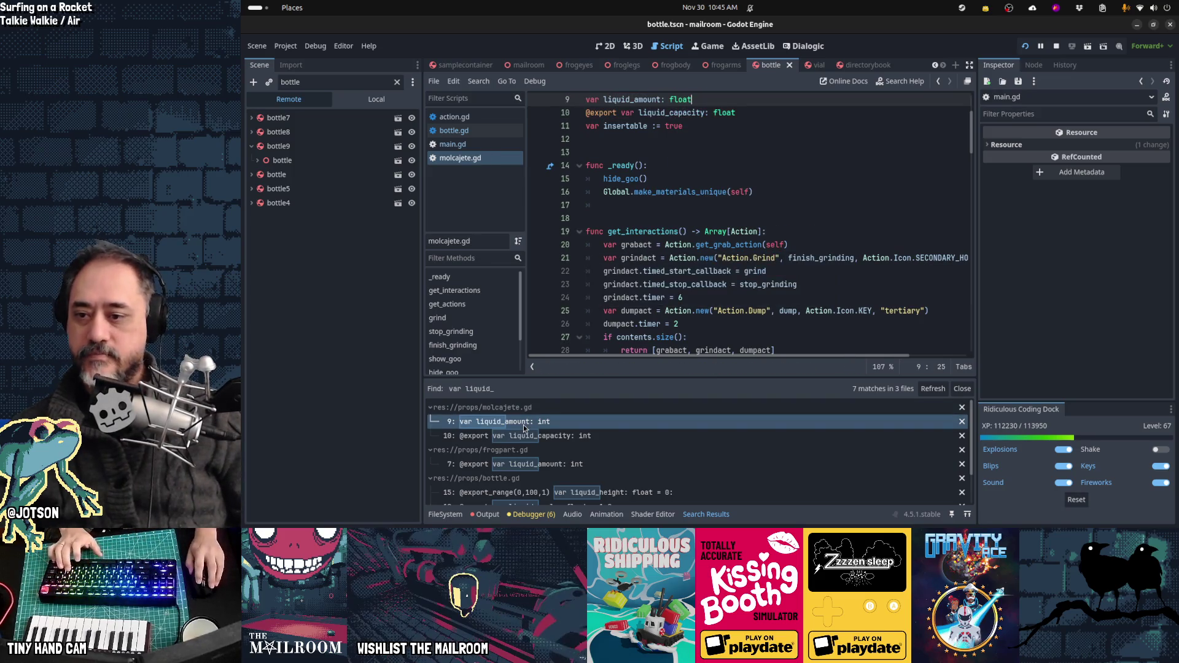
pyautogui.click(928, 389)
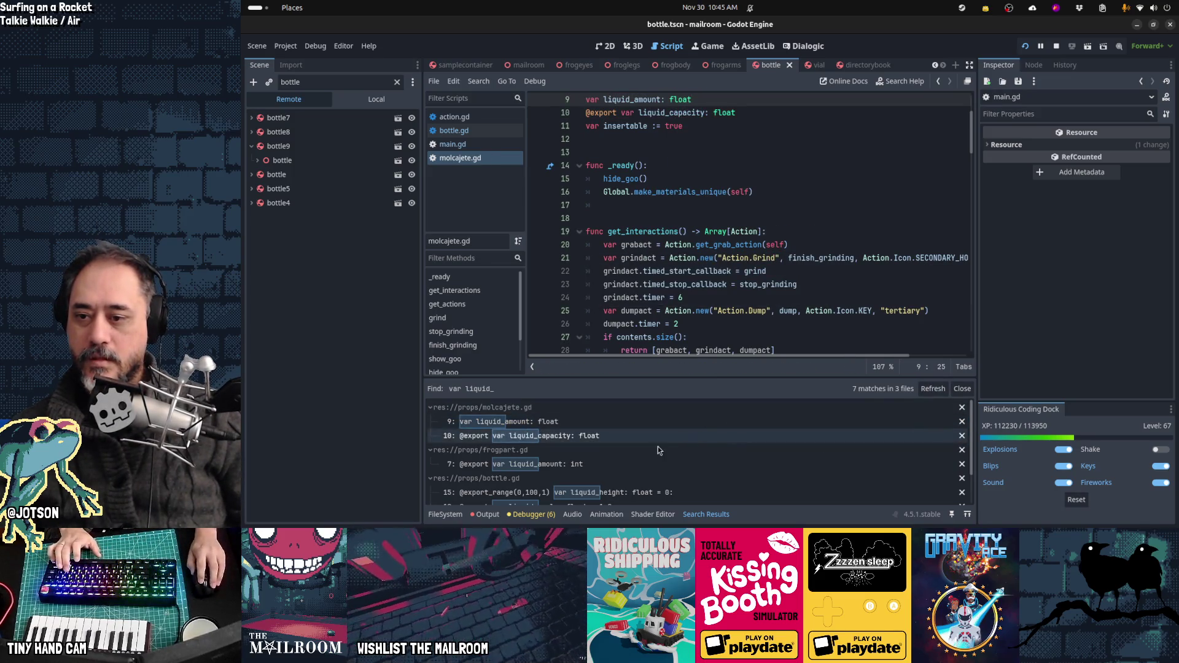
# Change frogpart.gd's liquid variable types to float and save it
pyautogui.click(621, 463)
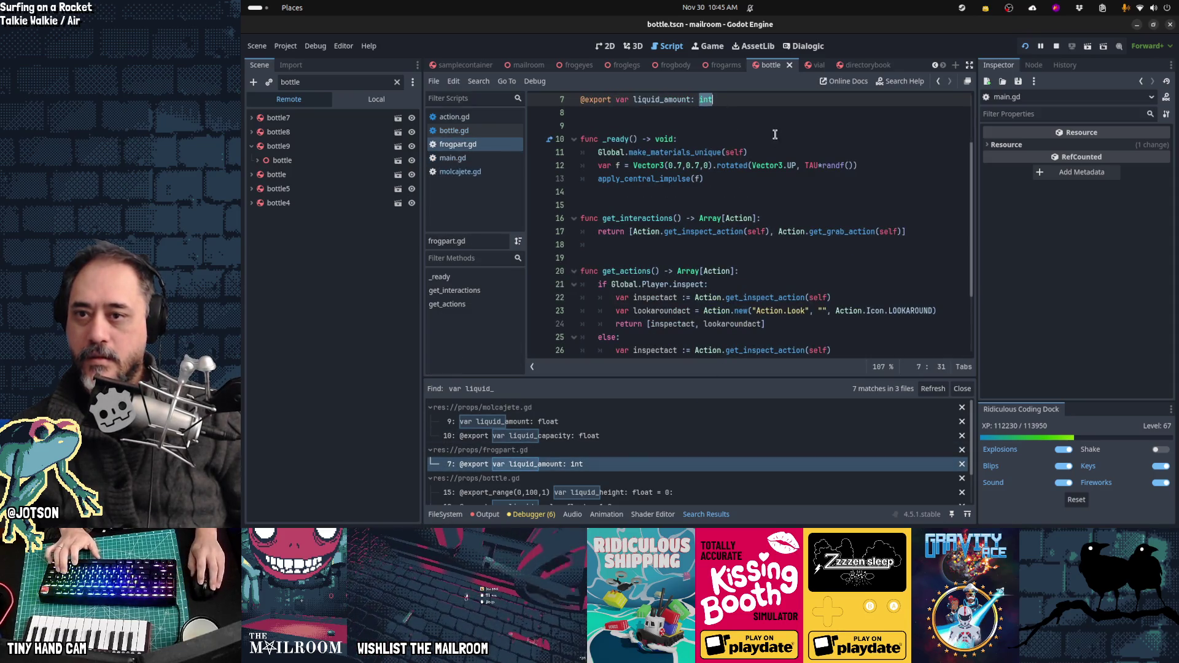
pyautogui.write('float')
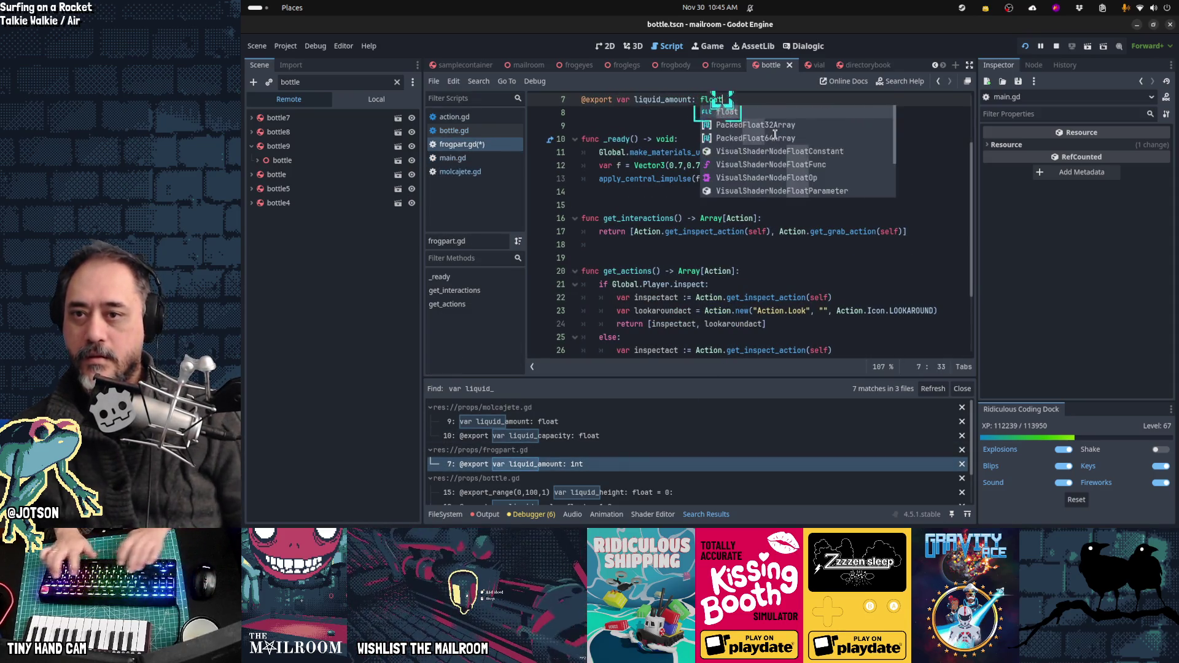
pyautogui.press('Escape')
pyautogui.scroll(2, 707, 122)
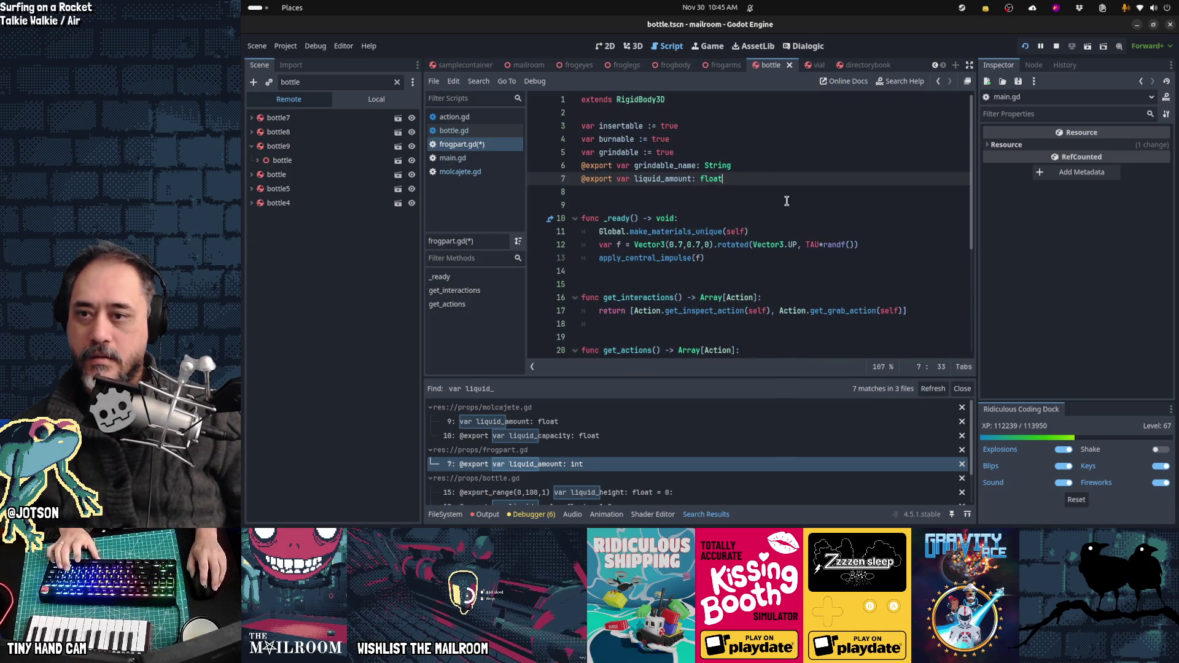
pyautogui.hotkey('ctrl', 's')
pyautogui.scroll(-1, 860, 442)
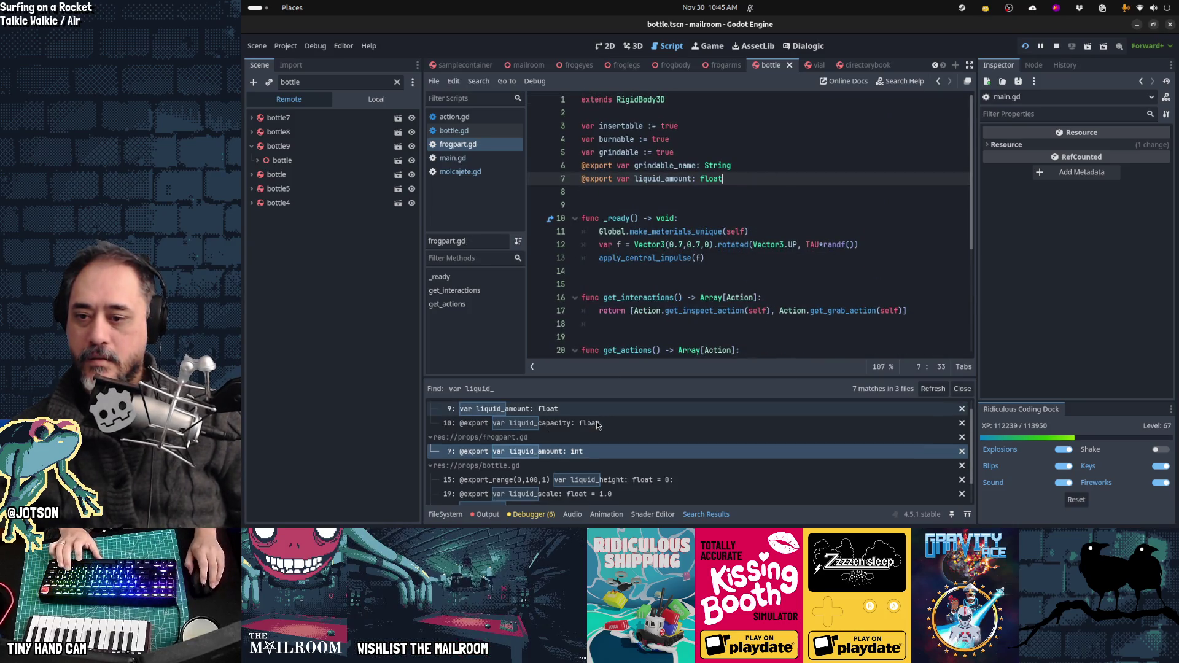
pyautogui.click(935, 390)
# Change bottle.gd's liquid_amount and liquid_capacity on lines 22-23 to float and save it
pyautogui.scroll(-2, 745, 460)
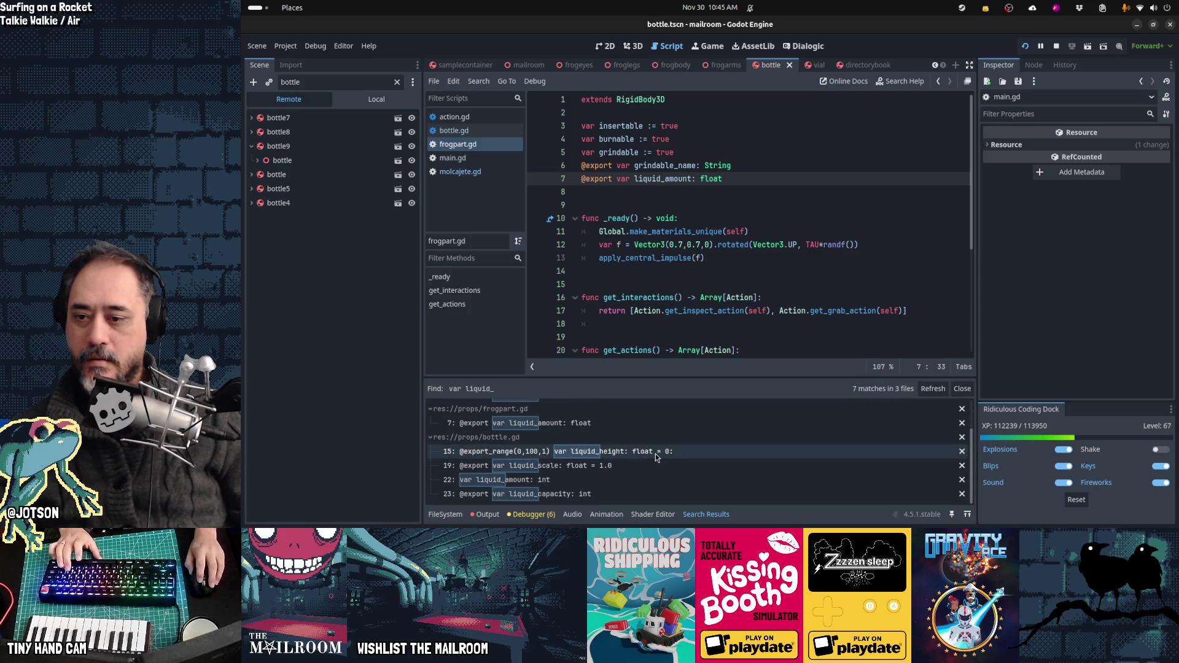
pyautogui.click(602, 480)
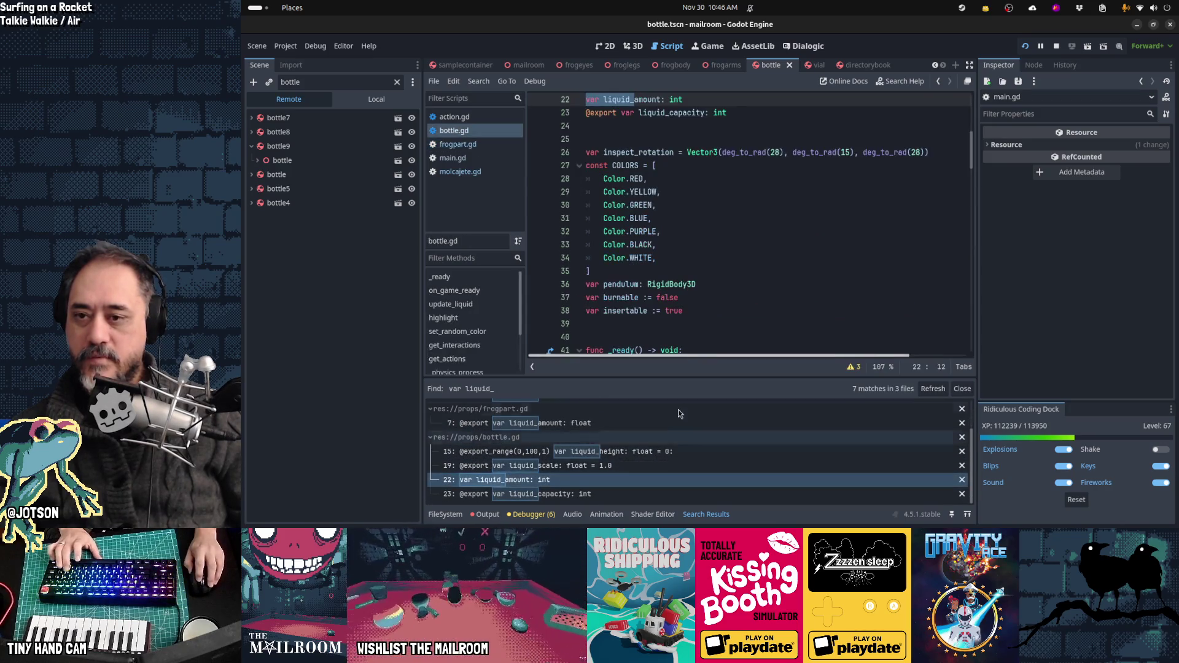
pyautogui.doubleClick(677, 100)
pyautogui.hotkey('ctrl', 'd')
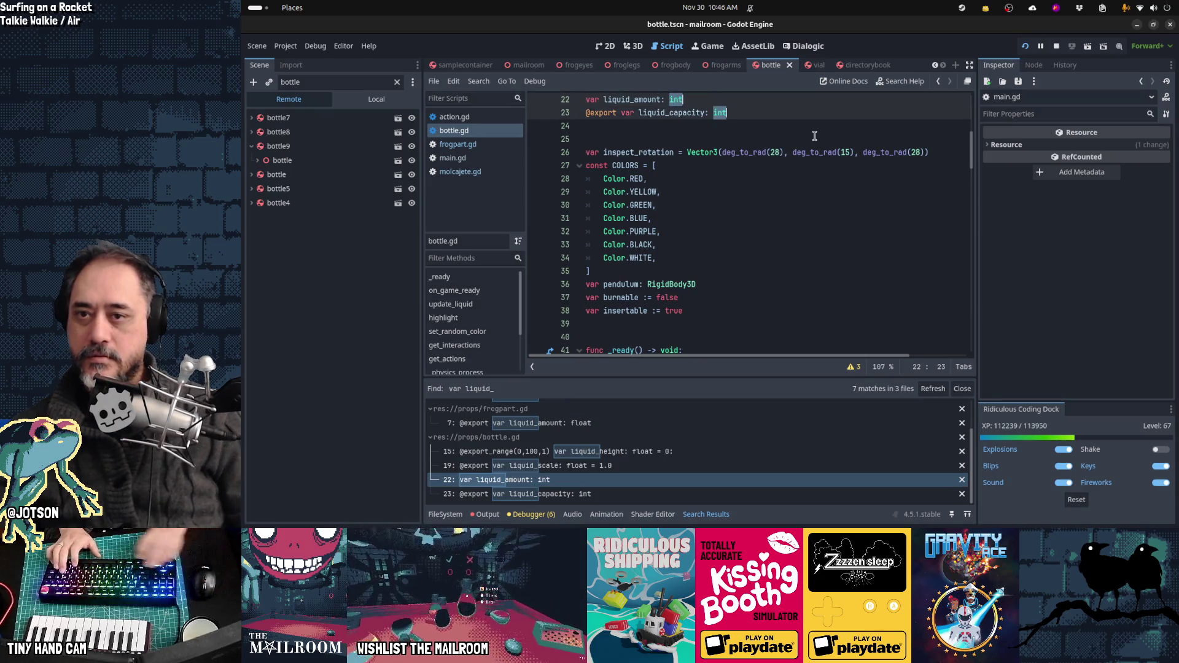
pyautogui.write('float')
pyautogui.hotkey('ctrl', 's')
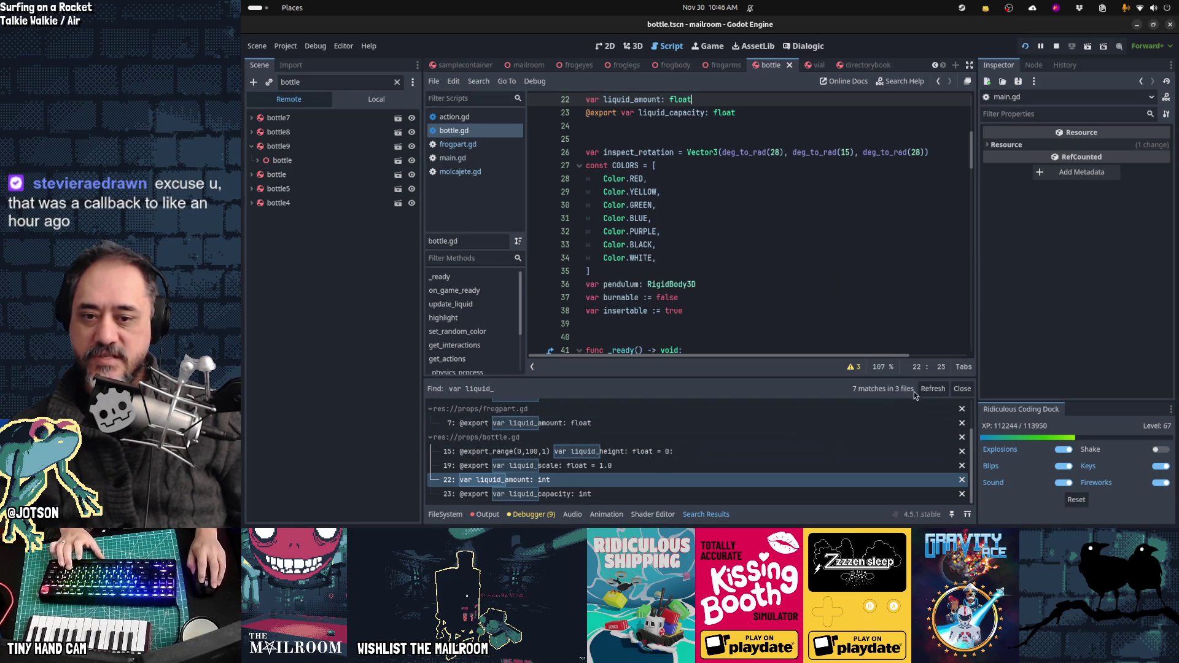
pyautogui.click(933, 389)
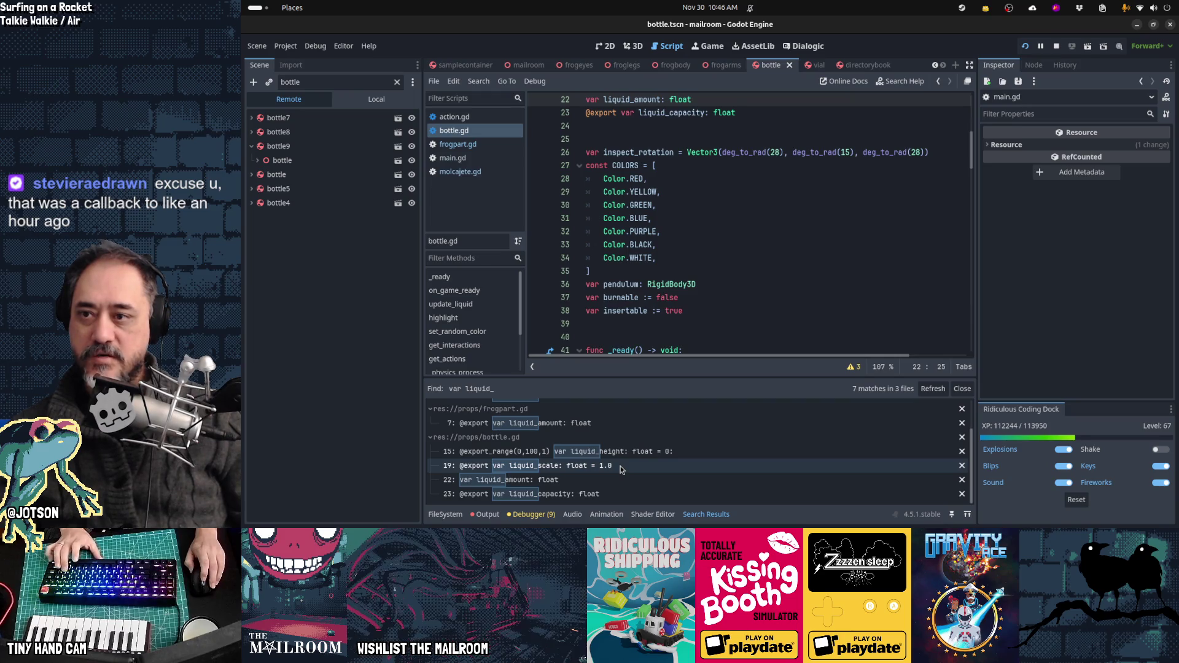
# Look over molcajete.gd again, then return to bottle.gd
pyautogui.click(483, 173)
pyautogui.scroll(-5, 814, 258)
pyautogui.scroll(-15, 814, 258)
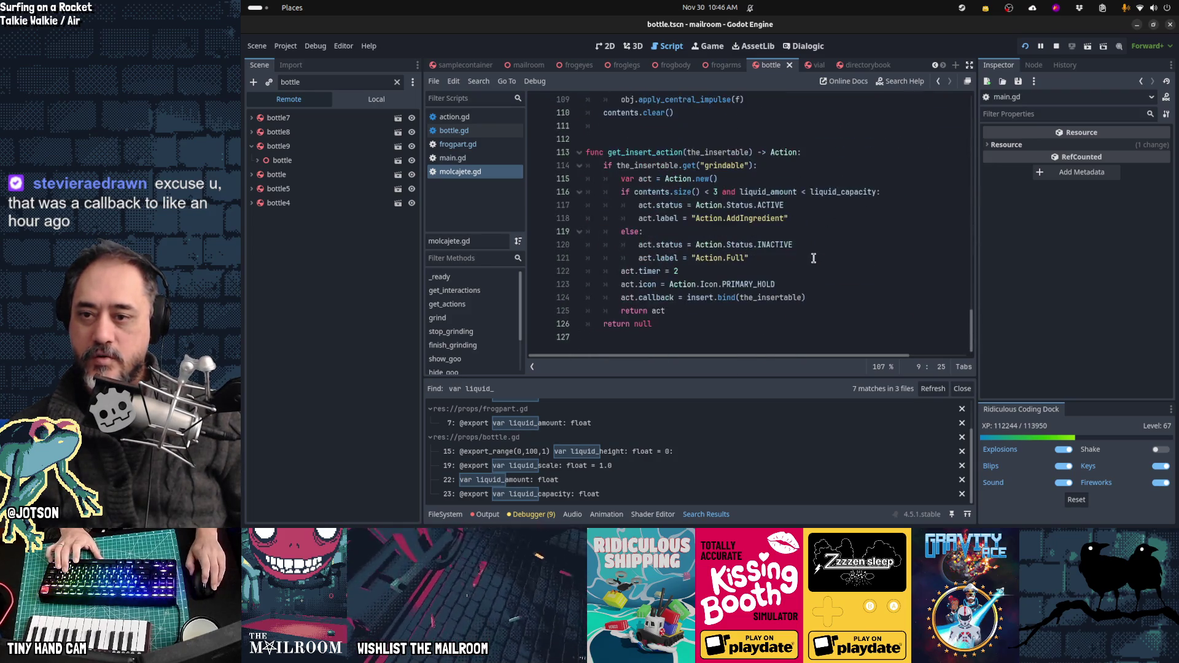
pyautogui.click(455, 130)
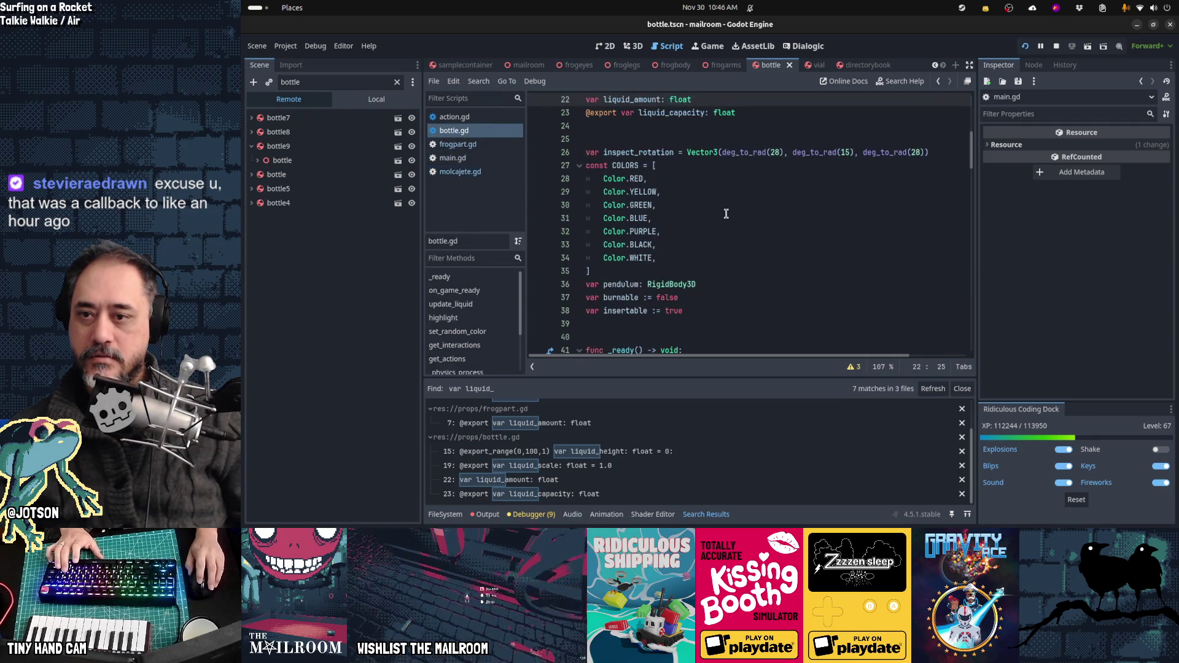
# In pouring(), replace carrying.liquid_amount on line 139 with 100.0 so amount becomes 100.0 * delta
pyautogui.scroll(-20, 726, 213)
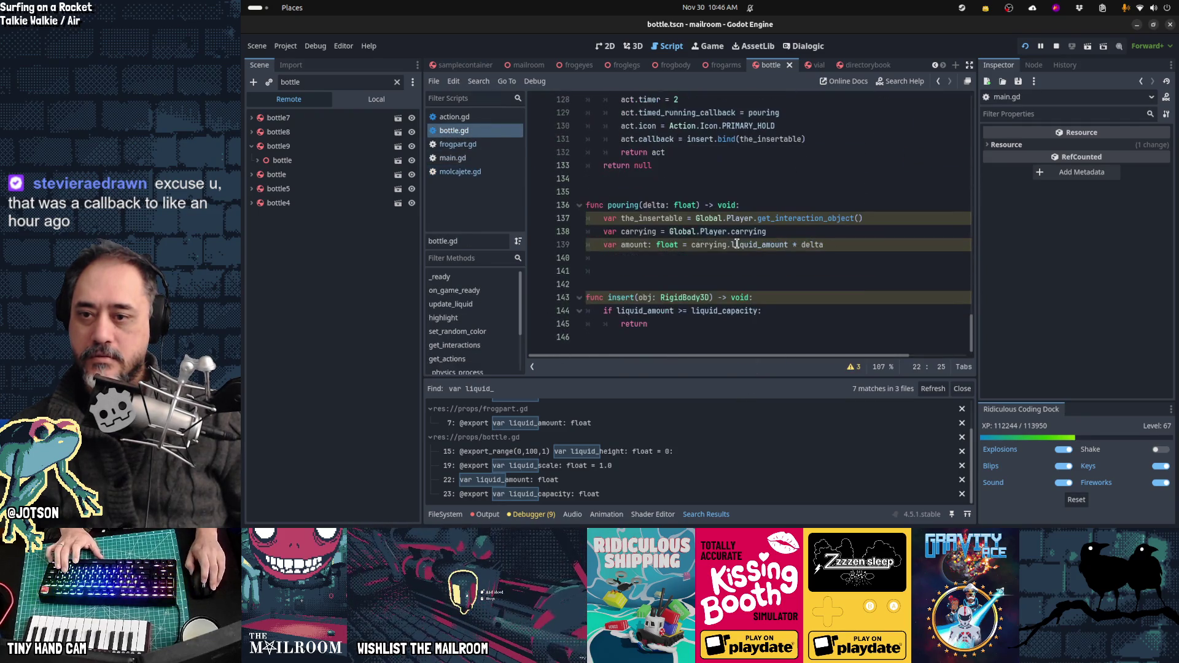
pyautogui.click(679, 244)
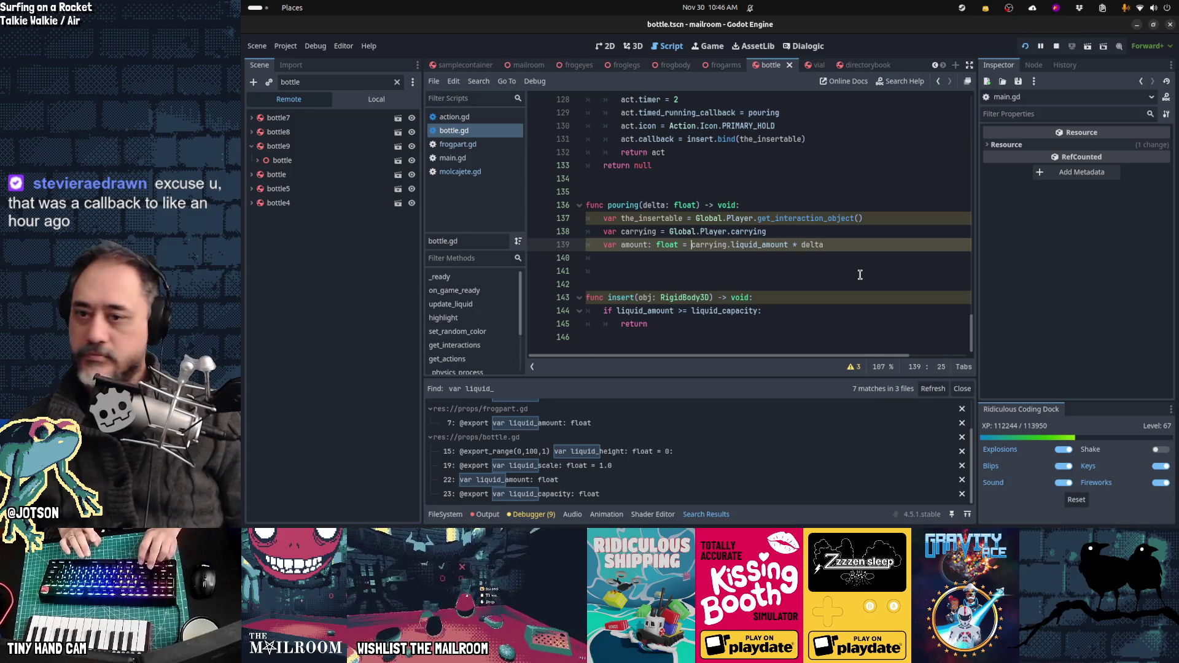
pyautogui.hotkey('ctrl', 'Left')
pyautogui.hotkey('ctrl', 'Left')
pyautogui.hotkey('ctrl', 'Left')
pyautogui.hotkey('ctrl', 'shift', 'Right')
pyautogui.hotkey('ctrl', 'shift', 'Right')
pyautogui.hotkey('ctrl', 'shift', 'Right')
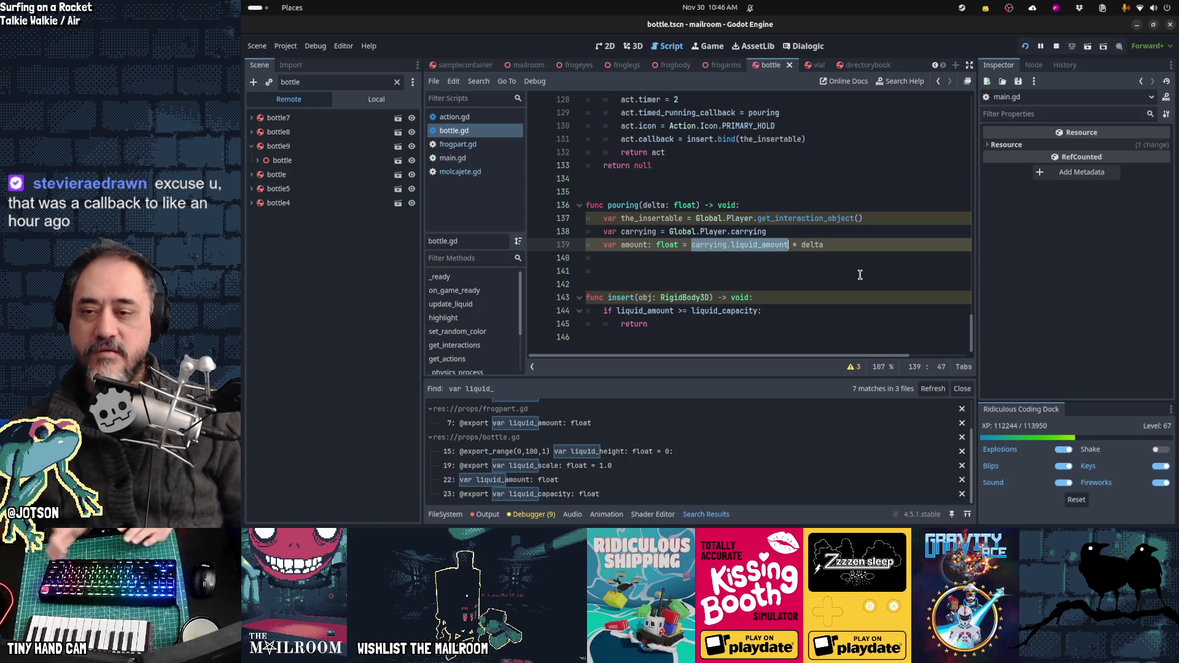
pyautogui.write('100.0')
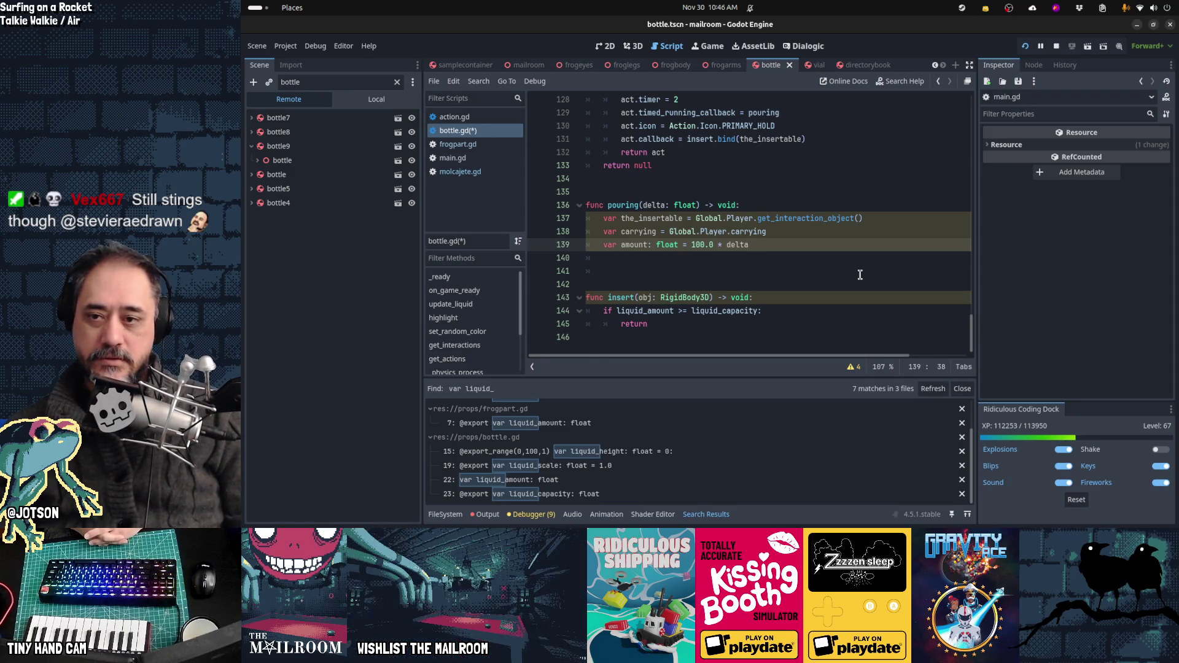
pyautogui.press('Return')
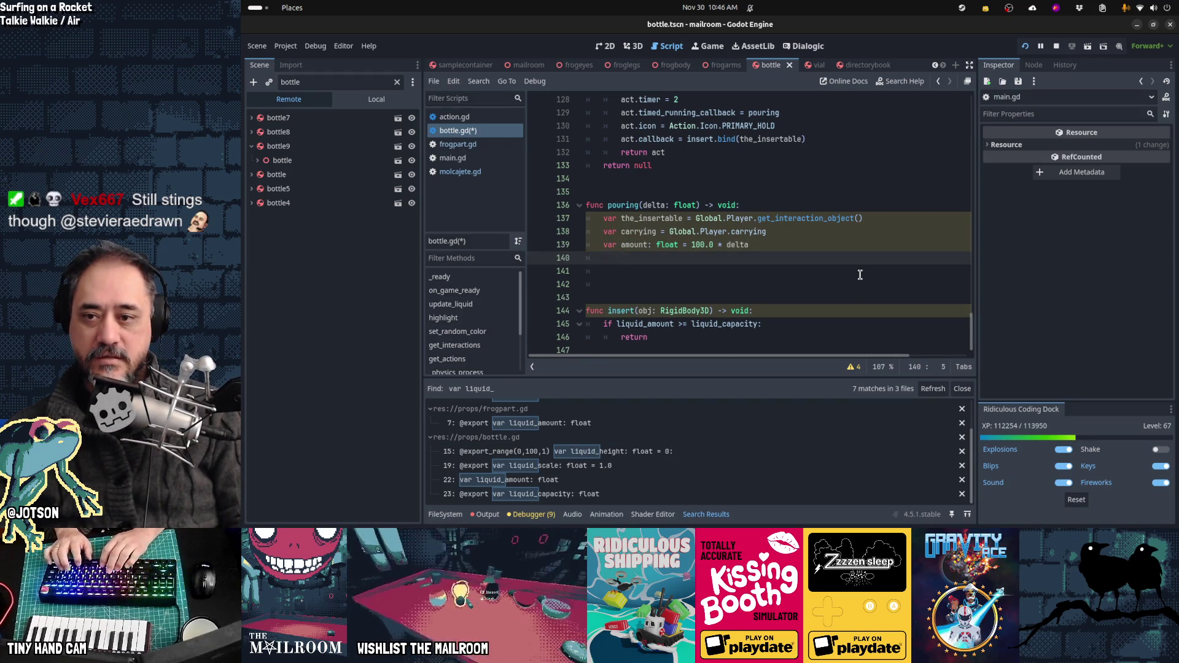
# Add an if amount > carrying.liquid_amount clamp that sets amount to carrying.liquid_amount
pyautogui.write('carry')
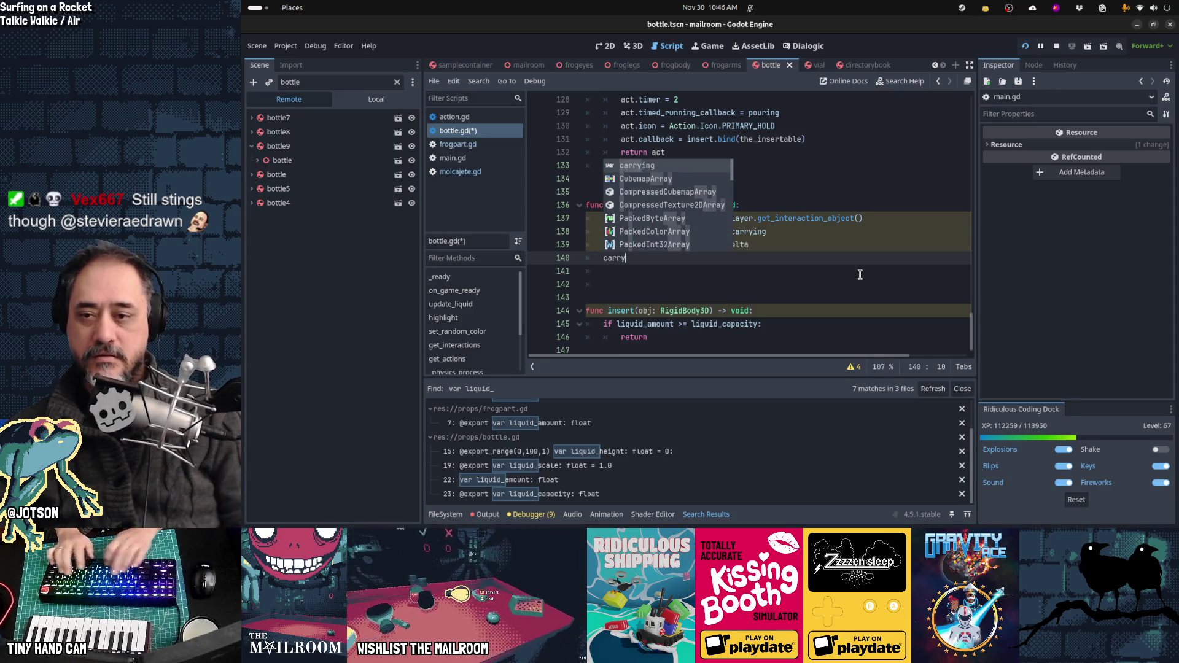
pyautogui.hotkey('shift', 'Home')
pyautogui.press('Delete')
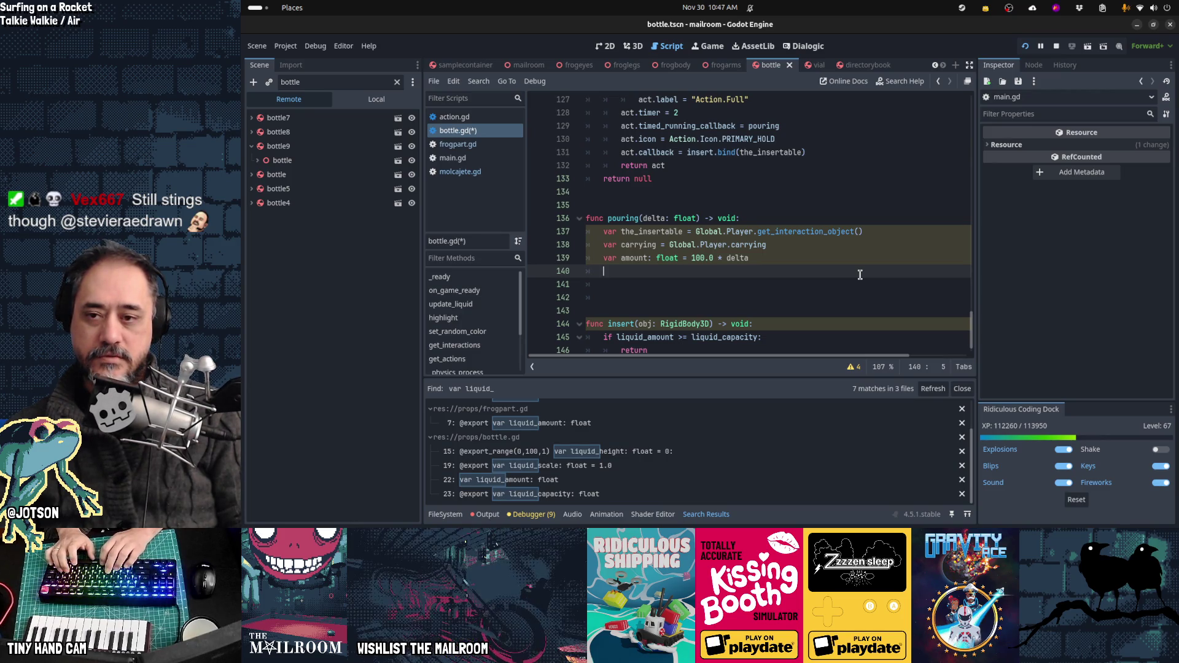
pyautogui.write('nt > carrying.liquid_amount:')
pyautogui.press('Return')
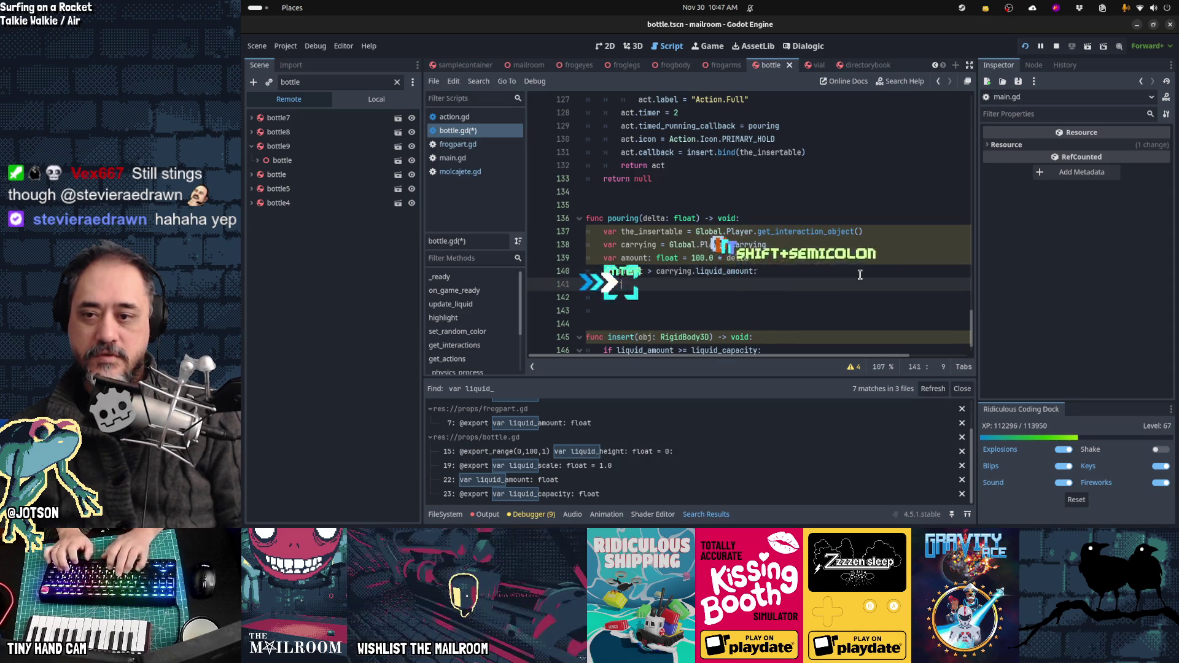
pyautogui.write('amount = carrying.liquid_amount')
pyautogui.press('Return')
# Subtract amount from carrying.liquid_amount, add it to the_insertable.liquid_amount, and start a liquid_capacity check
pyautogui.press('BackSpace')
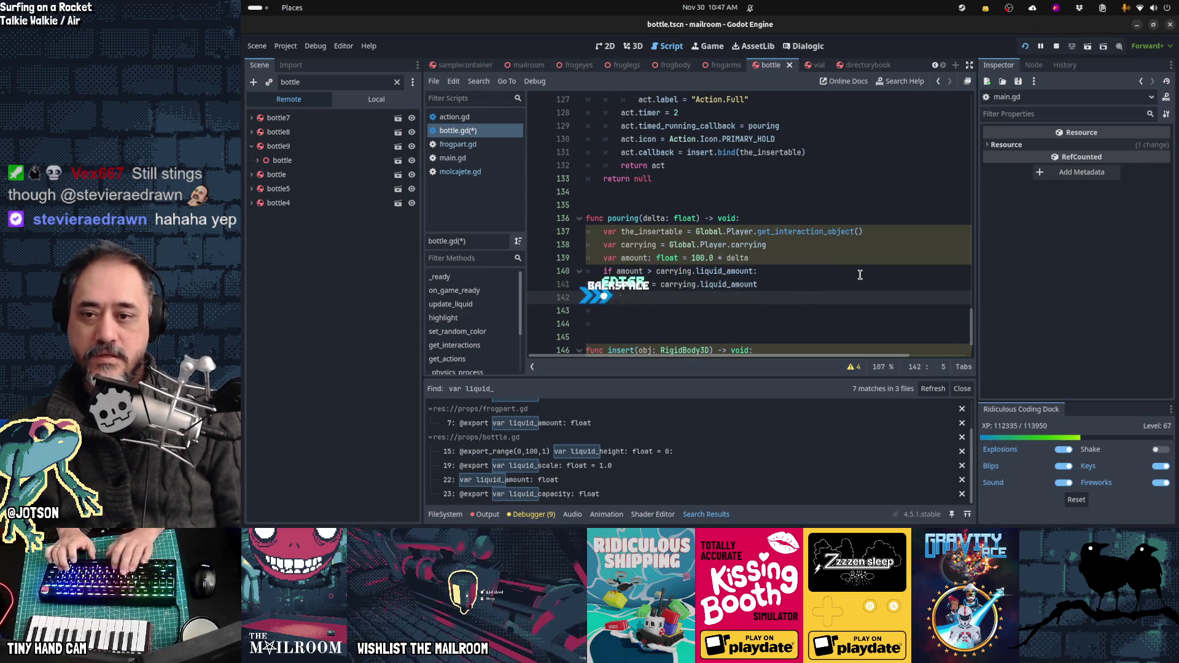
pyautogui.write('carrying.liquid_')
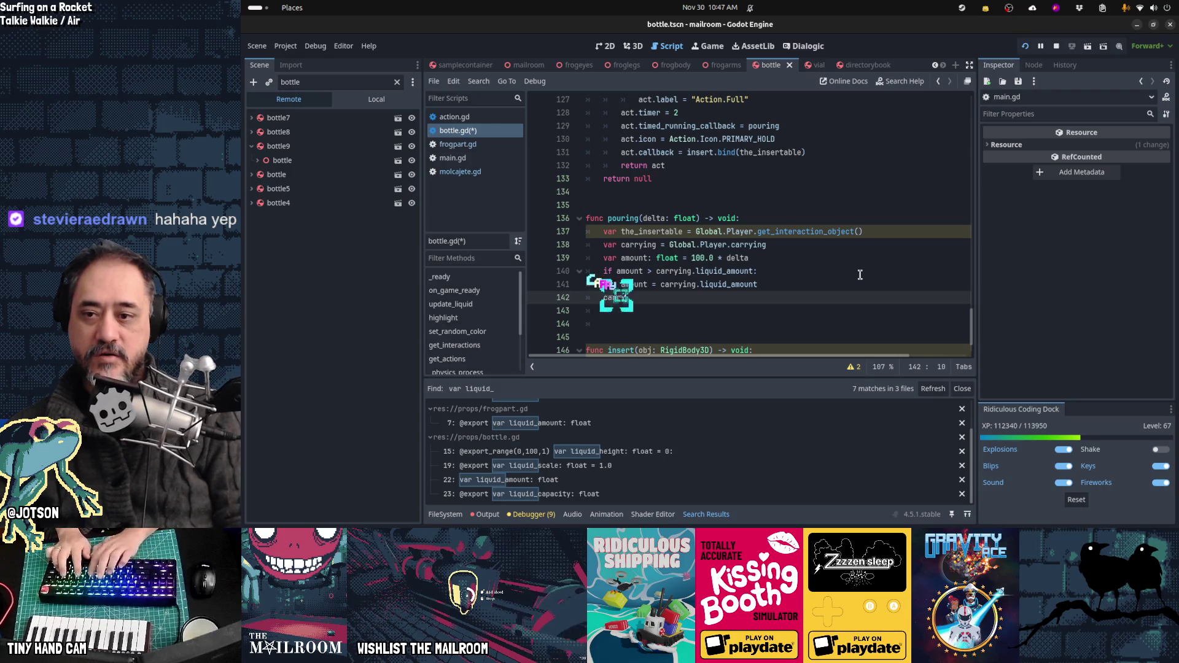
pyautogui.write('amount -= amount')
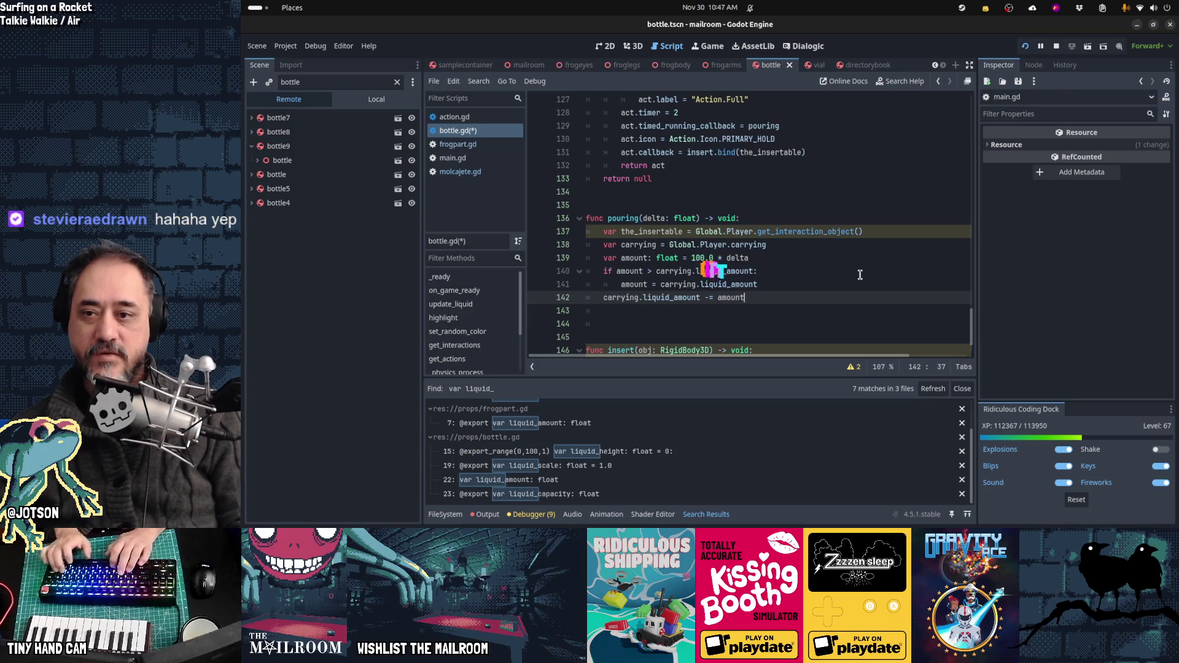
pyautogui.press('Return')
pyautogui.write('the_insertable.liquid')
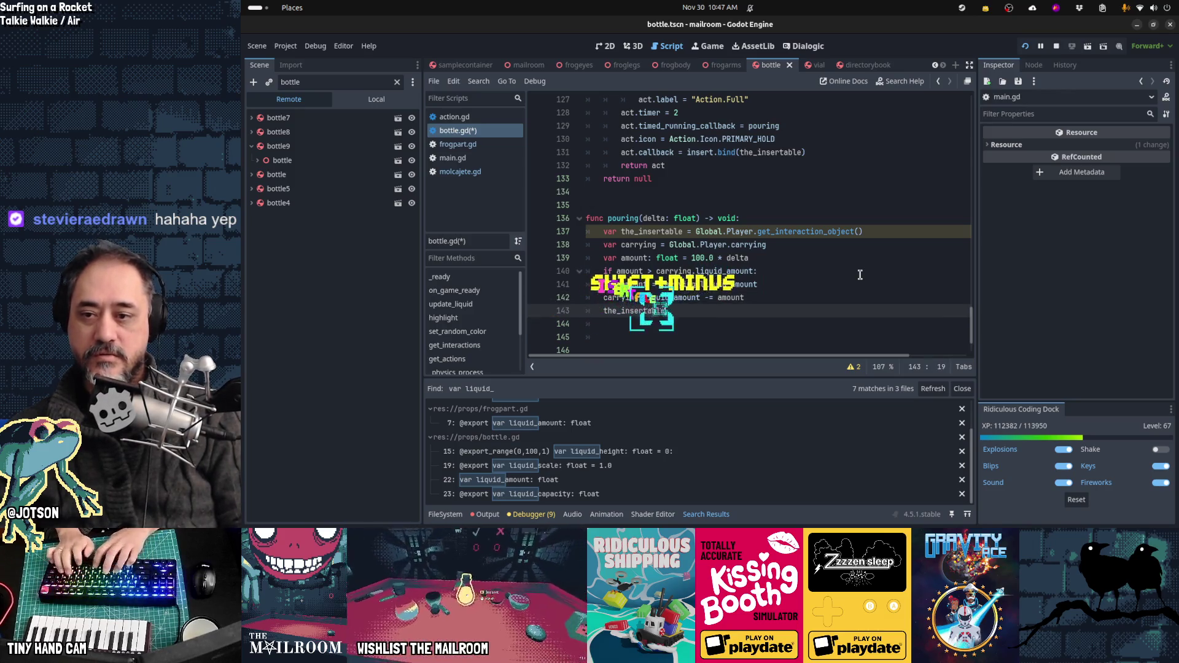
pyautogui.write('_amount =')
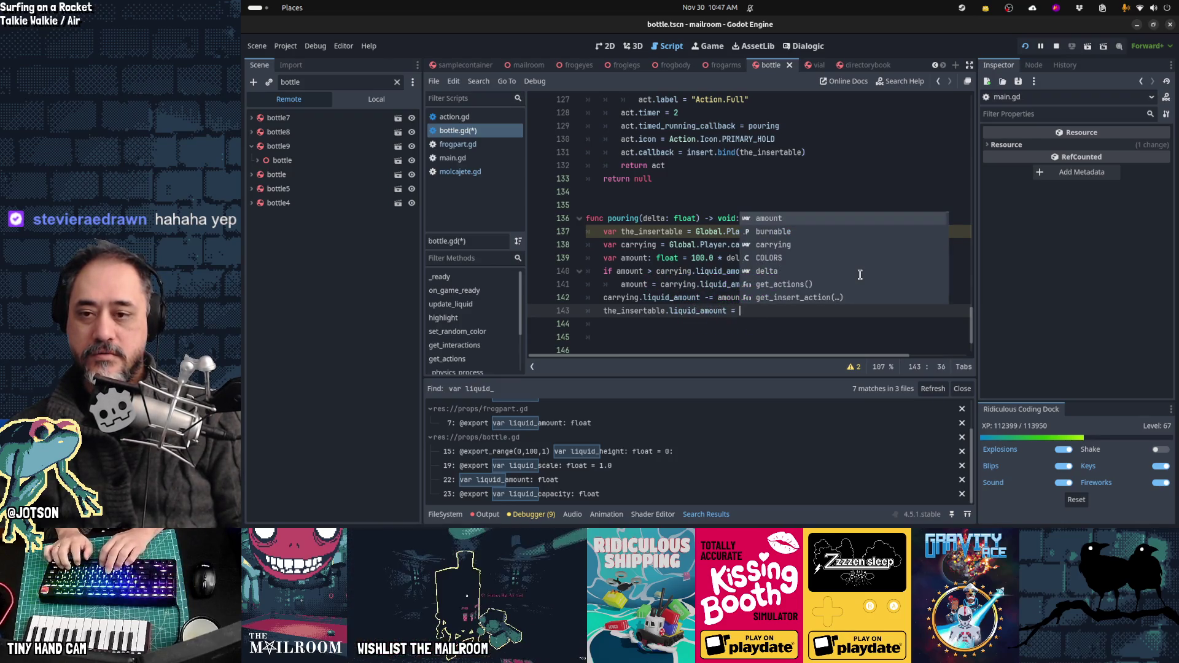
pyautogui.press('BackSpace')
pyautogui.press('BackSpace')
pyautogui.write('+= amount')
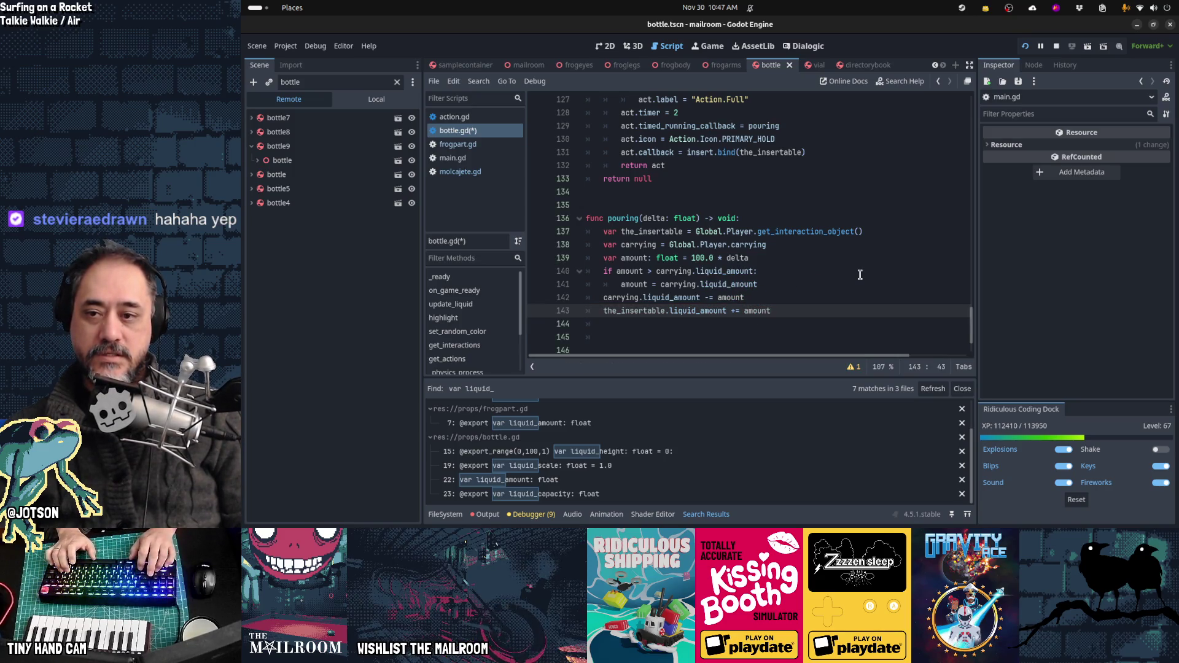
pyautogui.press('Return')
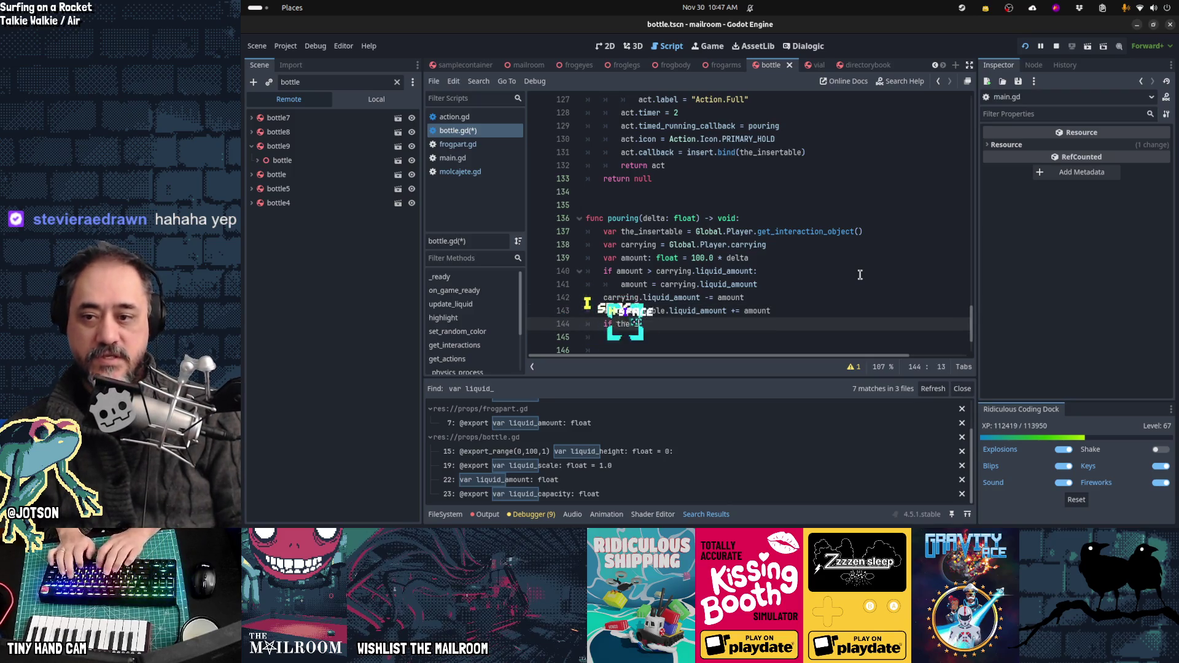
pyautogui.write('nsert')
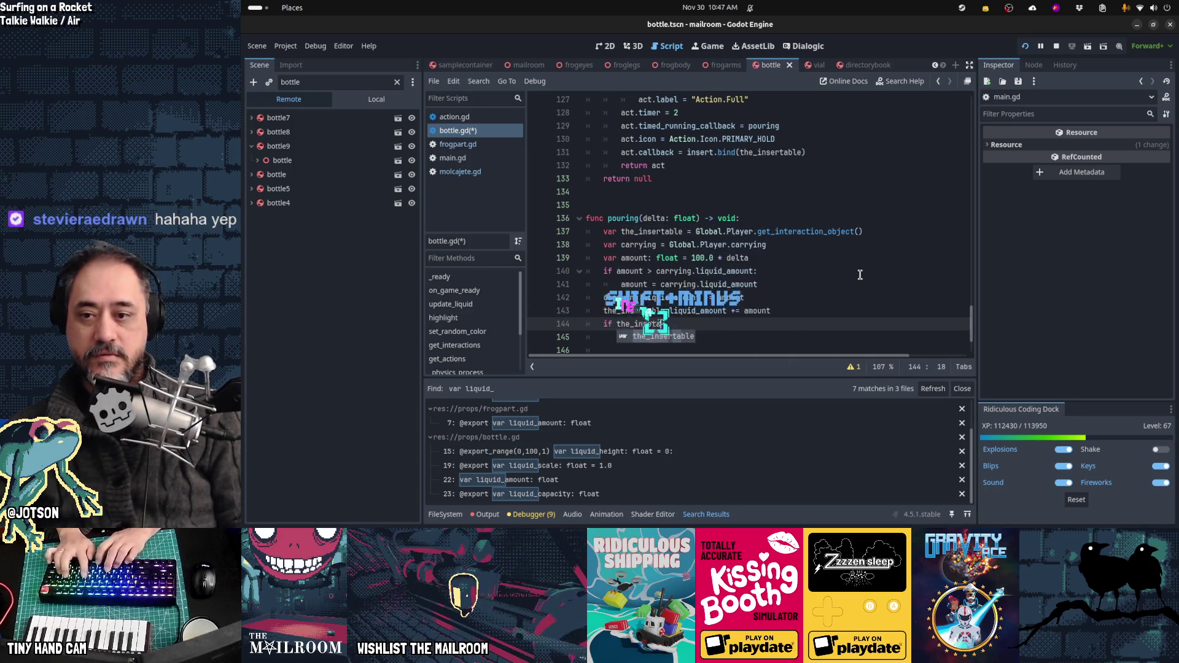
pyautogui.write('able.liquid_amount > ')
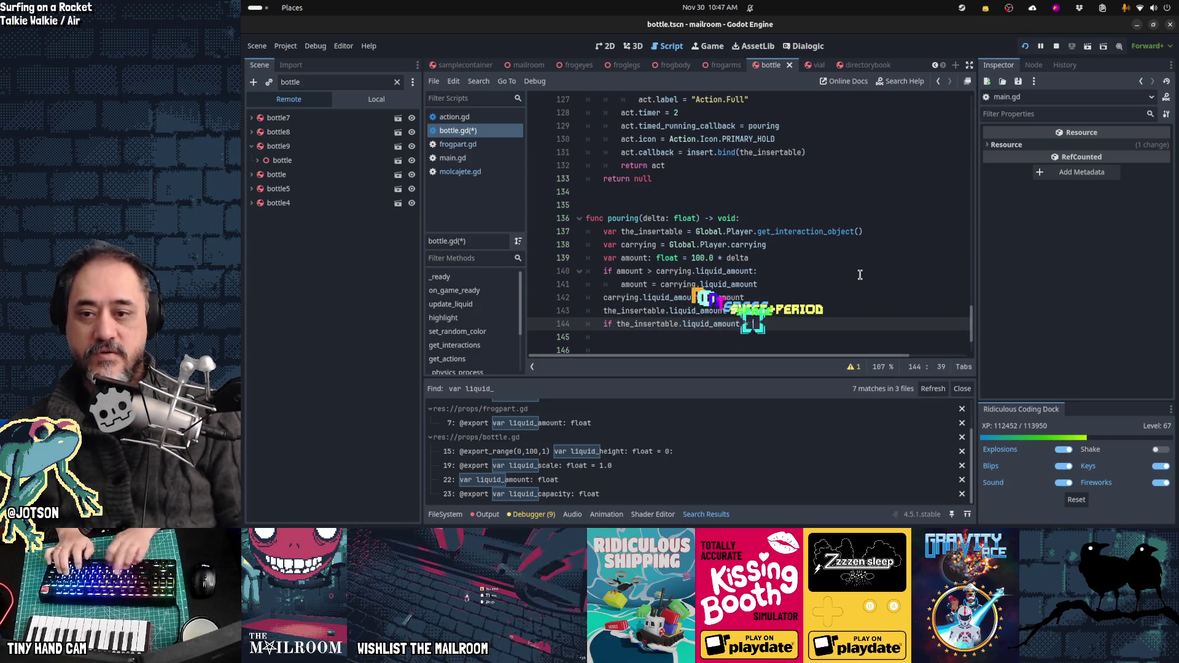
pyautogui.write('the_insertable.liquid_capacity:')
pyautogui.press('Return')
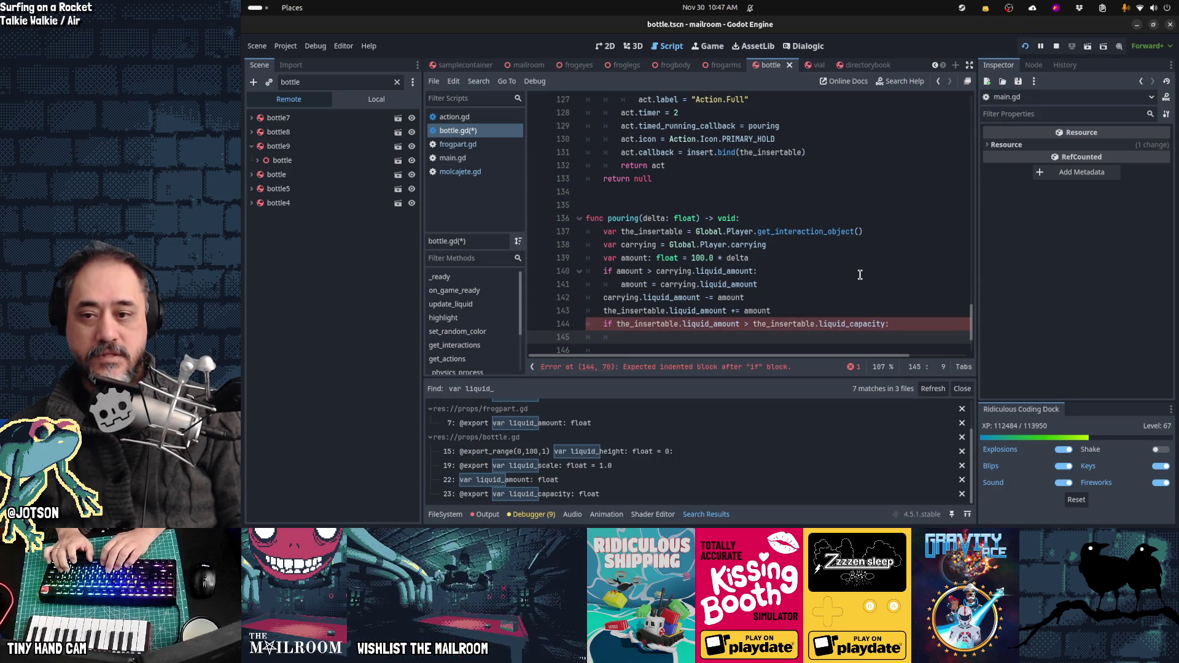
# Copy the capacity condition to line 145 and turn it into the_insertable.liquid_amount = liquid_capacity
pyautogui.press('Up')
pyautogui.hotkey('shift', 'End')
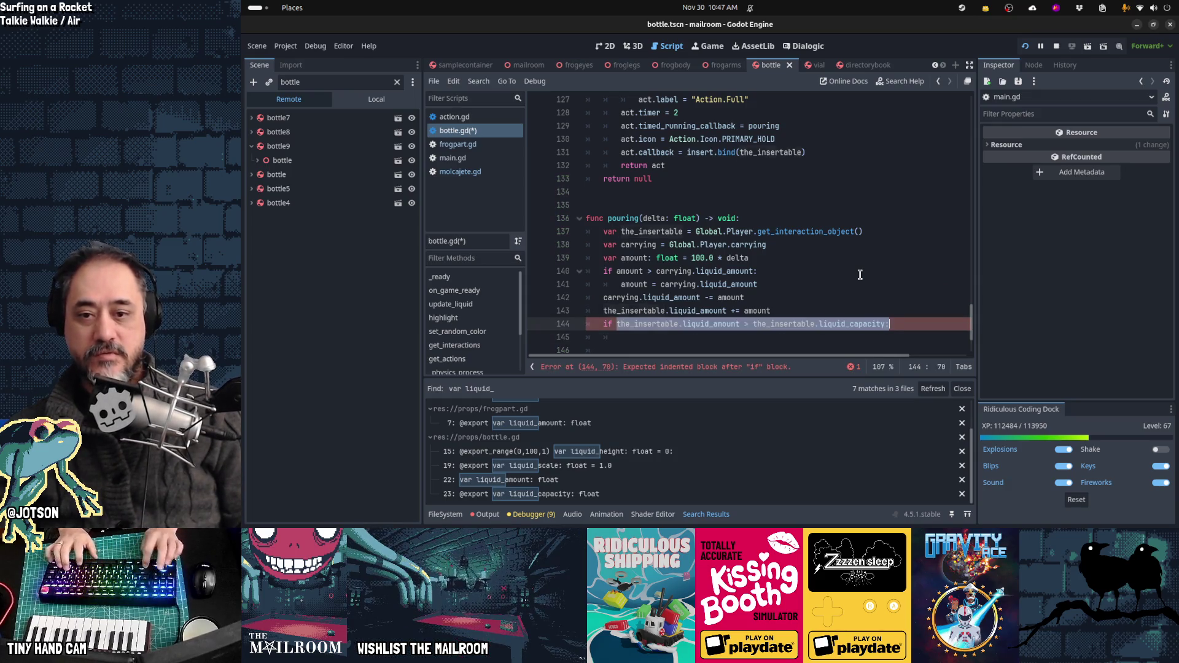
pyautogui.hotkey('ctrl', 'c')
pyautogui.press('Down')
pyautogui.hotkey('ctrl', 'v')
pyautogui.hotkey('ctrl', 'Left')
pyautogui.hotkey('ctrl', 'Left')
pyautogui.hotkey('ctrl', 'Left')
pyautogui.press('Delete')
pyautogui.write('=')
# Open two blank lines below the carrying declaration, above the amount calculation
pyautogui.press('Up')
pyautogui.press('Up')
pyautogui.press('Home')
pyautogui.press('Up')
pyautogui.press('Up')
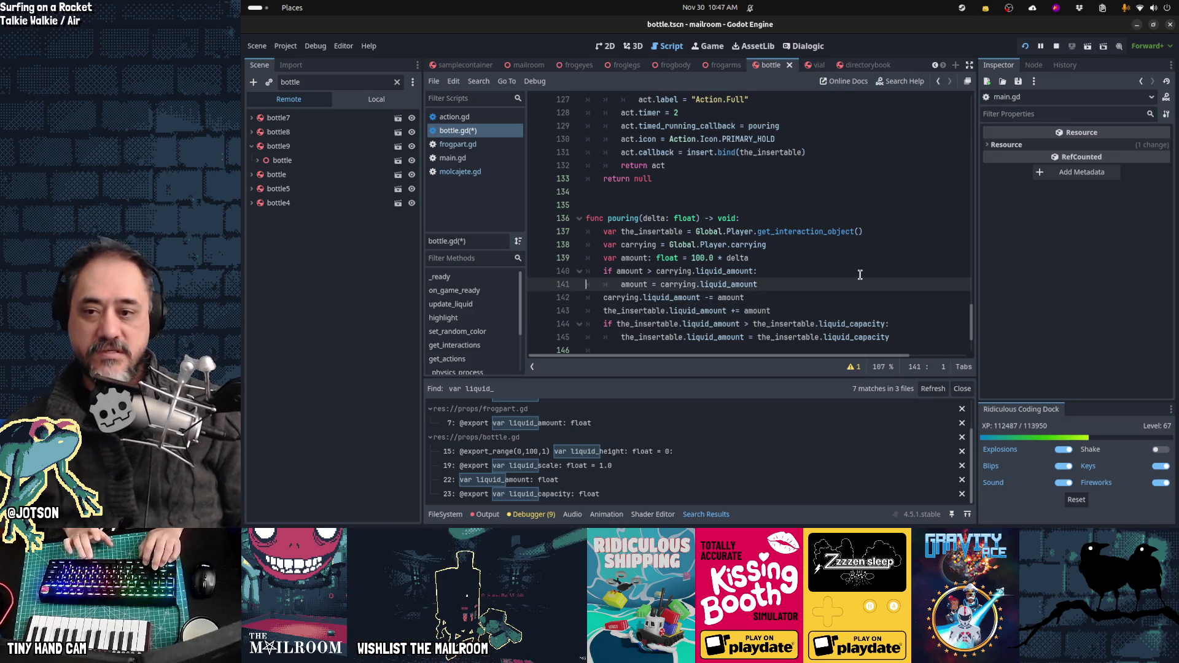
pyautogui.press('Down')
pyautogui.hotkey('ctrl', 'shift', 'Right')
pyautogui.press('Down')
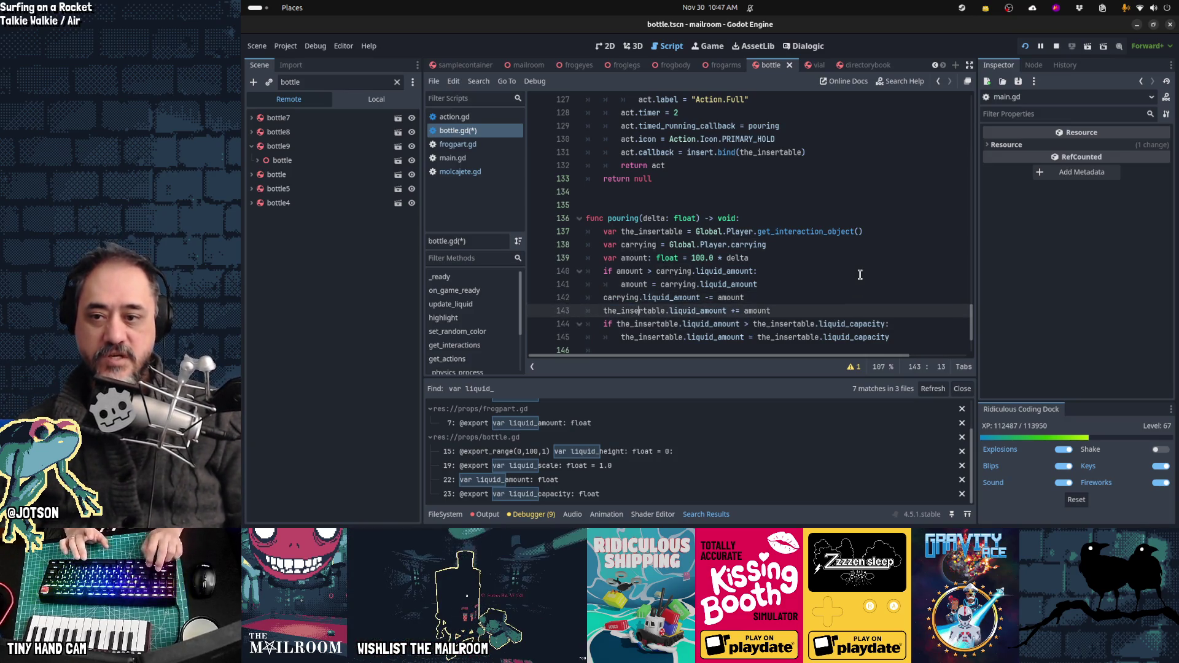
pyautogui.hotkey('ctrl', 'shift', 'Right')
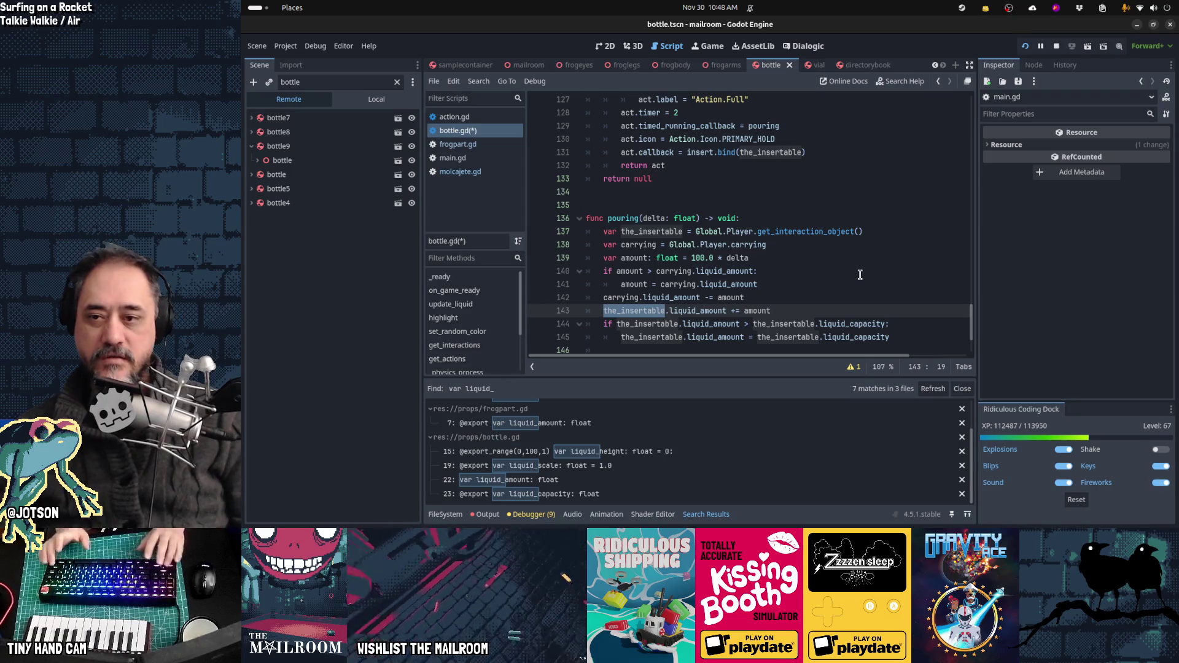
pyautogui.press('Up')
pyautogui.press('Up')
pyautogui.press('Up')
pyautogui.press('End')
pyautogui.press('Return')
pyautogui.press('Return')
pyautogui.press('Up')
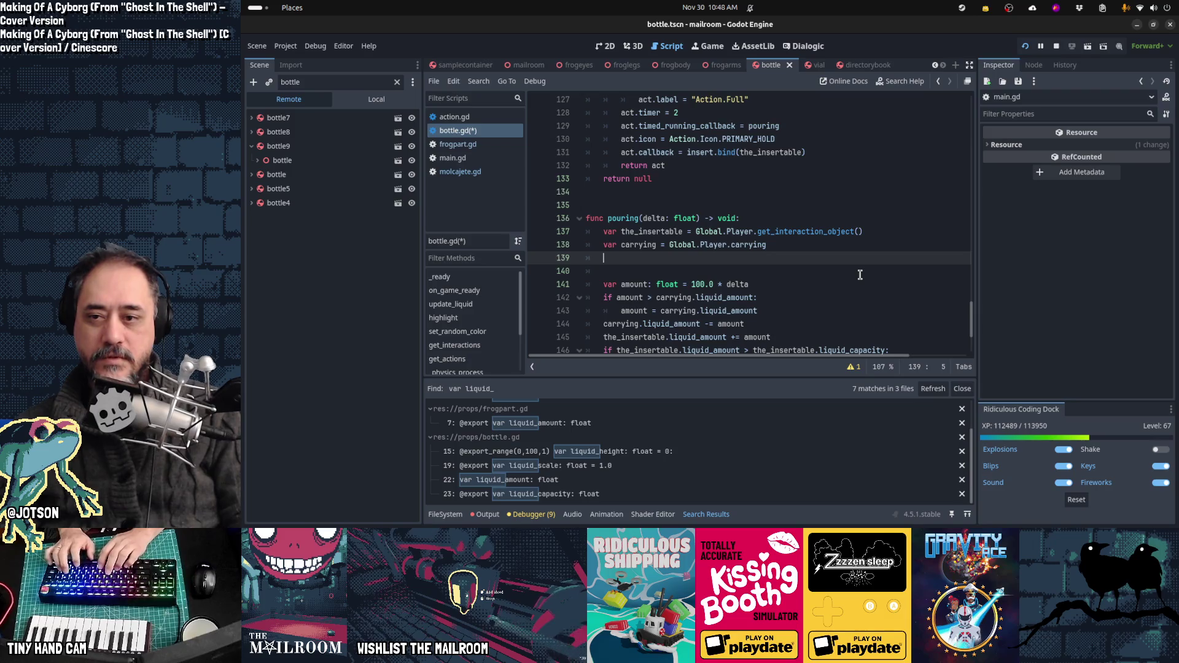
# Write a trial the_insertable.pour_in(carrying.pour_out) line in pouring
pyautogui.write('_insertable.pour')
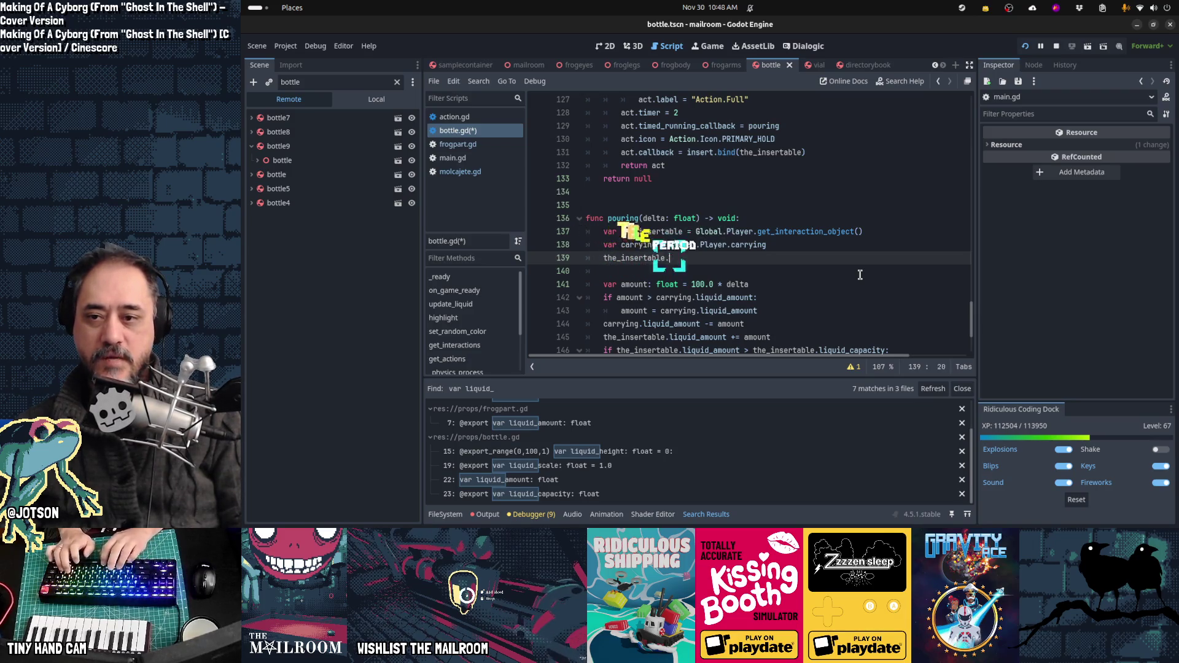
pyautogui.write('(carrying')
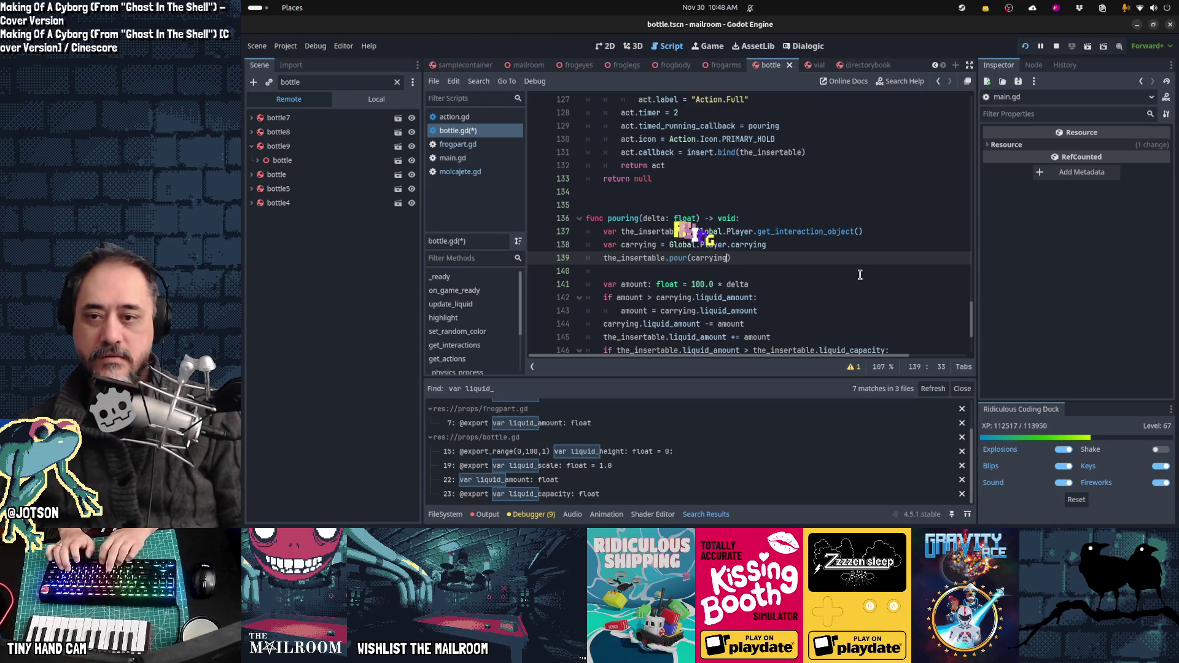
pyautogui.write('.')
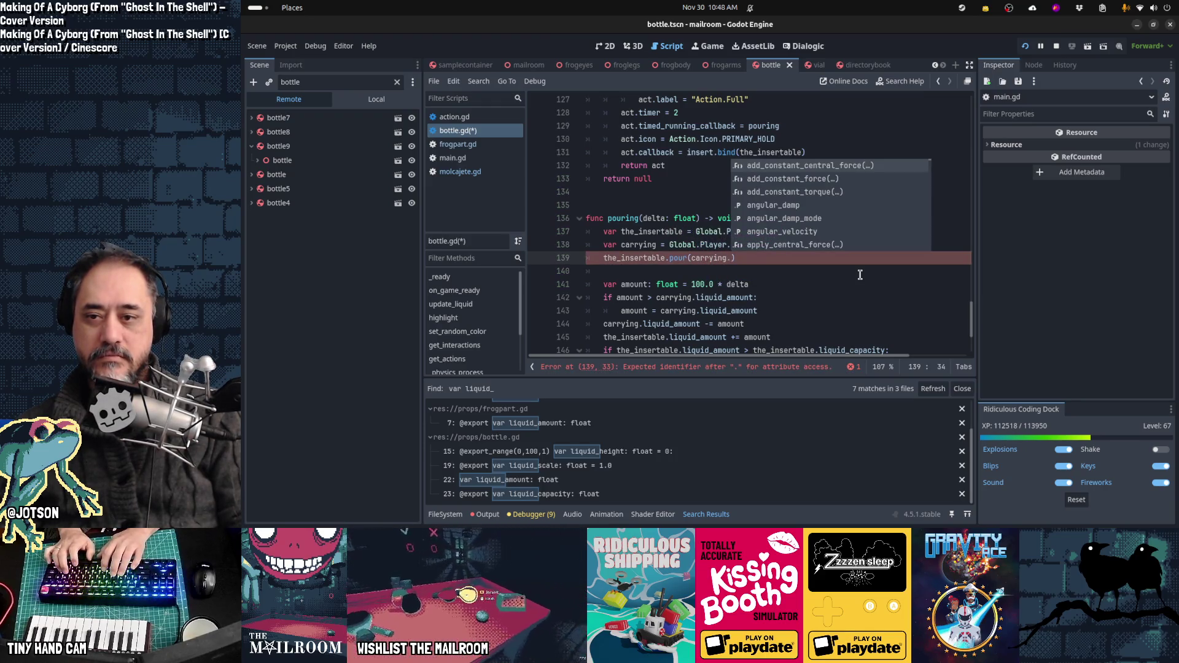
pyautogui.write('pour_out')
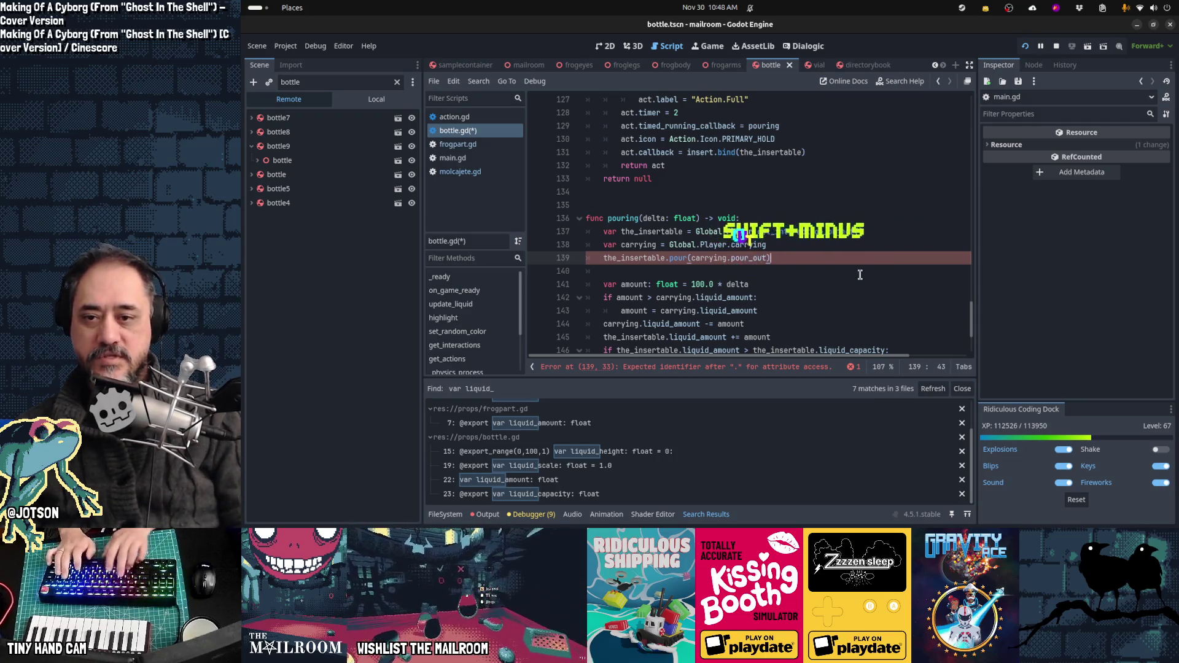
pyautogui.press('Left')
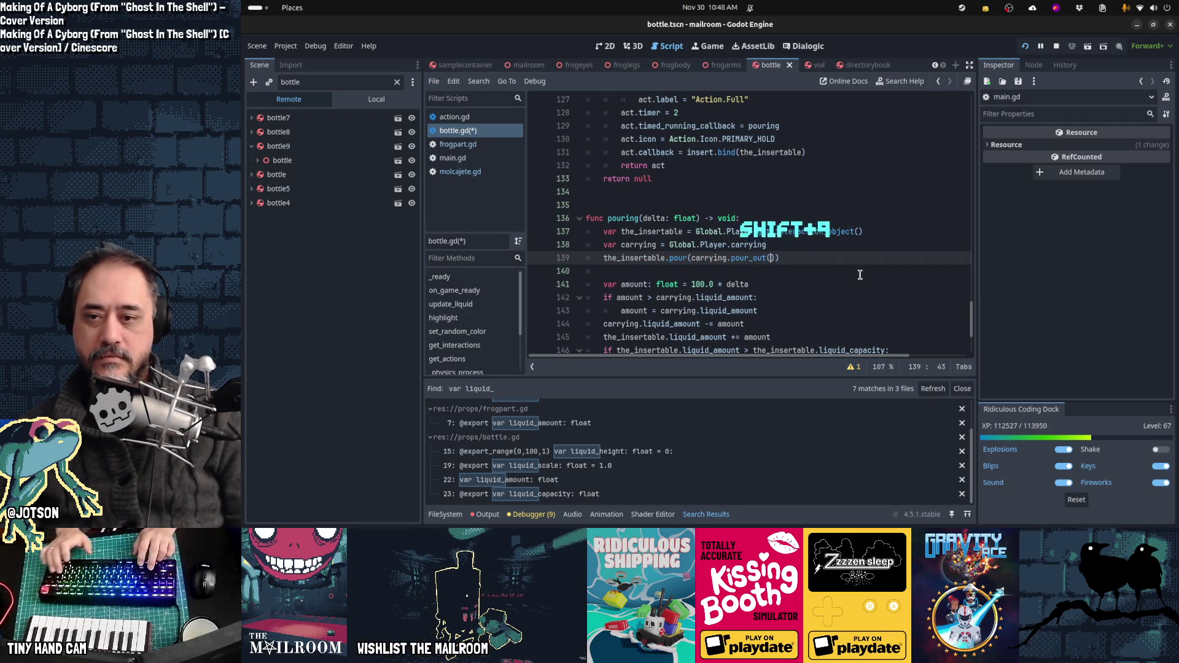
pyautogui.press('Left')
pyautogui.press('Left')
pyautogui.write('_in')
pyautogui.press('Home')
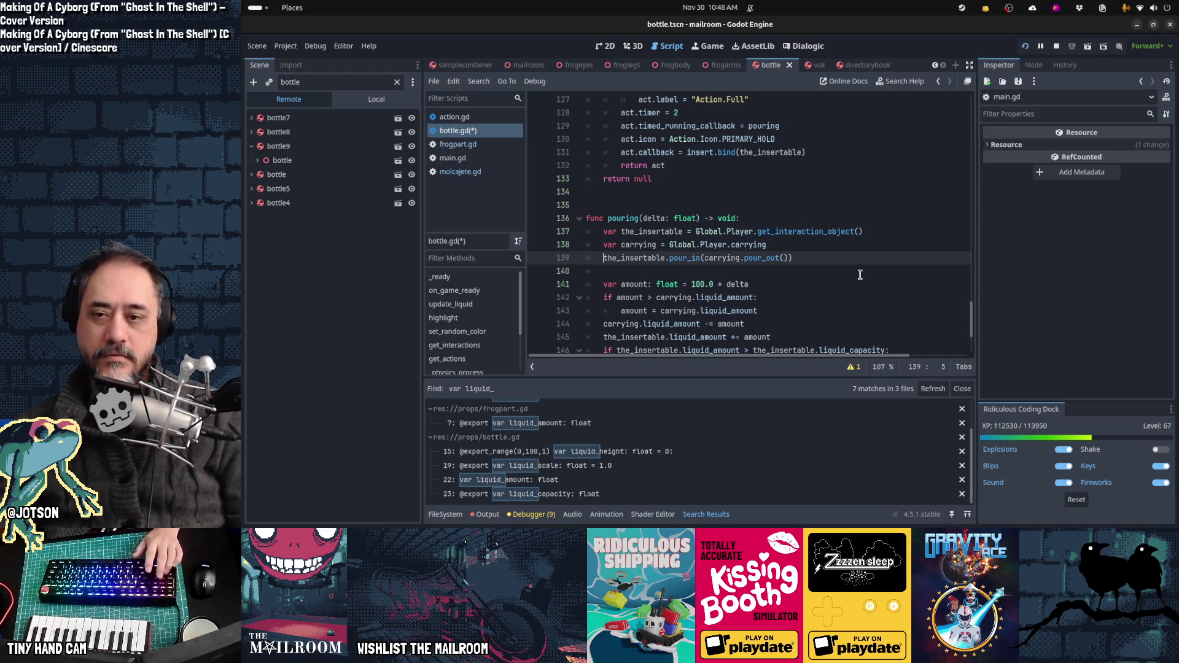
# Delete the trial pour_in line and the blank line below it
pyautogui.press('Down')
pyautogui.press('Down')
pyautogui.hotkey('shift', 'Down')
pyautogui.hotkey('shift', 'Down')
pyautogui.hotkey('shift', 'Down')
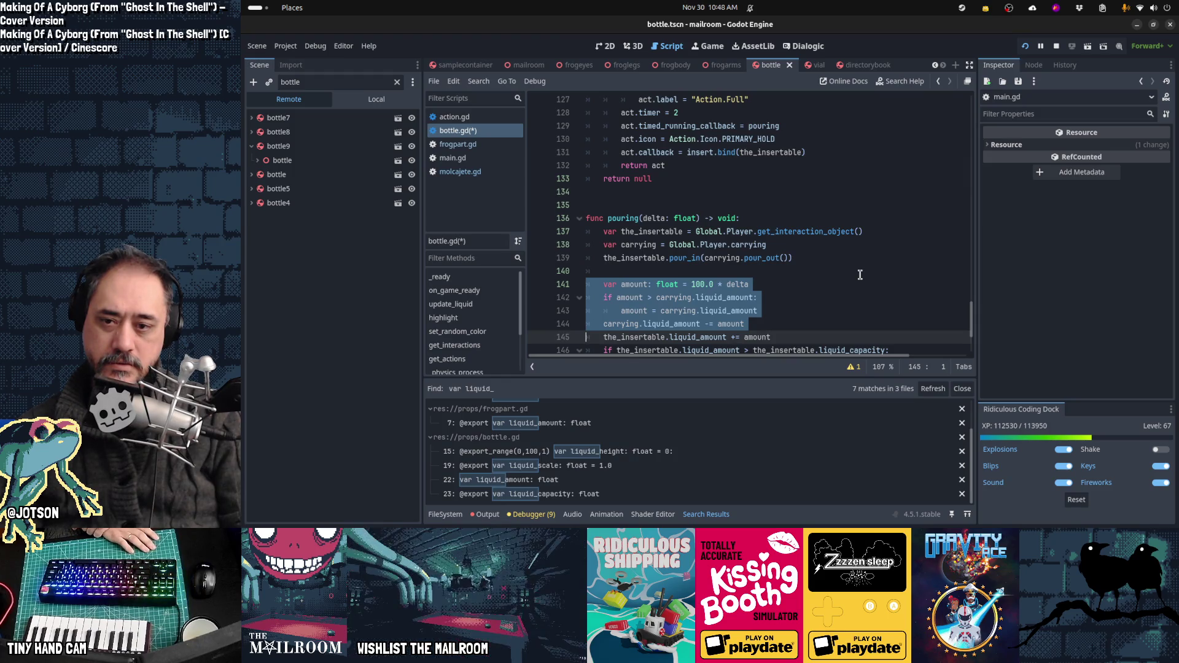
pyautogui.press('Up')
pyautogui.press('Up')
pyautogui.press('Up')
pyautogui.hotkey('shift', 'Down')
pyautogui.hotkey('shift', 'Down')
pyautogui.press('Delete')
# Remove the extra blank line above func insert and save bottle.gd
pyautogui.press('Down')
pyautogui.press('Down')
pyautogui.press('Down')
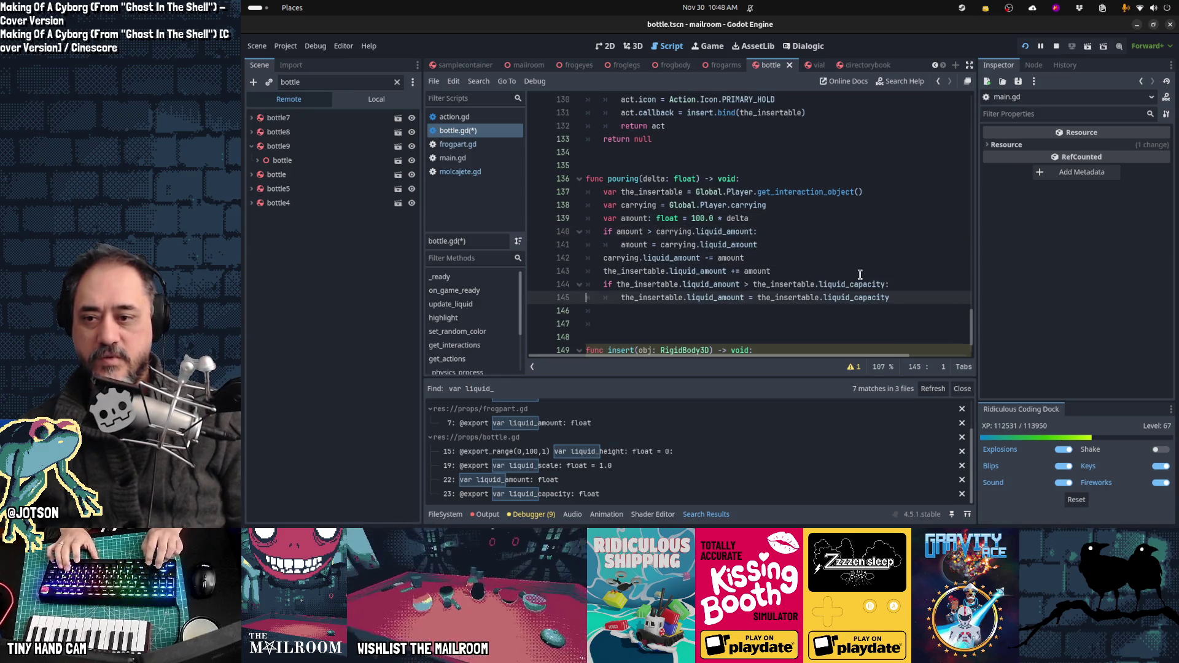
pyautogui.hotkey('ctrl', 'x')
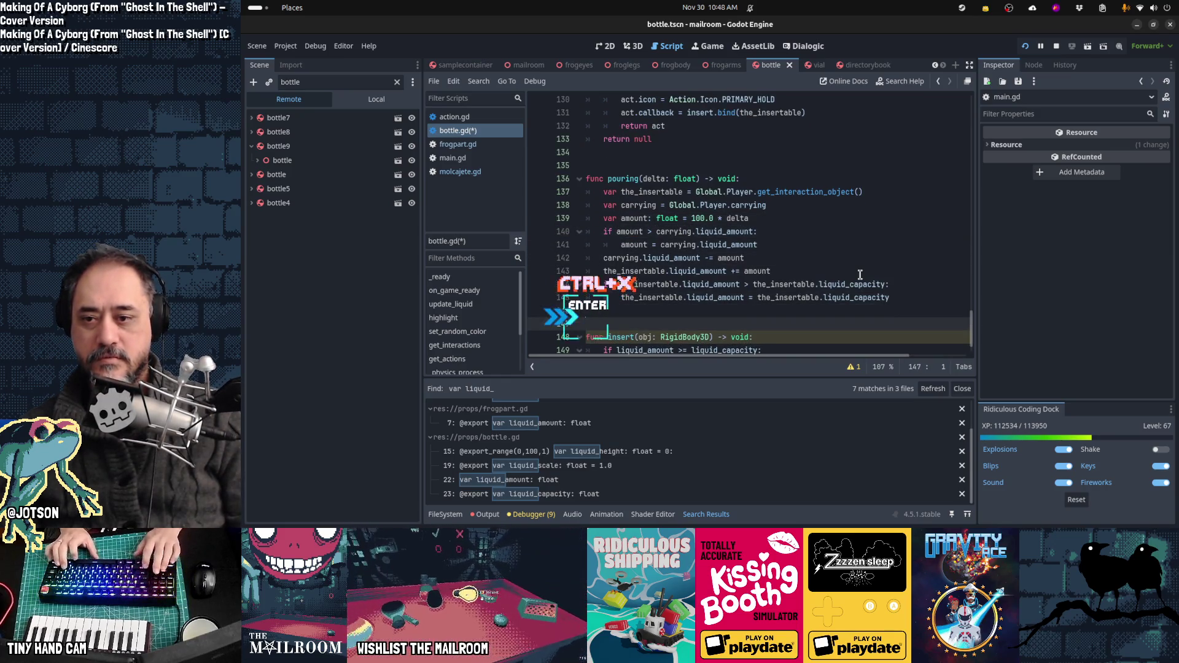
pyautogui.press('Return')
pyautogui.press('Up')
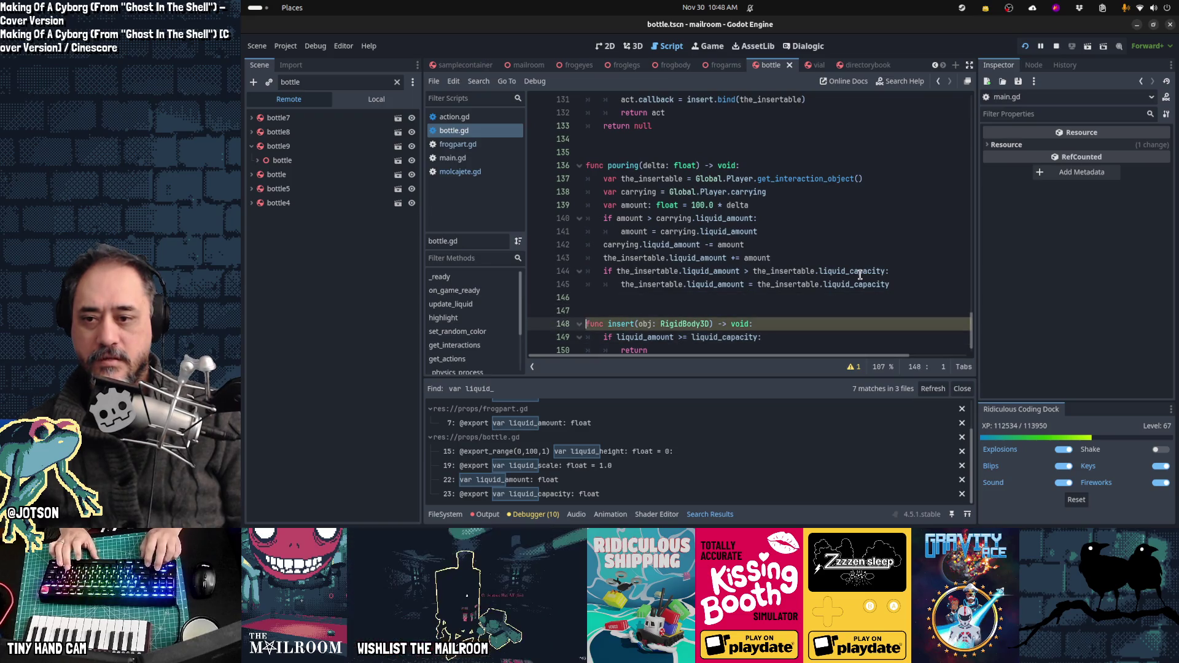
pyautogui.hotkey('ctrl', 's')
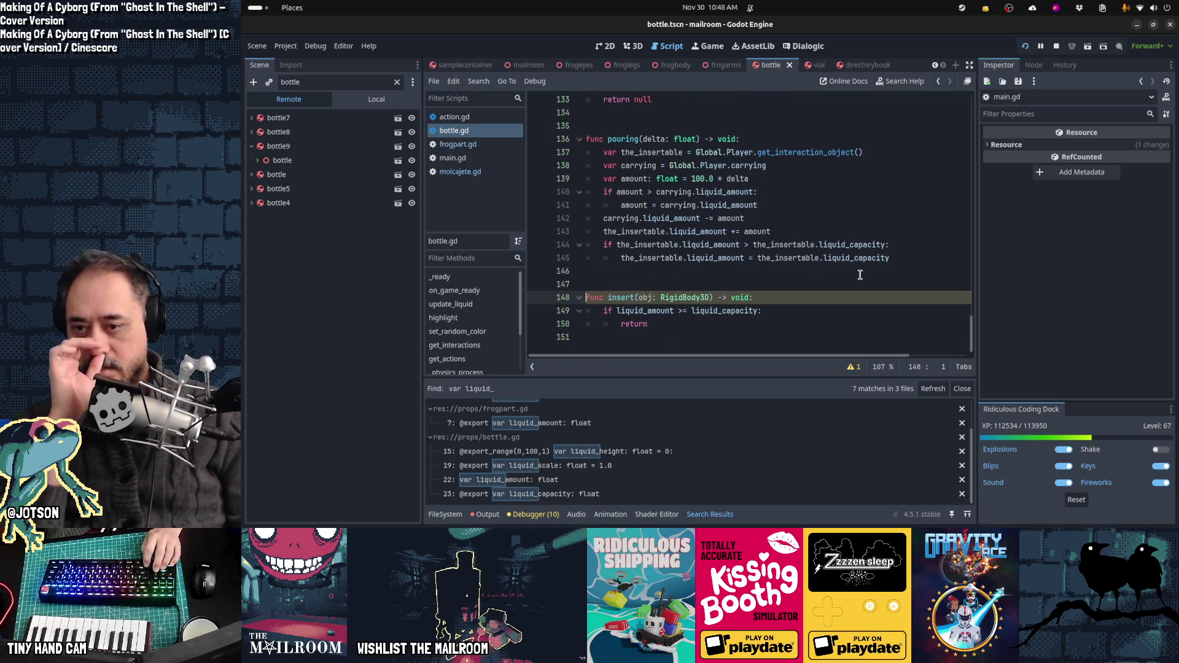
# Rename func insert's parameter from obj to _obj
pyautogui.press('Down')
pyautogui.press('Down')
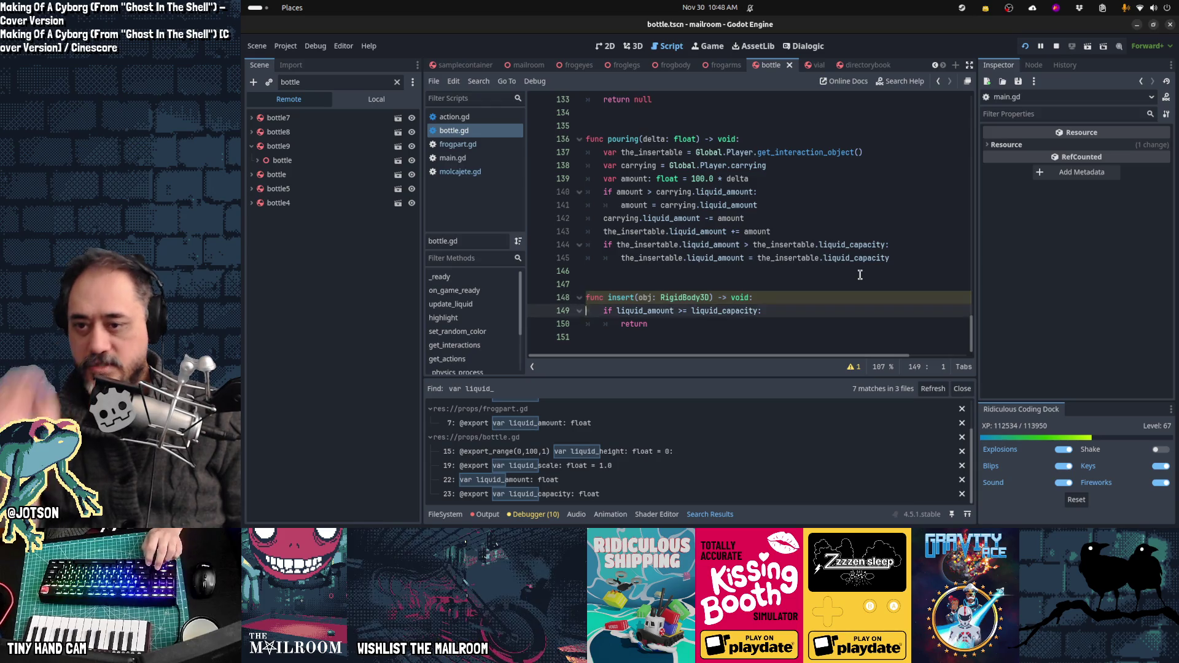
pyautogui.press('Up')
pyautogui.press('Up')
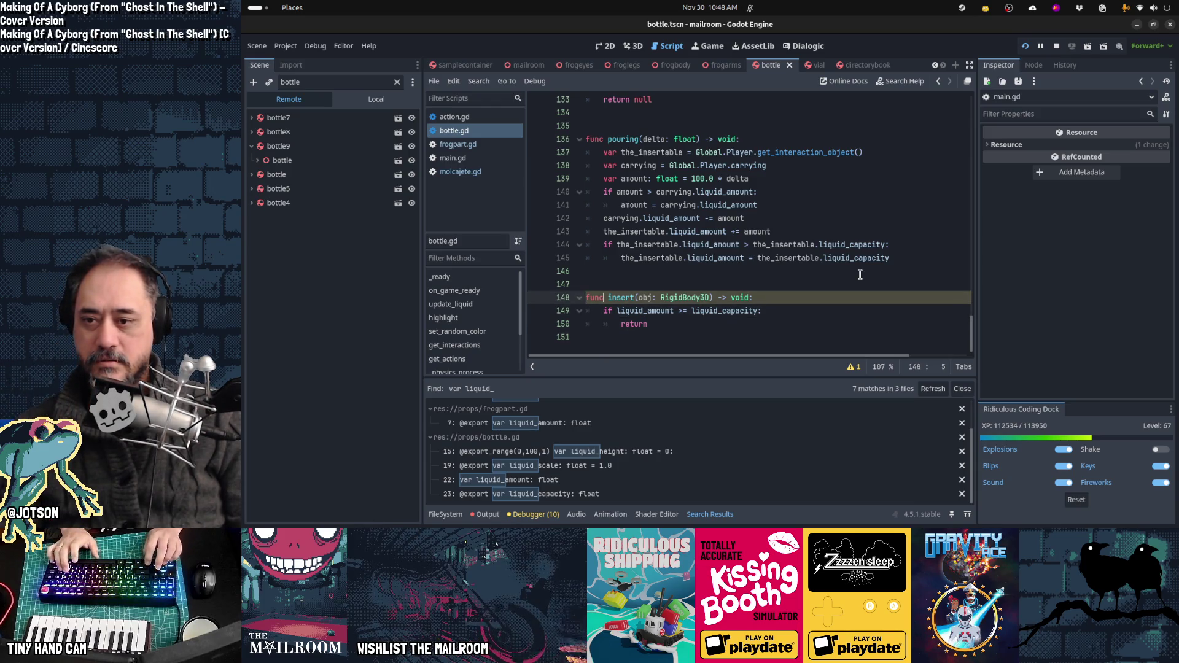
pyautogui.hotkey('ctrl', 'Right')
pyautogui.hotkey('ctrl', 'Right')
pyautogui.write('_')
# Replace insert's return with liquid_amount = liquid_capacity and save the script
pyautogui.press('Down')
pyautogui.press('Down')
pyautogui.press('Up')
pyautogui.hotkey('shift', 'End')
pyautogui.hotkey('shift', 'Left')
pyautogui.hotkey('ctrl', 'c')
pyautogui.press('Down')
pyautogui.hotkey('shift', 'Home')
pyautogui.hotkey('ctrl', 'v')
pyautogui.hotkey('ctrl', 'Left')
pyautogui.hotkey('ctrl', 'Left')
pyautogui.press('Delete')
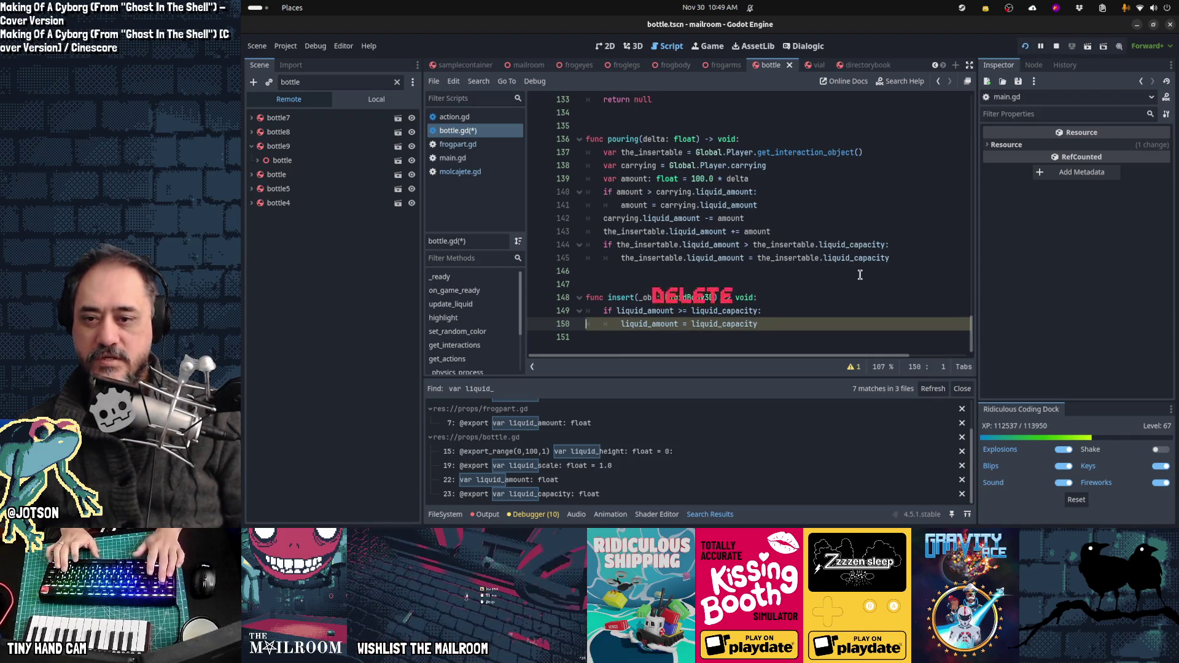
pyautogui.press('Home')
pyautogui.press('Home')
pyautogui.press('Down')
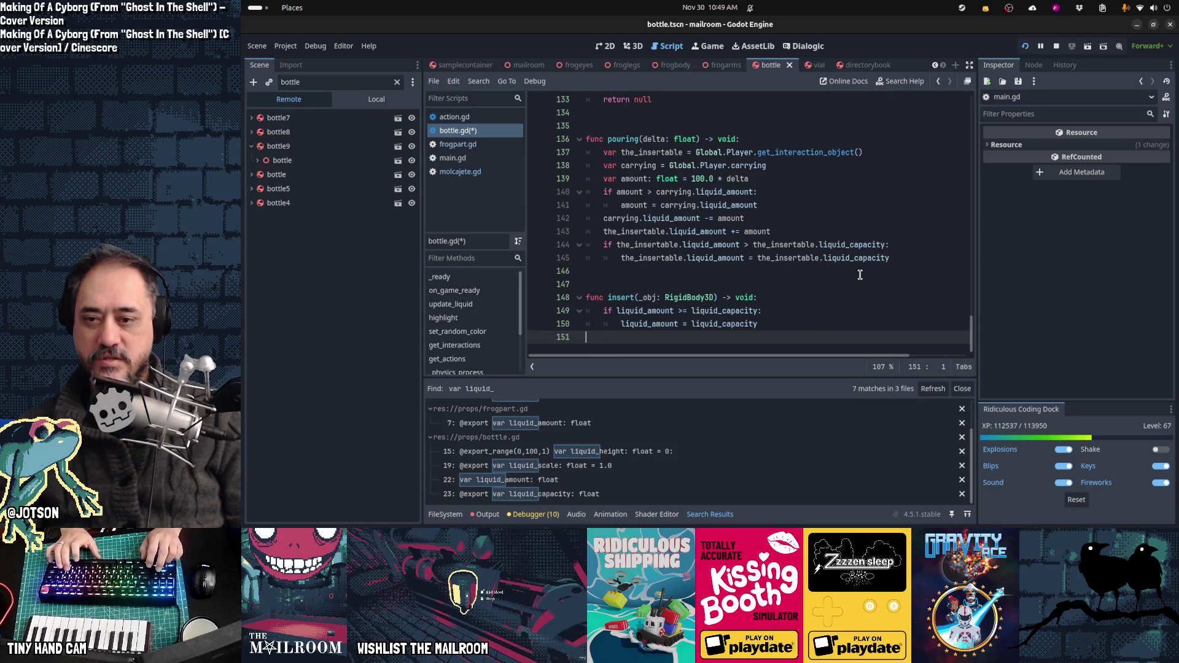
pyautogui.hotkey('ctrl', 's')
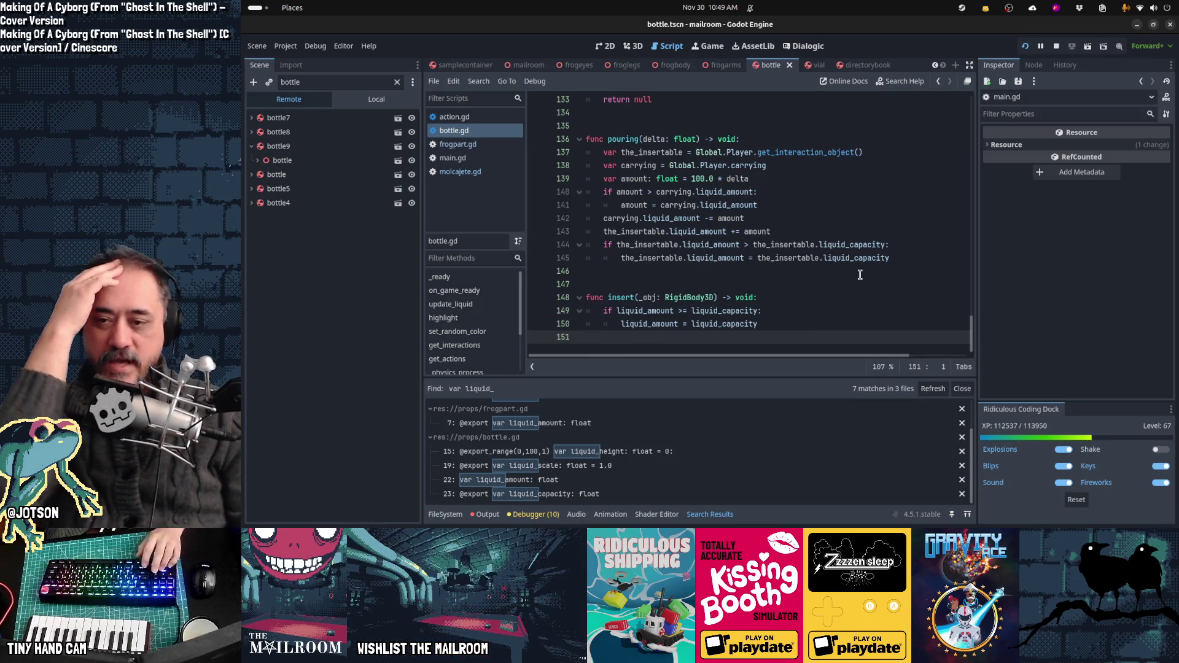
# Review the insert and pouring functions by scrolling through bottle.gd
pyautogui.press('Up')
pyautogui.press('Up')
pyautogui.press('Up')
pyautogui.hotkey('shift', 'Down')
pyautogui.hotkey('shift', 'Down')
pyautogui.hotkey('shift', 'Down')
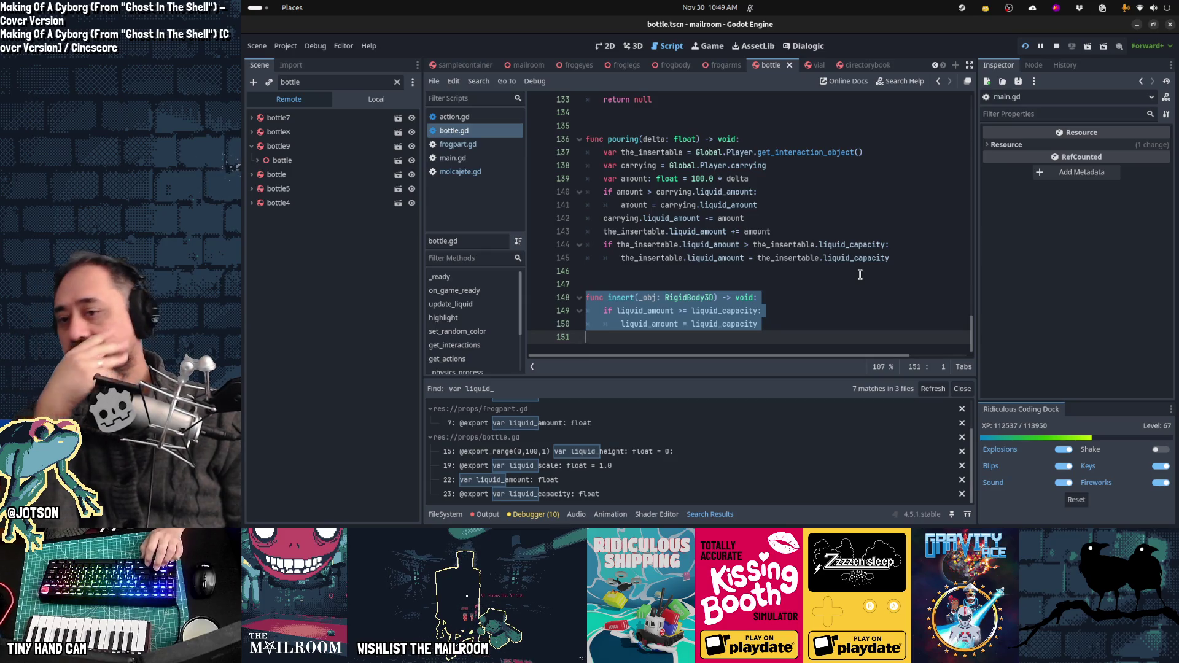
pyautogui.press('Up')
pyautogui.press('Up')
pyautogui.press('Up')
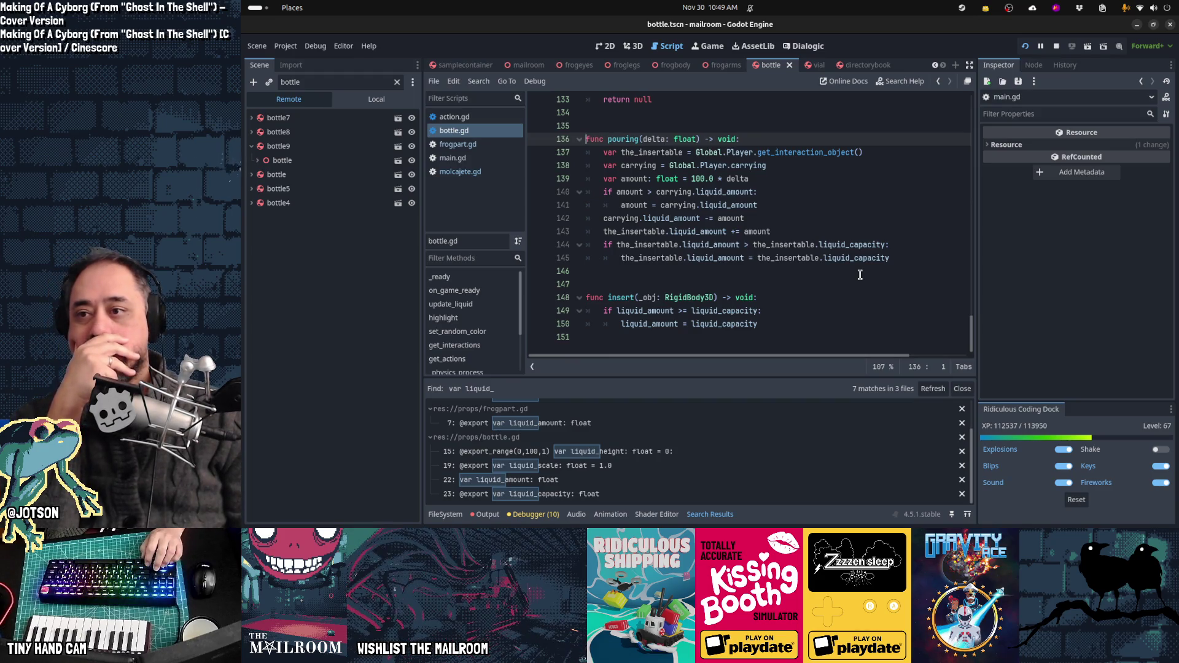
pyautogui.press('Down')
pyautogui.press('Down')
pyautogui.press('Down')
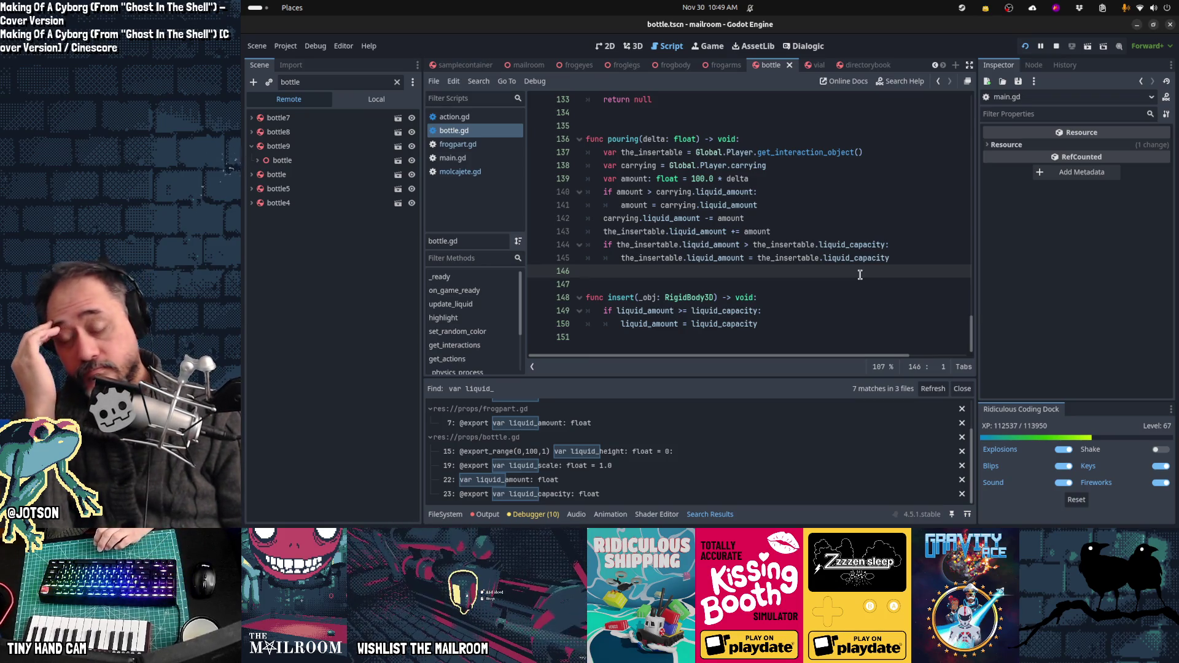
pyautogui.moveTo(971, 334); pyautogui.dragTo(975, 121)
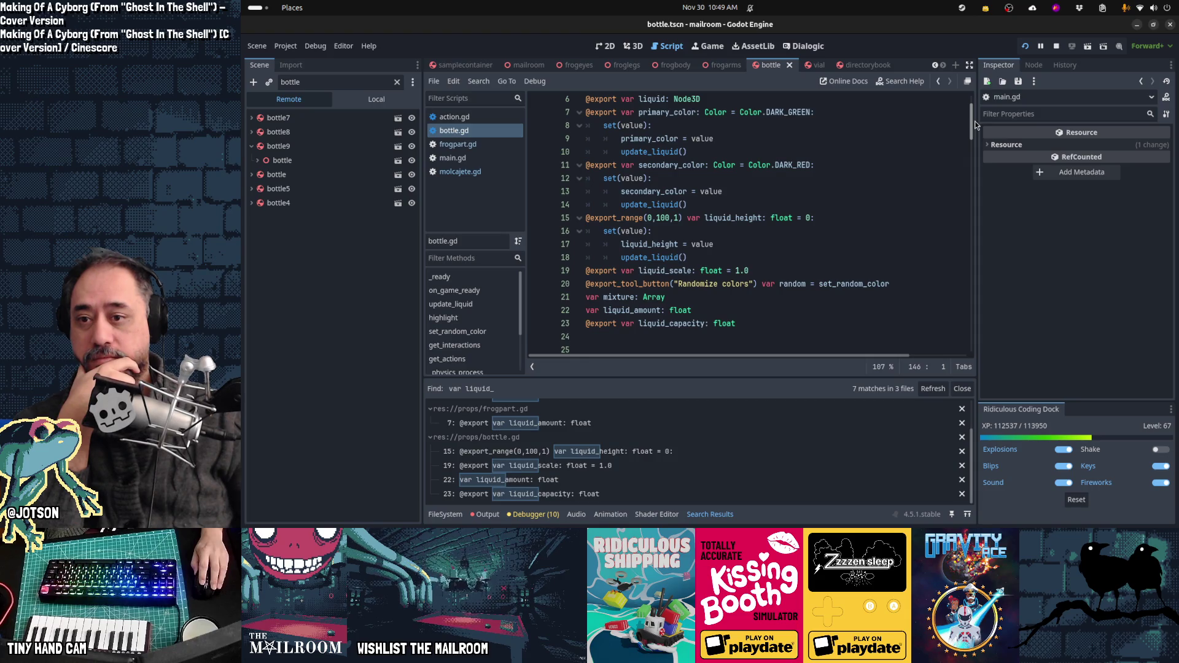
pyautogui.moveTo(969, 127); pyautogui.dragTo(969, 347)
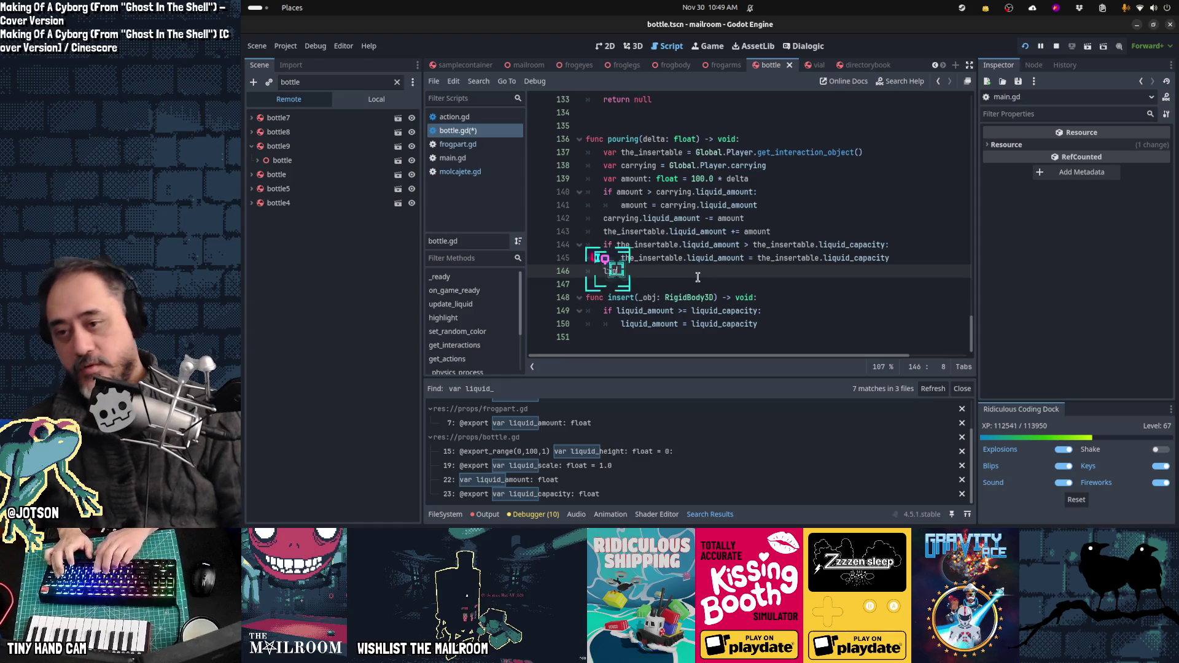
# End pouring with liquid_height = liquid_amount * 100 / liquid_capacity, using autocomplete for the names
pyautogui.write('uid_height = liquid_amn')
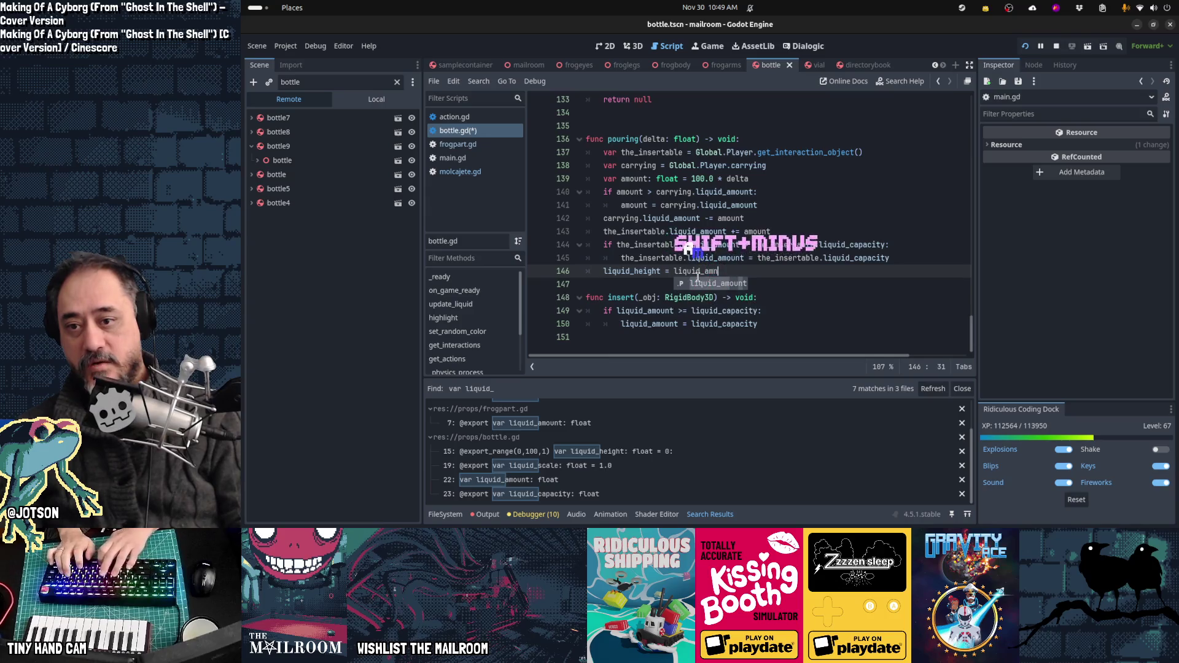
pyautogui.press('Return')
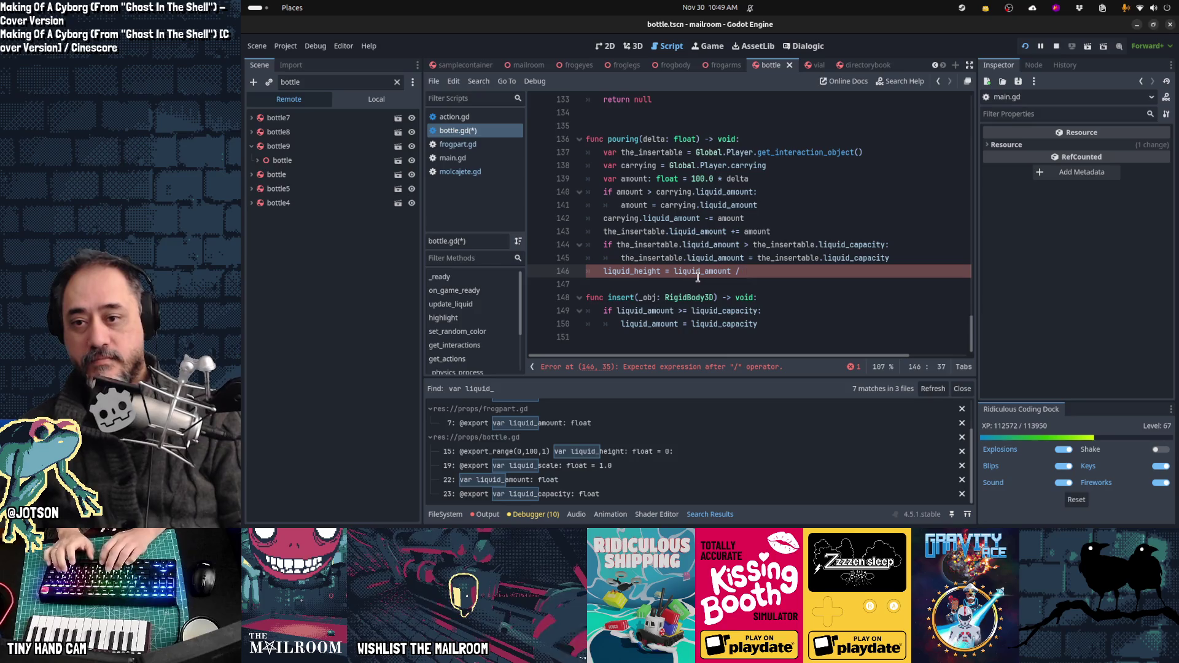
pyautogui.write('liquid_capaci')
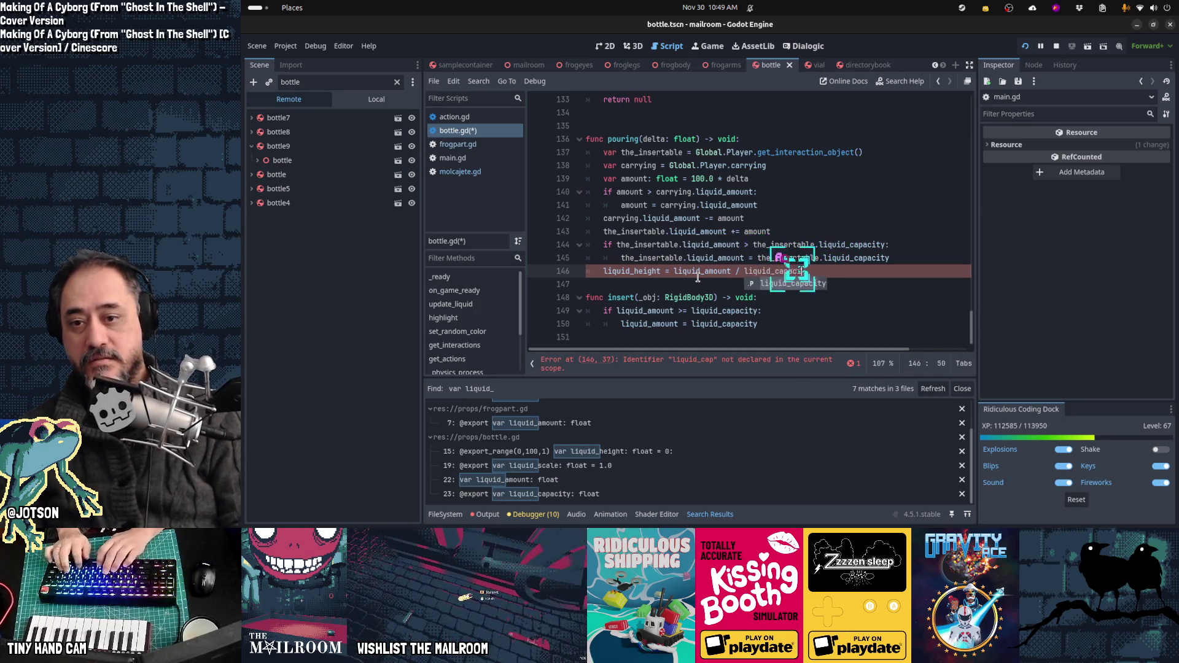
pyautogui.press('Return')
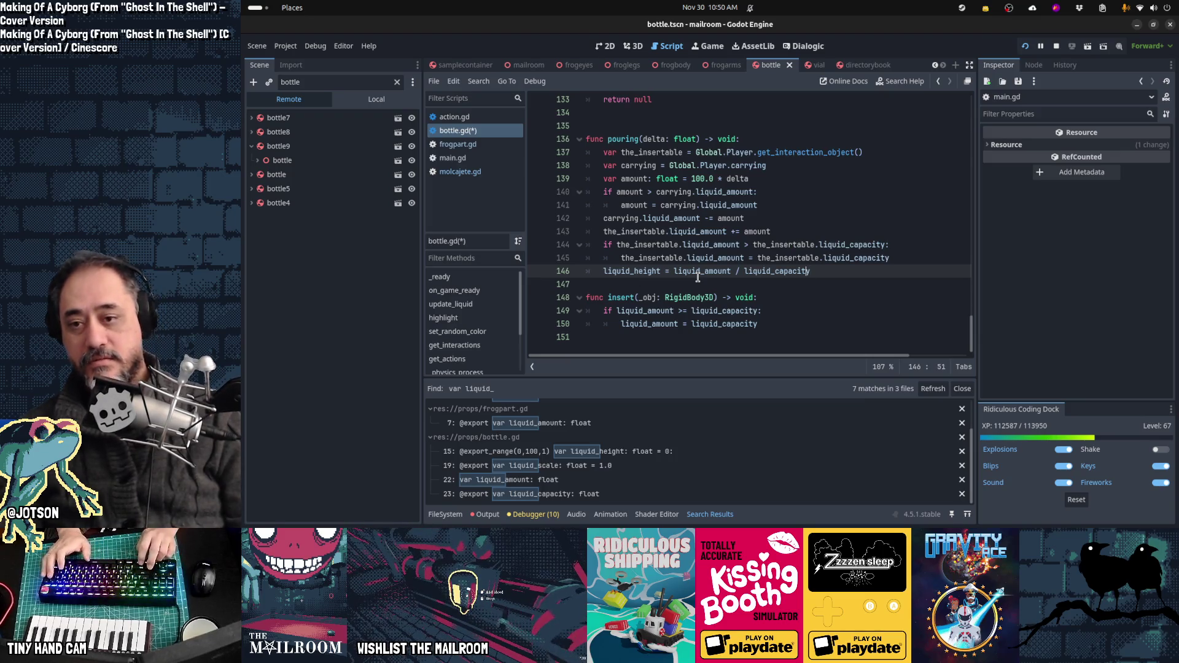
pyautogui.write('* 100')
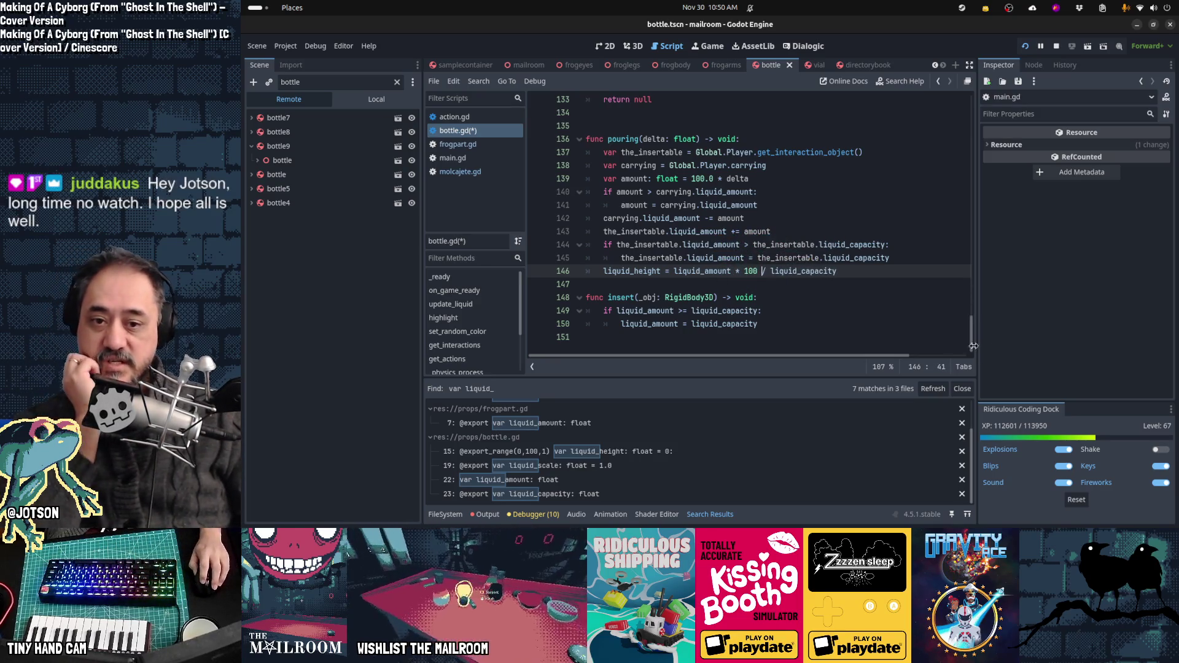
pyautogui.moveTo(971, 326); pyautogui.dragTo(979, 102)
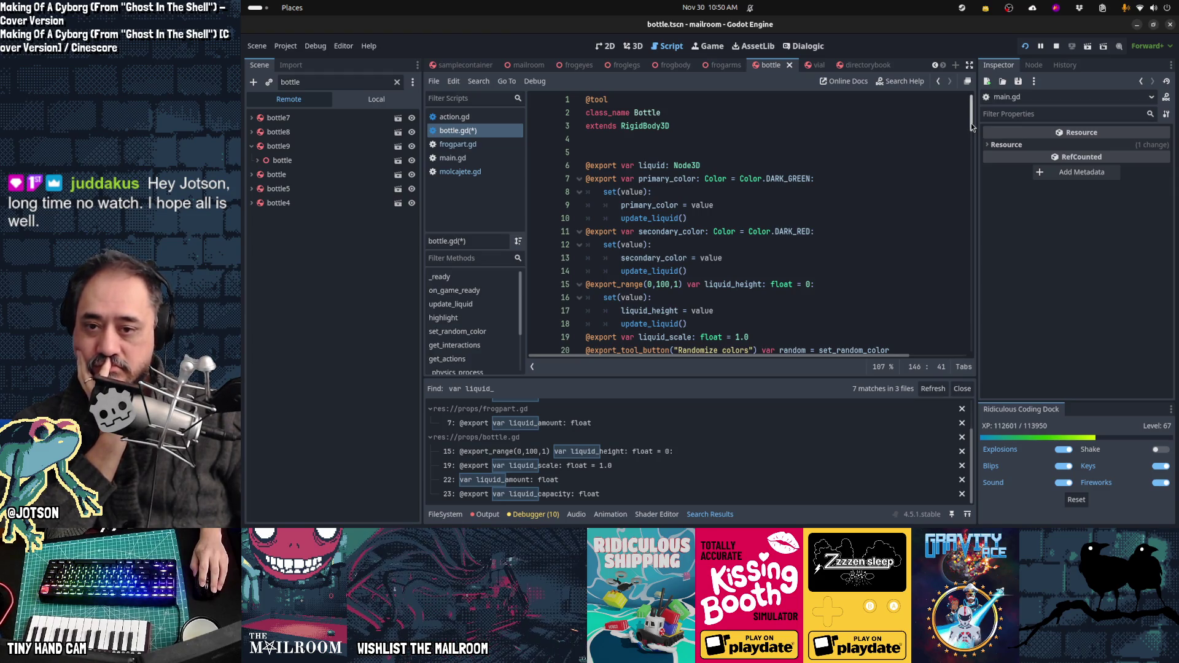
pyautogui.doubleClick(662, 282)
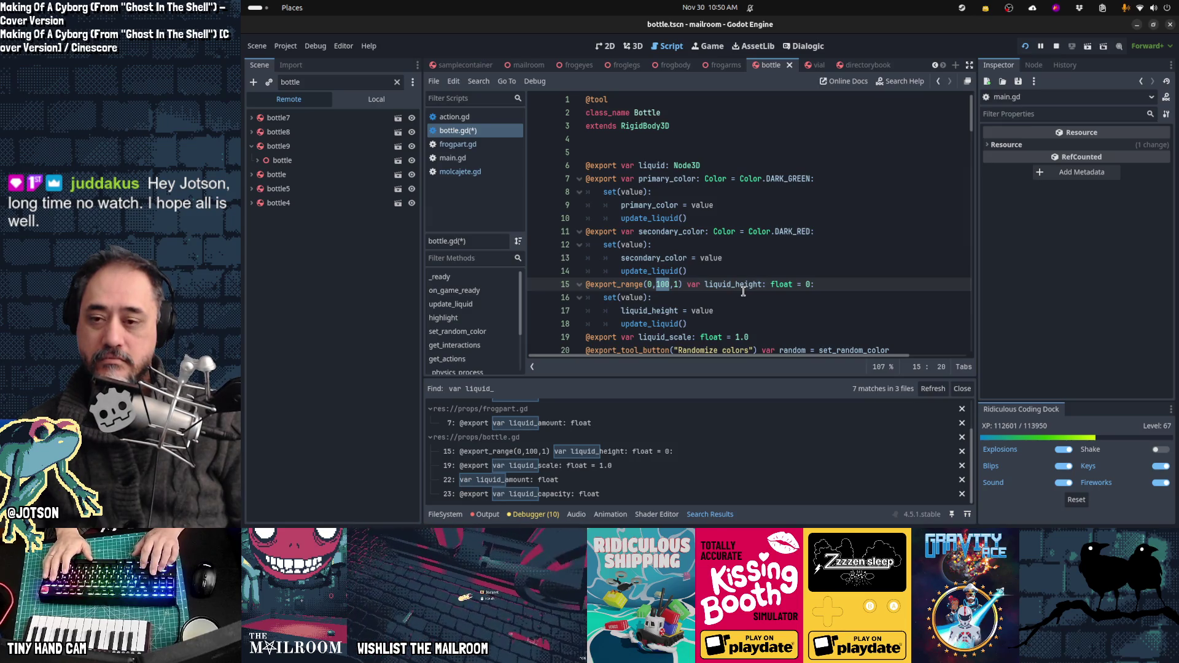
pyautogui.write('1')
pyautogui.press('Right')
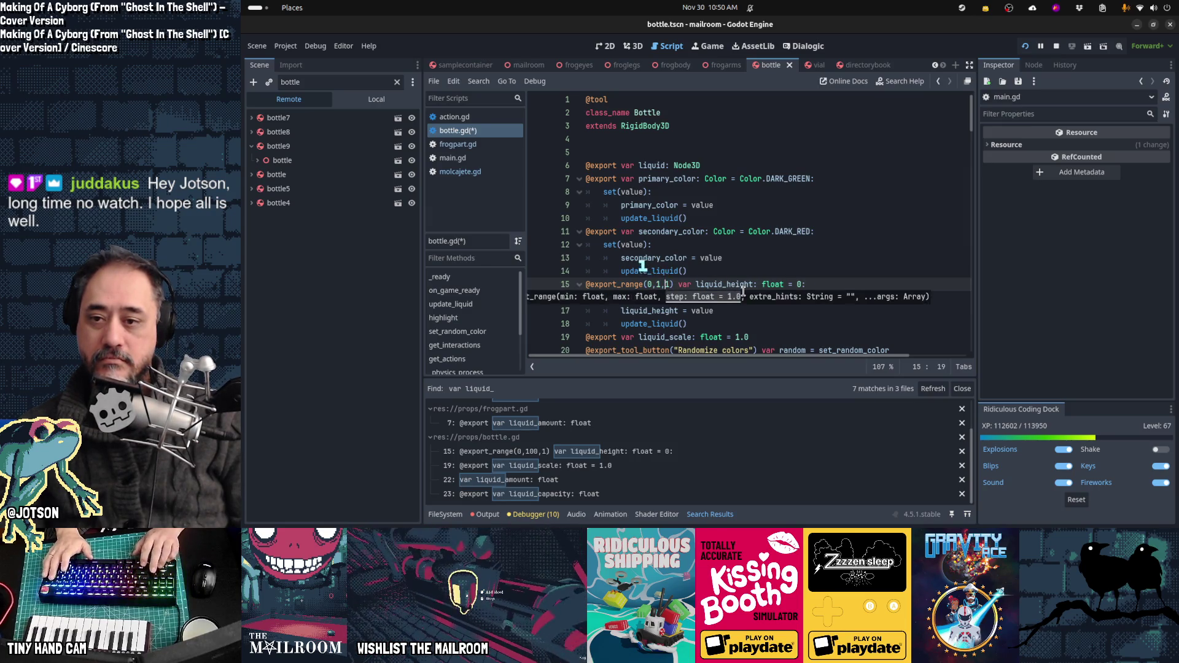
pyautogui.write('.0,0')
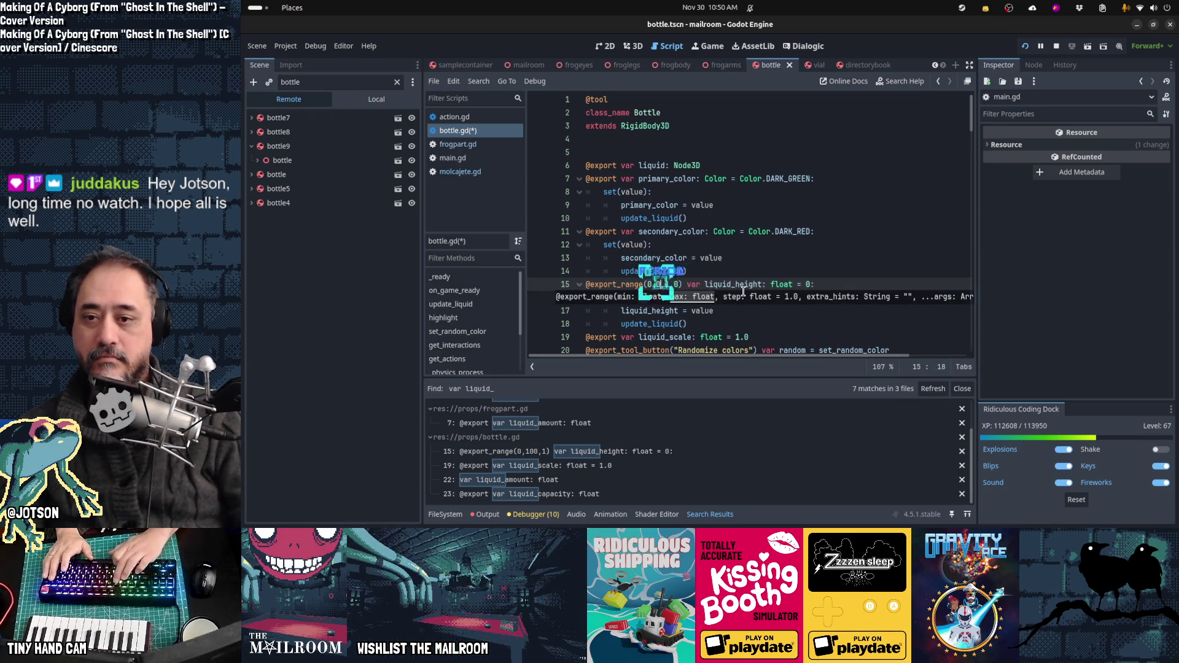
pyautogui.press('Down')
pyautogui.press('Down')
pyautogui.press('Down')
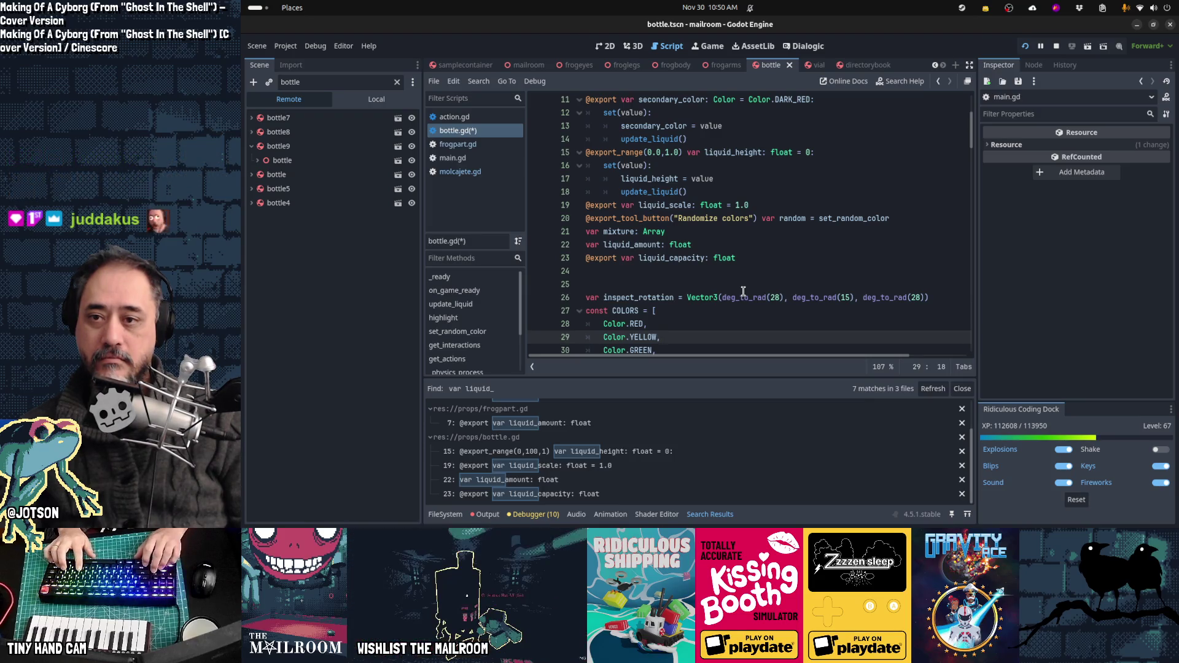
# Find update_liquid and drop the / 100.0 from the liquid_height shader parameter on line 68
pyautogui.hotkey('ctrl', 'f')
pyautogui.write('updat')
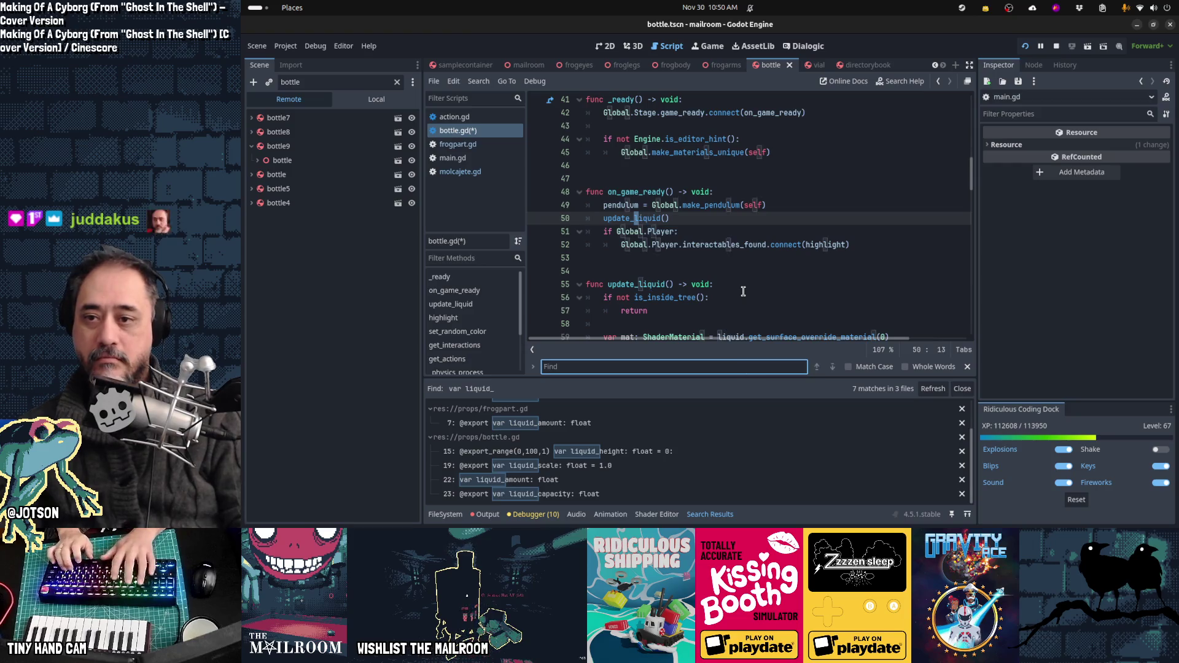
pyautogui.write('e_liquid')
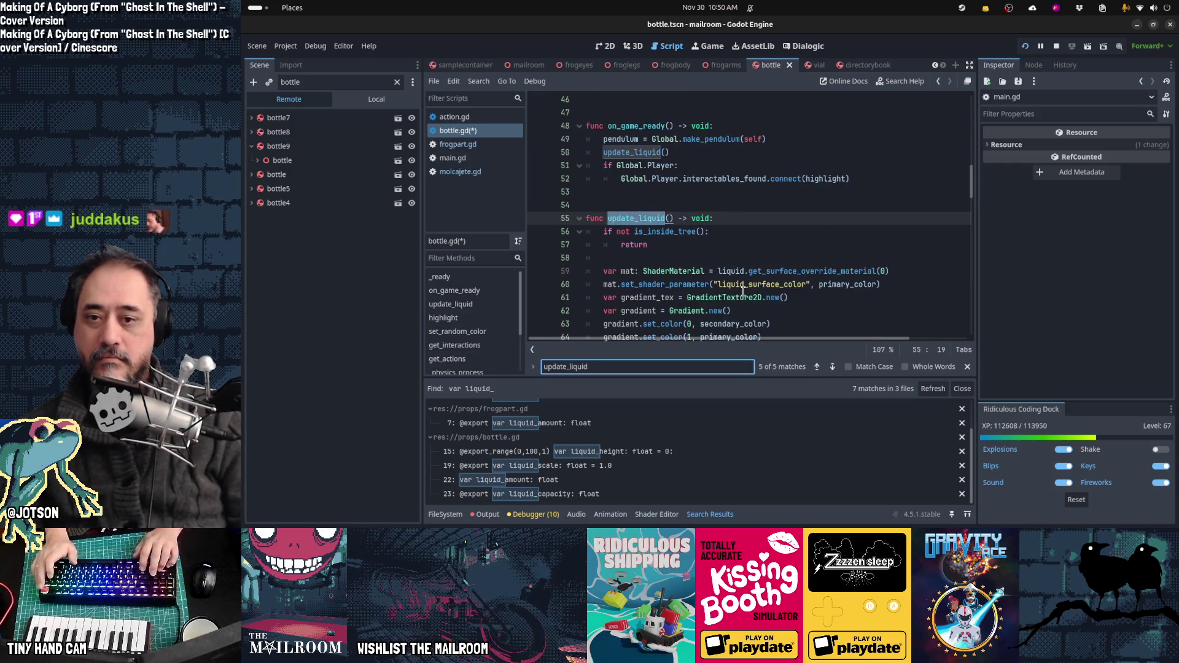
pyautogui.press('Return')
pyautogui.press('Return')
pyautogui.press('Return')
pyautogui.press('Return')
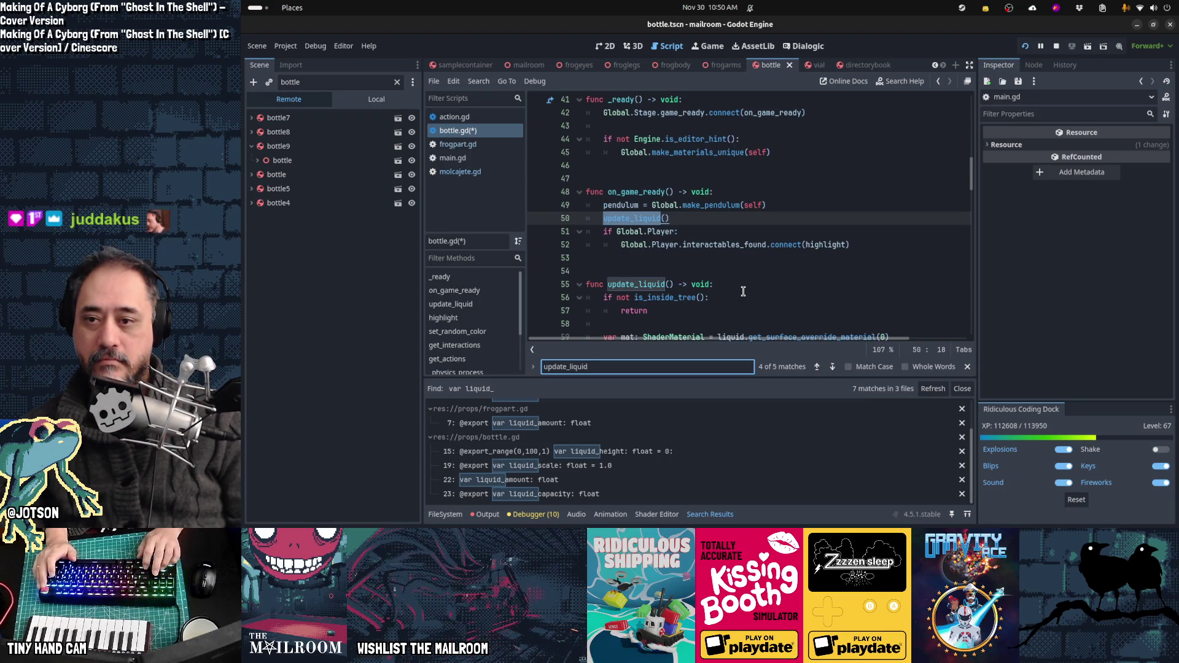
pyautogui.press('Down')
pyautogui.press('Down')
pyautogui.press('Down')
pyautogui.press('Escape')
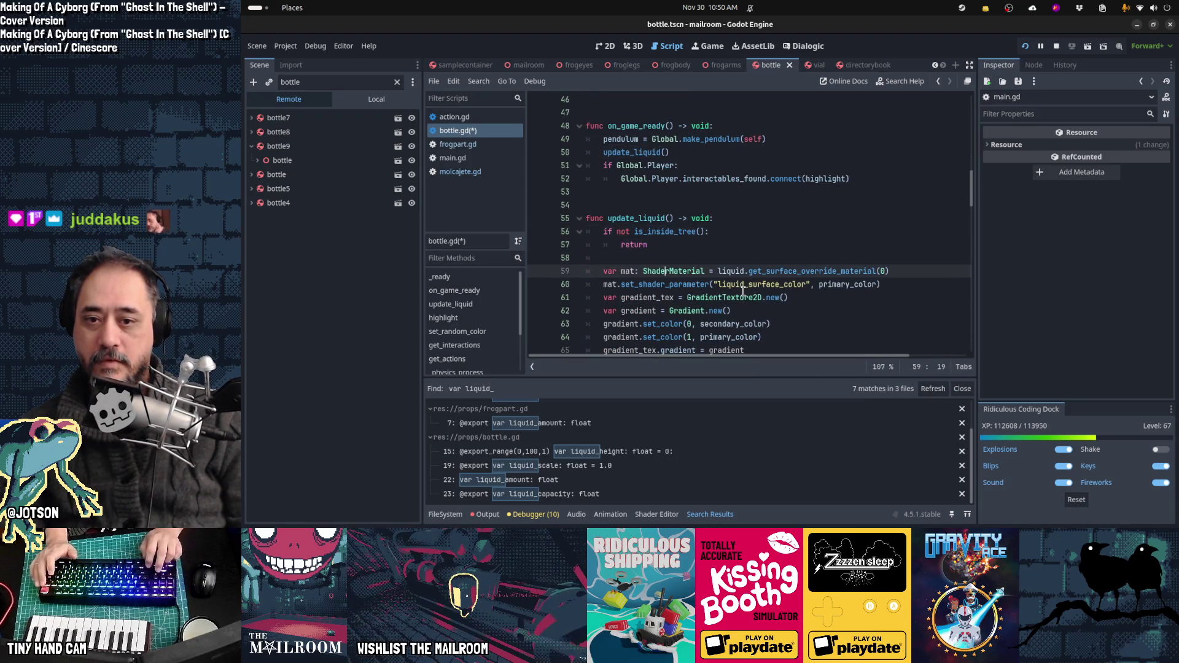
pyautogui.scroll(-2, 743, 291)
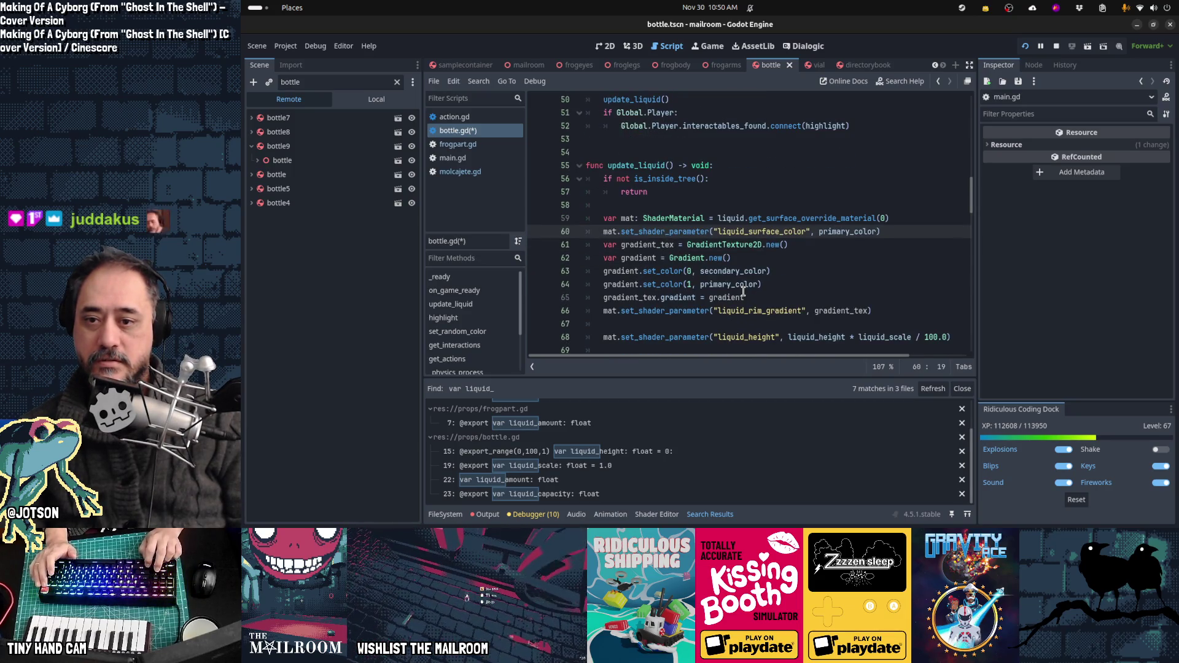
pyautogui.press('Down')
pyautogui.press('Down')
pyautogui.press('Down')
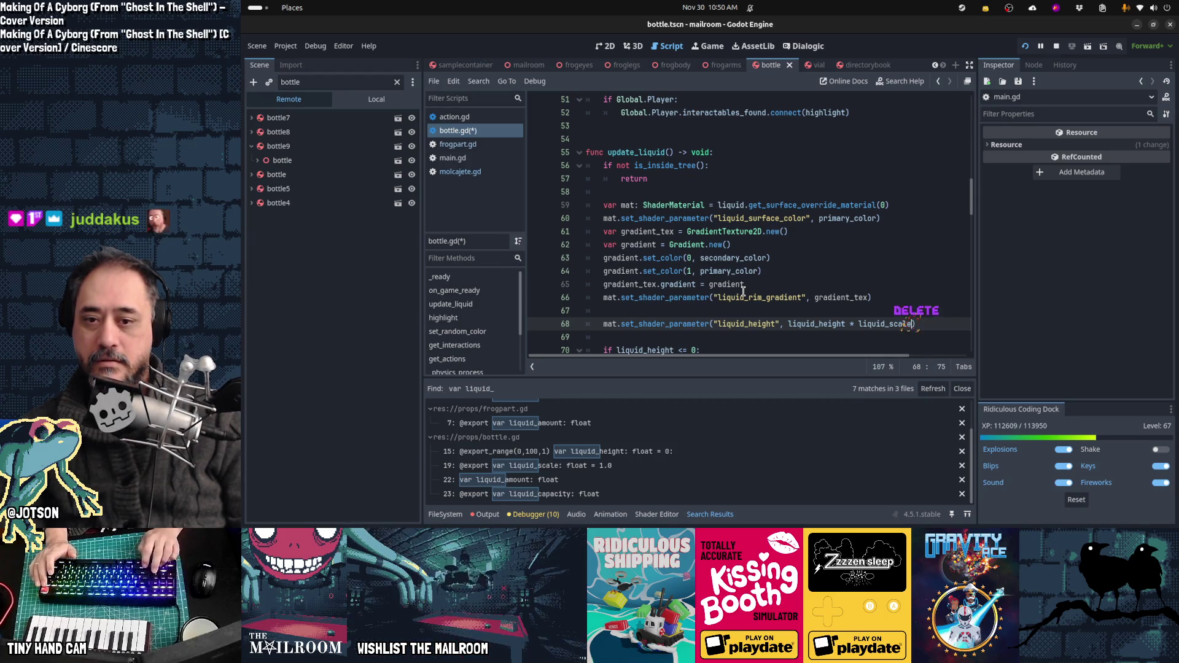
pyautogui.scroll(-3, 744, 291)
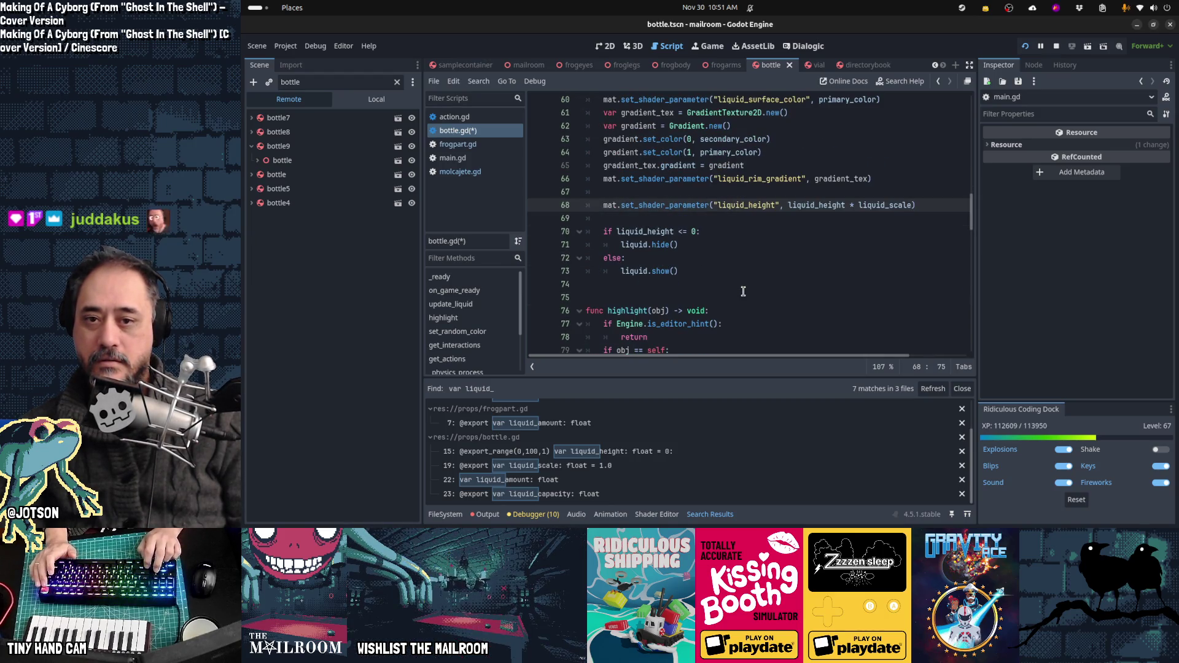
pyautogui.press('Down')
pyautogui.press('Down')
pyautogui.press('Down')
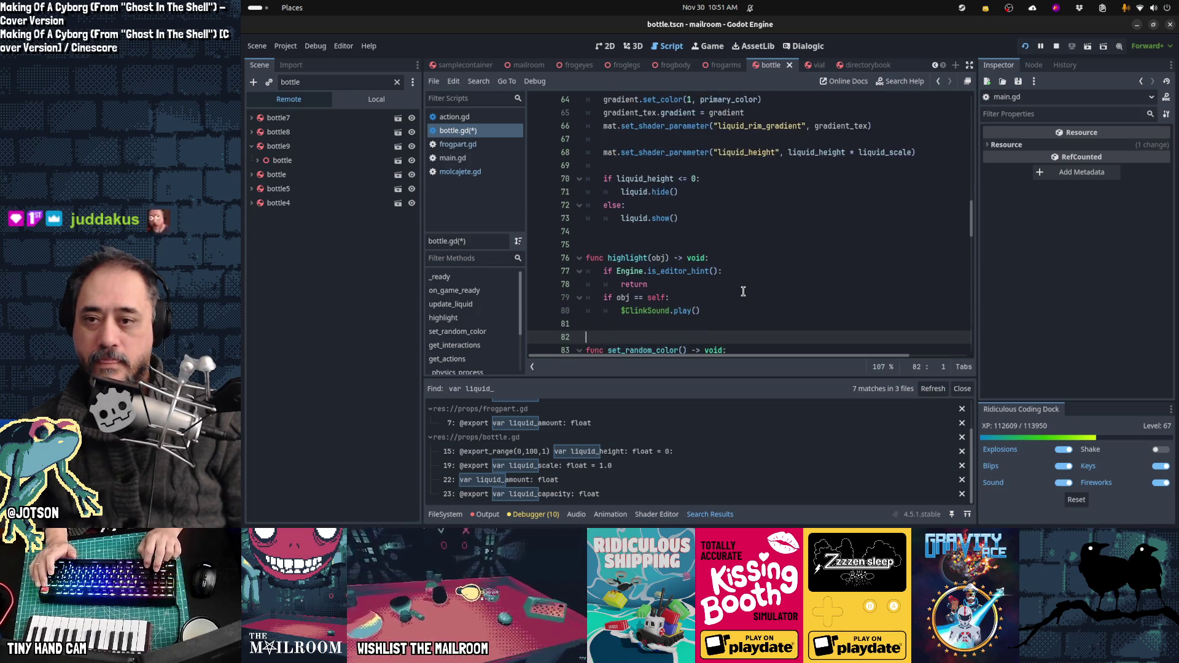
pyautogui.press('Down')
pyautogui.press('Down')
pyautogui.press('Down')
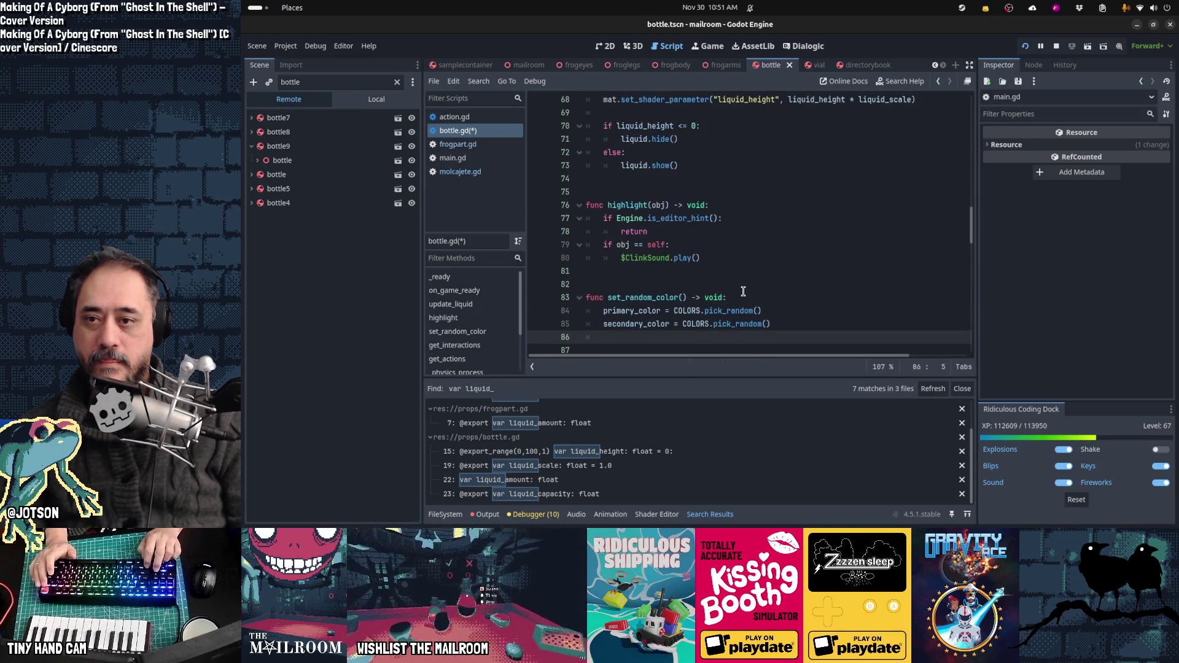
pyautogui.press('Down')
pyautogui.press('Down')
pyautogui.press('Down')
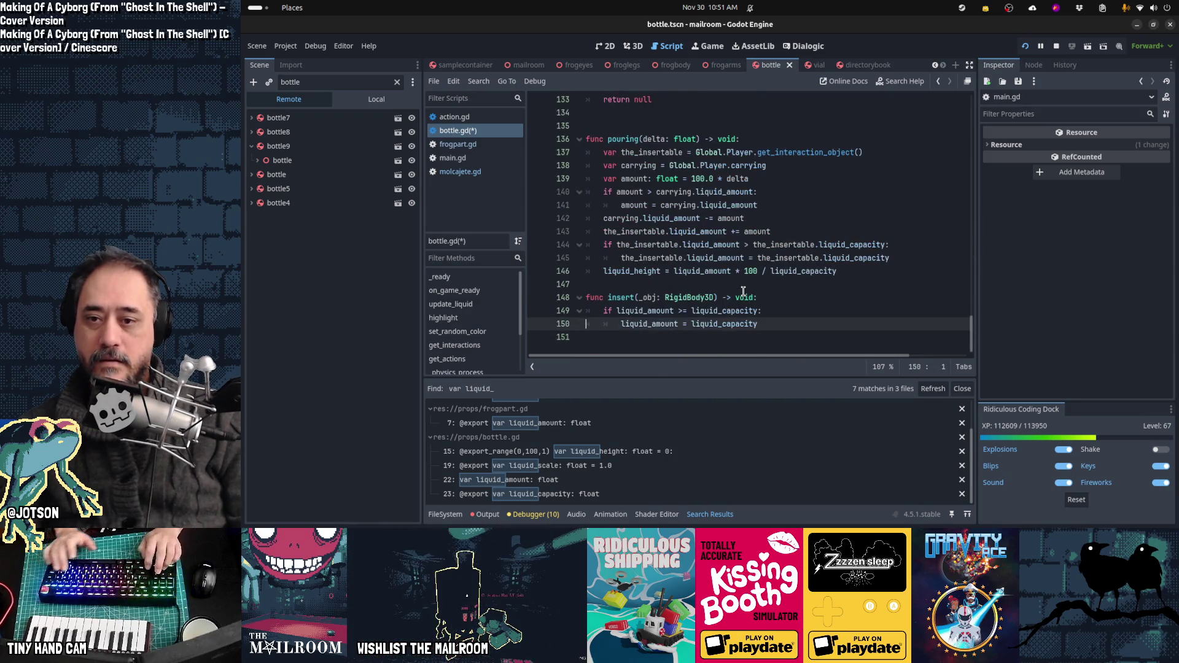
# Drop the * 100 from the liquid_height line, add a blank line before func insert, and save
pyautogui.press('Up')
pyautogui.press('Up')
pyautogui.press('Up')
pyautogui.press('Return')
pyautogui.press('Up')
pyautogui.press('Left')
pyautogui.hotkey('ctrl', 'Left')
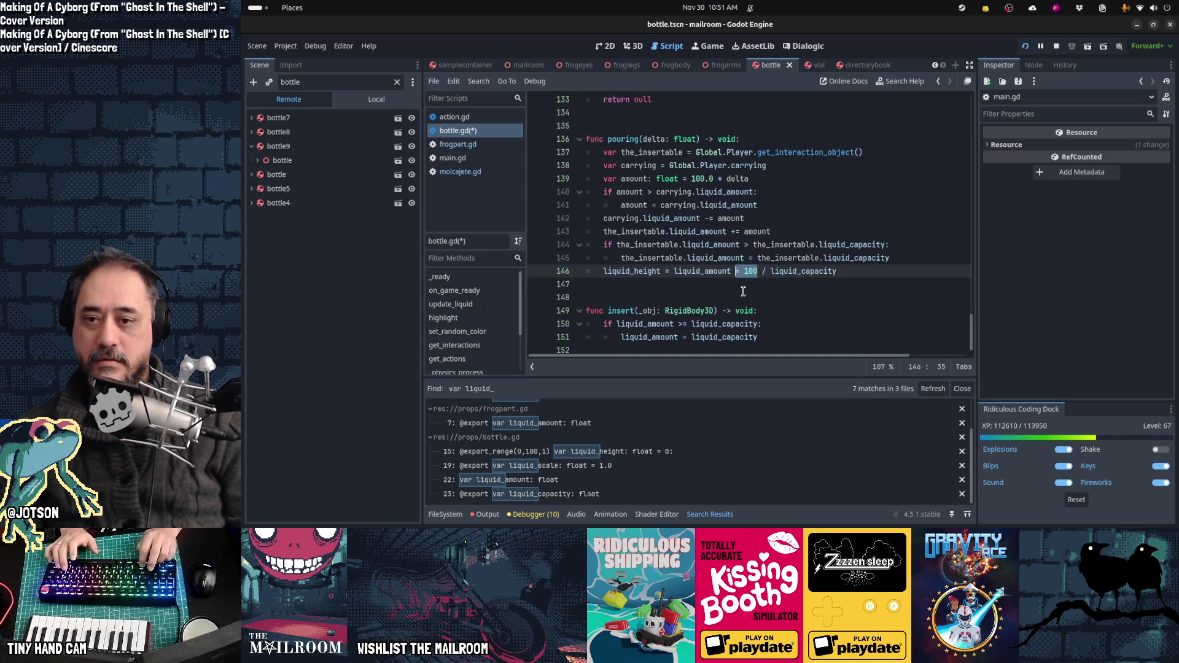
pyautogui.press('Down')
pyautogui.press('Down')
pyautogui.hotkey('ctrl', 's')
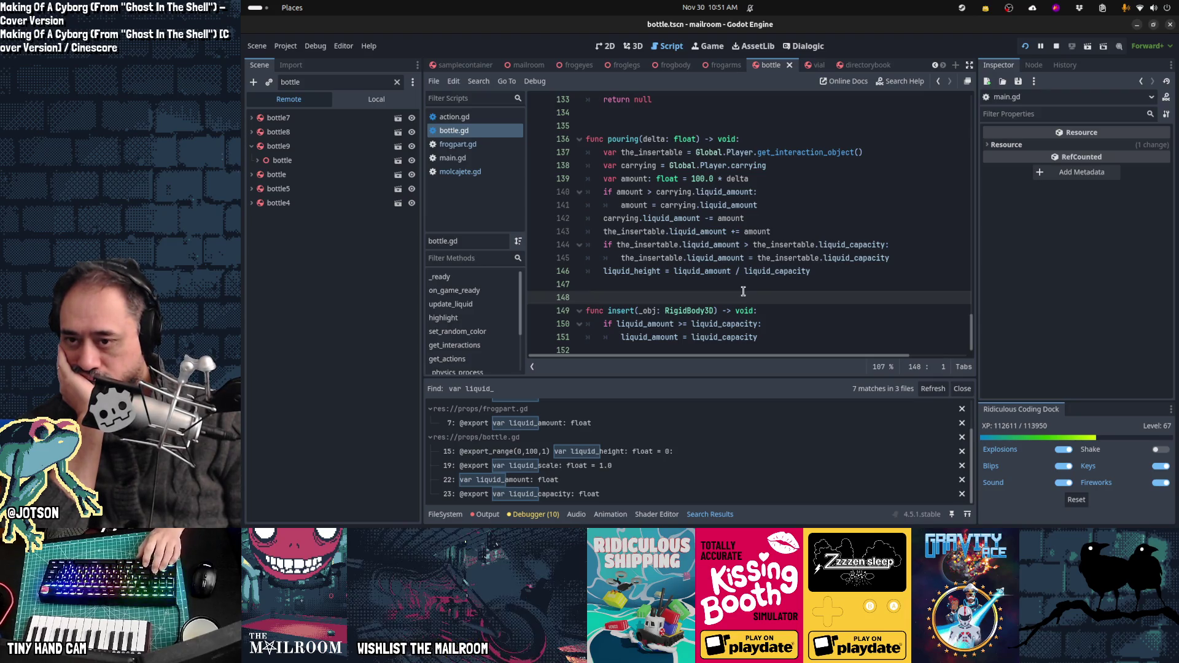
pyautogui.press('Up')
pyautogui.press('Up')
pyautogui.press('Up')
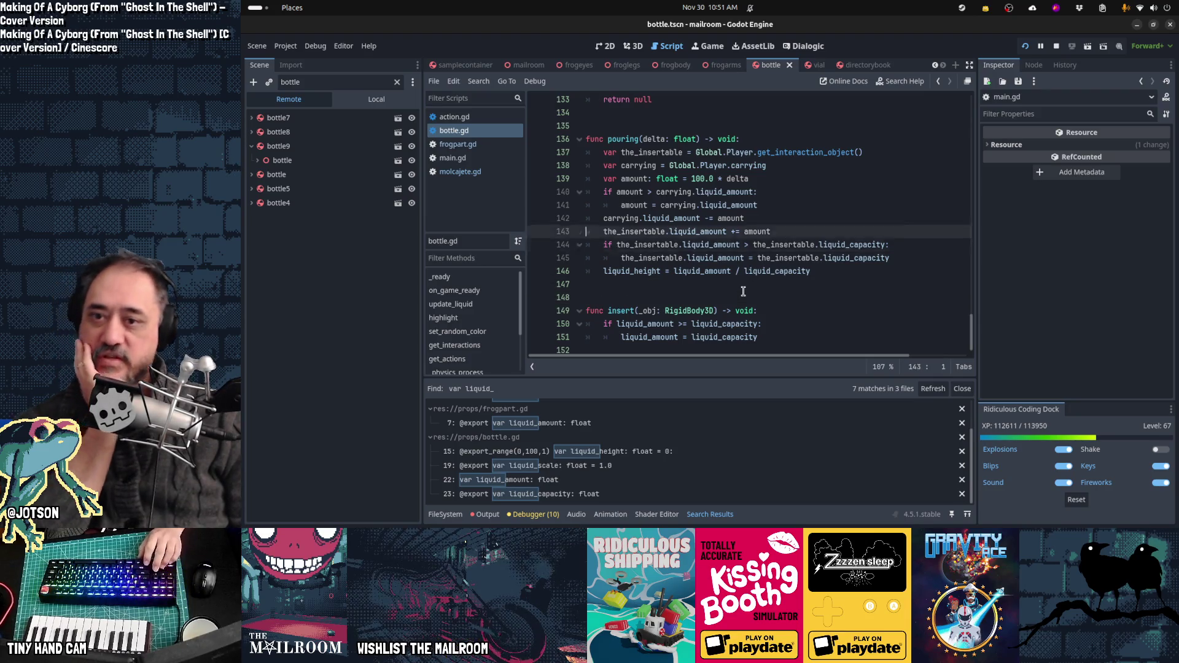
pyautogui.hotkey('shift', 'Down')
pyautogui.hotkey('shift', 'Down')
pyautogui.hotkey('shift', 'Down')
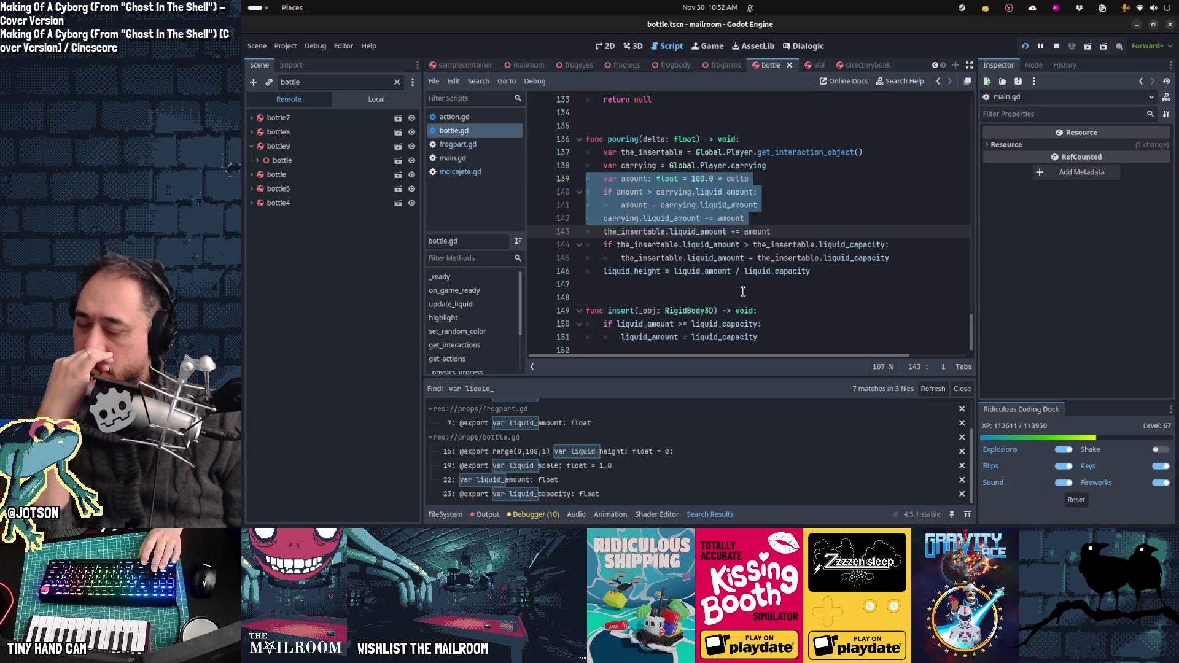
# Cut lines 139–142 from pouring and replace them with var amount = carrying.pour_out()
pyautogui.press('Up')
pyautogui.press('Up')
pyautogui.press('Up')
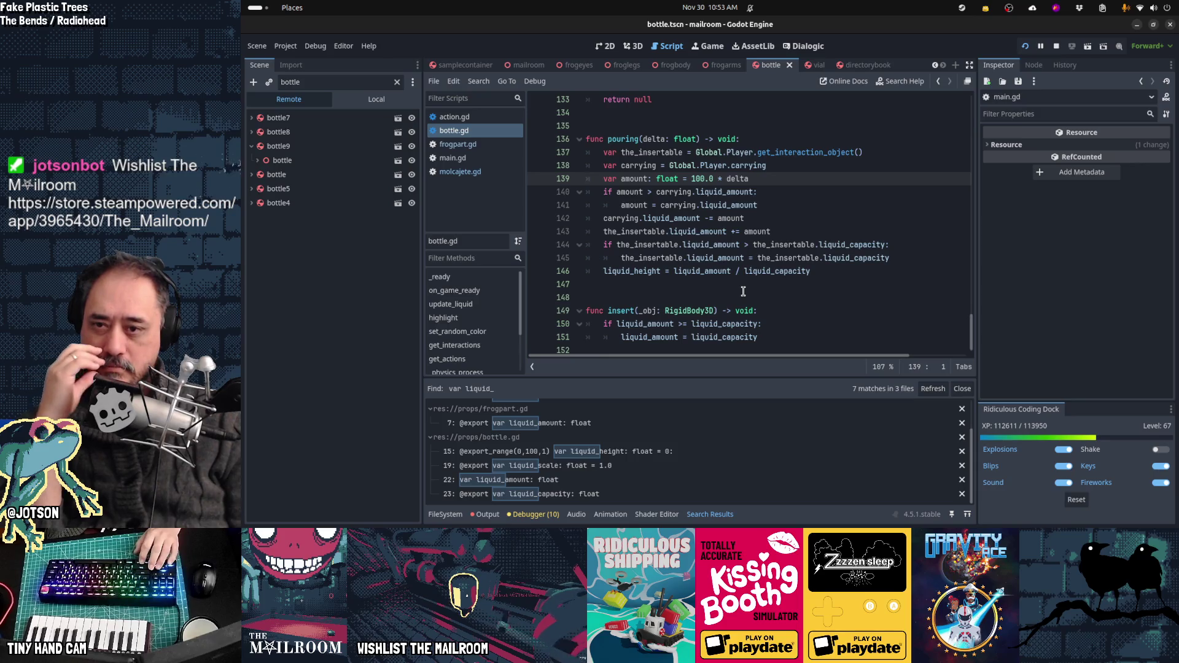
pyautogui.hotkey('shift', 'Down')
pyautogui.hotkey('shift', 'Down')
pyautogui.hotkey('shift', 'Down')
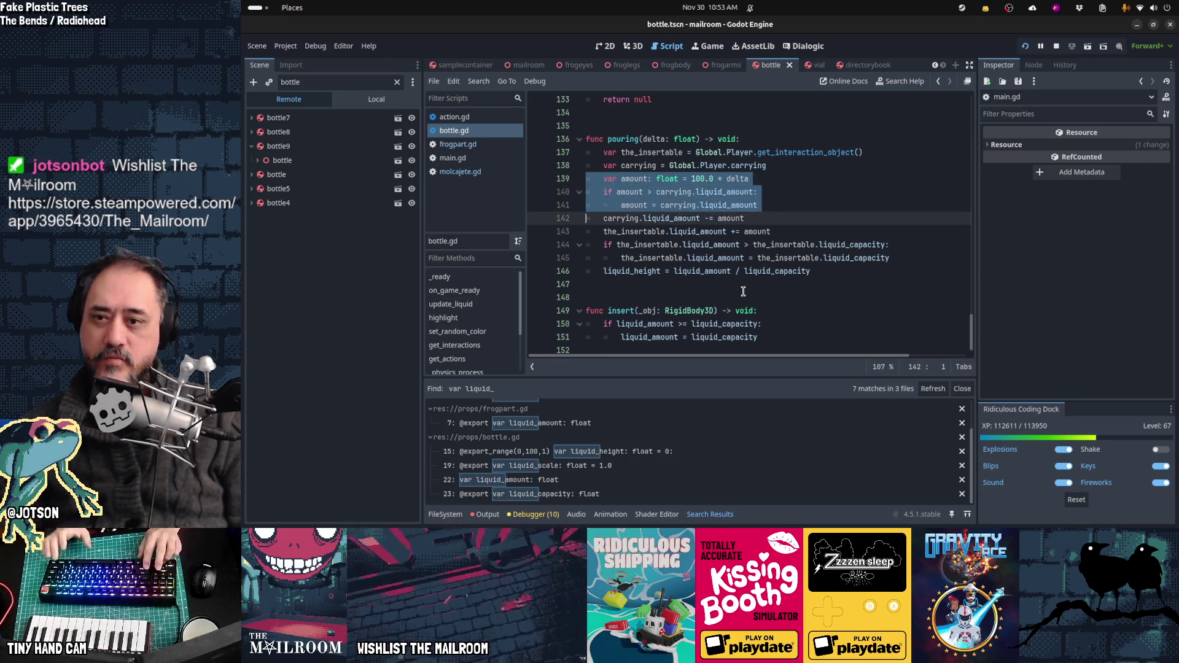
pyautogui.hotkey('shift', 'Down')
pyautogui.hotkey('shift', 'Up')
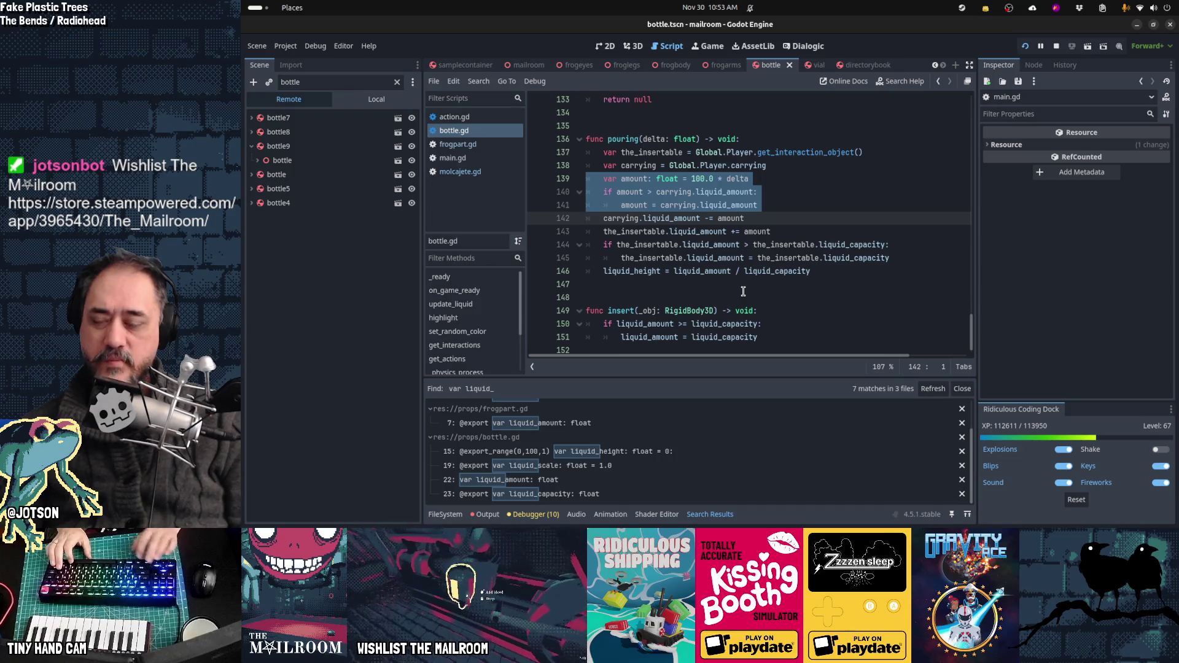
pyautogui.hotkey('shift', 'Down')
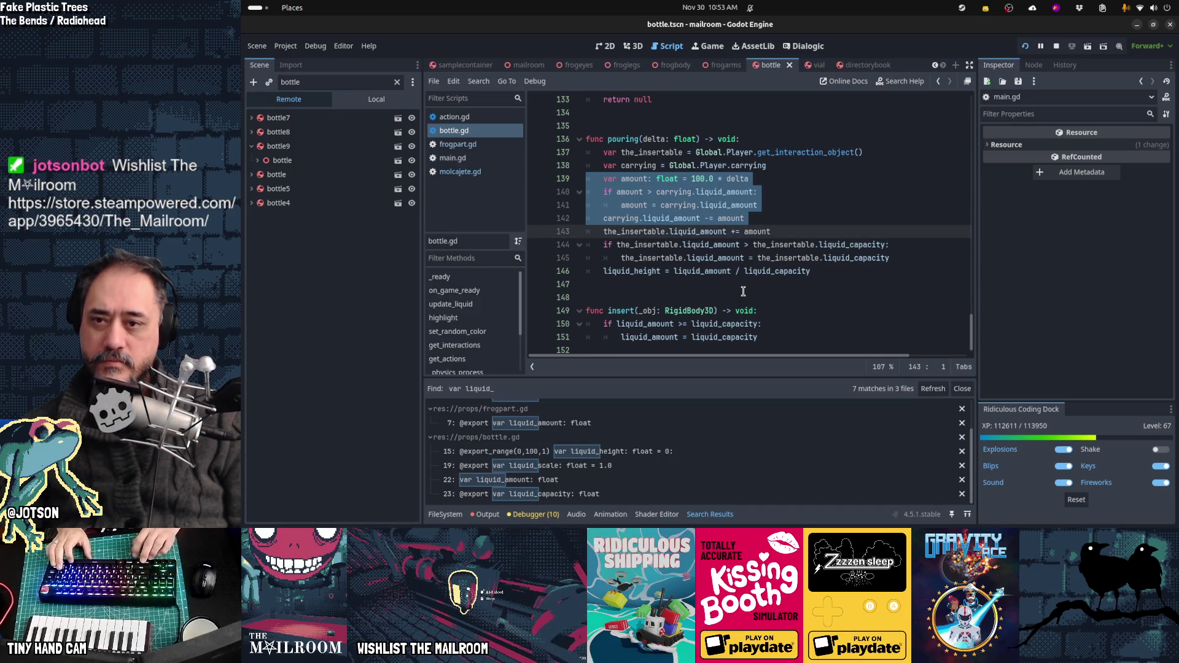
pyautogui.hotkey('ctrl', 'x')
pyautogui.press('Return')
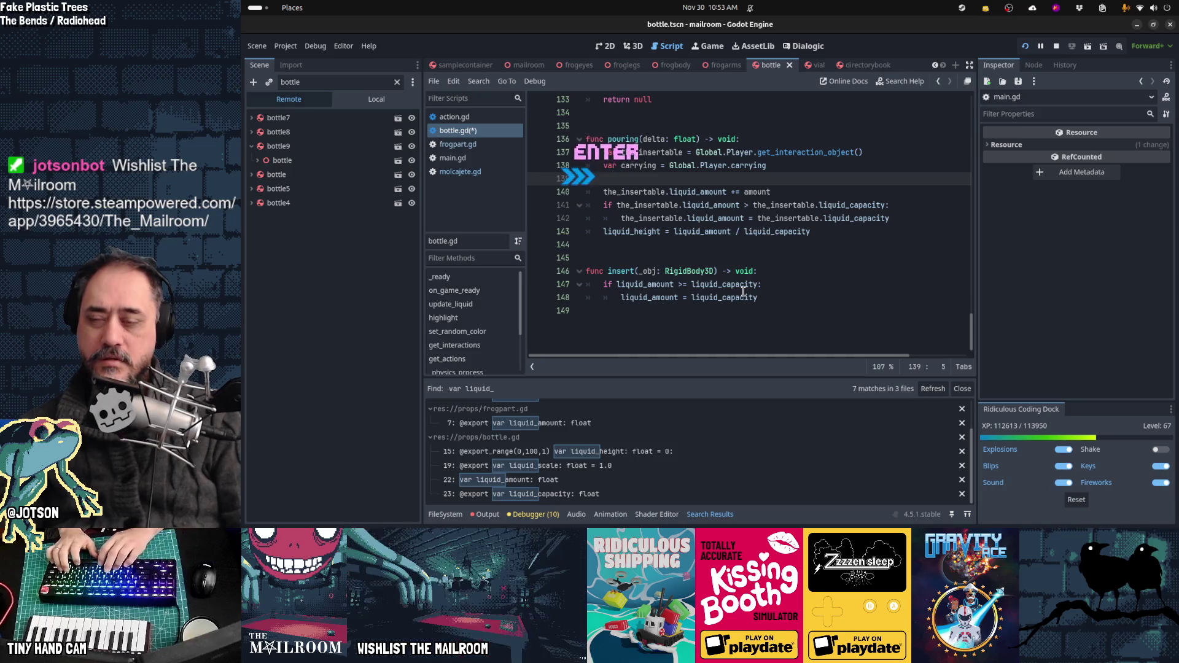
pyautogui.write('var amount = carrying')
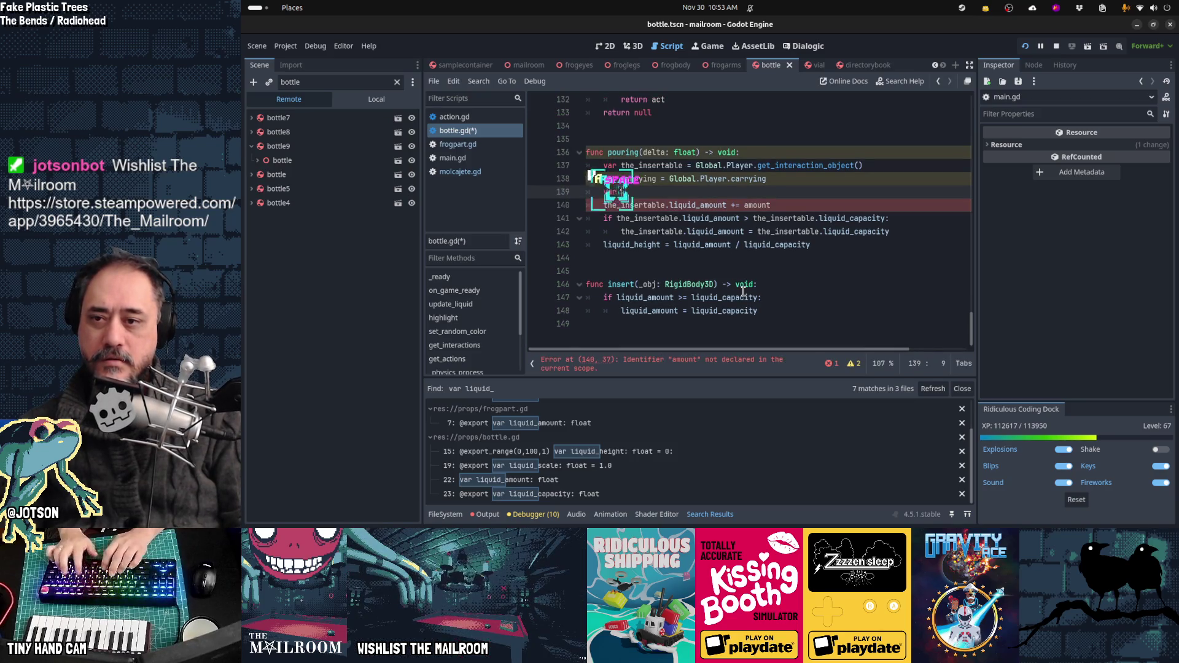
pyautogui.write('.pour_out(')
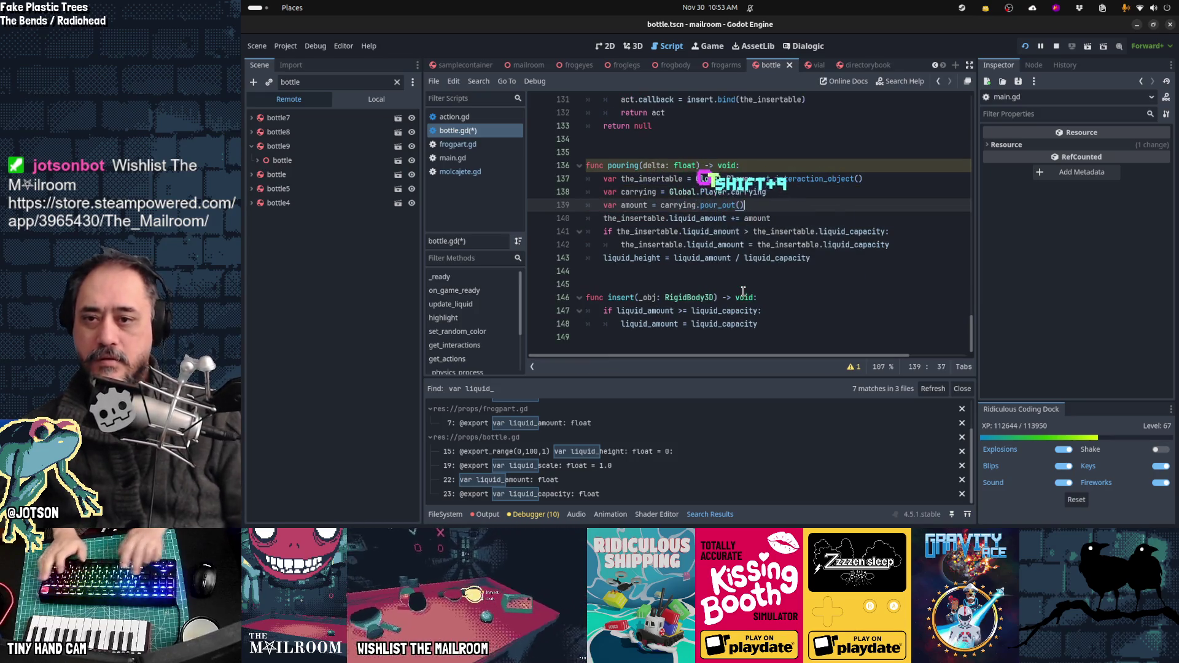
pyautogui.write(')')
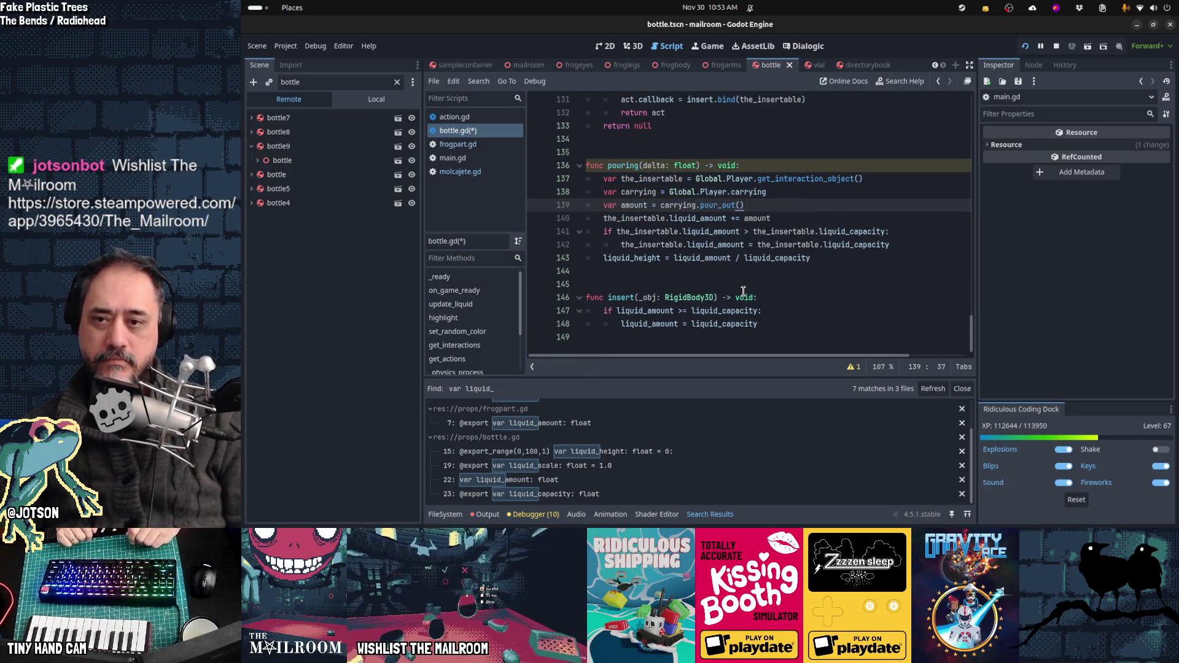
pyautogui.click(504, 175)
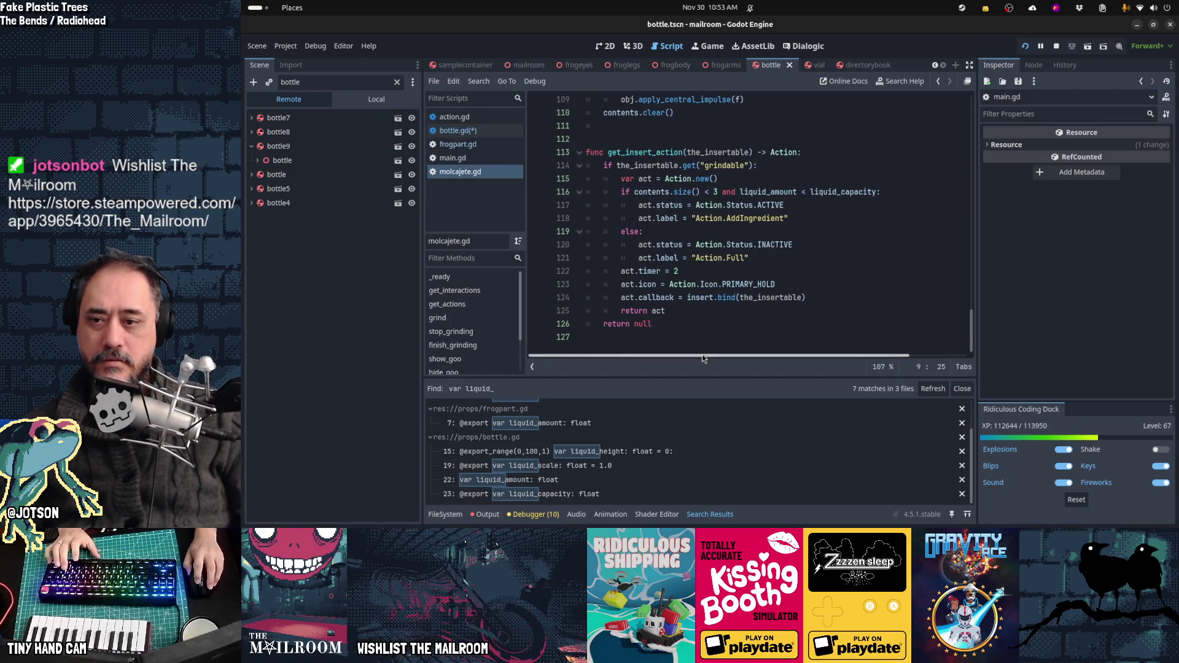
# Add a new pour_out() -> float function at the end of molcajete.gd that ends with 'return amount'
pyautogui.click(706, 326)
pyautogui.click(707, 332)
pyautogui.press('Return')
pyautogui.press('Return')
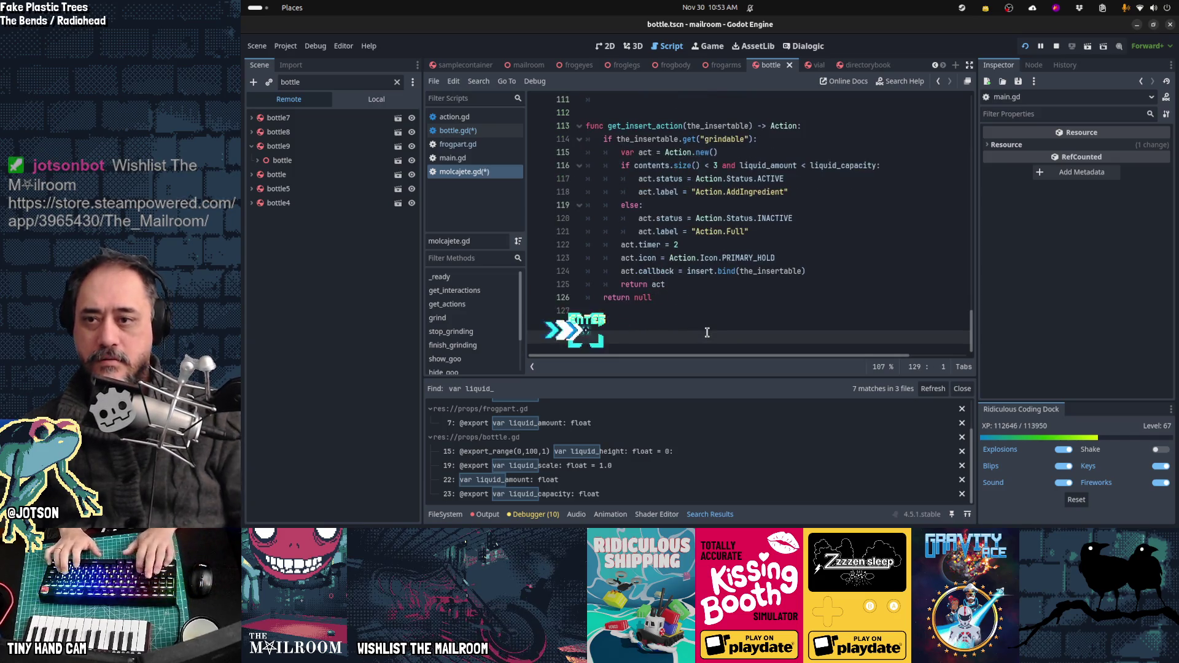
pyautogui.write('func grur_out() -> ')
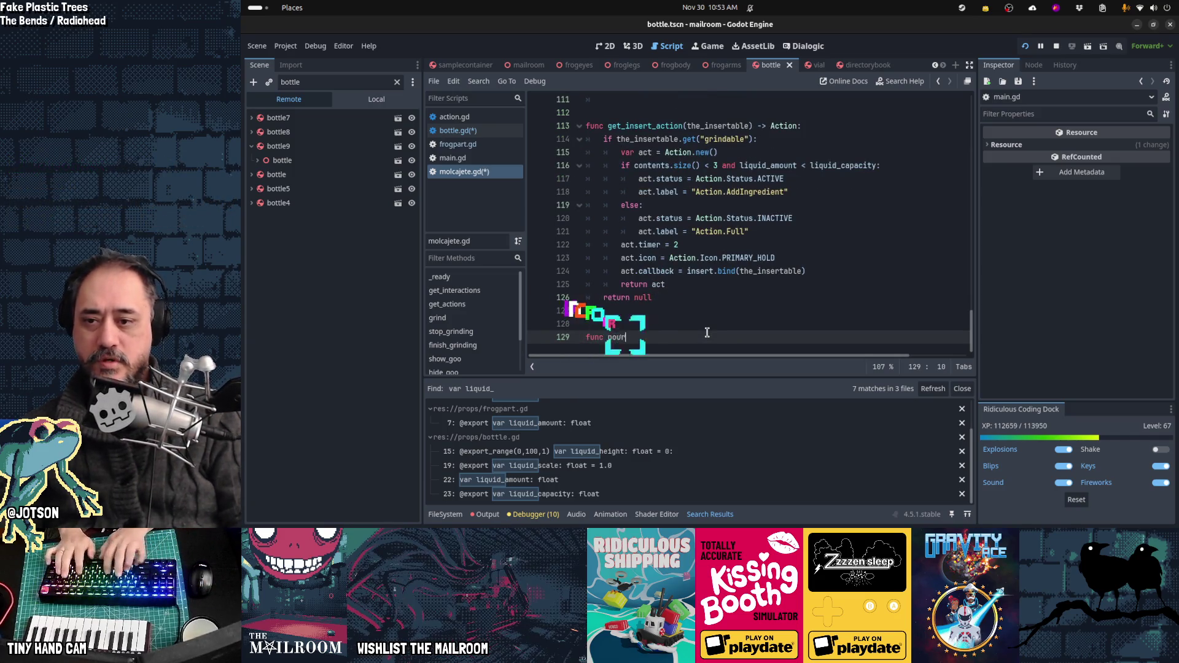
pyautogui.write('float:')
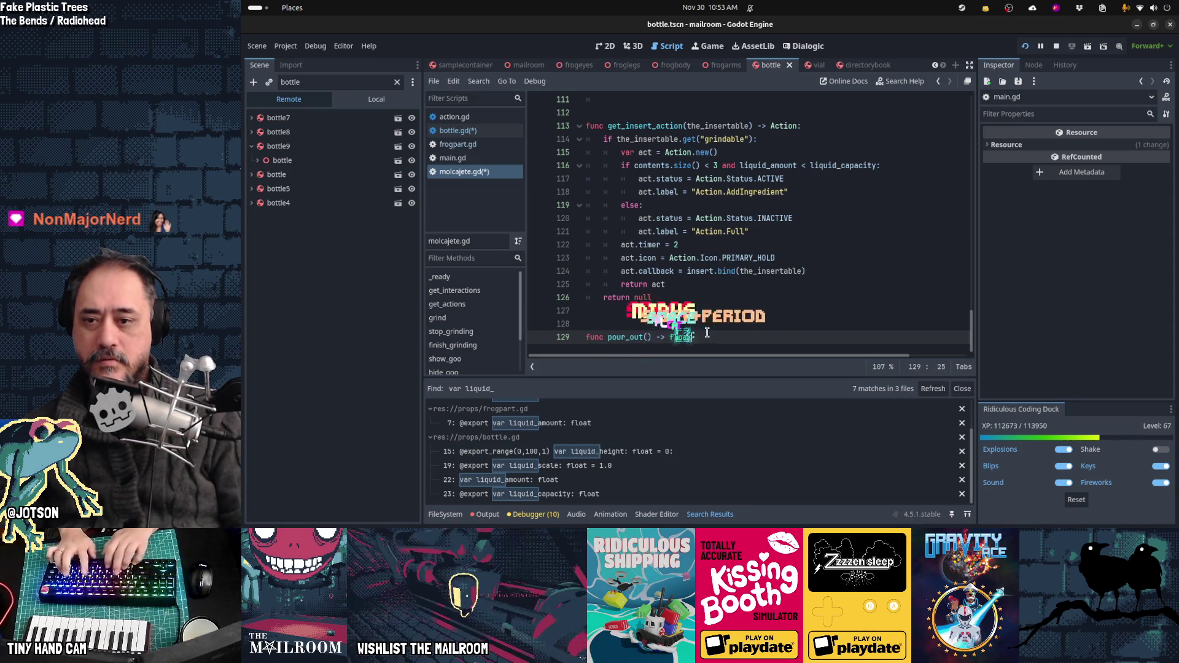
pyautogui.press('Return')
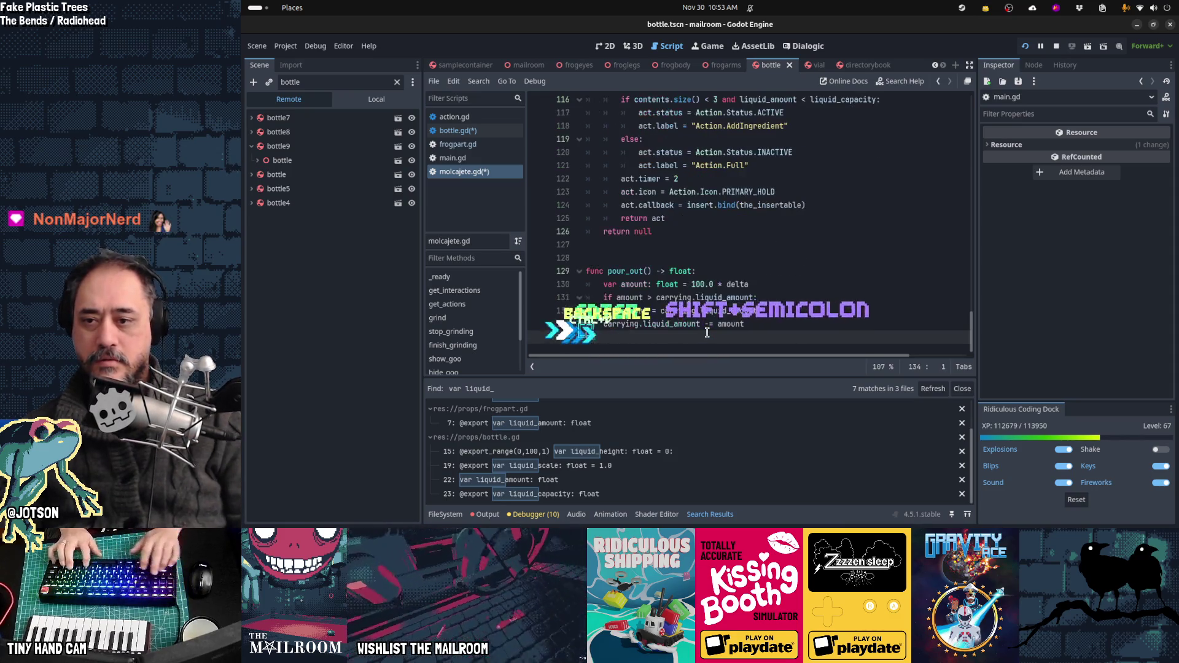
pyautogui.press('BackSpace')
pyautogui.press('Down')
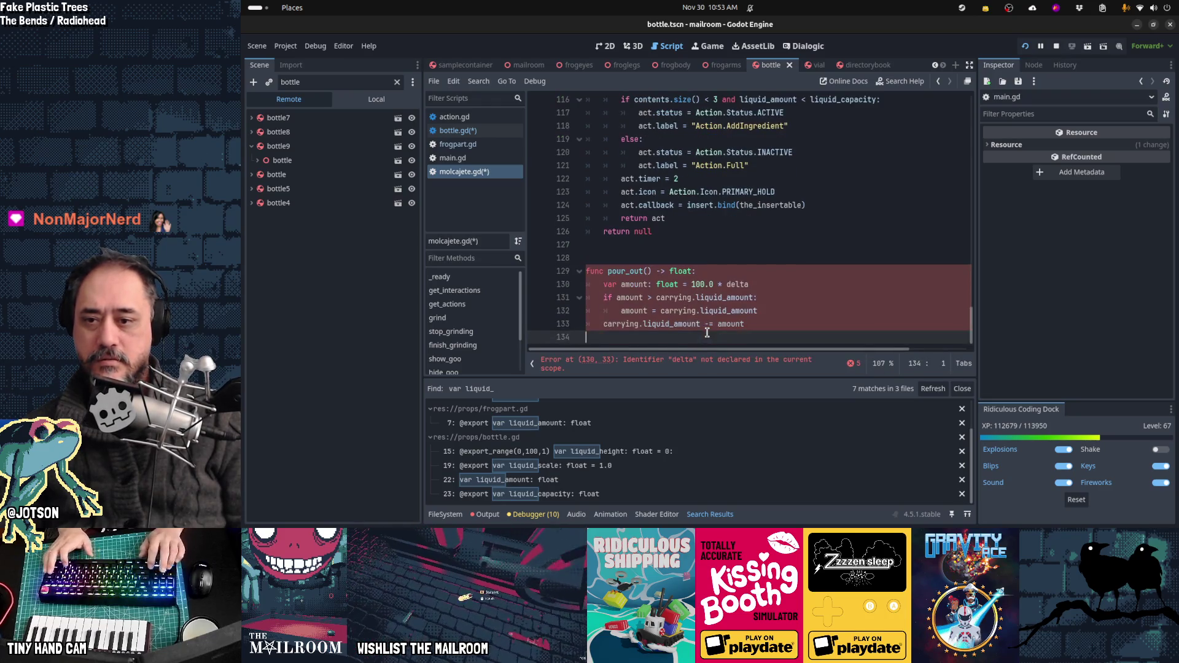
pyautogui.press('Tab')
pyautogui.write('return amount')
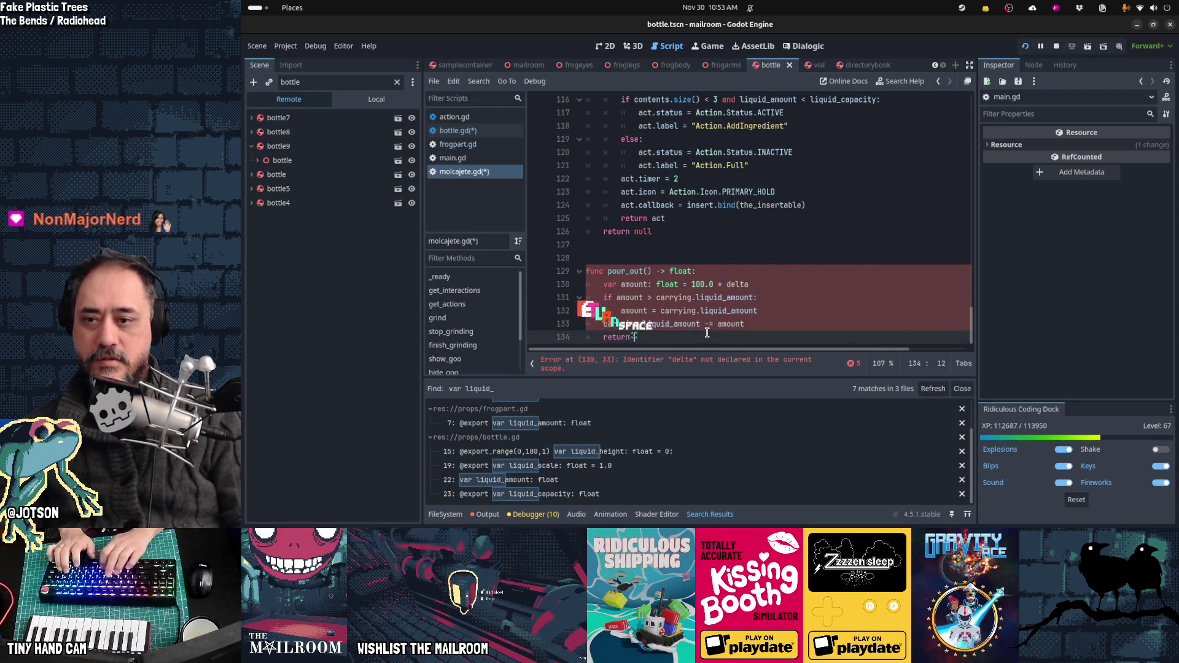
# Remove the 'carrying.' prefixes from the liquid lines inside pour_out
pyautogui.press('Up')
pyautogui.press('Home')
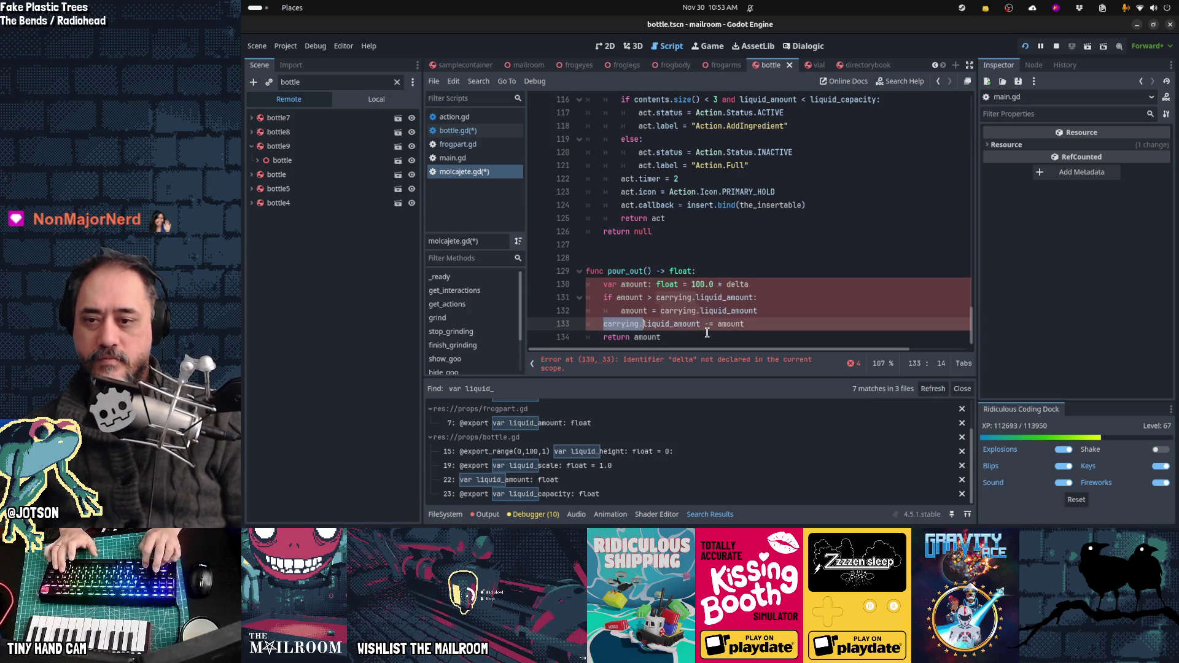
pyautogui.press('Delete')
pyautogui.press('Up')
pyautogui.press('Up')
pyautogui.press('Up')
pyautogui.press('Down')
pyautogui.press('Delete')
pyautogui.press('Down')
pyautogui.hotkey('ctrl', 'shift', 'Right')
pyautogui.press('Up')
pyautogui.press('Up')
pyautogui.press('Up')
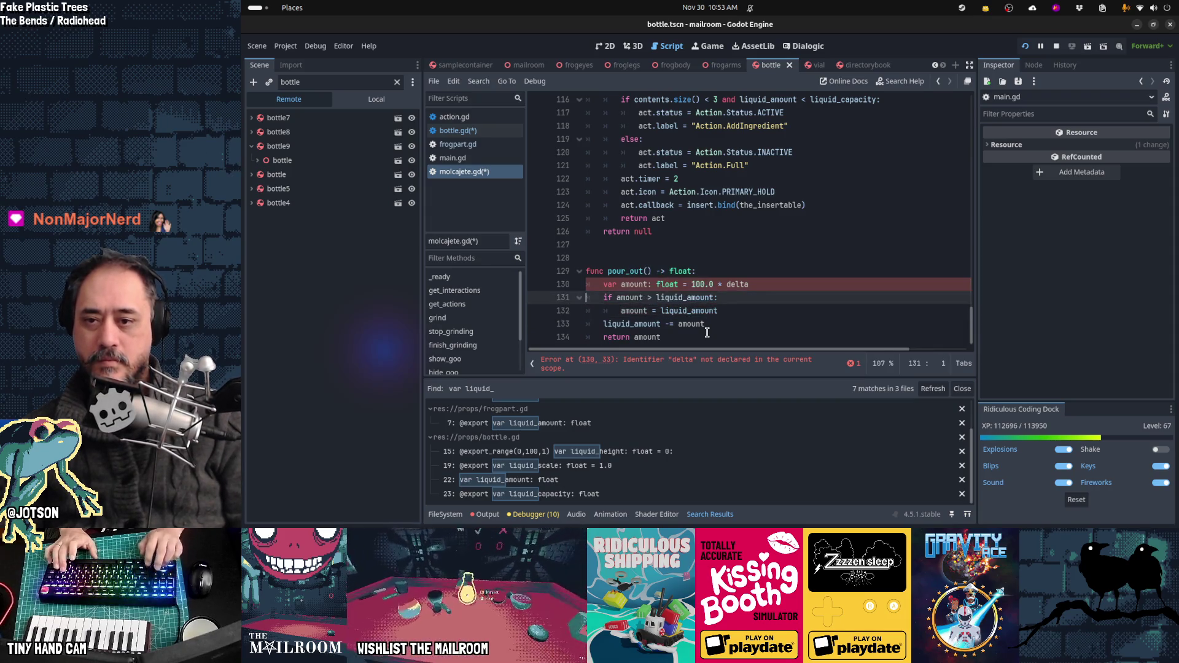
# Give pour_out a 'delta: float' parameter
pyautogui.press('Home')
pyautogui.press('Down')
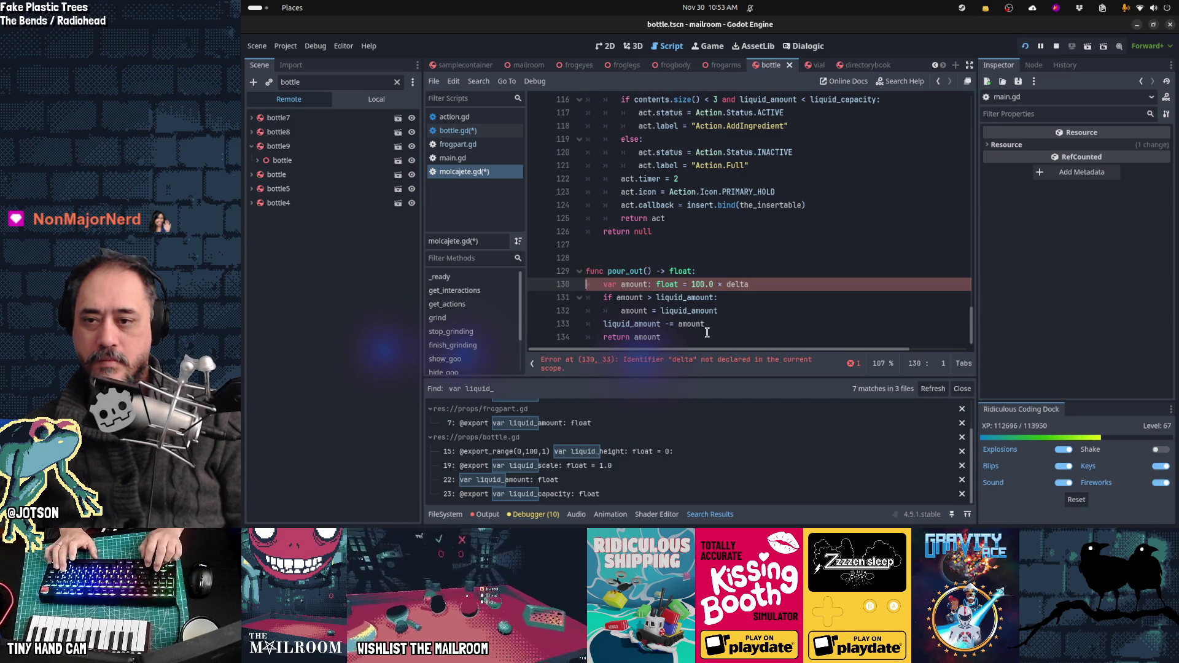
pyautogui.press('Up')
pyautogui.press('Right')
pyautogui.press('Right')
pyautogui.press('Right')
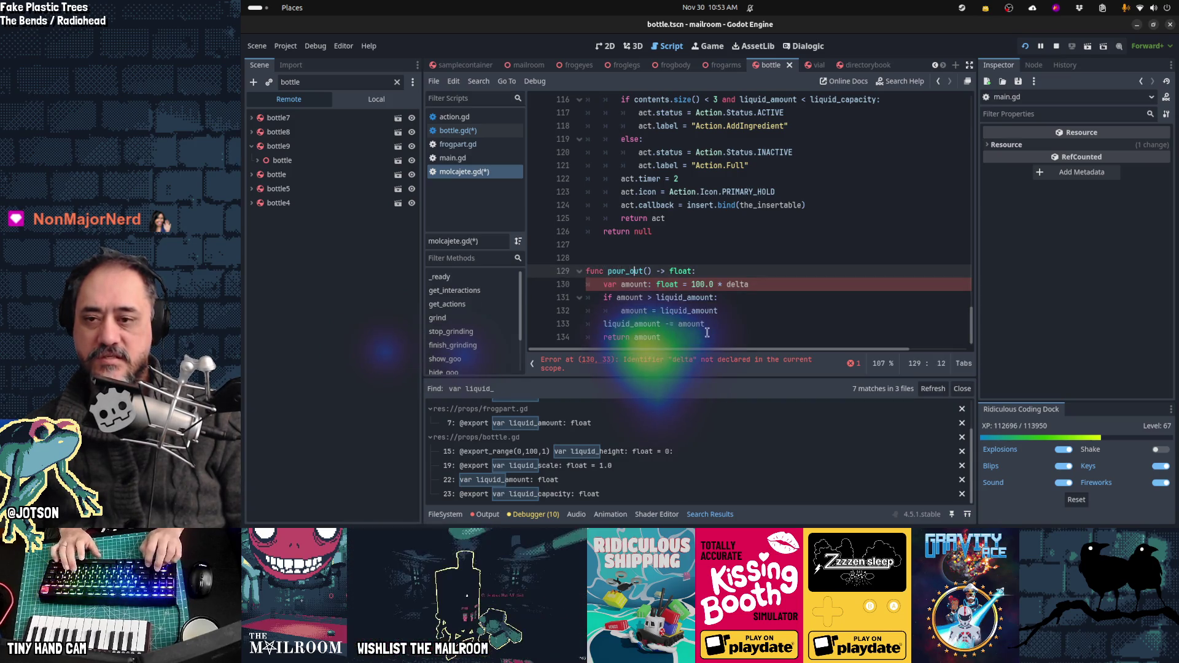
pyautogui.press('Right')
pyautogui.press('Right')
pyautogui.write('delta: float')
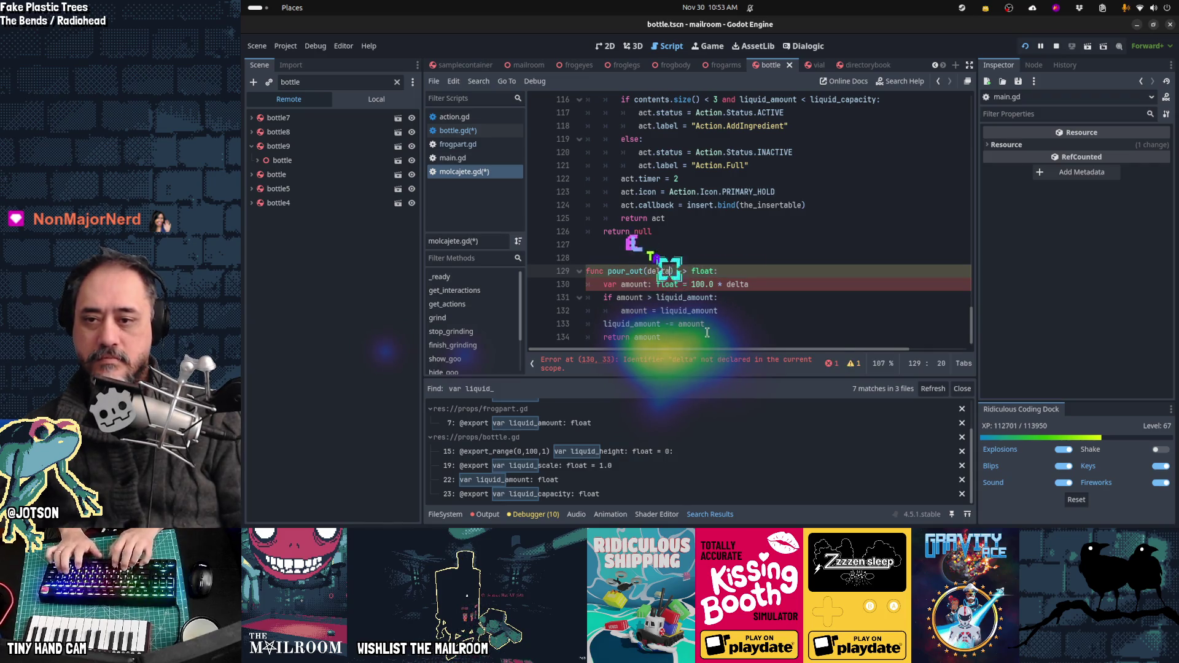
pyautogui.click(707, 332)
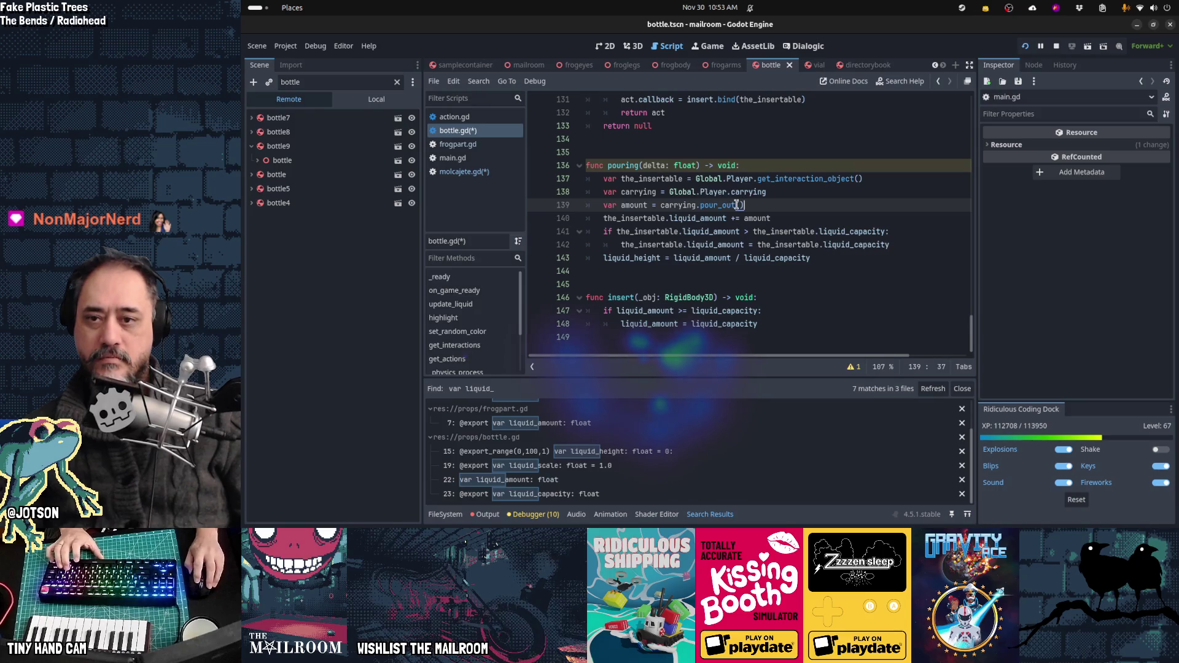
# Change the call on line 139 of bottle.gd to carrying.pour_out(delta)
pyautogui.write('delta')
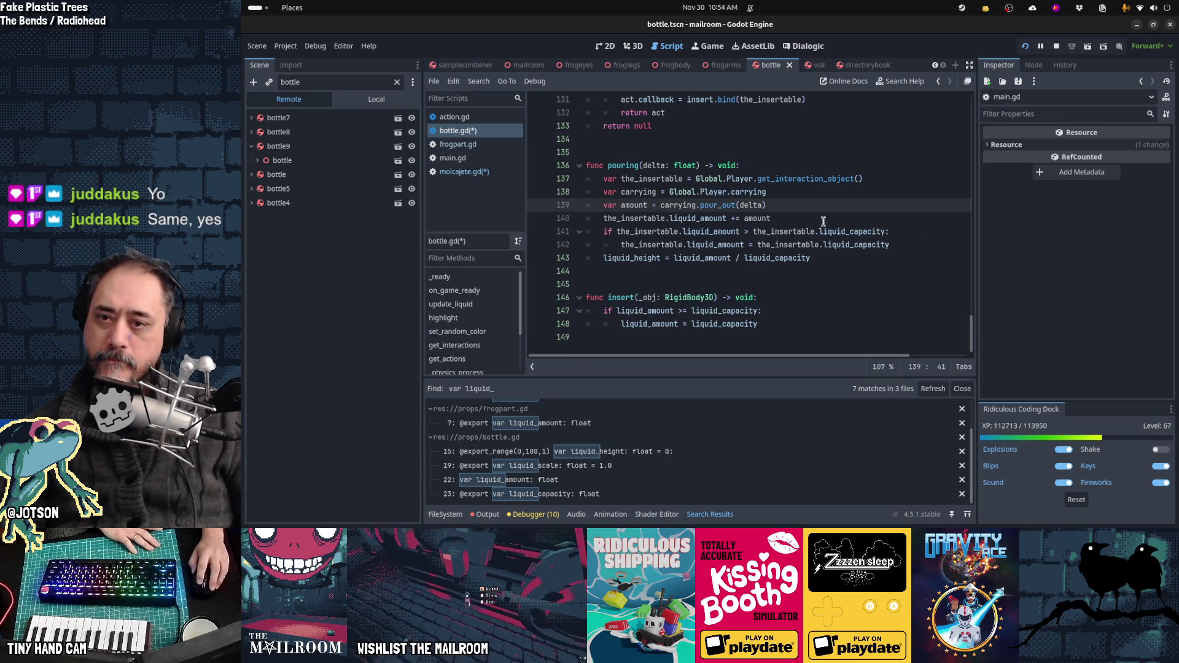
# Insert a blank line after the pour_out call and save the scripts
pyautogui.click(913, 223)
pyautogui.hotkey('shift', 'Down')
pyautogui.hotkey('shift', 'Down')
pyautogui.hotkey('shift', 'Down')
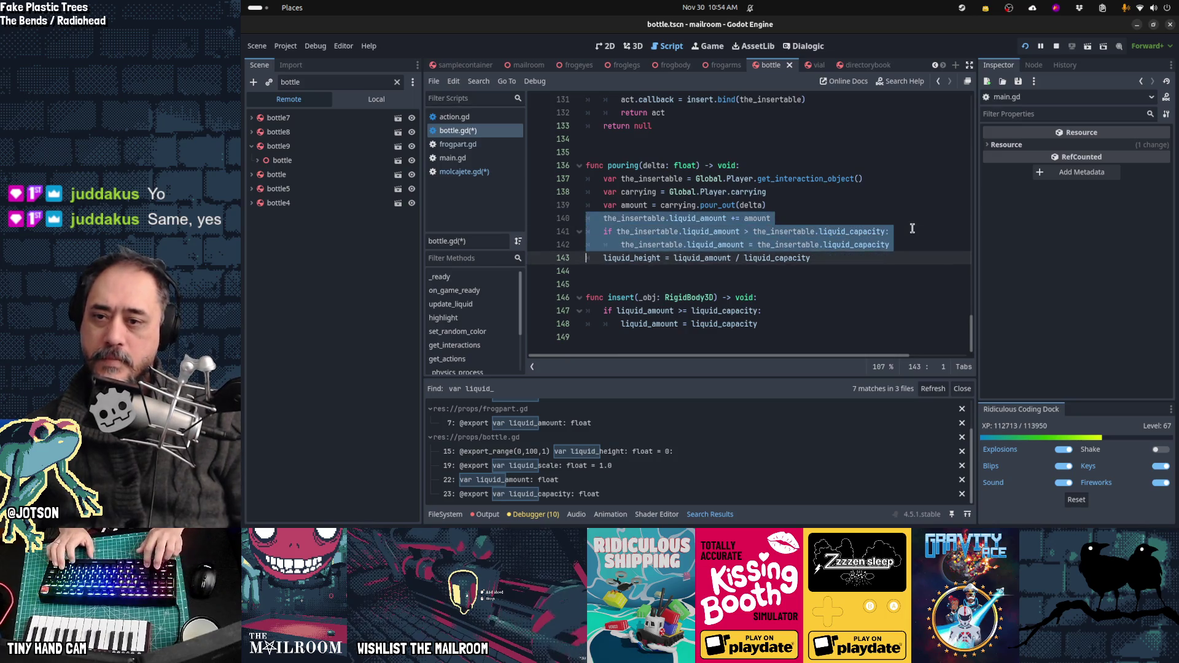
pyautogui.hotkey('ctrl', 'x')
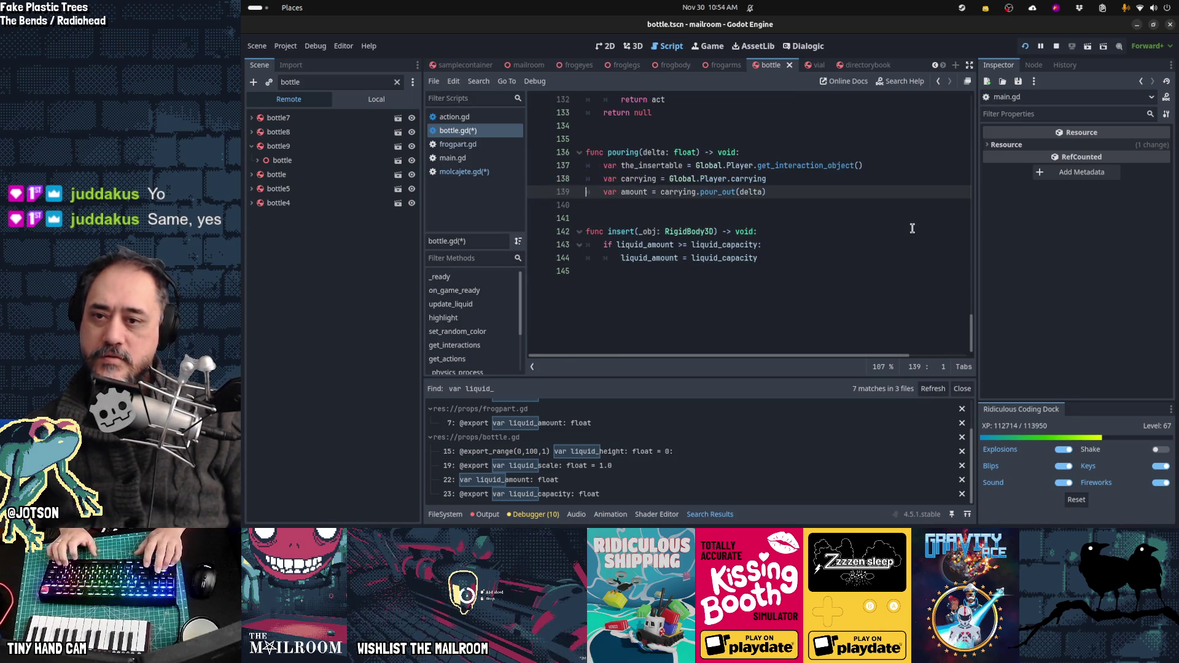
pyautogui.hotkey('ctrl', 'z')
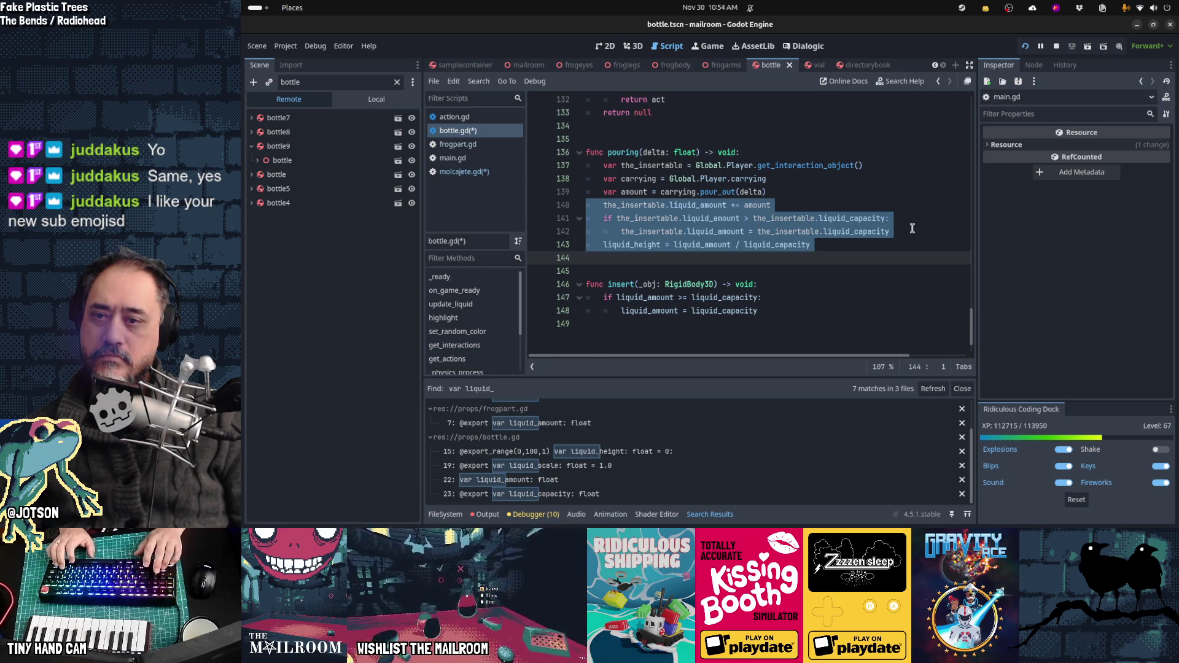
pyautogui.hotkey('ctrl', 'x')
pyautogui.hotkey('ctrl', 'z')
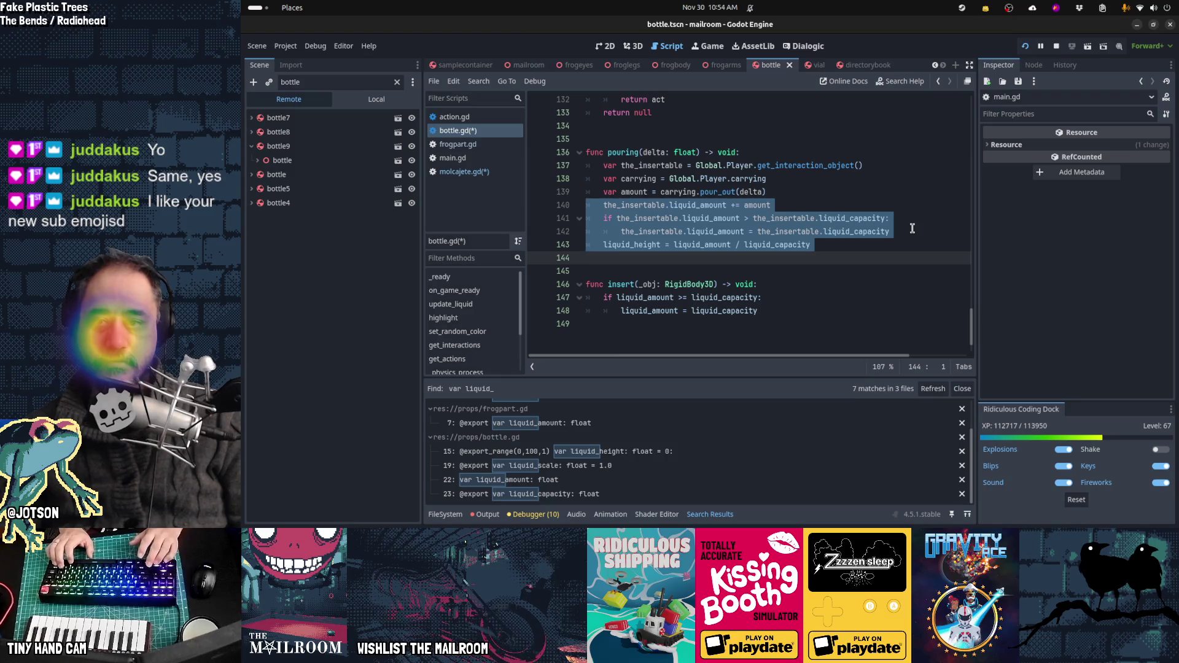
pyautogui.press('Up')
pyautogui.press('Up')
pyautogui.press('Up')
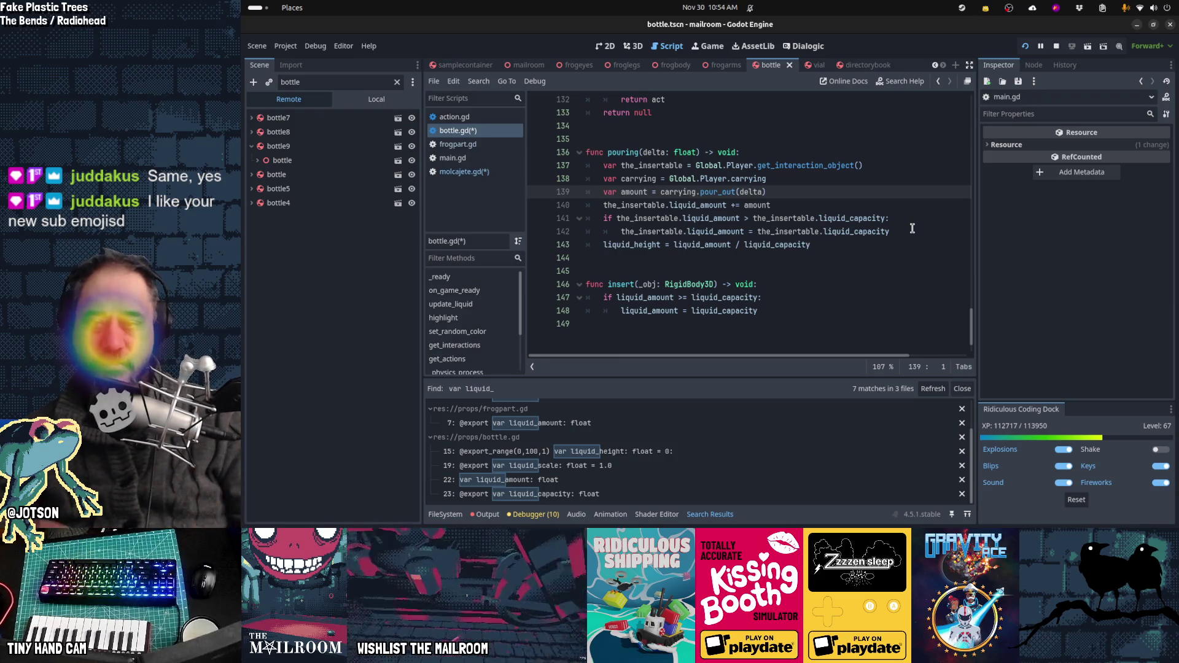
pyautogui.press('End')
pyautogui.press('Return')
pyautogui.press('Down')
pyautogui.press('Down')
pyautogui.press('Down')
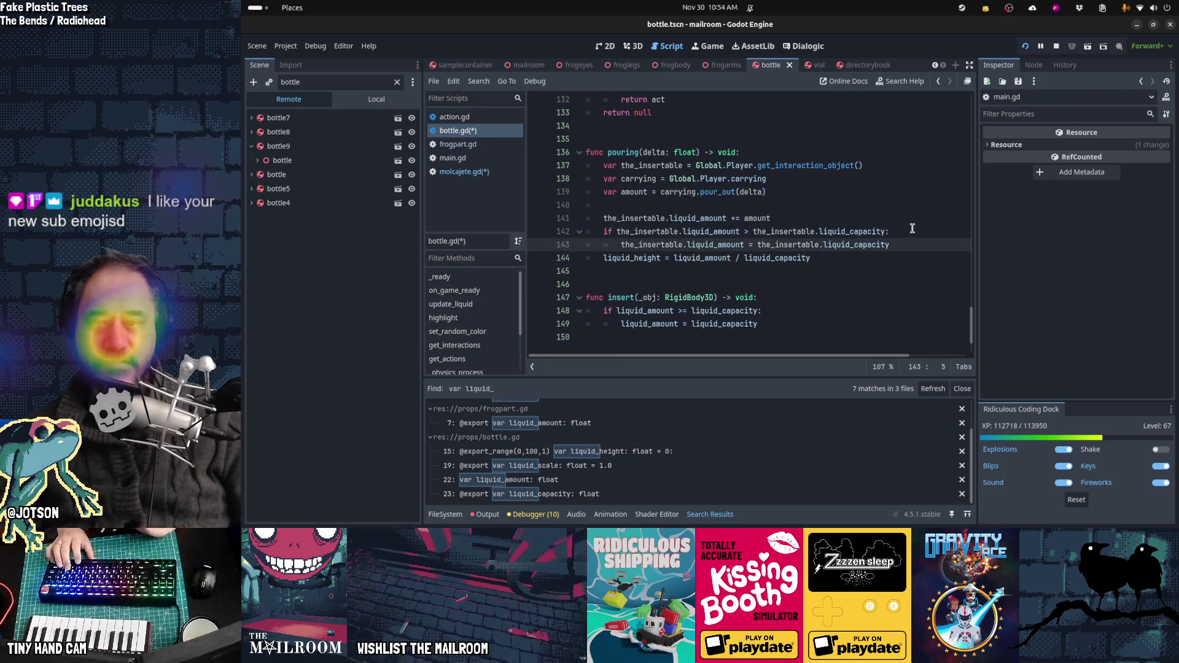
pyautogui.hotkey('ctrl', 's')
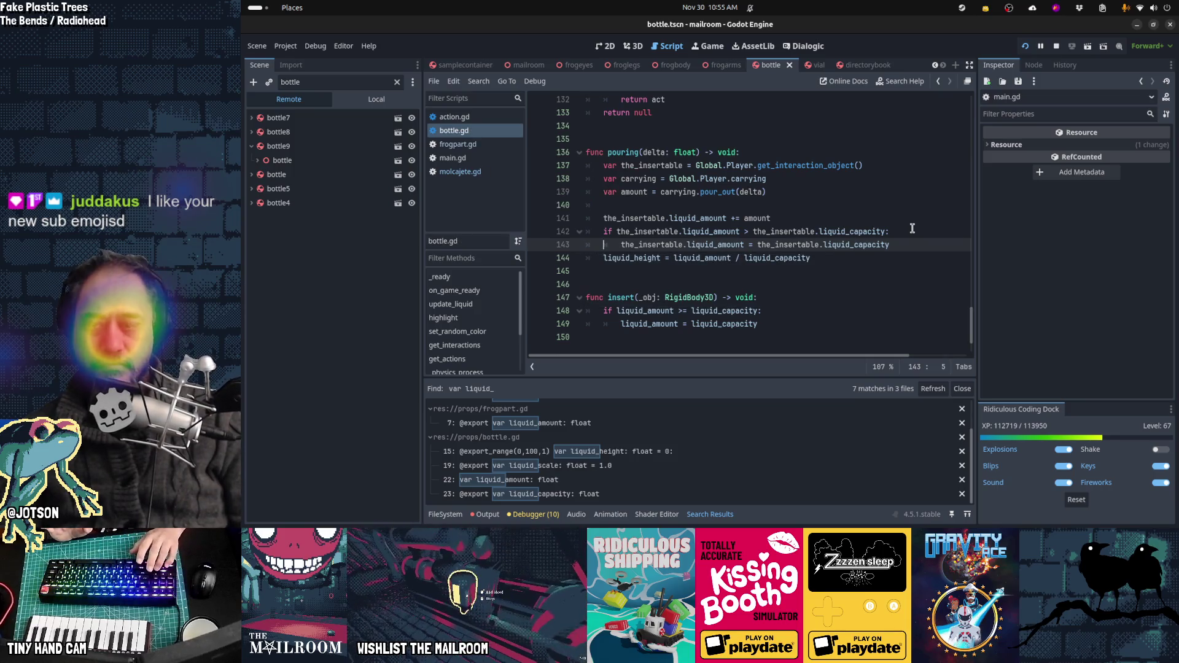
# Remove the empty line below the pour_out call again
pyautogui.press('Up')
pyautogui.press('Up')
pyautogui.press('Up')
pyautogui.press('End')
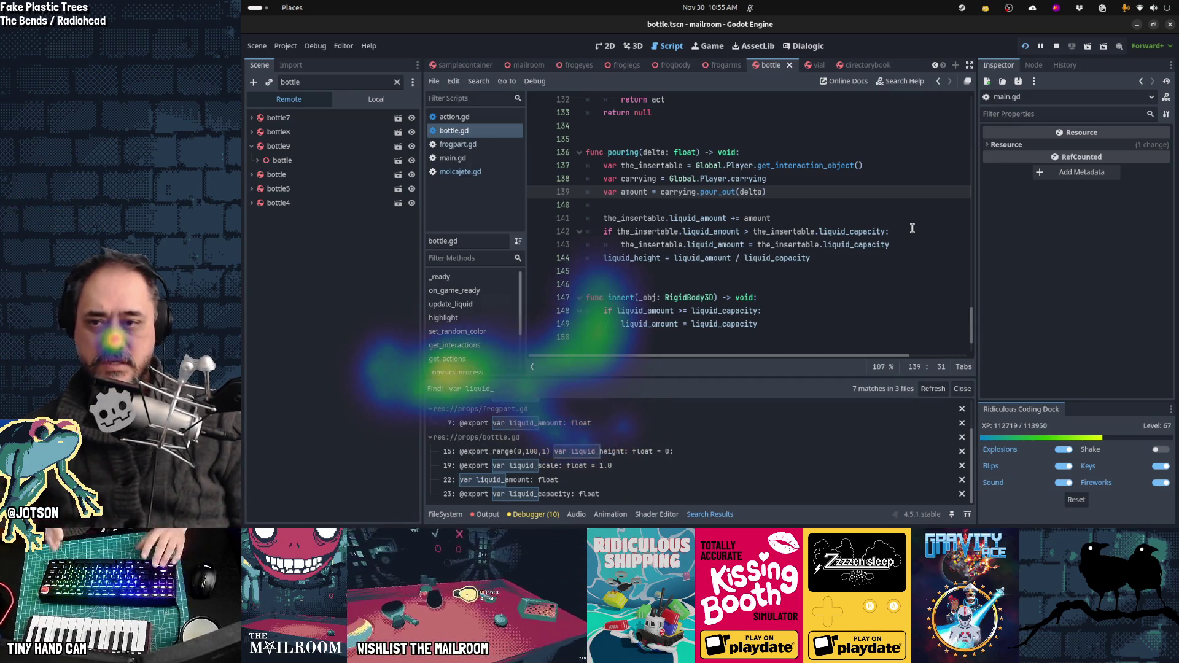
pyautogui.press('Up')
pyautogui.press('Up')
pyautogui.press('Up')
pyautogui.press('Home')
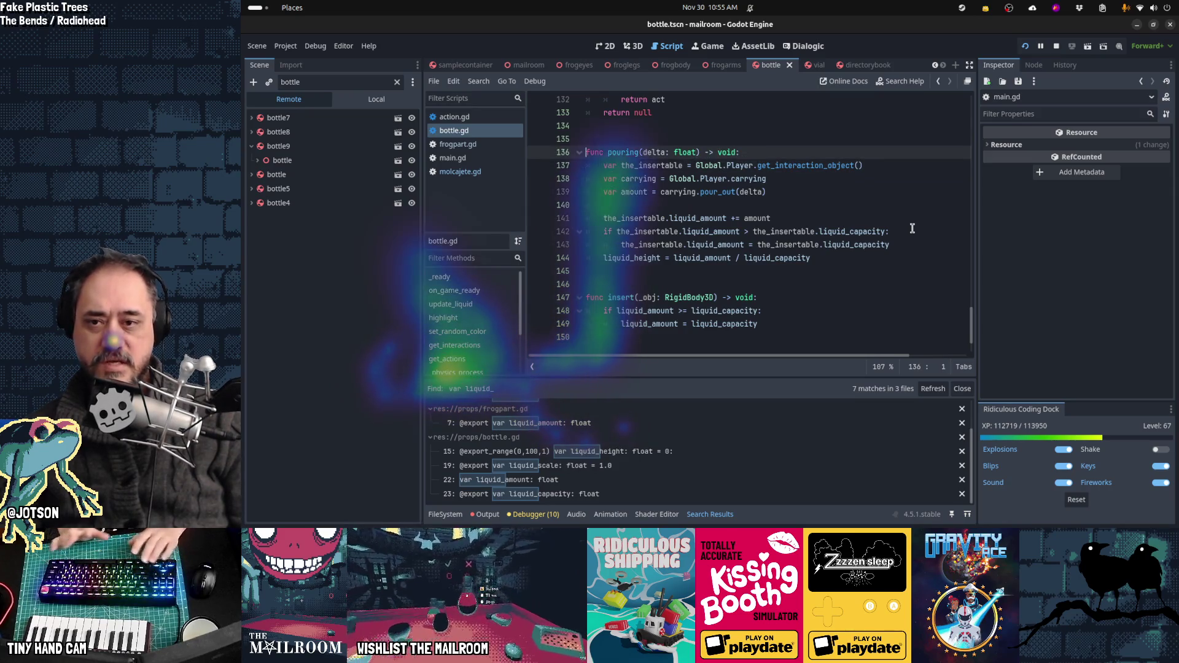
pyautogui.press('Down')
pyautogui.press('Down')
pyautogui.press('Down')
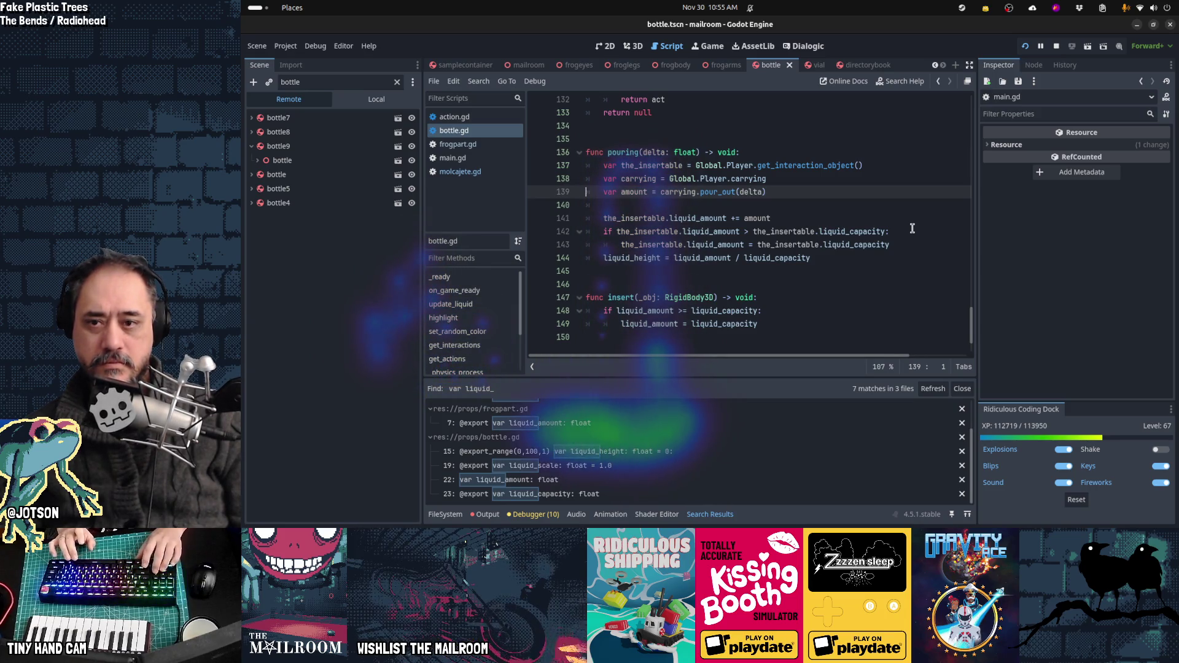
pyautogui.scroll(1, 913, 228)
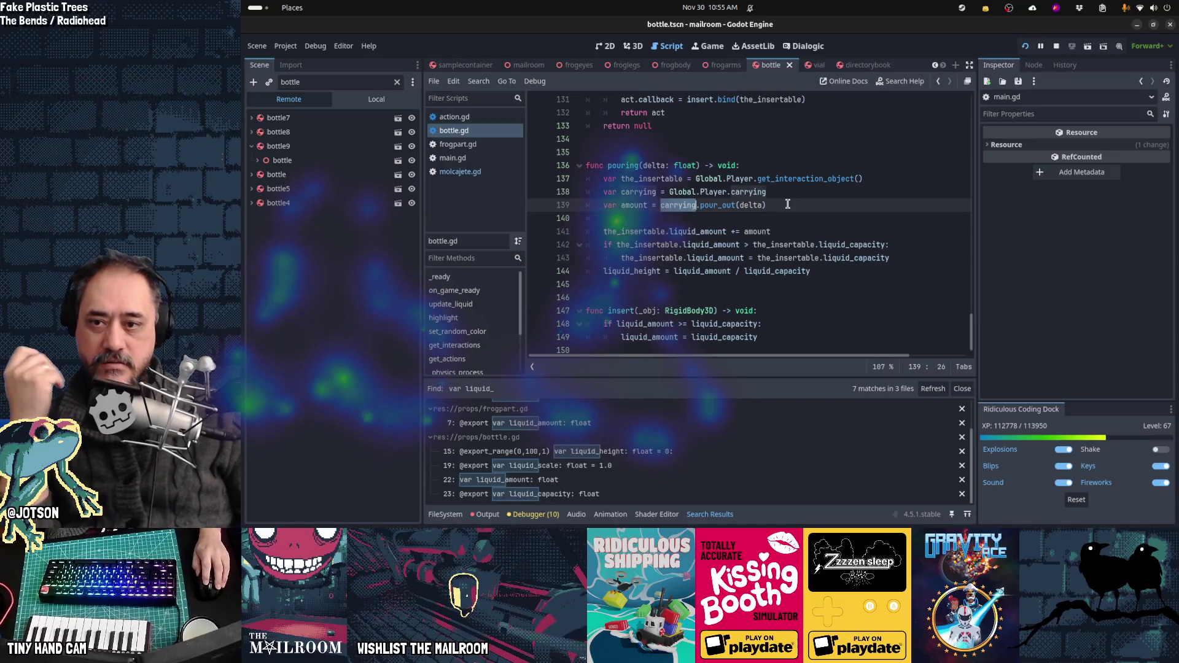
pyautogui.doubleClick(678, 206)
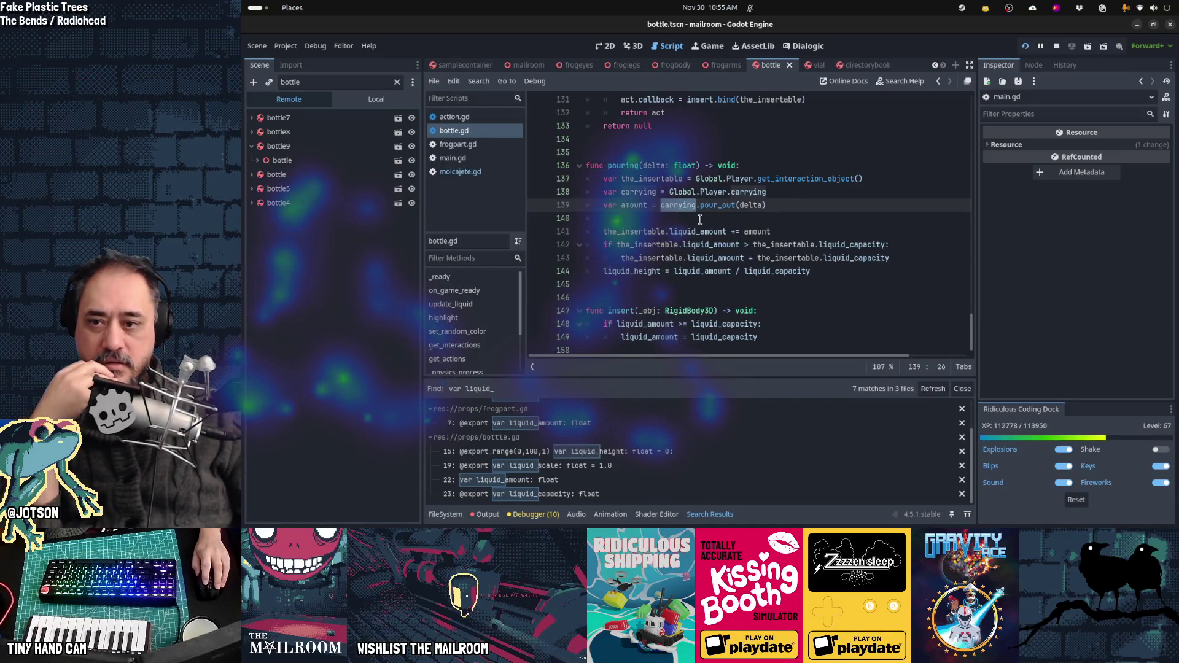
pyautogui.click(711, 278)
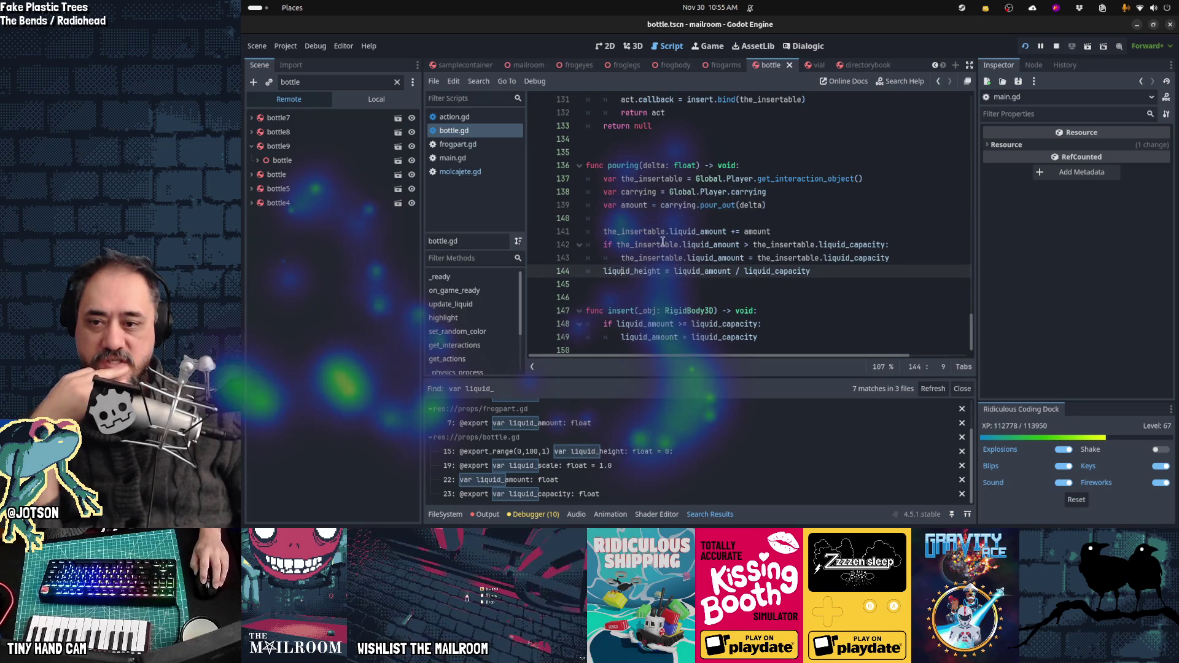
pyautogui.click(754, 224)
pyautogui.hotkey('ctrl', 'x')
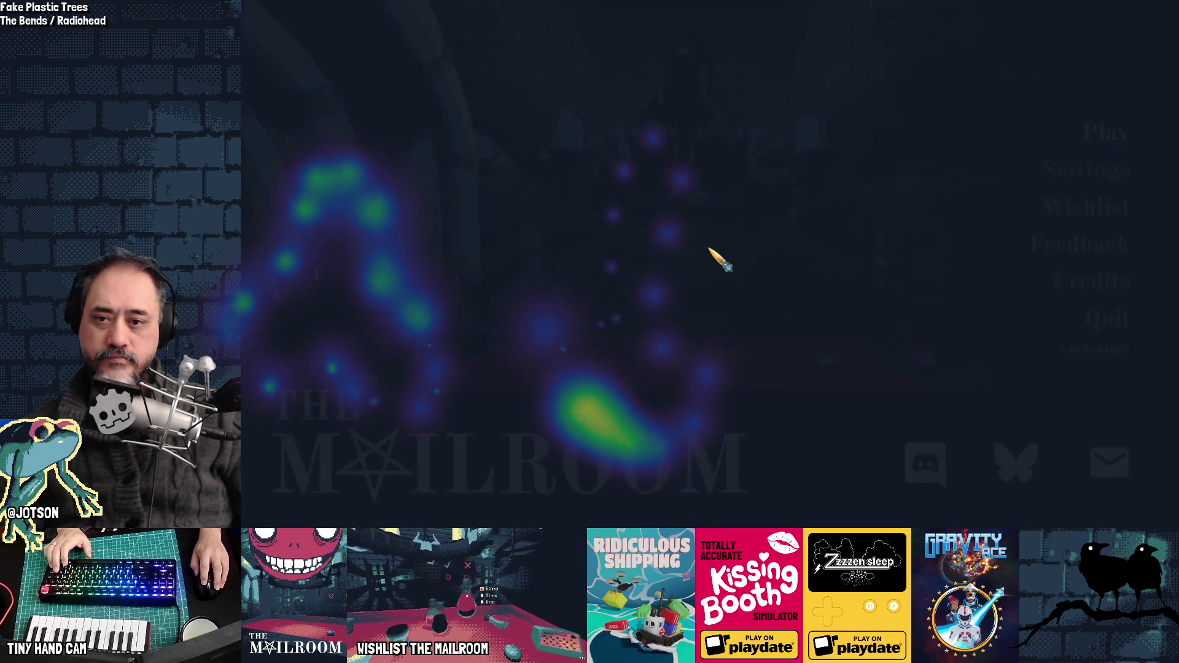
# Start playing and spawn a molcajete and a knife with 'a molc' and 'a knife'
pyautogui.press('Return')
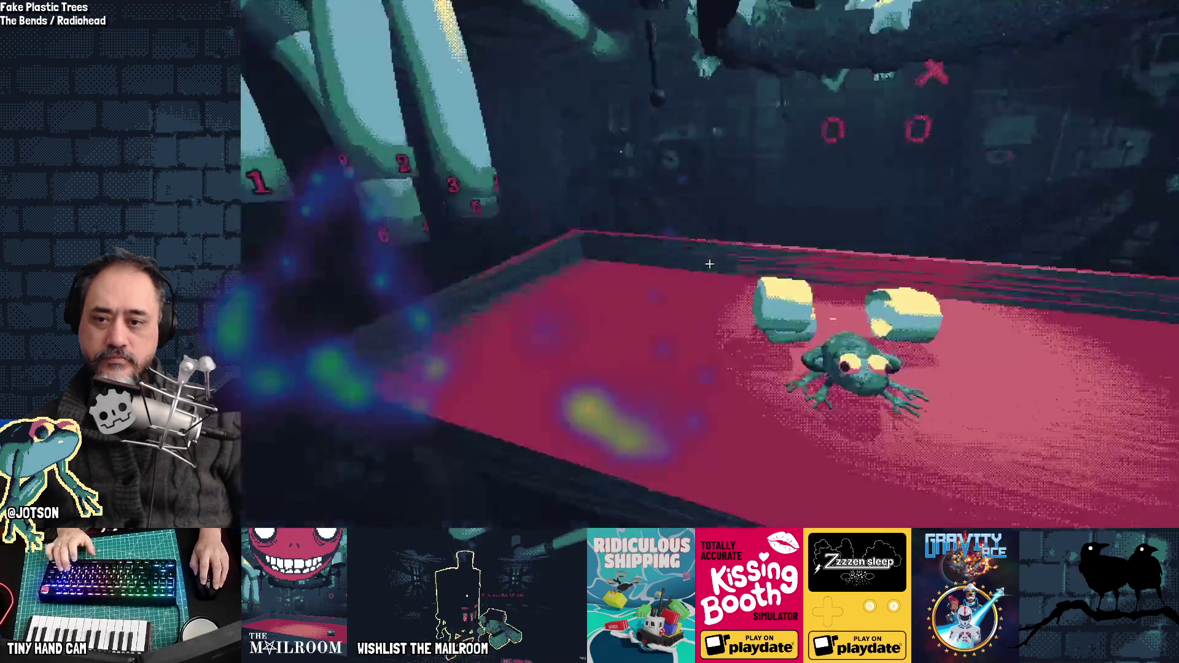
pyautogui.write('a mol')
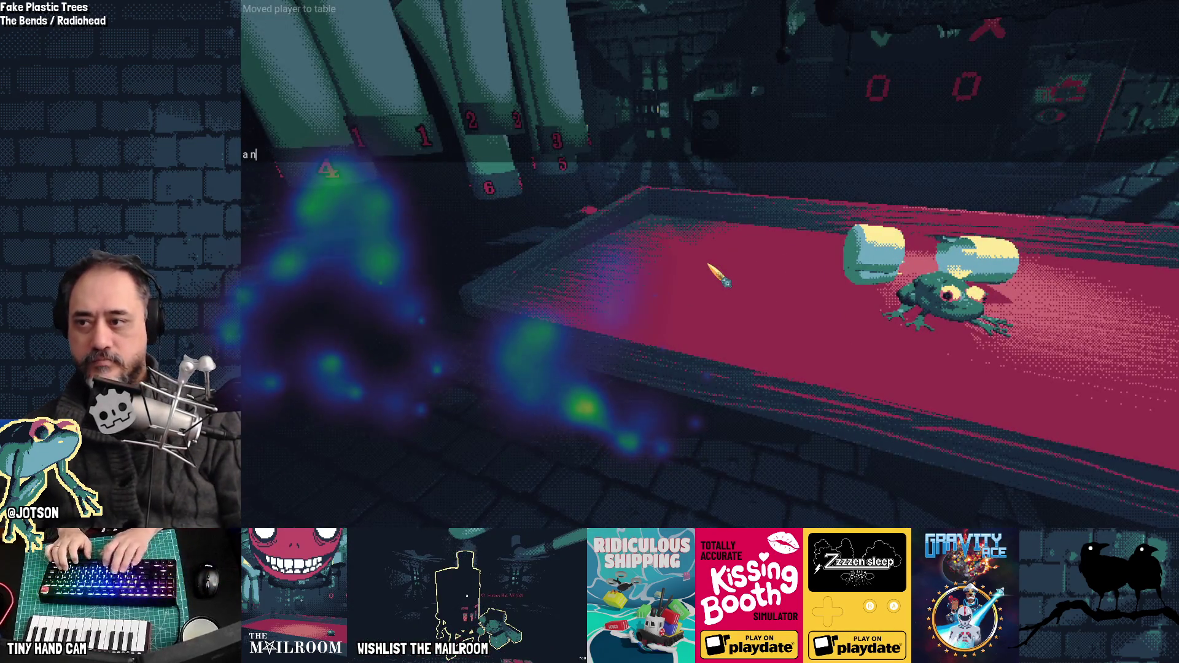
pyautogui.write('c')
pyautogui.press('Return')
pyautogui.write('a knif')
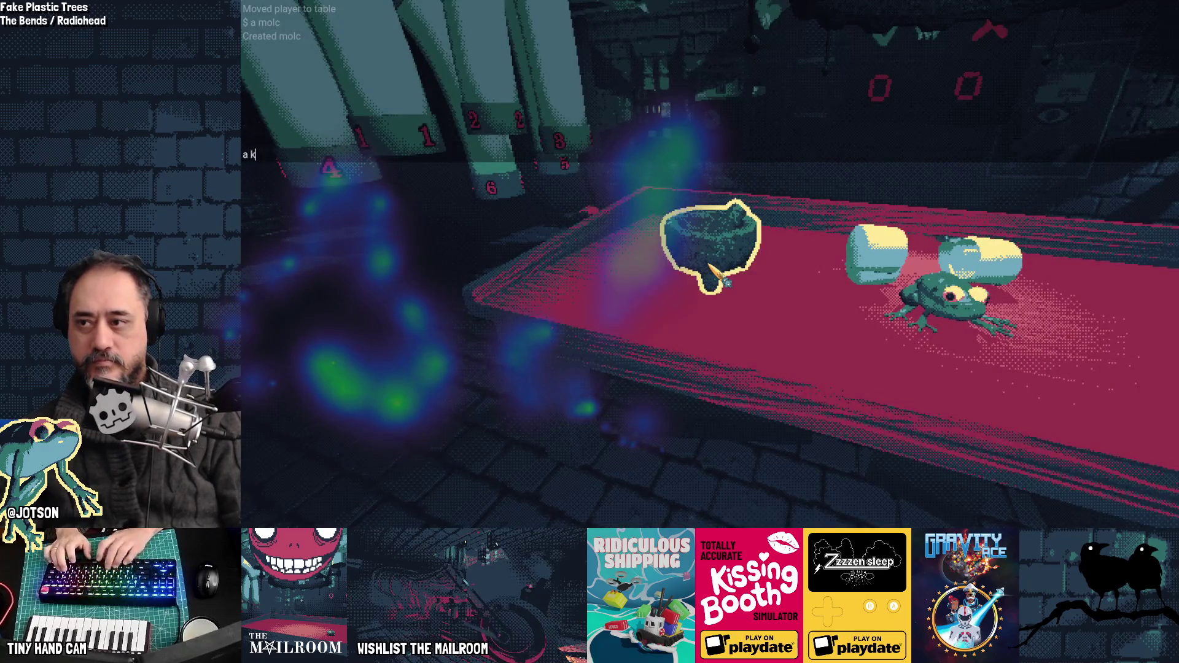
pyautogui.write('e')
pyautogui.press('Return')
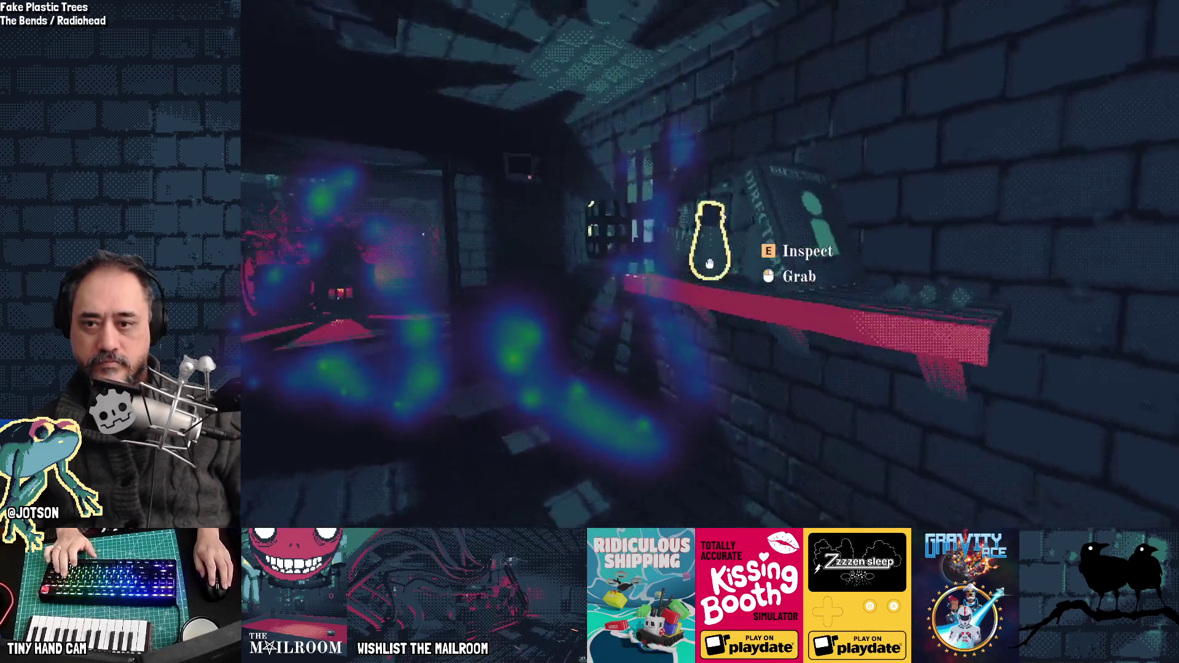
# Carry the bottle to the table, then pick up the knife and set it down
pyautogui.click(710, 264)
pyautogui.press('w')
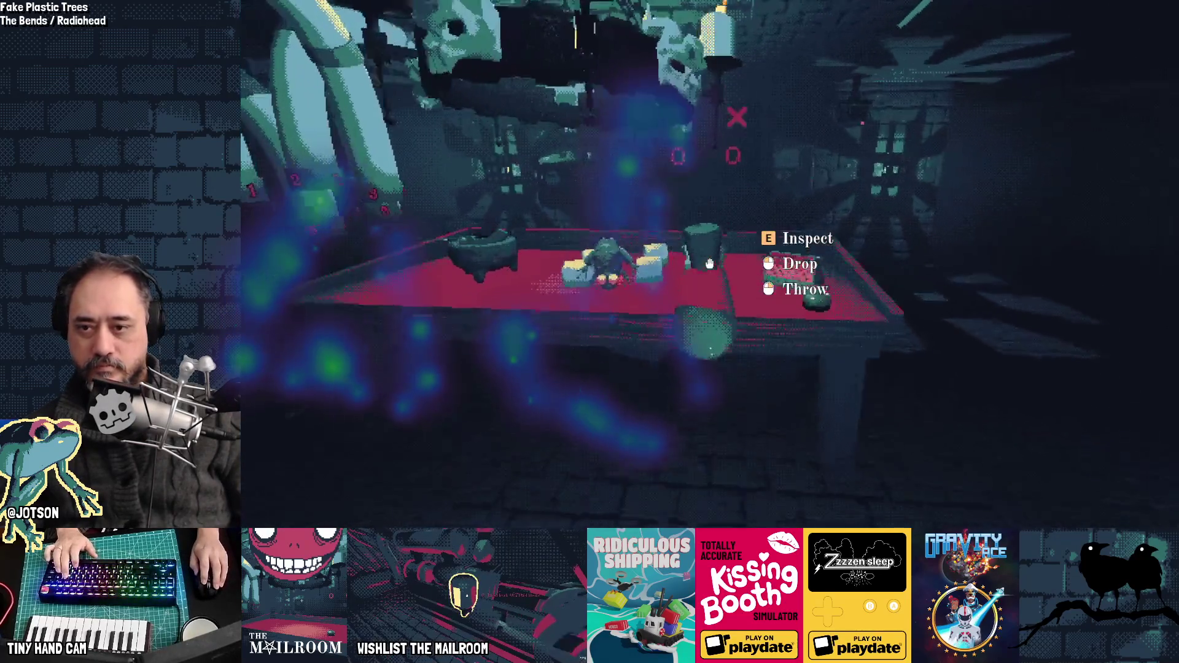
pyautogui.click(710, 263)
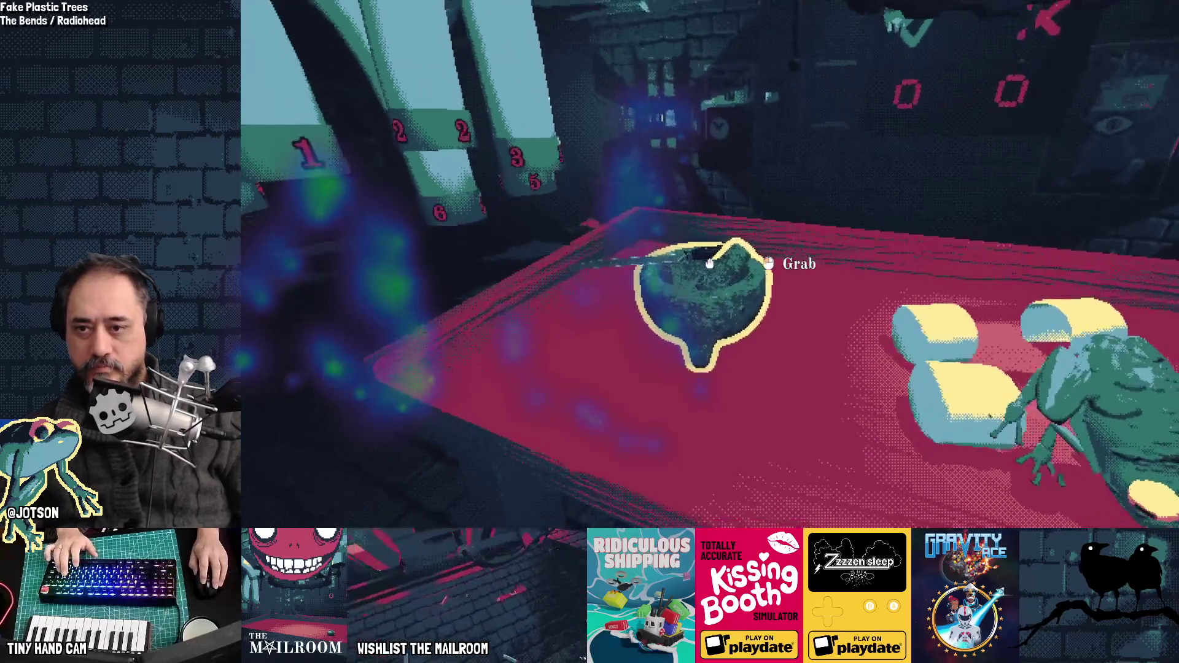
pyautogui.press('s')
pyautogui.click(710, 263)
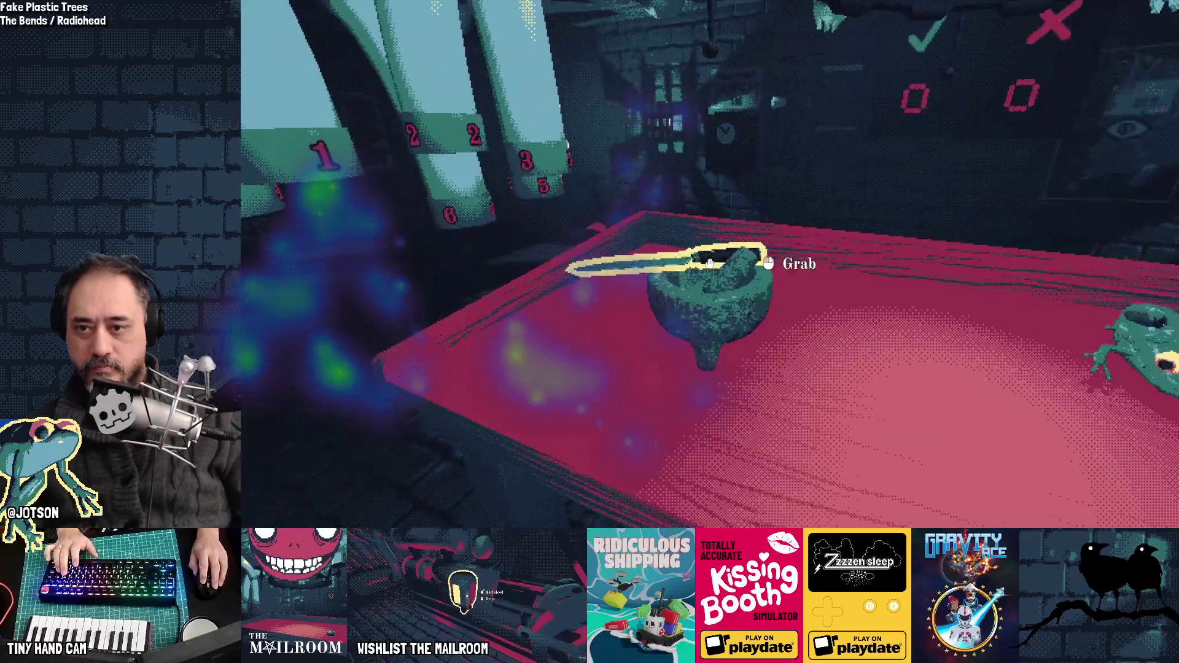
pyautogui.click(710, 264)
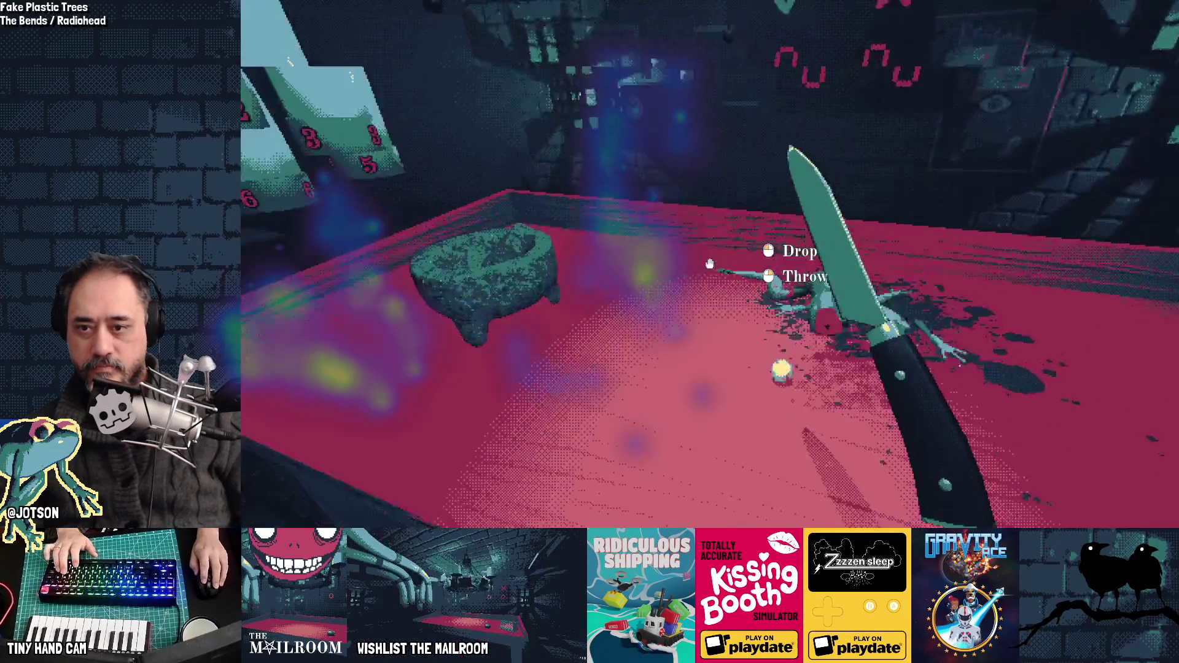
pyautogui.click(710, 263)
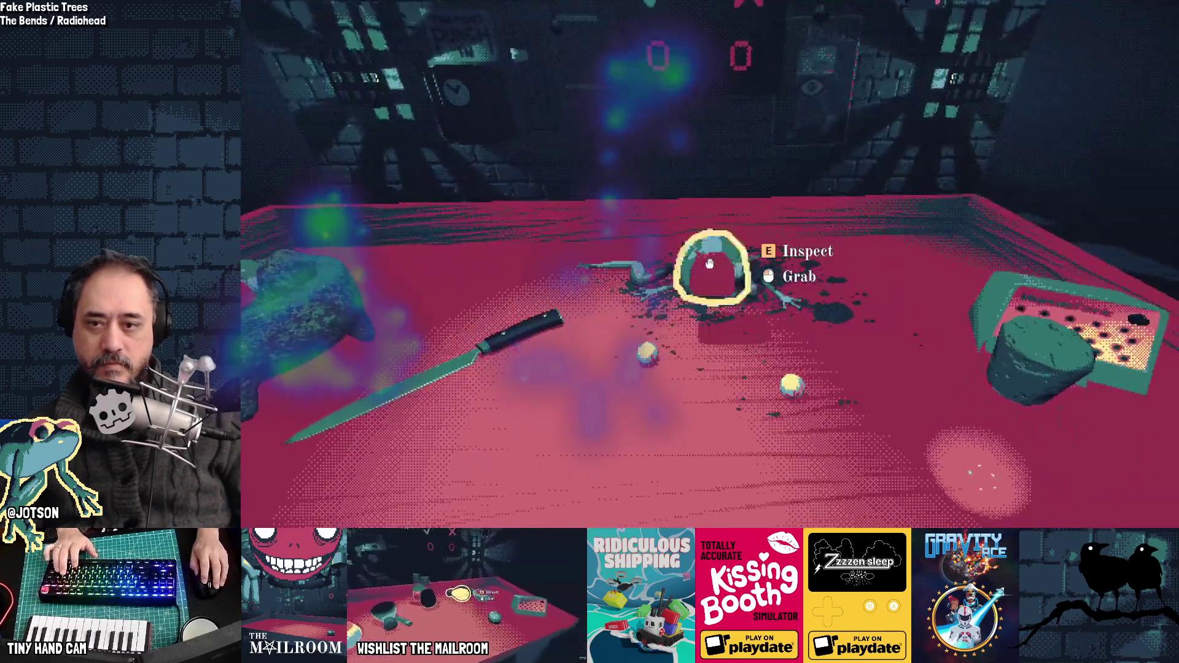
# Add the bracelet into the molcajete and grind it
pyautogui.click(710, 264)
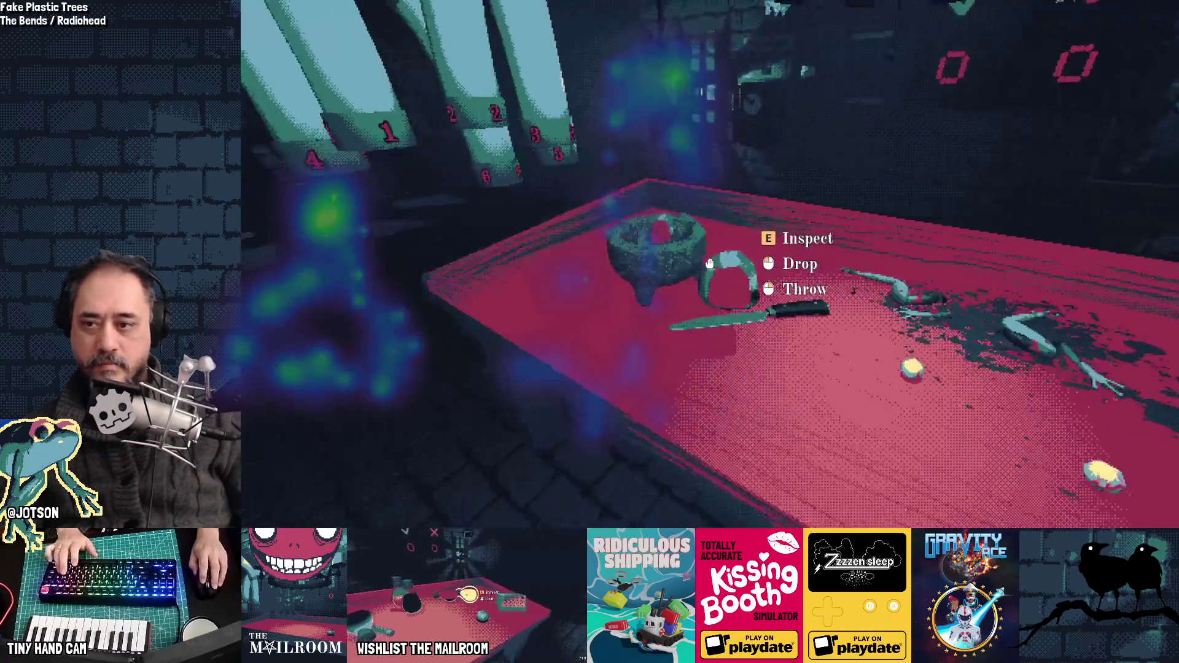
pyautogui.click(711, 263)
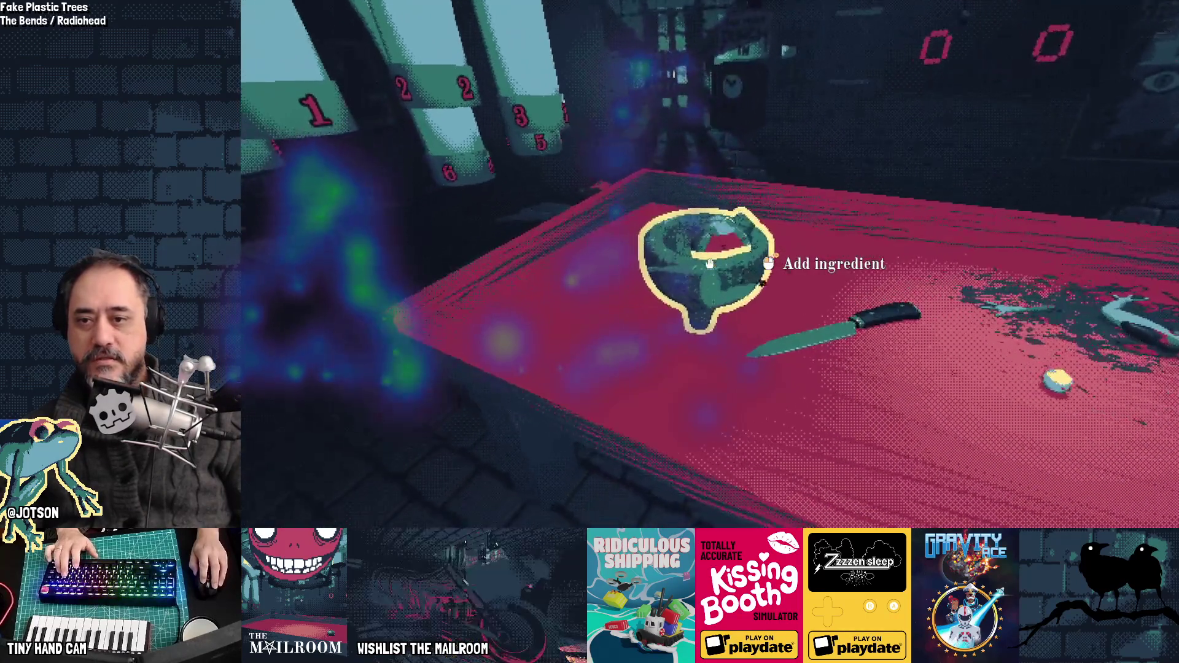
pyautogui.click(710, 263)
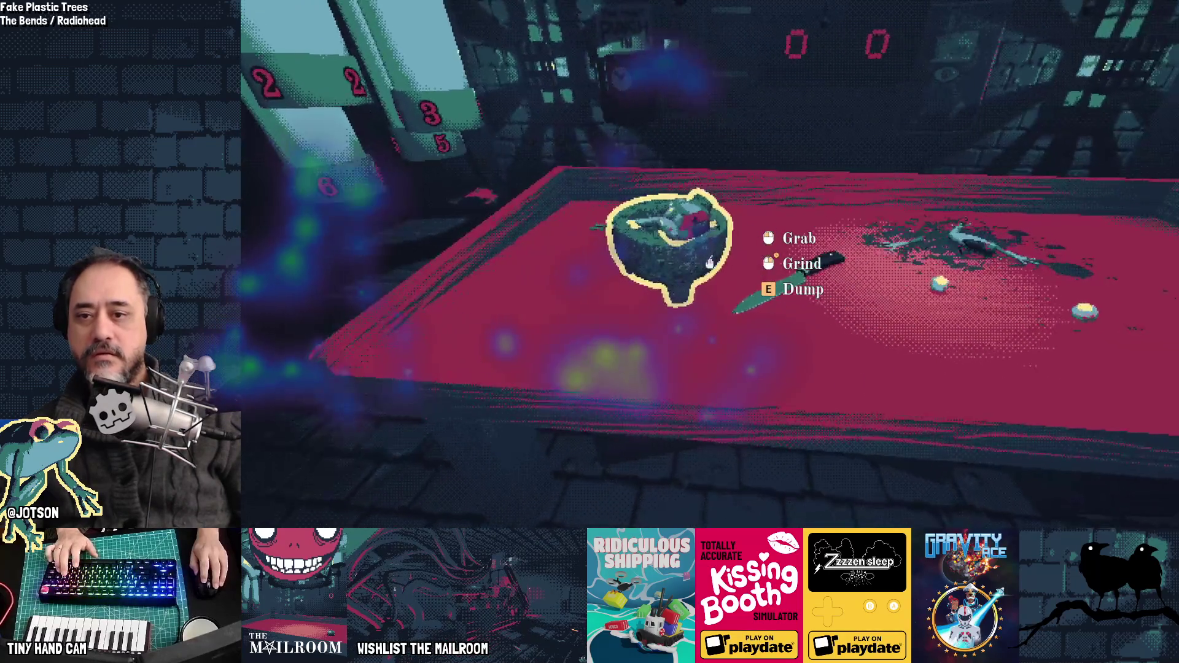
pyautogui.rightClick(710, 264)
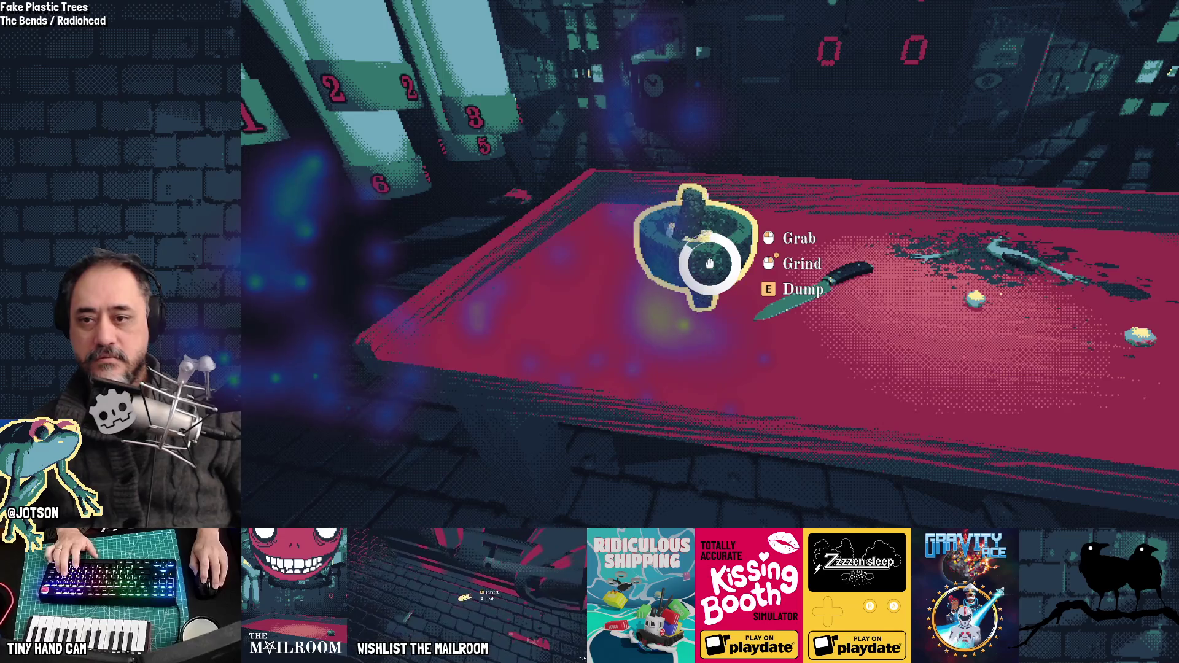
# Pour the bottle into the held molcajete, set it down, and swap for a shelf bottle
pyautogui.click(710, 264)
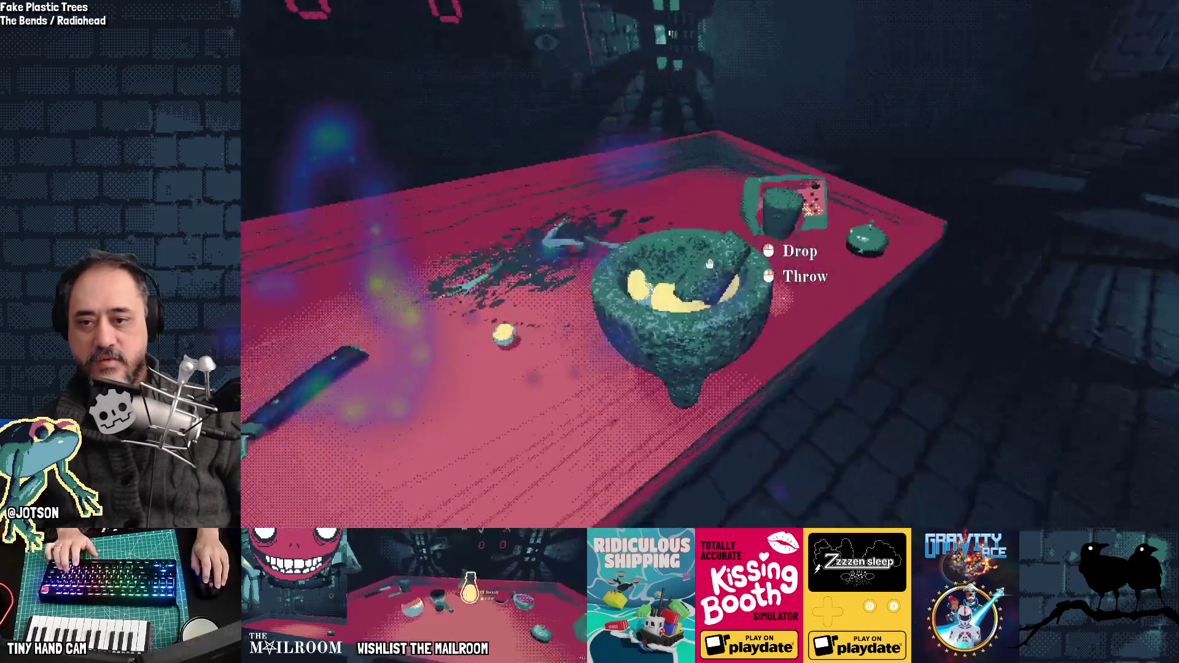
pyautogui.click(709, 264)
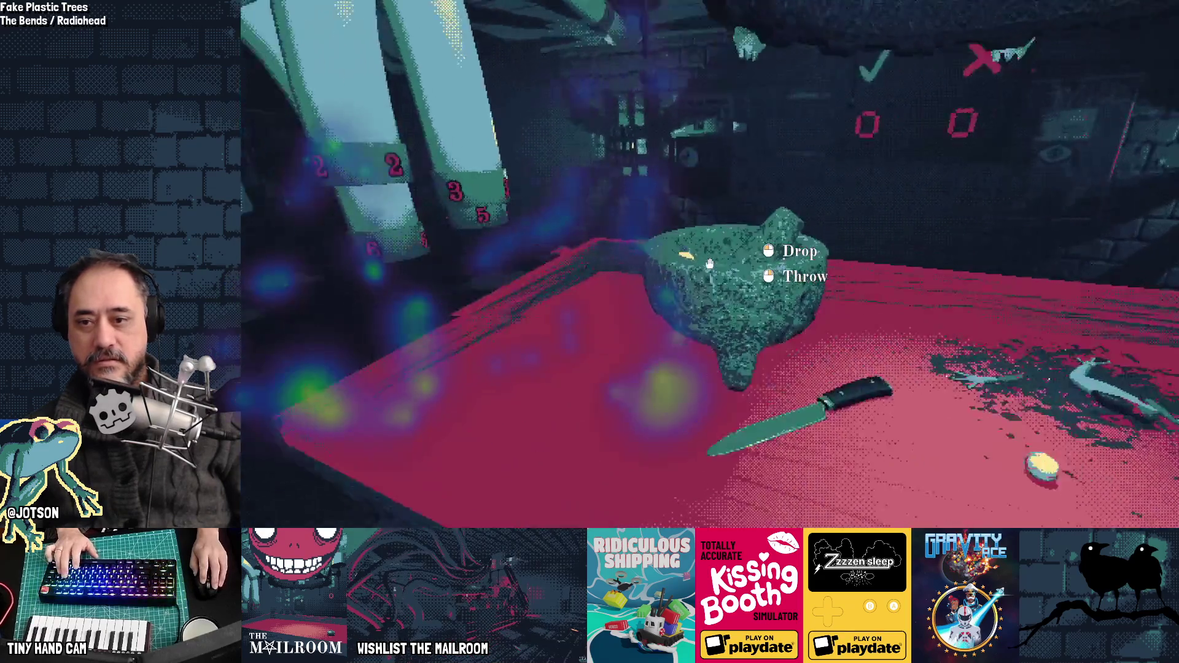
pyautogui.click(709, 264)
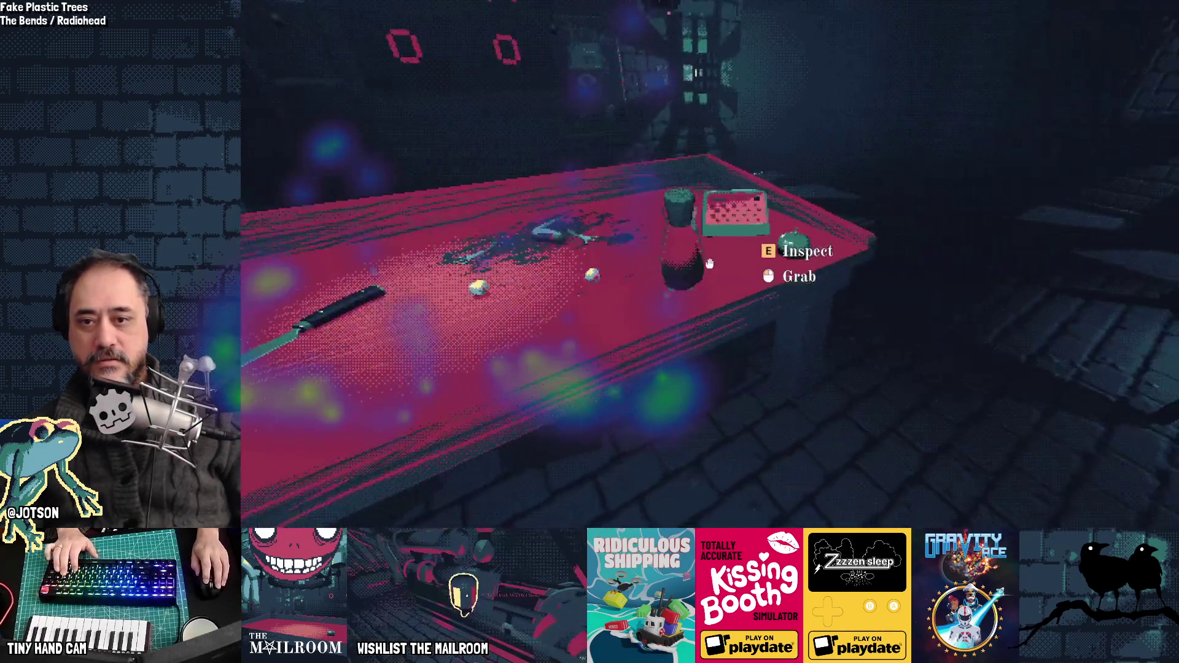
pyautogui.click(709, 264)
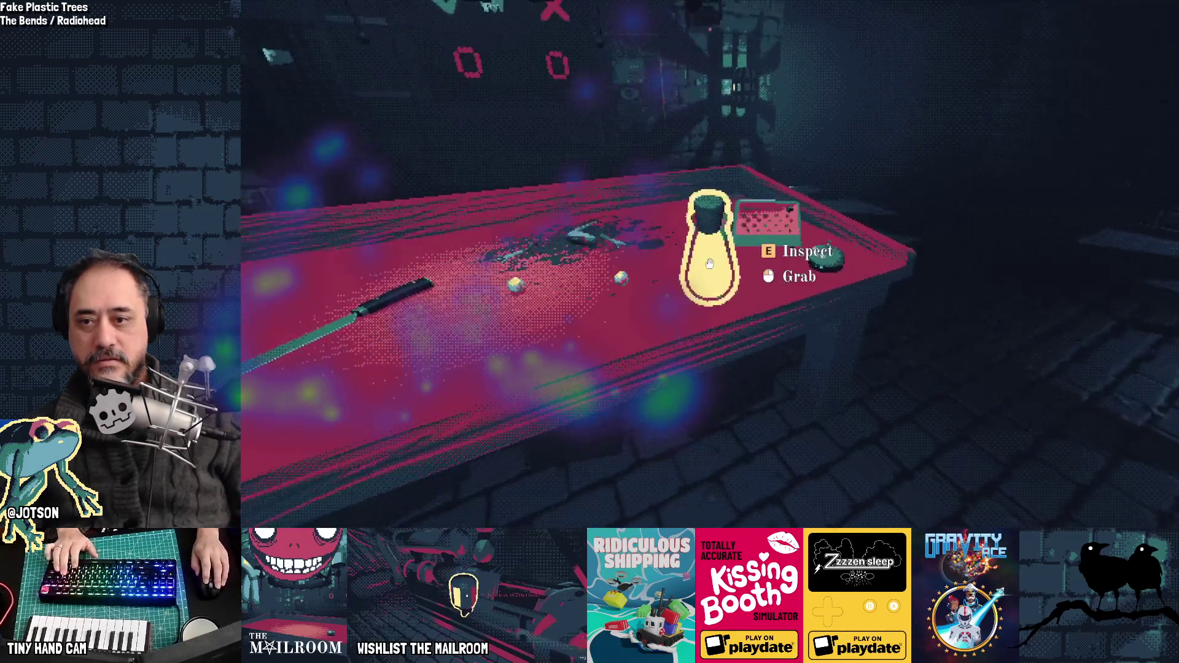
pyautogui.rightClick(710, 265)
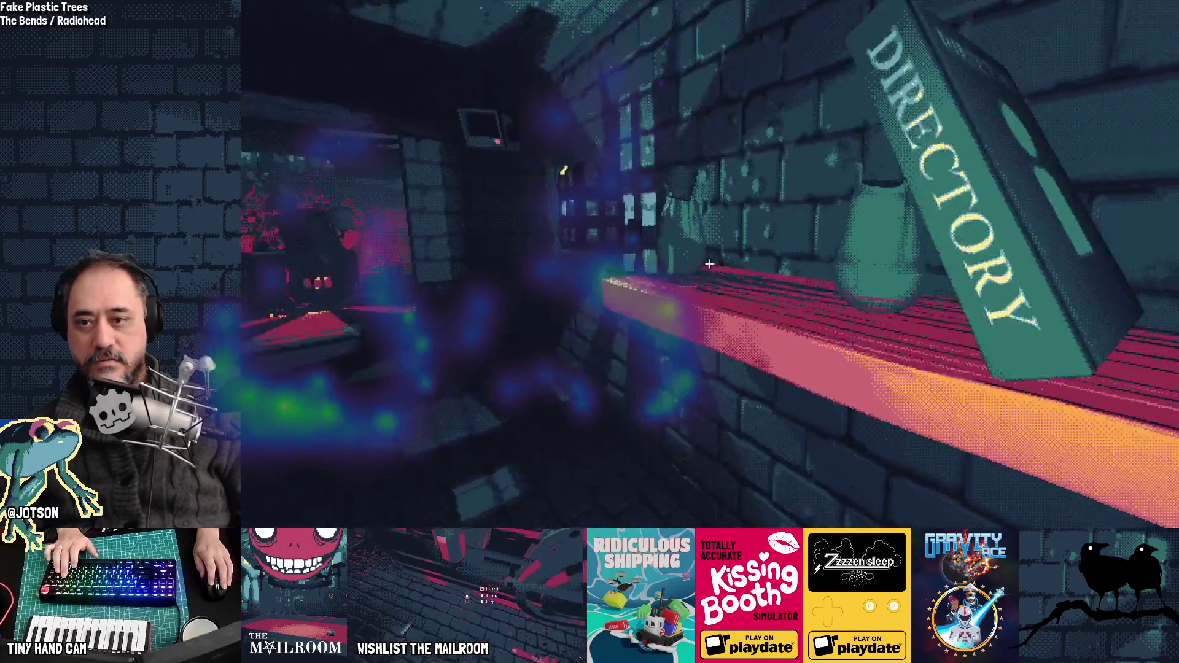
pyautogui.click(710, 264)
pyautogui.press('w')
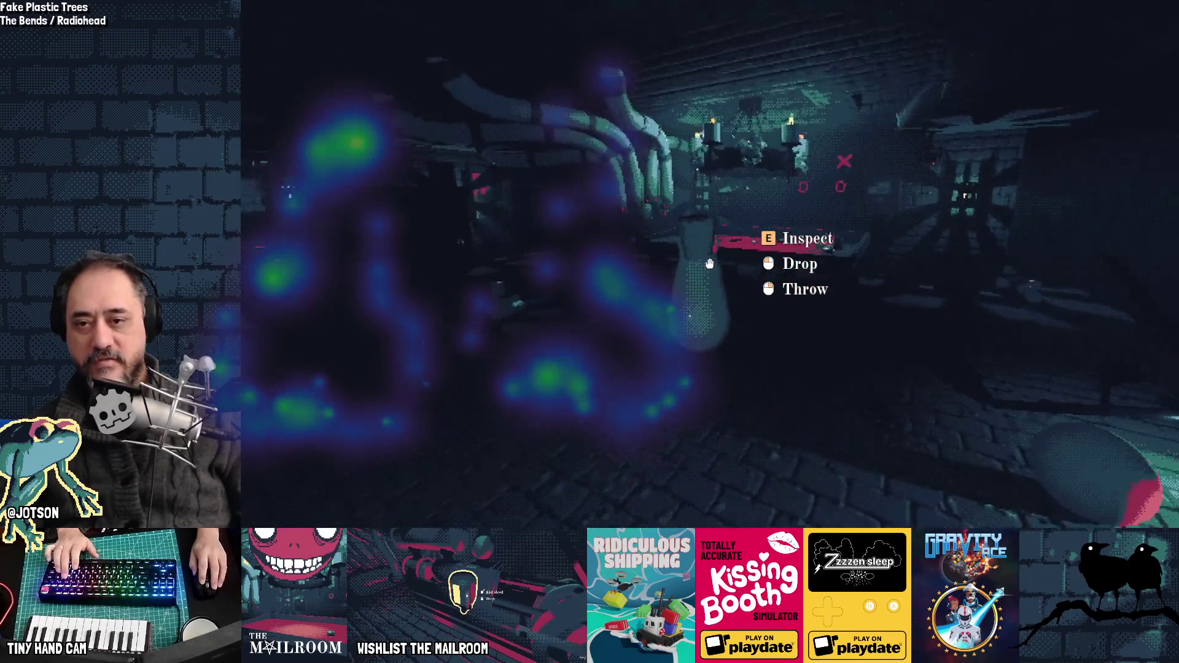
pyautogui.rightClick(710, 264)
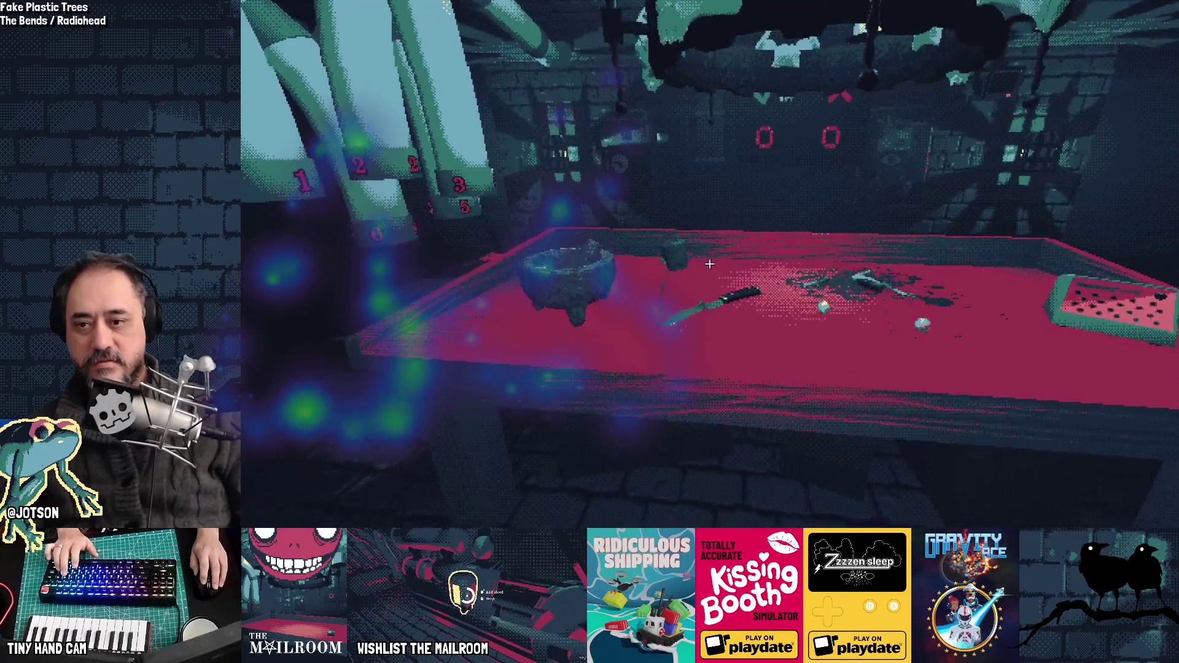
# In Godot's Remote scene tree, filter 'molca' and inspect the molcajete's 105 liquid
pyautogui.hotkey('alt', 'Tab')
pyautogui.click(286, 100)
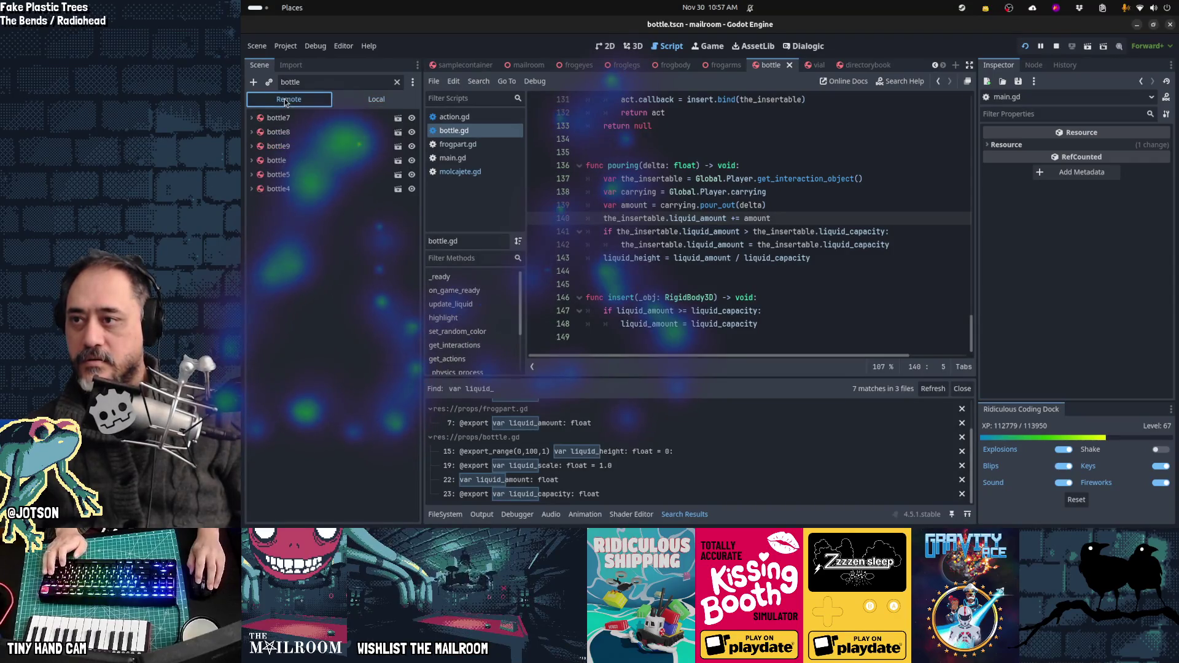
pyautogui.click(308, 81)
pyautogui.write('molca')
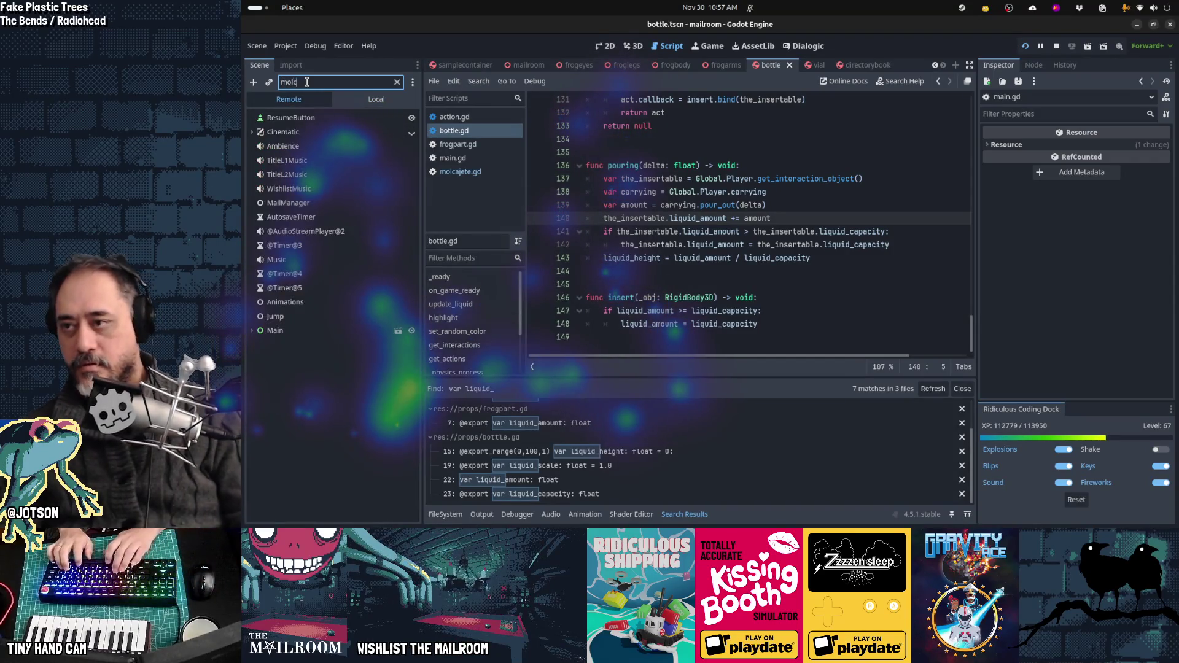
pyautogui.click(283, 118)
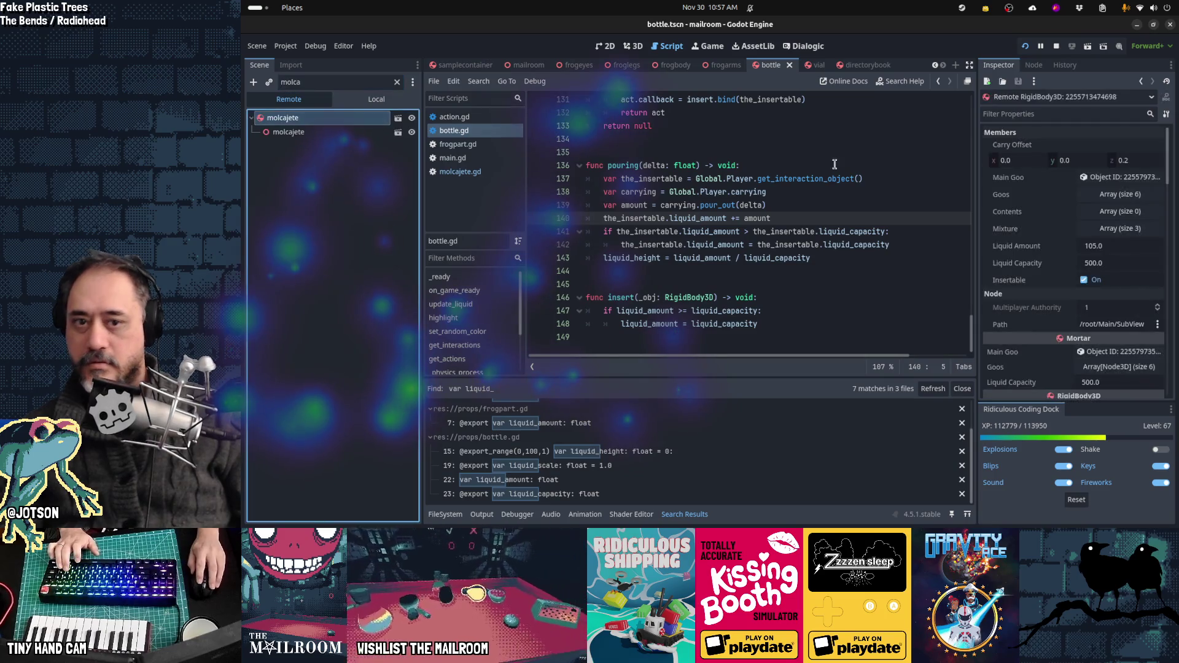
pyautogui.hotkey('alt', 'Tab')
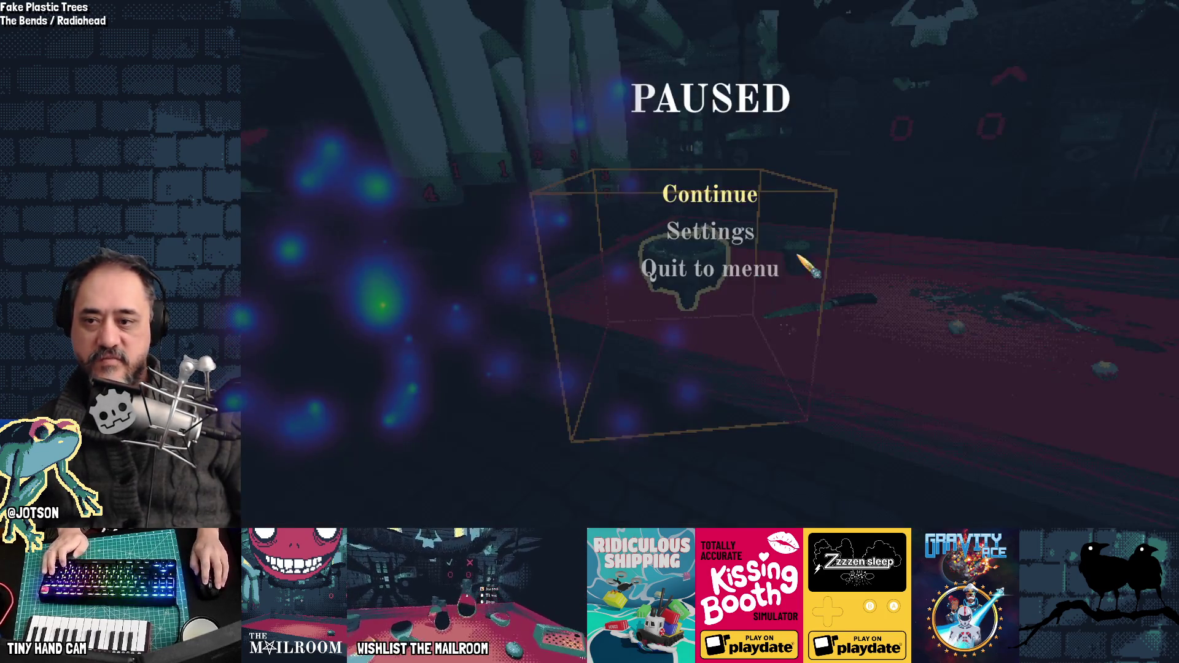
# Continue from the pause menu, pour the molcajete's liquid out, and switch back to Godot
pyautogui.click(669, 195)
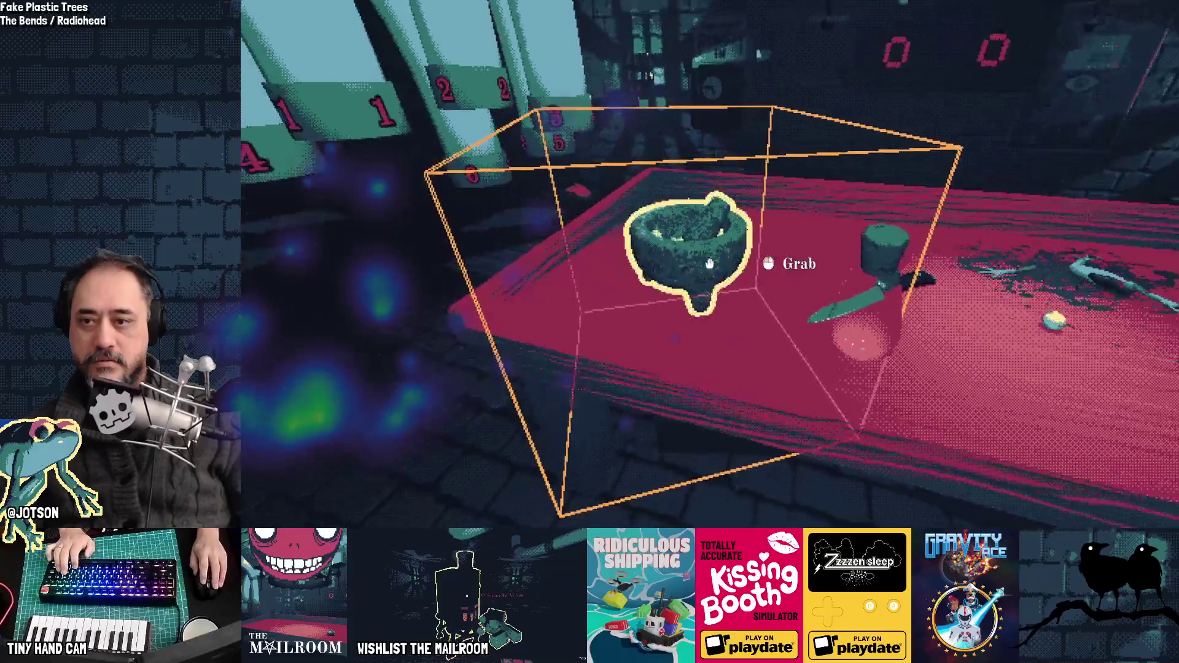
pyautogui.click(710, 264)
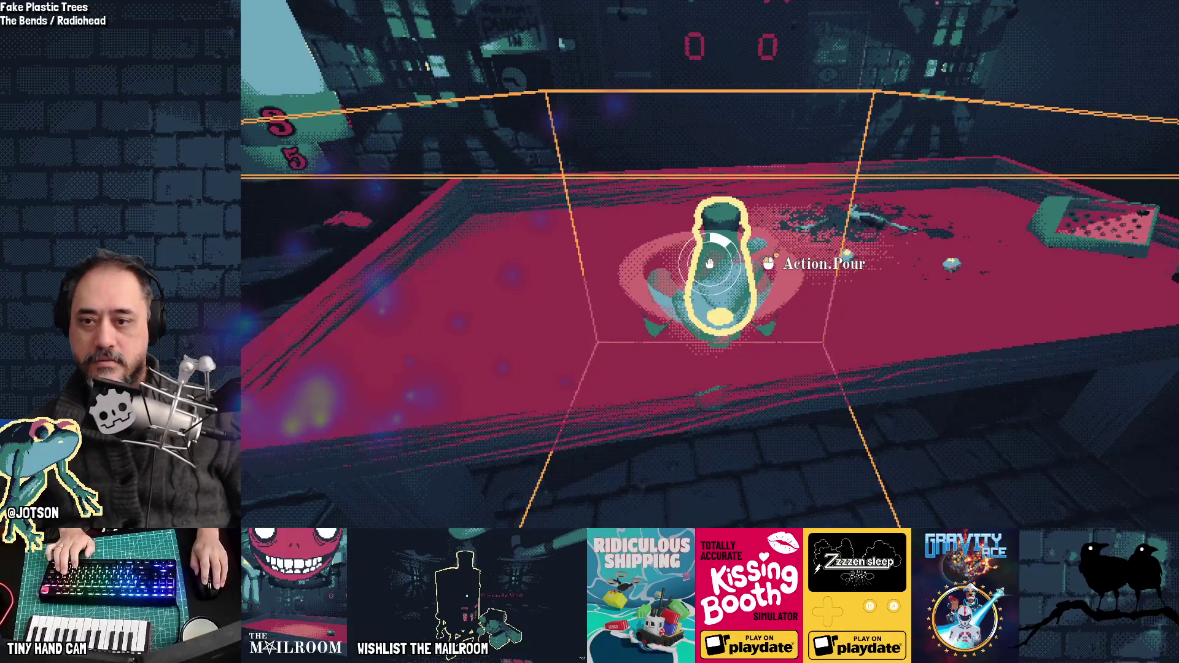
pyautogui.click(710, 264)
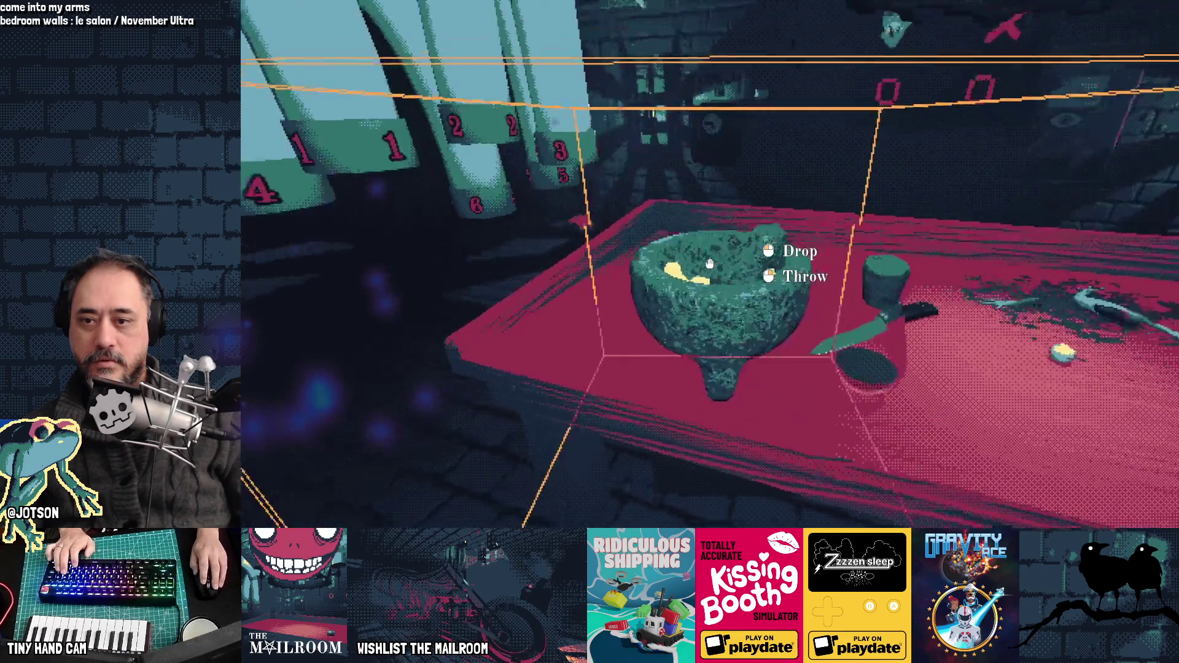
pyautogui.click(709, 265)
pyautogui.click(710, 264)
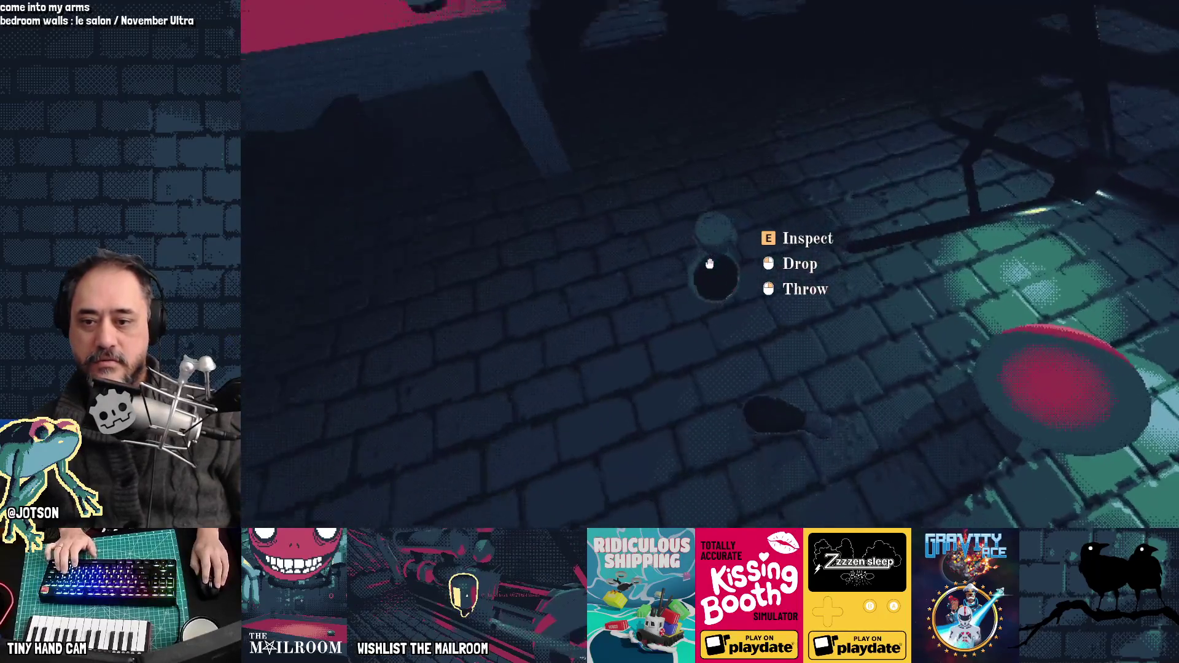
pyautogui.click(710, 264)
pyautogui.press('w')
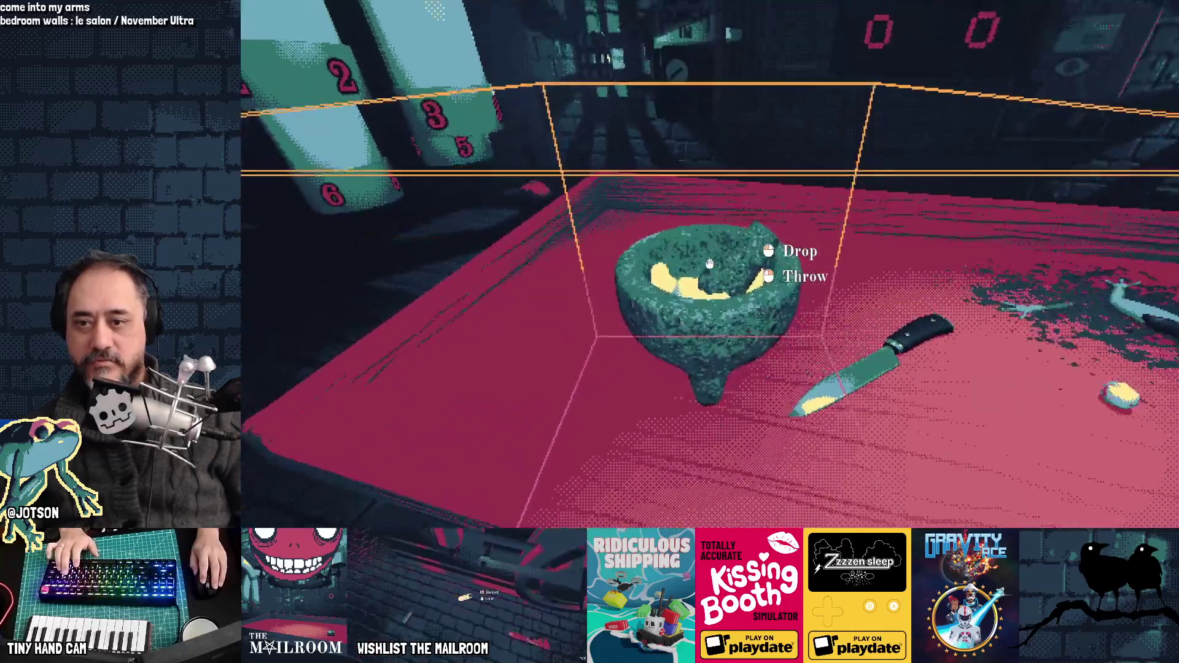
pyautogui.click(710, 264)
pyautogui.hotkey('alt', 'Tab')
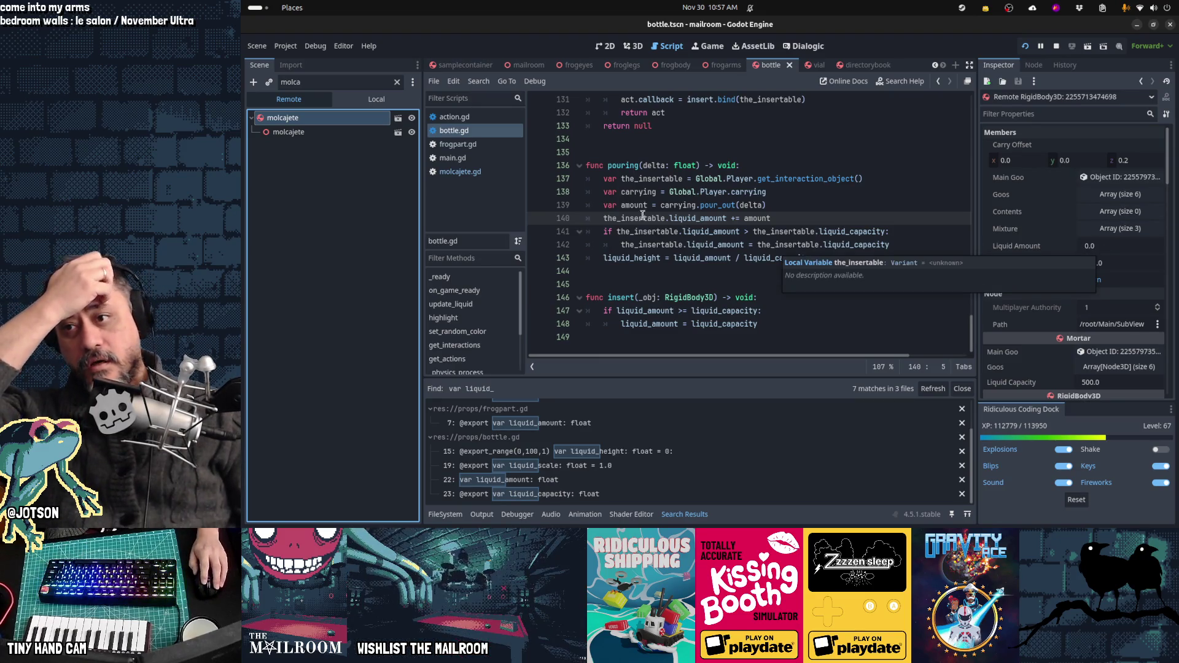
# Change molcajete.gd's insert timer on line 122 from 2 to 1, save, and return to bottle.gd
pyautogui.click(460, 171)
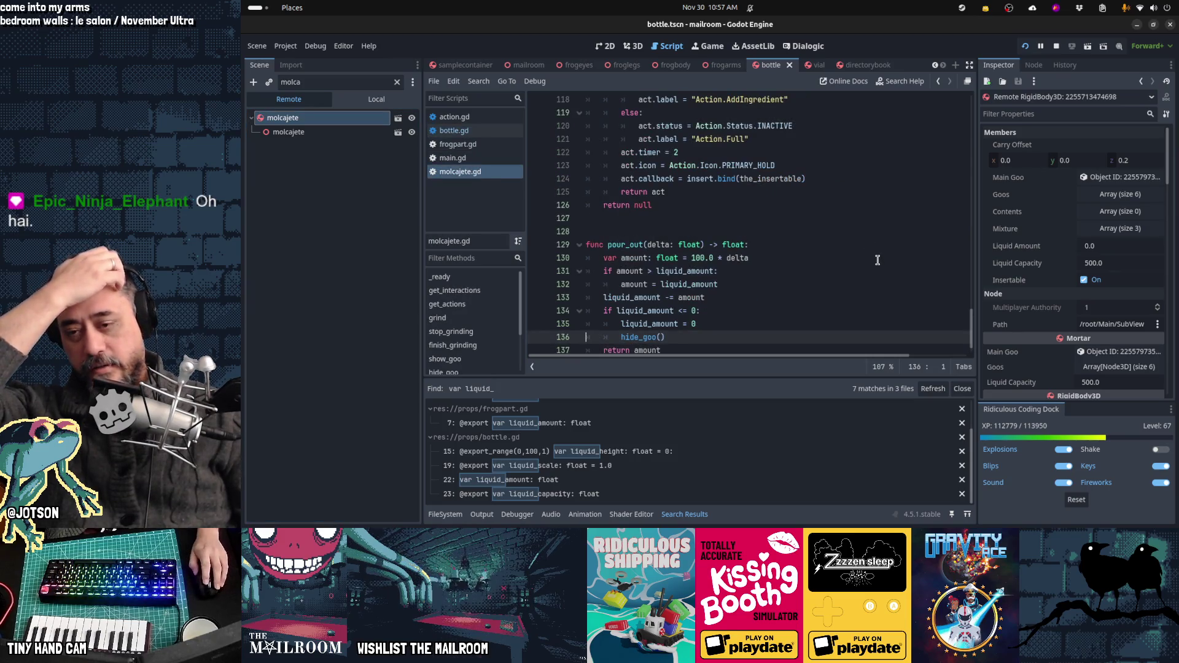
pyautogui.click(643, 337)
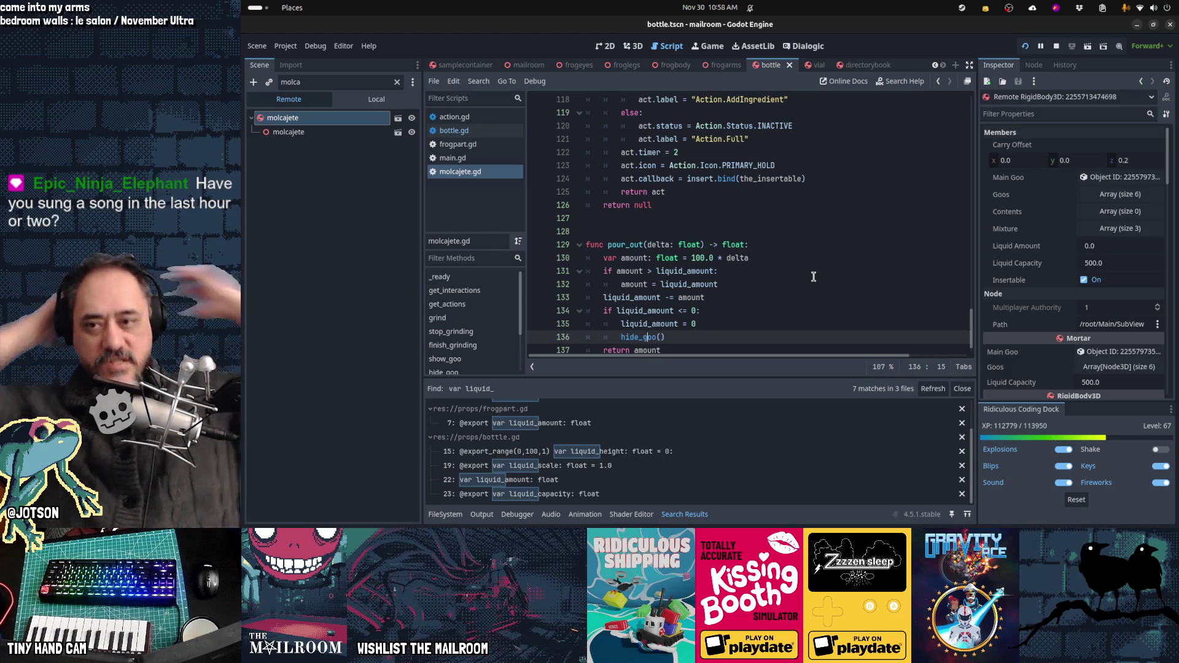
pyautogui.scroll(4, 781, 274)
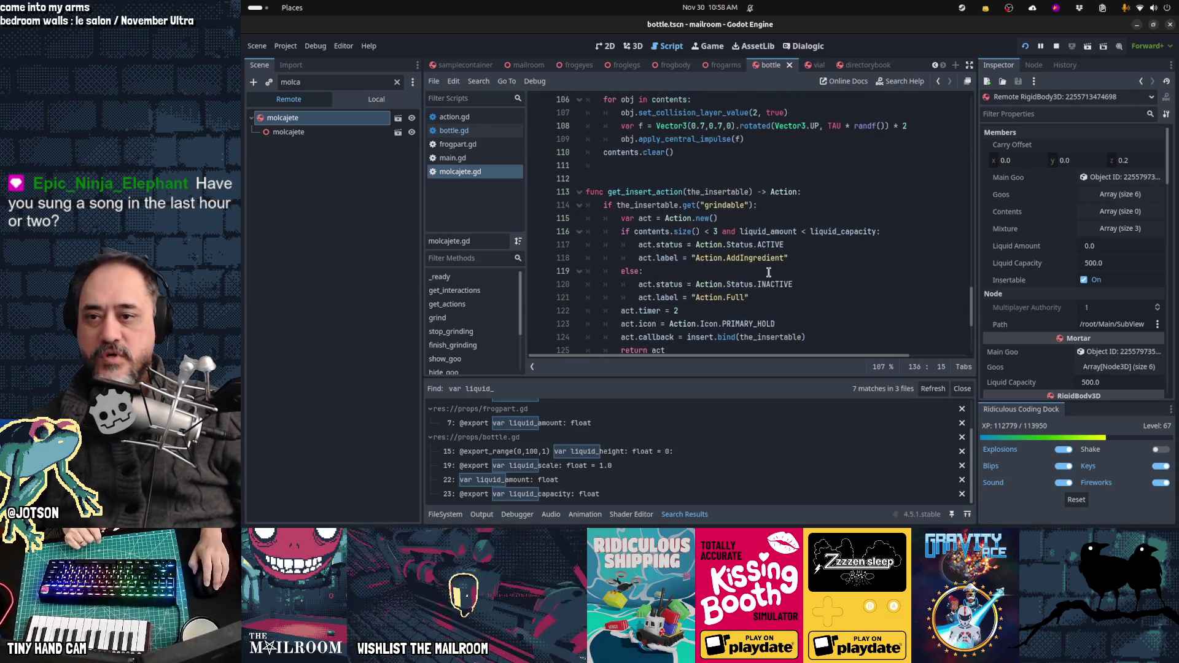
pyautogui.click(704, 315)
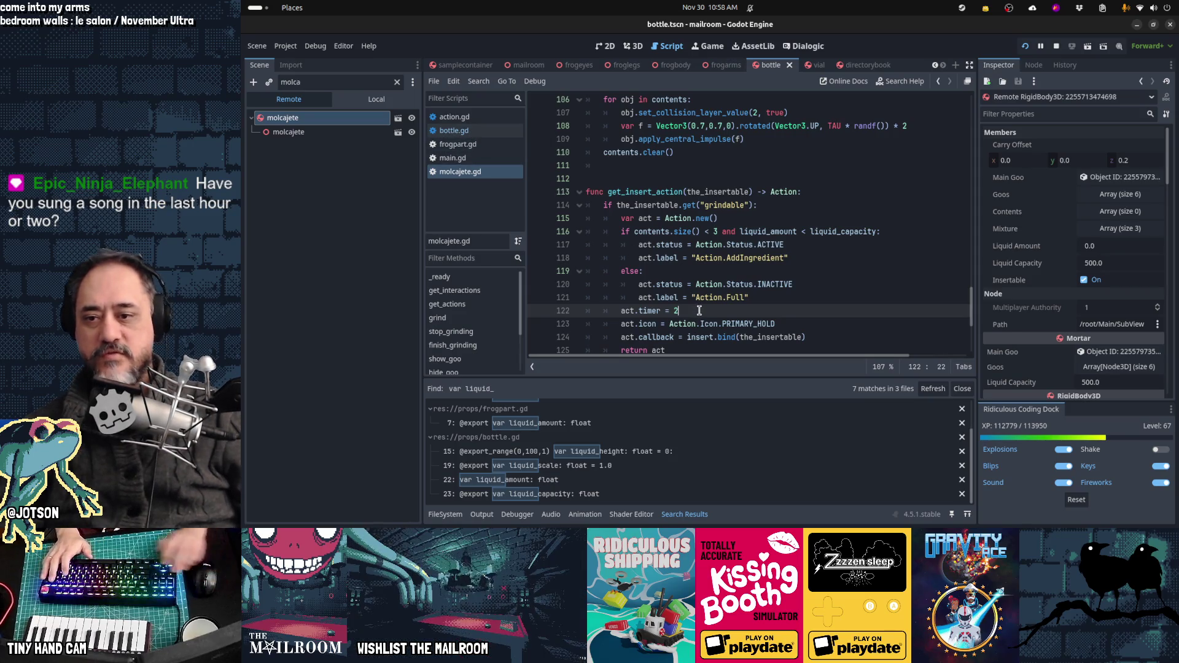
pyautogui.press('BackSpace')
pyautogui.hotkey('ctrl', 's')
pyautogui.hotkey('alt', 'Left')
pyautogui.scroll(5, 791, 185)
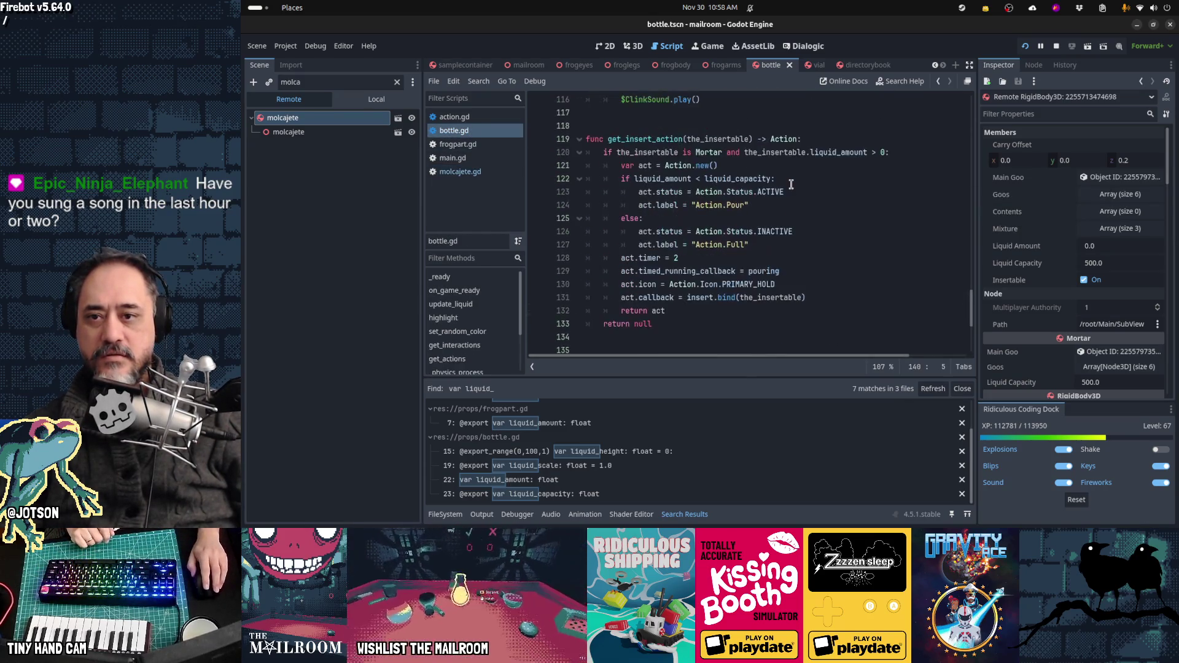
pyautogui.click(721, 257)
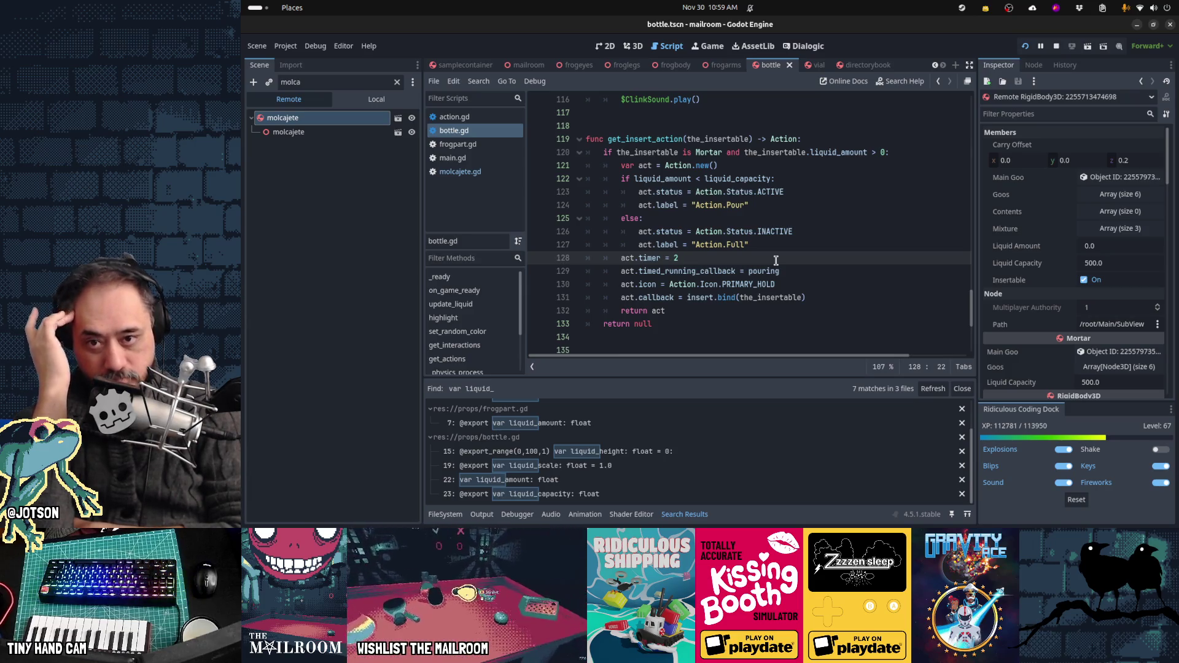
# Replace the fixed timer 2 on line 128 with the_insertable.time() and select that expression
pyautogui.press('BackSpace')
pyautogui.write('the_insertable.time')
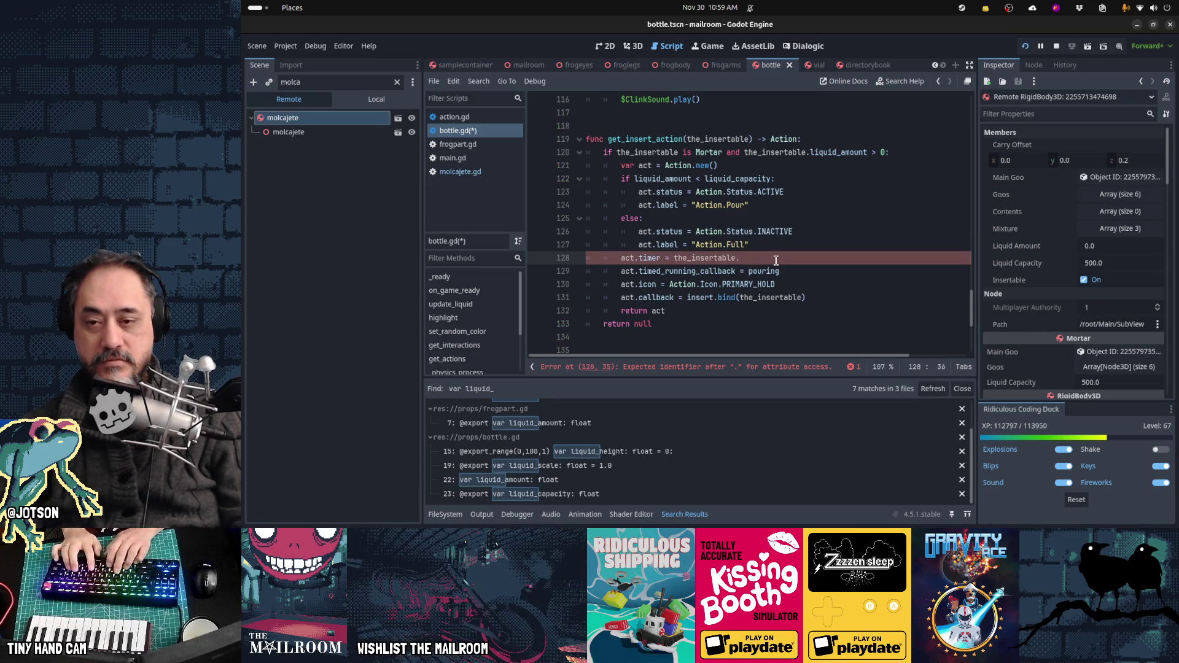
pyautogui.write('()')
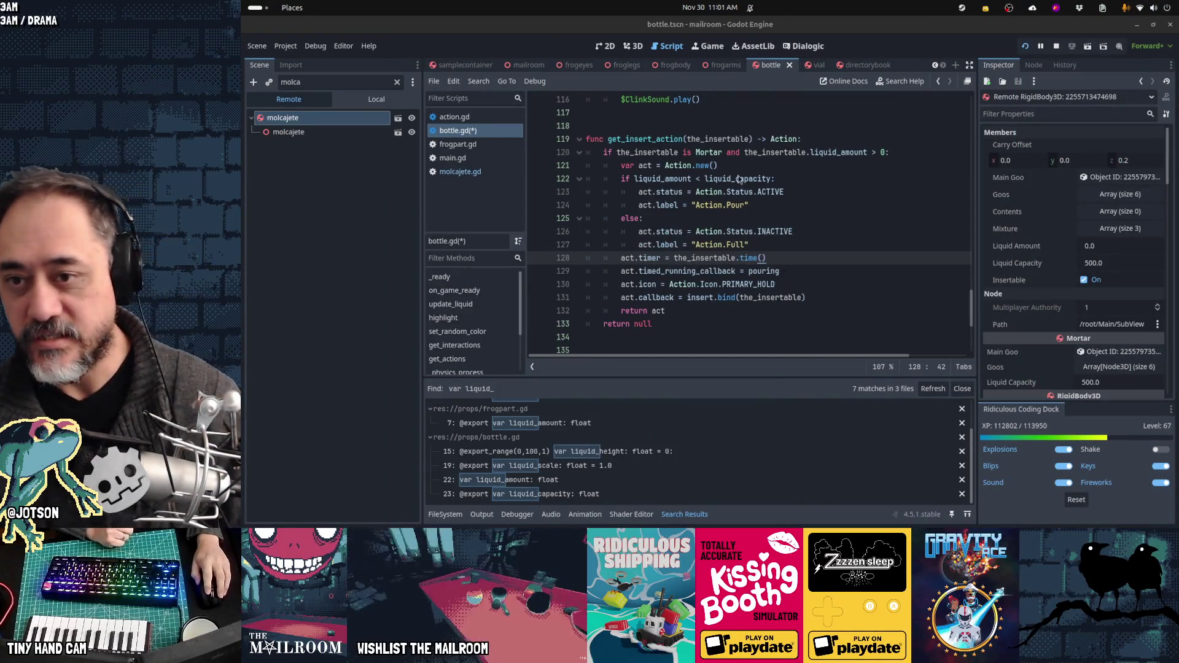
pyautogui.press('Left')
pyautogui.press('Left')
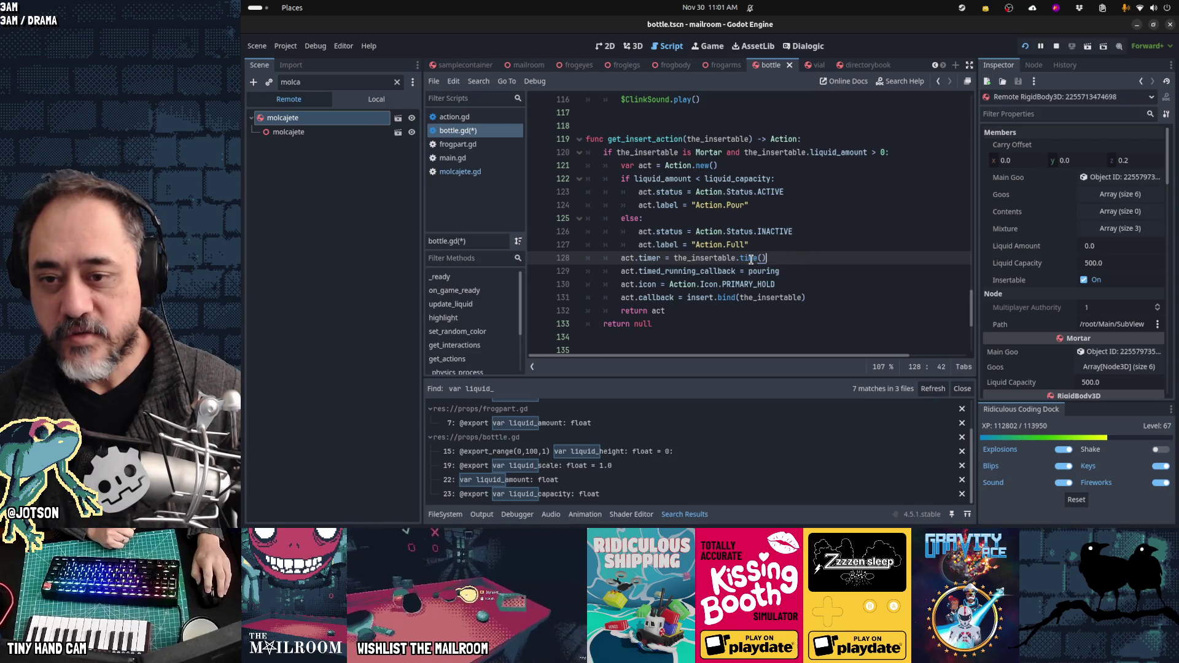
pyautogui.hotkey('ctrl', 'shift', 'Left')
pyautogui.hotkey('ctrl', 'shift', 'Left')
pyautogui.hotkey('ctrl', 'shift', 'Left')
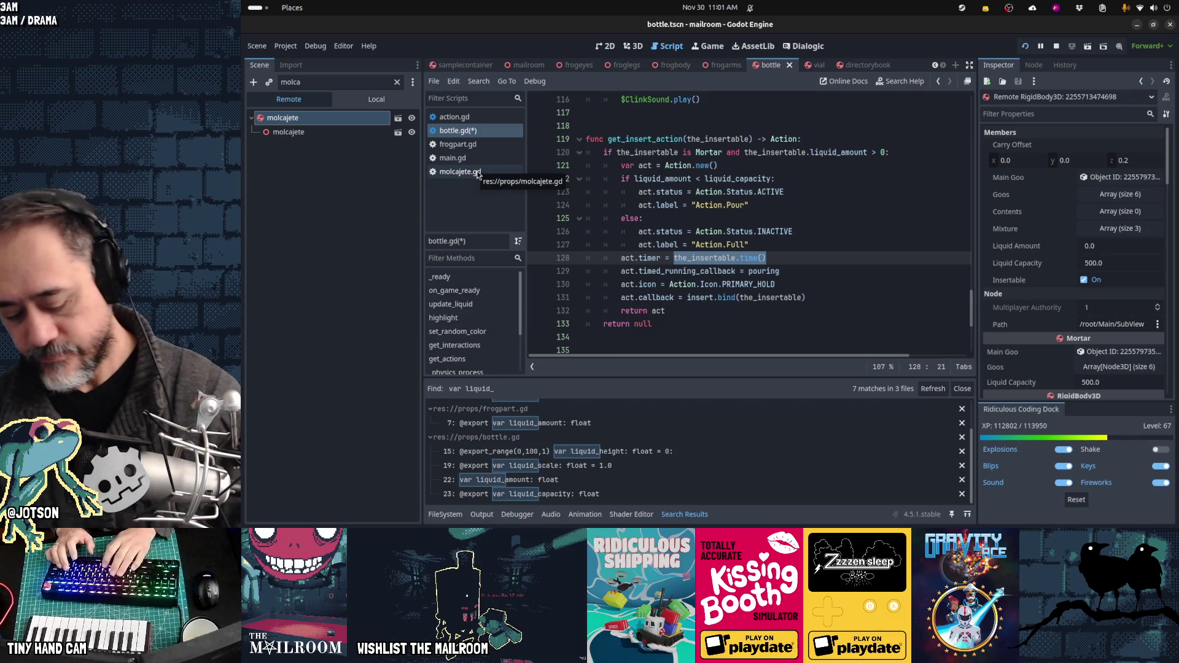
# Undo a stray edit on line 128, then Quick Open global.gd and browse its variables
pyautogui.write('P')
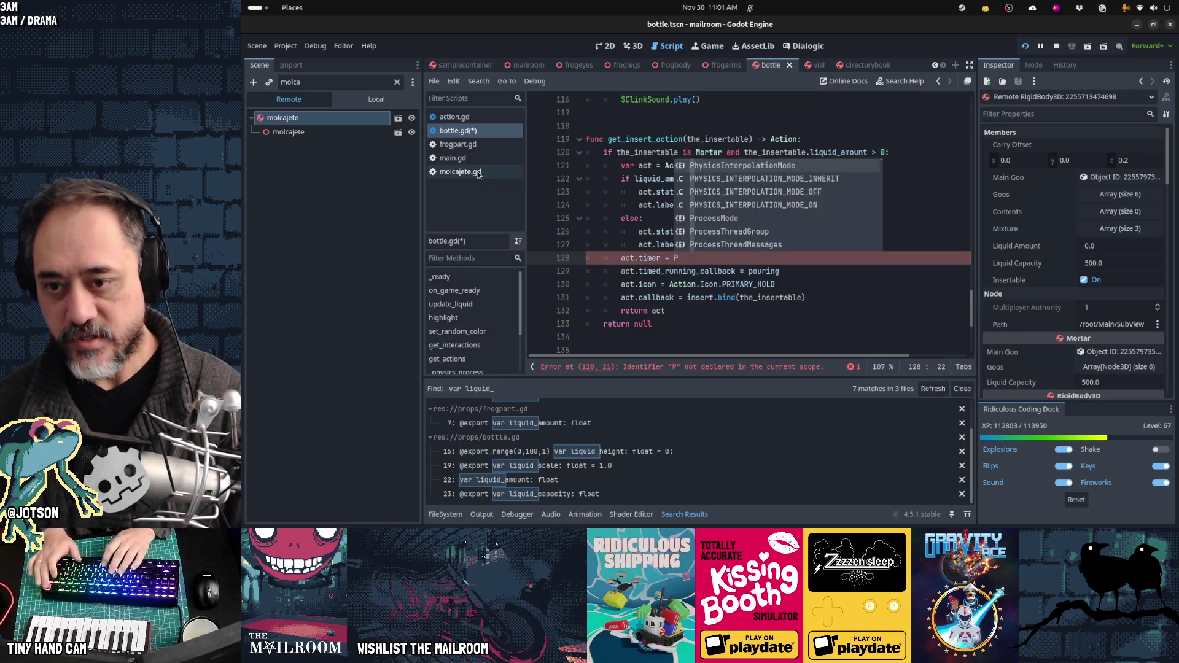
pyautogui.write('A')
pyautogui.hotkey('ctrl', 'z')
pyautogui.hotkey('shift', 'alt', 'o')
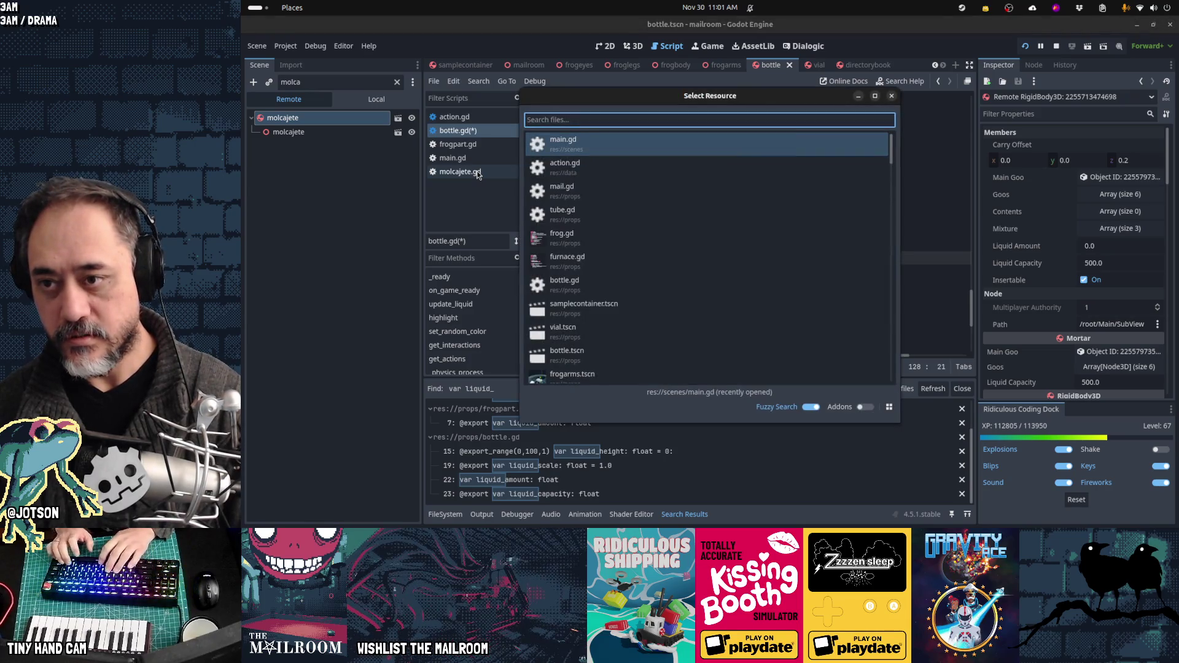
pyautogui.write('global.gd')
pyautogui.press('Return')
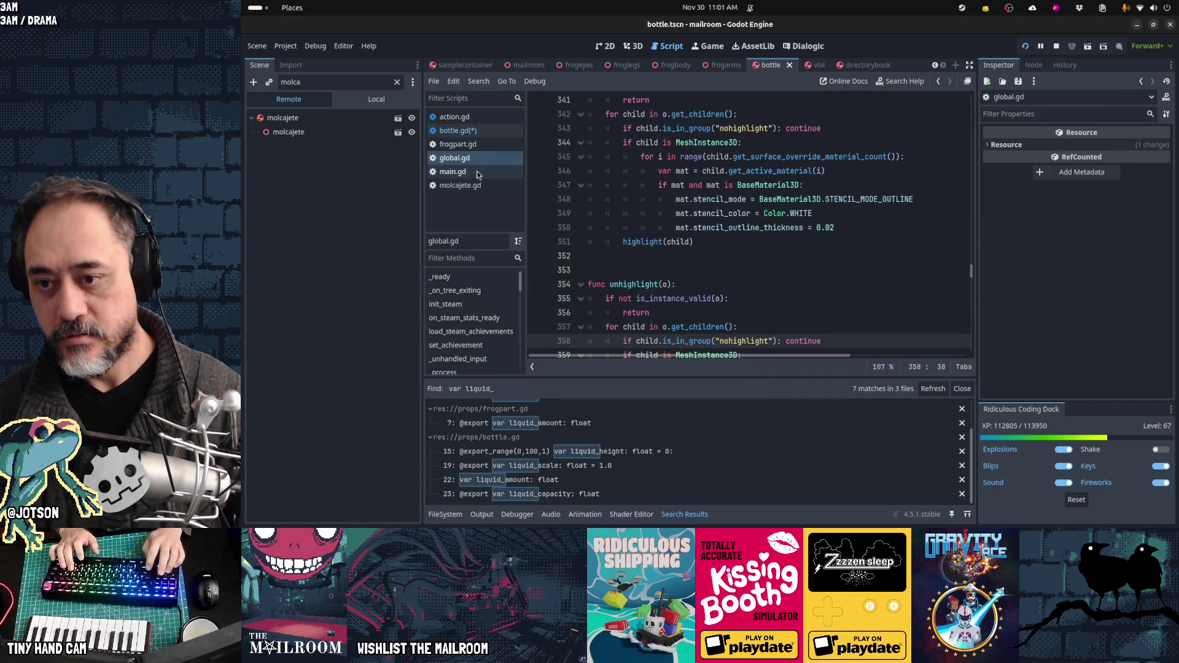
pyautogui.hotkey('ctrl', 'Home')
pyautogui.press('Down')
pyautogui.press('Down')
pyautogui.press('Down')
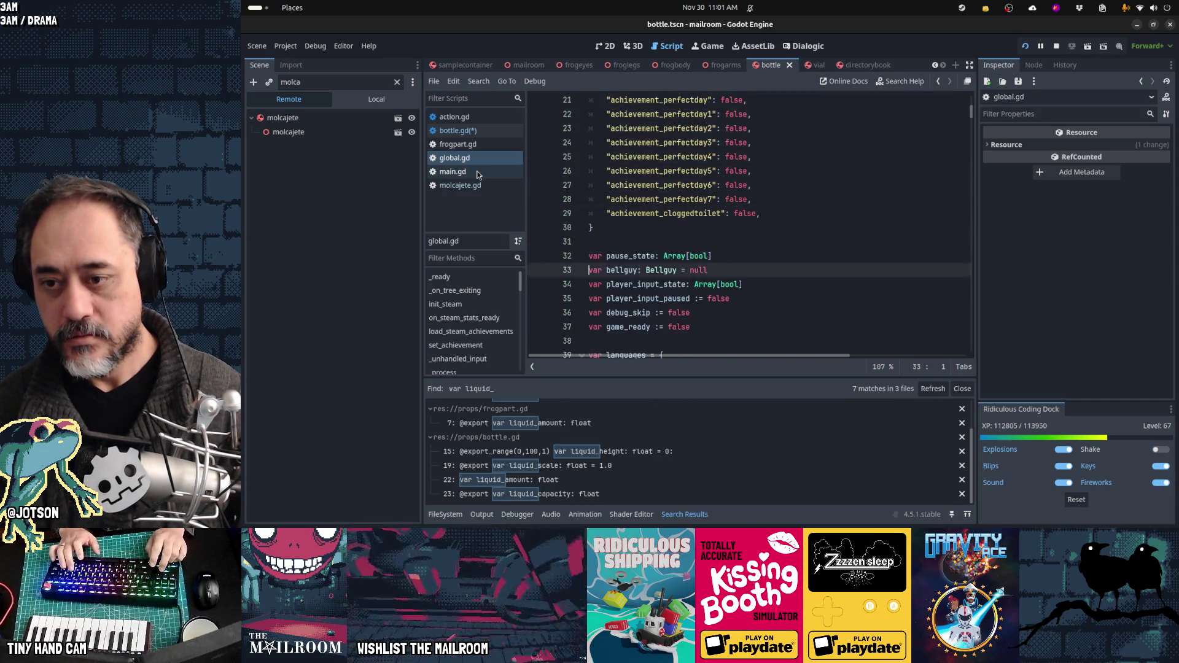
pyautogui.press('Down')
pyautogui.press('Down')
pyautogui.press('Down')
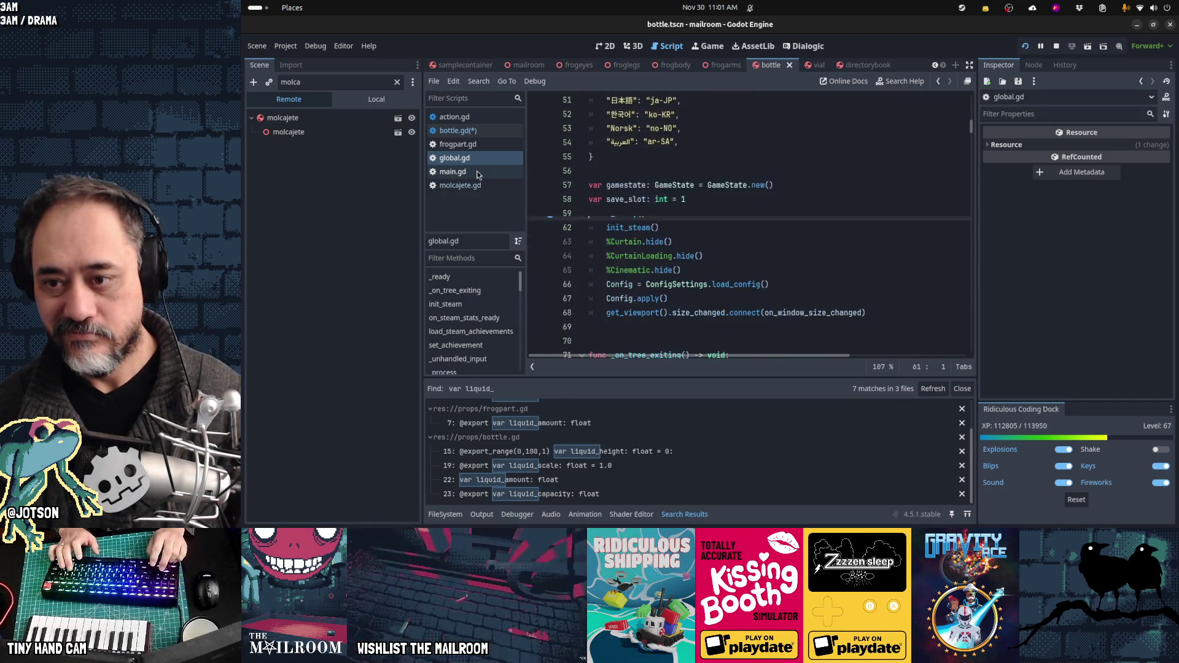
pyautogui.hotkey('ctrl', 'Home')
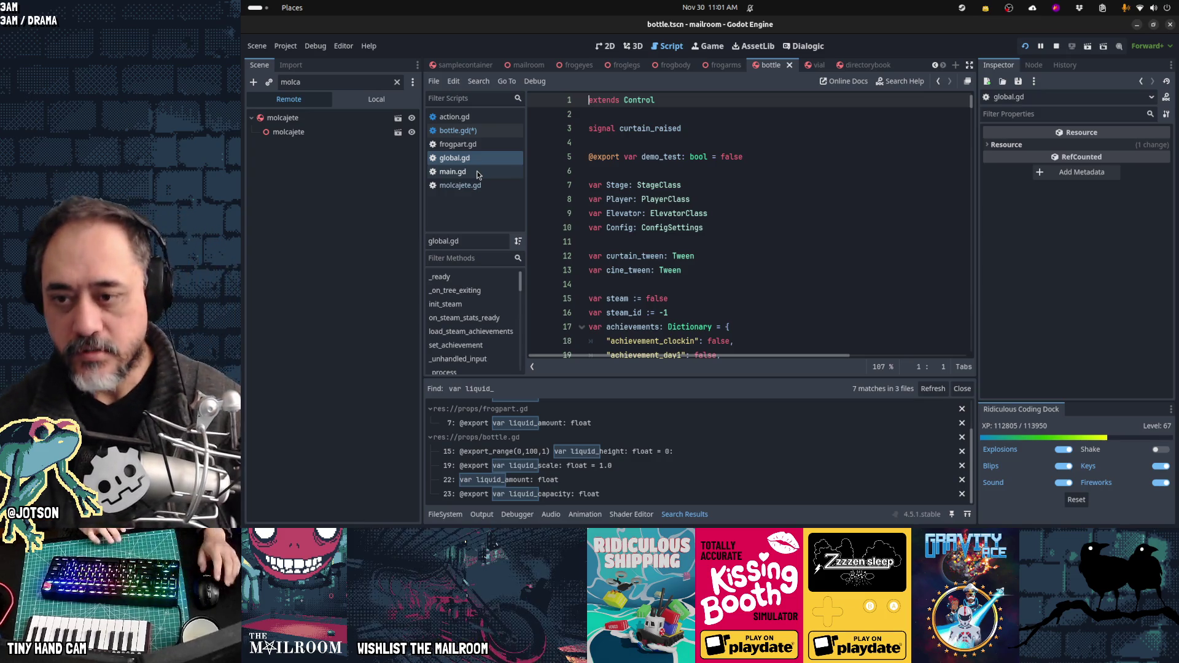
pyautogui.scroll(-13, 693, 234)
pyautogui.scroll(-3, 692, 234)
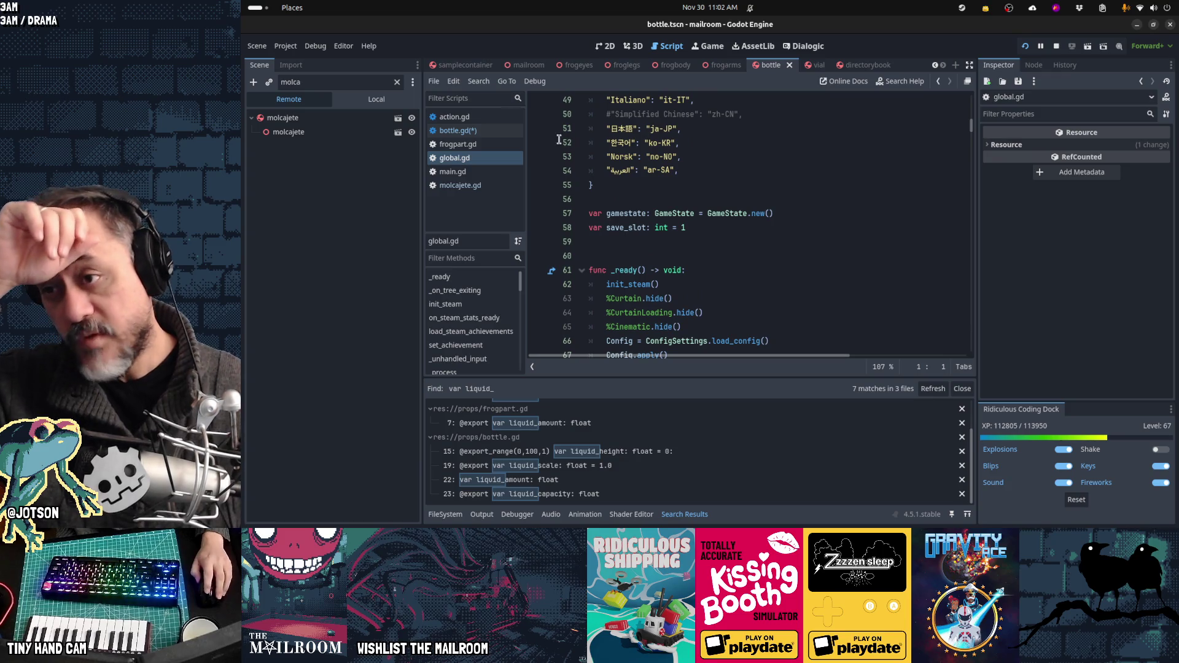
pyautogui.click(491, 119)
# Add 'const POUR_RATE := 100.0 # mL/s' below DEFAULT_TIMER in action.gd
pyautogui.click(819, 178)
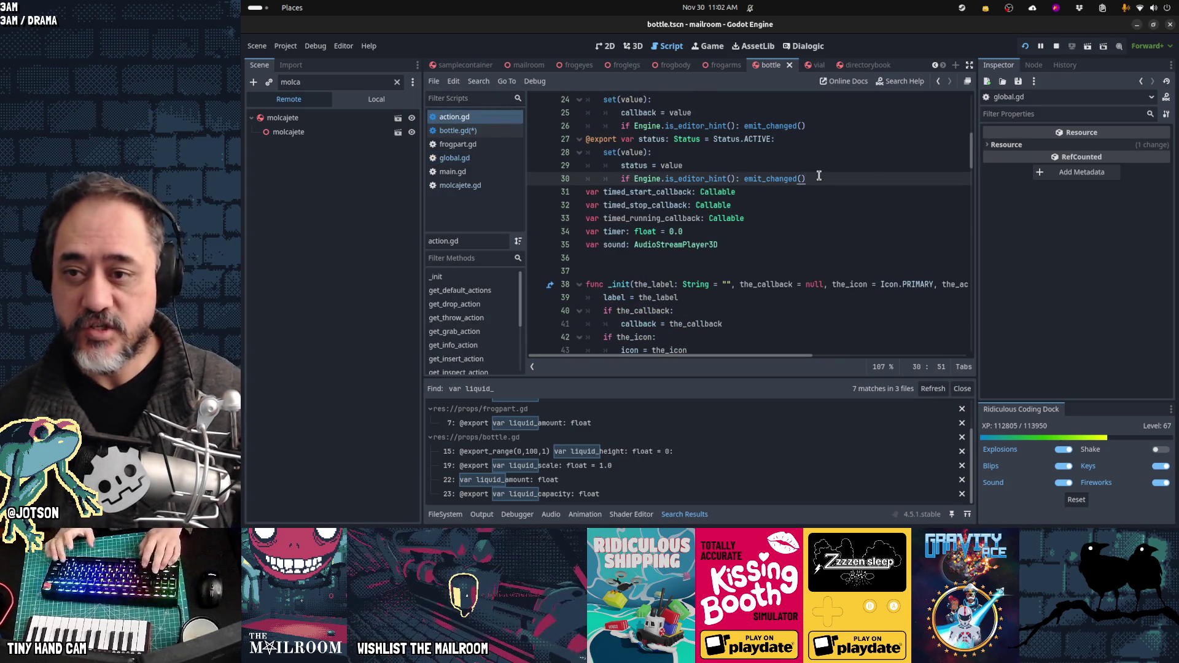
pyautogui.hotkey('ctrl', 'Home')
pyautogui.press('Down')
pyautogui.press('Down')
pyautogui.press('Down')
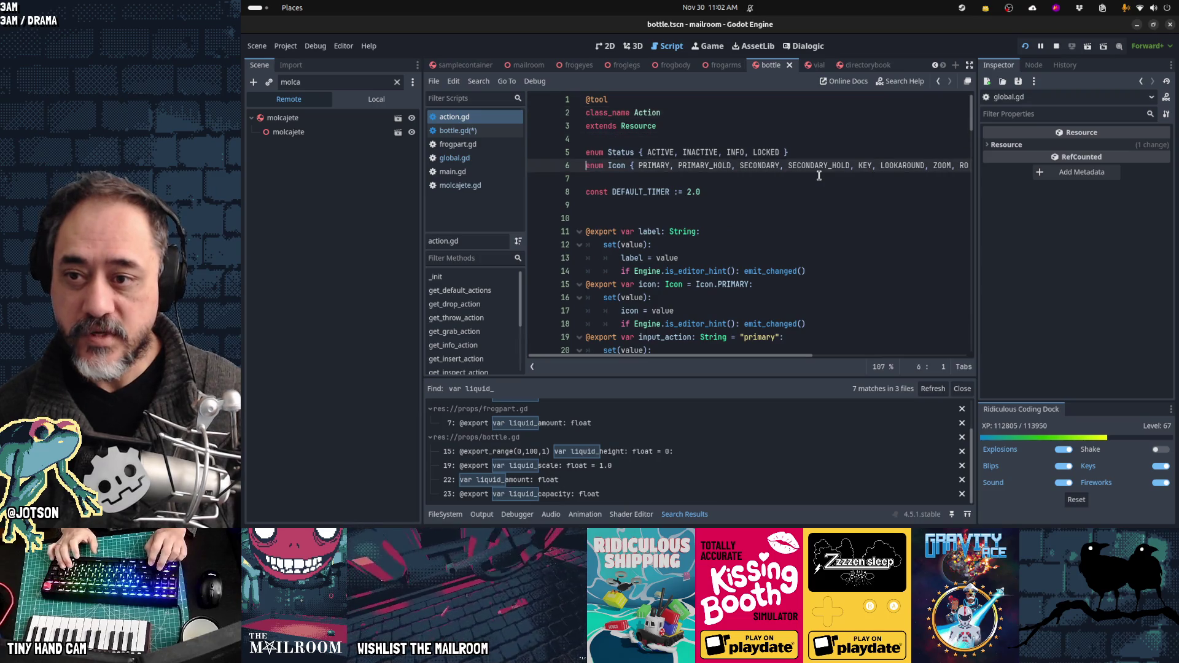
pyautogui.write('@')
pyautogui.press('BackSpace')
pyautogui.write('const POUR')
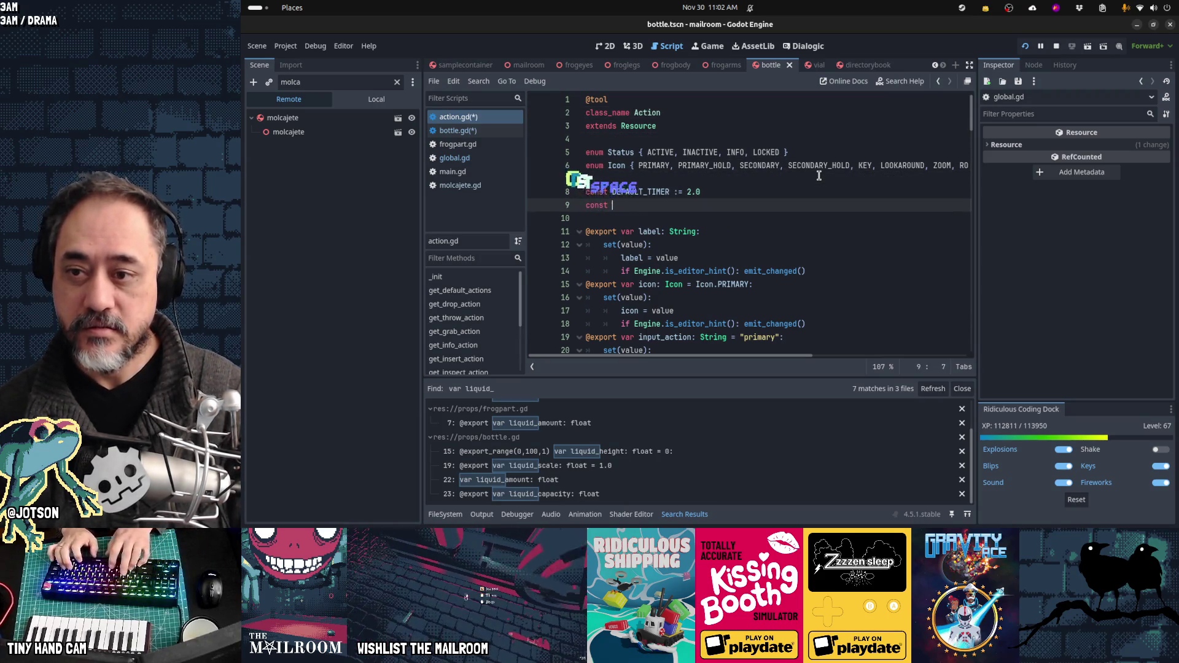
pyautogui.write('_RATE := 1.')
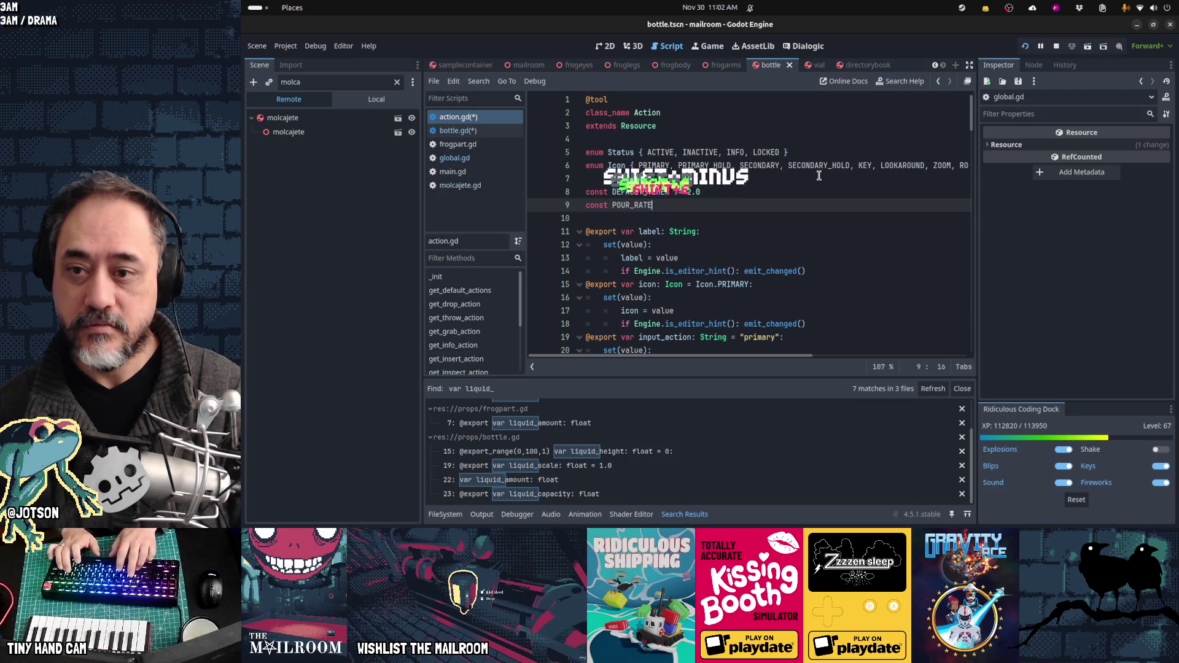
pyautogui.press('BackSpace')
pyautogui.write('00.0 #')
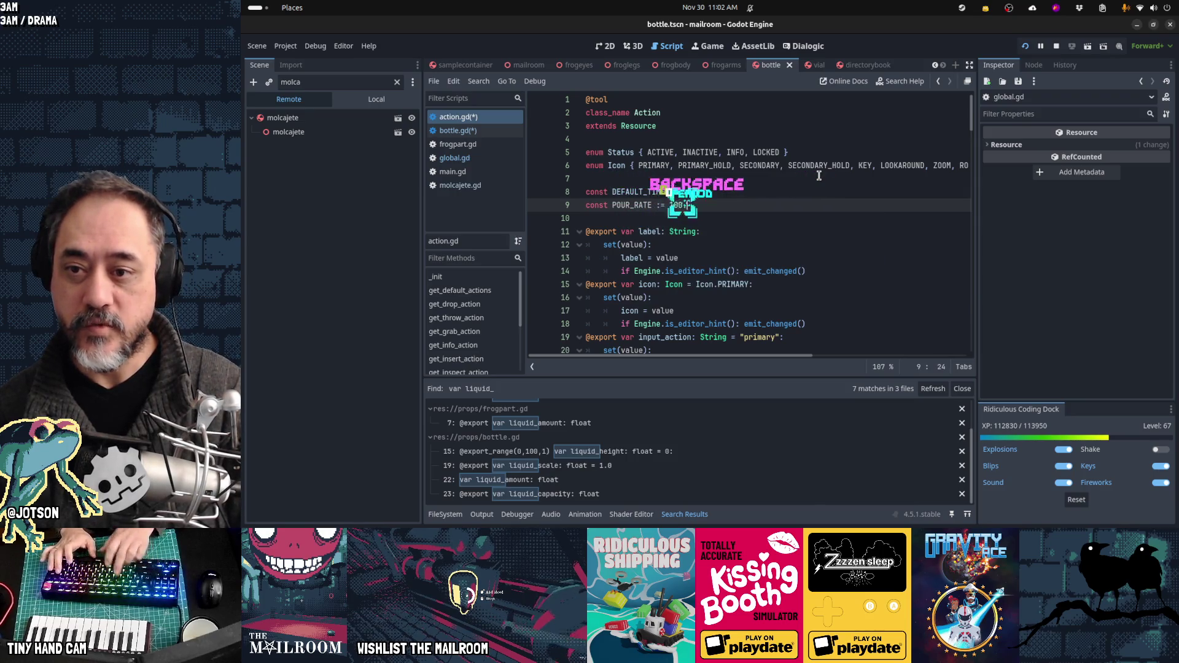
pyautogui.write(' m/s')
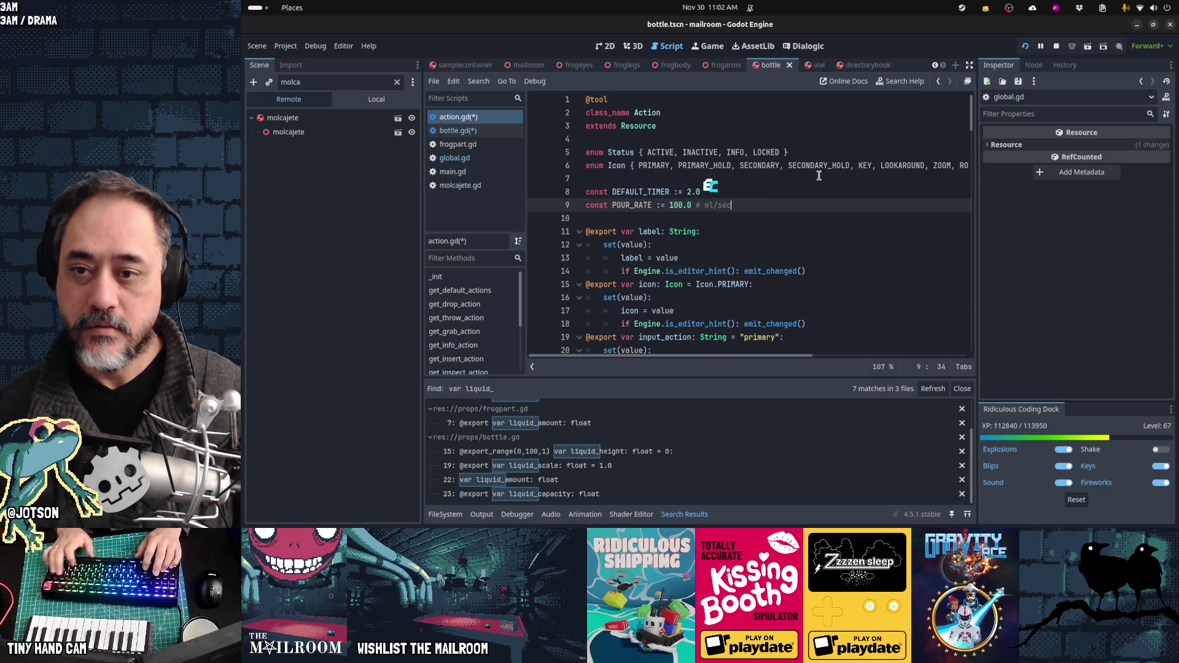
pyautogui.press('BackSpace')
pyautogui.press('BackSpace')
pyautogui.press('BackSpace')
pyautogui.write('L/s')
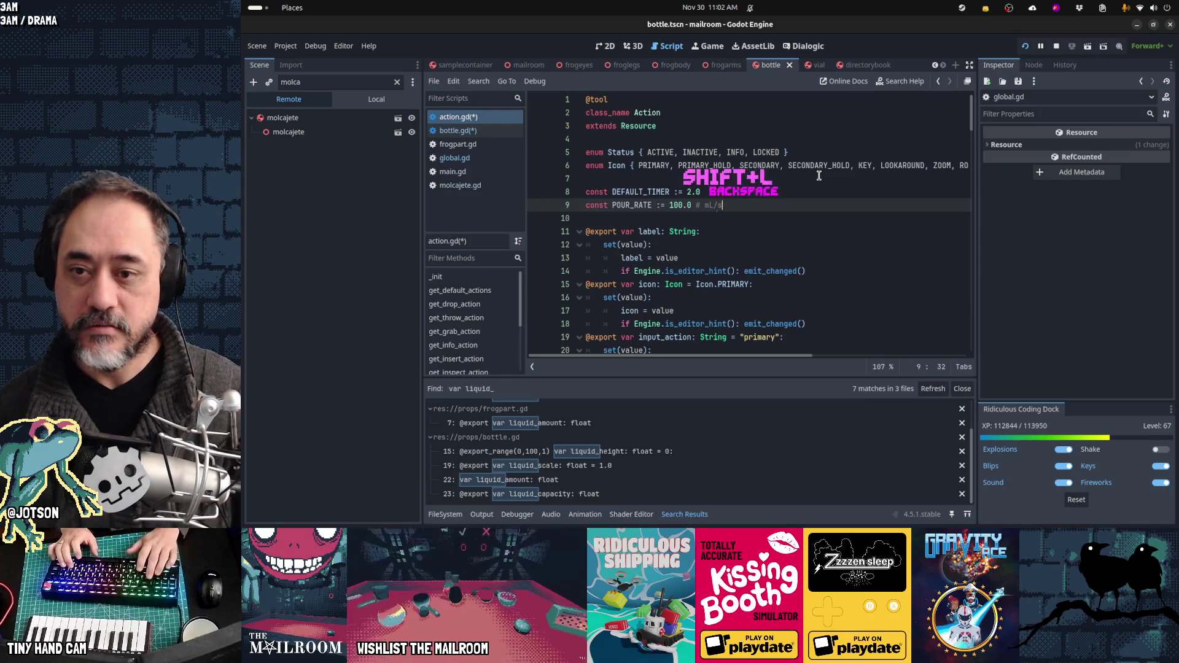
pyautogui.press('Return')
# Mark DEFAULT_TIMER with a '# s' units comment and save action.gd
pyautogui.press('Up')
pyautogui.press('Up')
pyautogui.press('End')
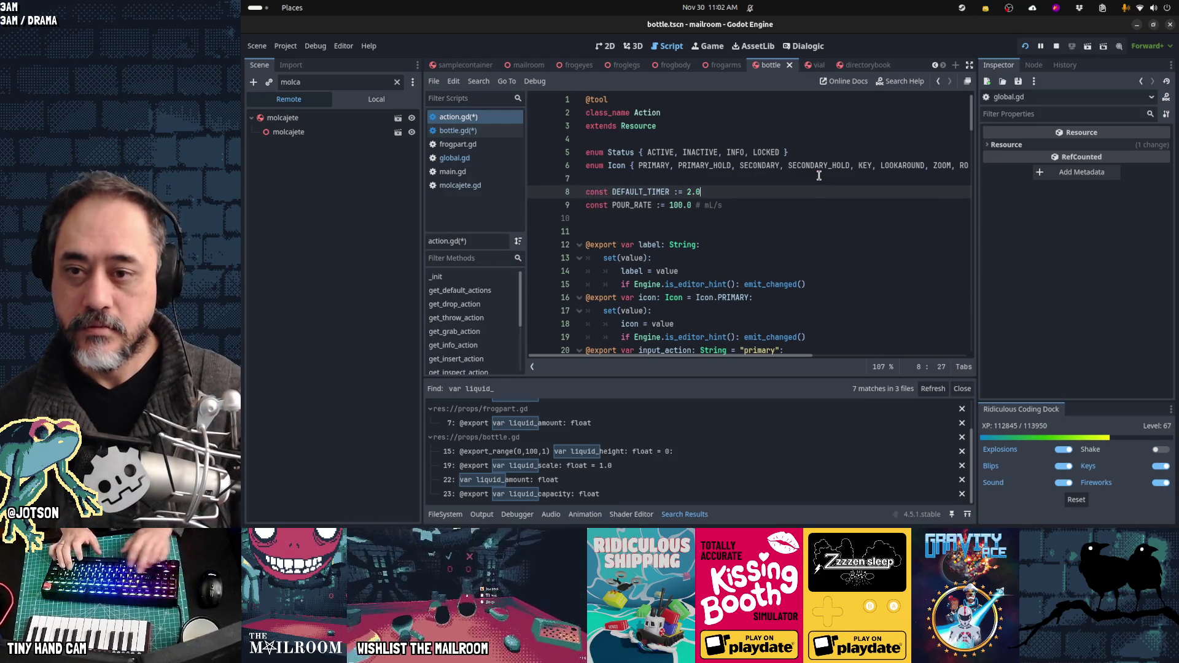
pyautogui.write('s')
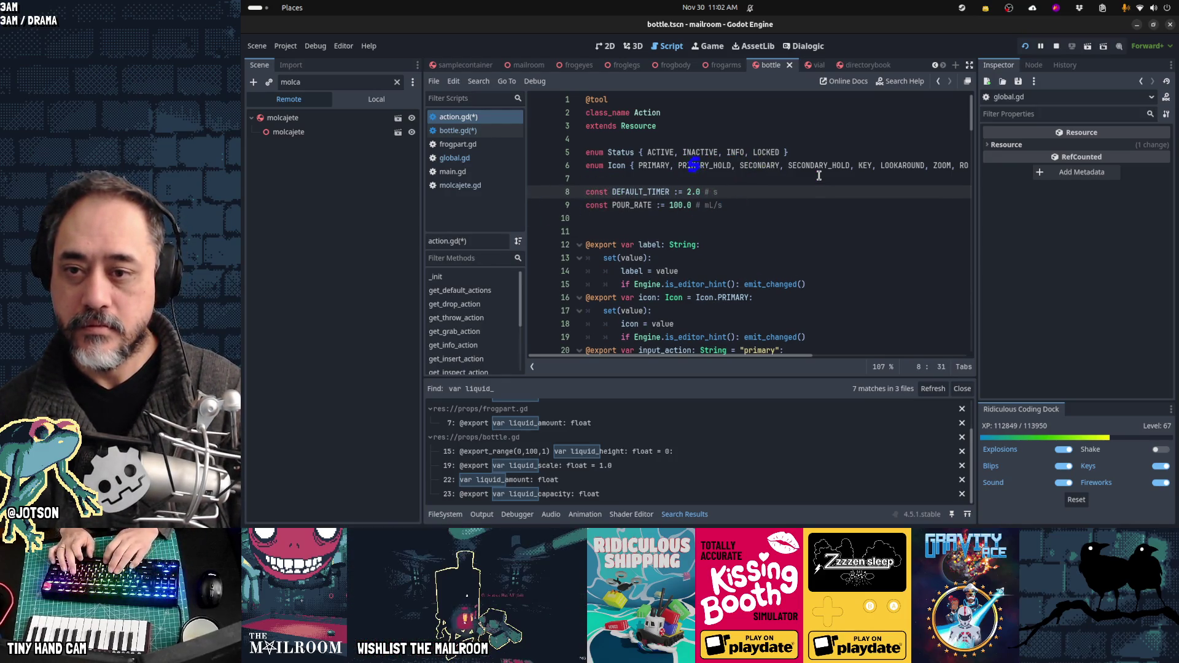
pyautogui.press('Down')
pyautogui.press('Down')
pyautogui.hotkey('ctrl', 's')
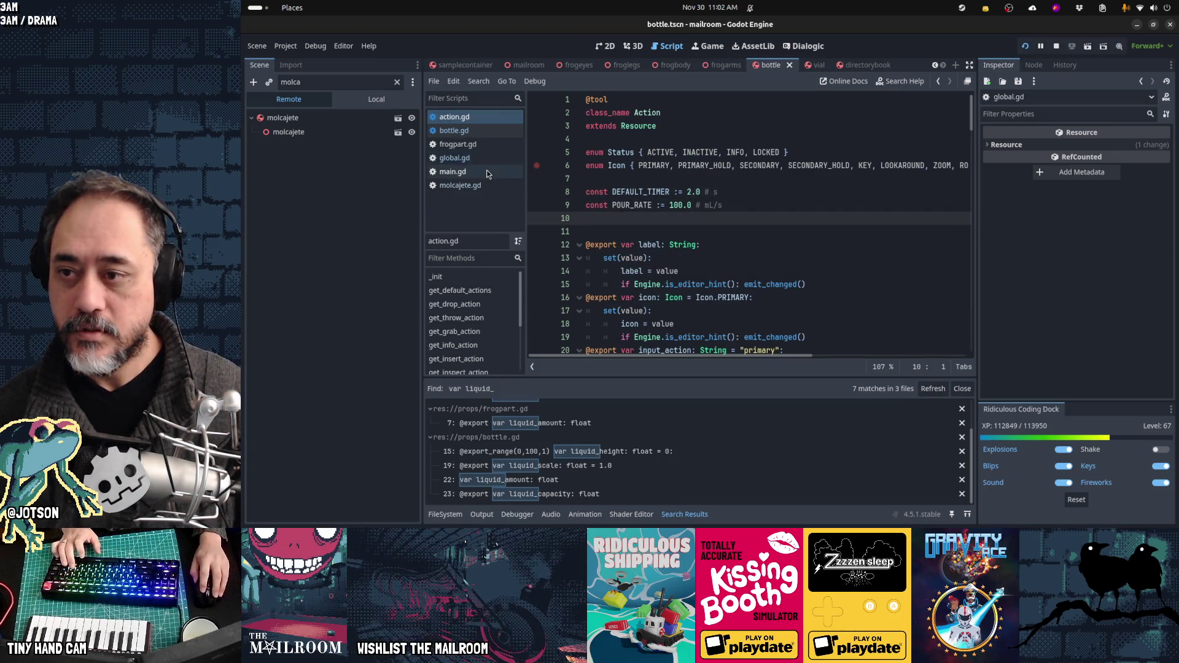
pyautogui.click(476, 132)
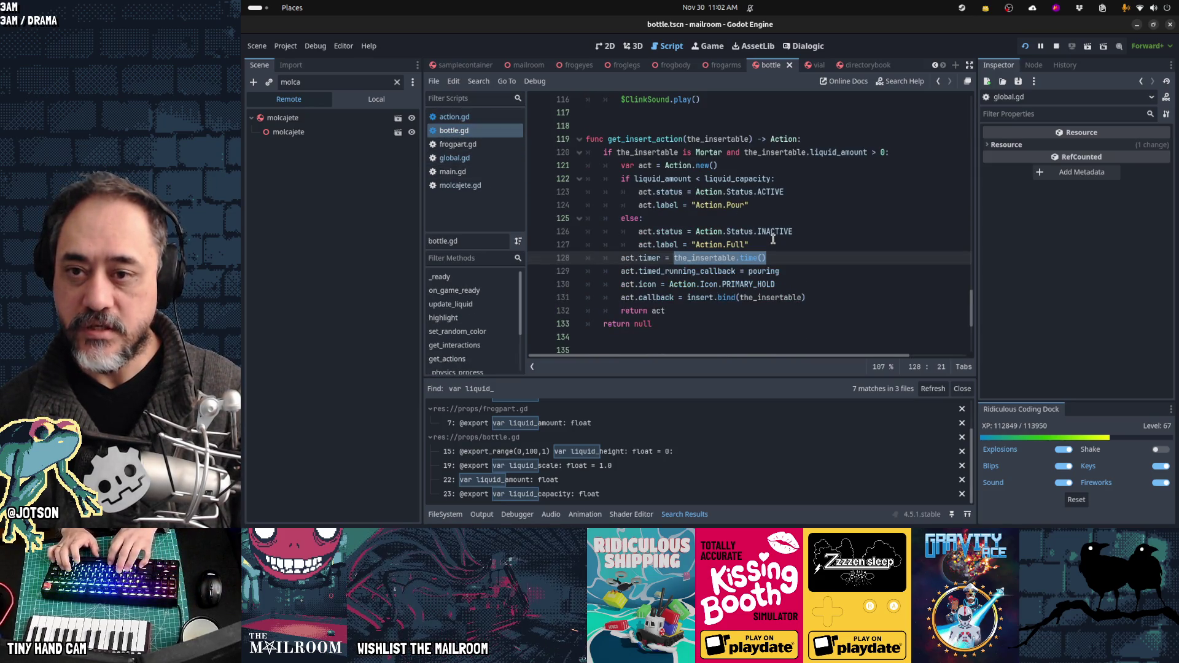
# Set the bottle's pour timer to the_insertable.liquid_amount / Action.POUR_RATE and save bottle.gd
pyautogui.press('End')
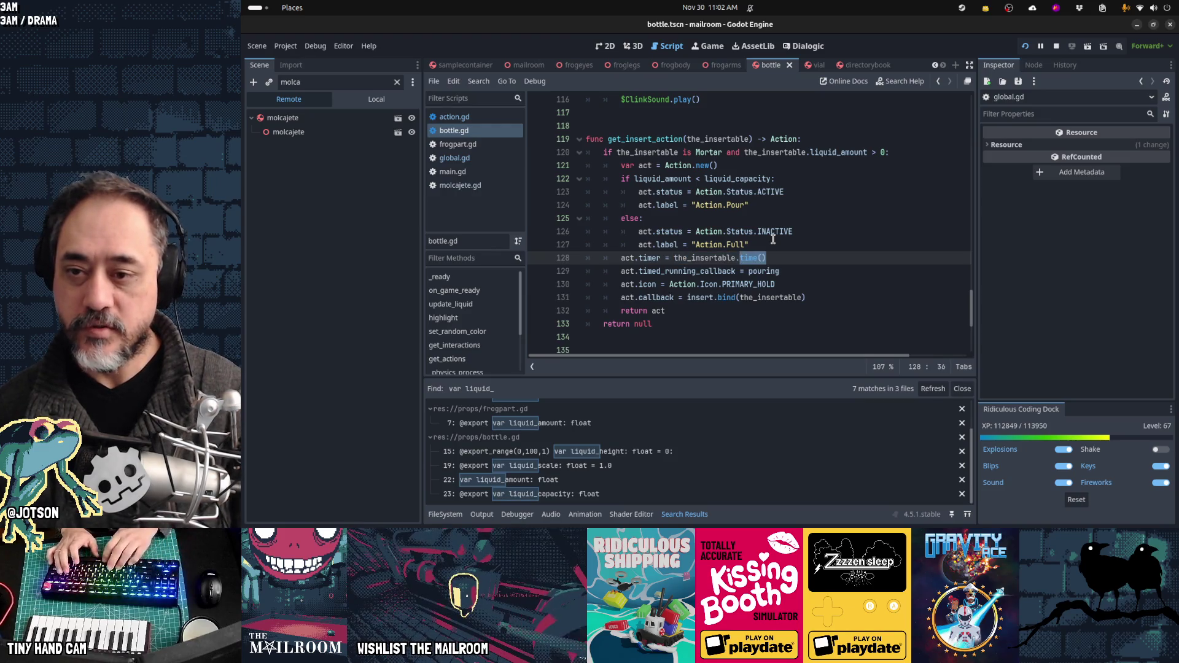
pyautogui.write('liquid_amount / ')
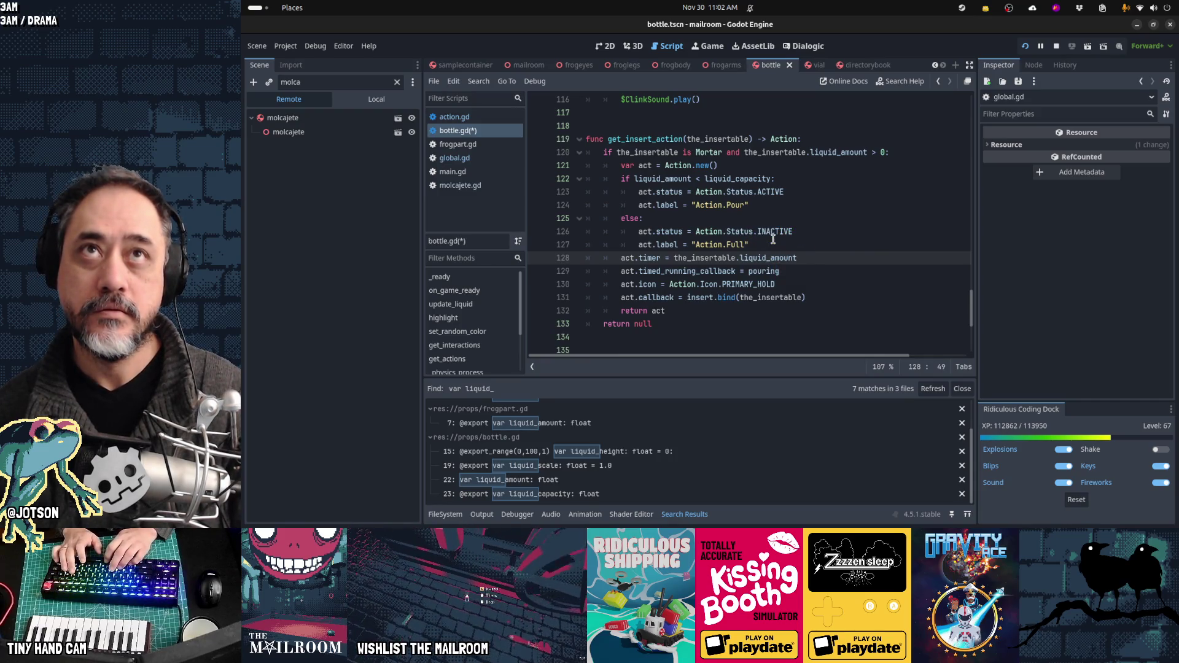
pyautogui.write('Action.Pour')
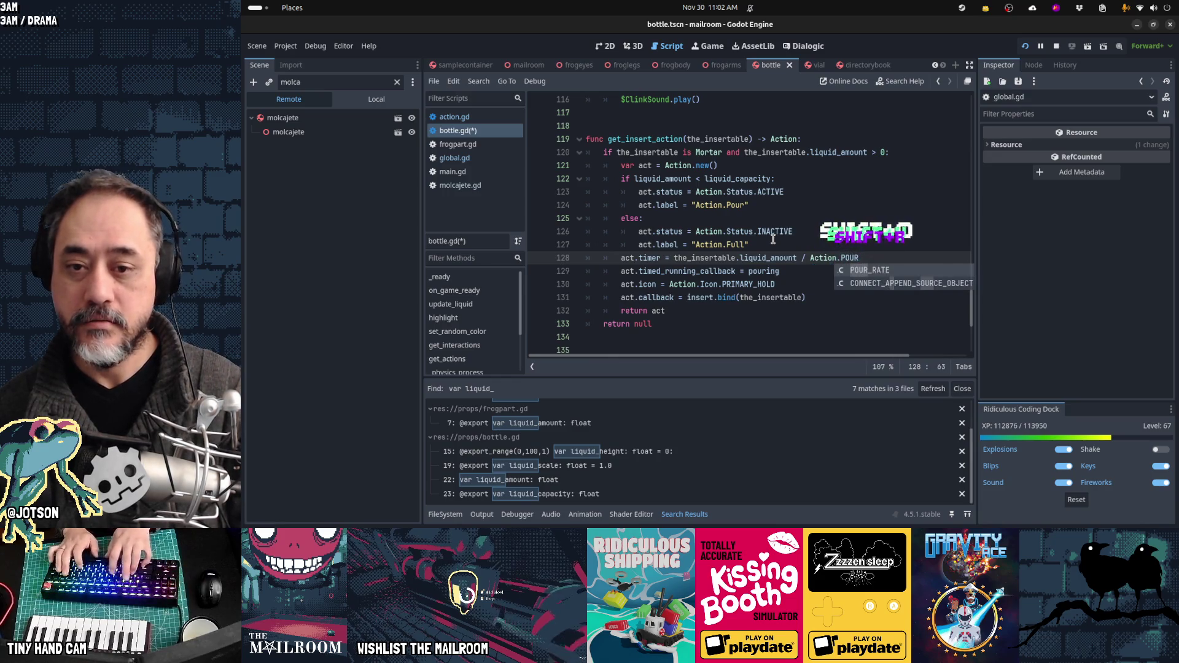
pyautogui.press('Return')
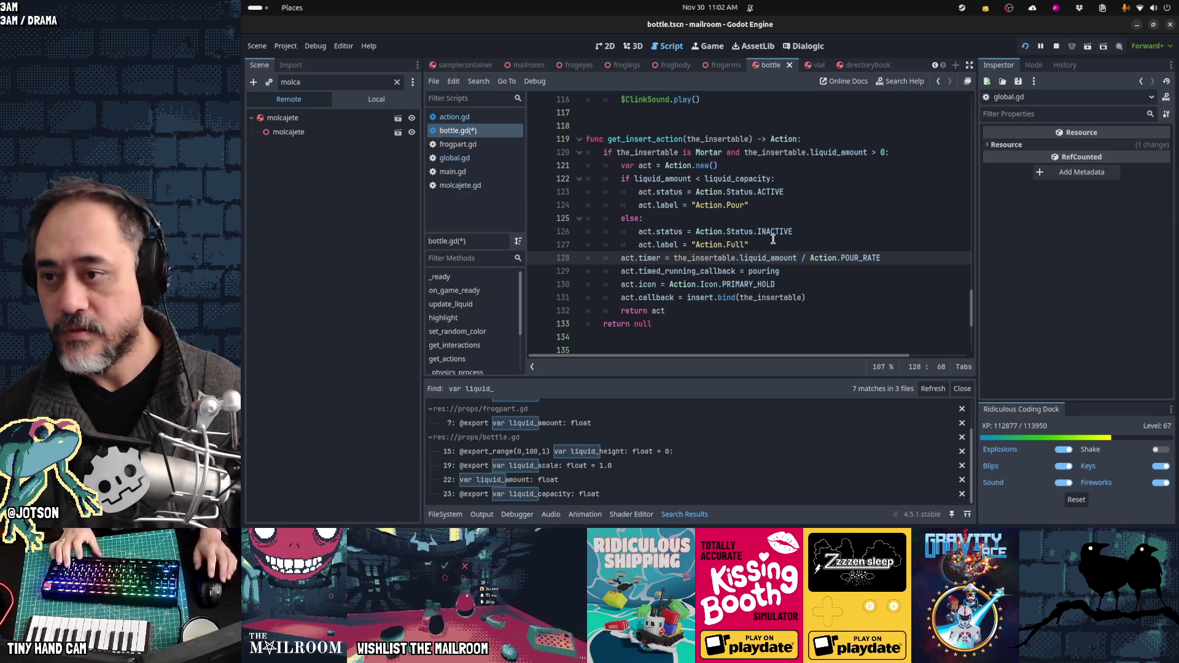
pyautogui.hotkey('ctrl', 's')
pyautogui.scroll(-5, 703, 254)
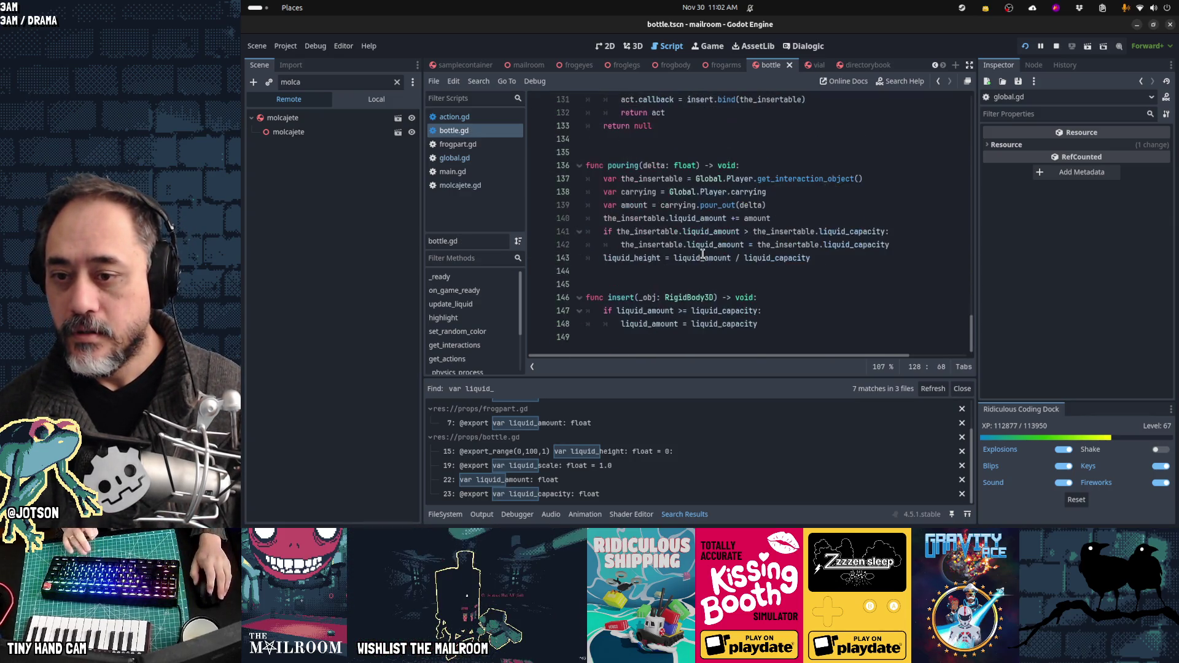
# In molcajete.gd's pour_out, replace the hard-coded 100.0 with Action.POUR_RATE and save
pyautogui.hotkey('alt', 'Left')
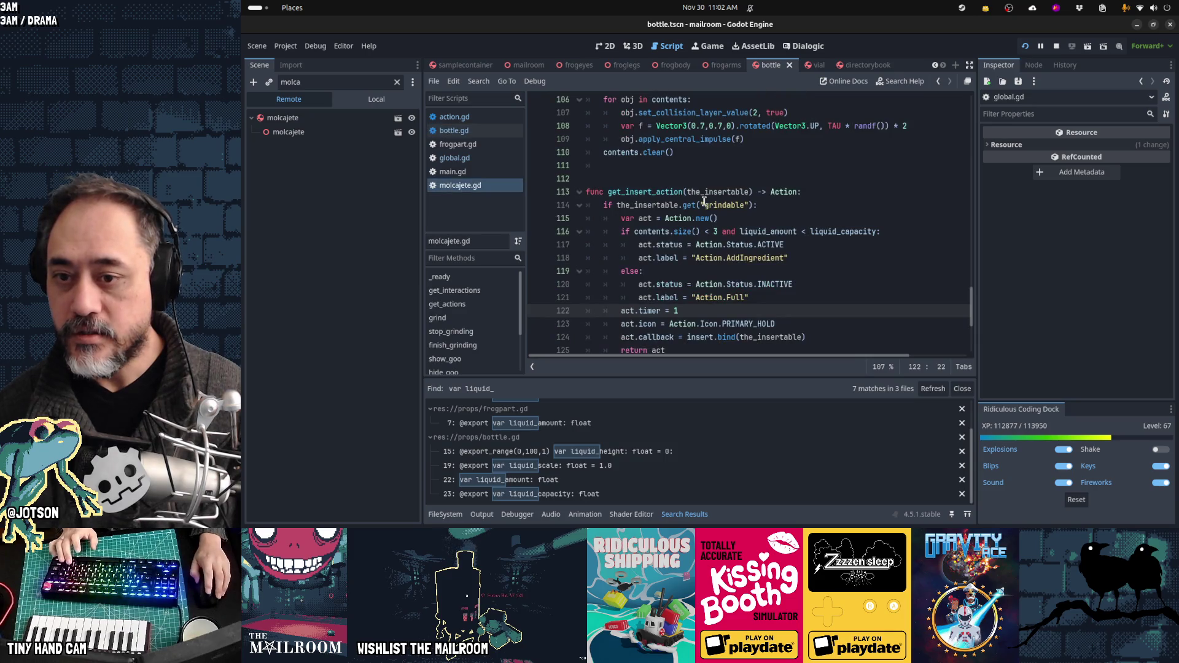
pyautogui.scroll(-2, 768, 244)
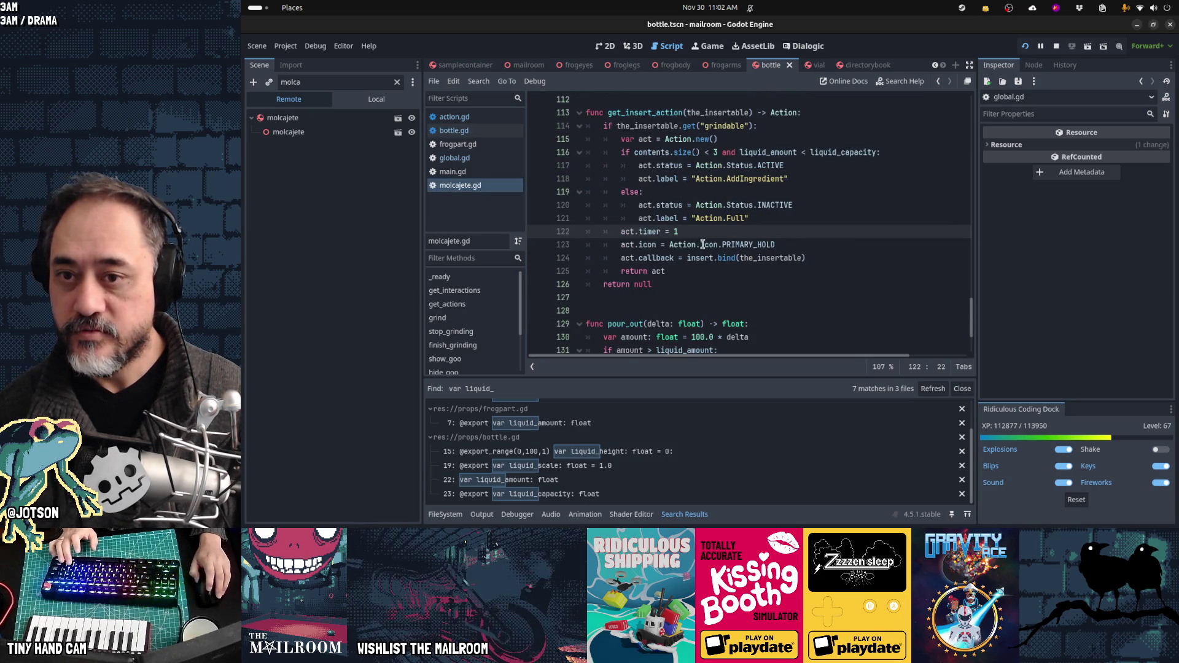
pyautogui.scroll(-3, 744, 269)
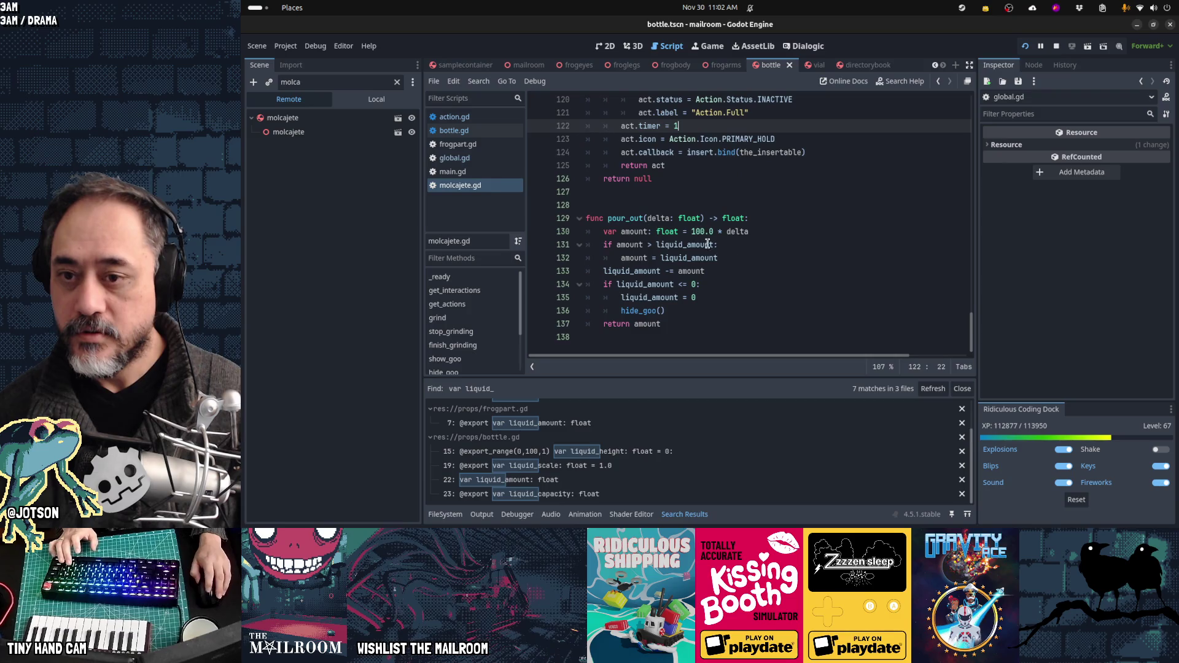
pyautogui.click(695, 232)
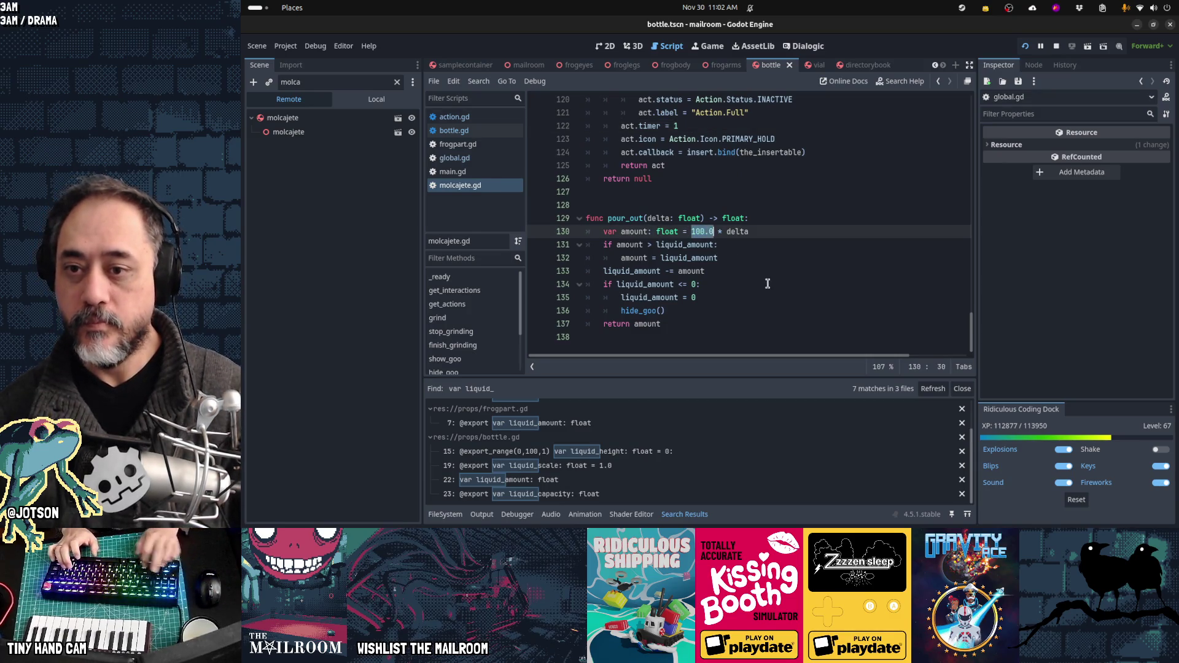
pyautogui.write('Action.')
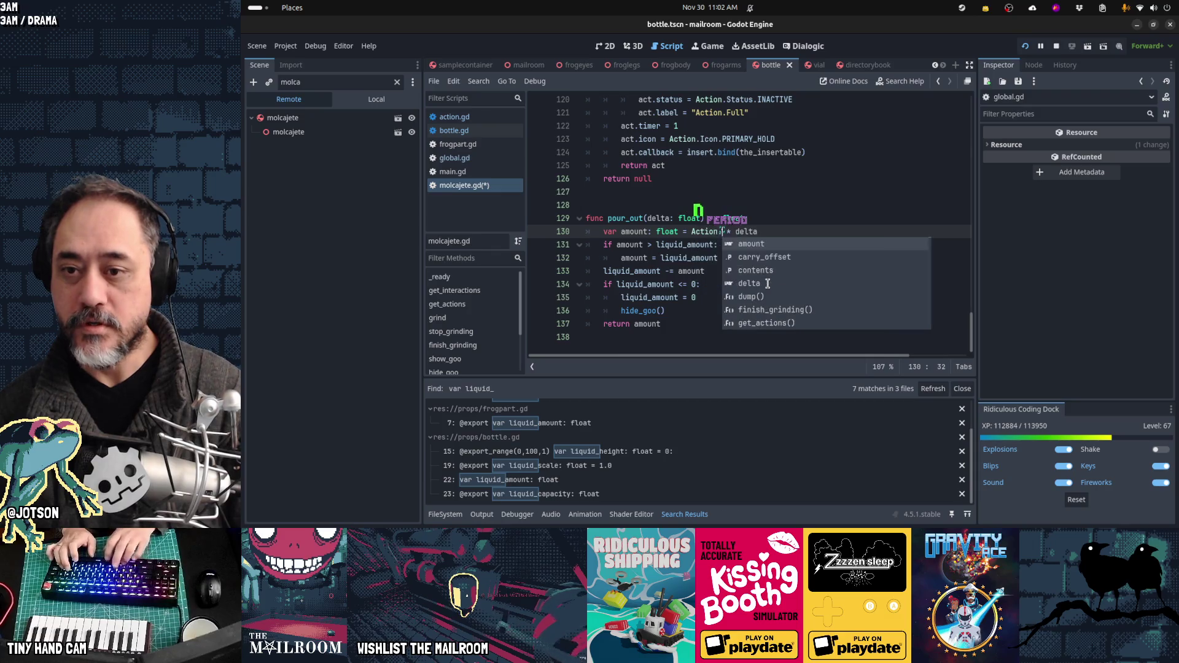
pyautogui.write('POUR_RATE')
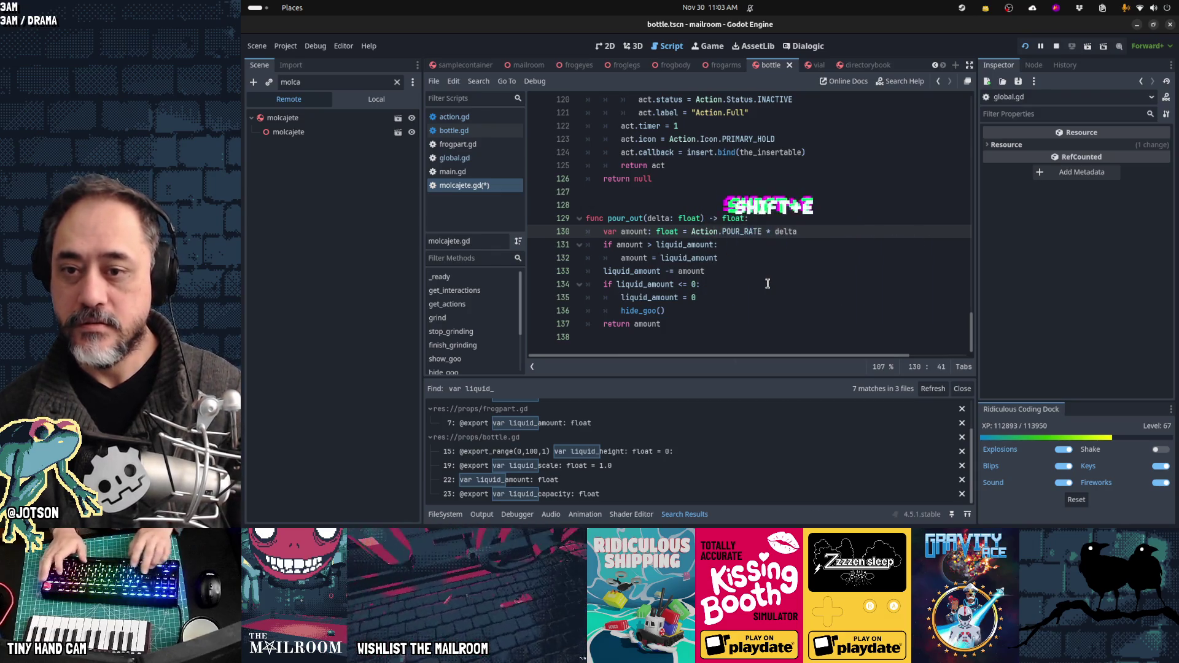
pyautogui.press('Down')
pyautogui.press('Down')
pyautogui.press('Down')
pyautogui.hotkey('ctrl', 's')
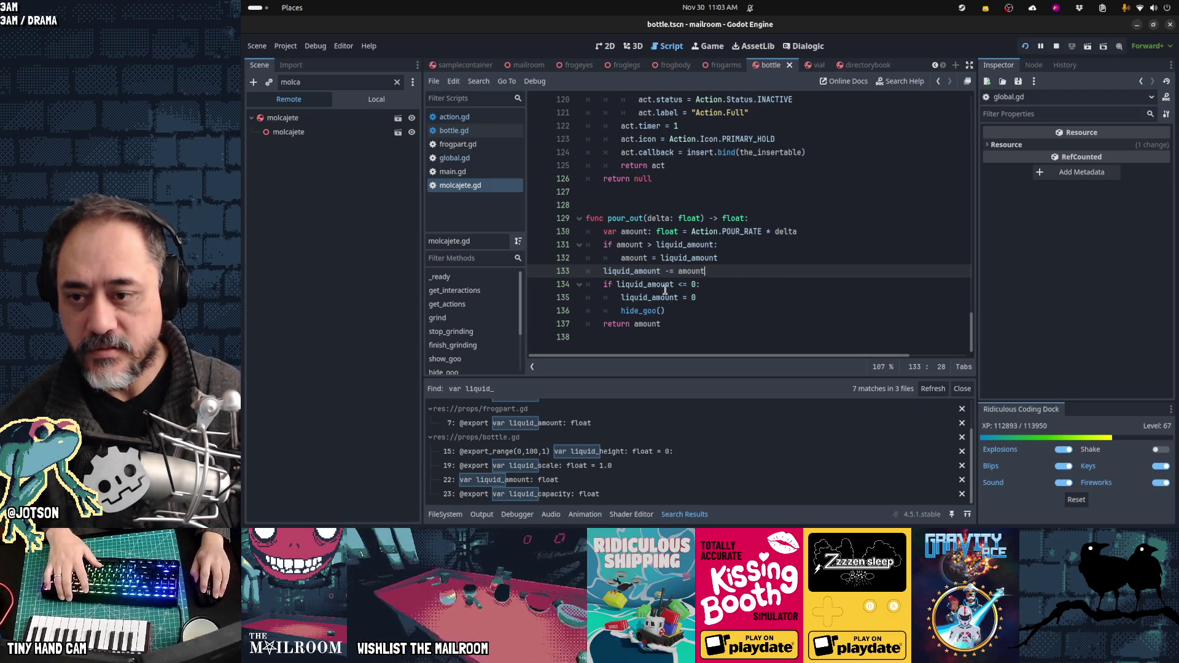
# Close the Search Results panel
pyautogui.click(629, 311)
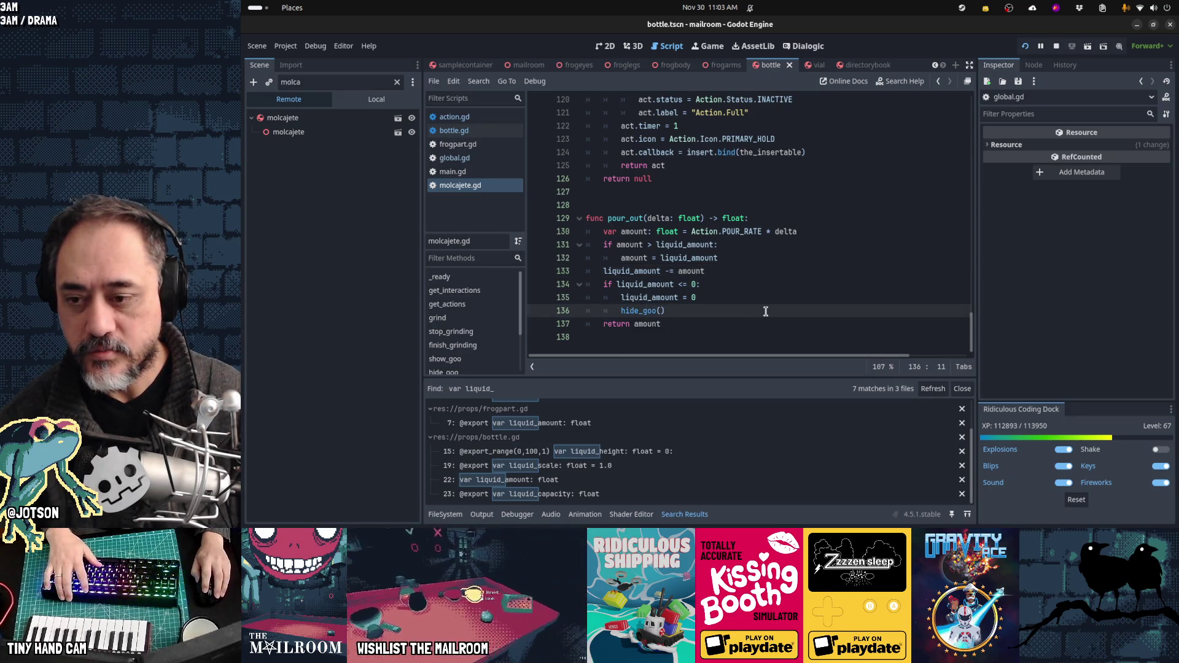
pyautogui.click(962, 389)
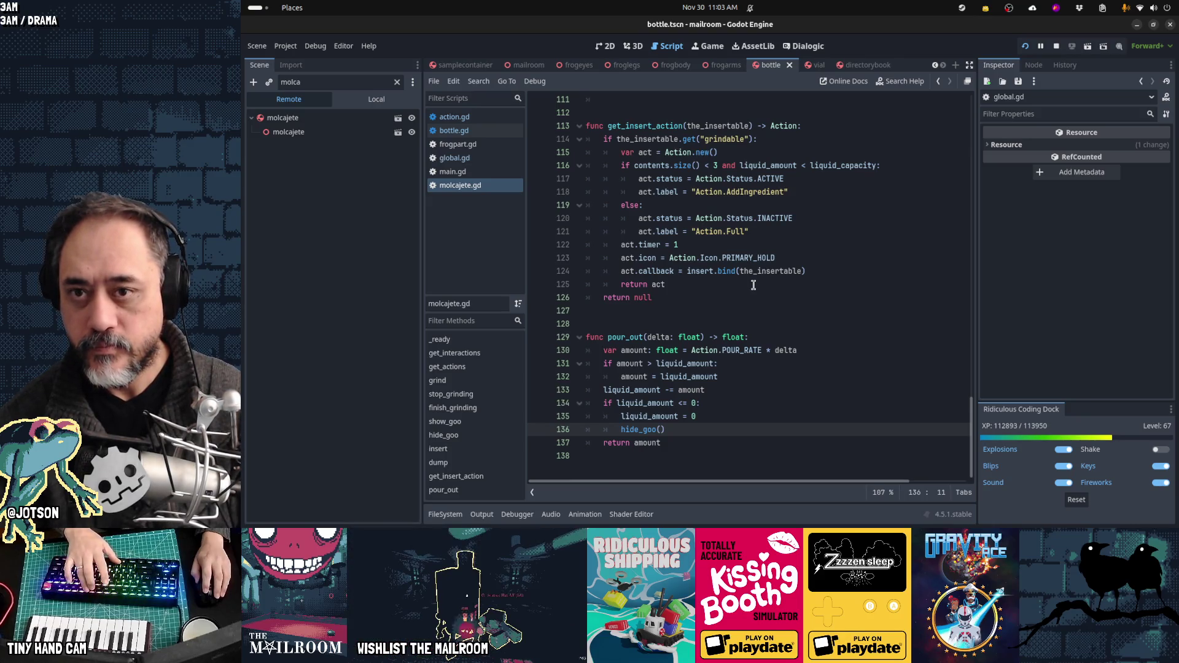
pyautogui.click(754, 285)
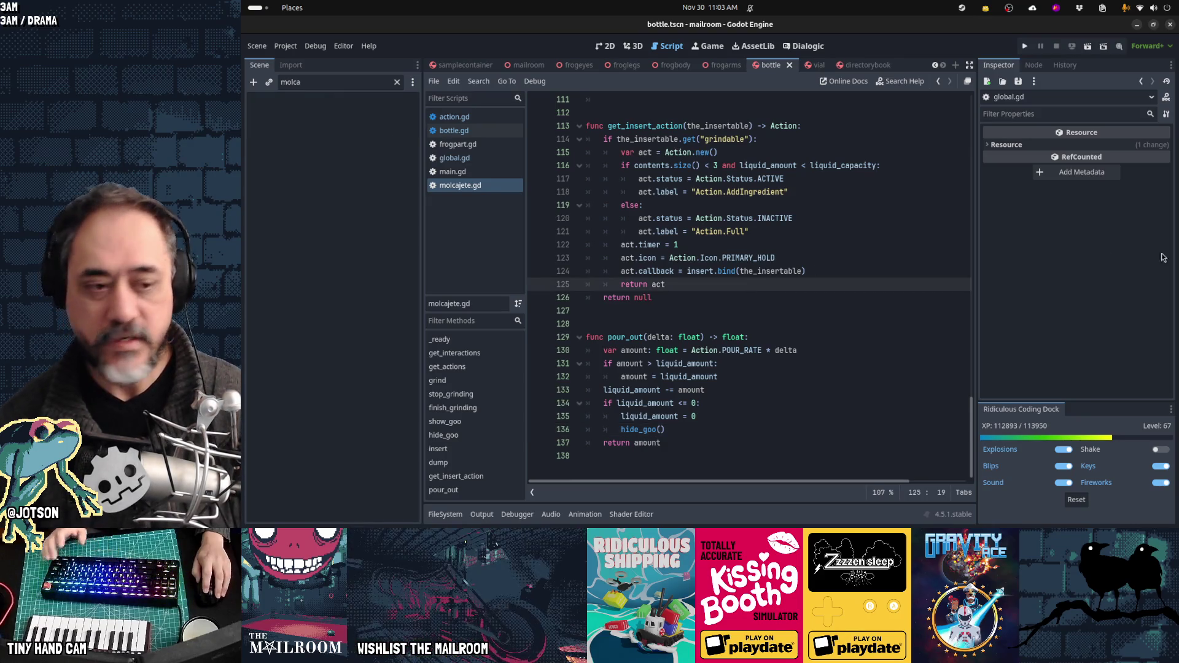
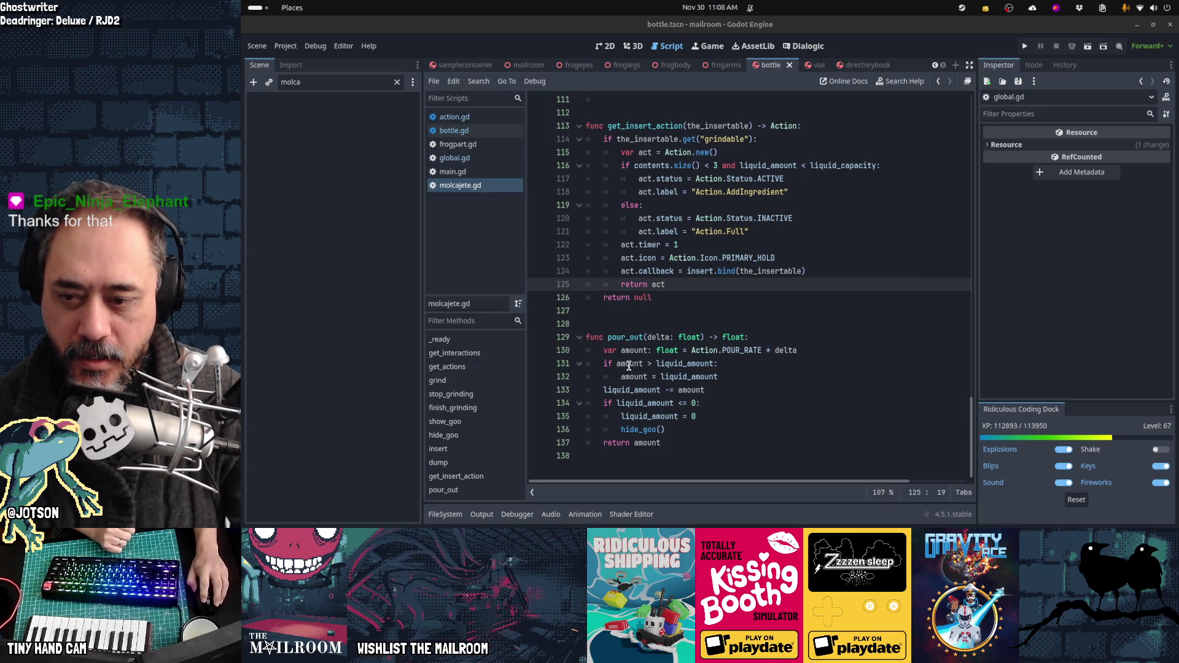
# Review the amount clamping, liquid_amount subtraction and hide_goo() call in molcajete.gd's pour_out
pyautogui.moveTo(629, 366)
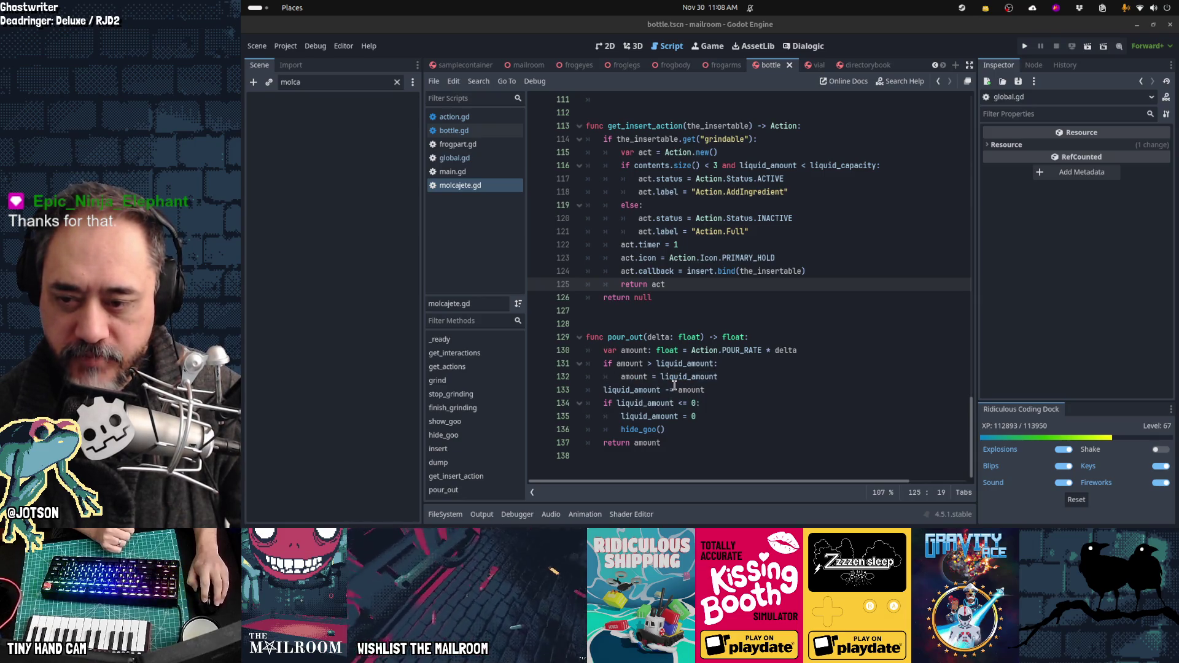
pyautogui.click(640, 349)
pyautogui.moveTo(746, 377); pyautogui.dragTo(631, 350)
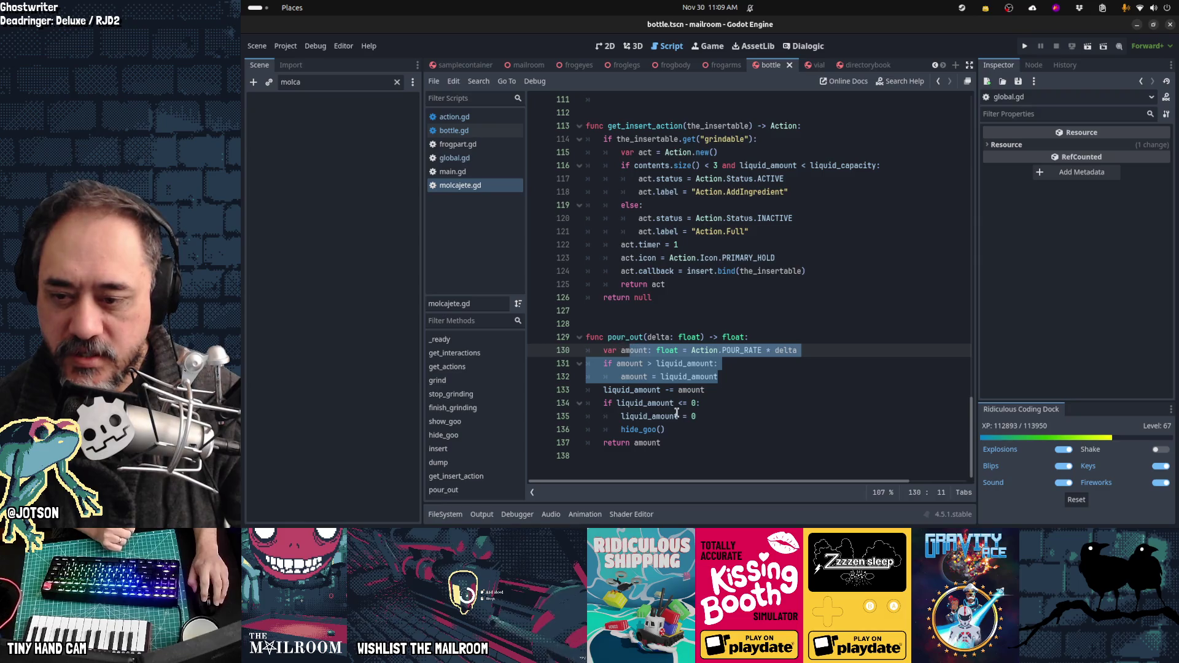
pyautogui.moveTo(672, 431); pyautogui.dragTo(612, 429)
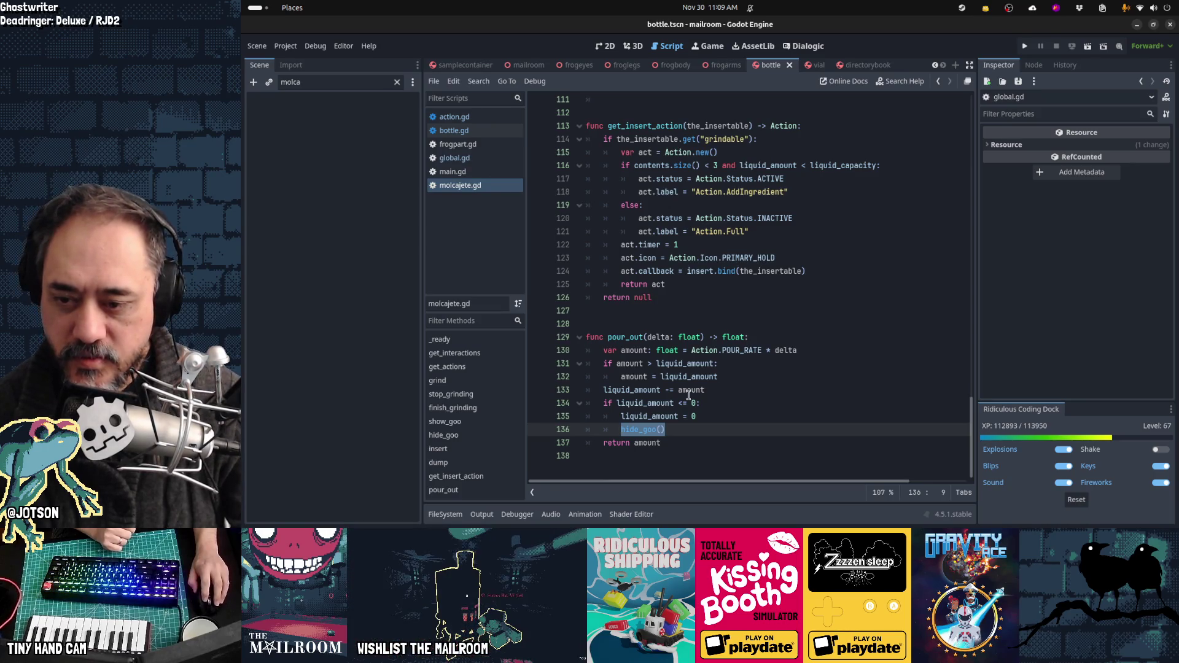
pyautogui.click(633, 395)
pyautogui.click(649, 403)
pyautogui.click(669, 417)
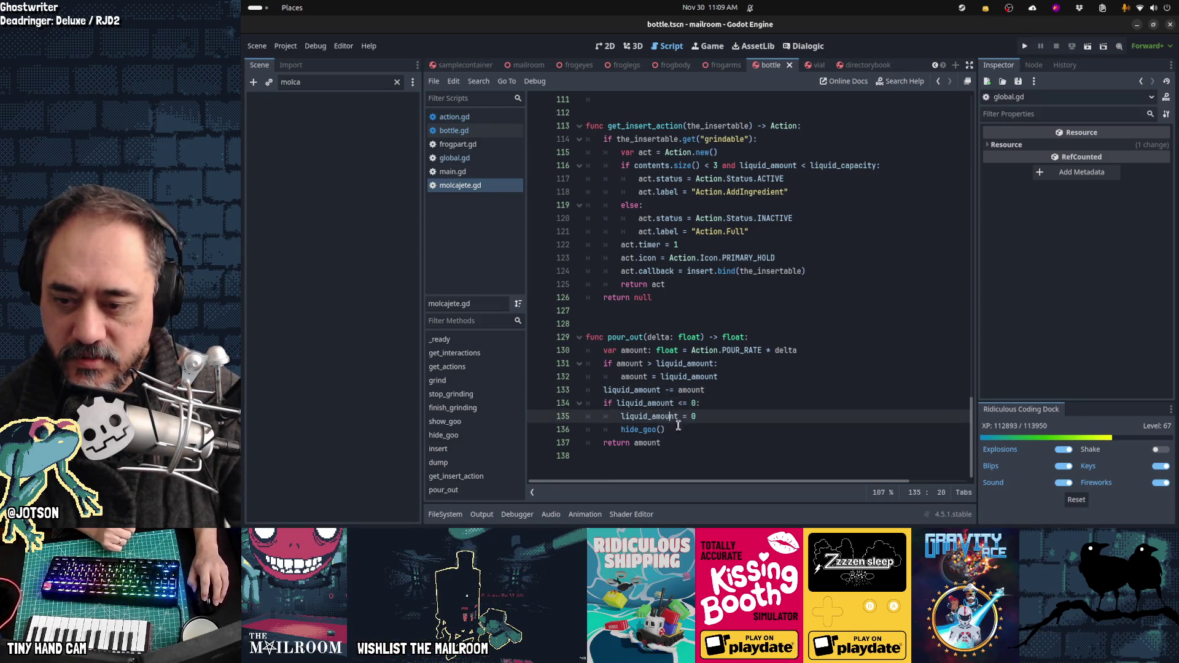
pyautogui.click(654, 430)
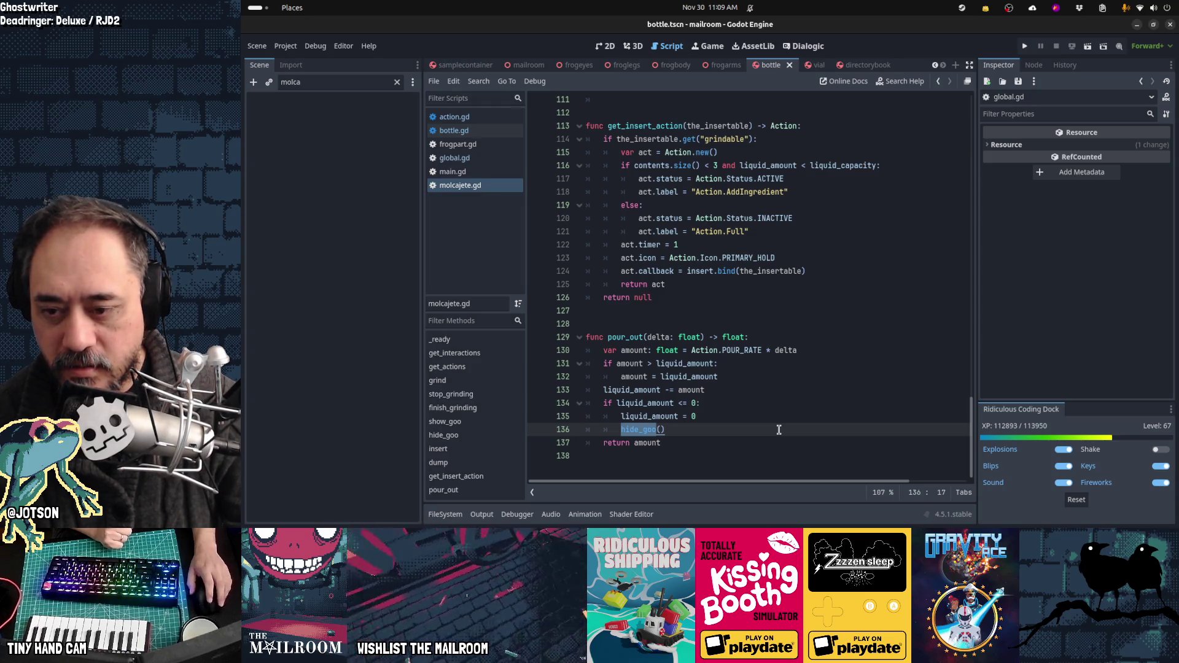
pyautogui.click(674, 403)
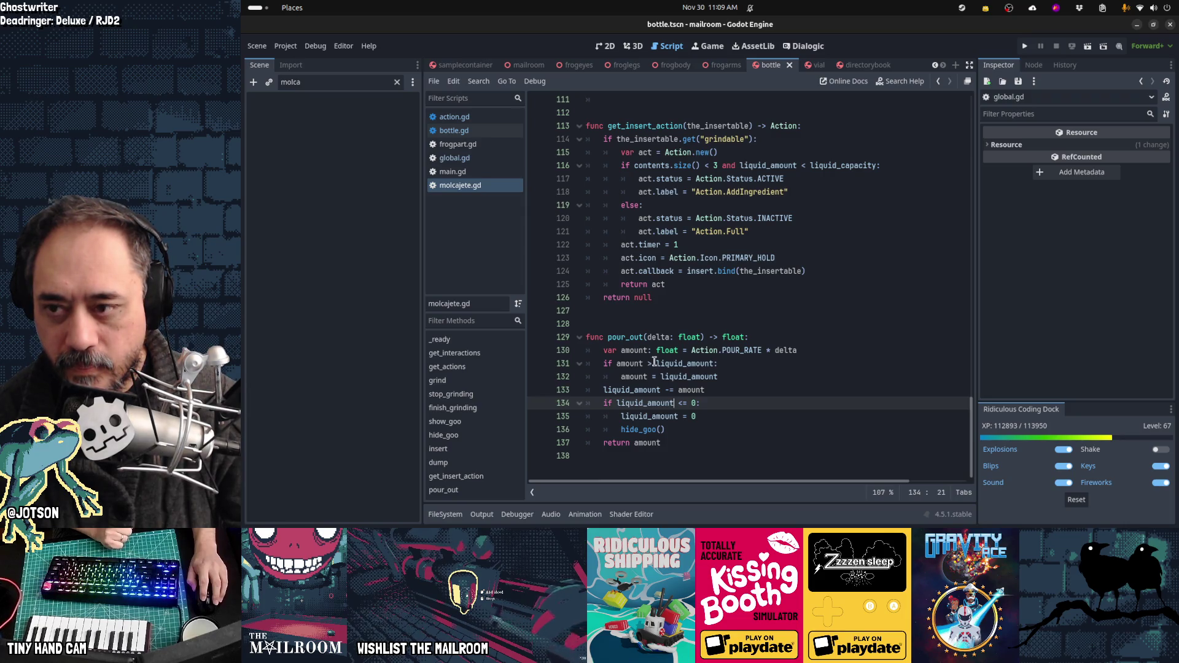
# Inspect bottle.gd's pouring function and its capacity comparison, then launch the game with F5
pyautogui.click(472, 131)
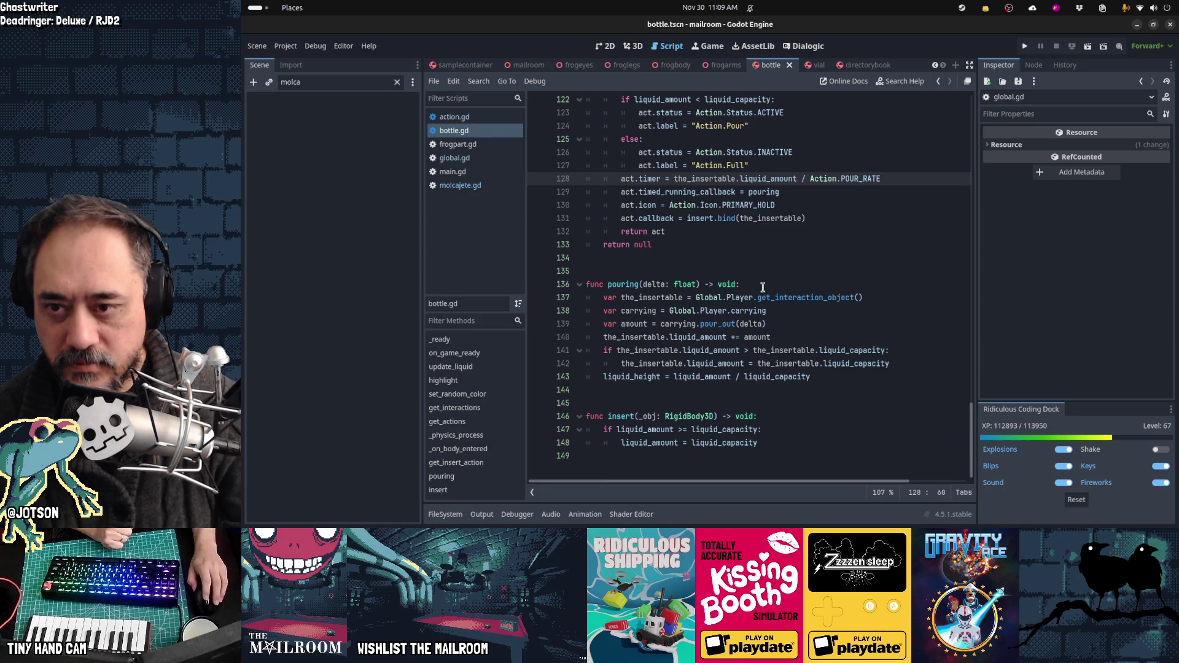
pyautogui.click(689, 193)
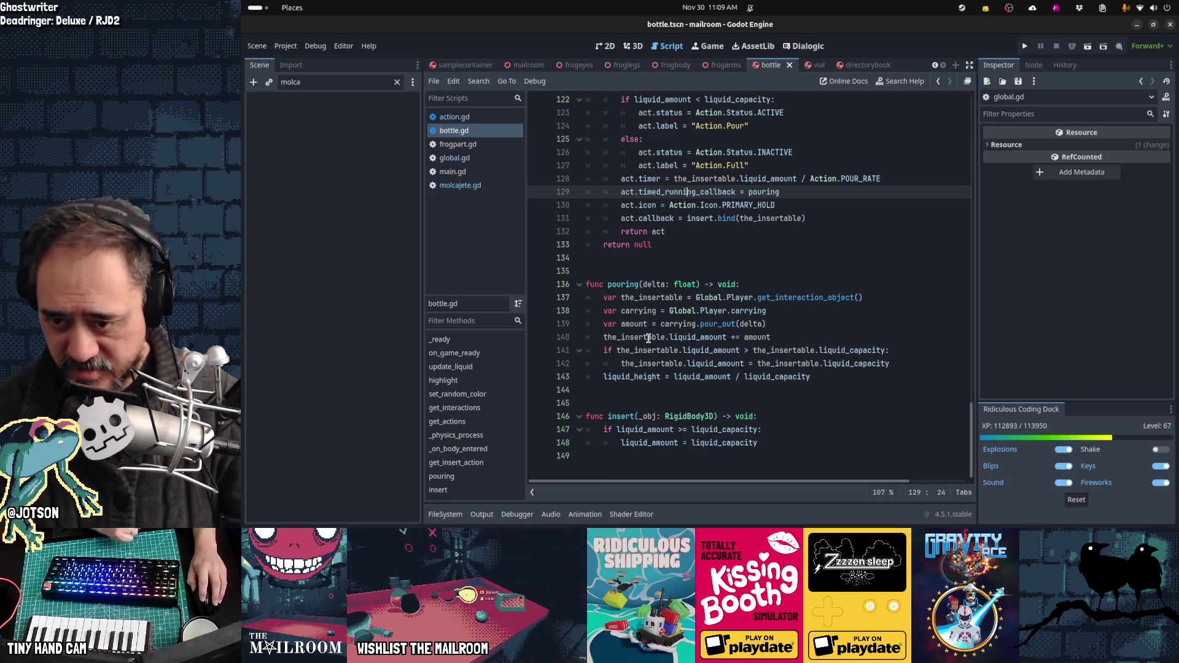
pyautogui.click(638, 324)
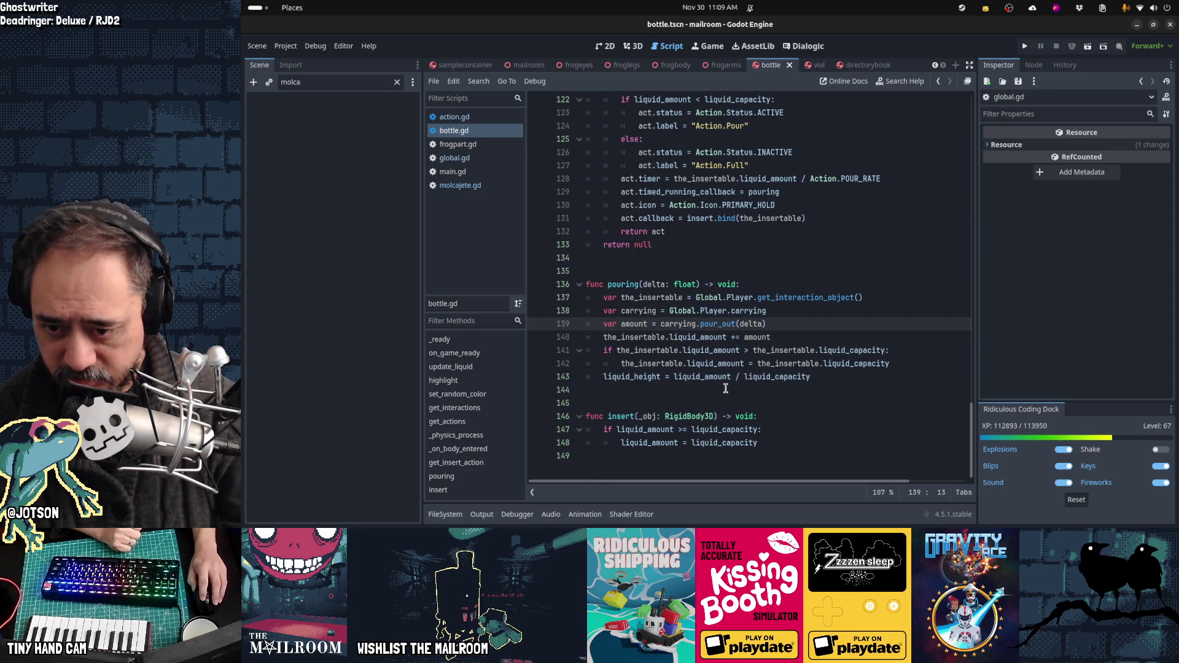
pyautogui.click(708, 350)
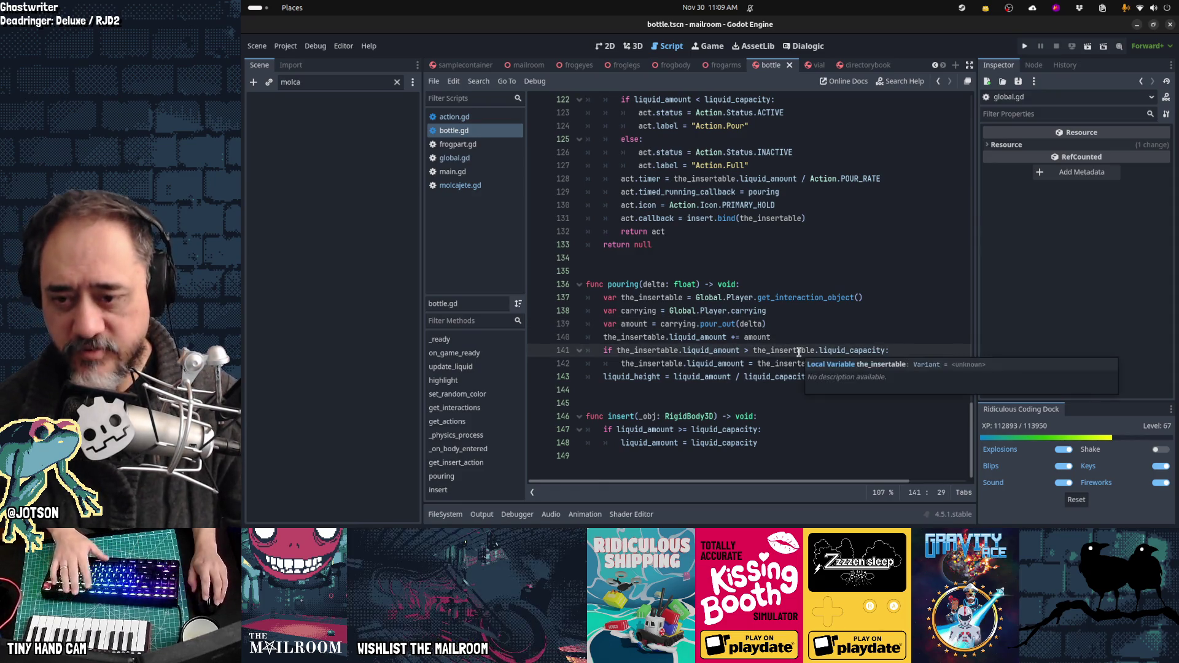
pyautogui.press('F5')
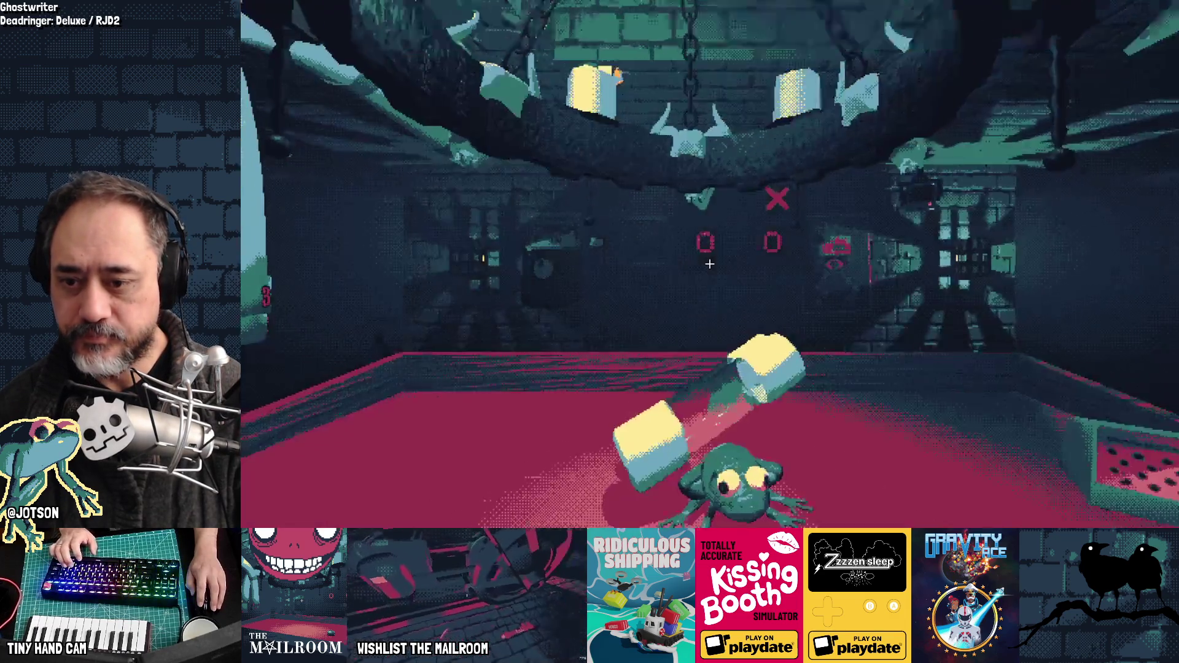
# Spawn the molca mortar with the console command 'aa' and resume play
pyautogui.write('a')
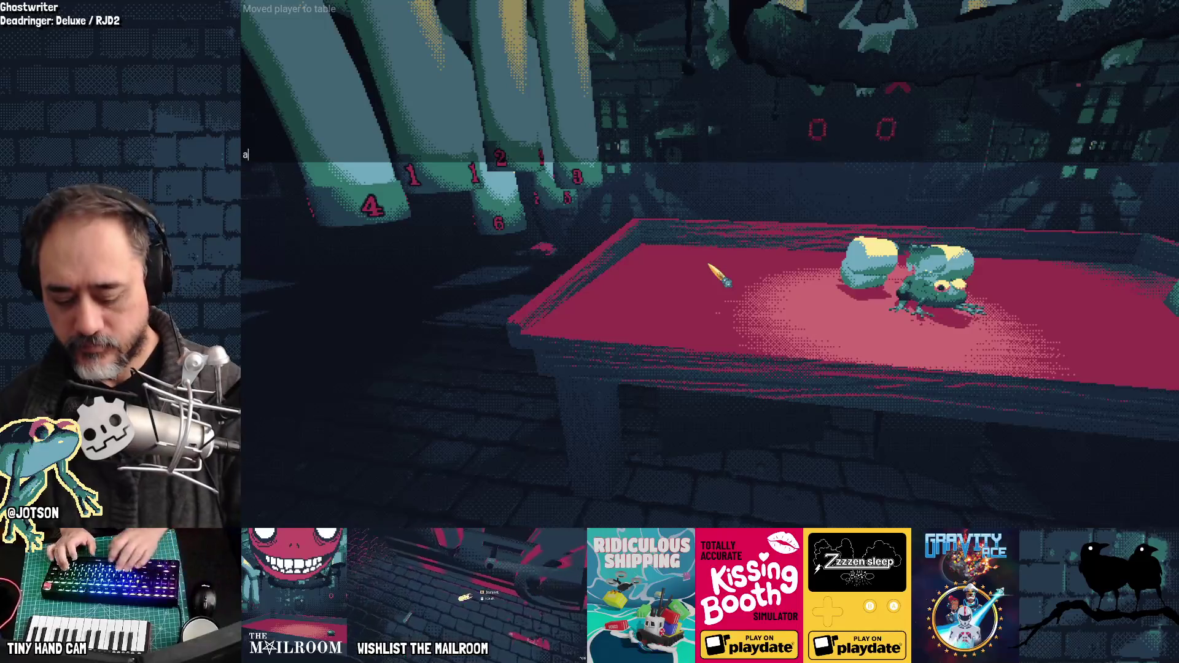
pyautogui.write('a')
pyautogui.press('Return')
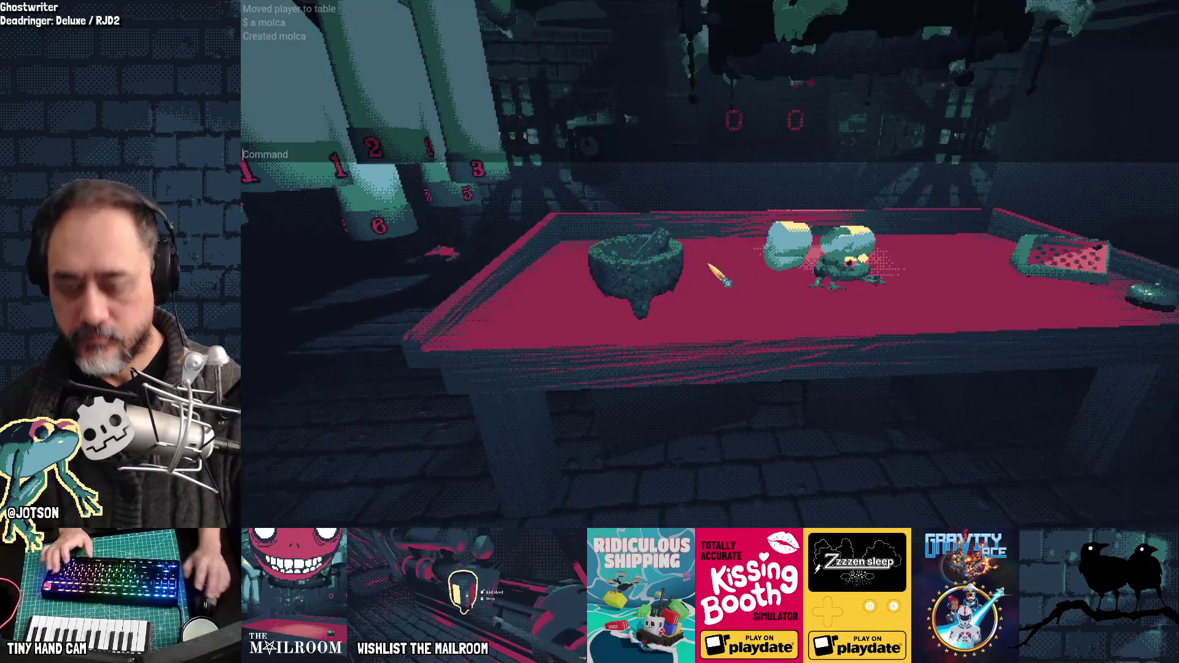
pyautogui.press('Escape')
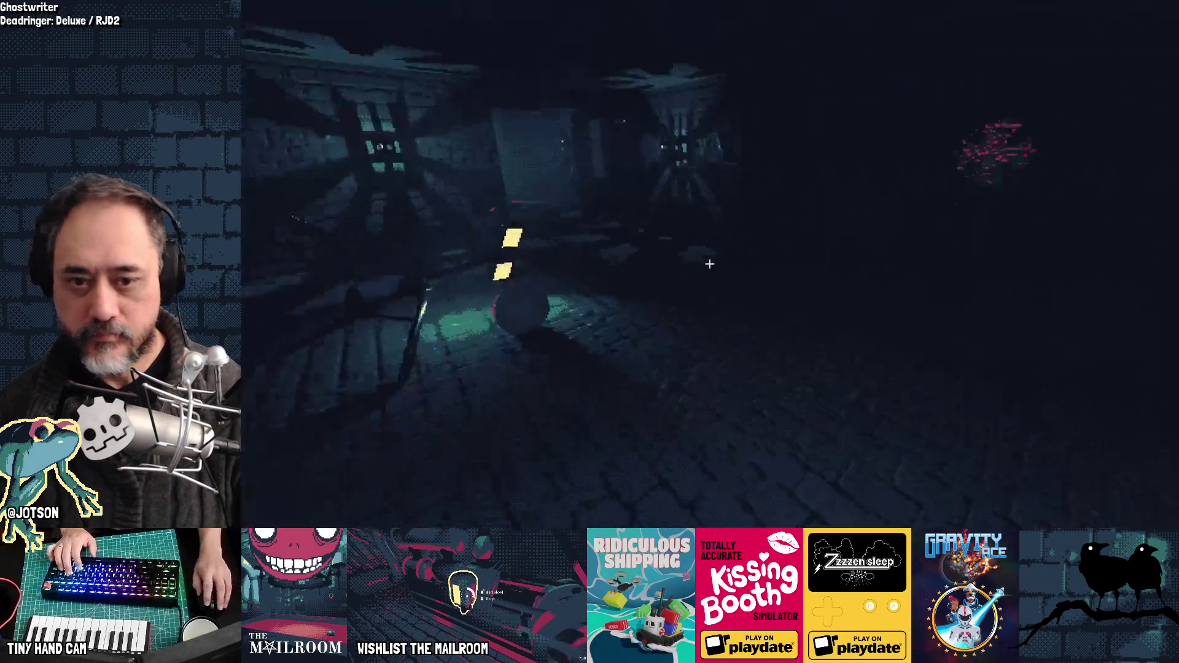
# Carry the jar to the red table and dissect the frog with the knife
pyautogui.click(710, 263)
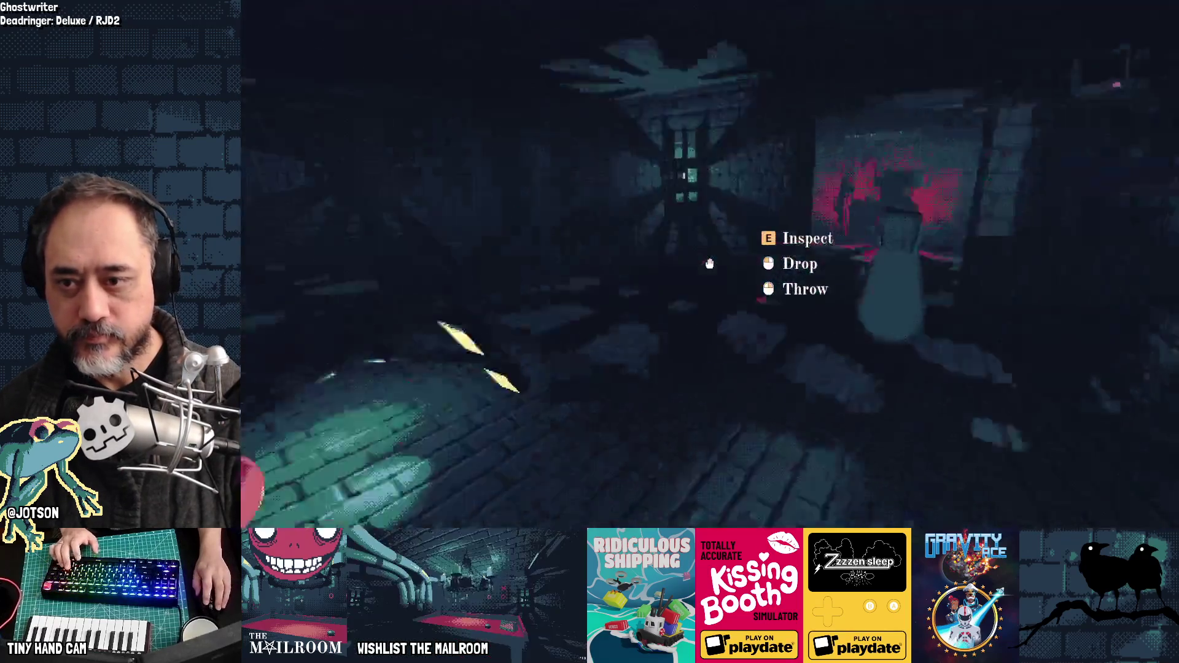
pyautogui.press('w')
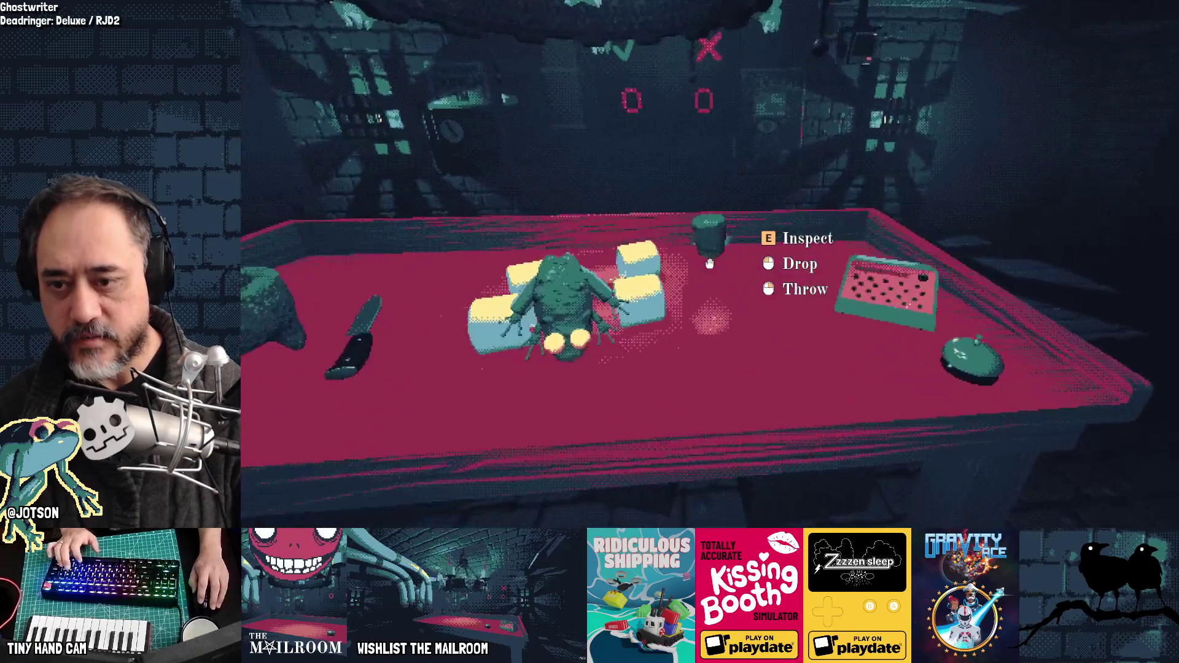
pyautogui.click(709, 264)
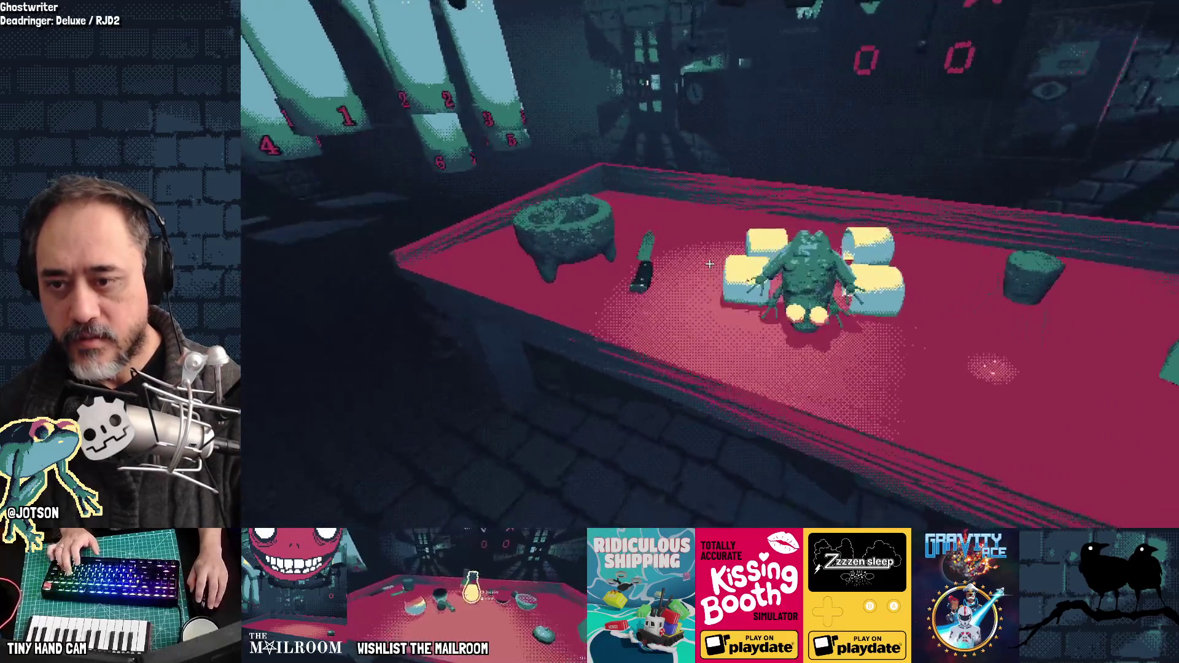
pyautogui.click(710, 263)
pyautogui.click(709, 263)
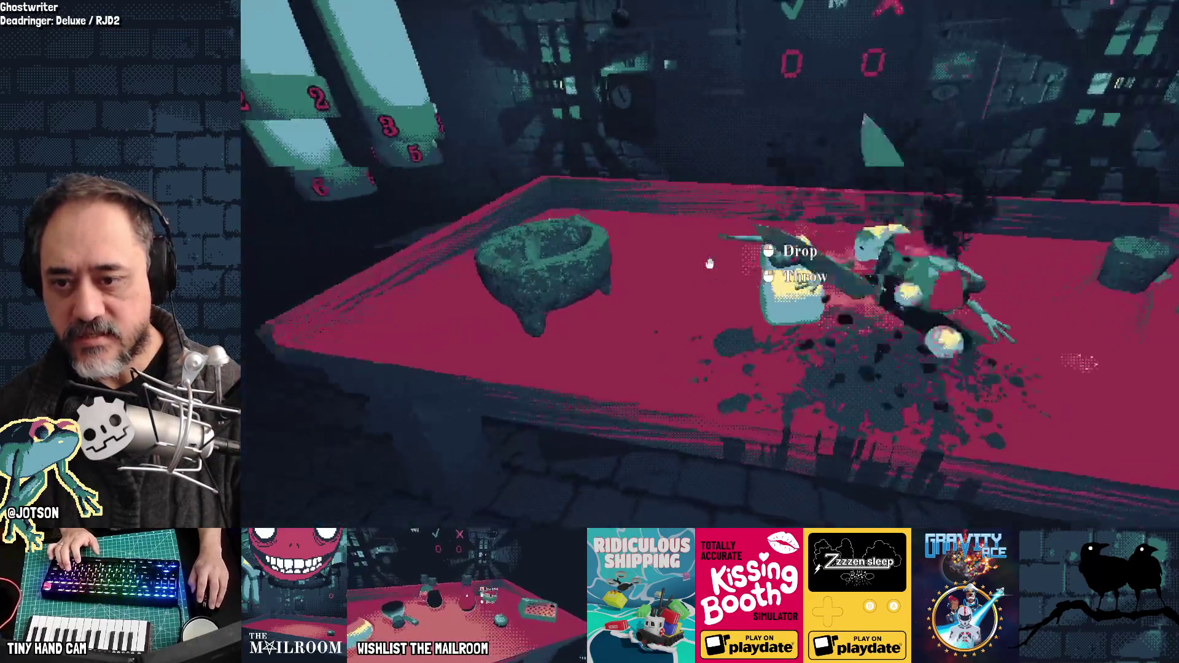
pyautogui.click(710, 264)
# Grab the empty canister and put the frog parts into the mortar
pyautogui.click(709, 263)
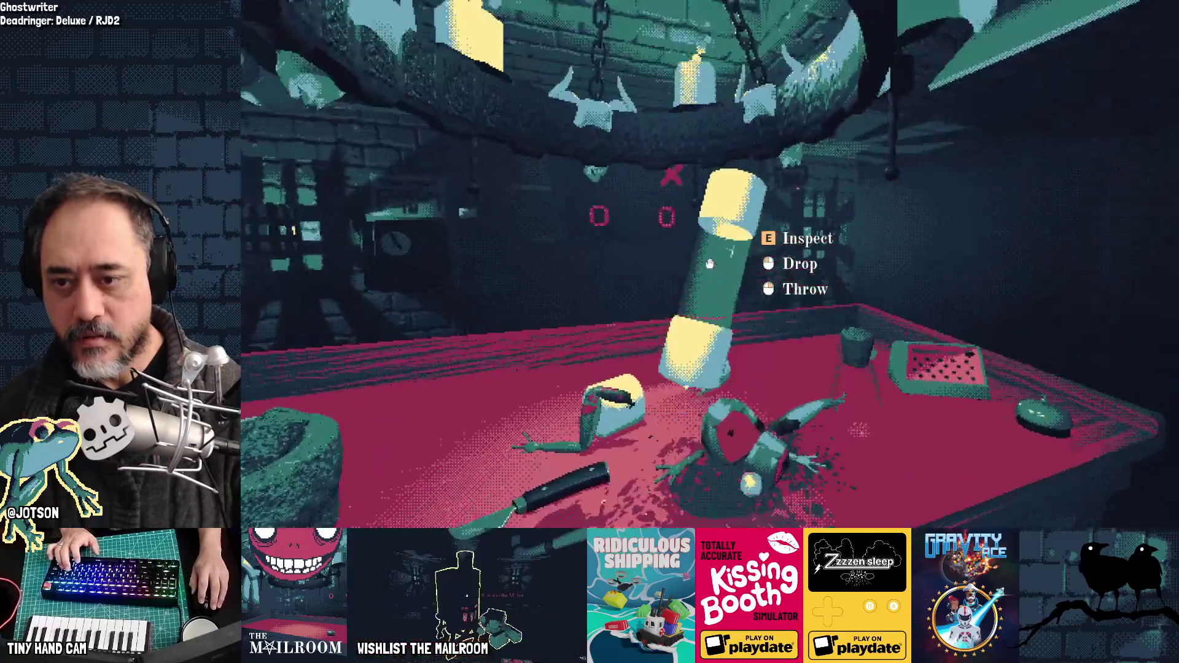
pyautogui.click(709, 263)
pyautogui.click(710, 263)
pyautogui.click(710, 264)
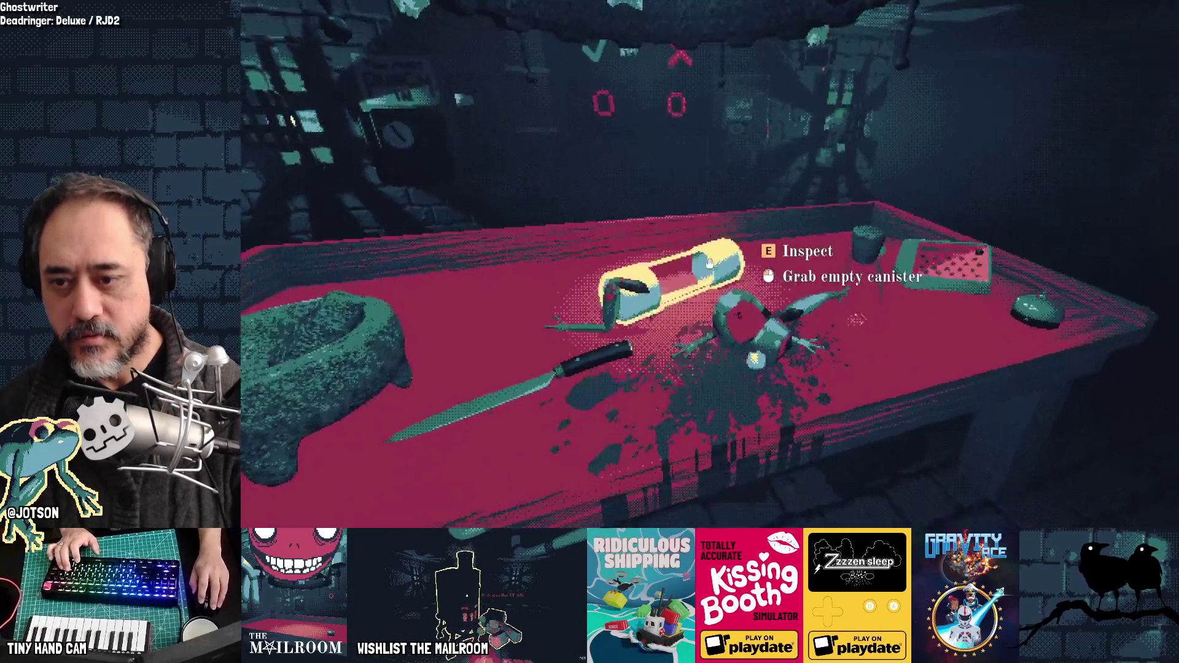
pyautogui.click(709, 263)
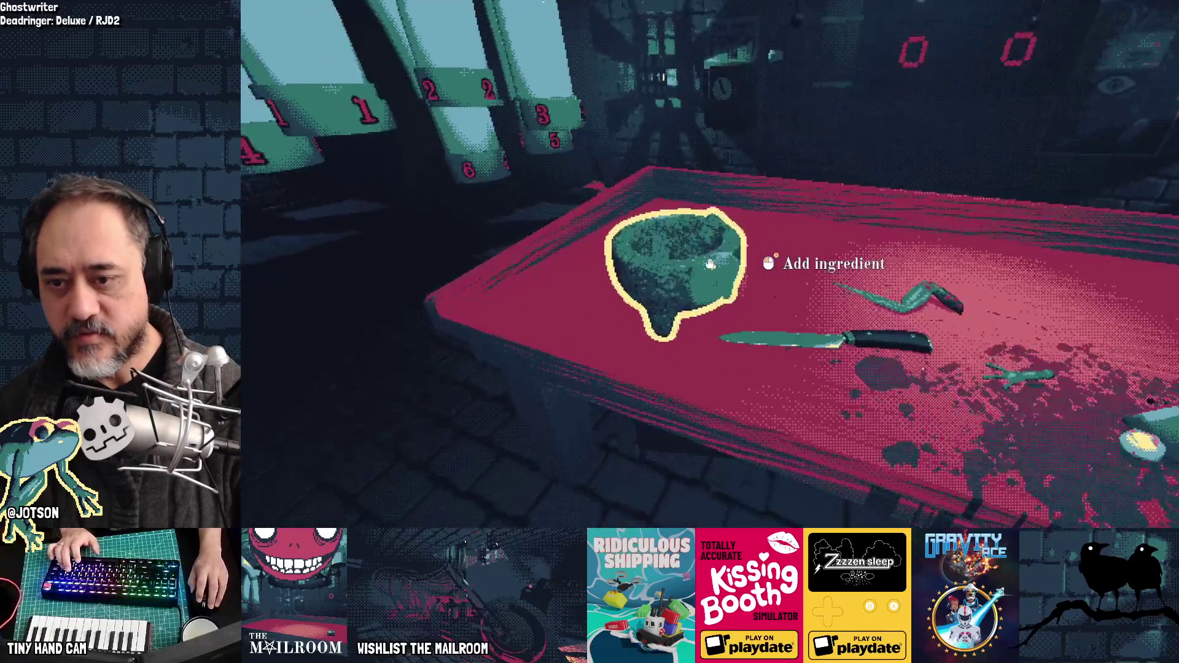
pyautogui.click(710, 264)
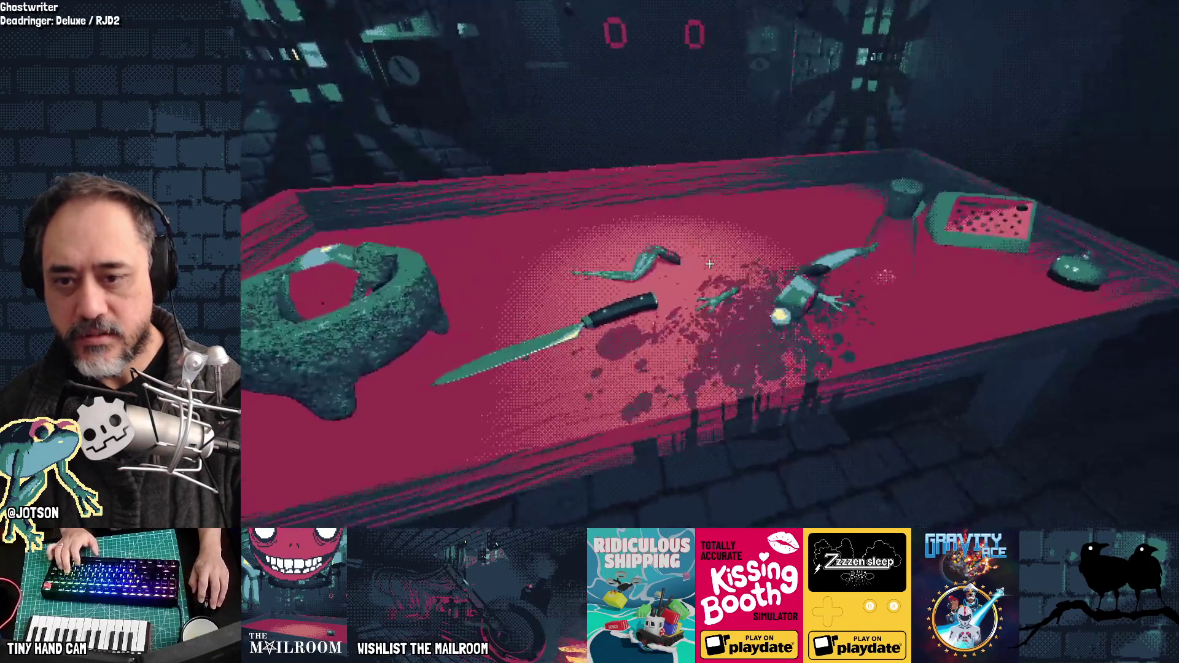
pyautogui.click(709, 264)
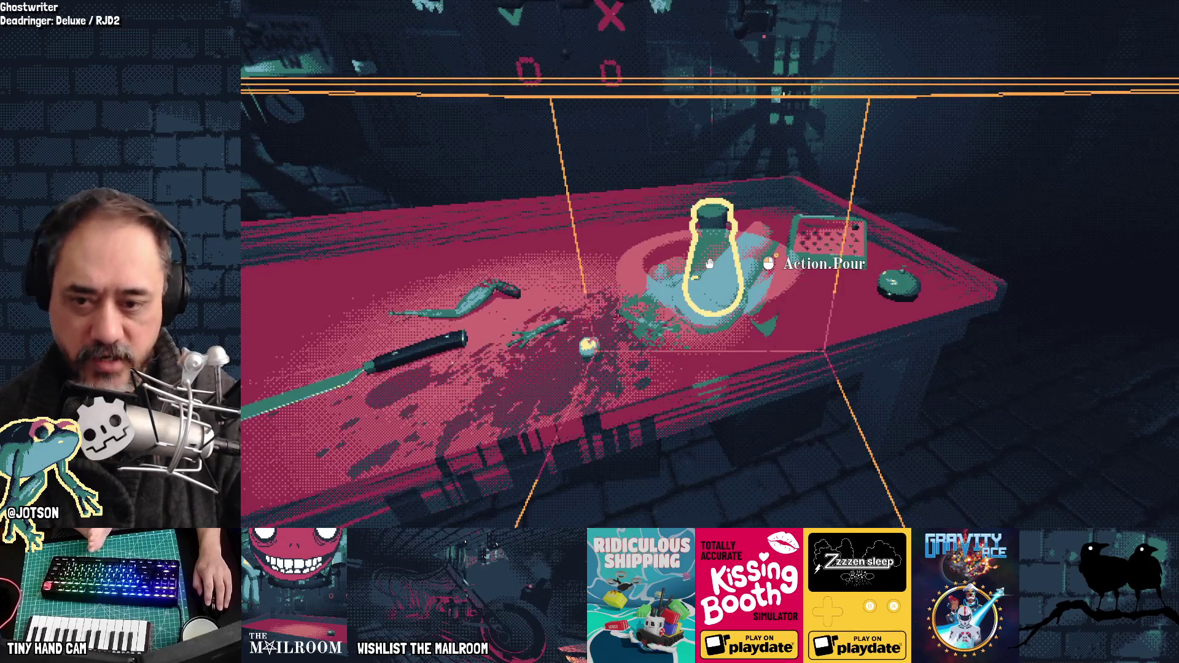
# Pour the mortar's mixture into the bottle and set both back on the table
pyautogui.moveTo(709, 264); pyautogui.dragTo(710, 264)
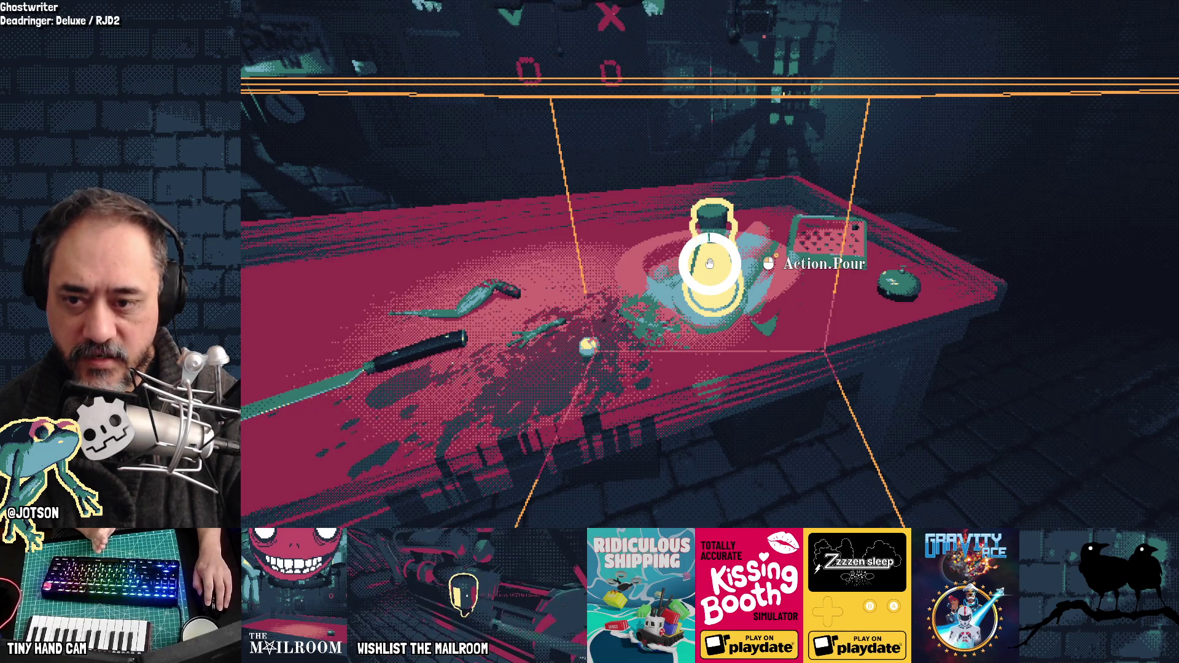
pyautogui.press('d')
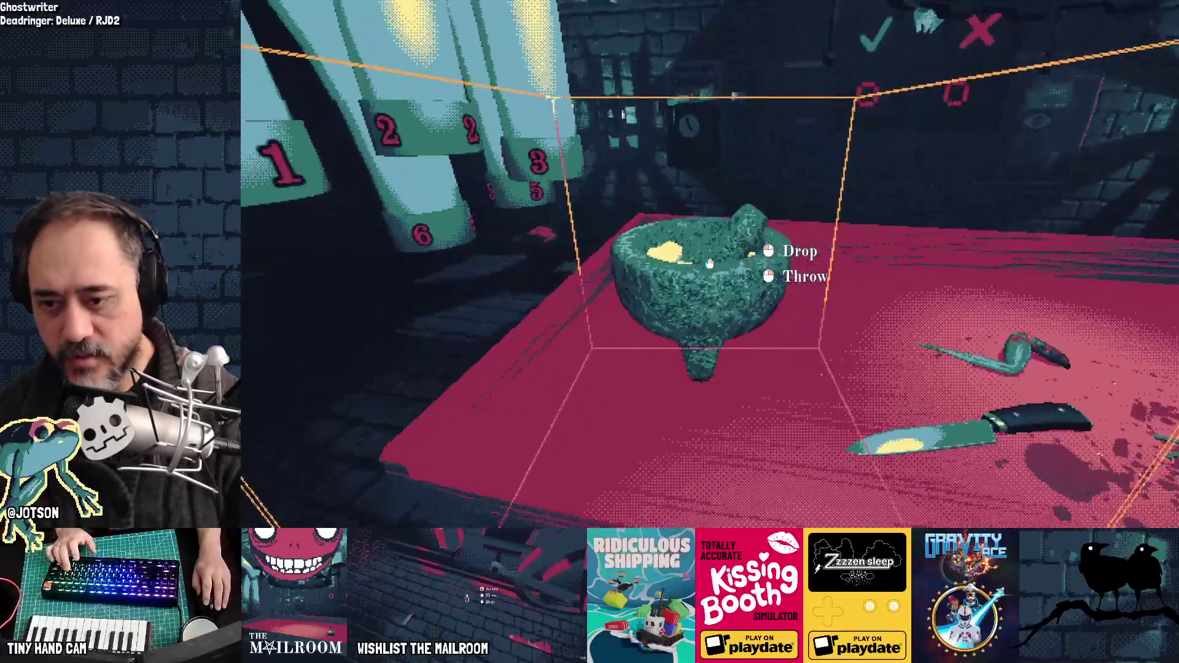
pyautogui.click(709, 264)
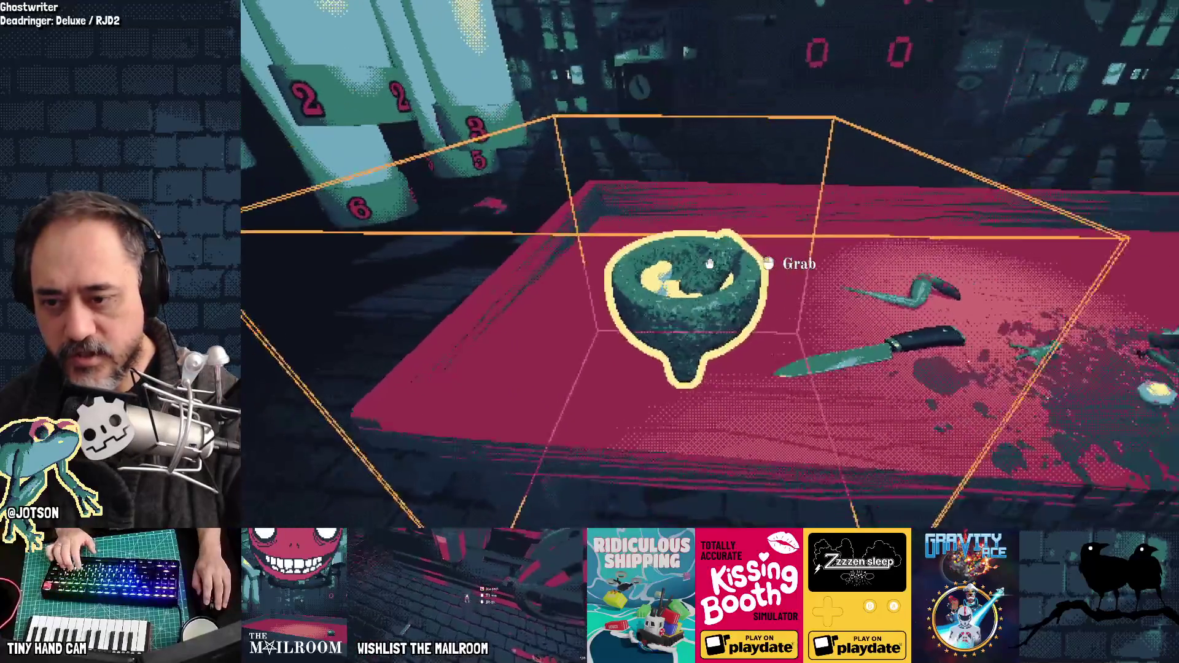
pyautogui.click(710, 264)
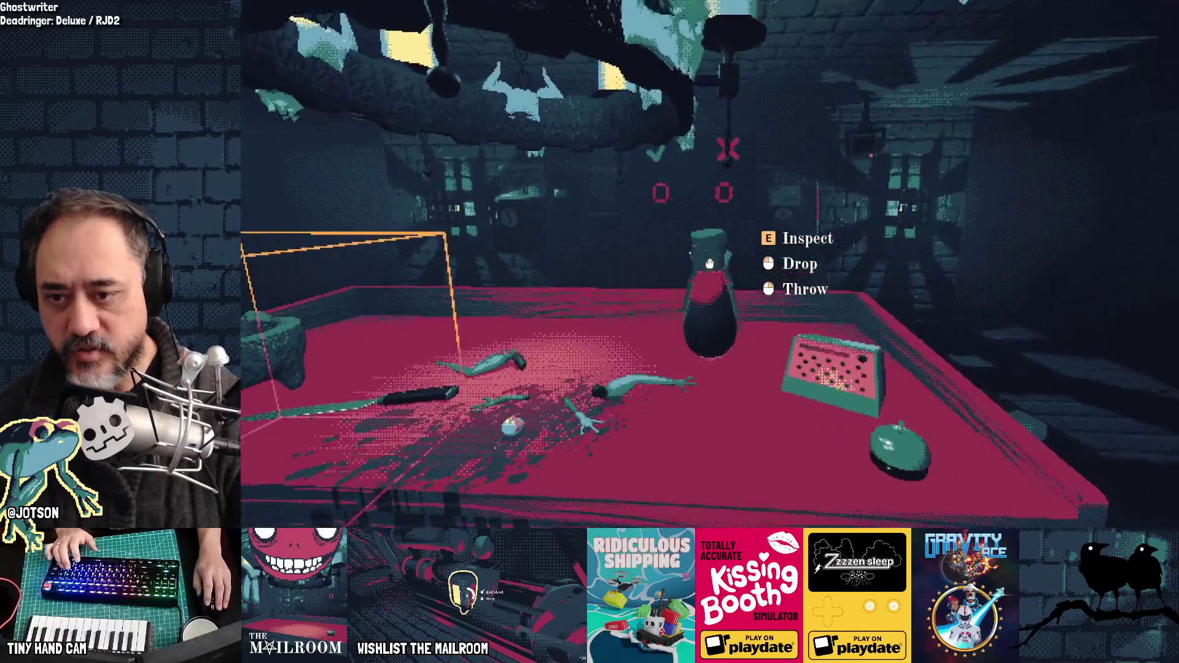
pyautogui.click(709, 264)
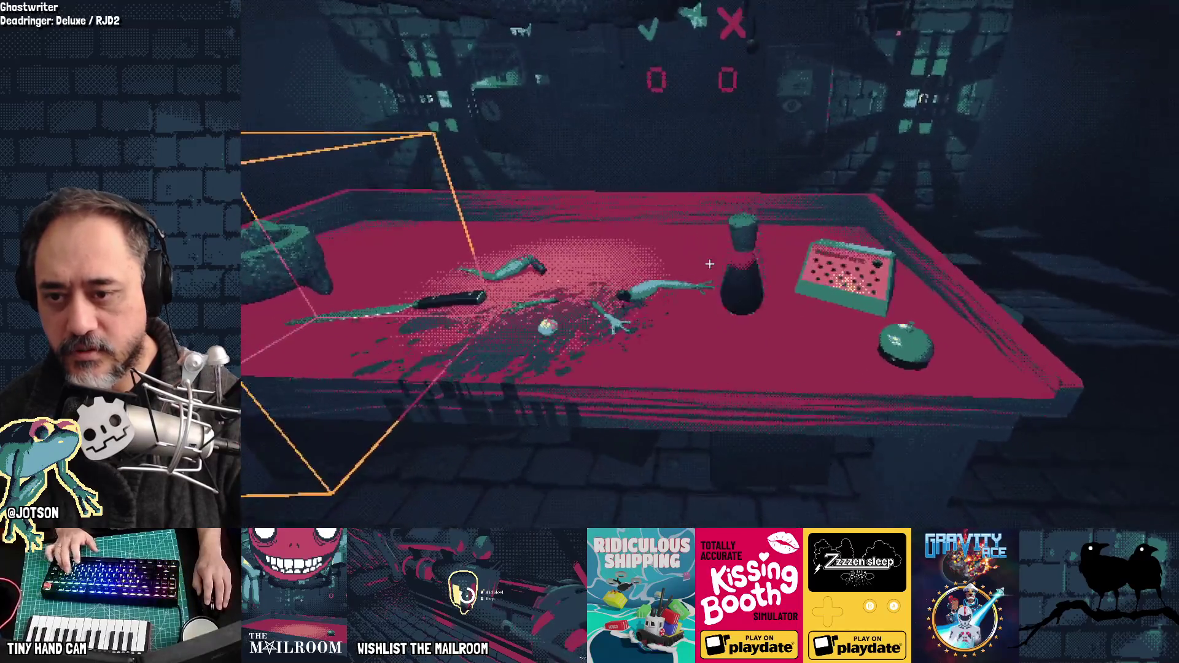
pyautogui.hotkey('alt', 'Tab')
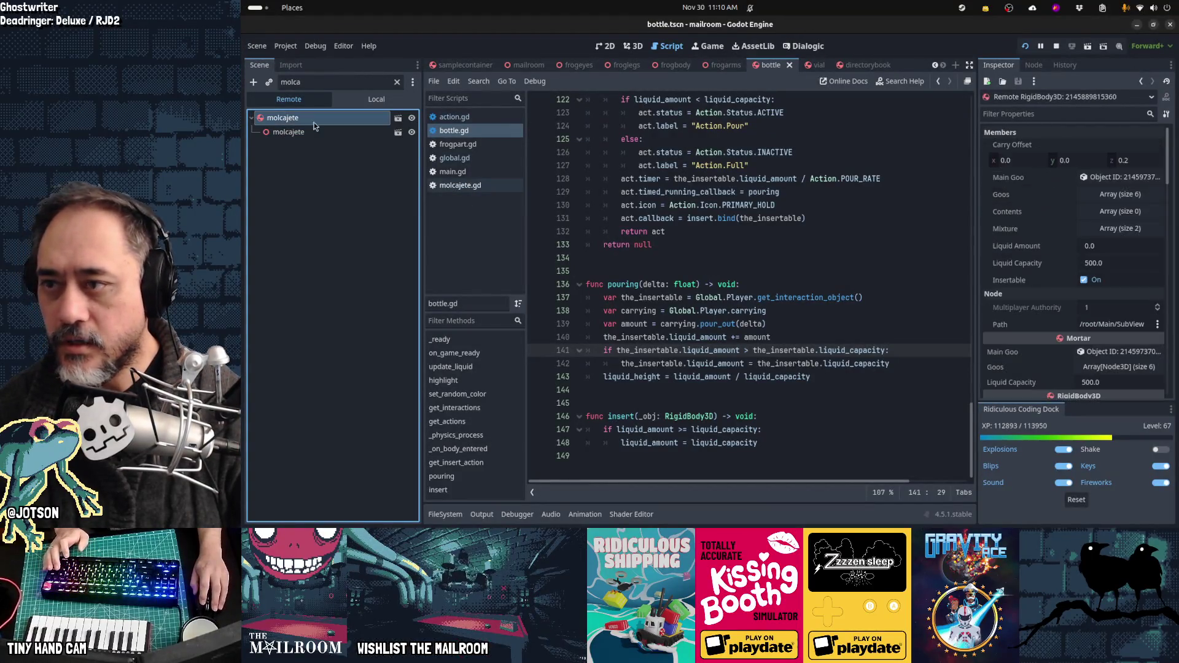
# Resume the game briefly and move closer to the mortar on the table
pyautogui.hotkey('alt', 'Tab')
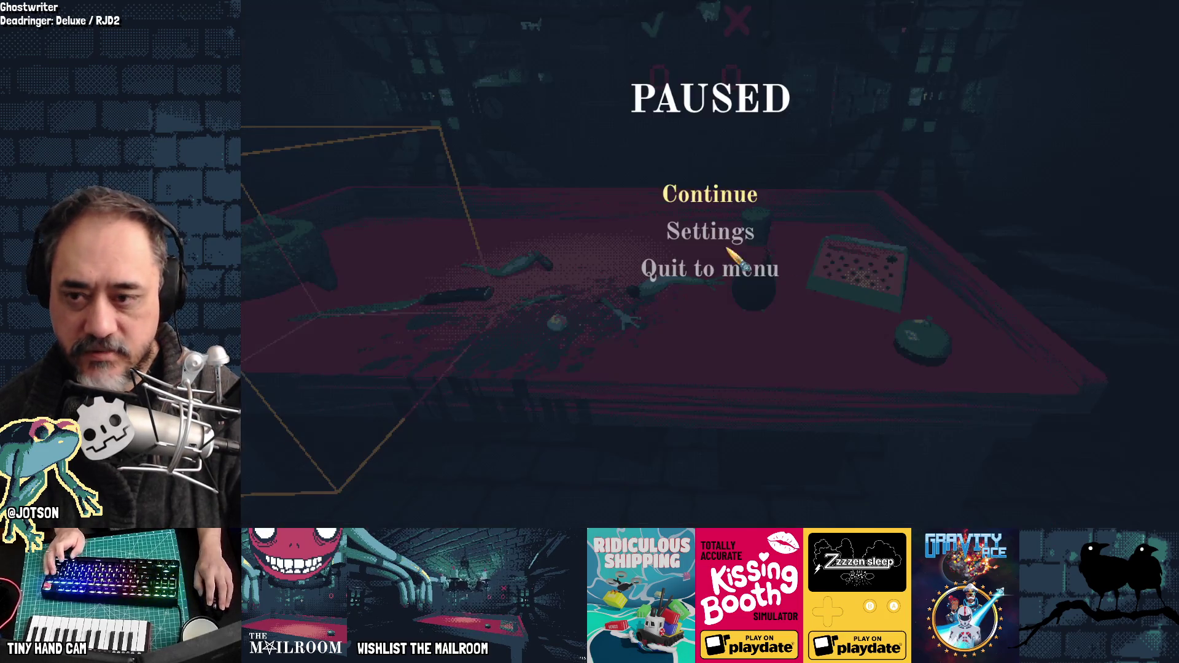
pyautogui.press('Escape')
pyautogui.press('w')
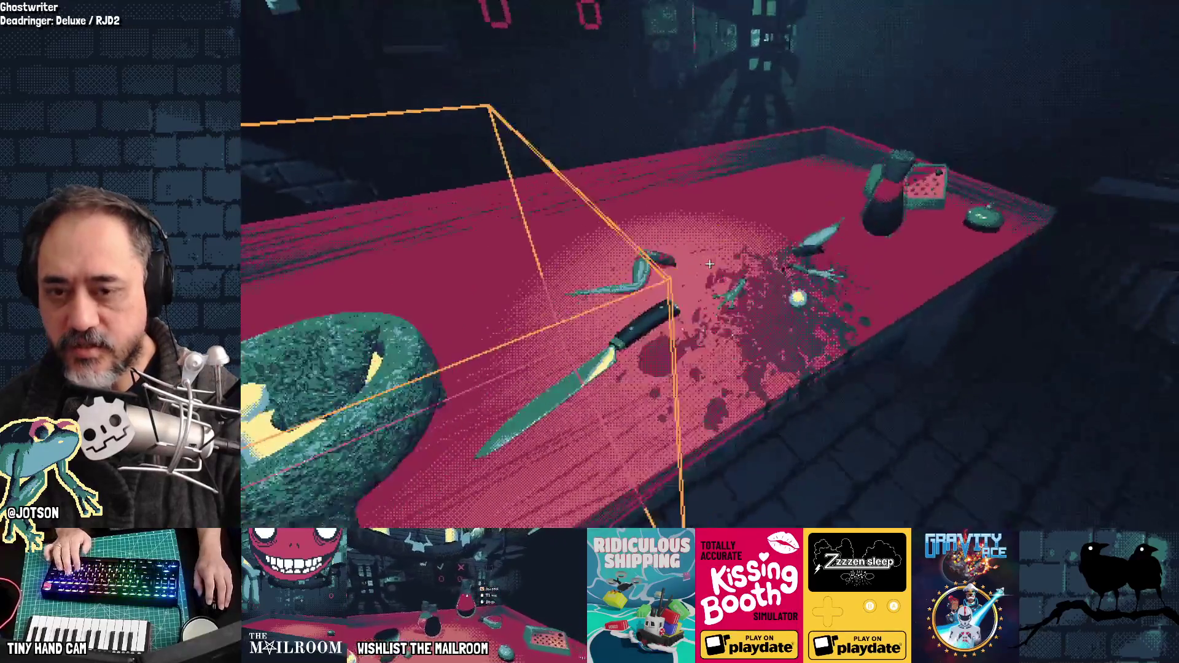
# Back in the editor, view molcajete.gd's hide_goo mixture check
pyautogui.hotkey('alt', 'Tab')
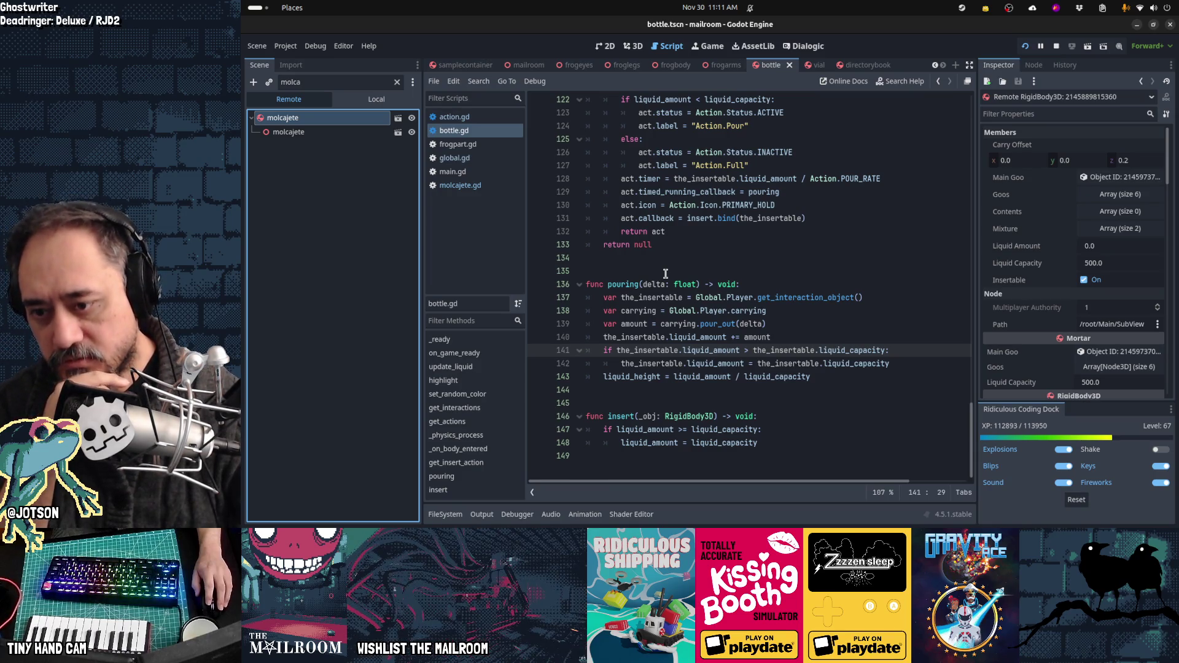
pyautogui.click(471, 186)
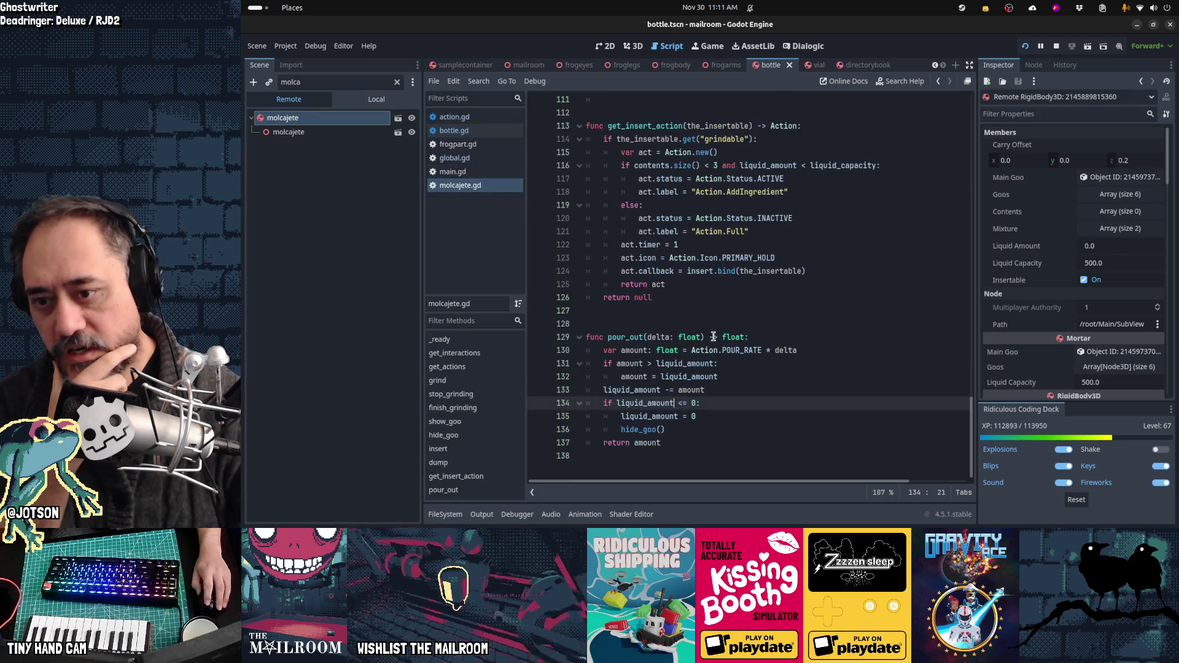
pyautogui.keyDown('ctrl'); pyautogui.click(645, 429); pyautogui.keyUp('ctrl')
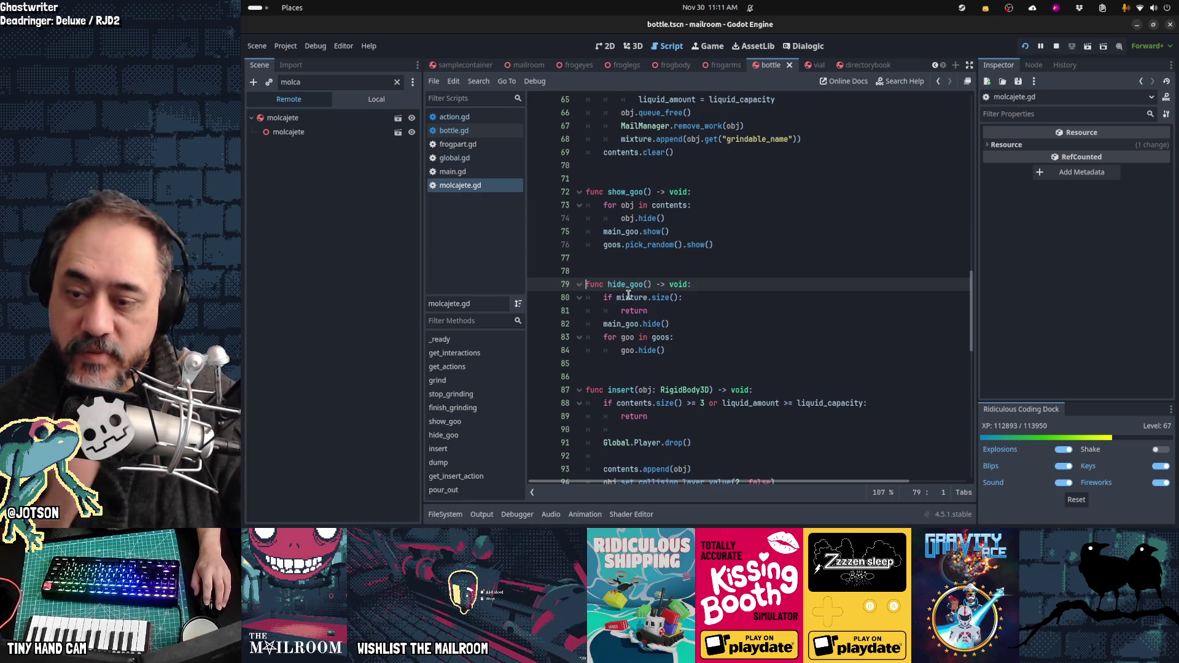
pyautogui.moveTo(628, 296)
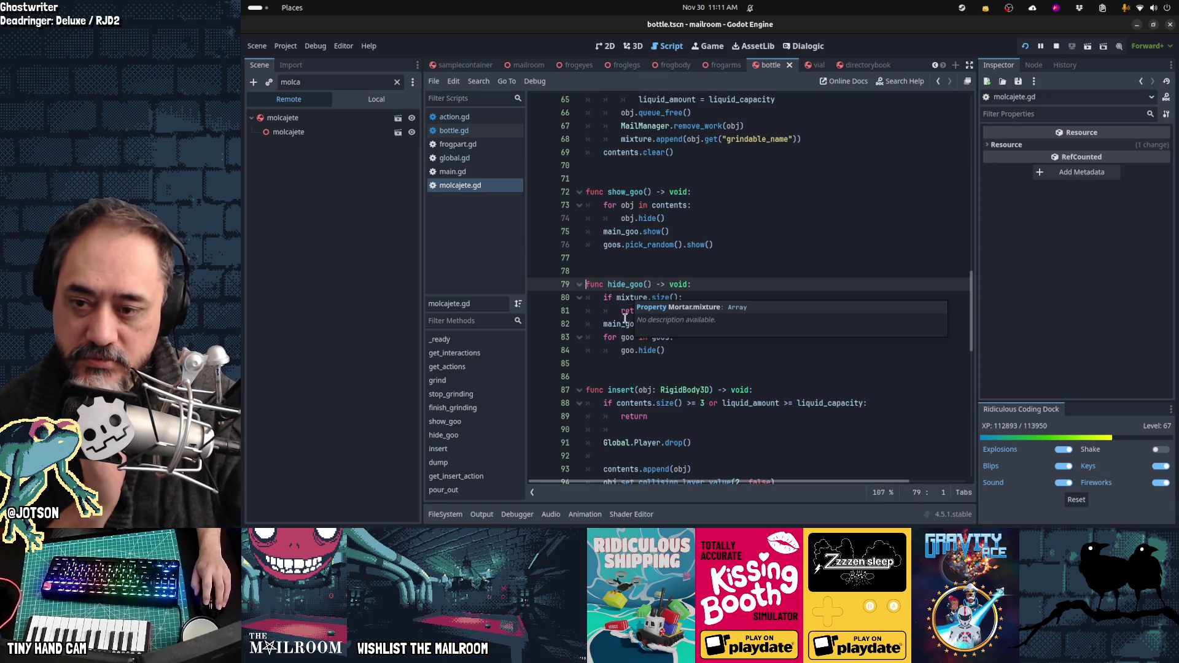
pyautogui.moveTo(630, 348)
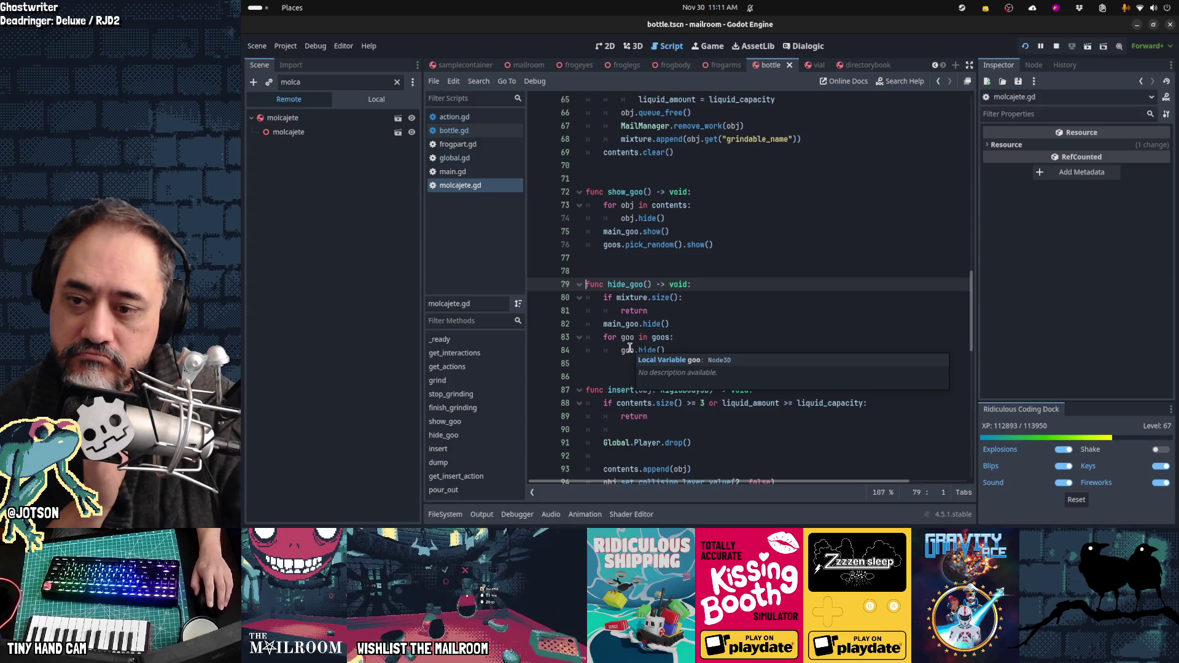
pyautogui.scroll(-15, 630, 347)
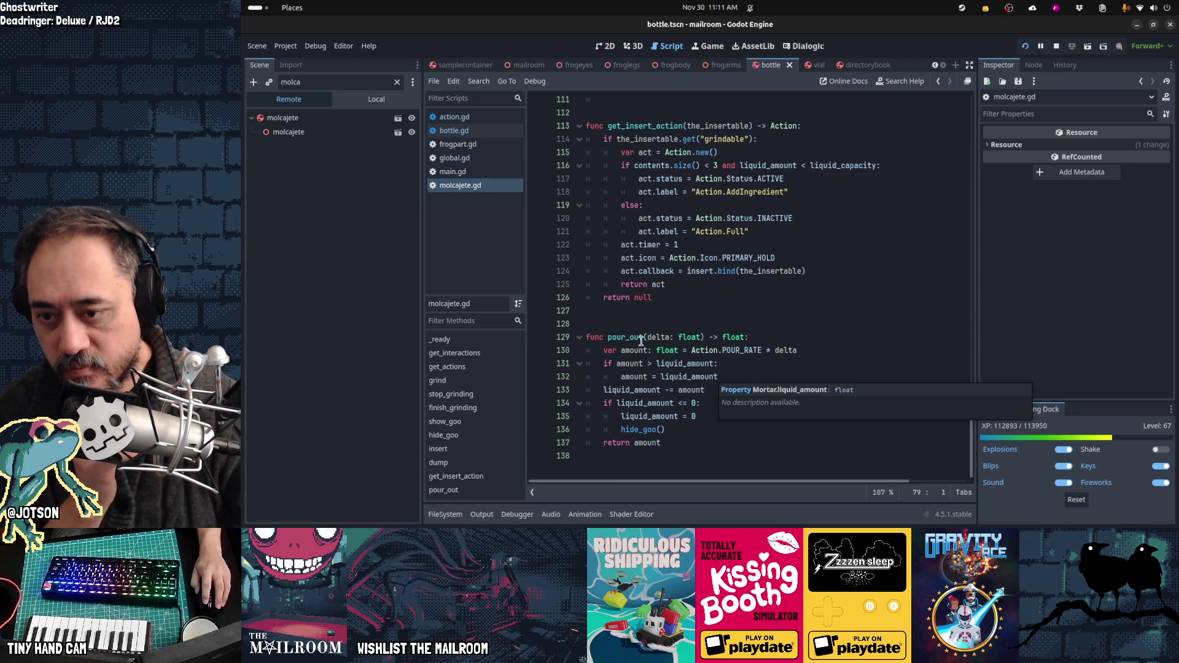
# Add mixture.clear() before hide_goo() in pour_out and save molcajete.gd
pyautogui.click(696, 423)
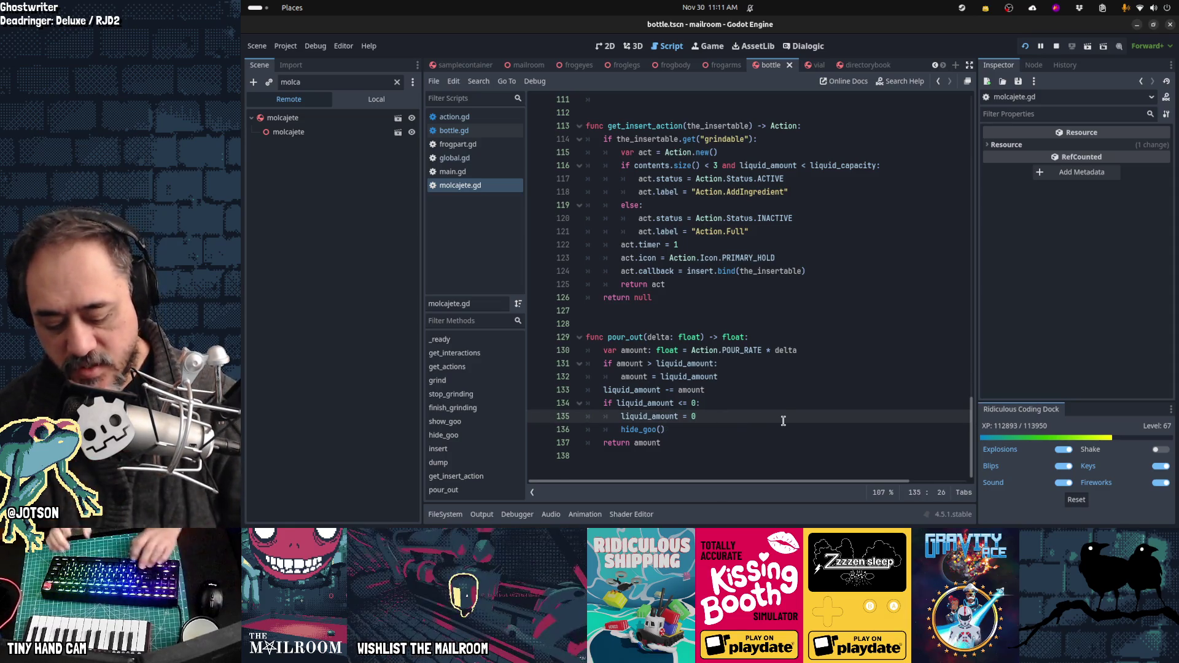
pyautogui.press('Return')
pyautogui.write('mixedre = [')
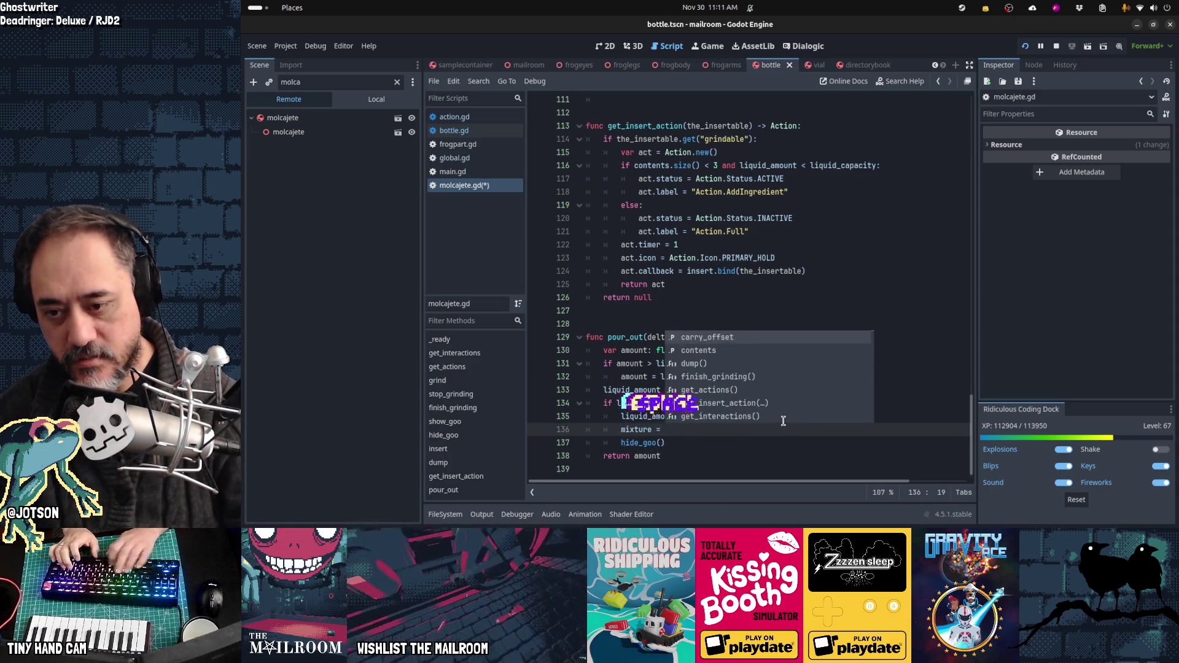
pyautogui.press('BackSpace')
pyautogui.press('BackSpace')
pyautogui.press('BackSpace')
pyautogui.write('.clear()')
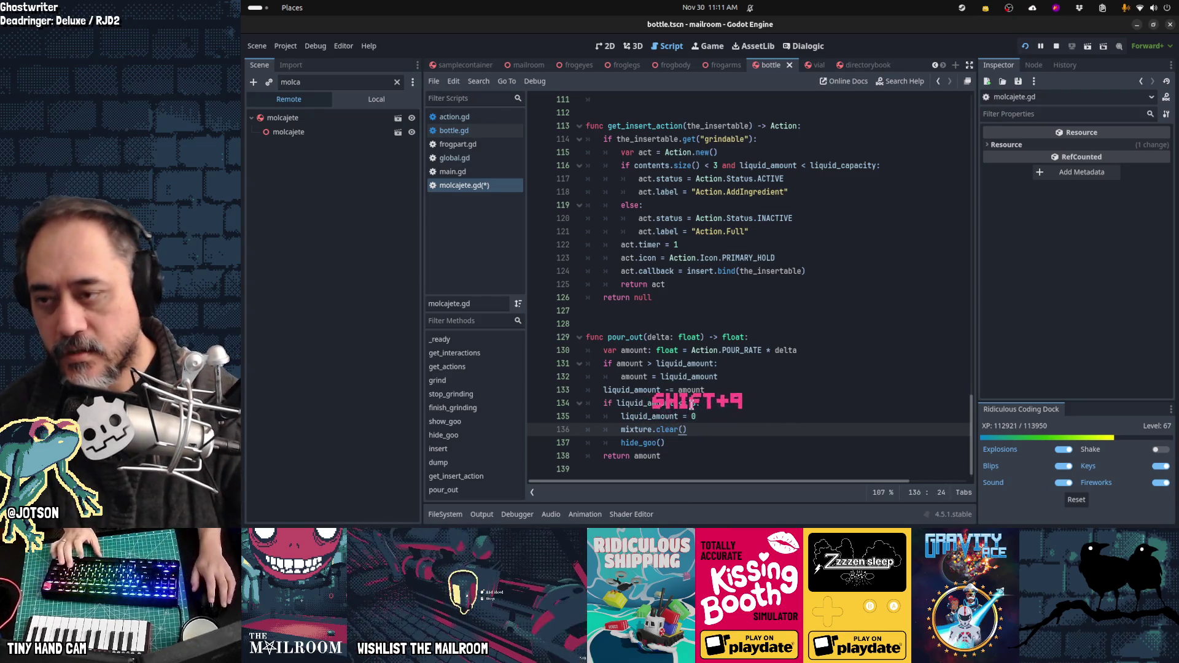
pyautogui.hotkey('ctrl', 's')
# In bottle.gd, start a new line after line 142 of the pouring function
pyautogui.click(454, 130)
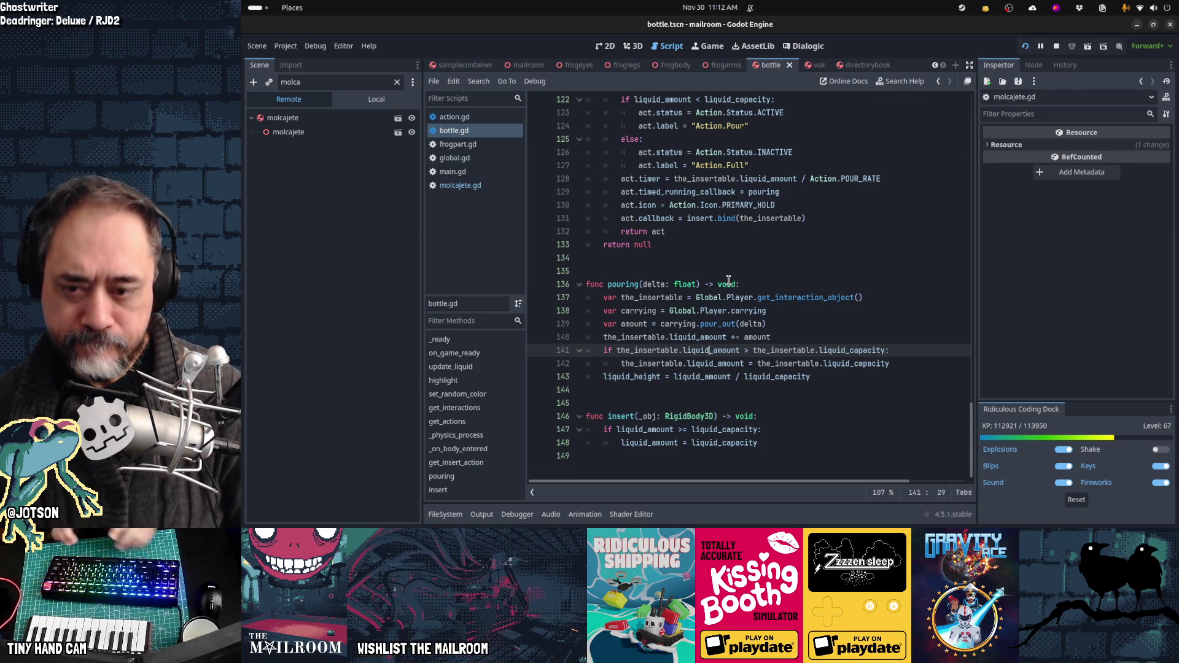
pyautogui.press('Down')
pyautogui.press('End')
pyautogui.press('Return')
# Adjust the spacing after the capacity check on line 142 and save bottle.gd
pyautogui.press('BackSpace')
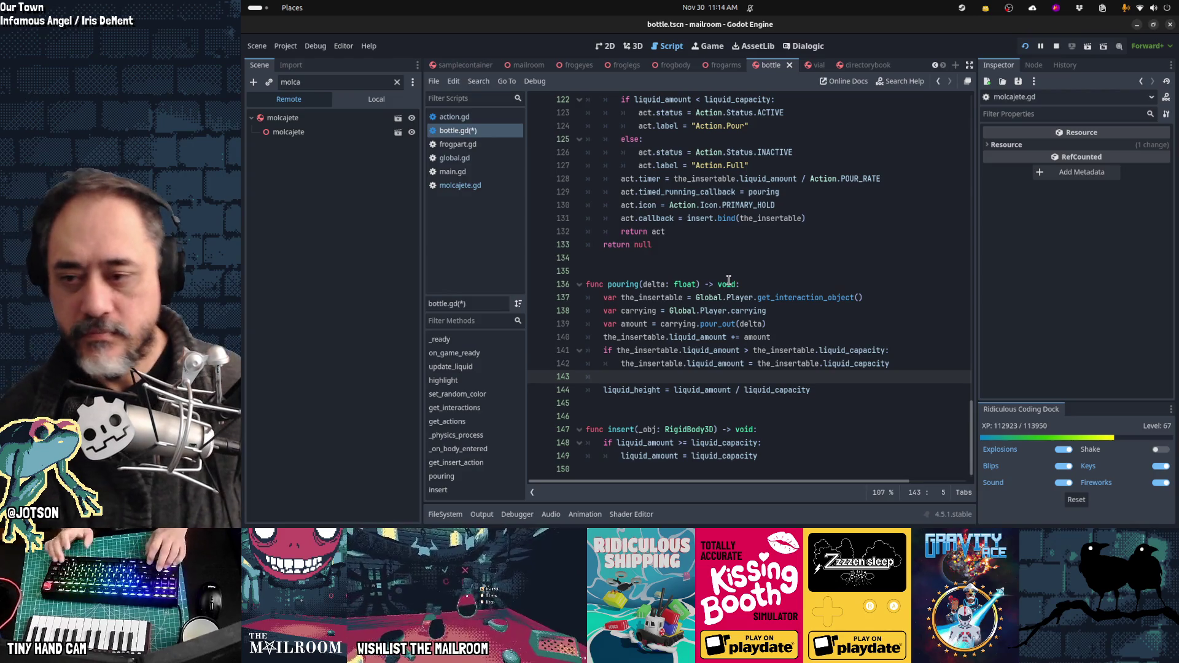
pyautogui.hotkey('ctrl', 's')
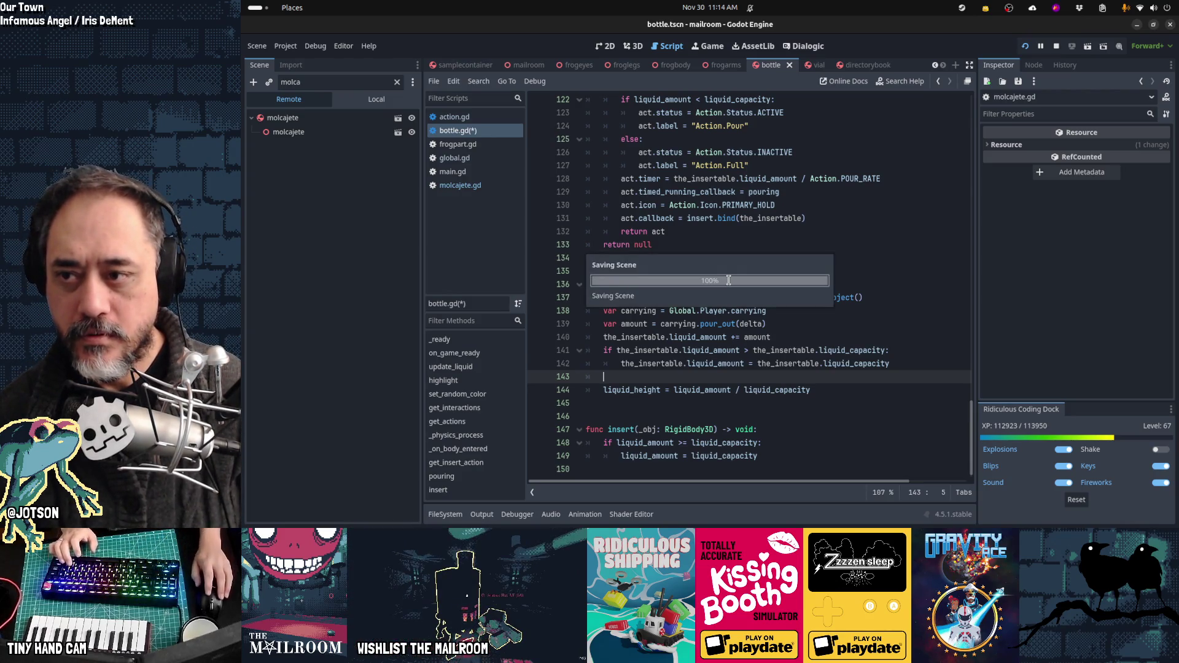
# Search the project for 'mixture:' and change molcajete.gd's mixture type from Array to Dictionary
pyautogui.hotkey('ctrl', 'shift', 'f')
pyautogui.write('mixture')
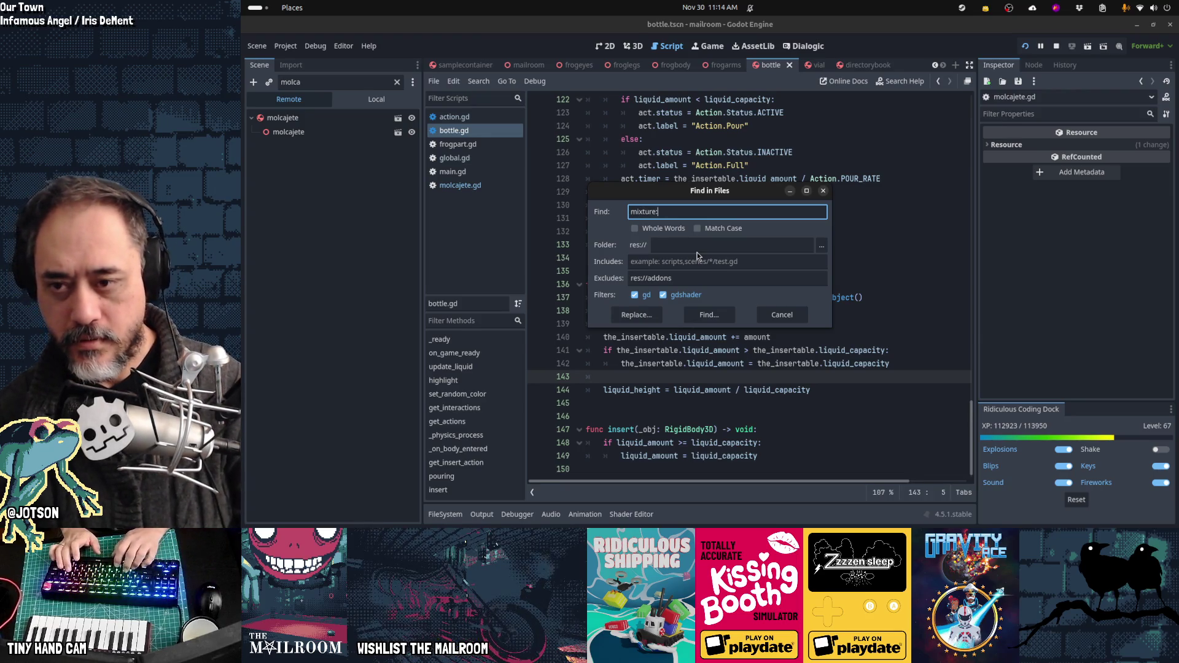
pyautogui.write(':')
pyautogui.press('Return')
pyautogui.click(507, 421)
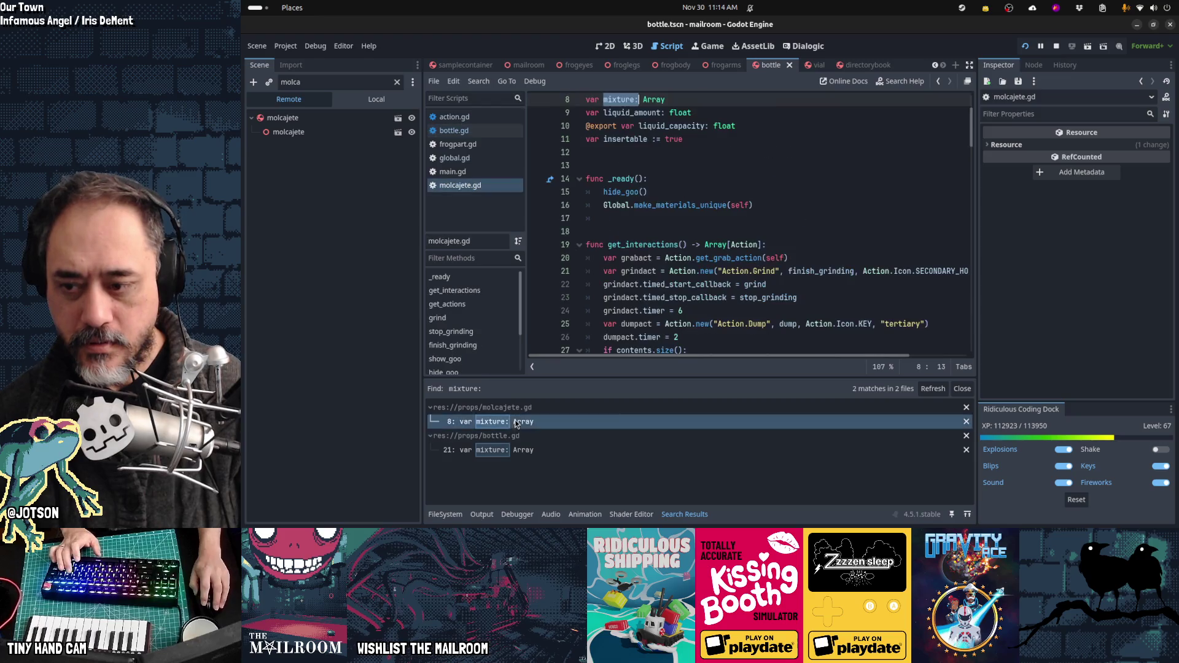
pyautogui.doubleClick(653, 99)
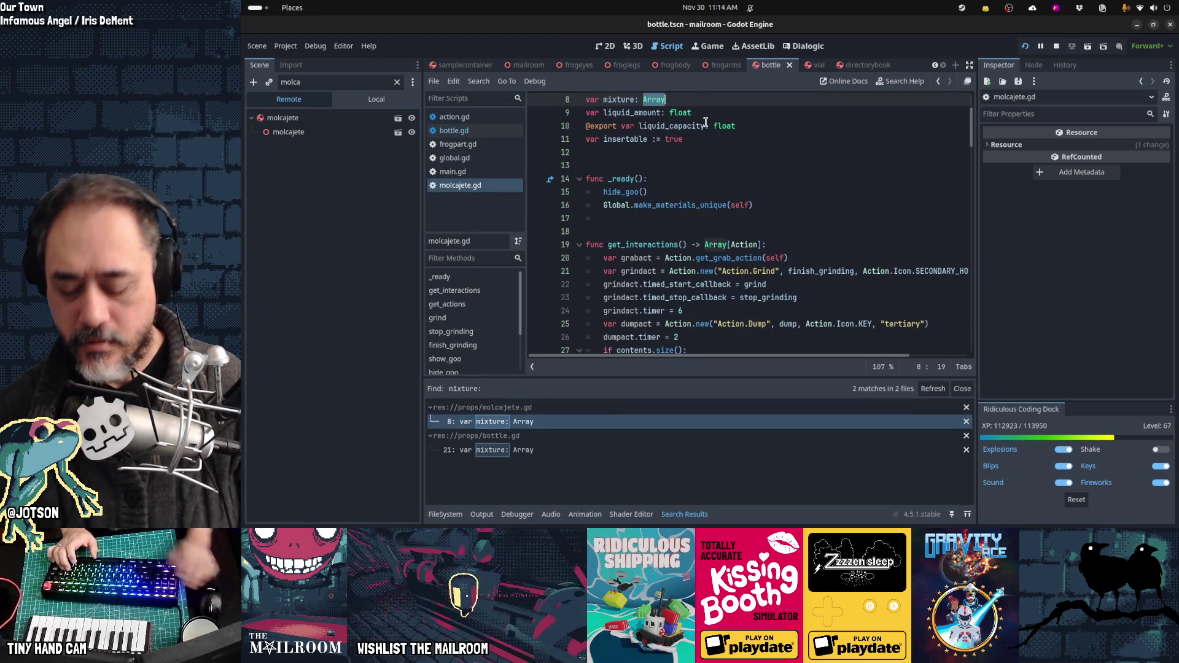
pyautogui.write('Dict')
pyautogui.press('Return')
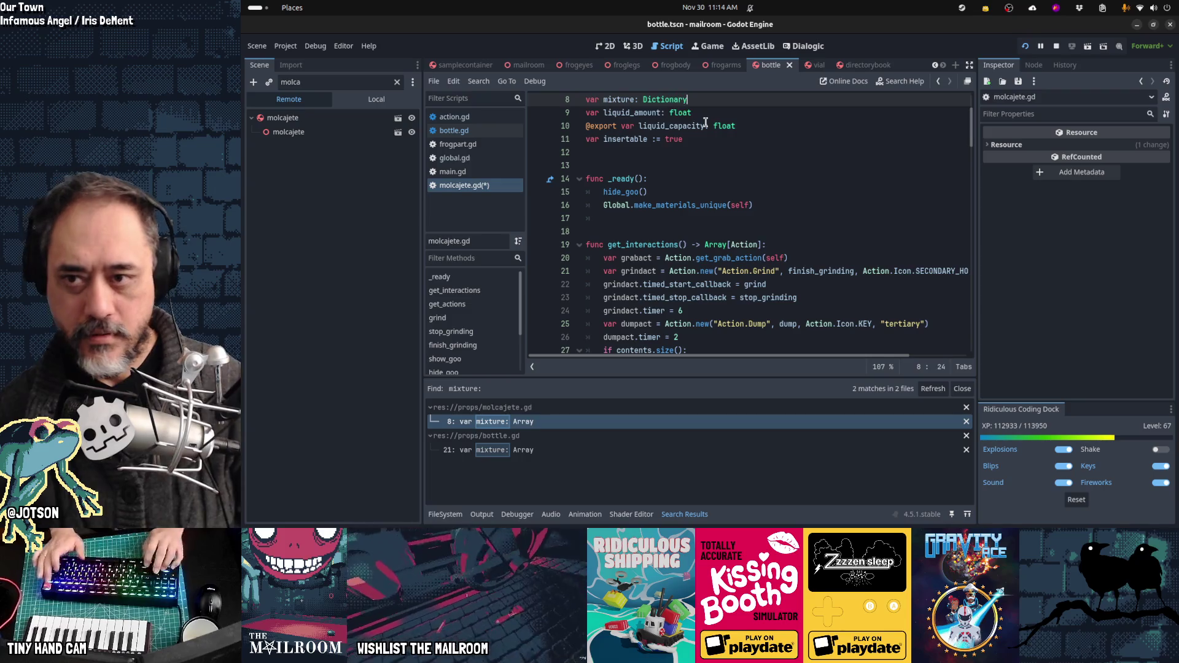
pyautogui.hotkey('ctrl', 'Left')
pyautogui.hotkey('ctrl', 'Left')
pyautogui.hotkey('ctrl', 'Left')
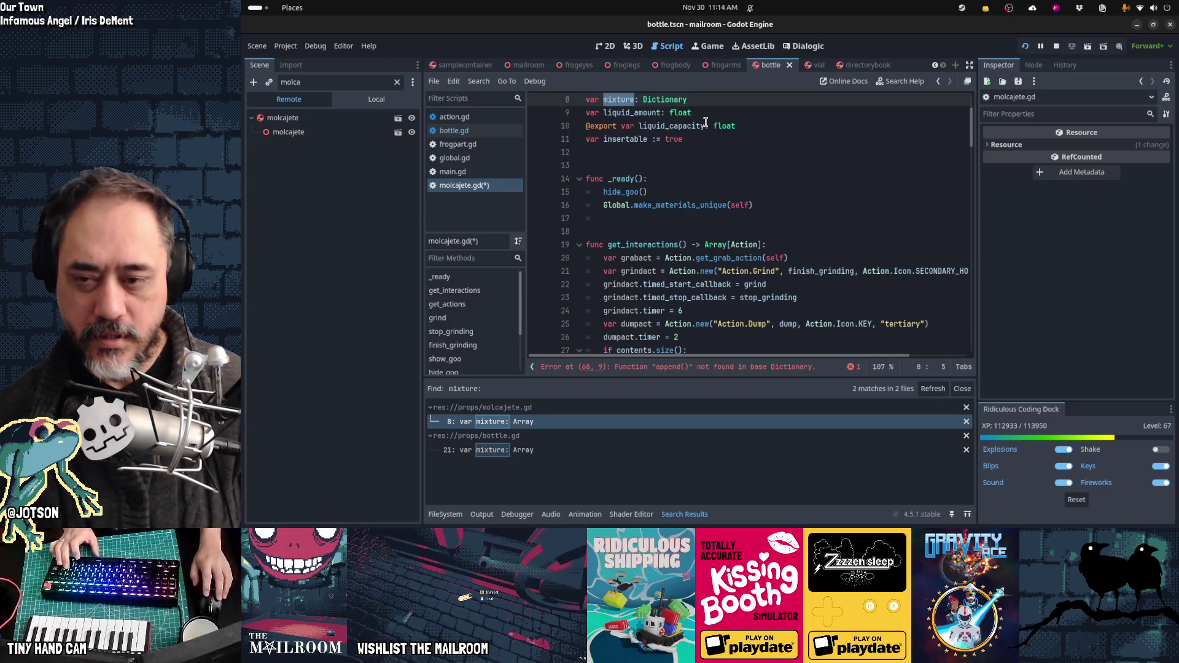
# Step through the mixture occurrences on lines 8, 68 and 136, ending at the failing append on line 68
pyautogui.scroll(-10, 719, 136)
pyautogui.scroll(-15, 720, 135)
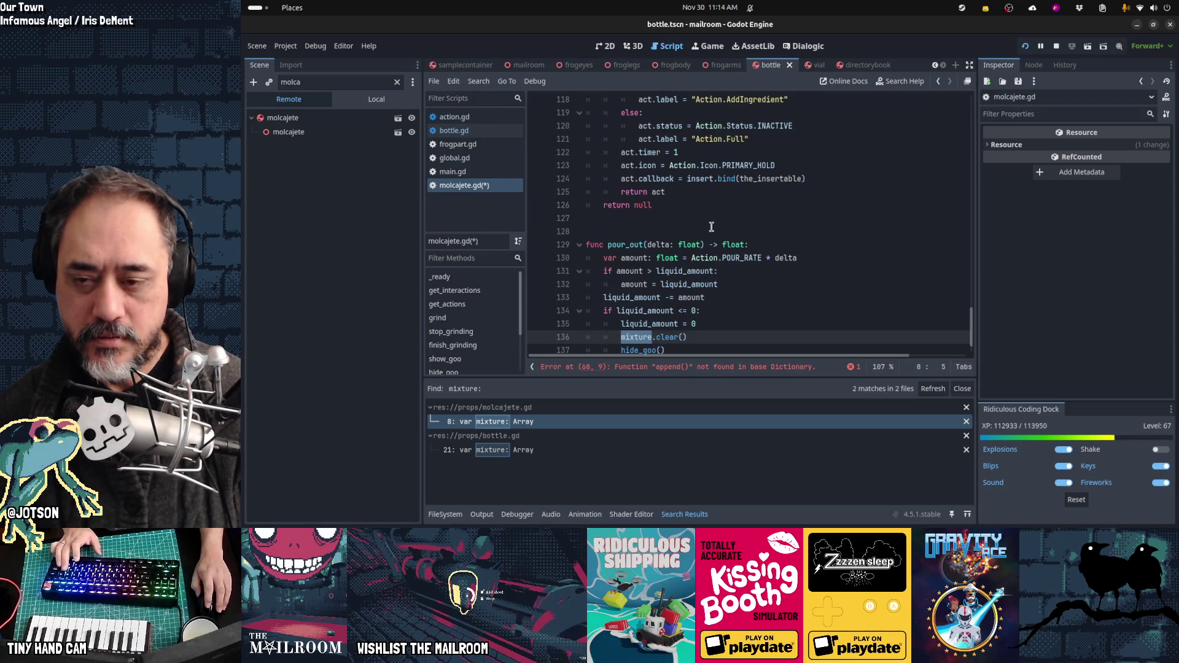
pyautogui.keyDown('ctrl'); pyautogui.click(653, 337); pyautogui.keyUp('ctrl')
pyautogui.scroll(-10, 666, 265)
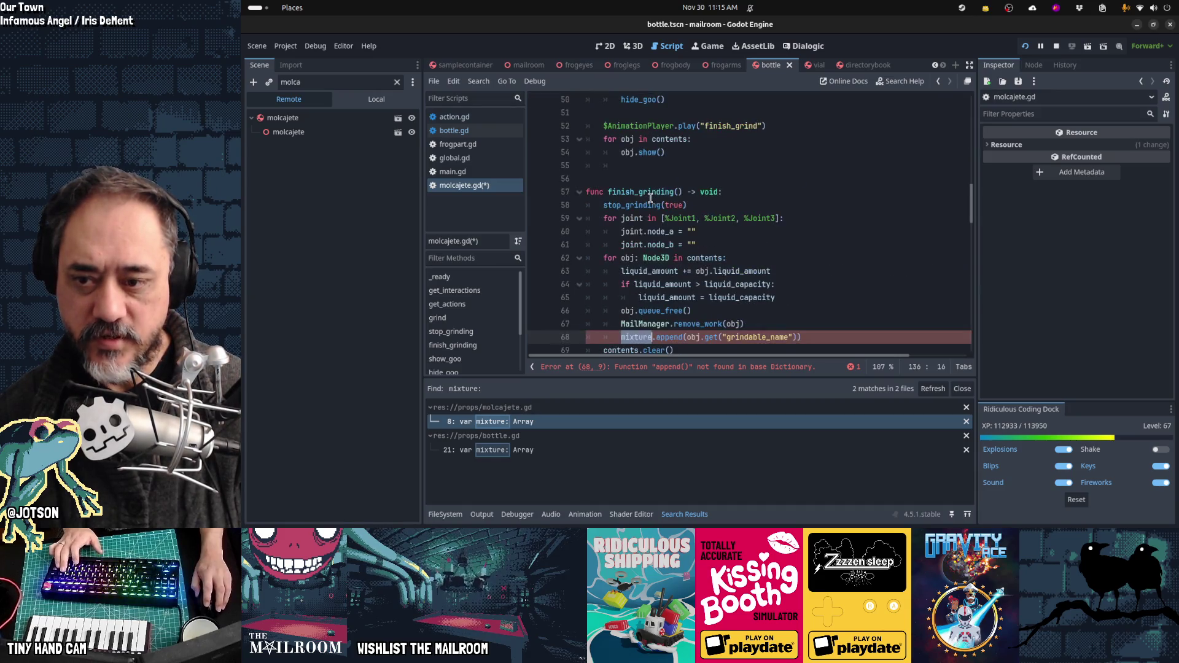
pyautogui.click(642, 337)
pyautogui.scroll(-3, 642, 337)
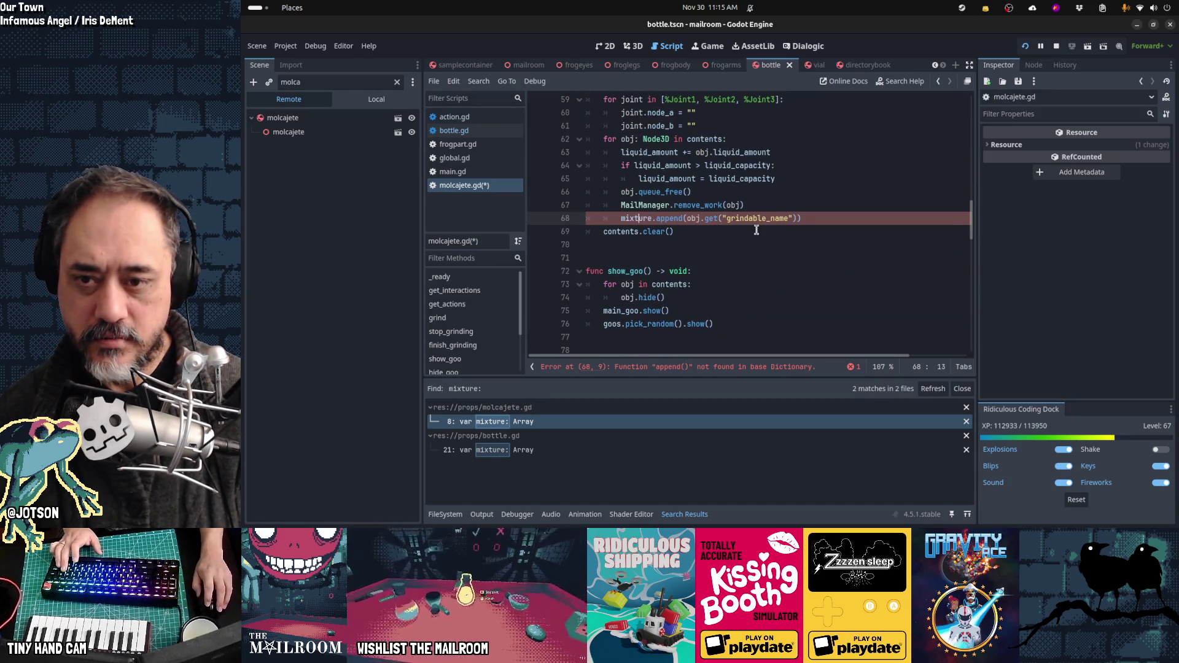
pyautogui.scroll(-2, 757, 230)
pyautogui.hotkey('ctrl', 'd')
pyautogui.hotkey('ctrl', 'd')
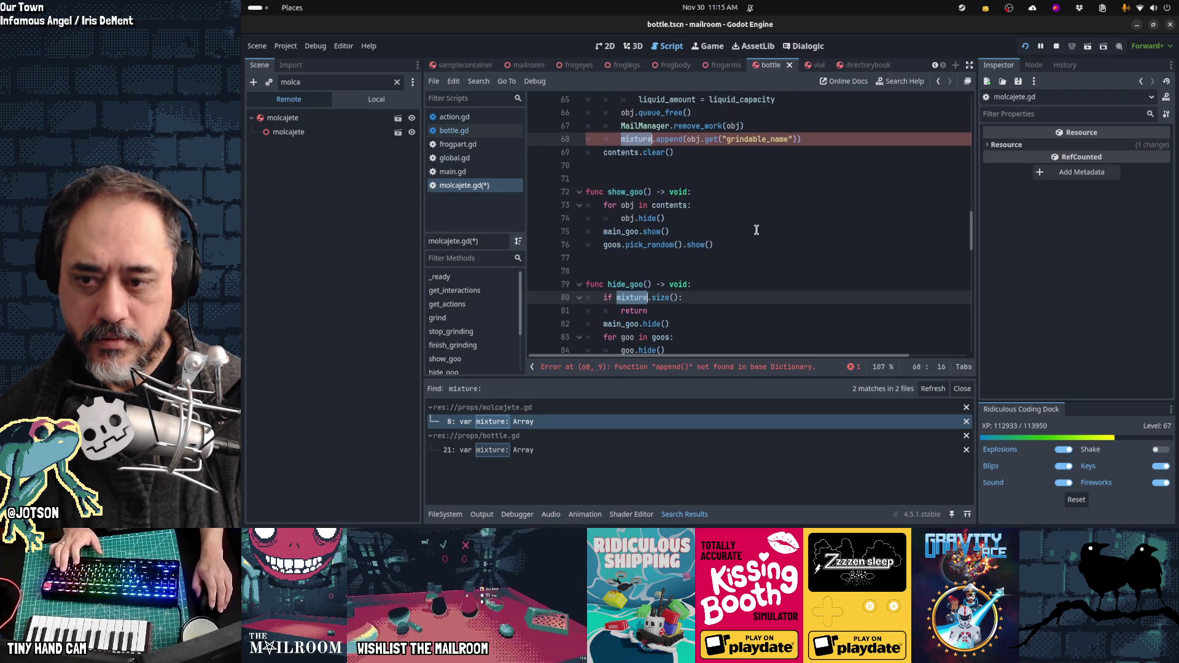
pyautogui.moveTo(638, 299)
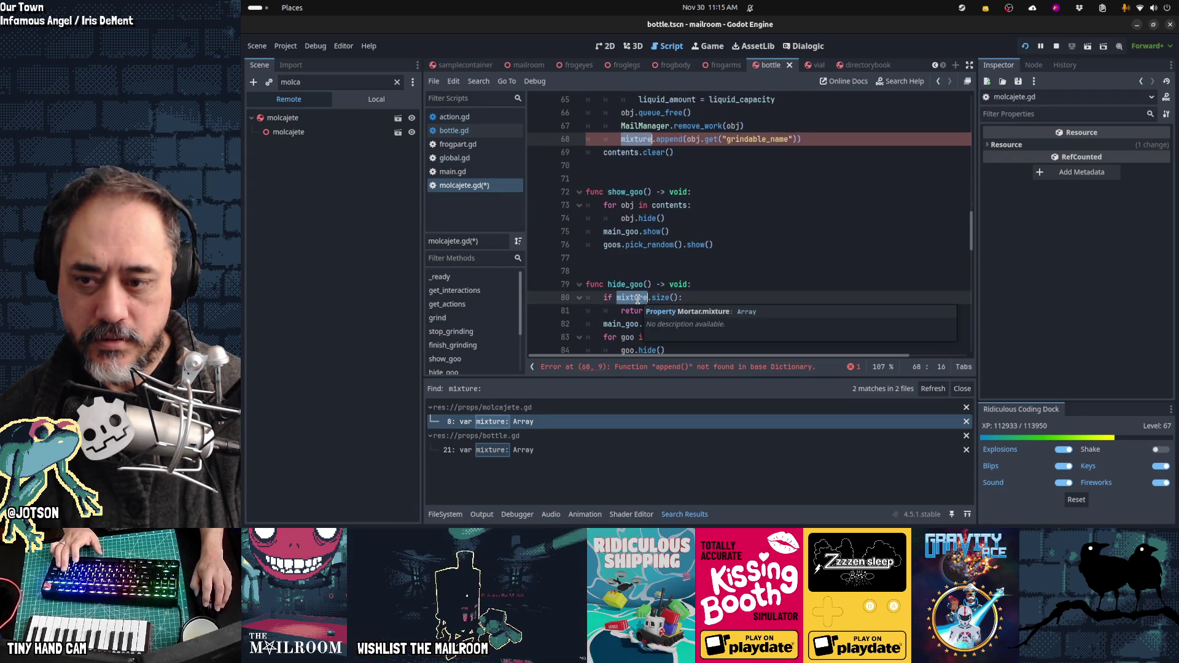
pyautogui.hotkey('ctrl', 'd')
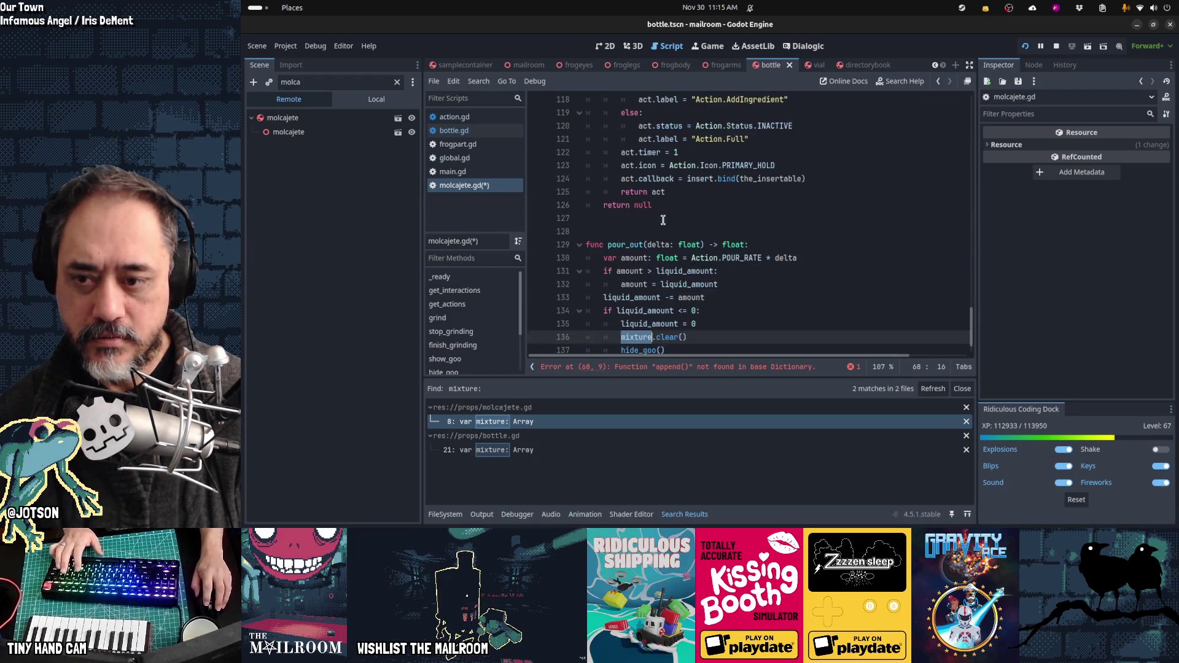
pyautogui.hotkey('ctrl', 'd')
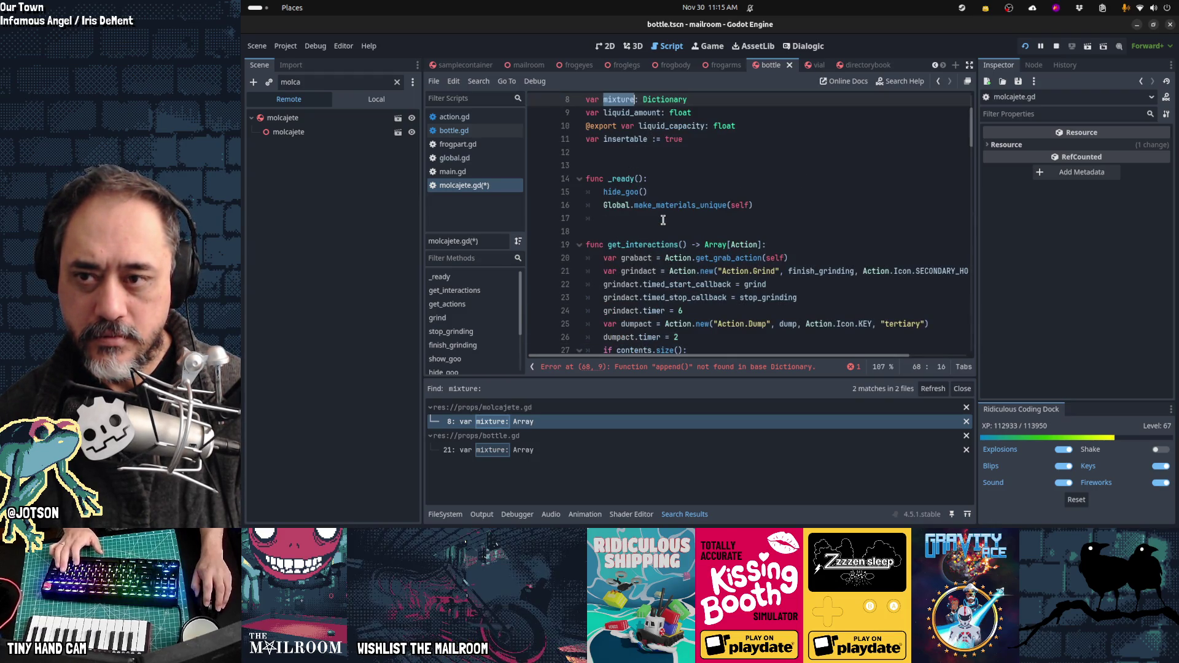
pyautogui.hotkey('ctrl', 'd')
pyautogui.click(706, 300)
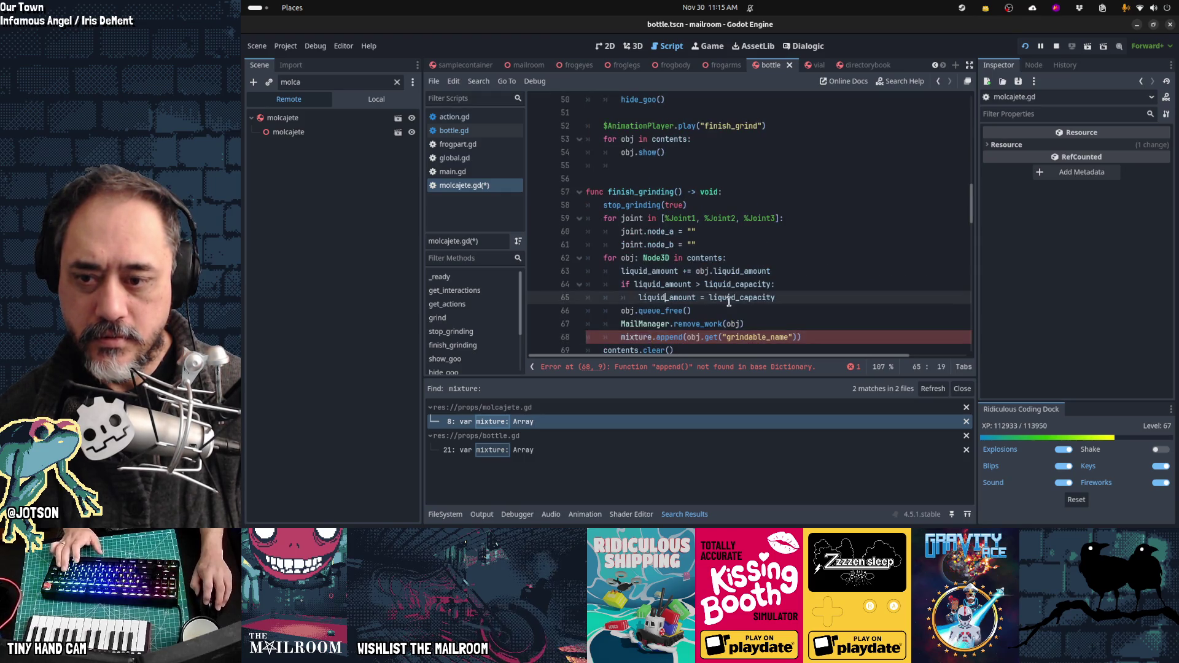
pyautogui.scroll(-3, 724, 300)
pyautogui.click(661, 218)
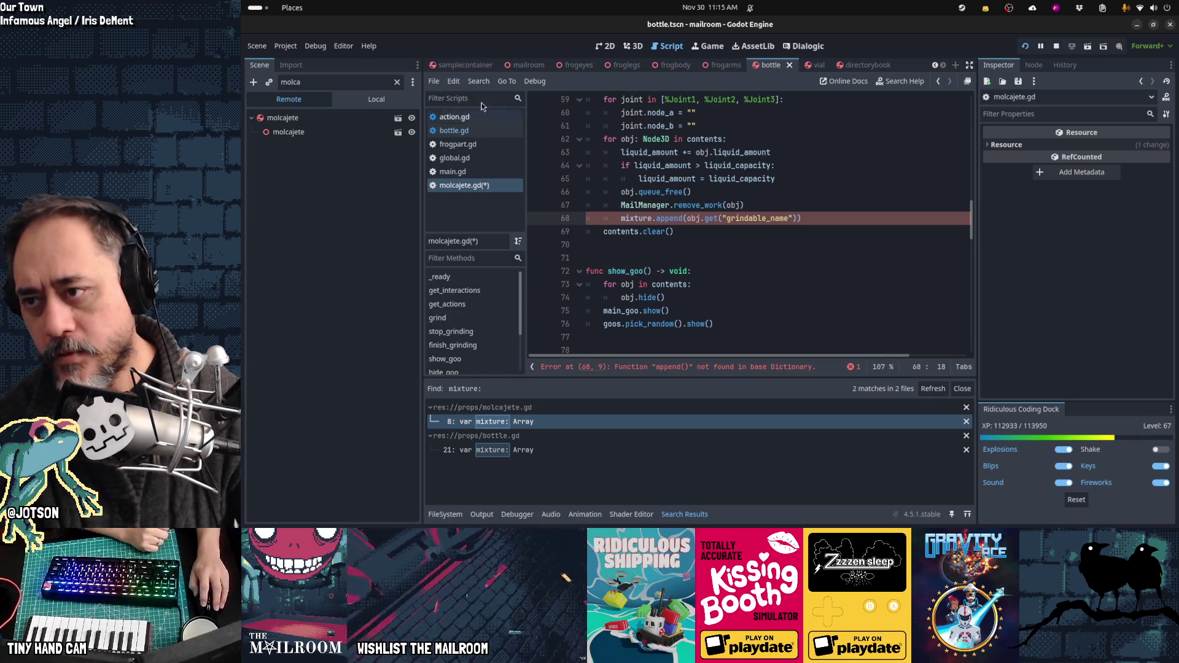
# Create a GDScript inheriting Resource, saved as res://data/mixture.gd in the data folder
pyautogui.click(433, 81)
pyautogui.click(830, 179)
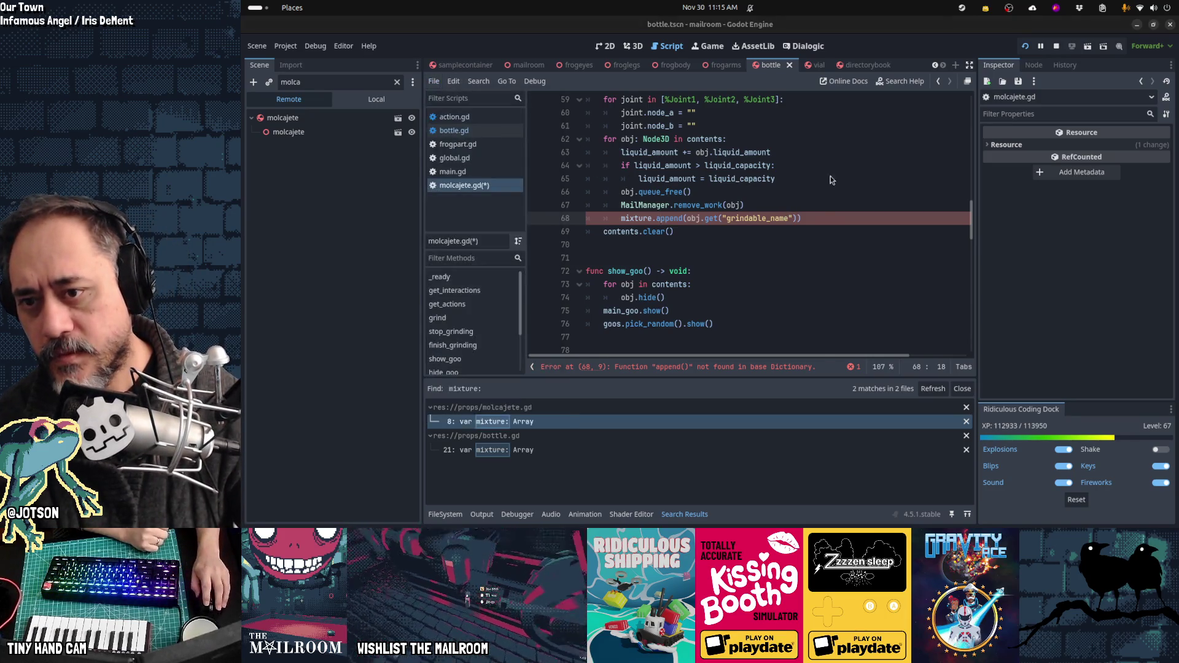
pyautogui.hotkey('ctrl', 'n')
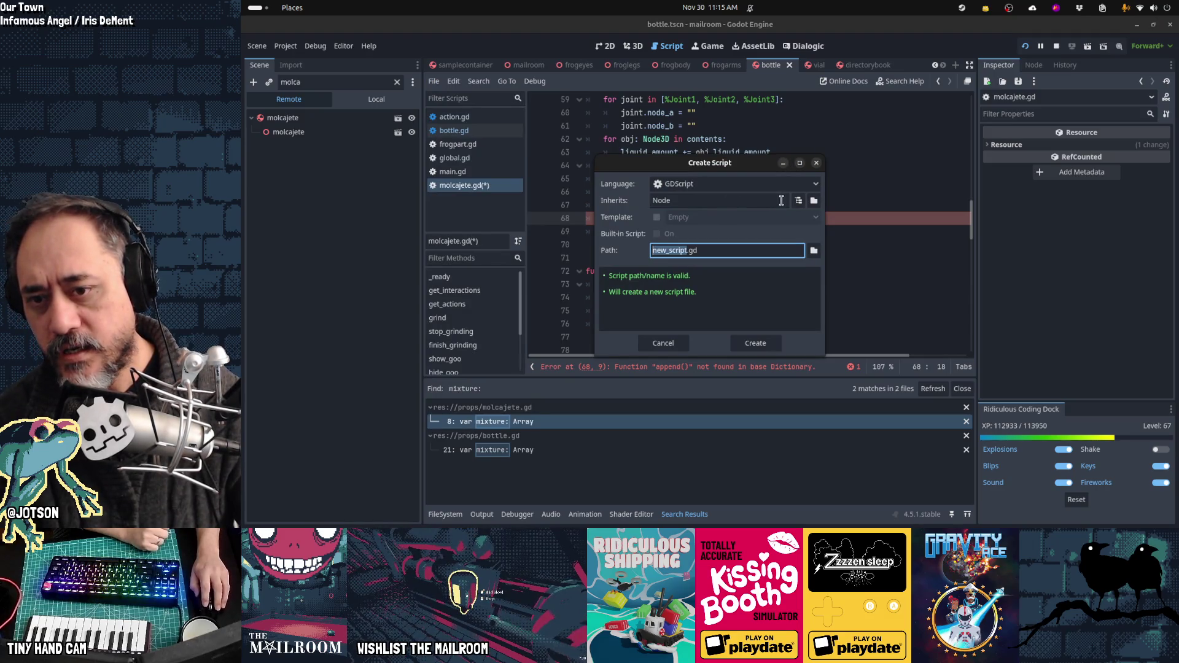
pyautogui.click(814, 203)
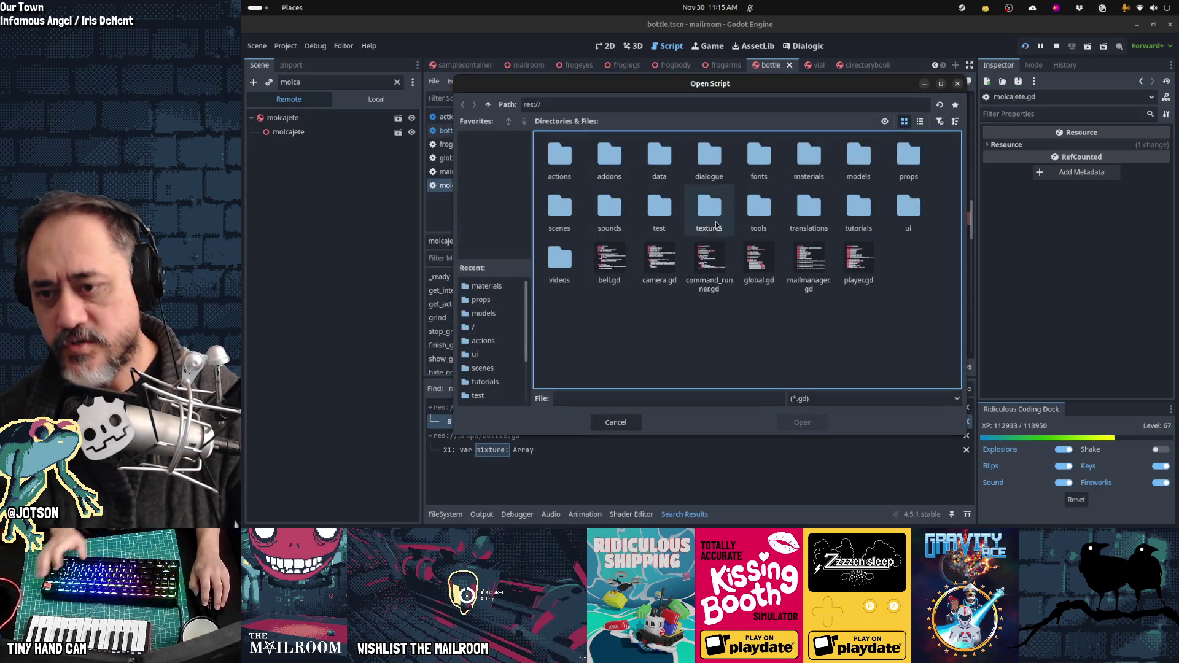
pyautogui.press('Escape')
pyautogui.doubleClick(717, 196)
pyautogui.write('Resource')
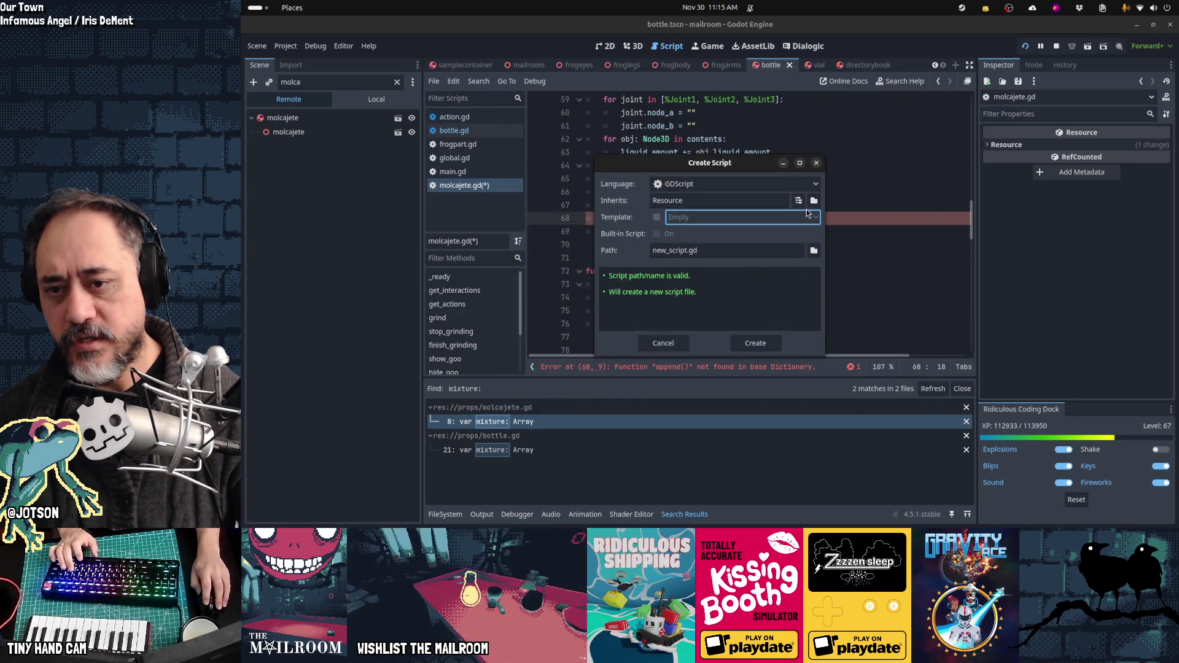
pyautogui.click(814, 250)
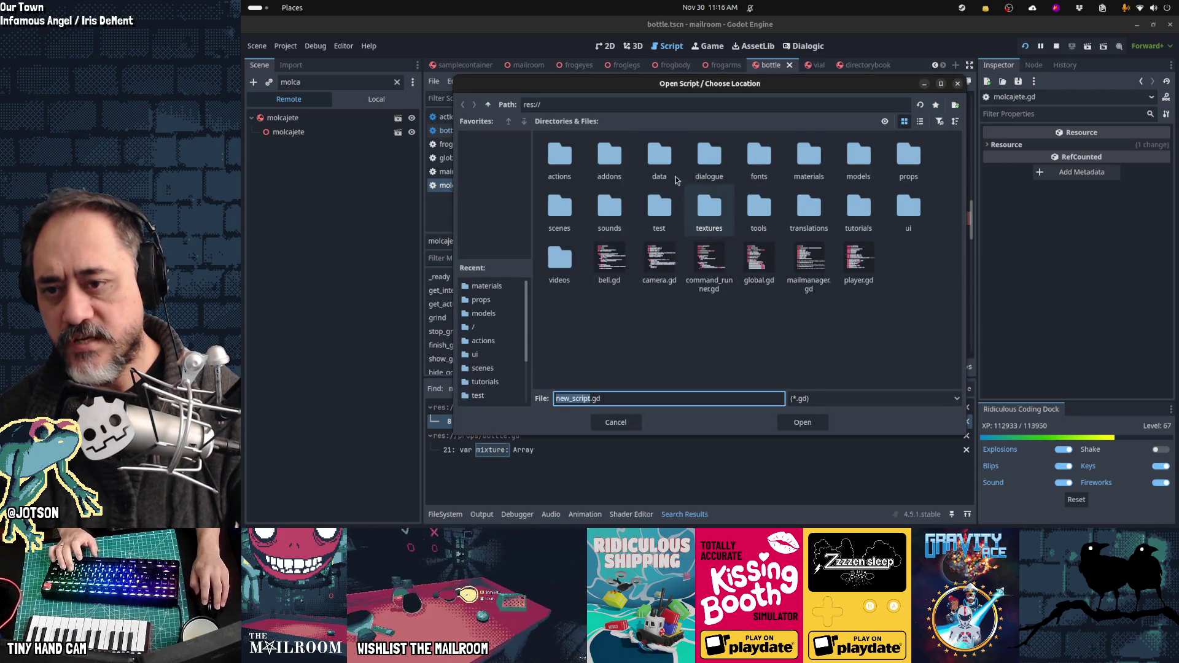
pyautogui.doubleClick(659, 156)
pyautogui.write('mn')
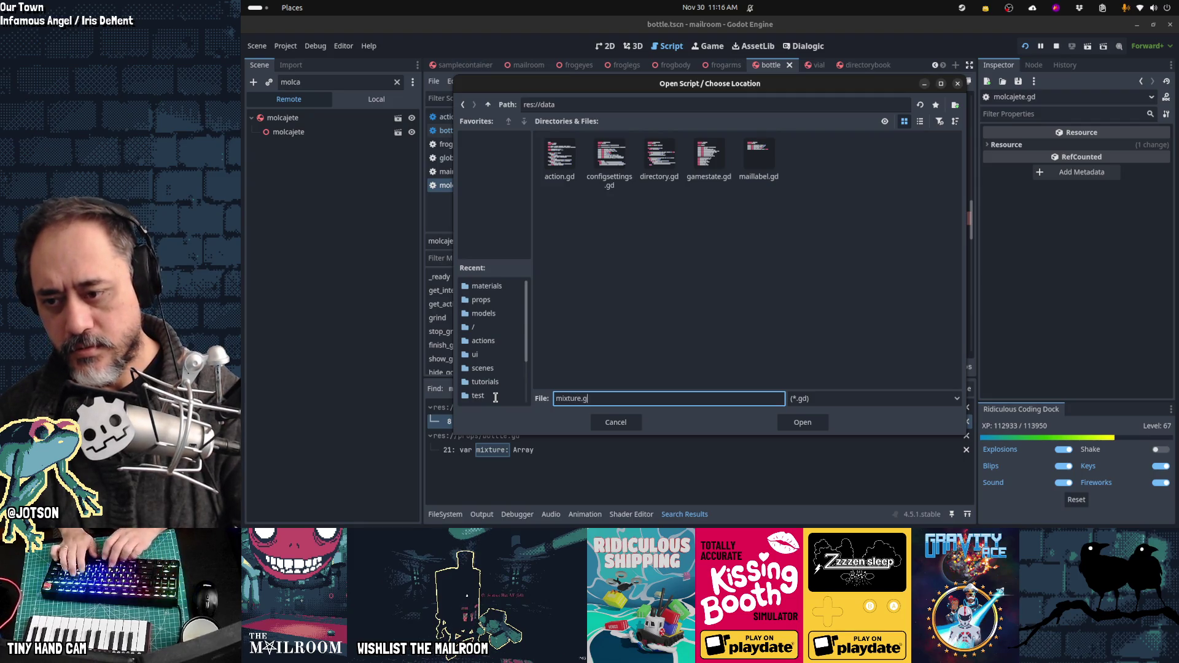
pyautogui.write('d')
pyautogui.press('Return')
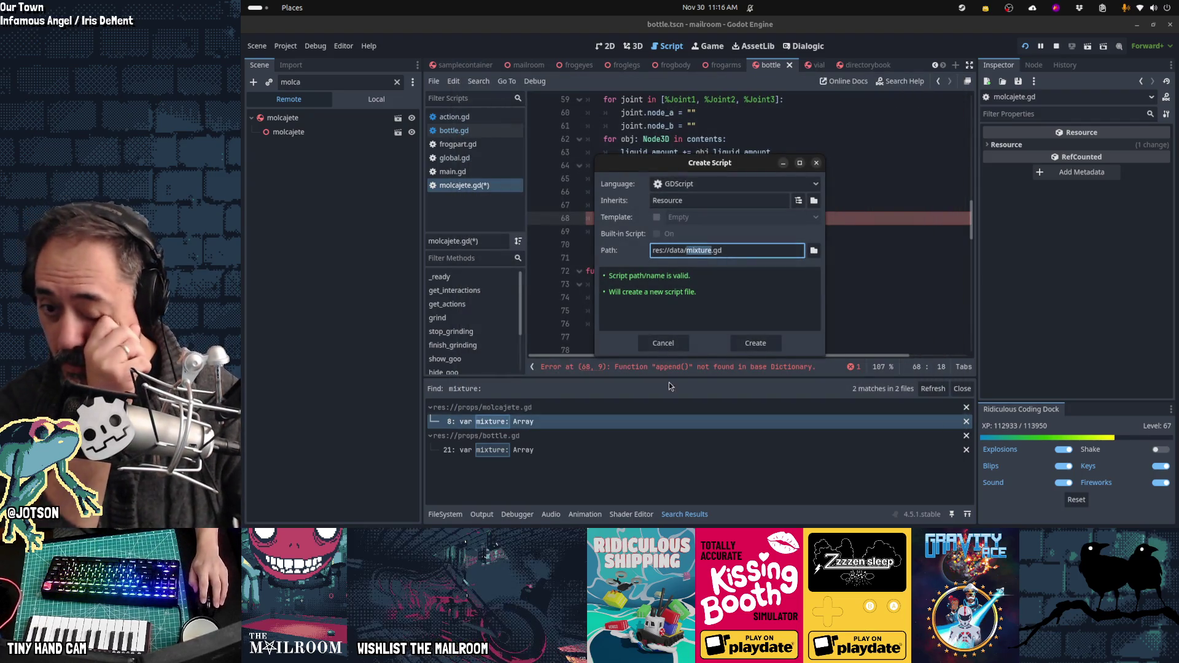
pyautogui.click(744, 344)
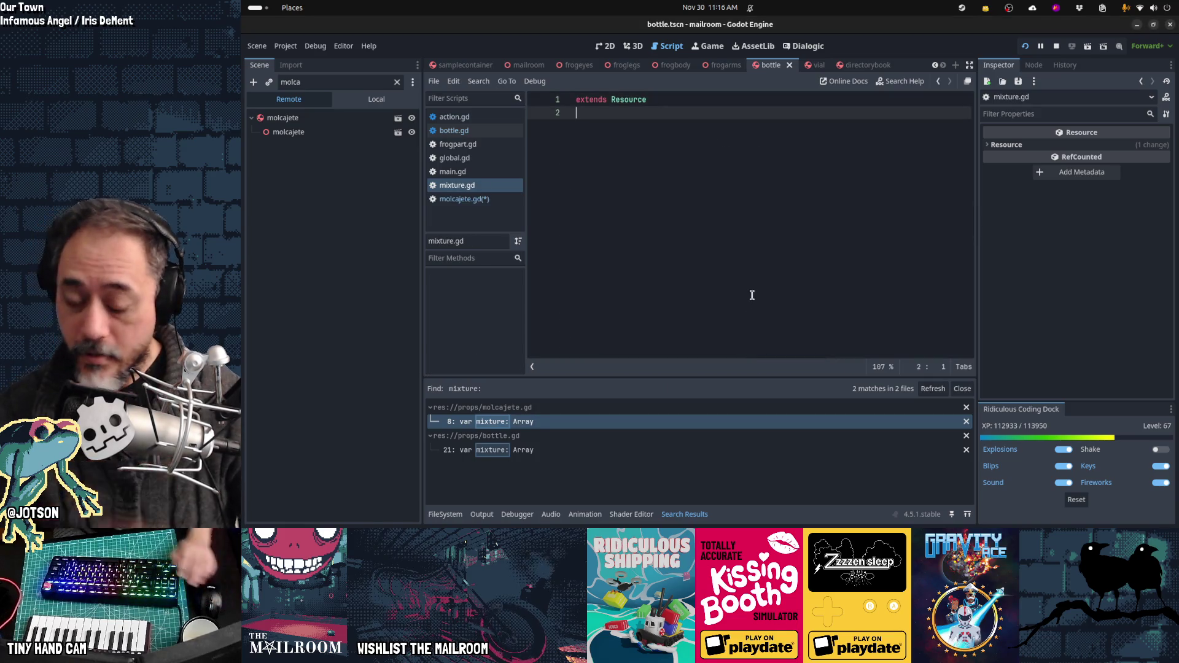
# Declare class_name Mixture with a var mix: Dictionary
pyautogui.write('class_name Mixture')
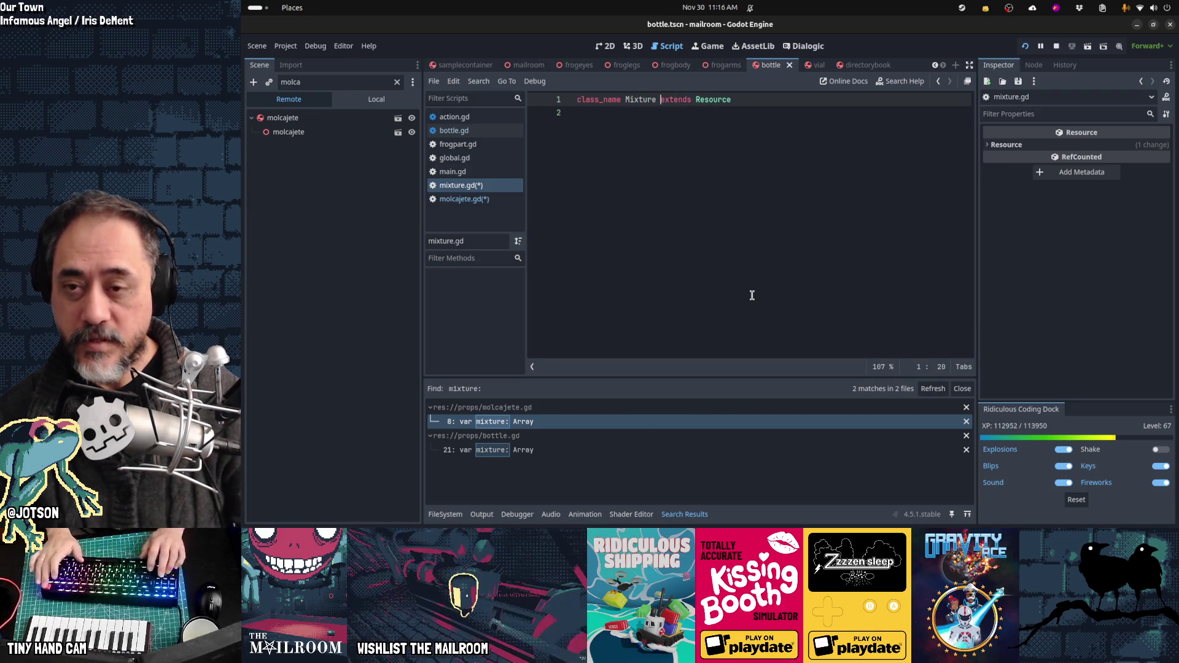
pyautogui.press('Down')
pyautogui.press('Return')
pyautogui.write('var ')
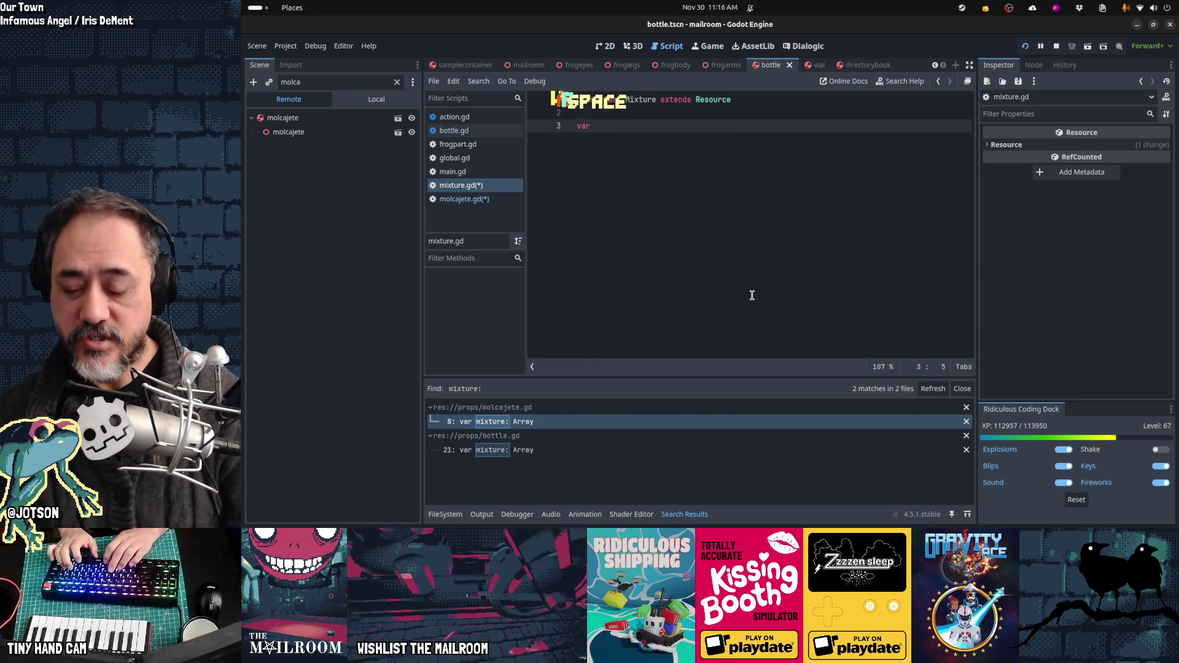
pyautogui.write('mix')
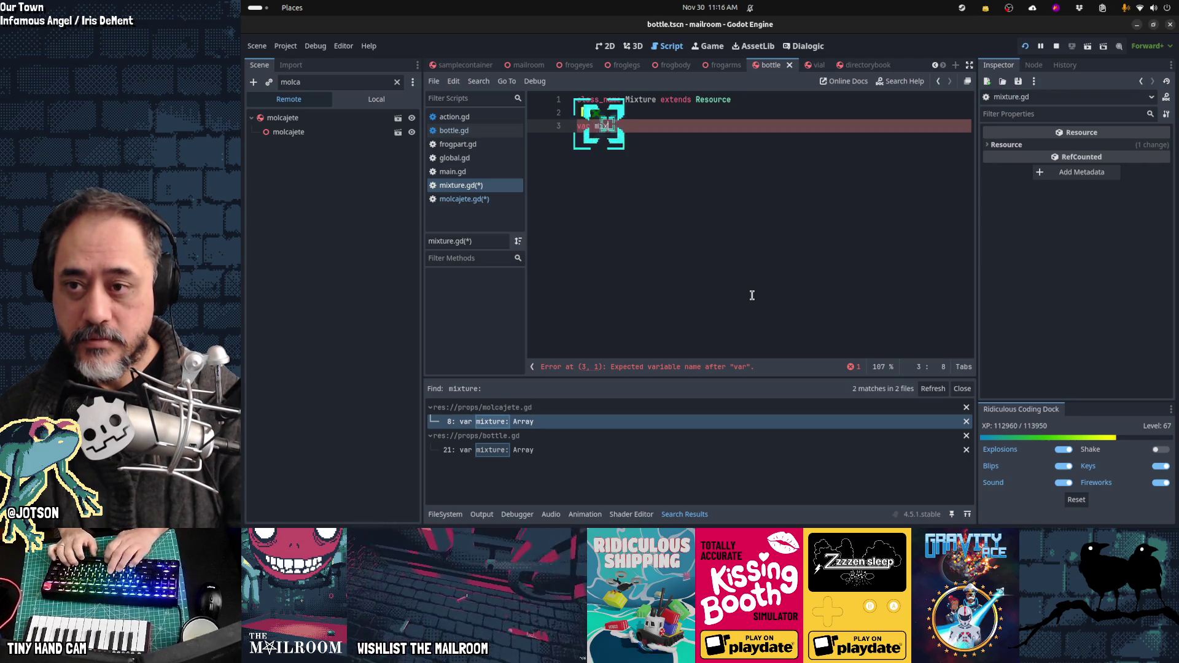
pyautogui.write(': Dictionary')
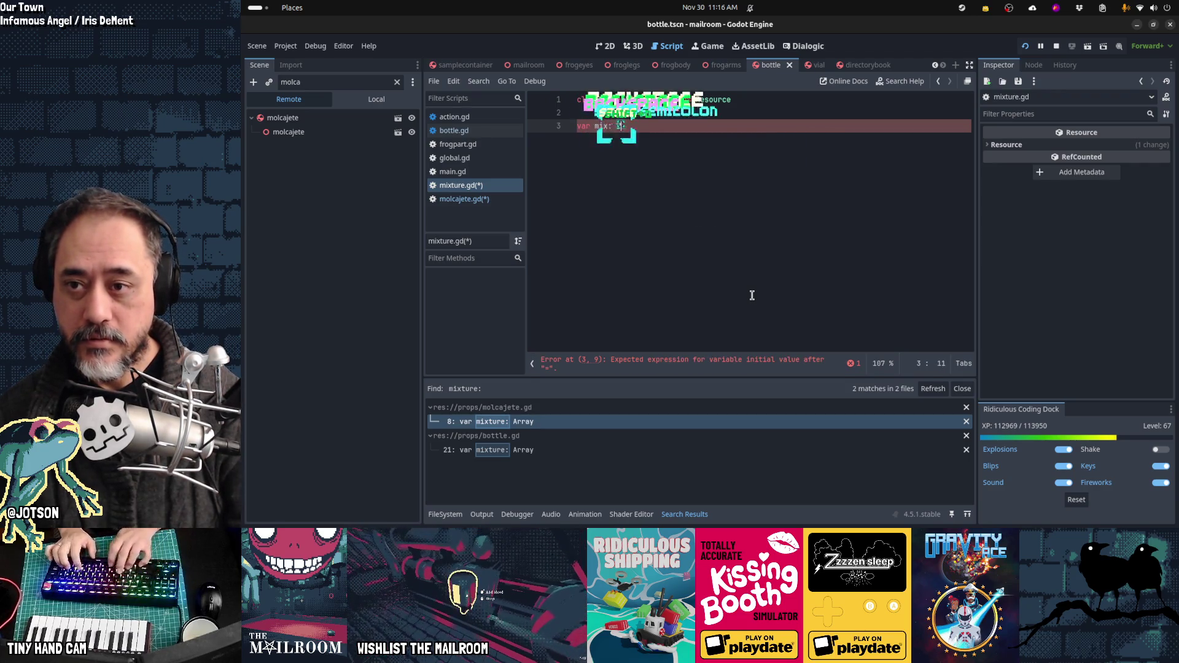
pyautogui.press('Return')
pyautogui.press('Return')
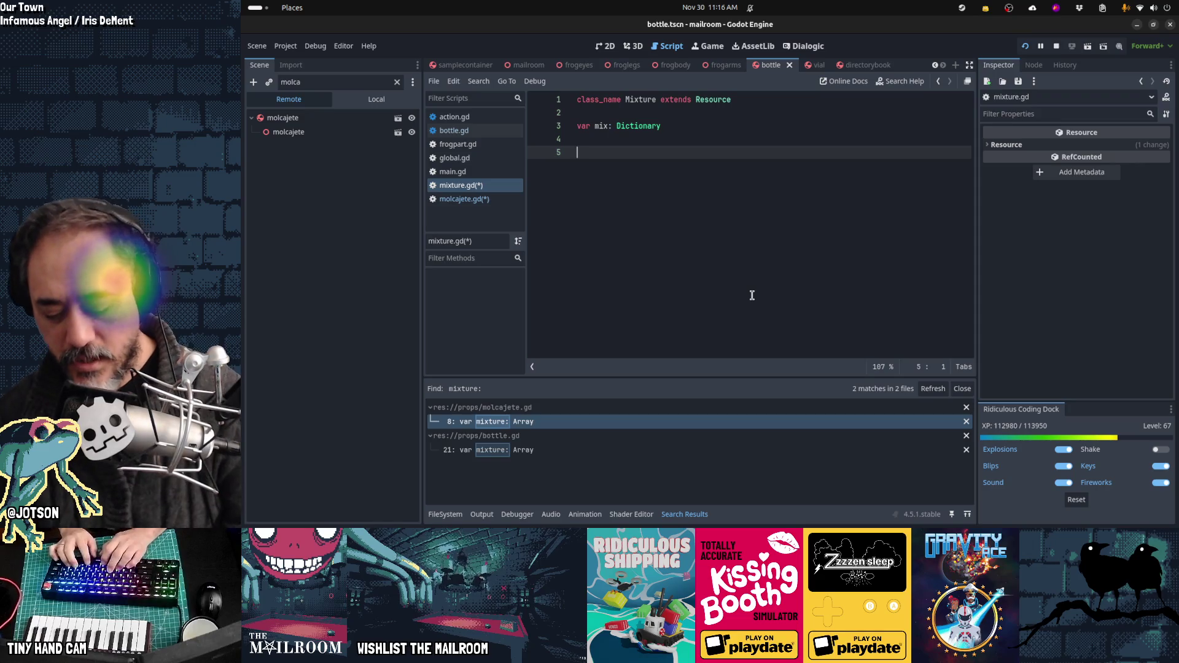
# Add func add(component: String) with an 'if not mix.has(component)' check
pyautogui.write('func ')
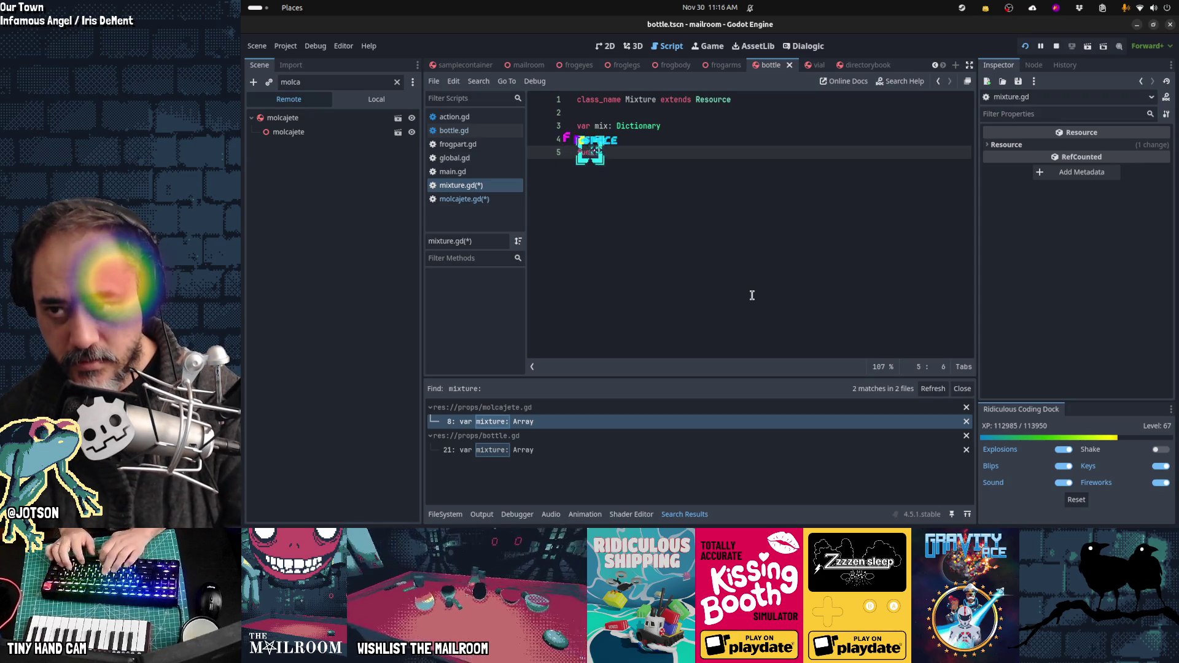
pyautogui.write('add_')
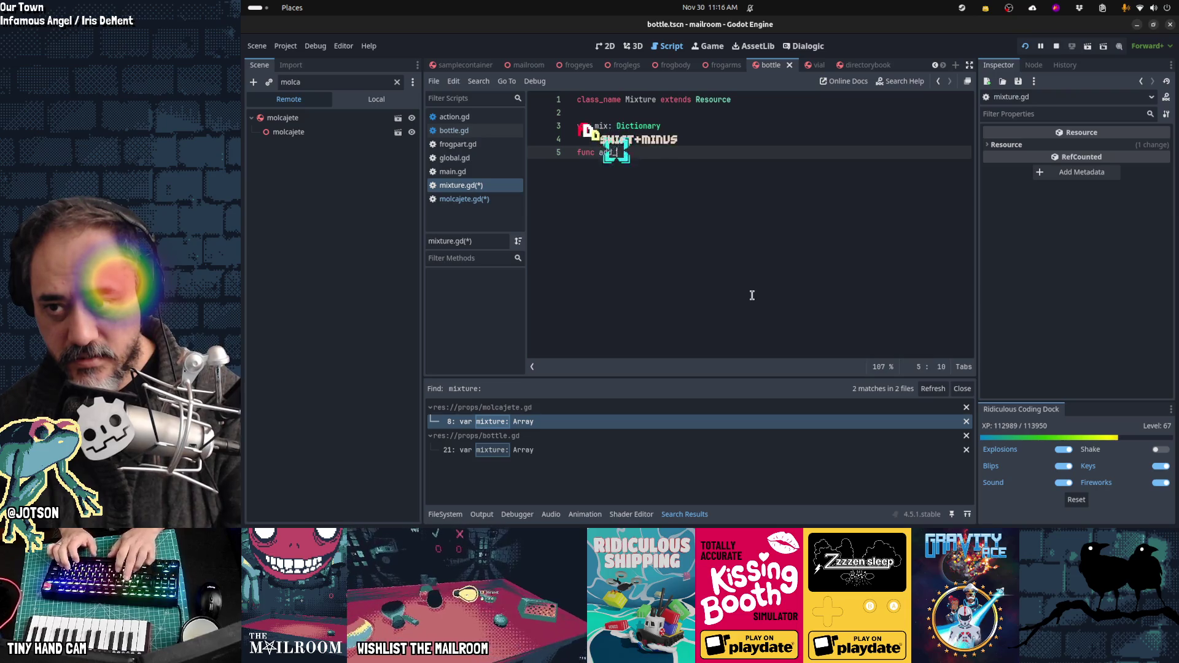
pyautogui.press('BackSpace')
pyautogui.write('(')
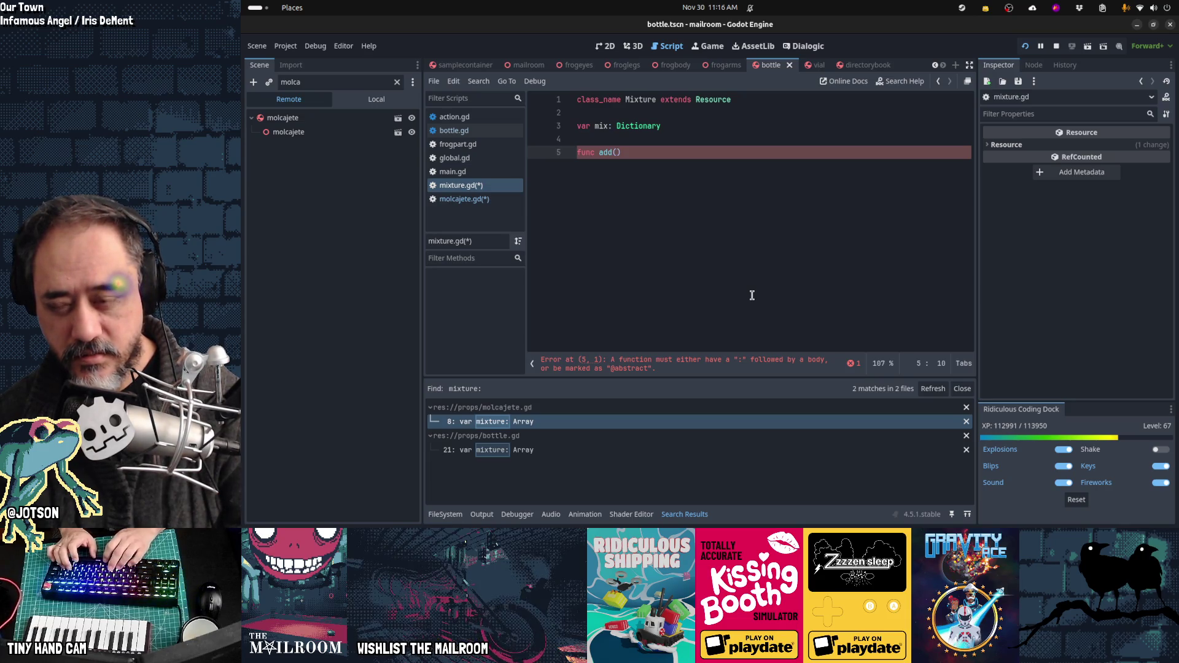
pyautogui.write('component: String)')
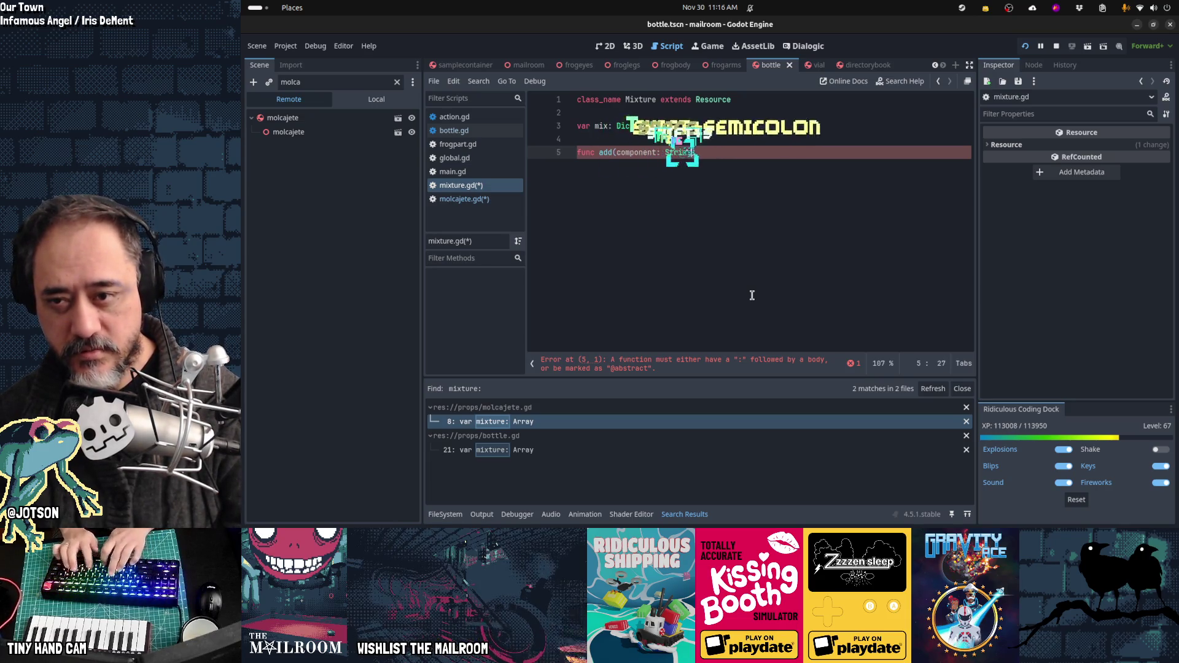
pyautogui.write(':')
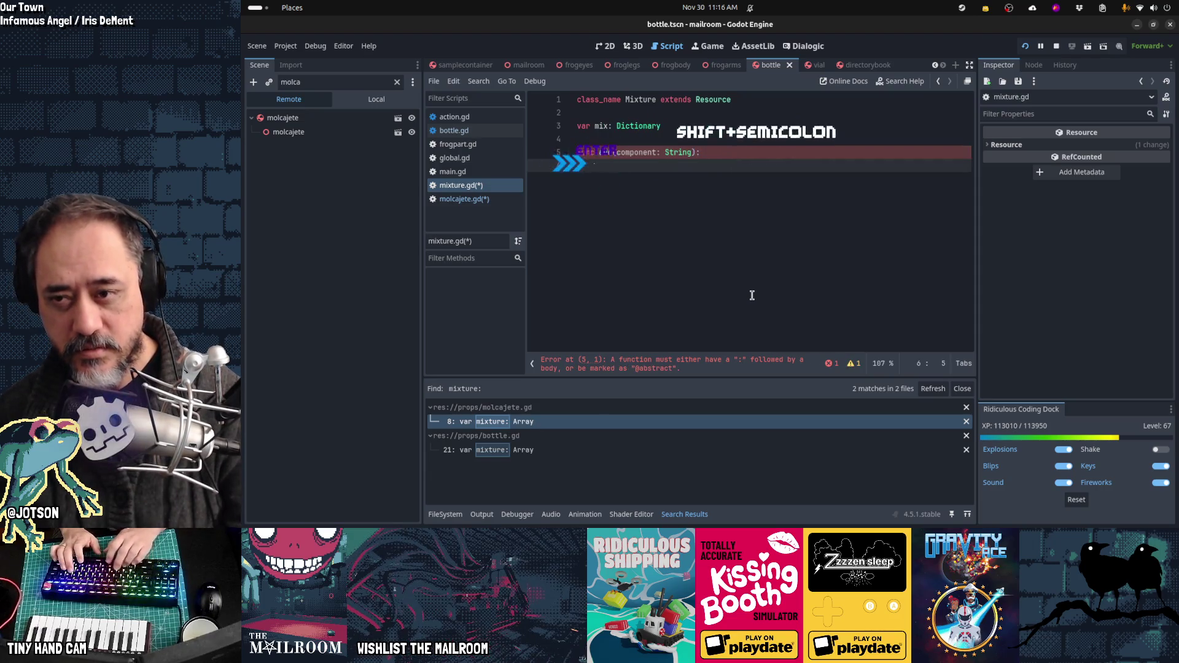
pyautogui.press('Return')
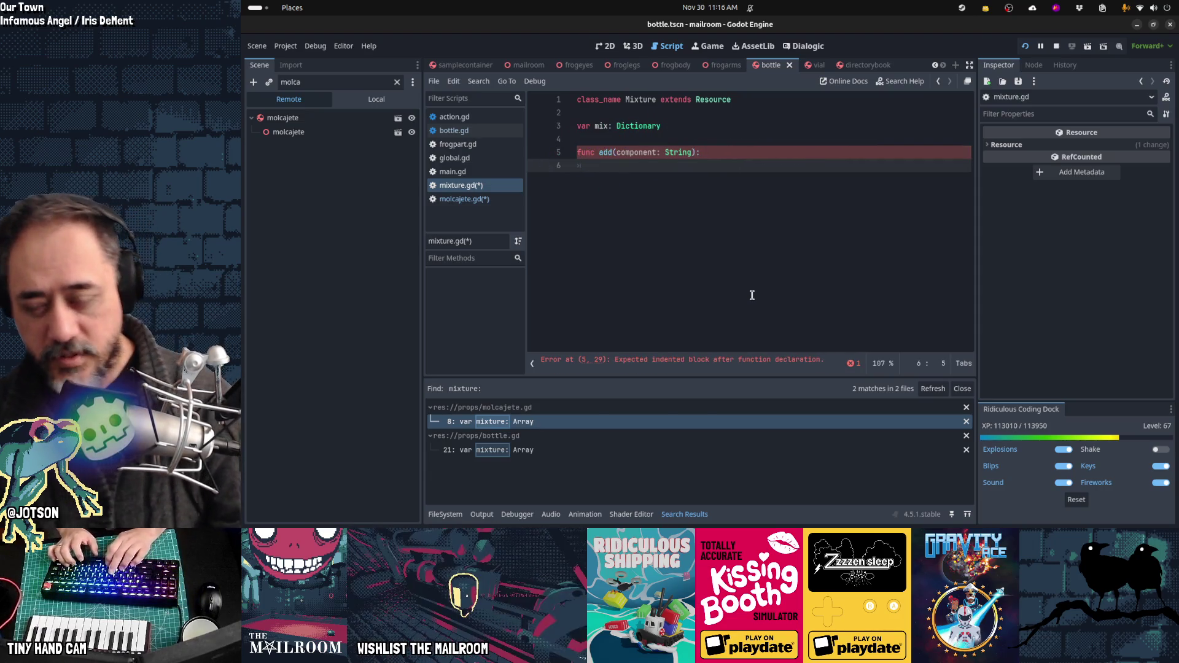
pyautogui.write('mix.has(component')
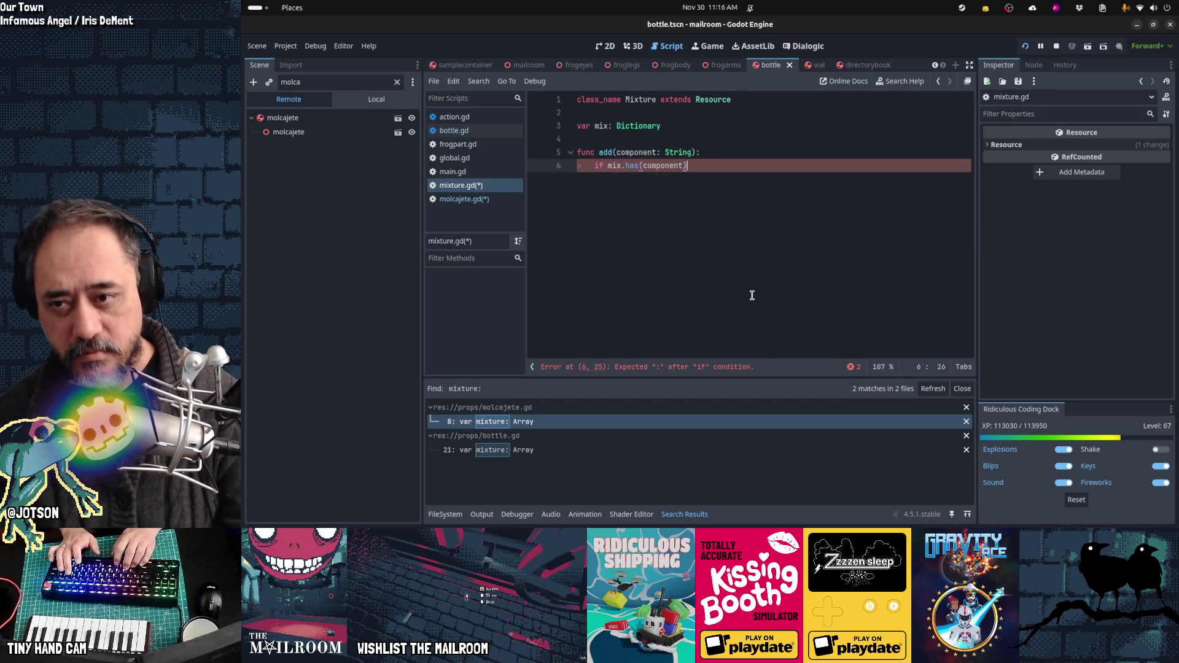
pyautogui.write('):')
pyautogui.press('Home')
pyautogui.press('Right')
pyautogui.press('Right')
pyautogui.press('Right')
pyautogui.write('not')
pyautogui.press('End')
pyautogui.press('Return')
# Initialise mix[component] inside the check, then add 'mix[component] += 1' and save
pyautogui.write('[component')
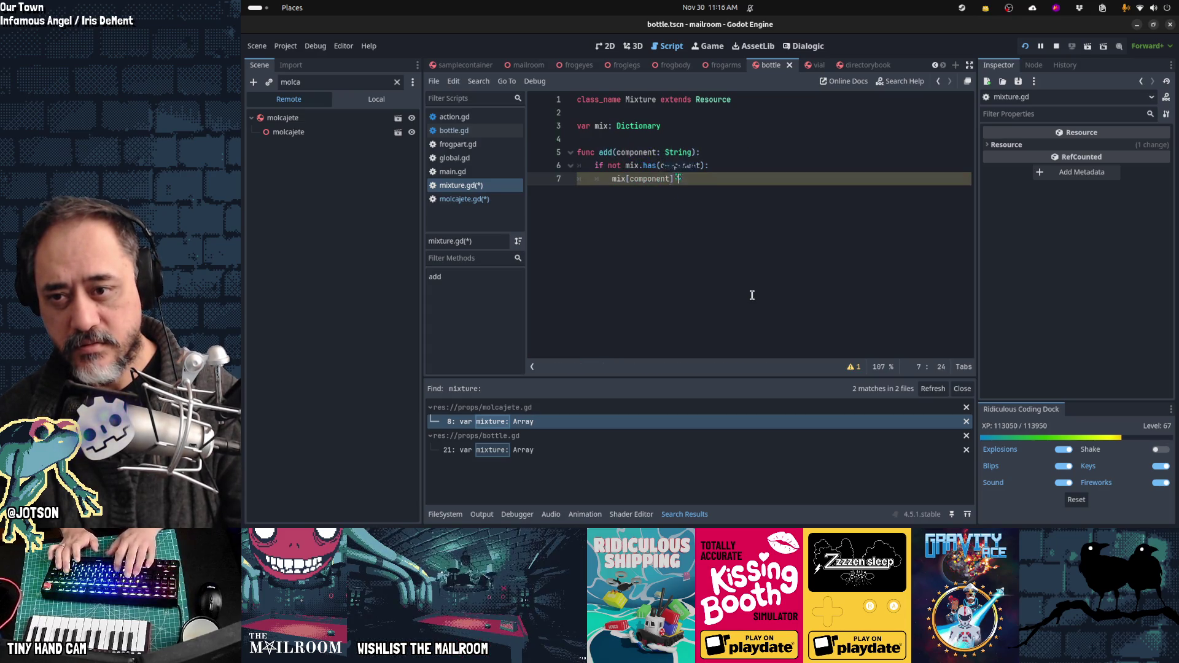
pyautogui.press('Return')
pyautogui.press('BackSpace')
pyautogui.write('mix[component')
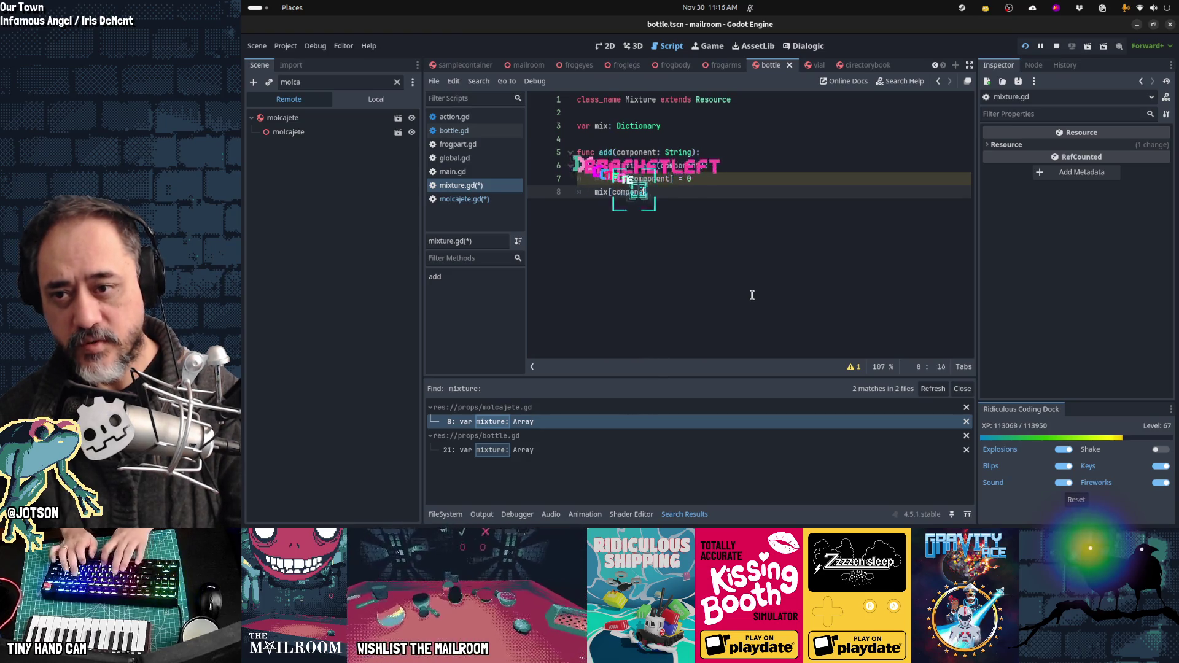
pyautogui.write('] += ')
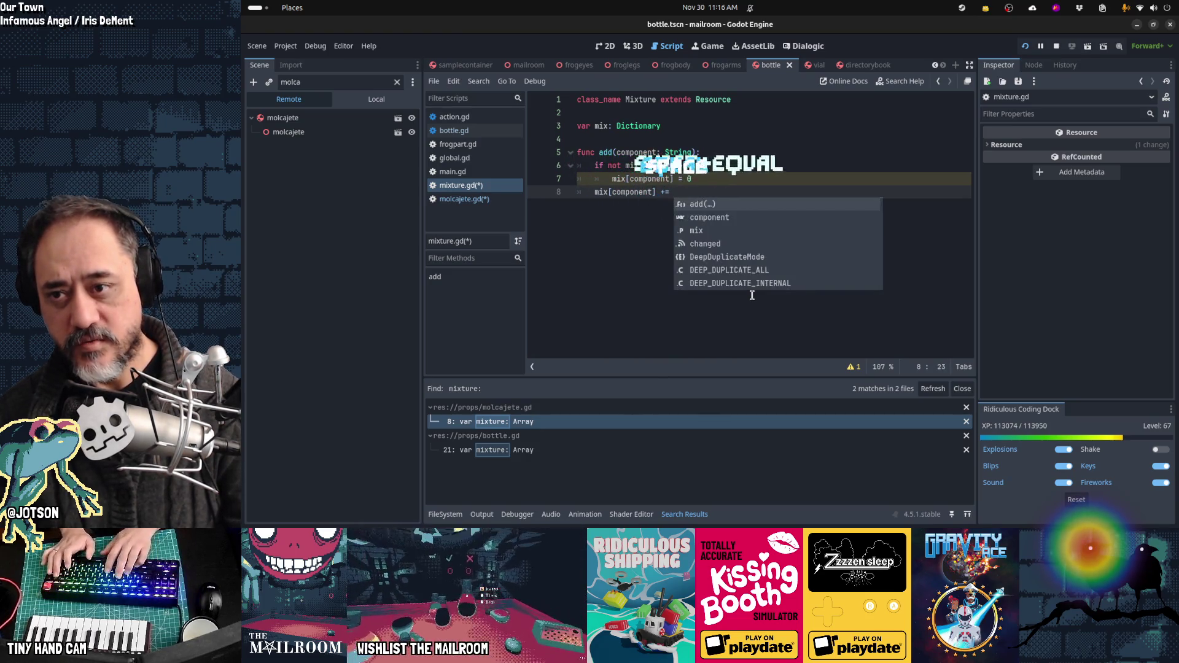
pyautogui.write('1')
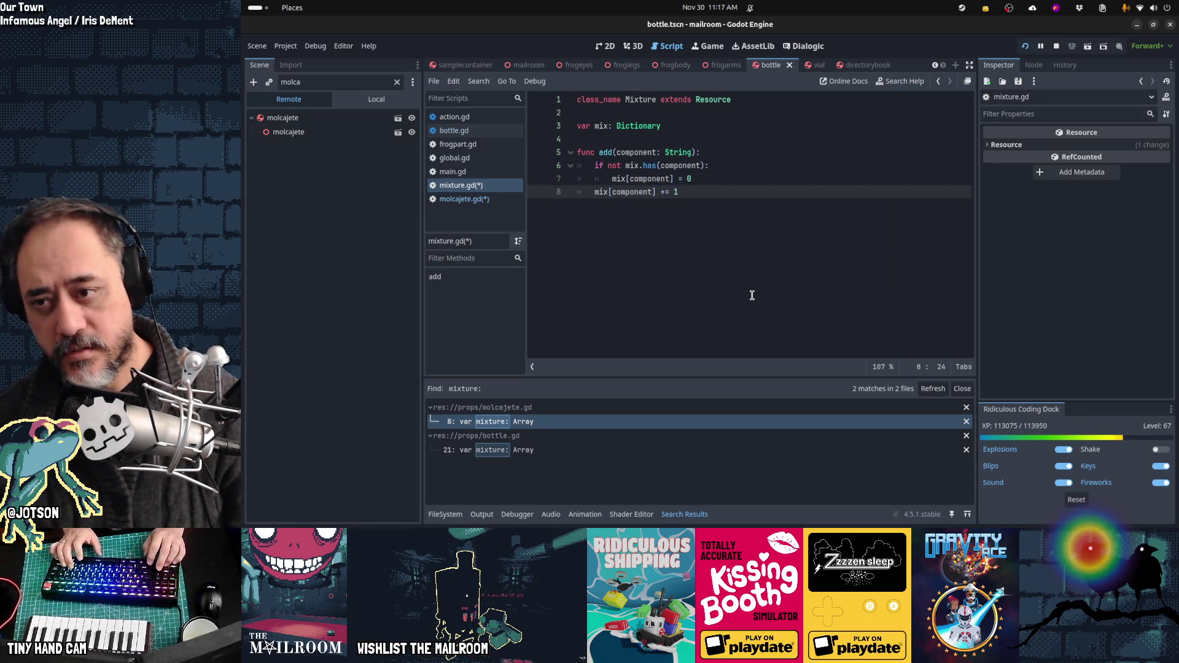
pyautogui.press('Return')
pyautogui.hotkey('ctrl', 's')
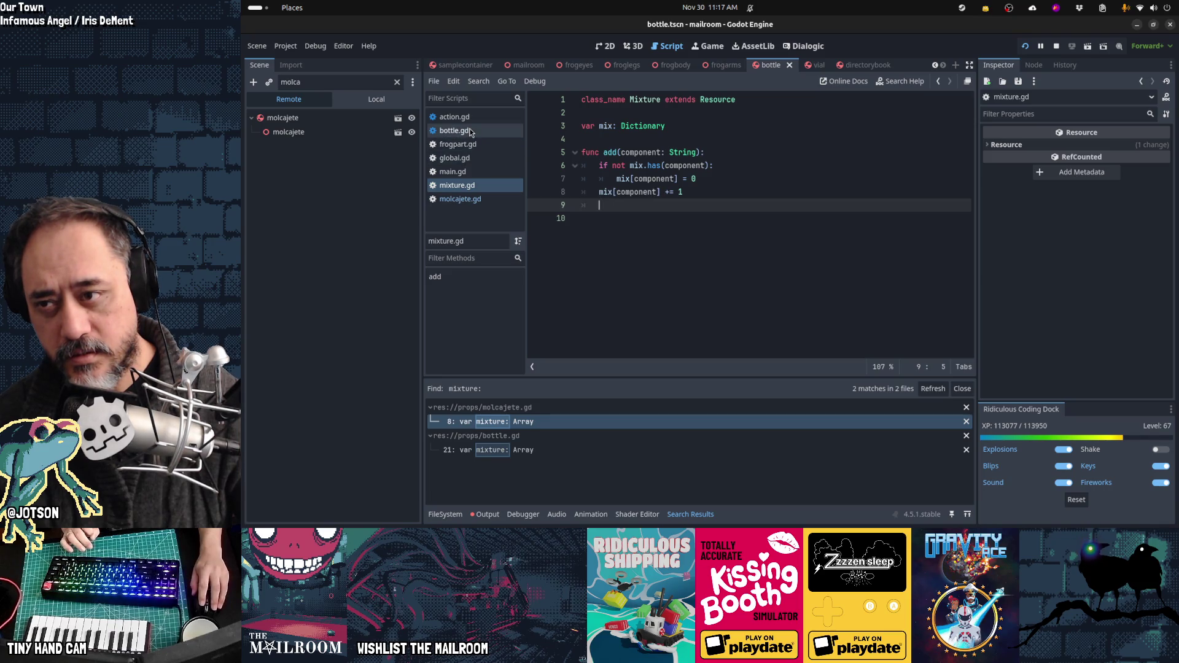
# In molcajete.gd, replace append with add and declare mixture as Mixture, then save
pyautogui.click(460, 199)
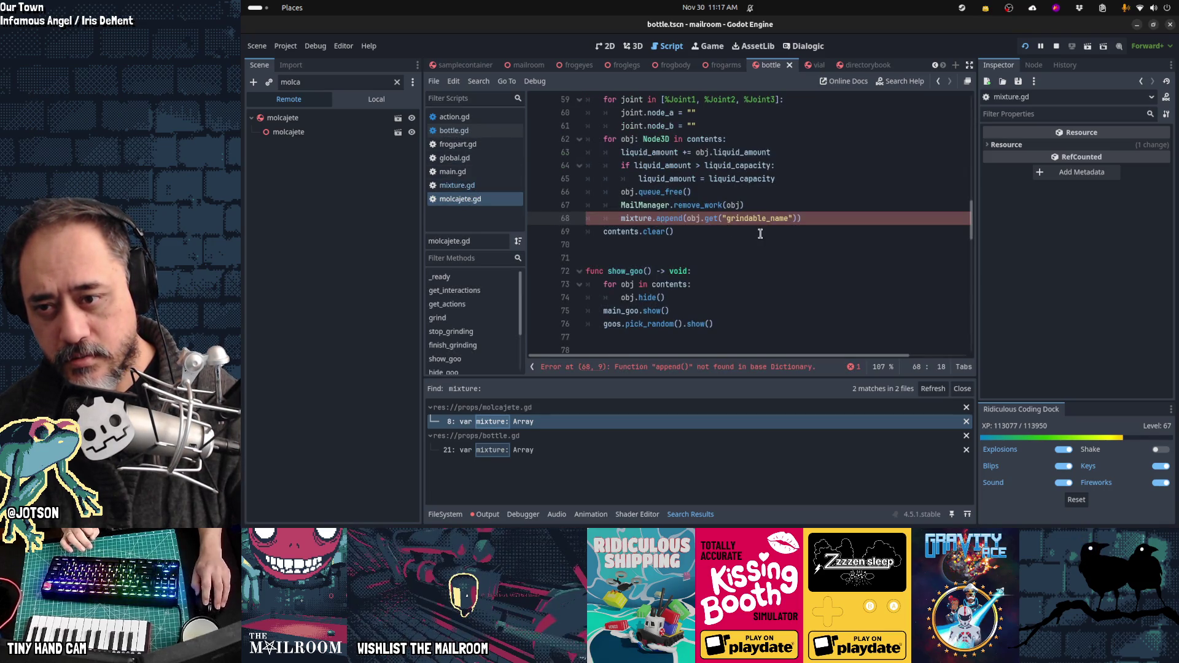
pyautogui.hotkey('ctrl', 'd')
pyautogui.write('add')
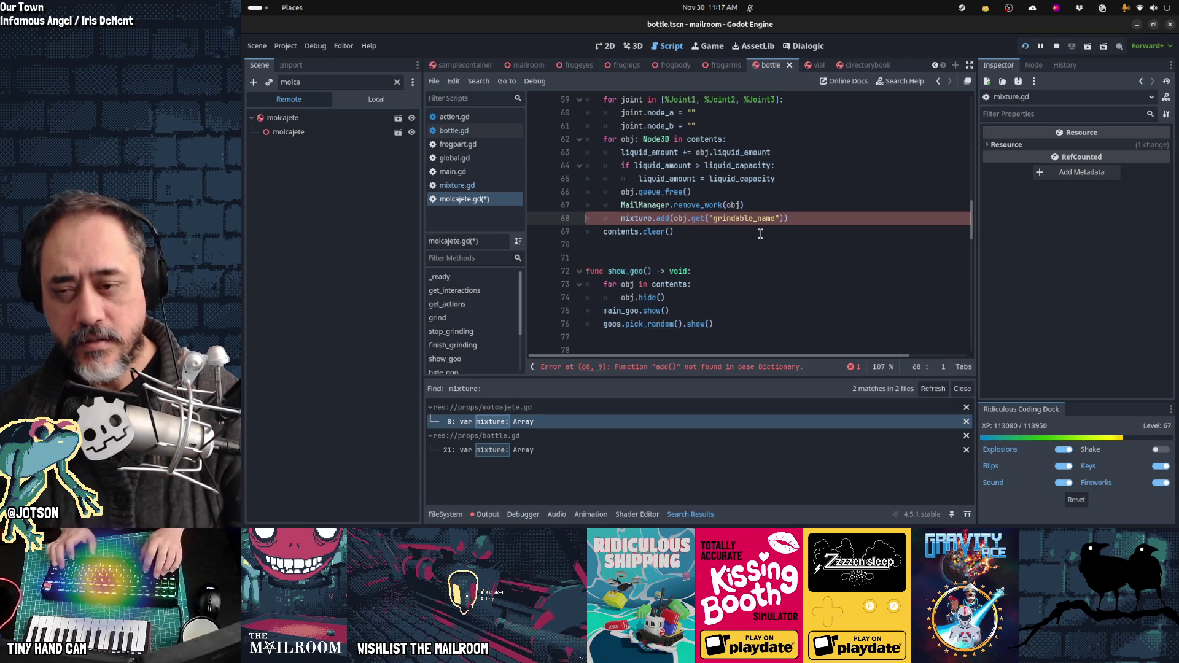
pyautogui.scroll(15, 760, 233)
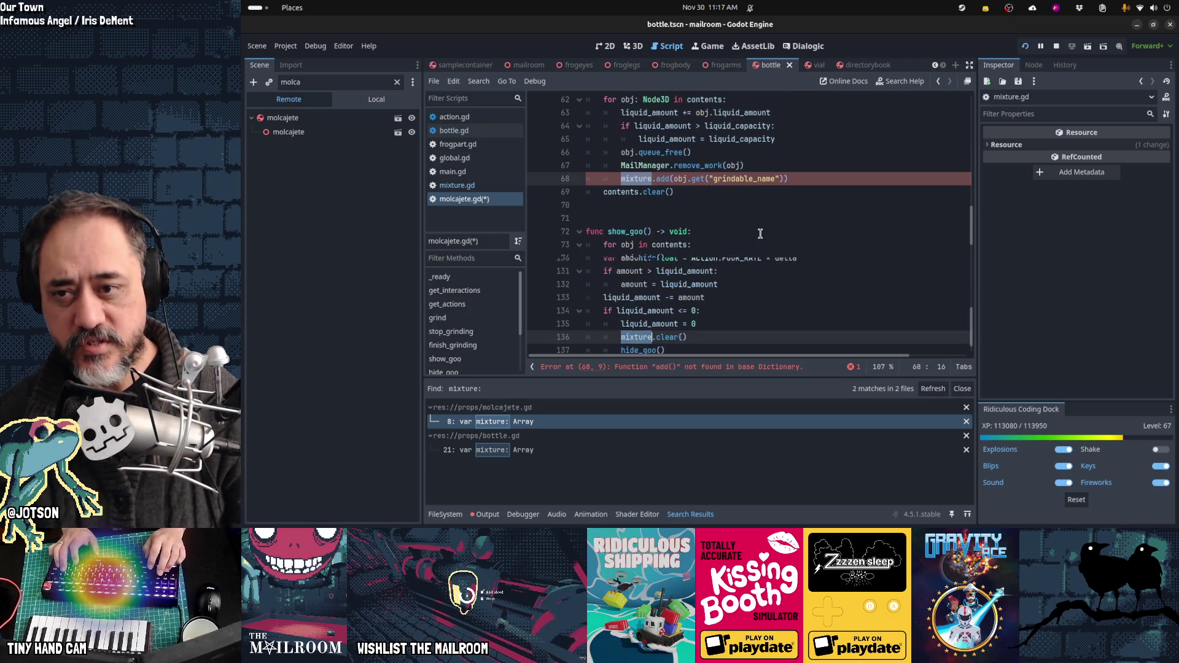
pyautogui.hotkey('ctrl', 'z')
pyautogui.hotkey('ctrl', 'z')
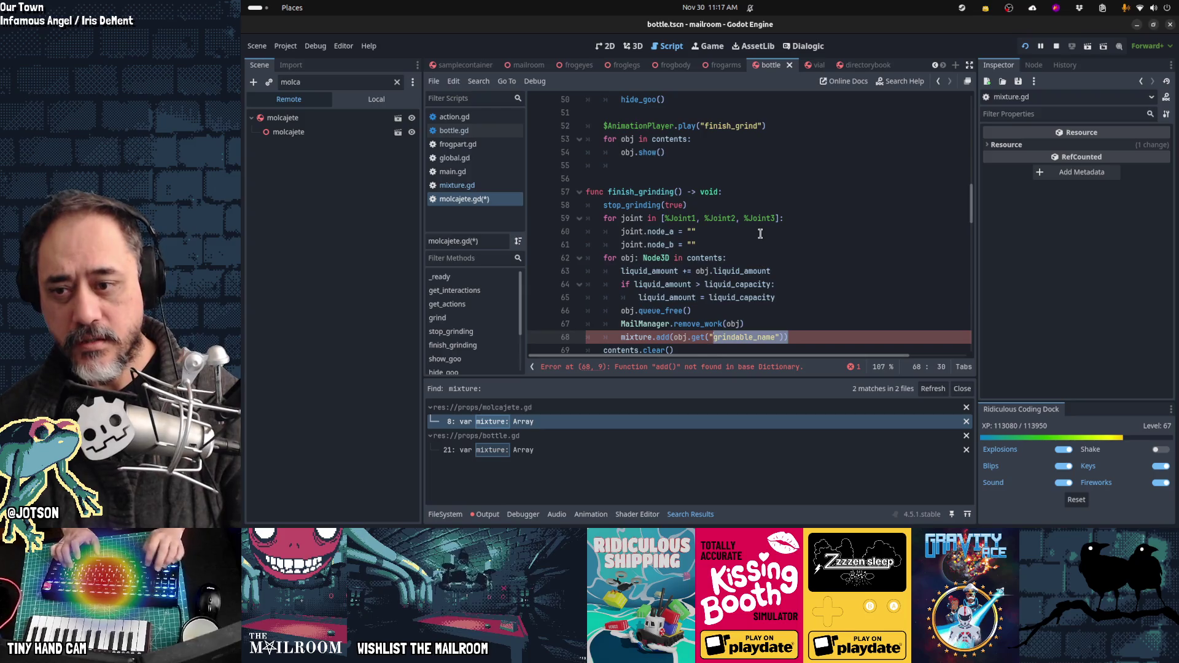
pyautogui.press('Down')
pyautogui.press('Down')
pyautogui.press('Down')
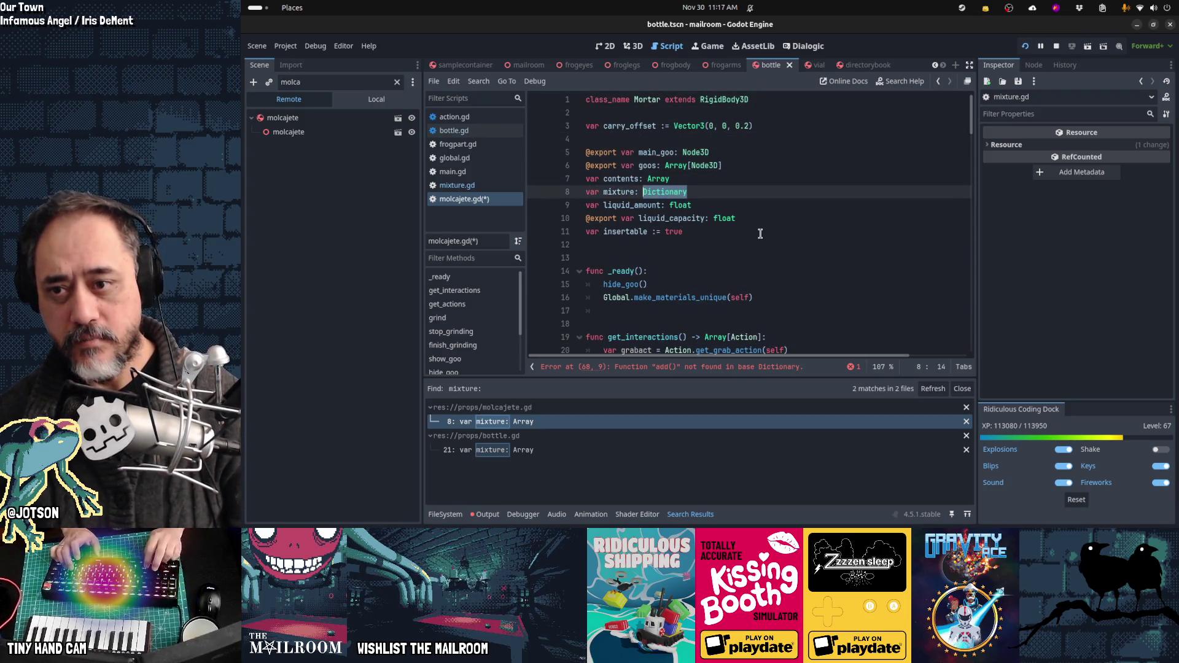
pyautogui.write('Mixture')
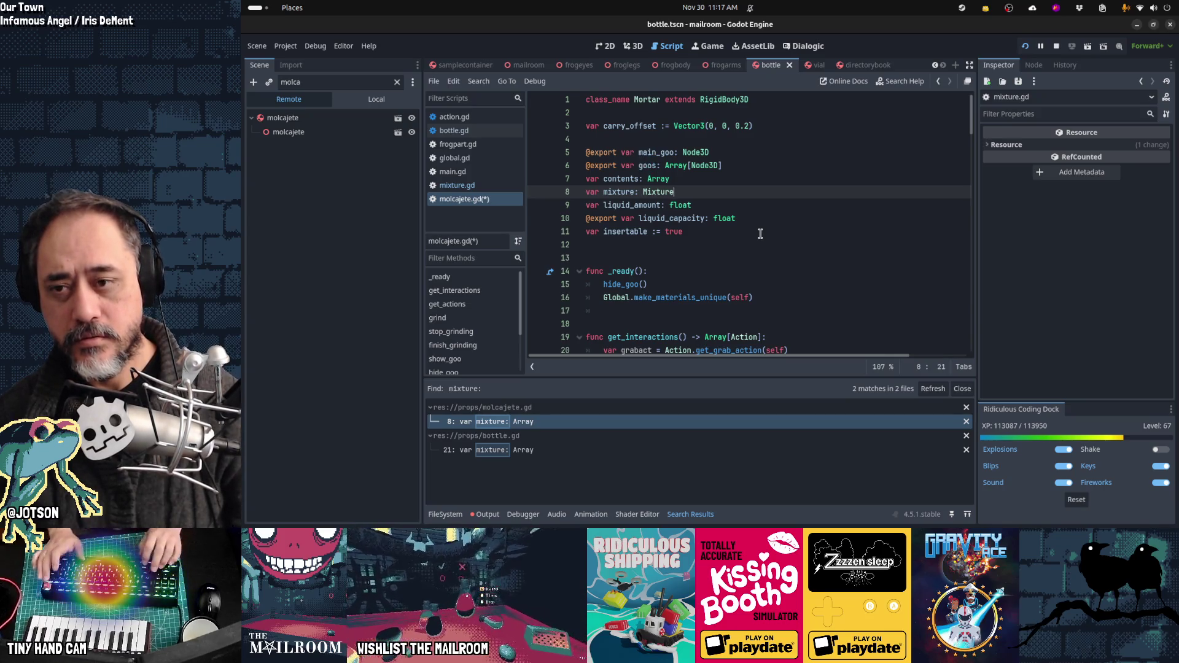
pyautogui.hotkey('ctrl', 's')
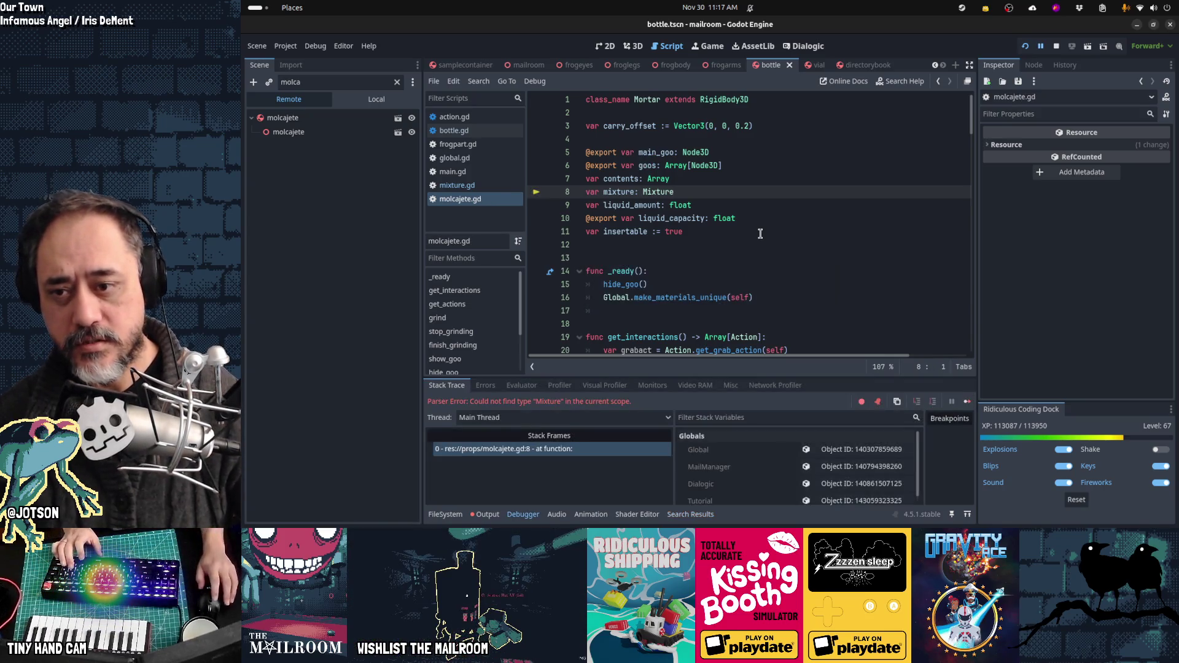
# Check the mixture uses and stop the run with F8 after the 'Could not find type Mixture' error
pyautogui.doubleClick(620, 191)
pyautogui.hotkey('ctrl', 'd')
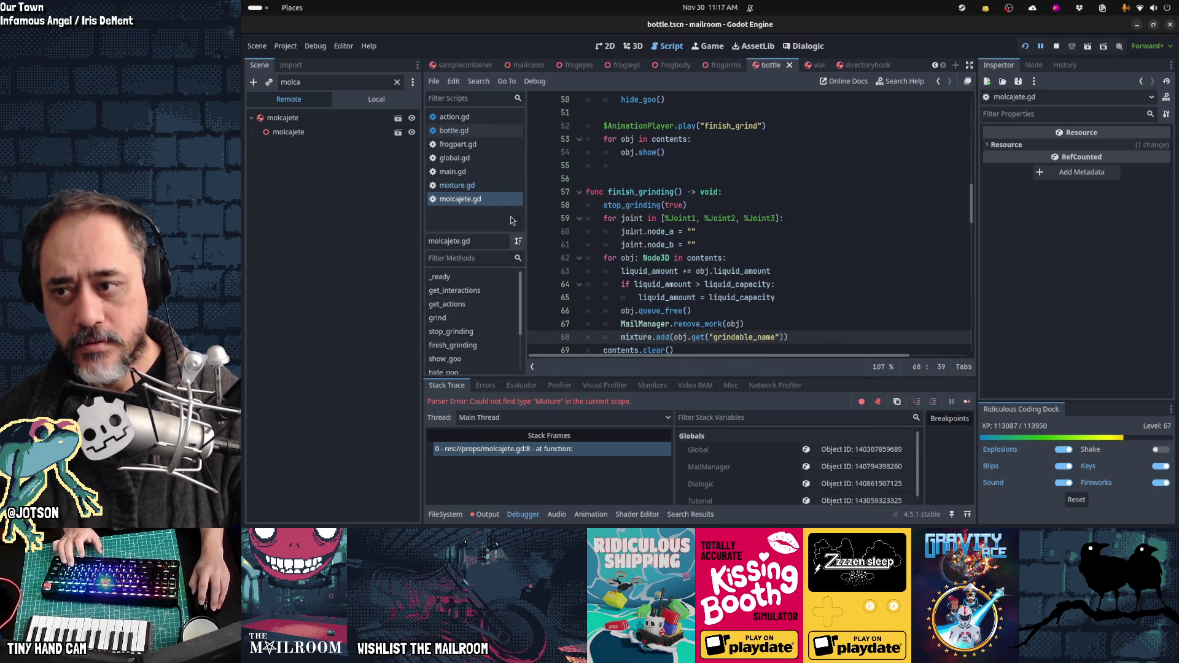
pyautogui.click(809, 292)
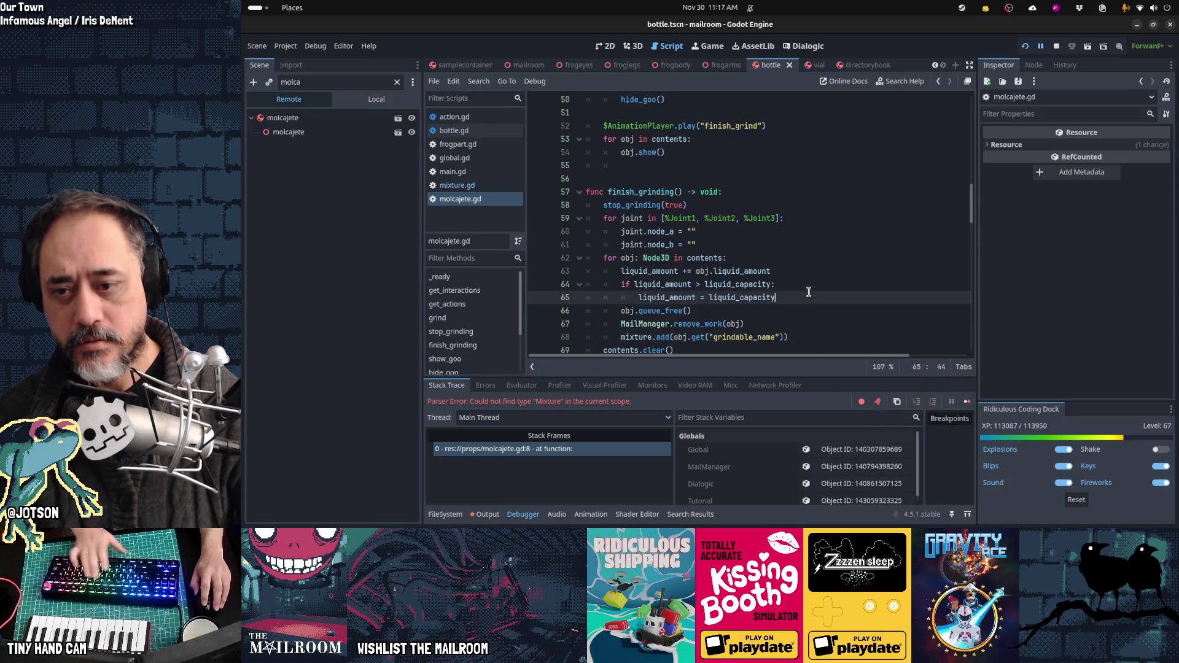
pyautogui.press('F8')
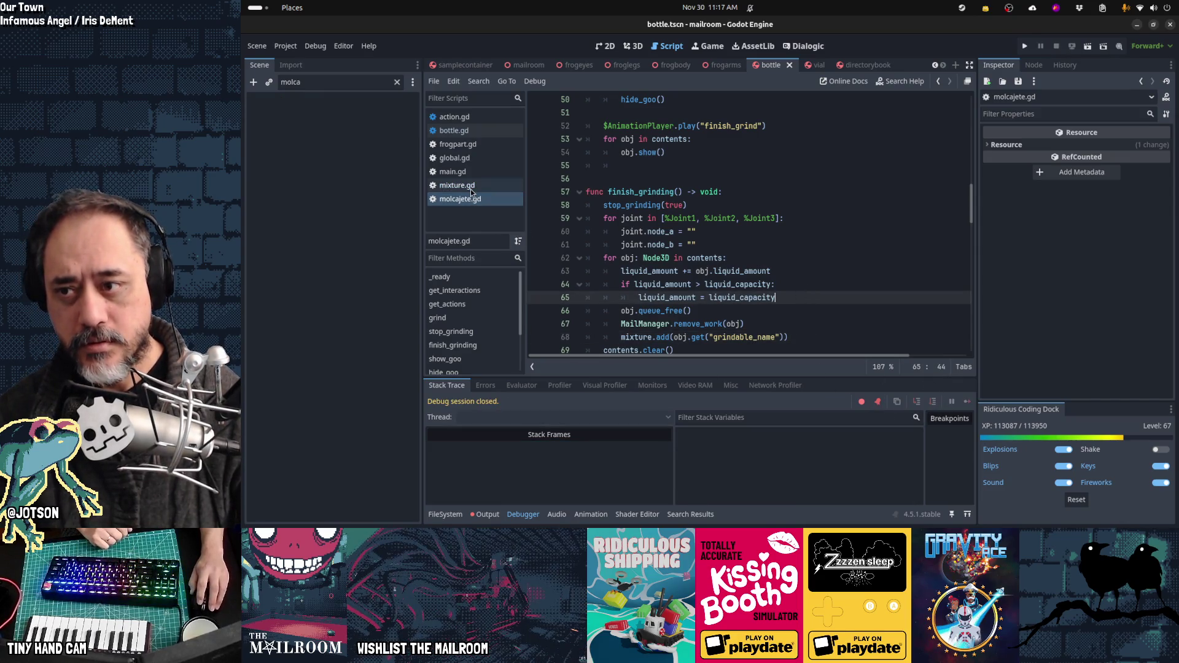
pyautogui.click(456, 135)
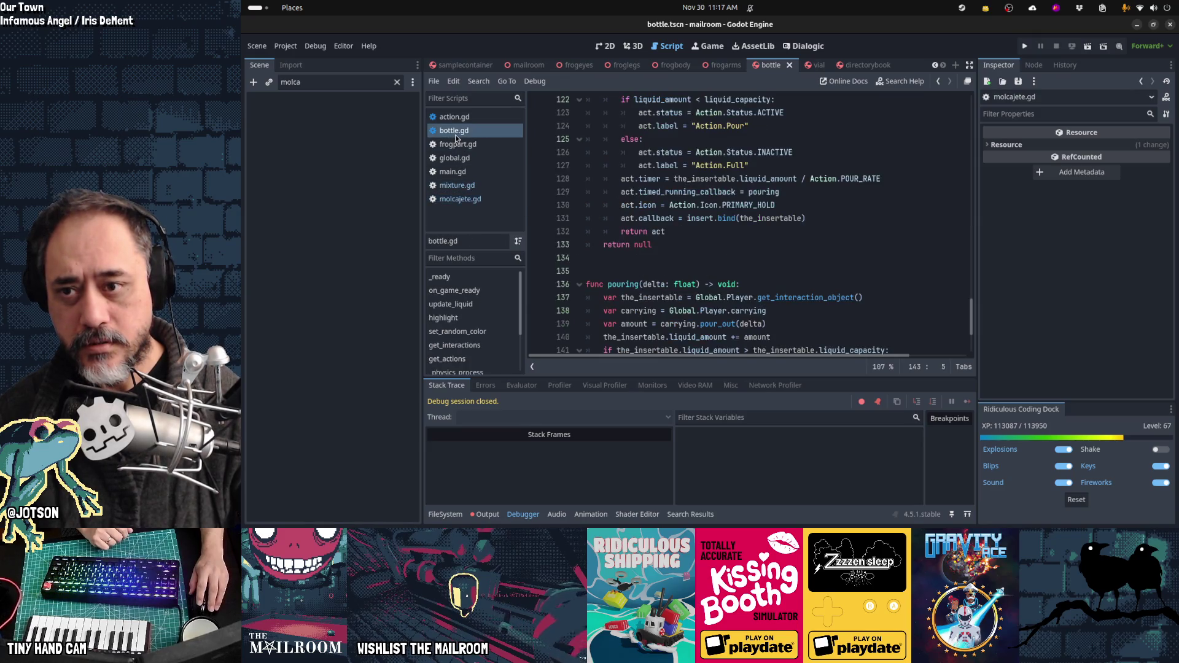
# Change bottle.gd's mixture variable on line 21 from Array to Mixture and save
pyautogui.click(710, 237)
pyautogui.hotkey('ctrl', 'Home')
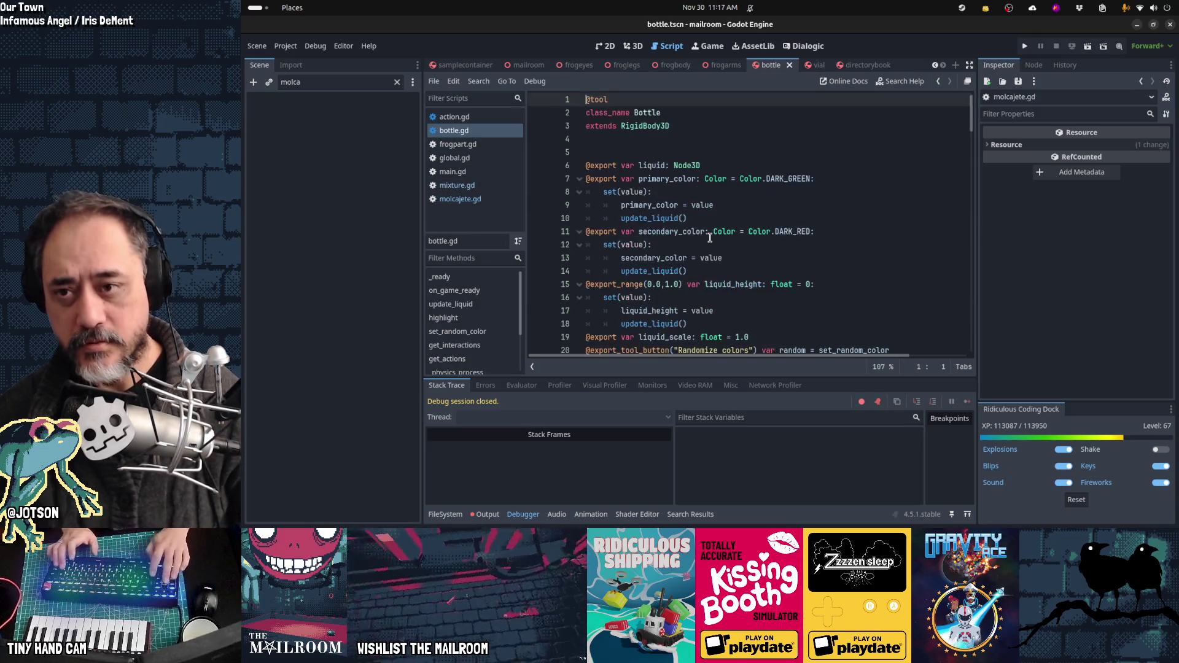
pyautogui.press('Down')
pyautogui.press('Down')
pyautogui.press('Down')
pyautogui.scroll(-3, 711, 238)
pyautogui.press('Down')
pyautogui.press('Down')
pyautogui.press('Down')
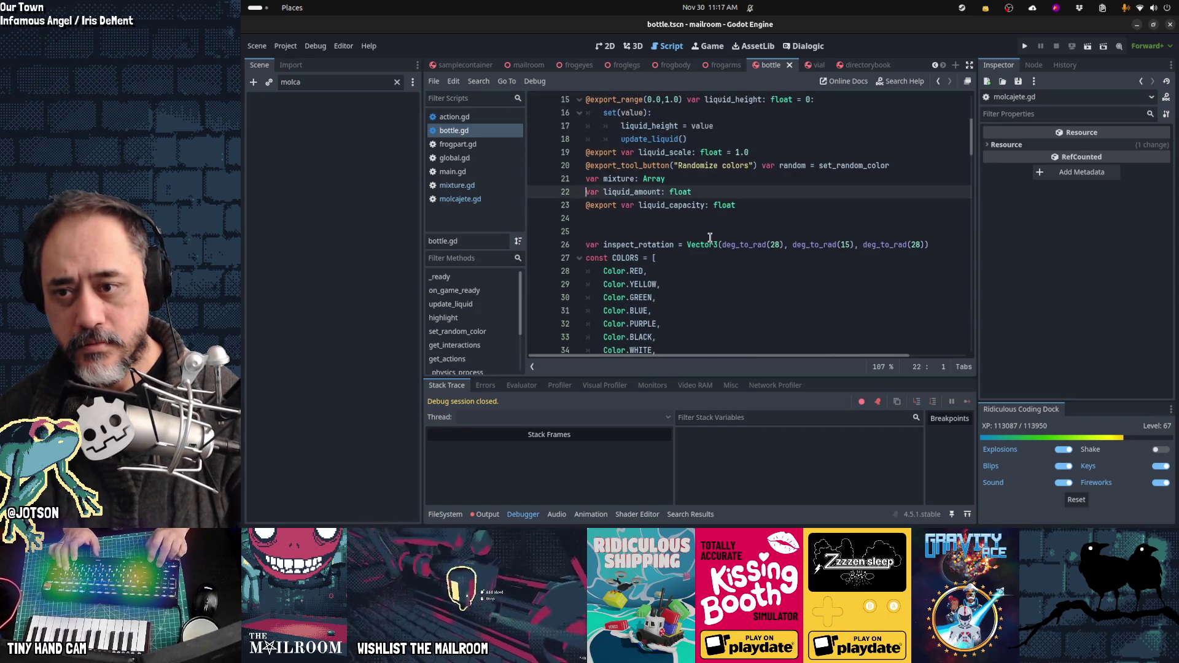
pyautogui.press('Left')
pyautogui.hotkey('ctrl', 'shift', 'Left')
pyautogui.write('xture')
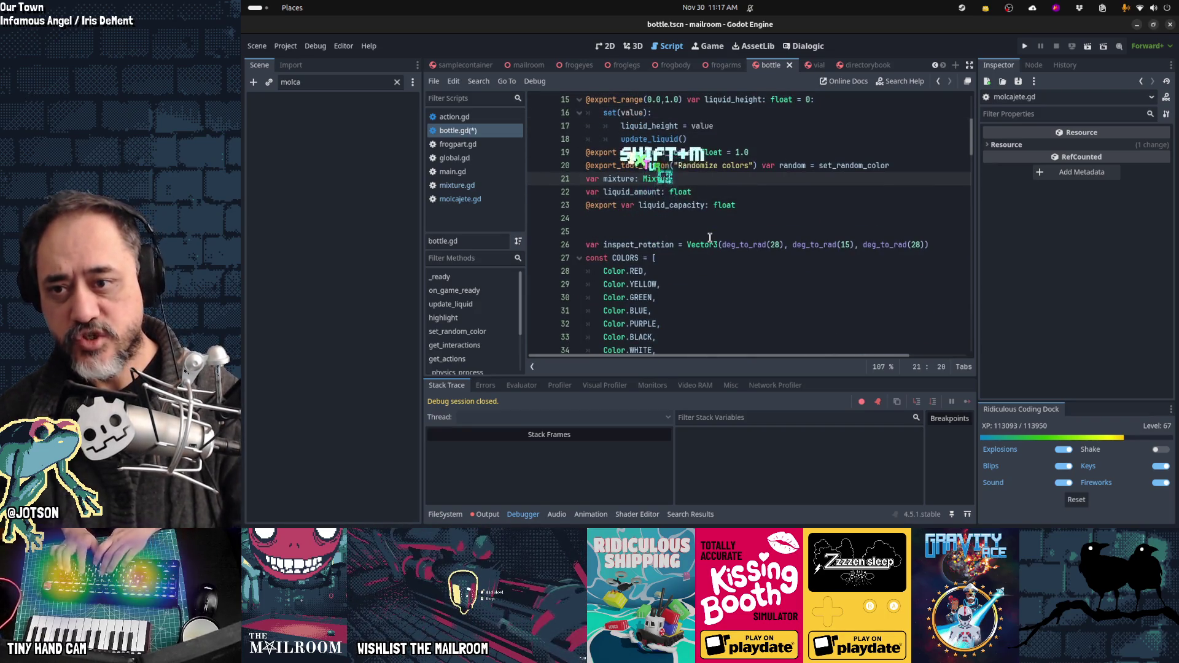
pyautogui.hotkey('ctrl', 's')
pyautogui.click(751, 272)
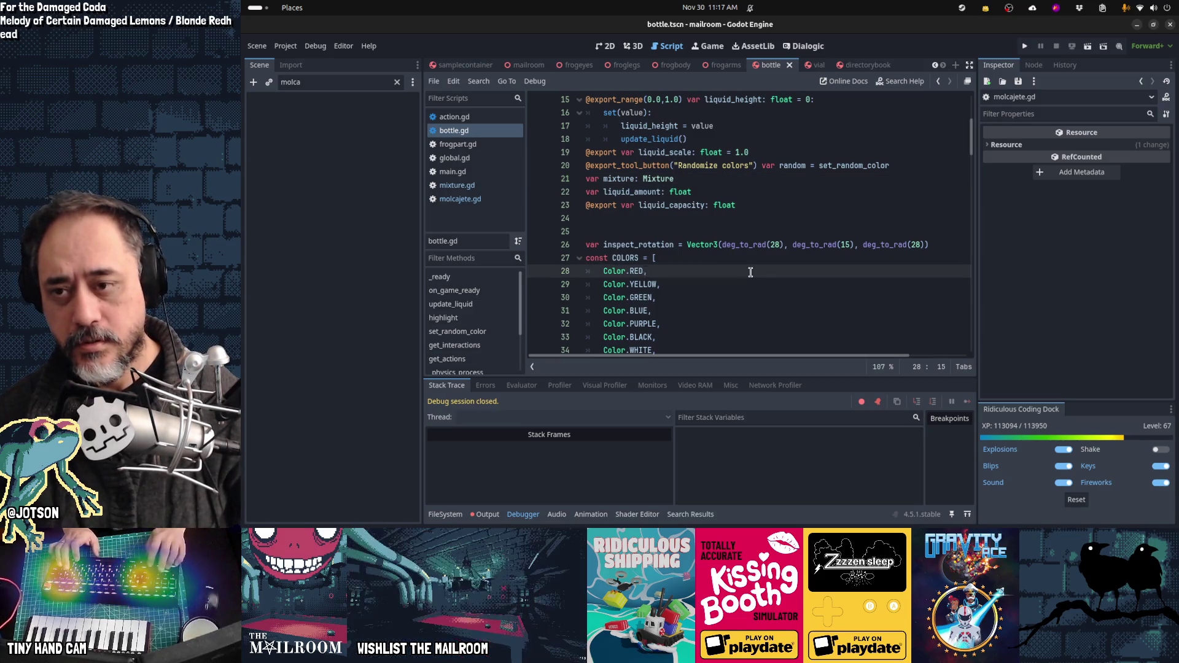
# Scroll from the end of bottle.gd up to get_insert_action's pour timer line
pyautogui.hotkey('ctrl', 'End')
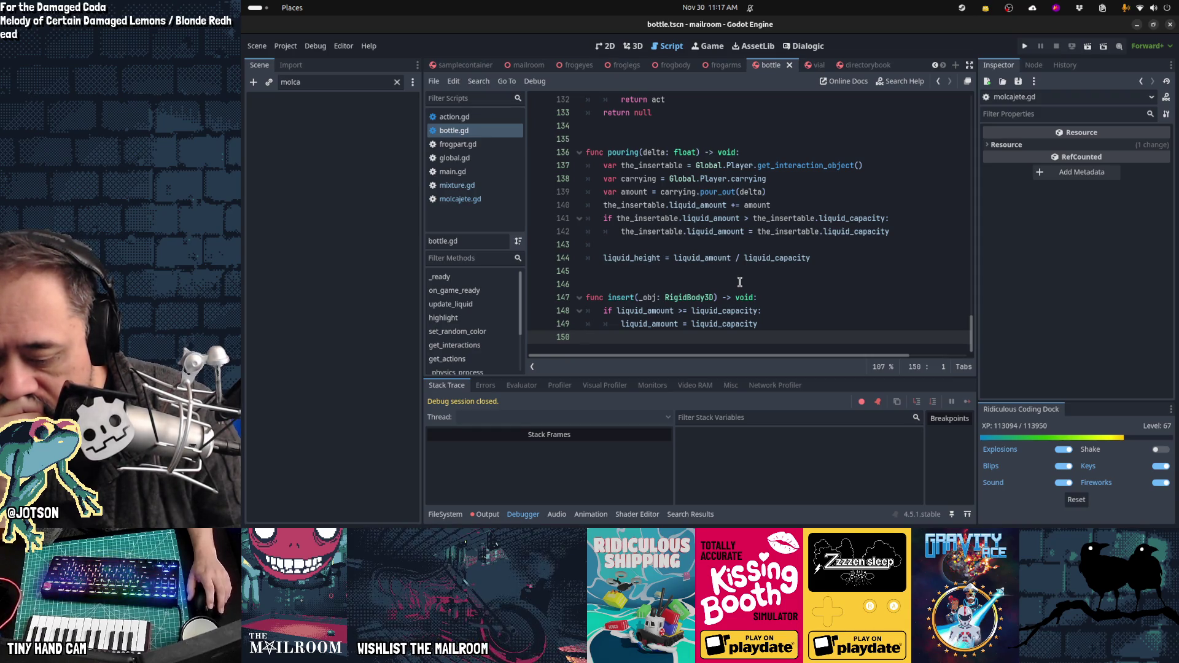
pyautogui.scroll(3, 740, 282)
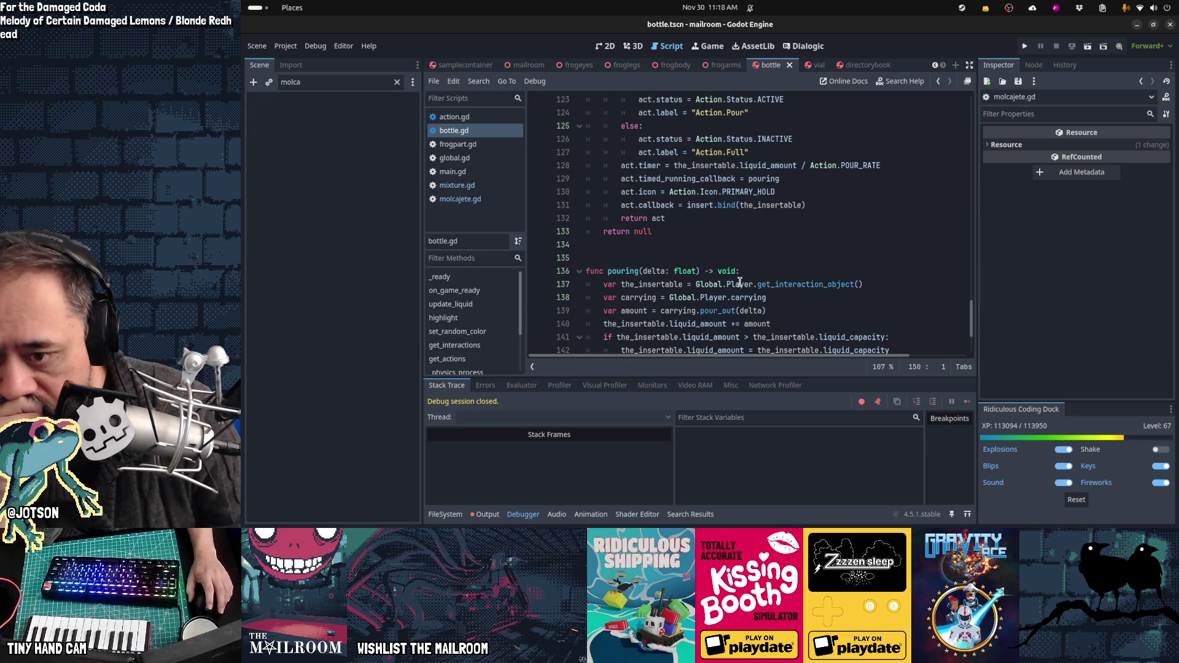
pyautogui.scroll(2, 740, 282)
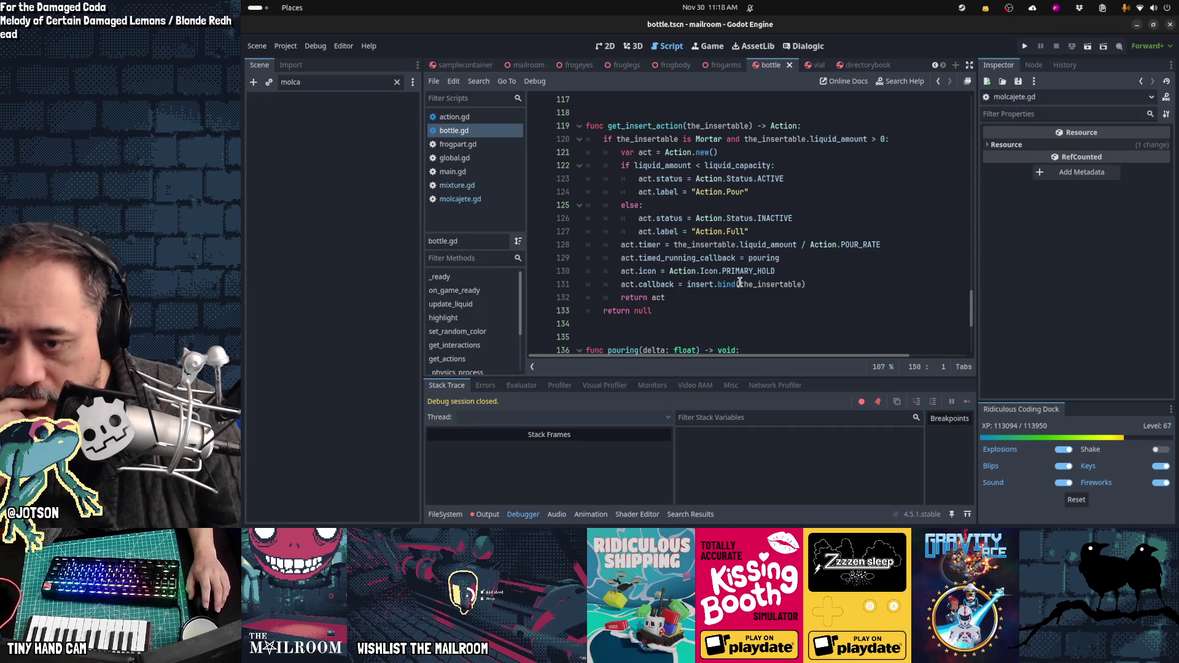
pyautogui.click(888, 245)
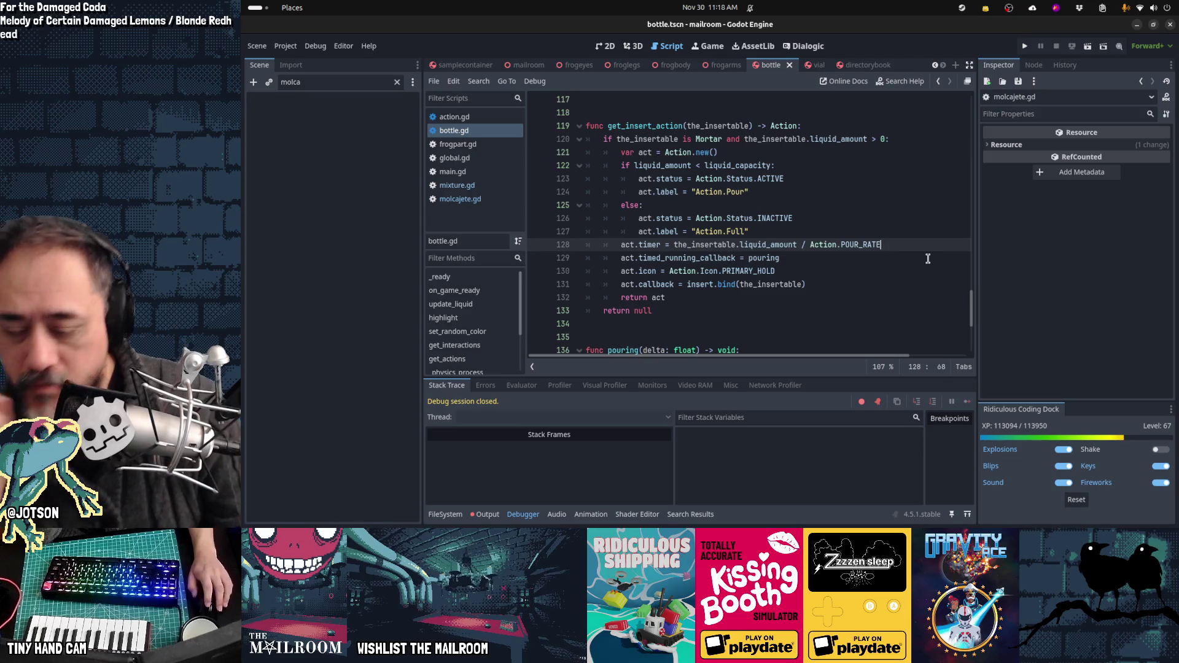
# Set the pour action's timed_start_callback to start_pour
pyautogui.press('Return')
pyautogui.write('act.timed_s')
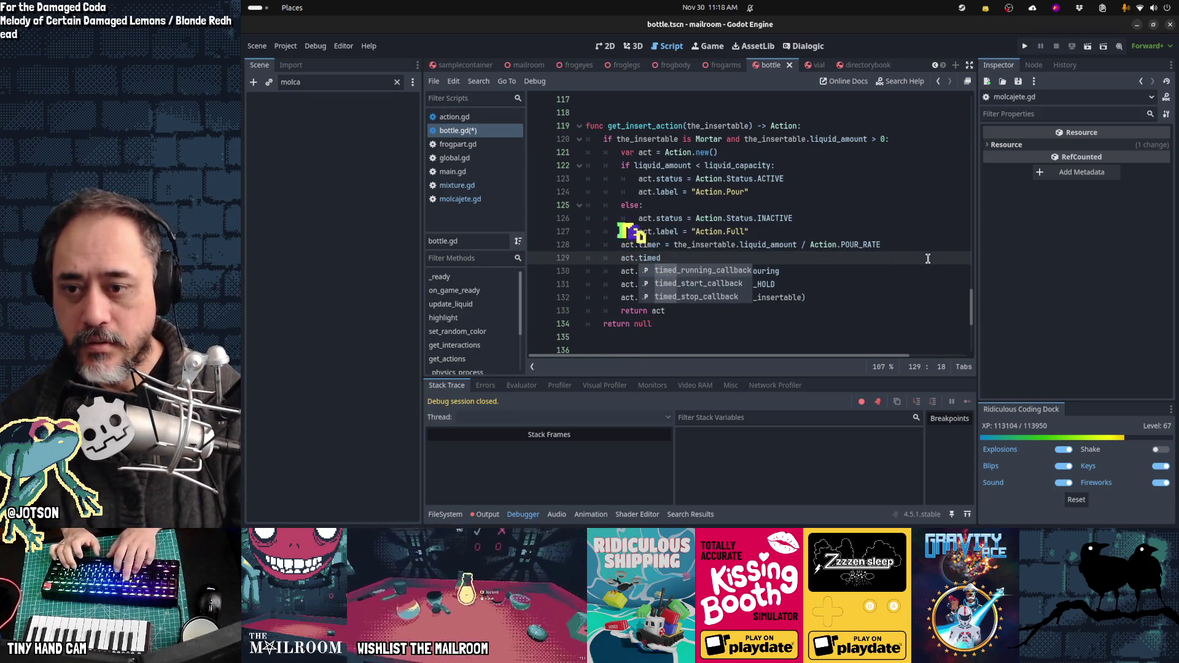
pyautogui.press('Return')
pyautogui.write('= start_')
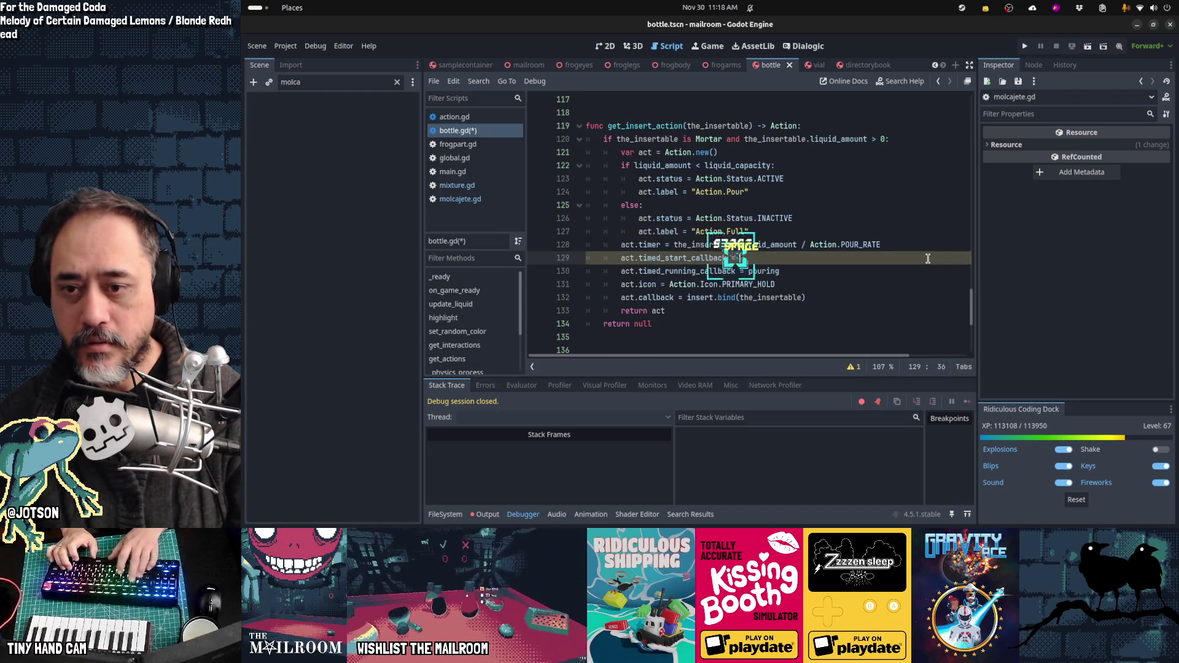
pyautogui.write('pour')
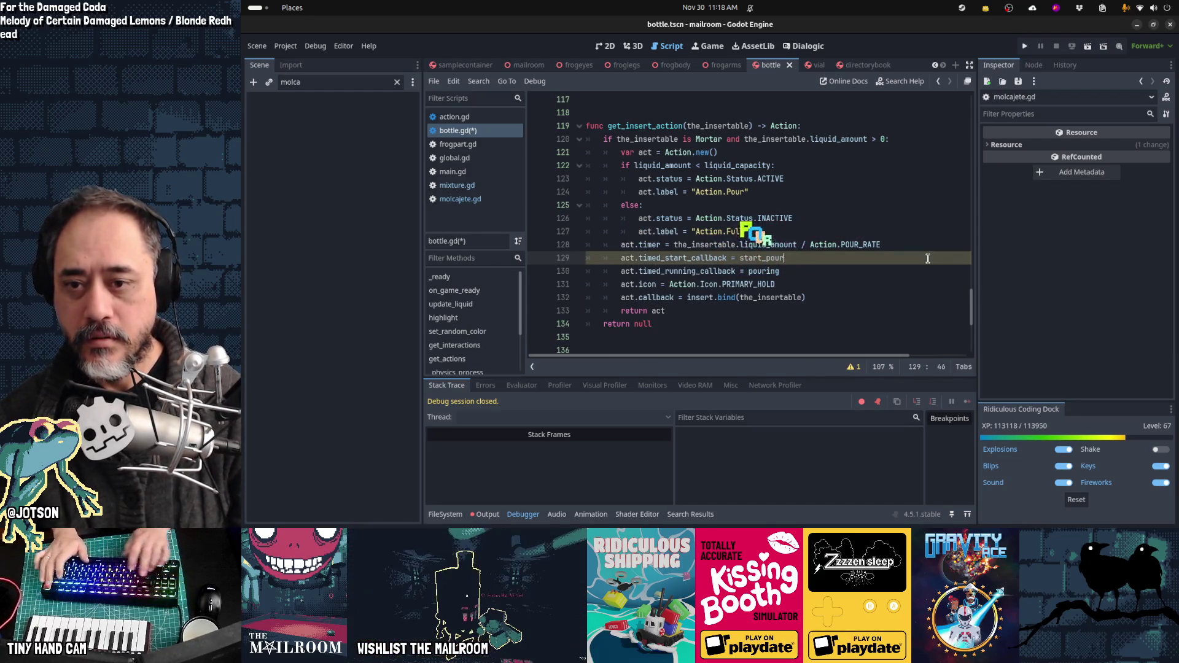
# Declare a new 'func start_pour() -> void:' just above pouring()
pyautogui.press('Down')
pyautogui.press('Down')
pyautogui.press('Down')
pyautogui.scroll(-3, 928, 259)
pyautogui.press('Down')
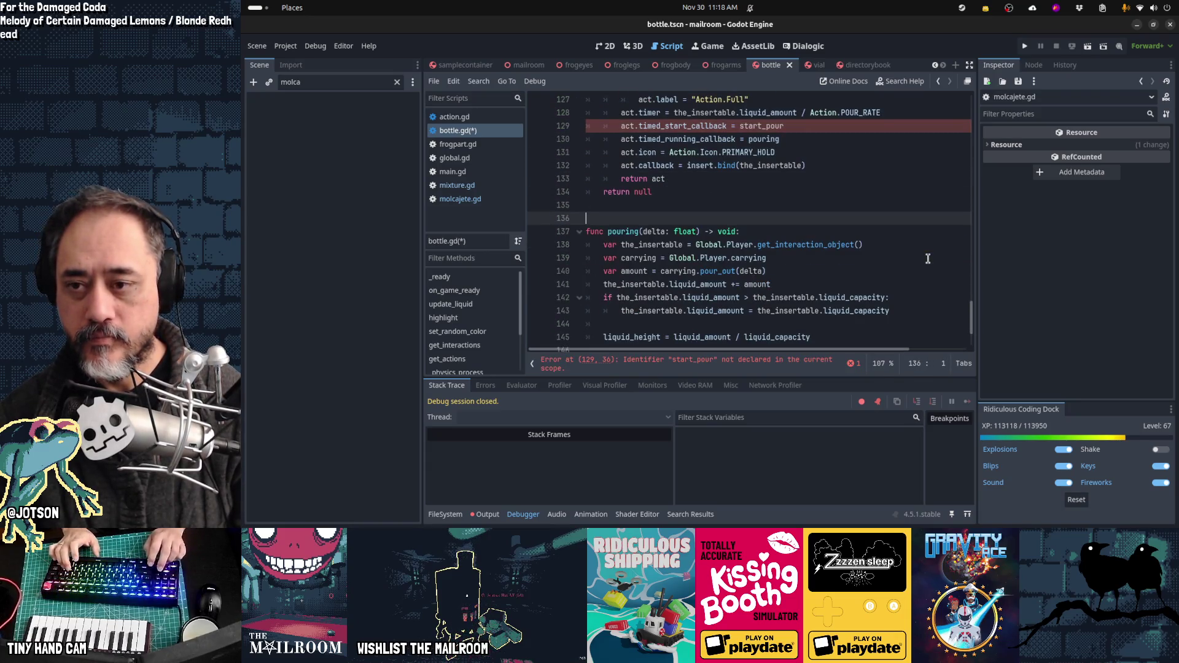
pyautogui.press('Return')
pyautogui.write('func start_p')
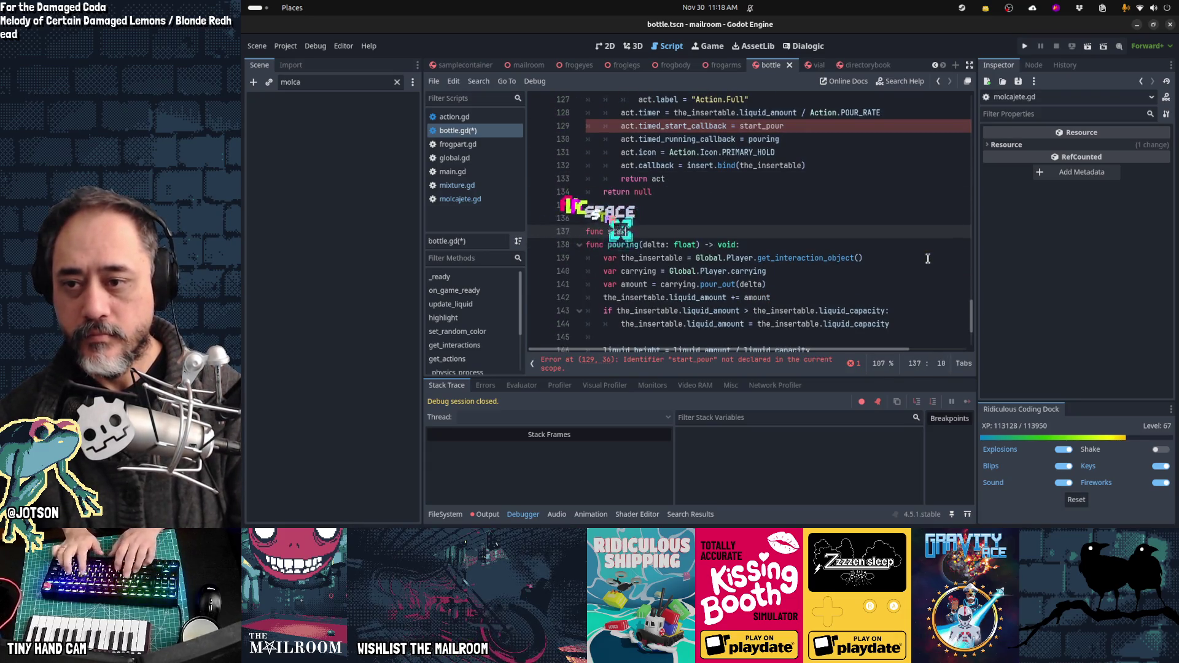
pyautogui.write('our() ->')
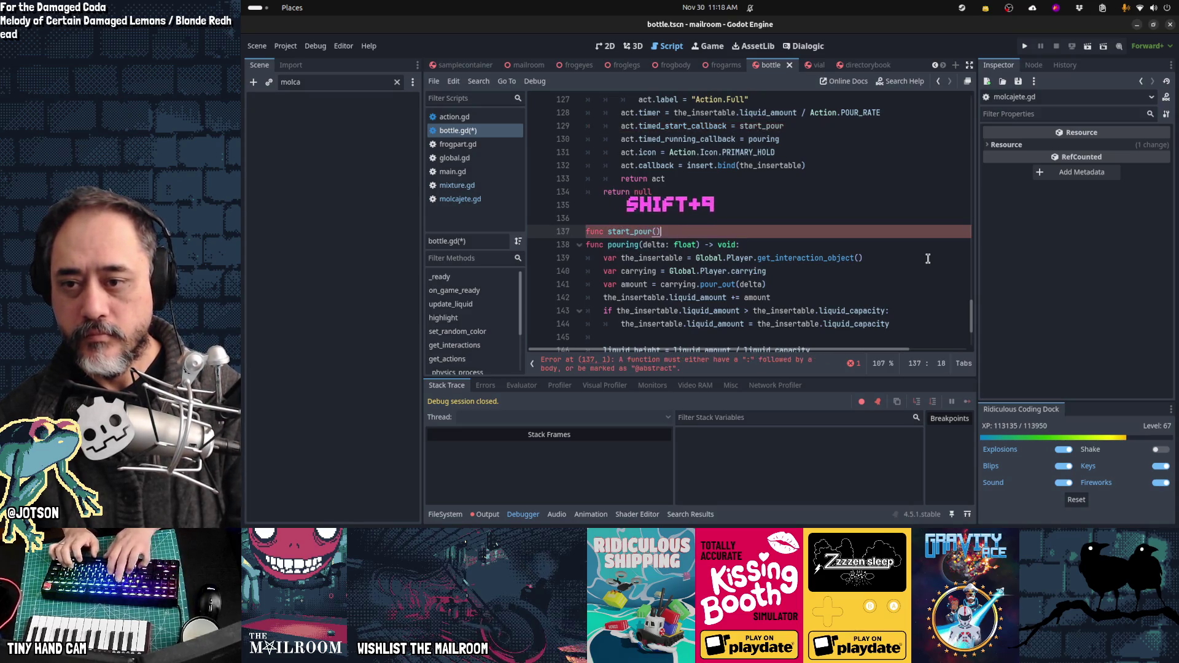
pyautogui.write(' void:')
pyautogui.press('Return')
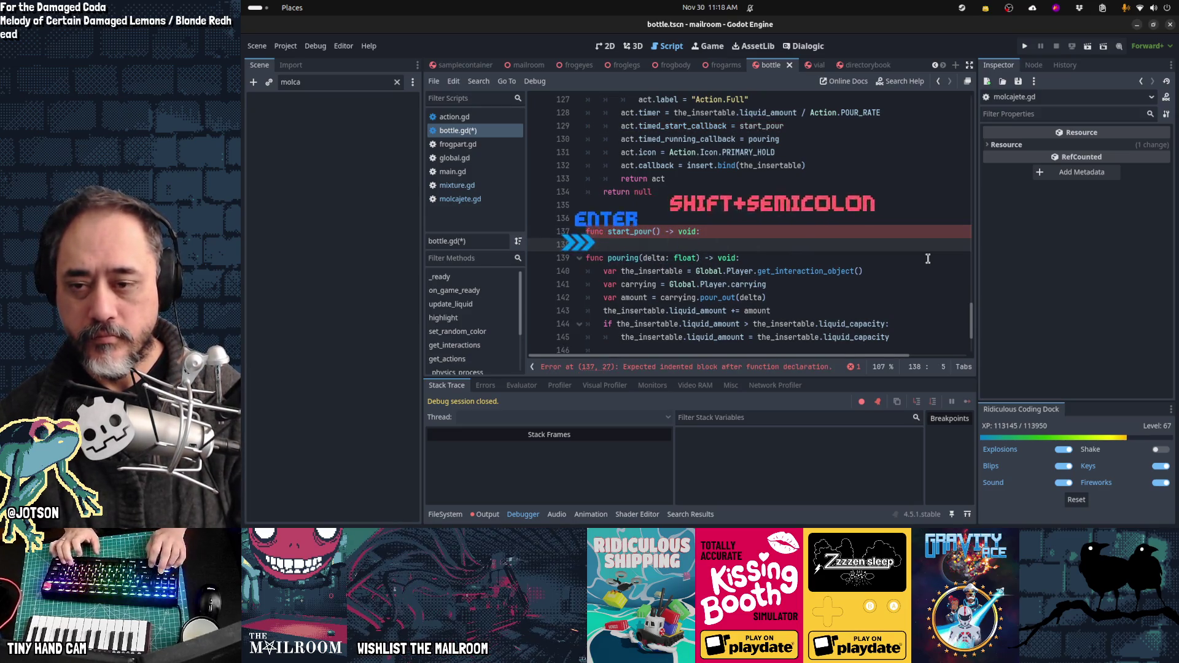
# Copy the the_insertable and carrying var lines from pouring() into start_pour()
pyautogui.press('Down')
pyautogui.press('Down')
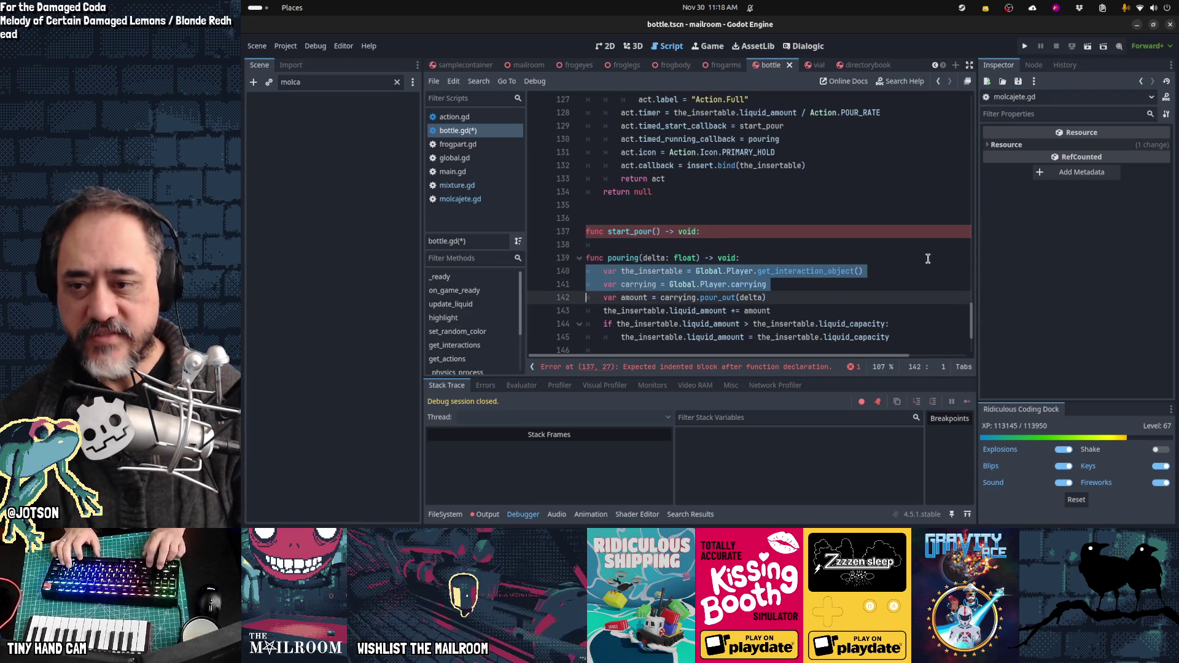
pyautogui.hotkey('shift', 'Down')
pyautogui.hotkey('shift', 'Down')
pyautogui.hotkey('ctrl', 'c')
pyautogui.press('Up')
pyautogui.press('Up')
pyautogui.hotkey('ctrl', 'v')
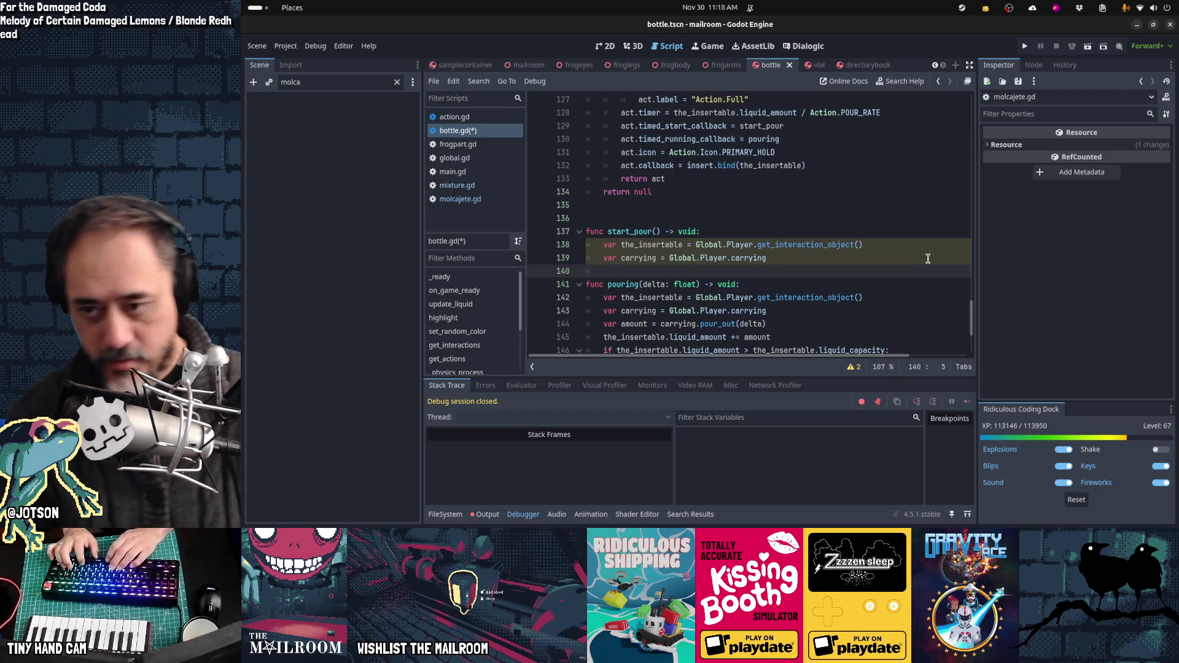
pyautogui.write('in')
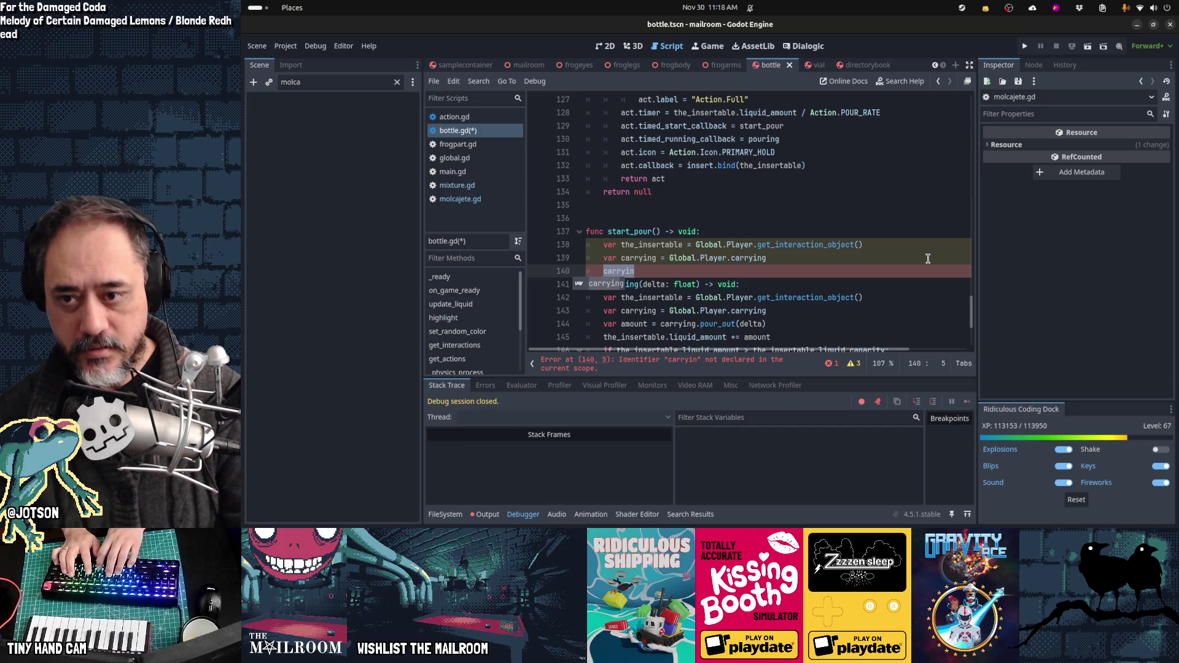
pyautogui.press('Escape')
pyautogui.press('Up')
pyautogui.press('Up')
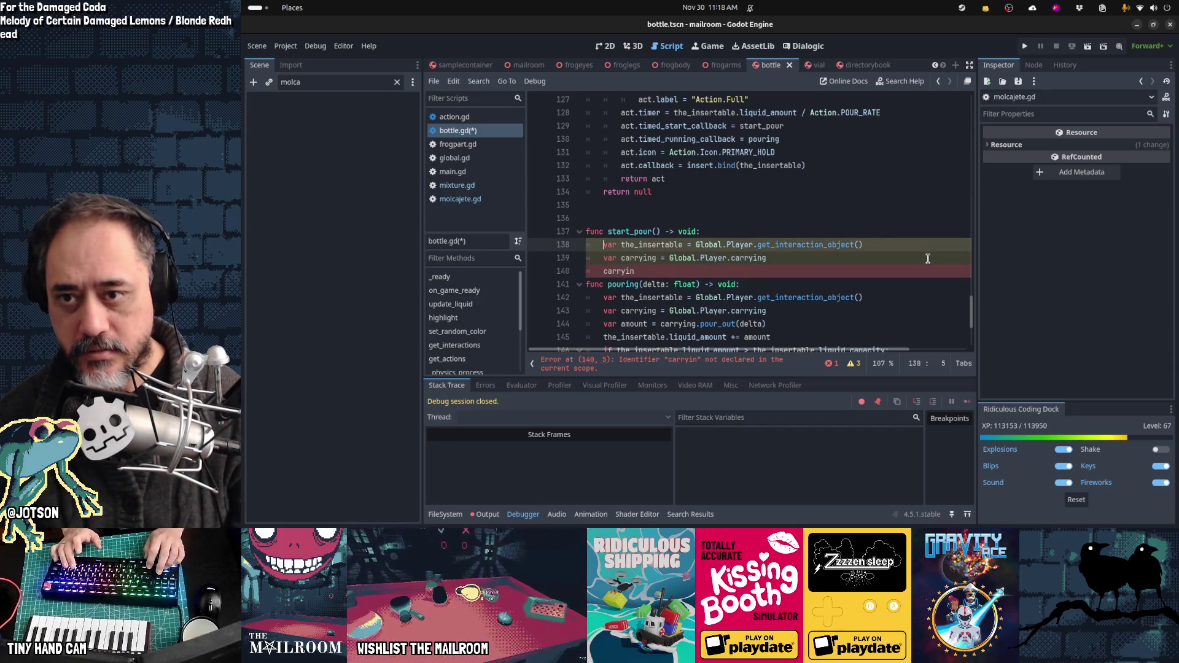
pyautogui.hotkey('ctrl', 'Up')
pyautogui.hotkey('ctrl', 'Up')
pyautogui.hotkey('ctrl', 'Up')
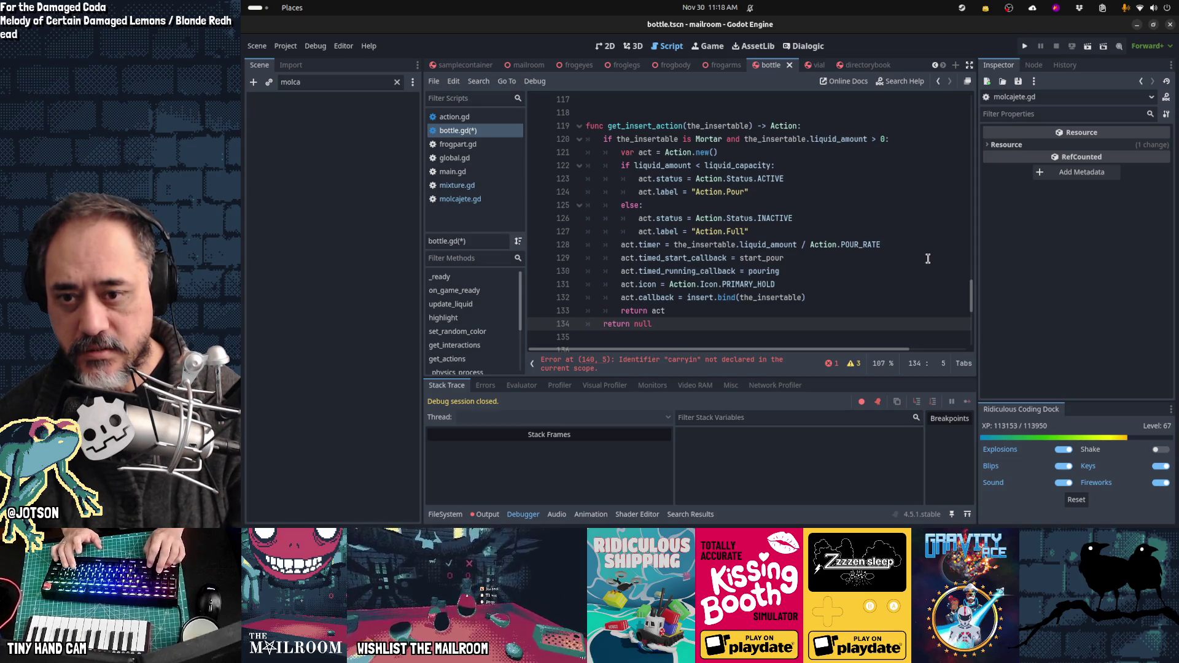
pyautogui.scroll(-6, 928, 259)
pyautogui.press('Down')
pyautogui.press('Down')
pyautogui.press('Down')
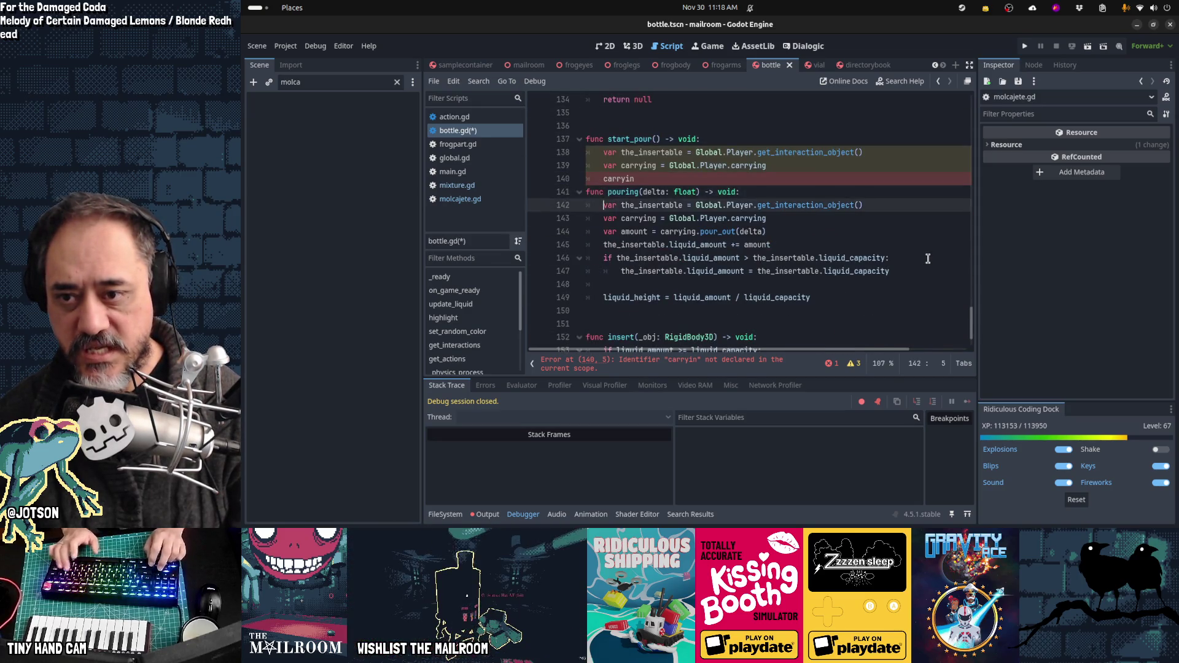
pyautogui.hotkey('ctrl', 'shift', 'Right')
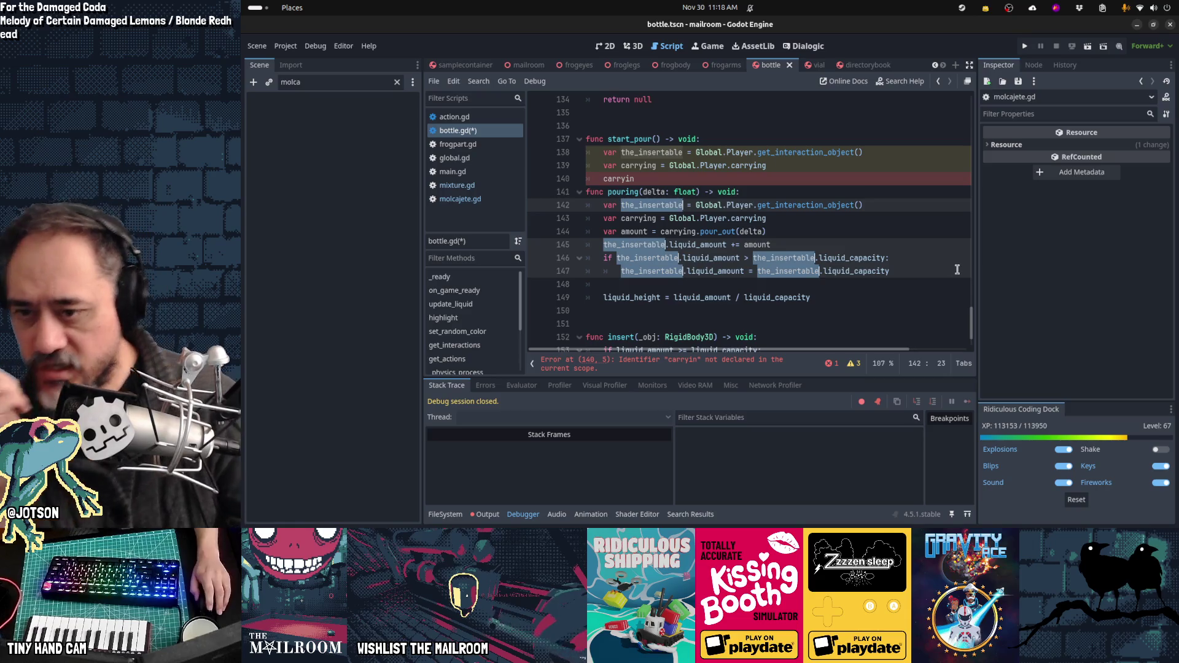
pyautogui.scroll(6, 793, 267)
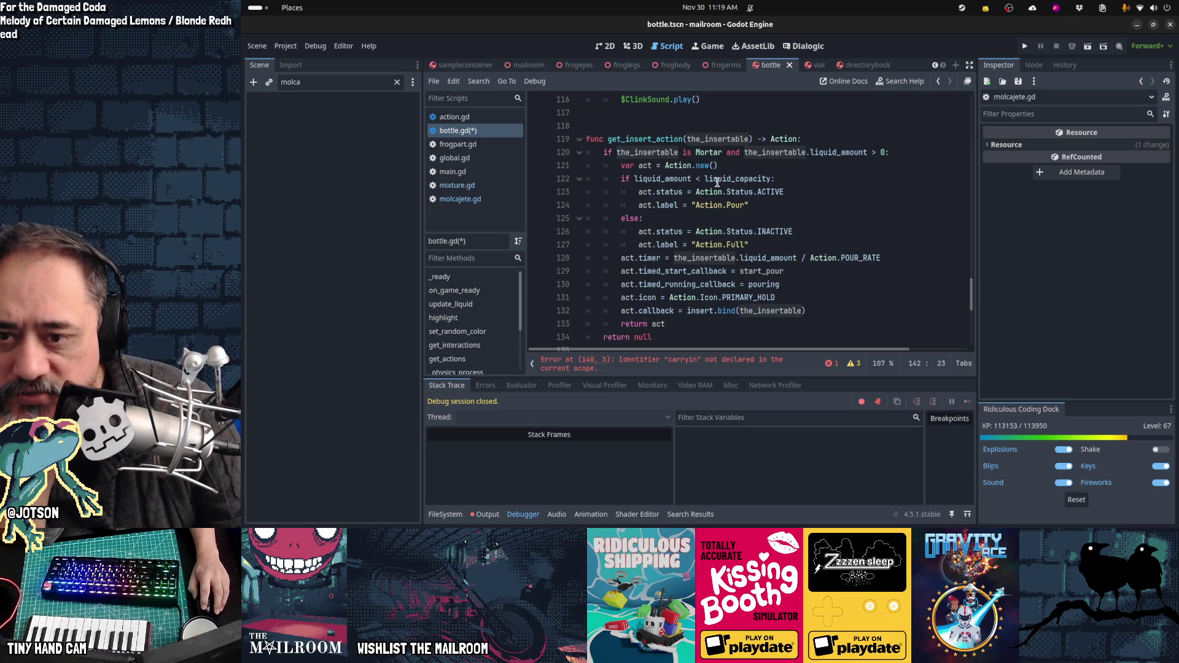
pyautogui.scroll(-4, 772, 277)
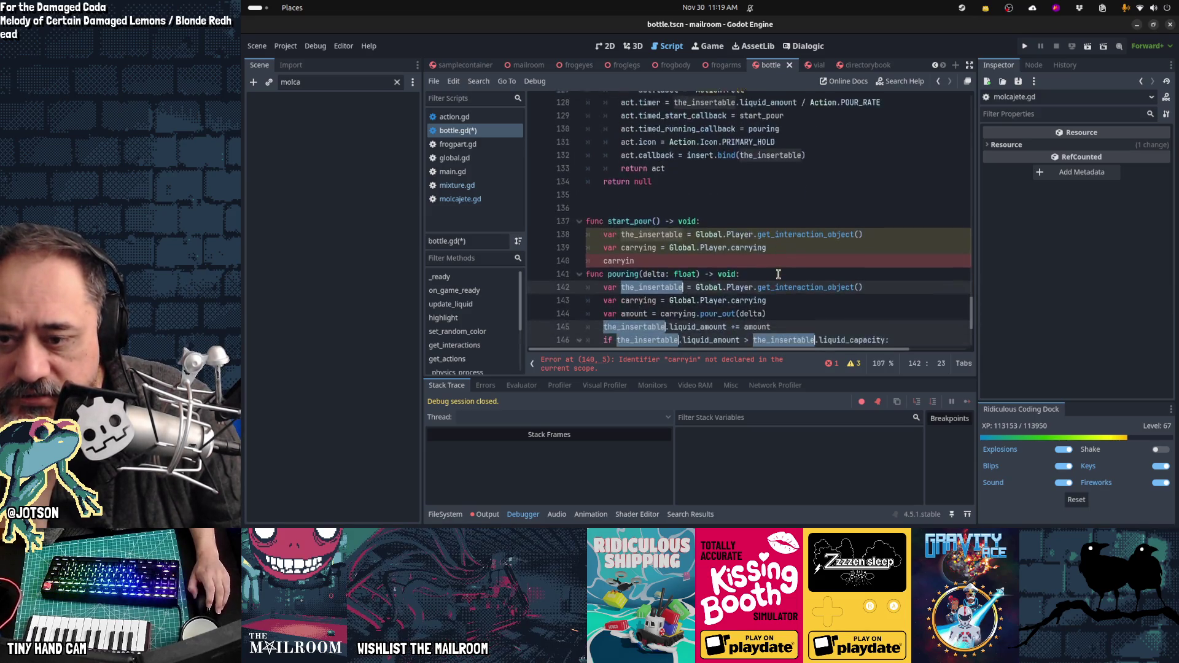
pyautogui.click(461, 199)
pyautogui.scroll(-10, 807, 202)
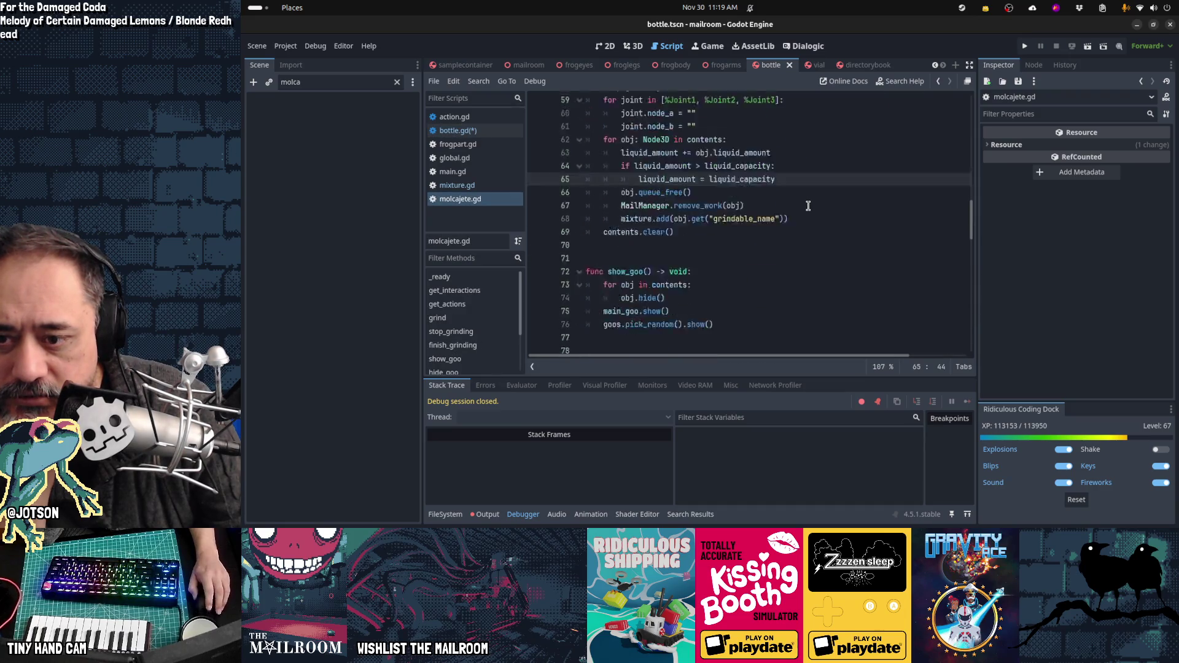
pyautogui.scroll(11, 807, 206)
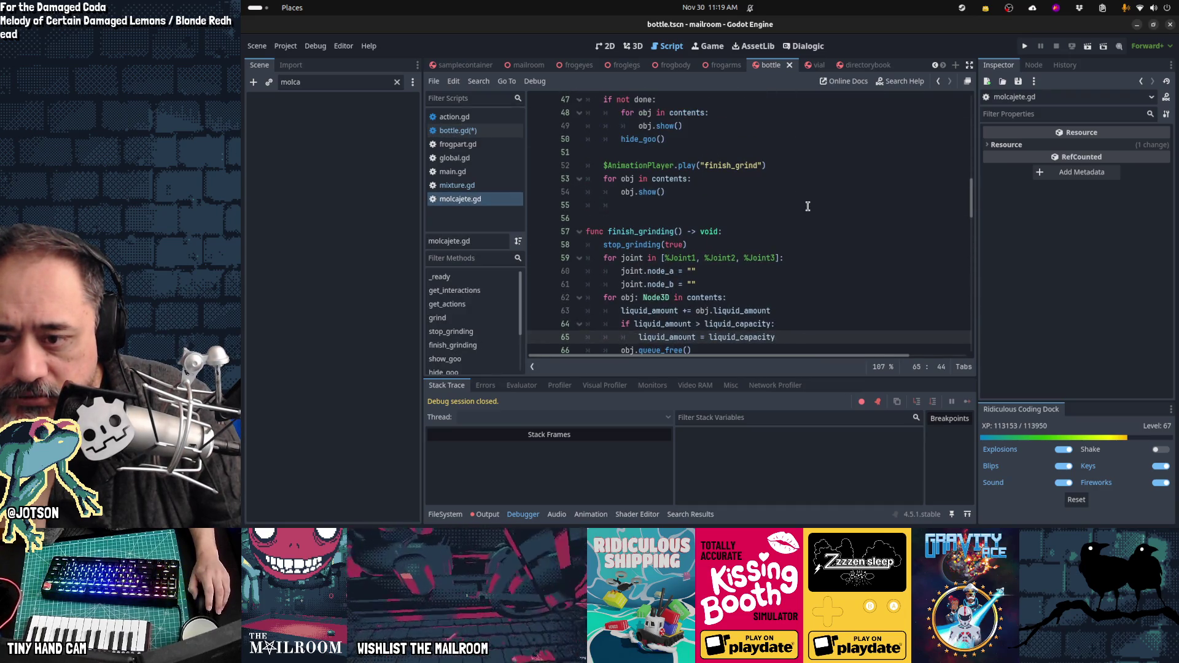
pyautogui.scroll(8, 807, 206)
pyautogui.scroll(7, 808, 206)
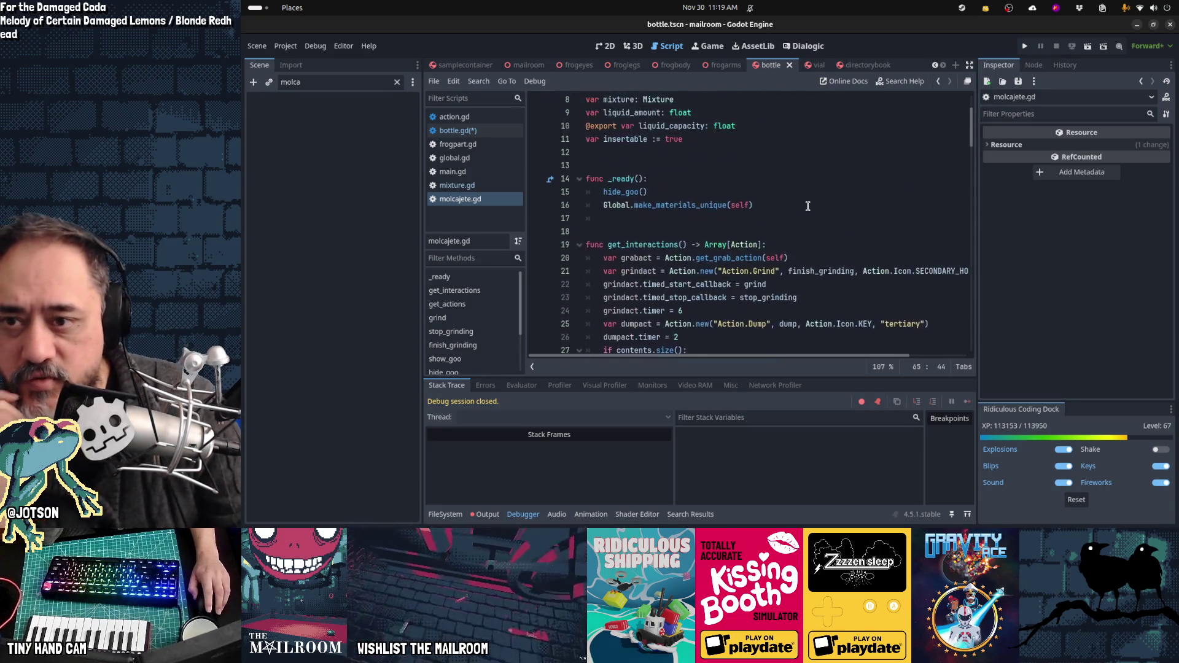
pyautogui.scroll(-13, 808, 206)
pyautogui.scroll(5, 808, 207)
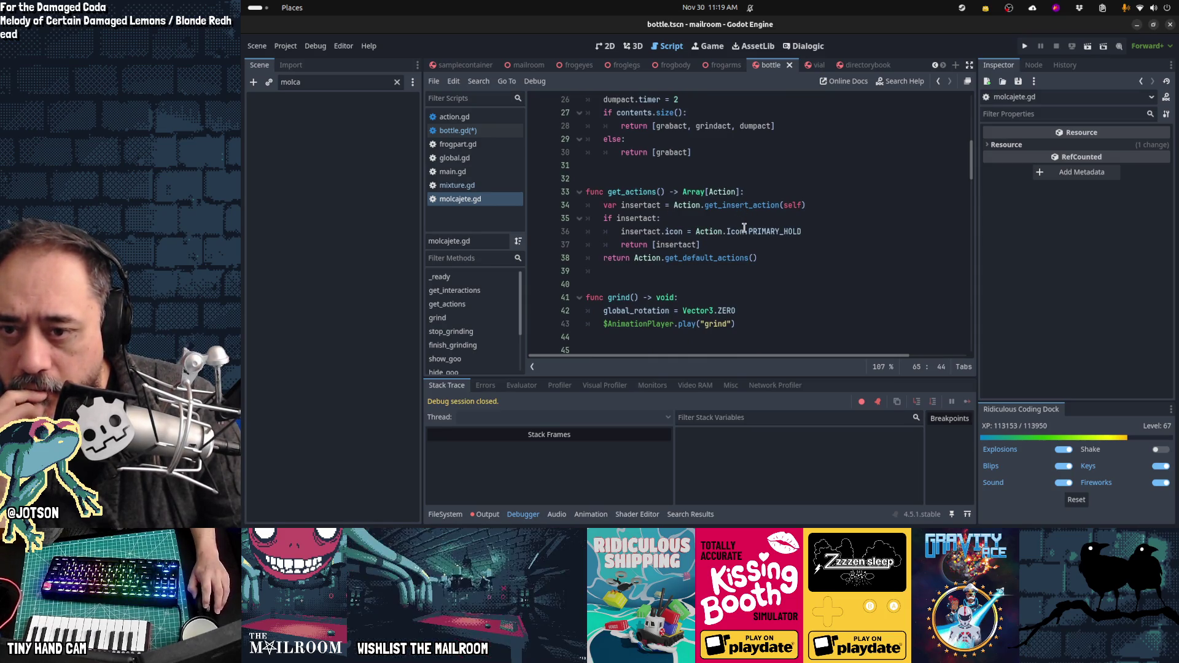
pyautogui.hotkey('alt', 'Left')
pyautogui.scroll(5, 804, 187)
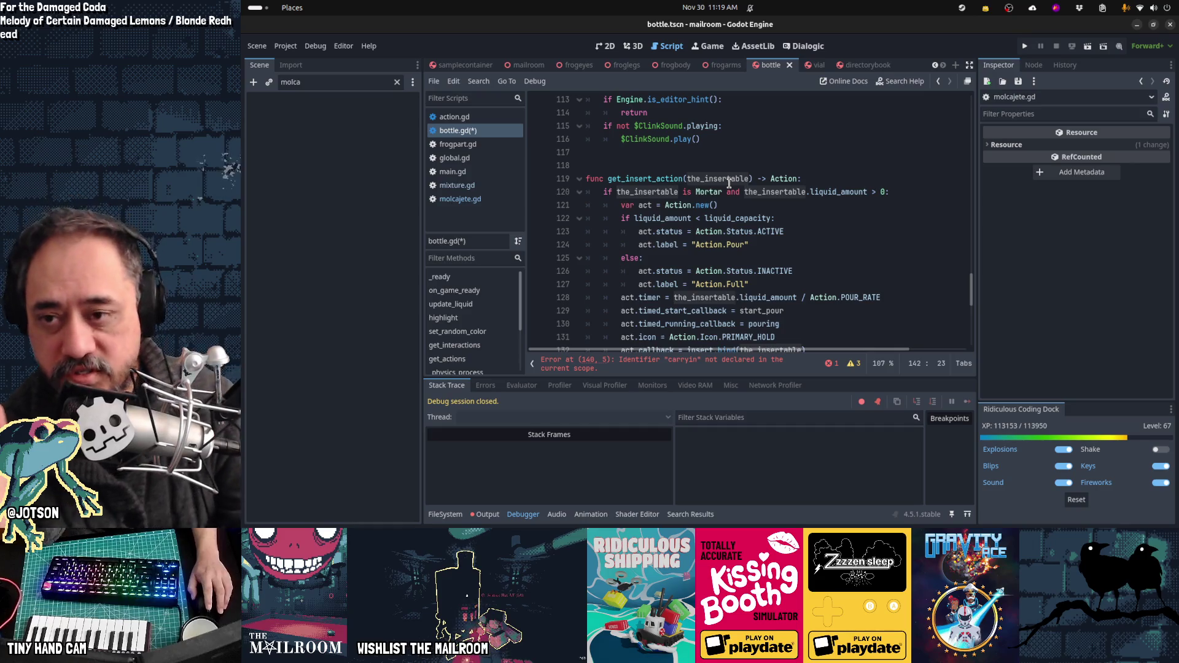
# Remove the the_insertable references and lookup lines from pouring() and start_pour()
pyautogui.scroll(-2, 730, 183)
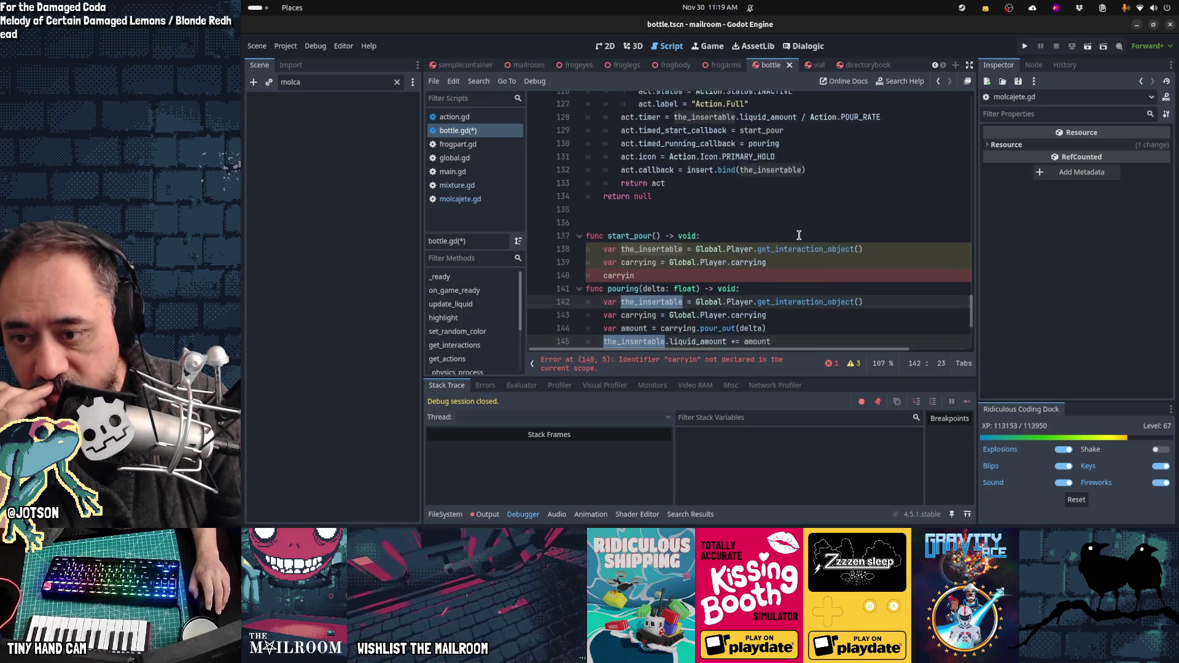
pyautogui.scroll(-3, 645, 231)
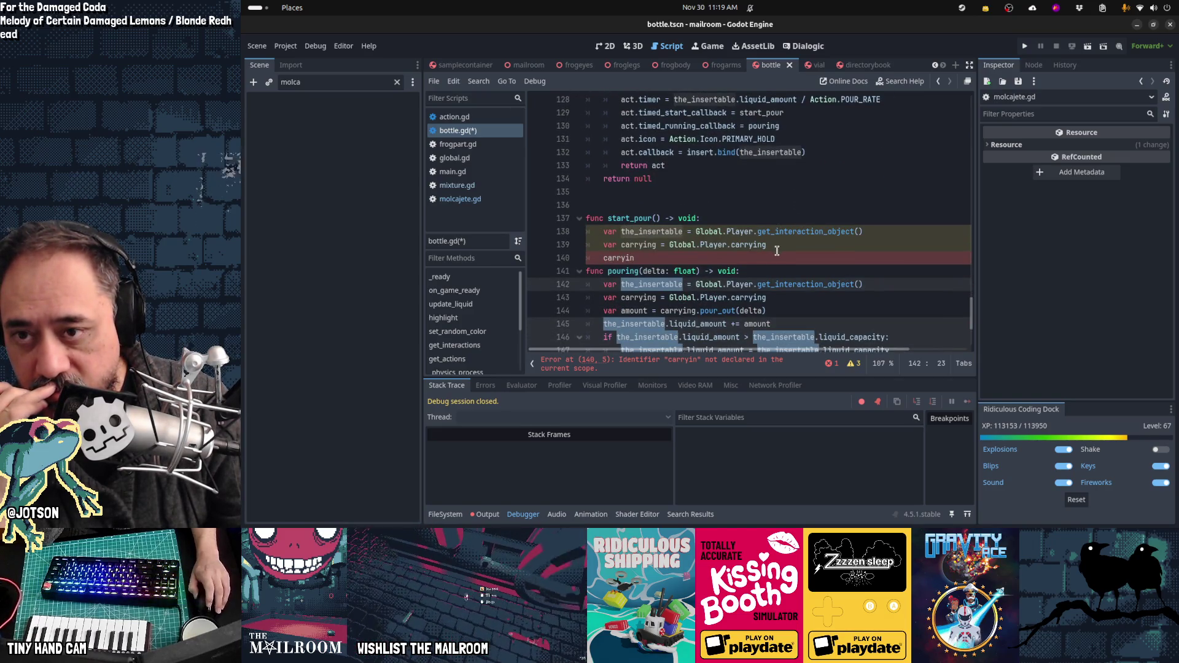
pyautogui.scroll(2, 777, 251)
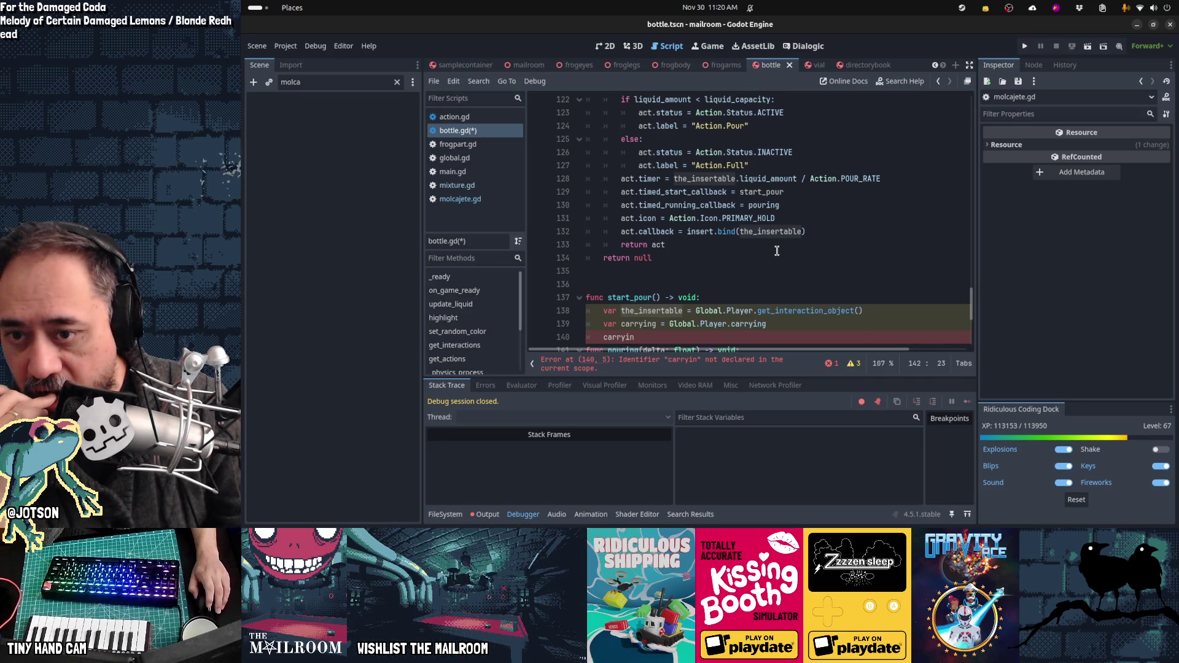
pyautogui.scroll(2, 777, 251)
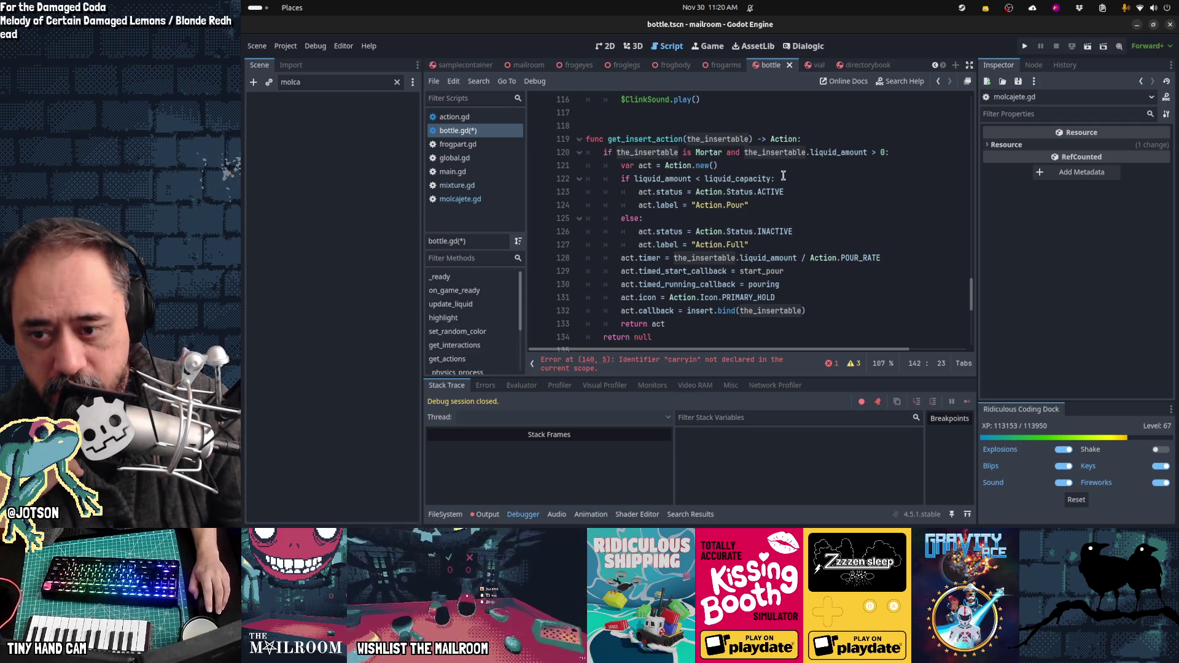
pyautogui.scroll(-3, 783, 176)
pyautogui.scroll(-1, 783, 176)
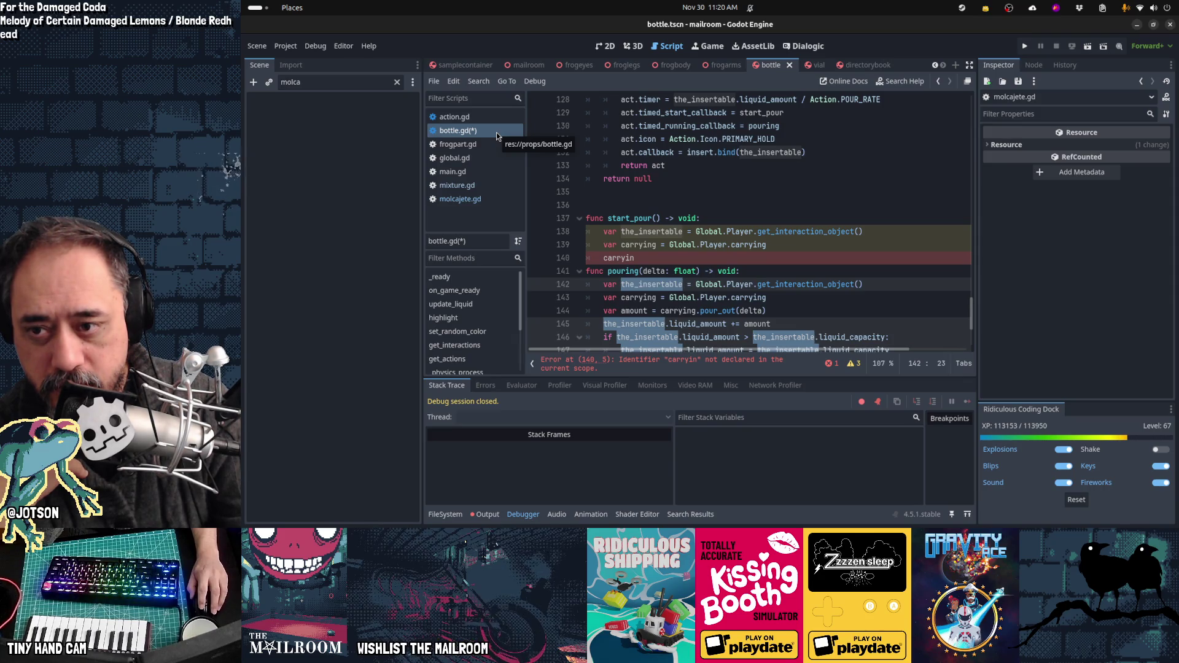
pyautogui.scroll(-3, 858, 205)
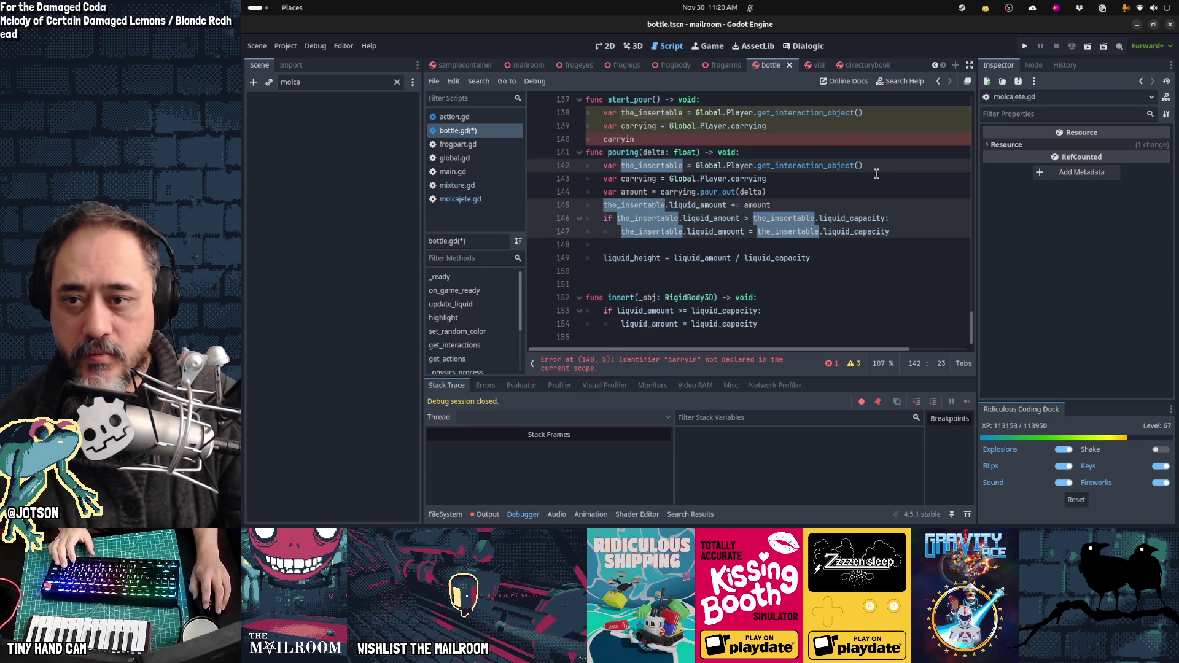
pyautogui.press('Delete')
pyautogui.press('Delete')
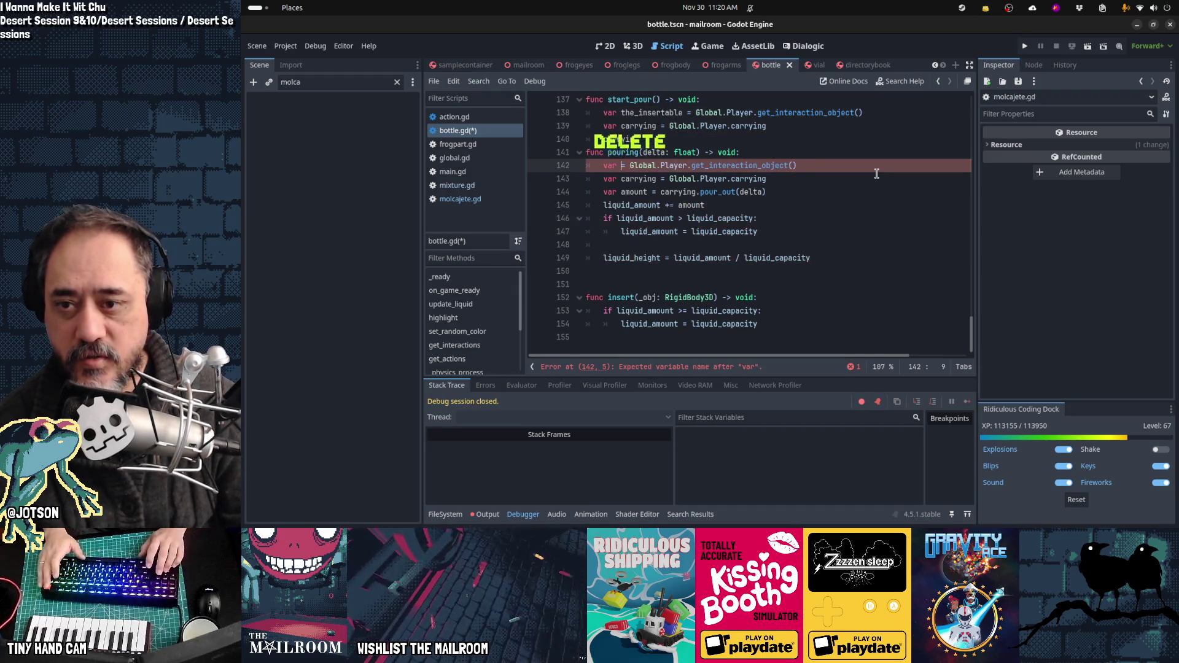
pyautogui.hotkey('ctrl', 'x')
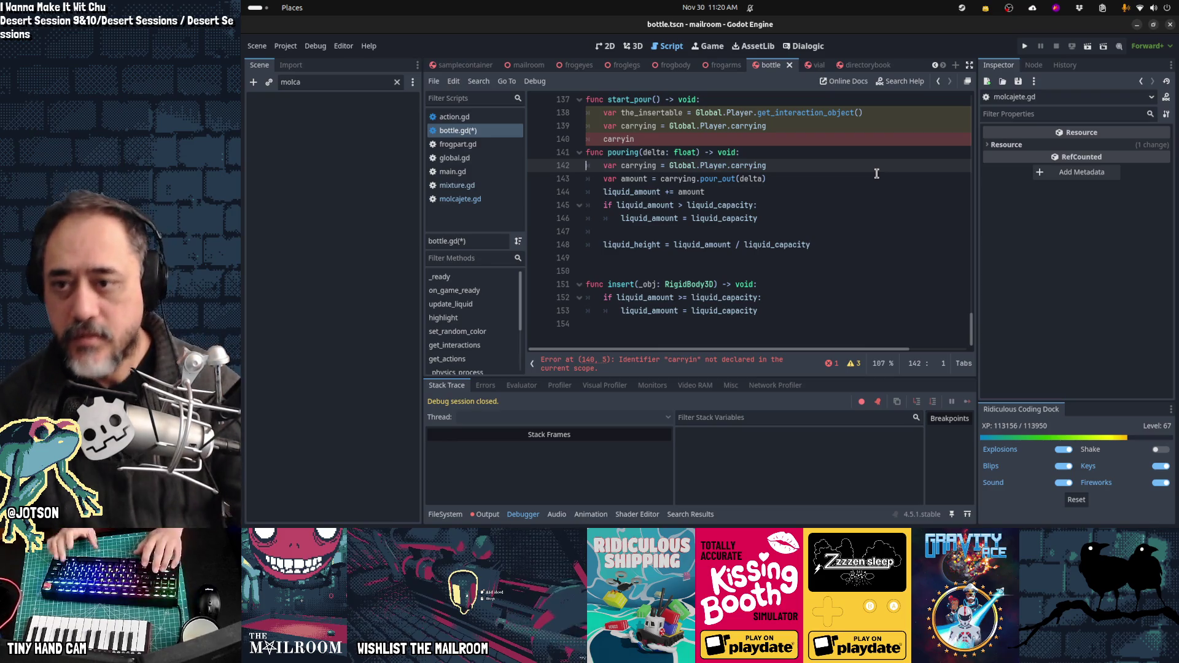
pyautogui.press('Up')
pyautogui.press('Return')
pyautogui.press('Return')
pyautogui.press('Up')
pyautogui.press('Up')
pyautogui.press('Up')
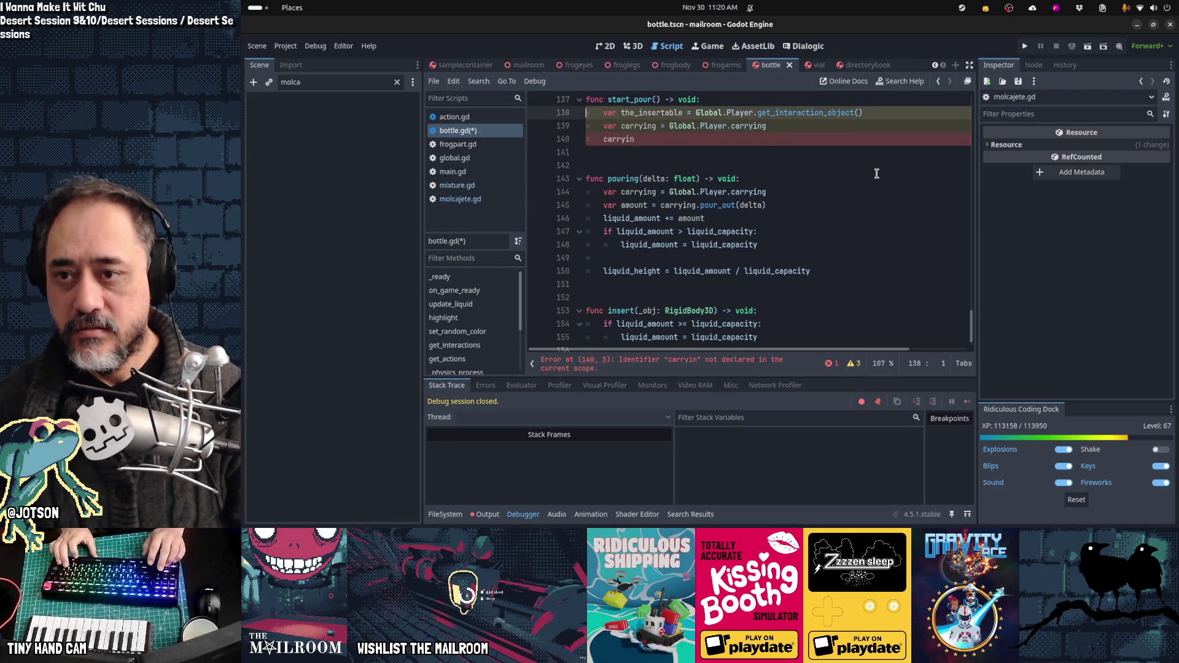
pyautogui.hotkey('ctrl', 'x')
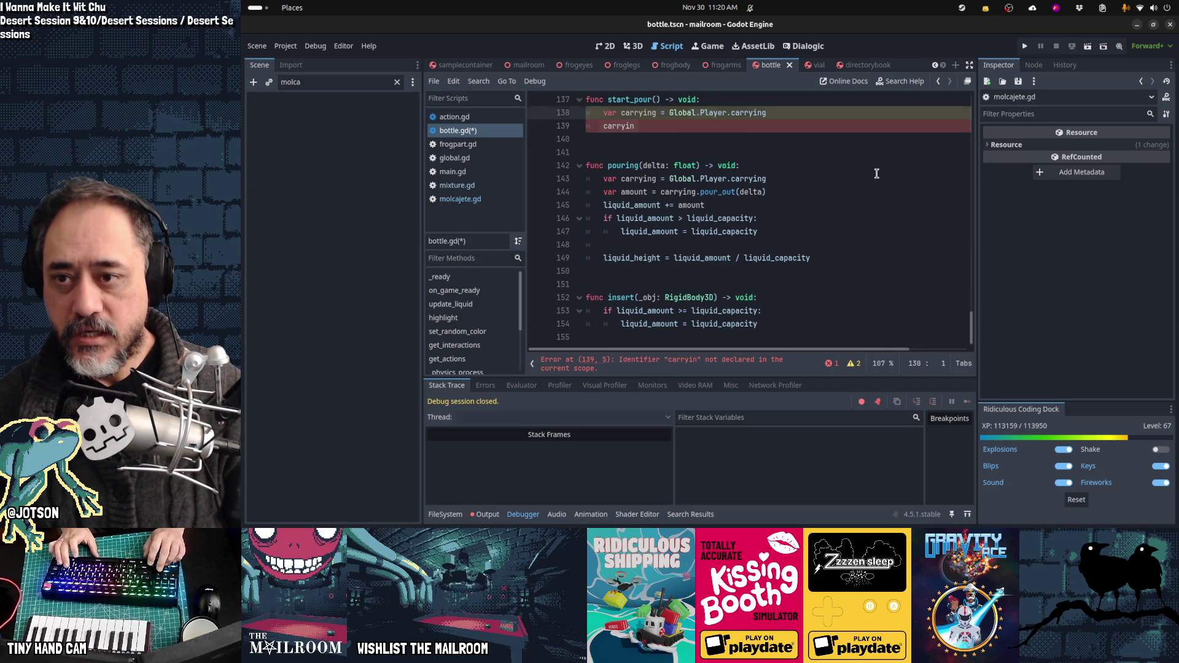
# Finish the carried-item line as mixture.combine(carrying.mixture) and save bottle.gd
pyautogui.press('Down')
pyautogui.press('End')
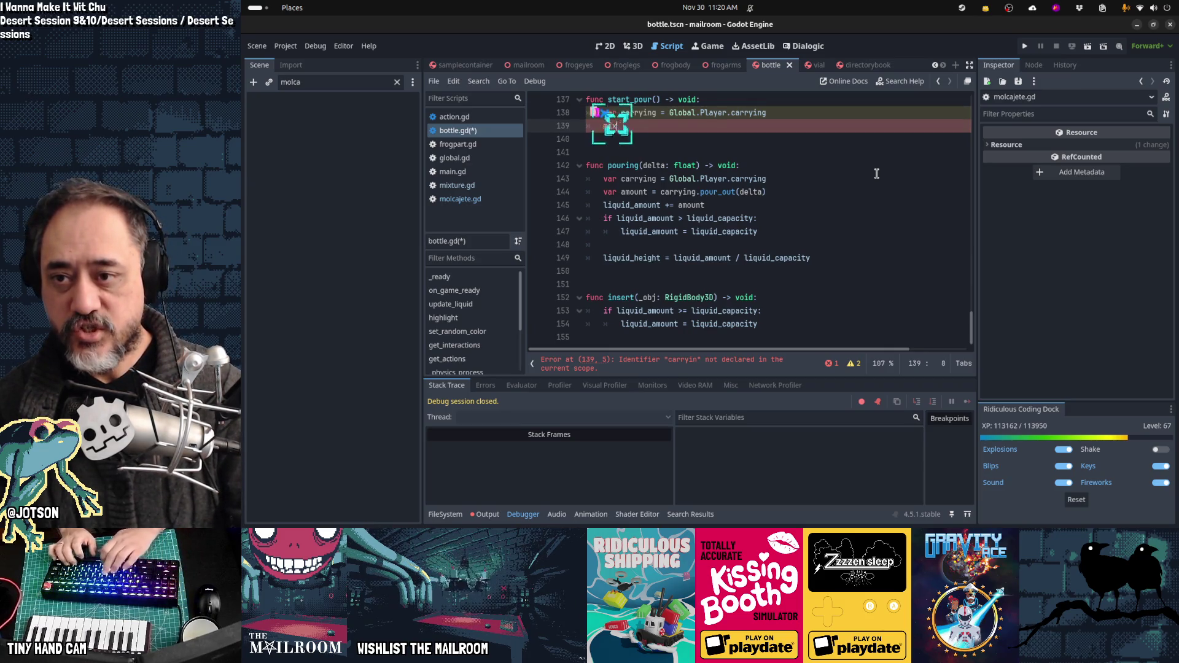
pyautogui.write('ture.con')
pyautogui.write('bine(carrying.mixture)')
pyautogui.press('Down')
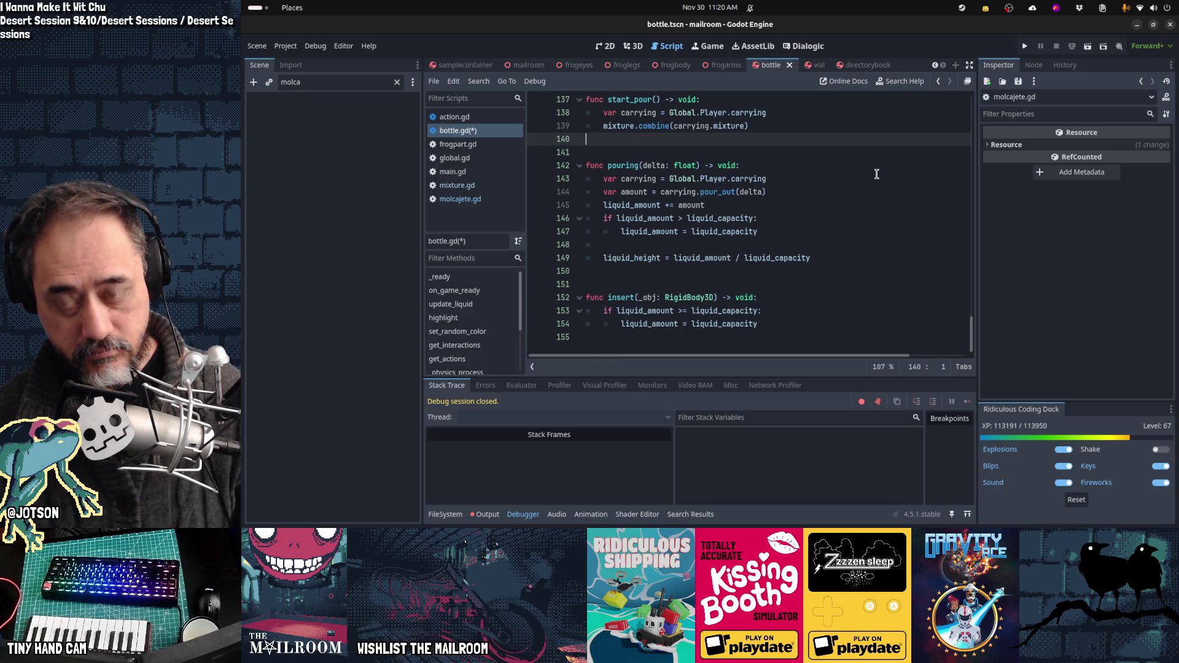
pyautogui.hotkey('ctrl', 's')
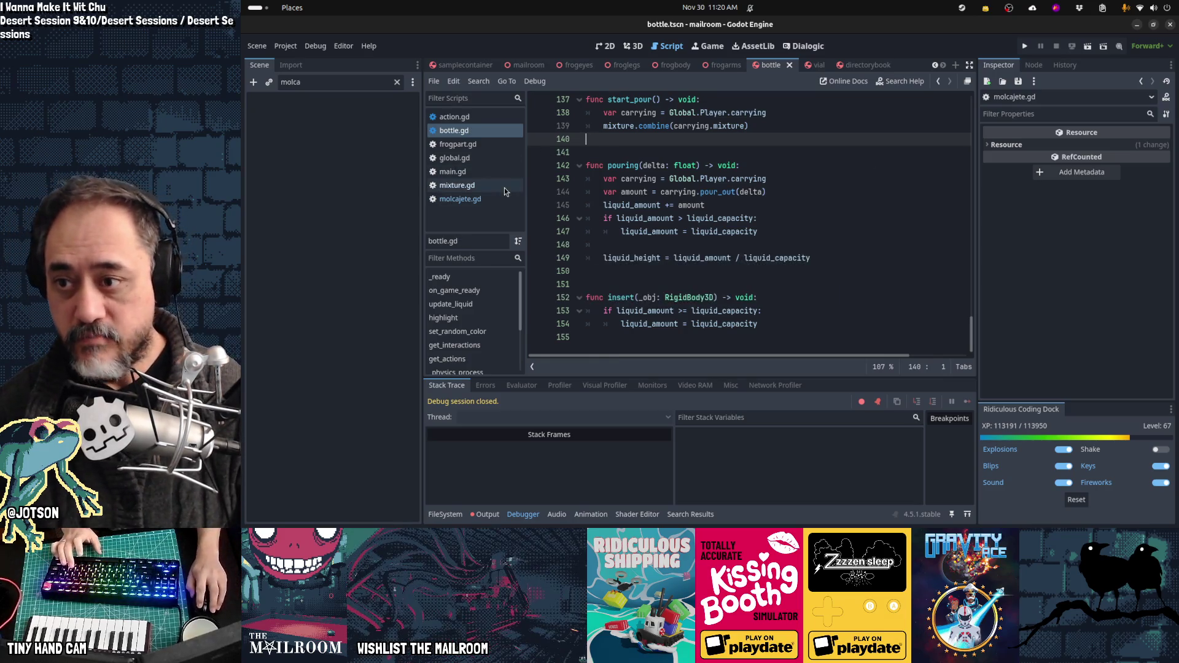
# Add a combine(other_mix: Mixture) function signature at the end of mixture.gd
pyautogui.click(503, 187)
pyautogui.click(793, 251)
pyautogui.press('Return')
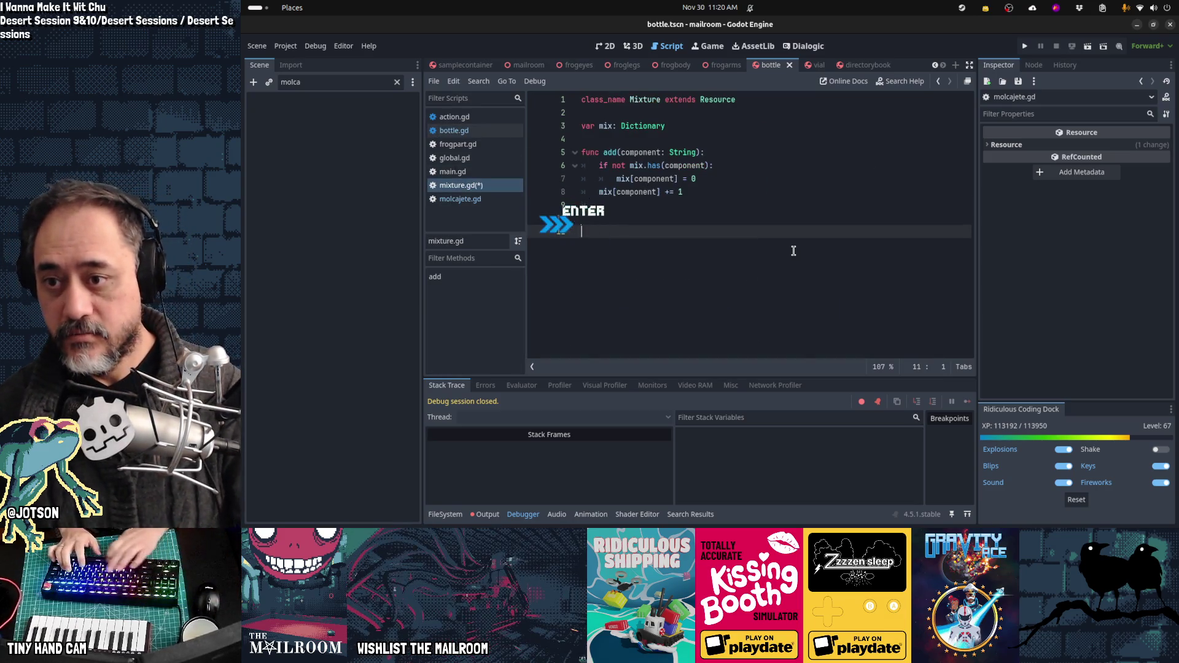
pyautogui.write('func combine(')
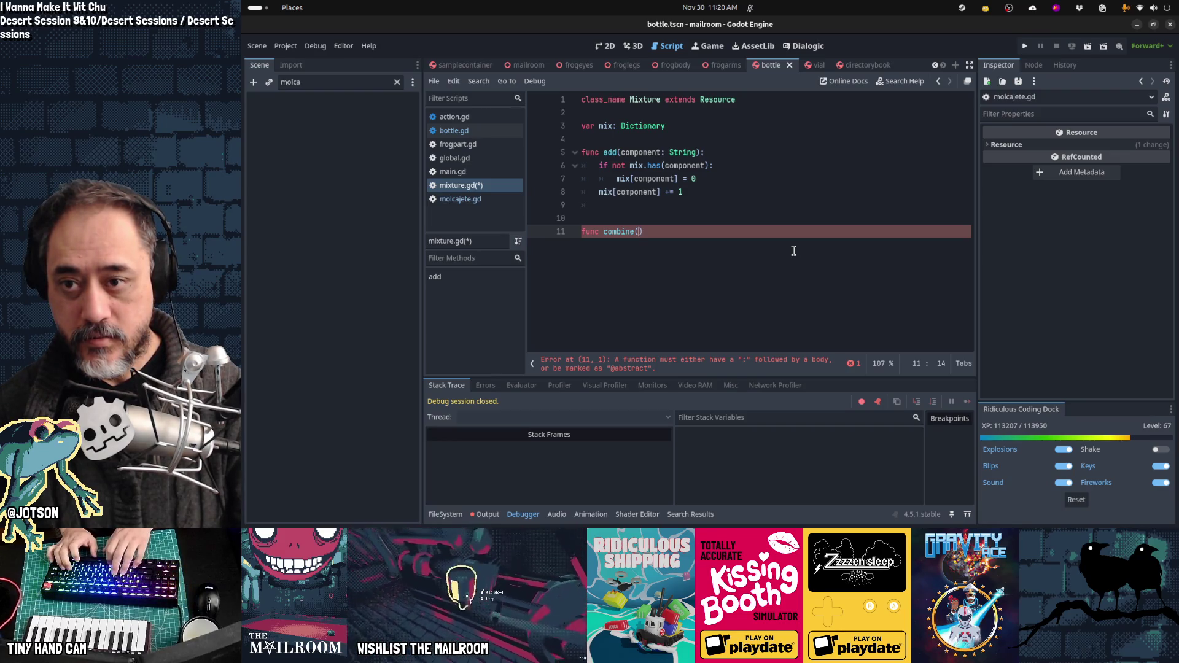
pyautogui.write('xture: Mixture)')
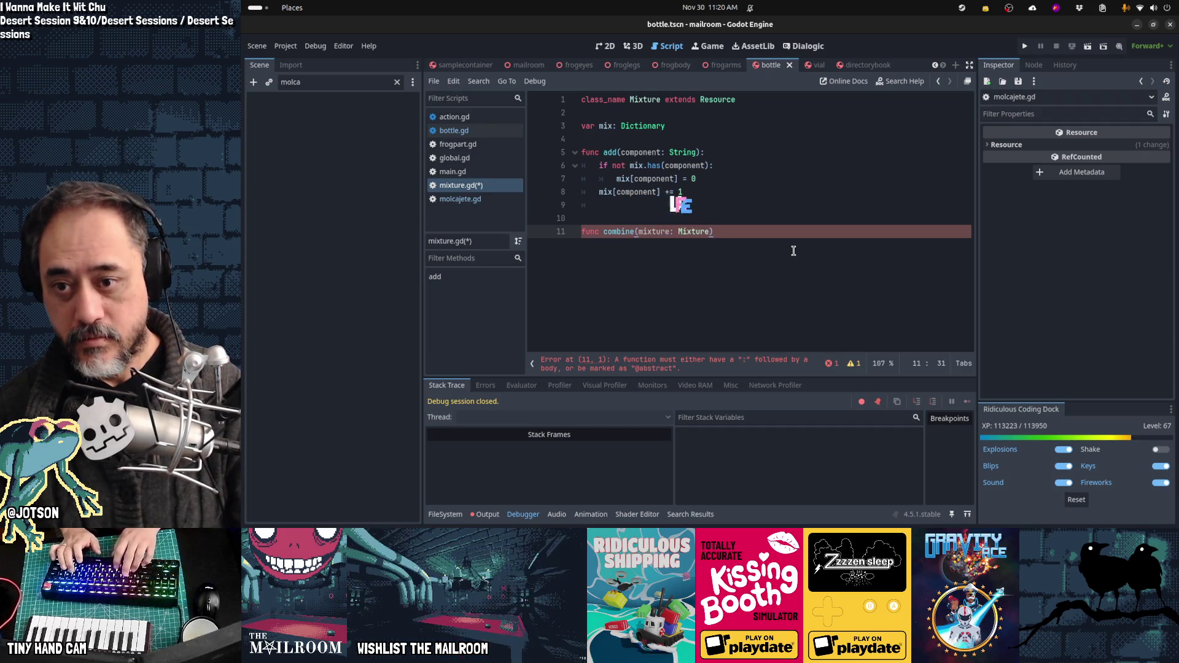
pyautogui.write(':')
pyautogui.press('Return')
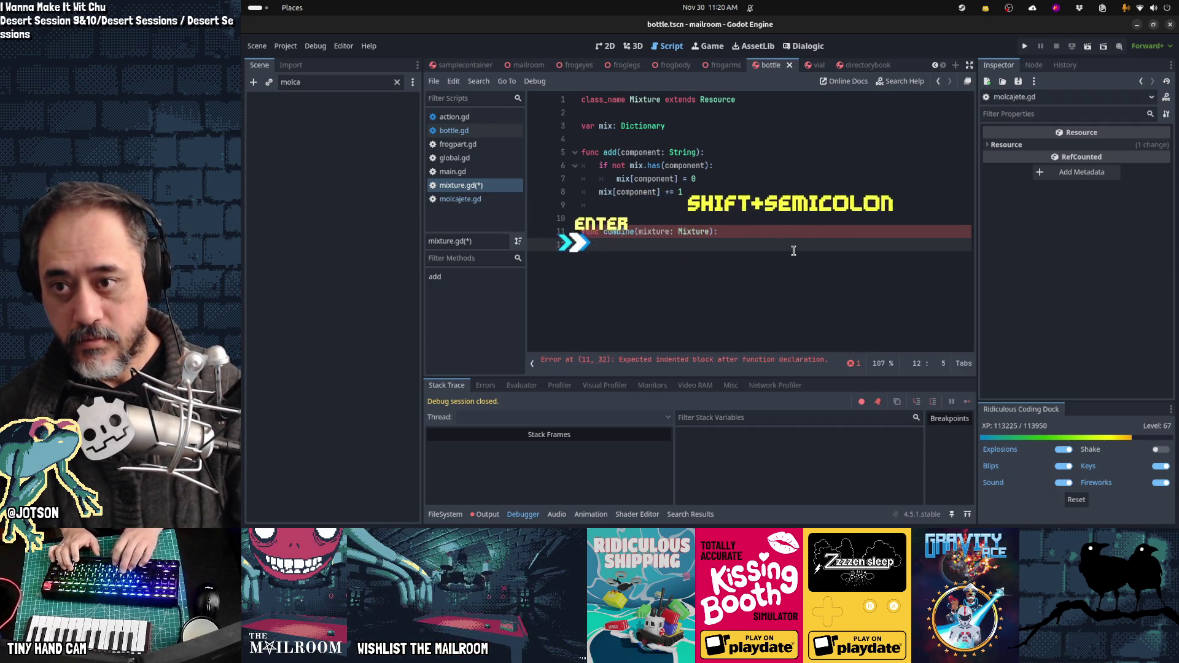
pyautogui.press('Up')
pyautogui.hotkey('ctrl', 'Right')
pyautogui.hotkey('ctrl', 'Right')
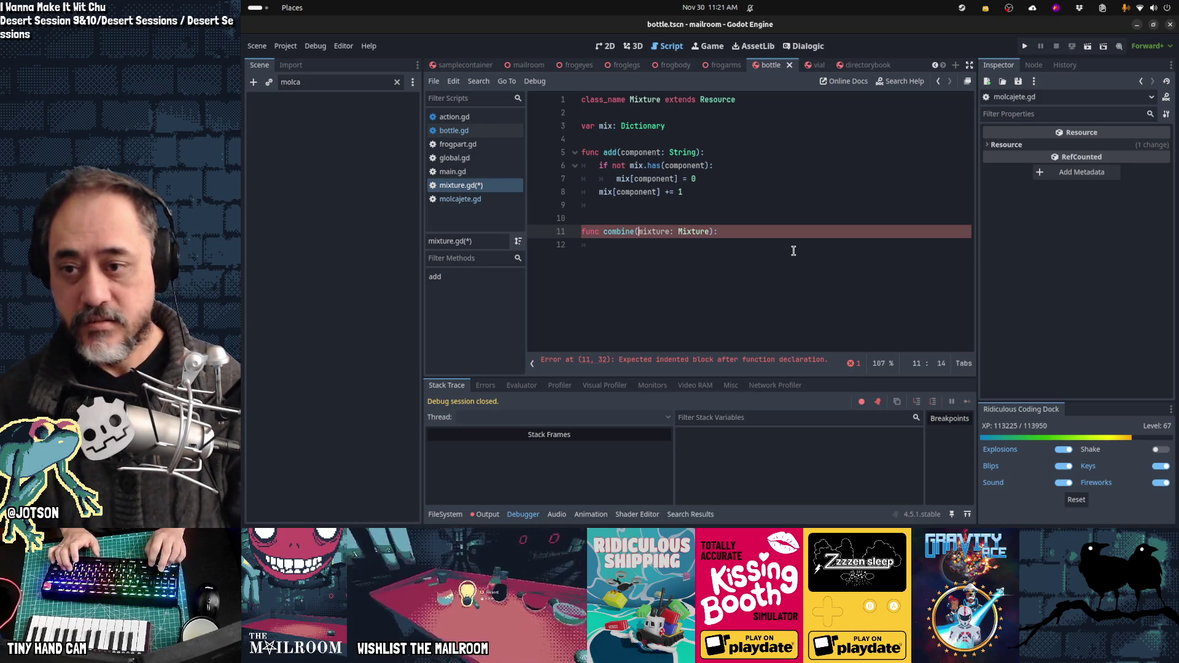
pyautogui.hotkey('shift', 'ctrl', 'Right')
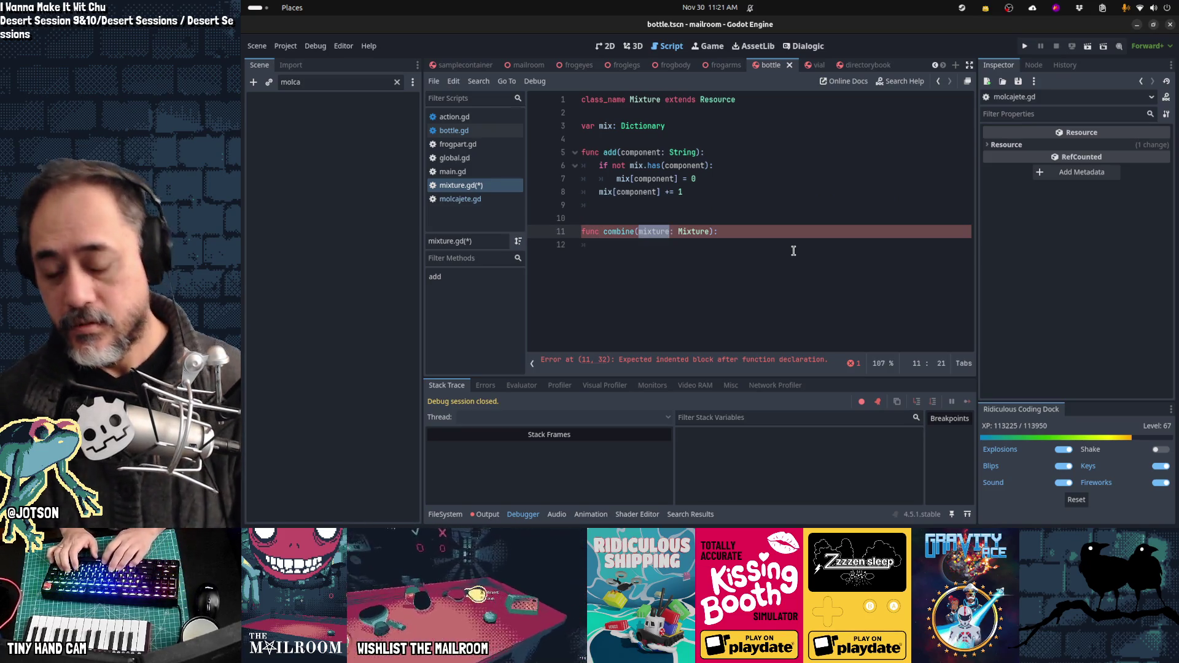
pyautogui.write('other_mix:')
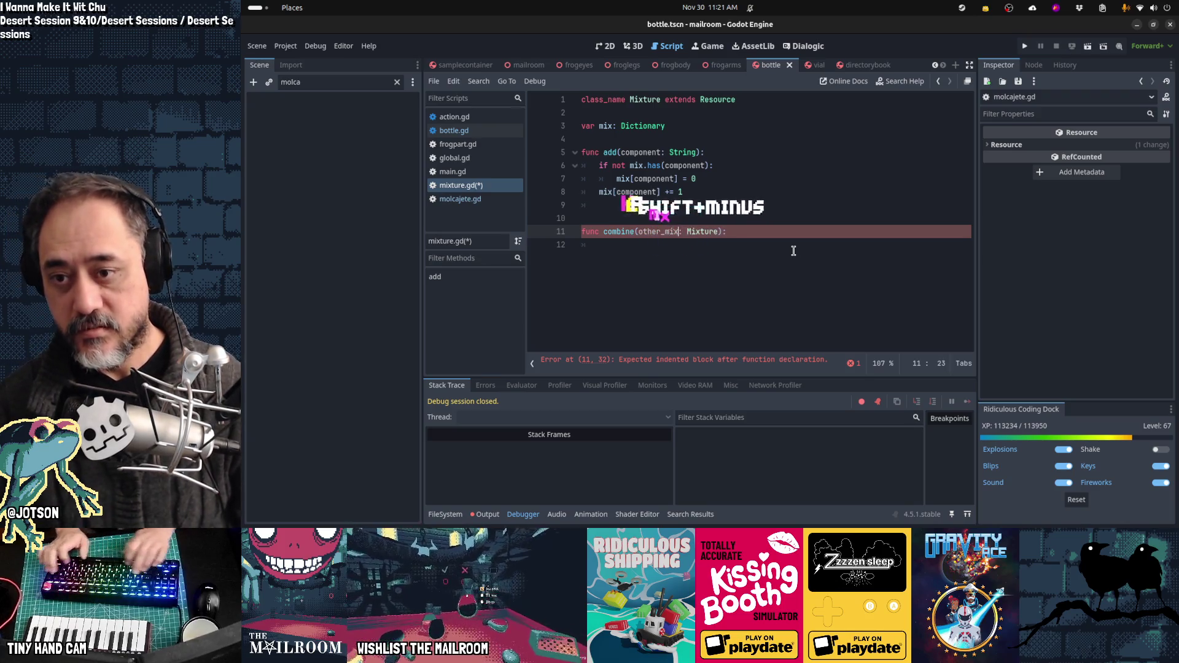
pyautogui.press('Return')
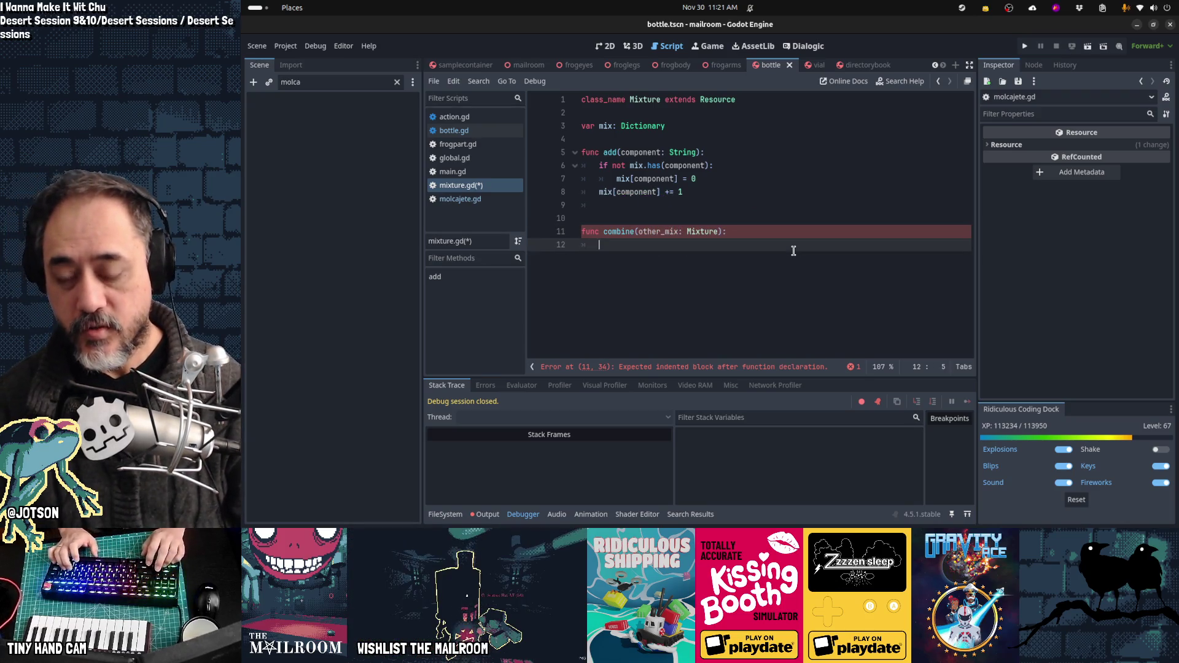
# Make combine loop 'for component in other_mix' calling add(component)
pyautogui.write('for ')
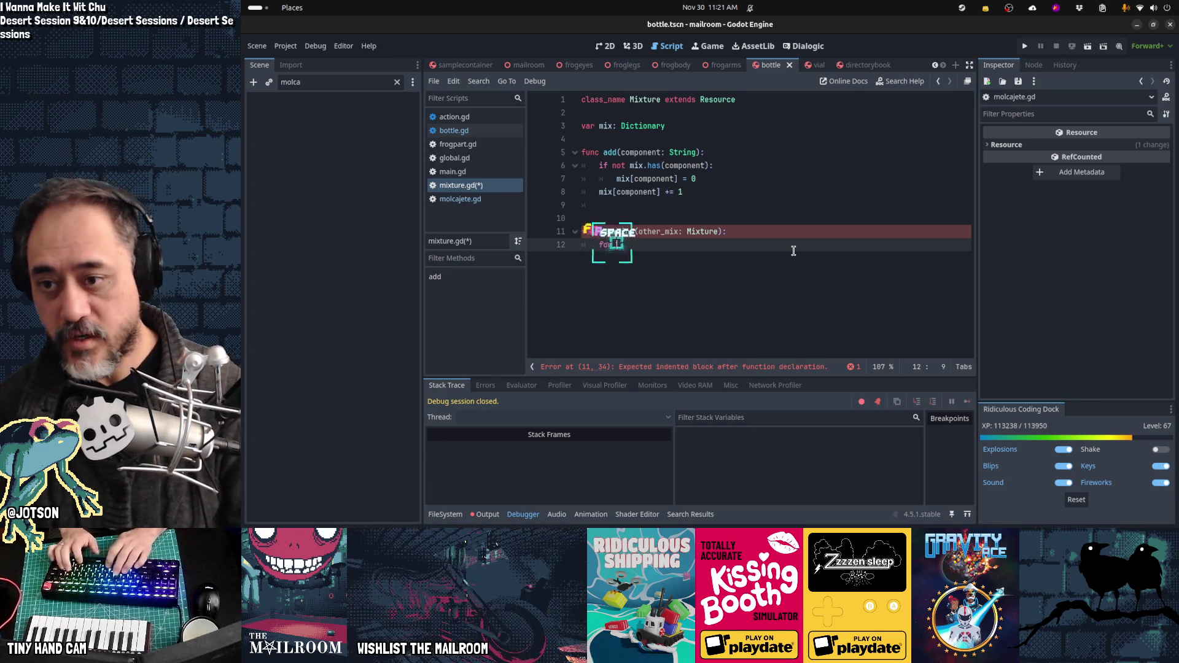
pyautogui.write('component in other_')
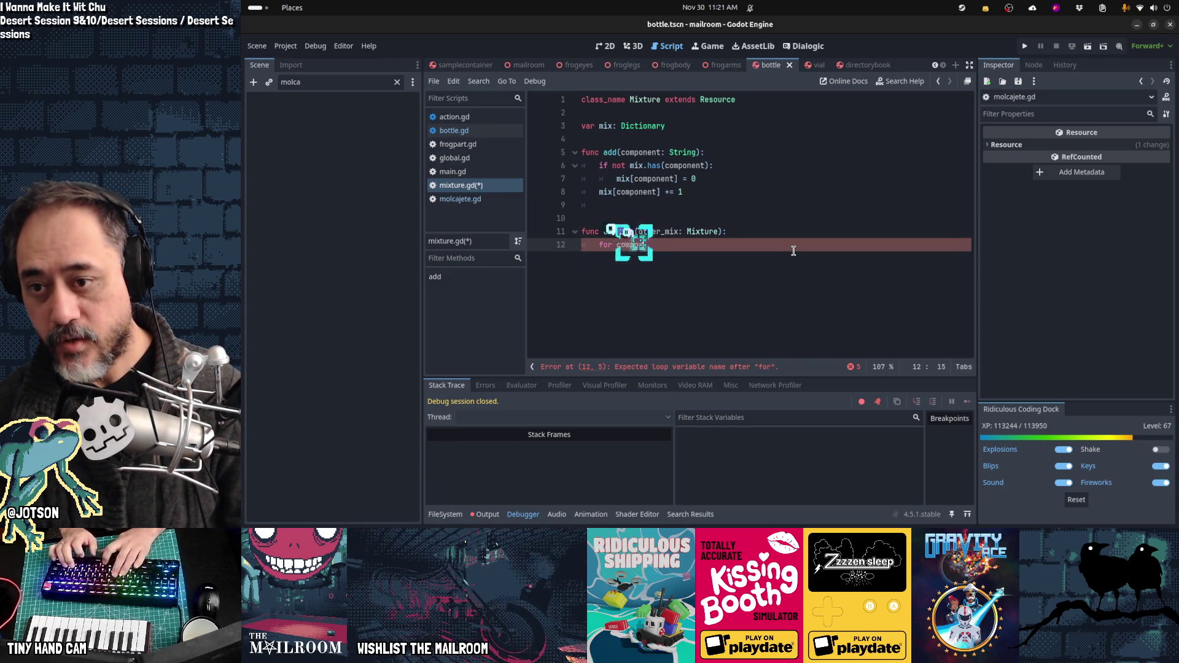
pyautogui.write('mix:')
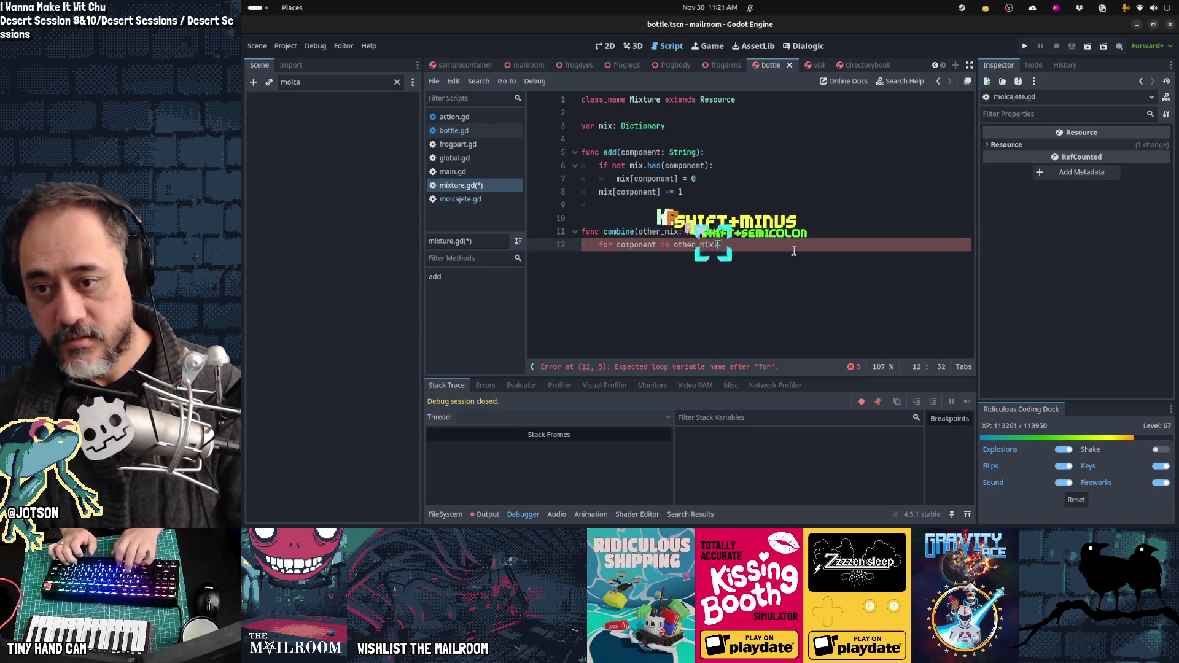
pyautogui.press('Return')
pyautogui.write('add(')
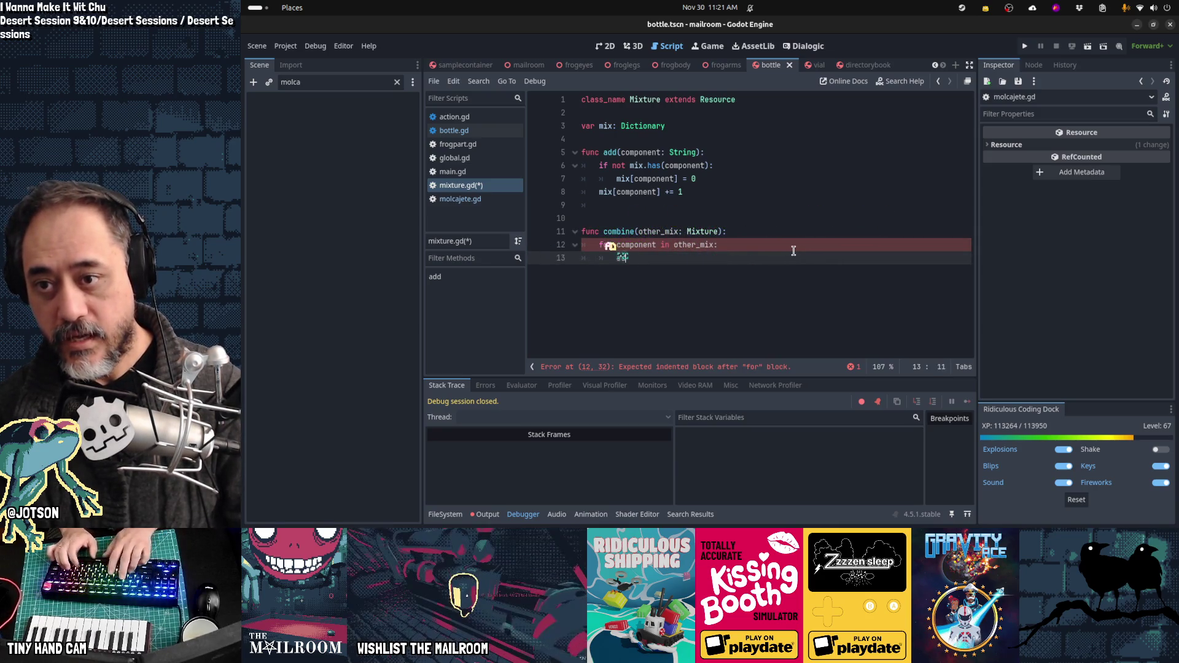
pyautogui.write('component)')
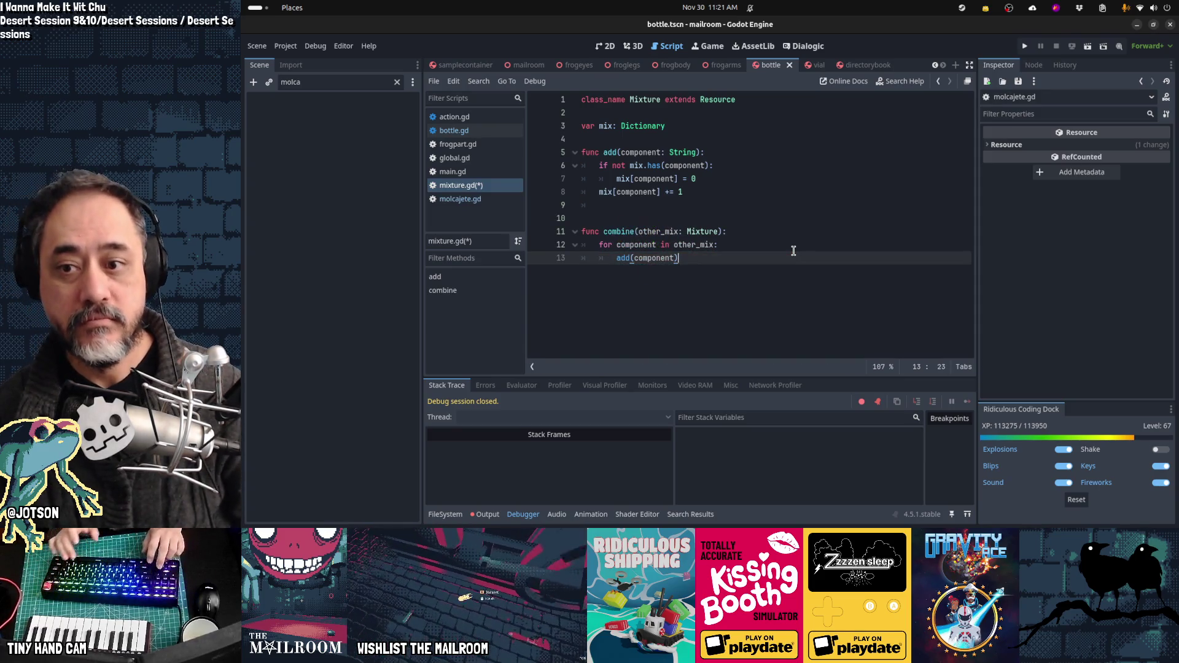
pyautogui.press('Up')
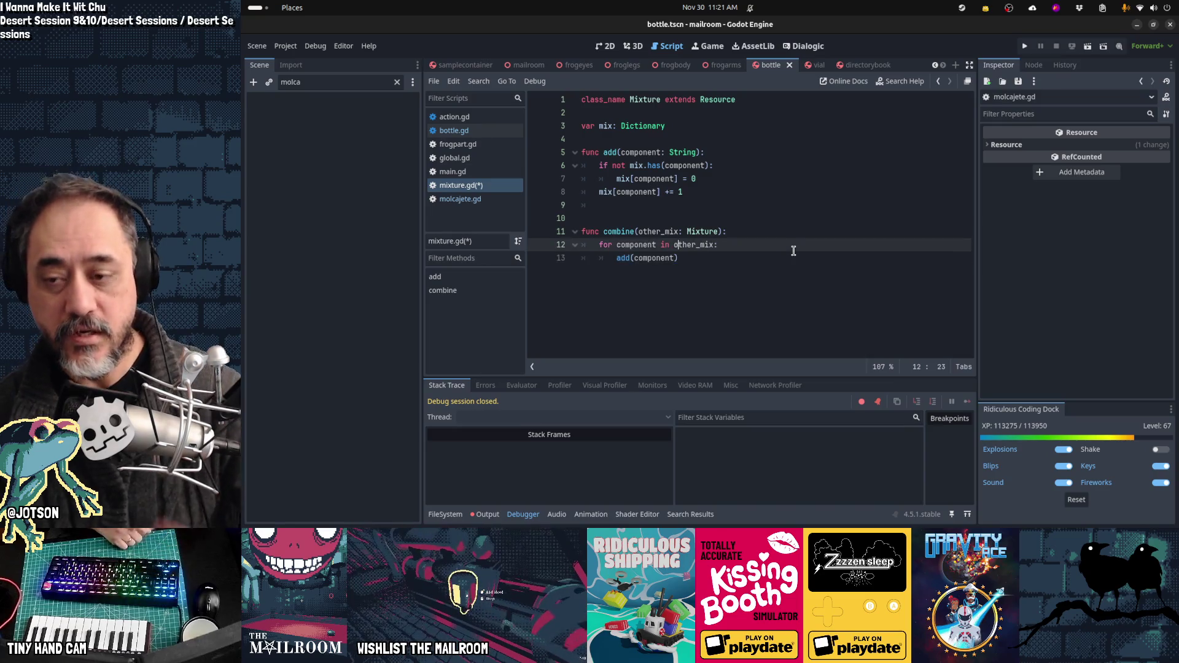
pyautogui.press('Down')
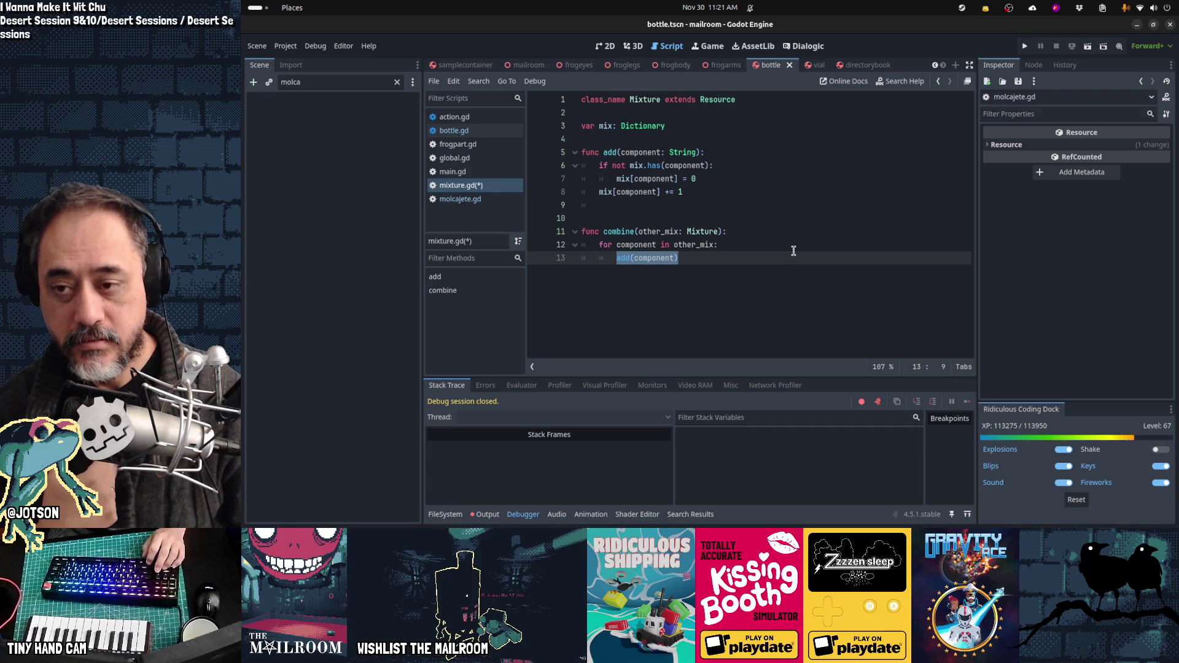
pyautogui.press('Return')
pyautogui.press('Return')
pyautogui.press('Return')
pyautogui.press('BackSpace')
pyautogui.press('BackSpace')
pyautogui.press('Up')
pyautogui.press('Return')
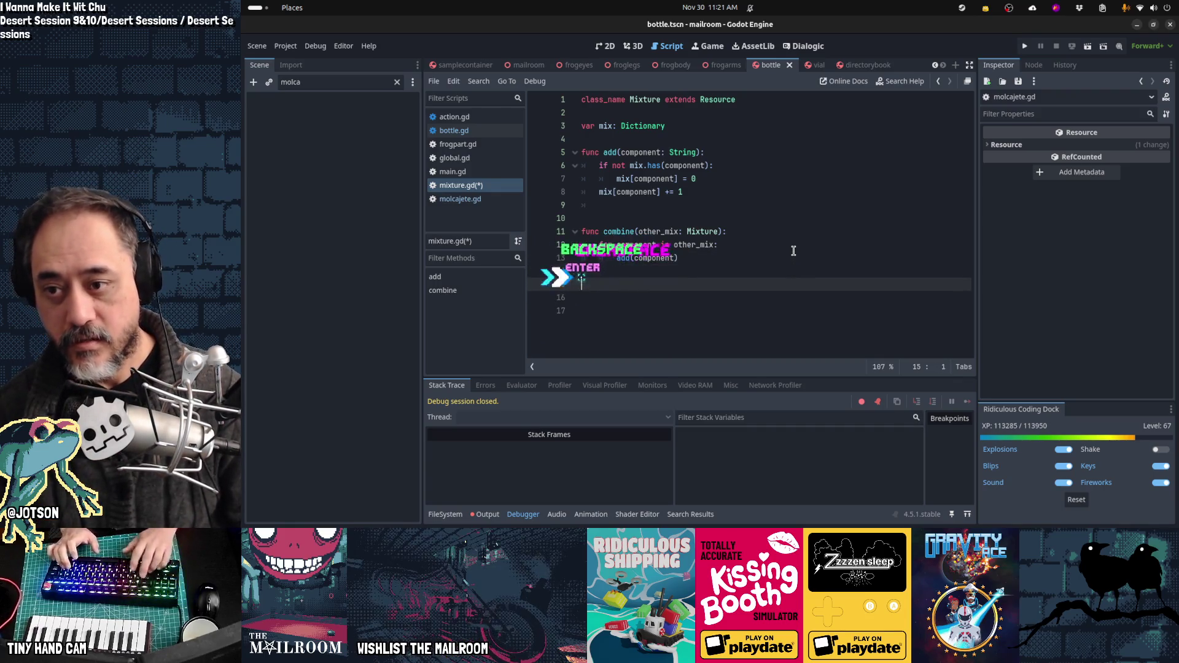
# Add a get_mix() -> String stub to mixture.gd that returns an empty string
pyautogui.write('func get_mix()')
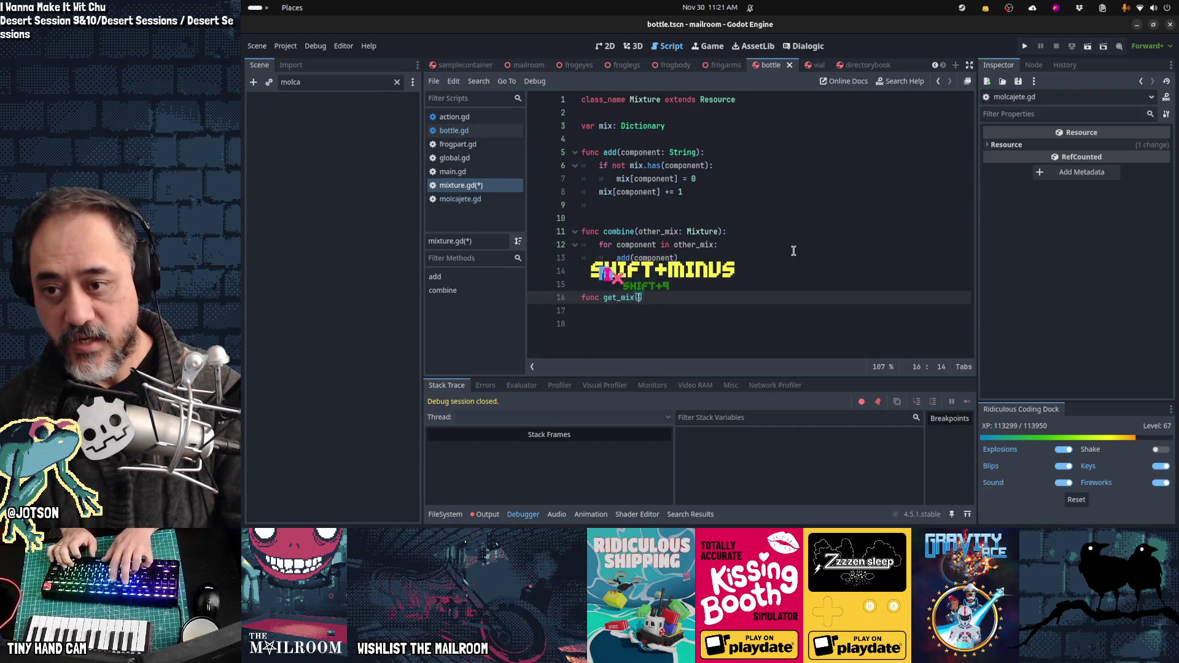
pyautogui.write(':')
pyautogui.press('Return')
pyautogui.write('return "')
pyautogui.press('Up')
pyautogui.write('-> Sring')
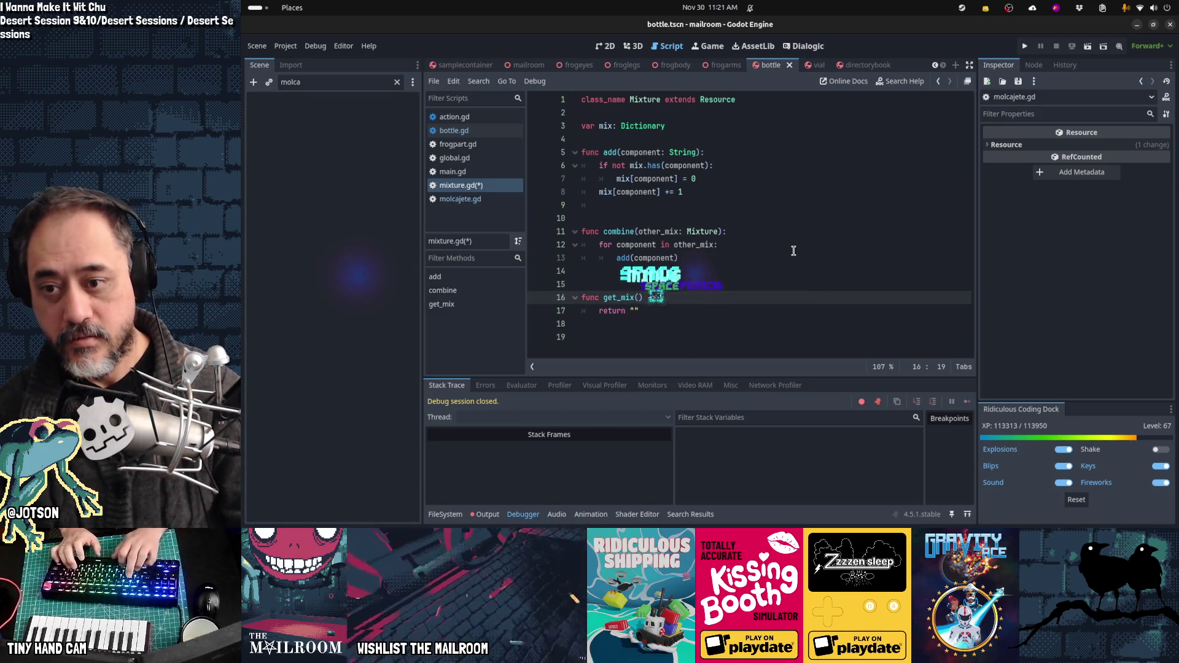
pyautogui.press('Down')
pyautogui.press('Down')
pyautogui.press('Down')
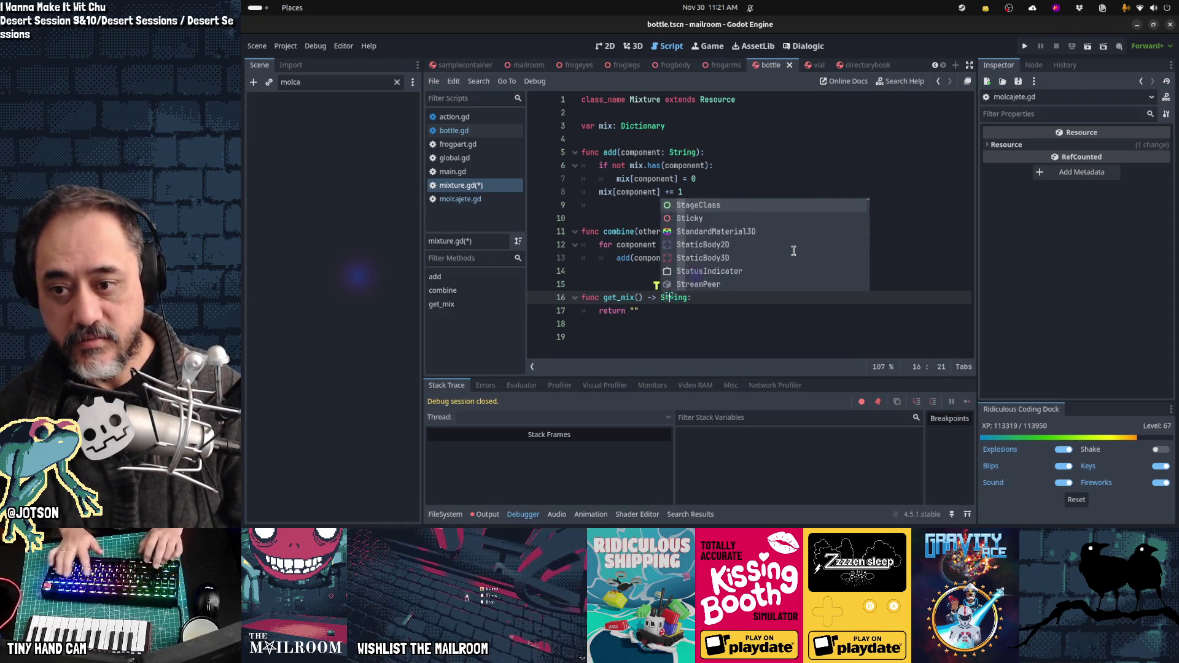
pyautogui.press('Return')
pyautogui.press('Home')
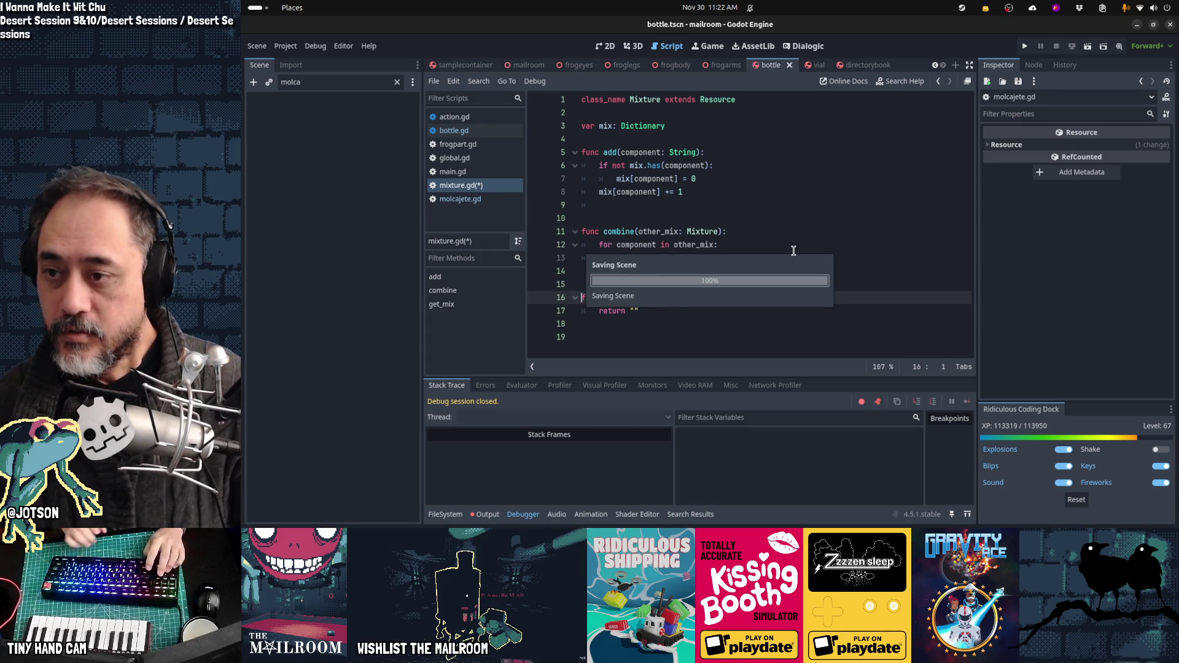
# Save mixture.gd and close frogpart.gd and global.gd
pyautogui.hotkey('ctrl', 's')
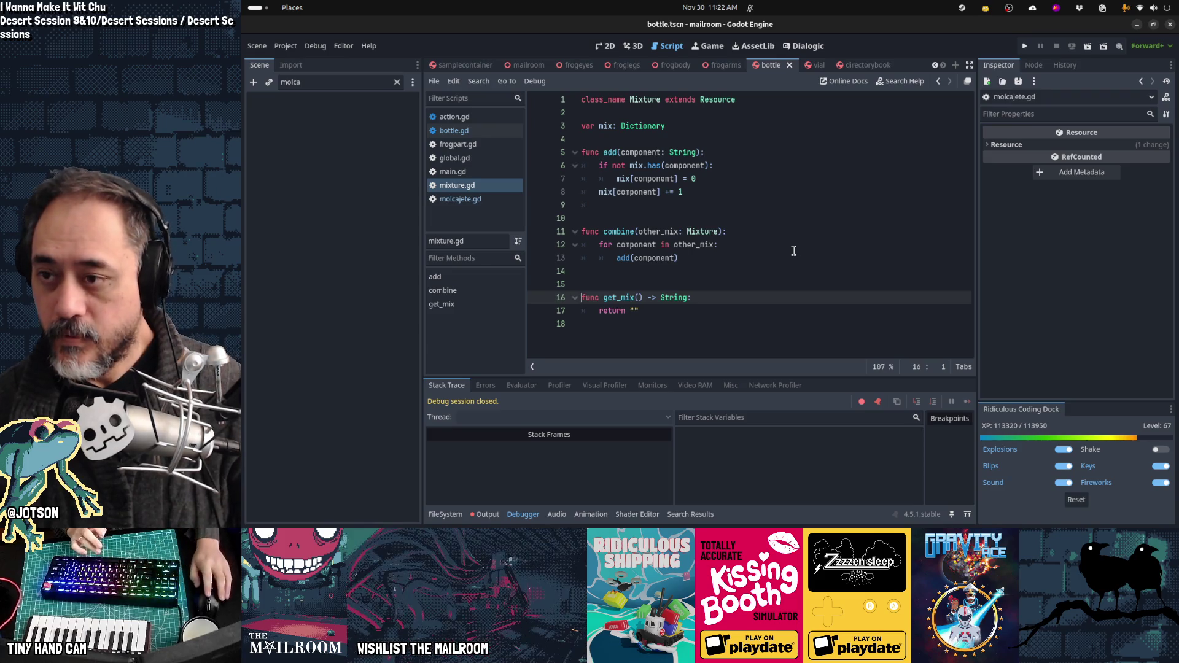
pyautogui.middleClick(491, 145)
pyautogui.middleClick(494, 148)
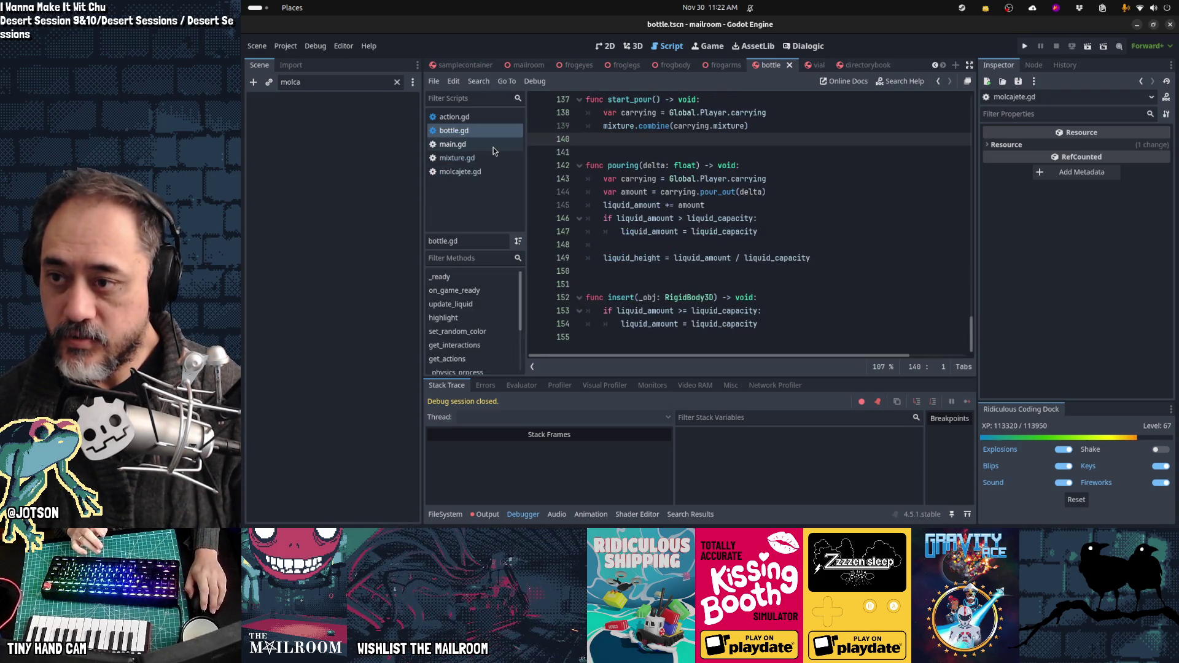
# Close main.gd and open molcajete.gd in the script editor
pyautogui.middleClick(494, 148)
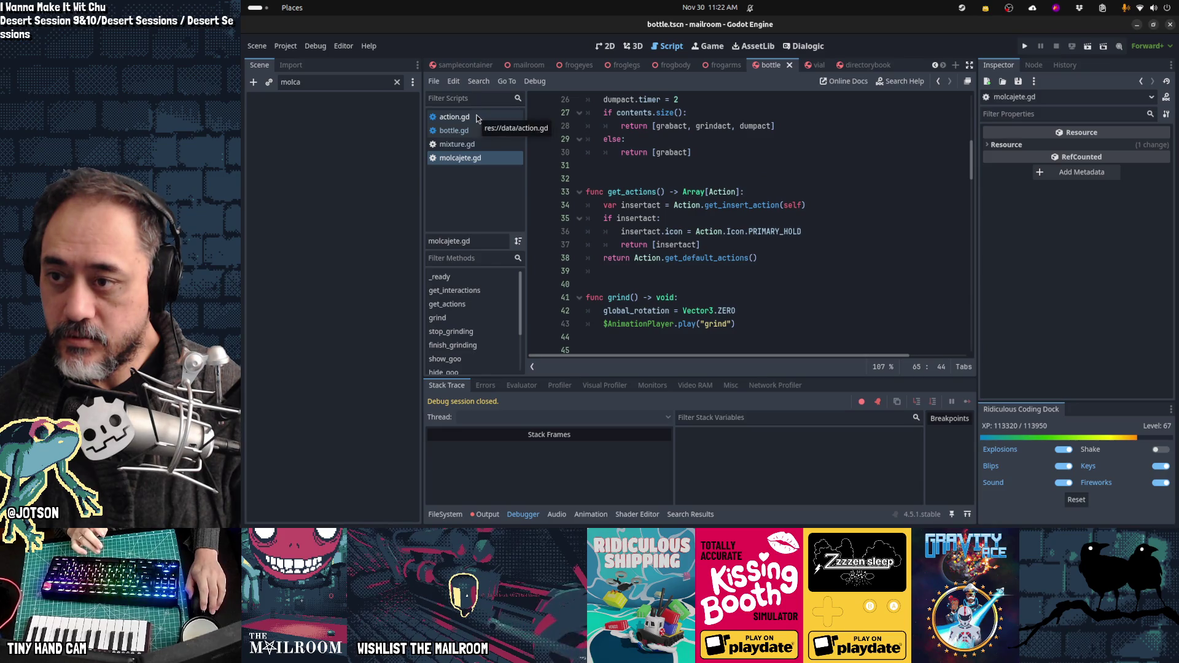
pyautogui.click(454, 130)
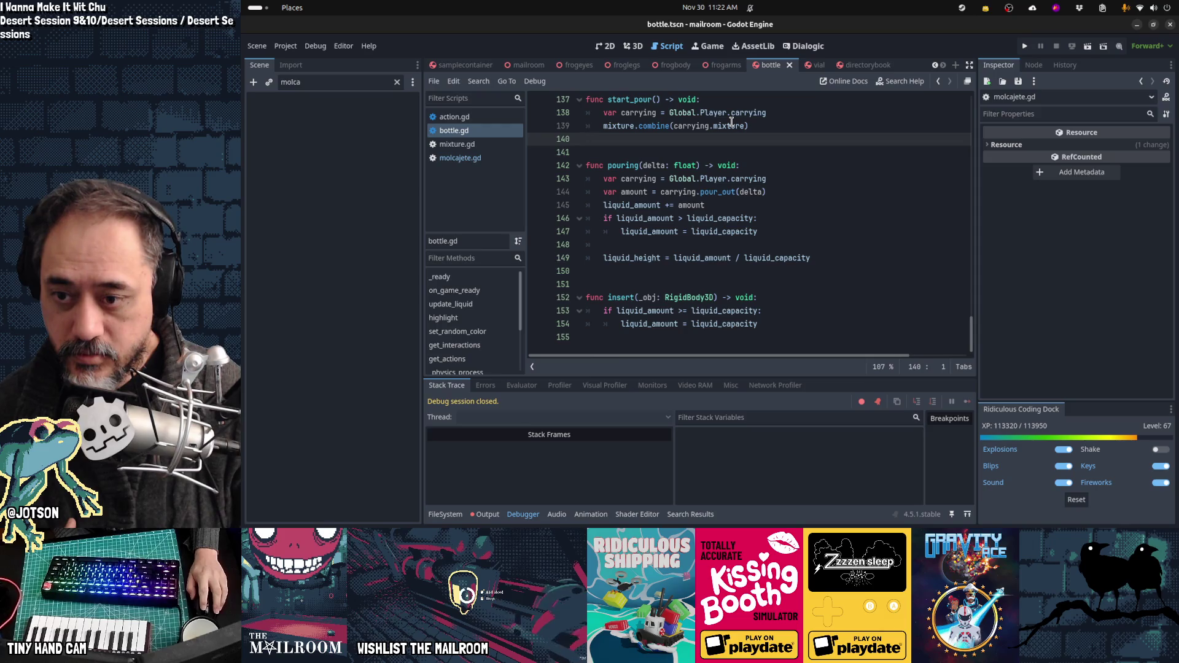
pyautogui.click(462, 158)
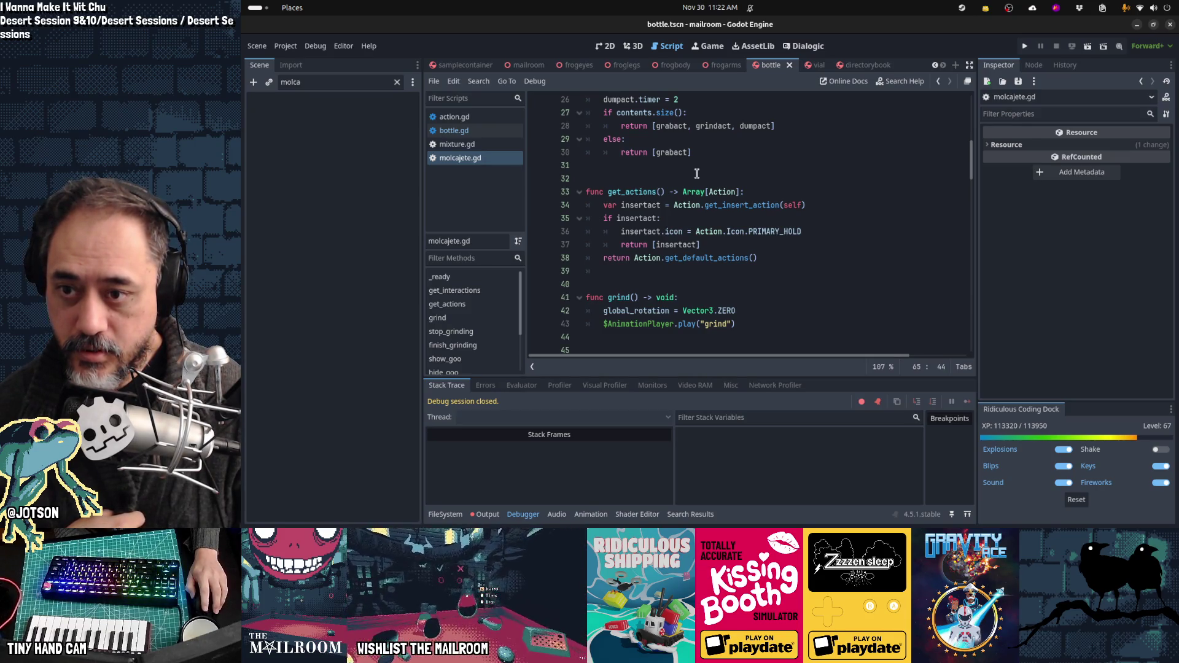
# Locate the mixture.clear() call in pour_out, then jump back to mixture.gd
pyautogui.scroll(2, 697, 174)
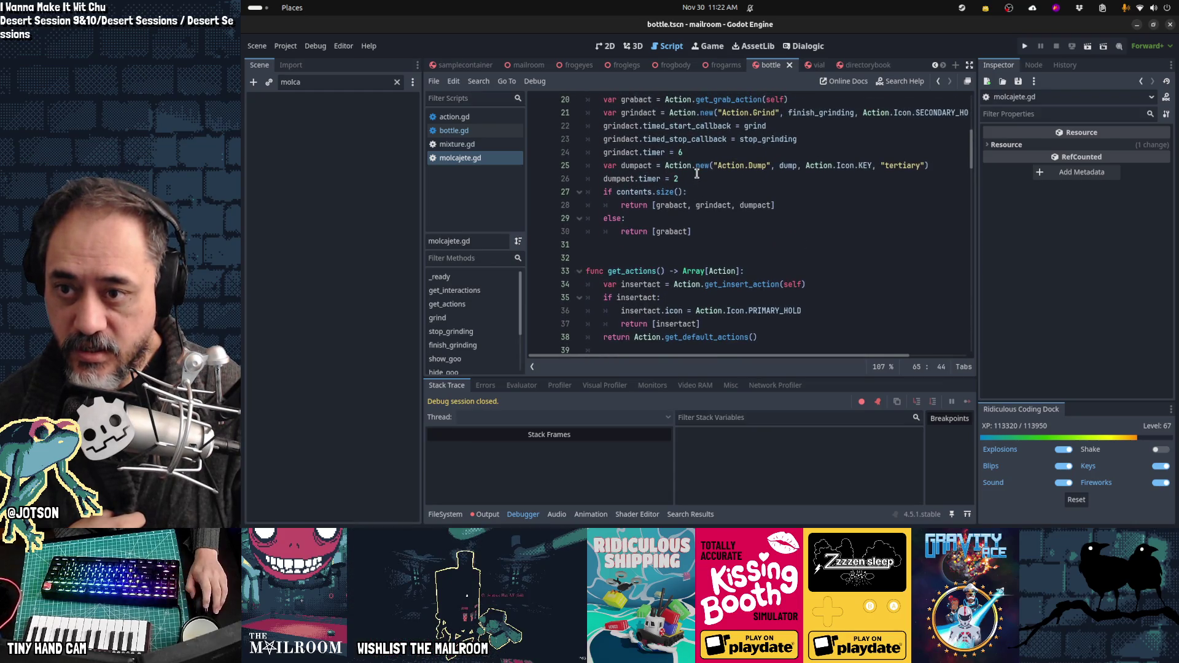
pyautogui.scroll(3, 696, 173)
pyautogui.scroll(-20, 696, 174)
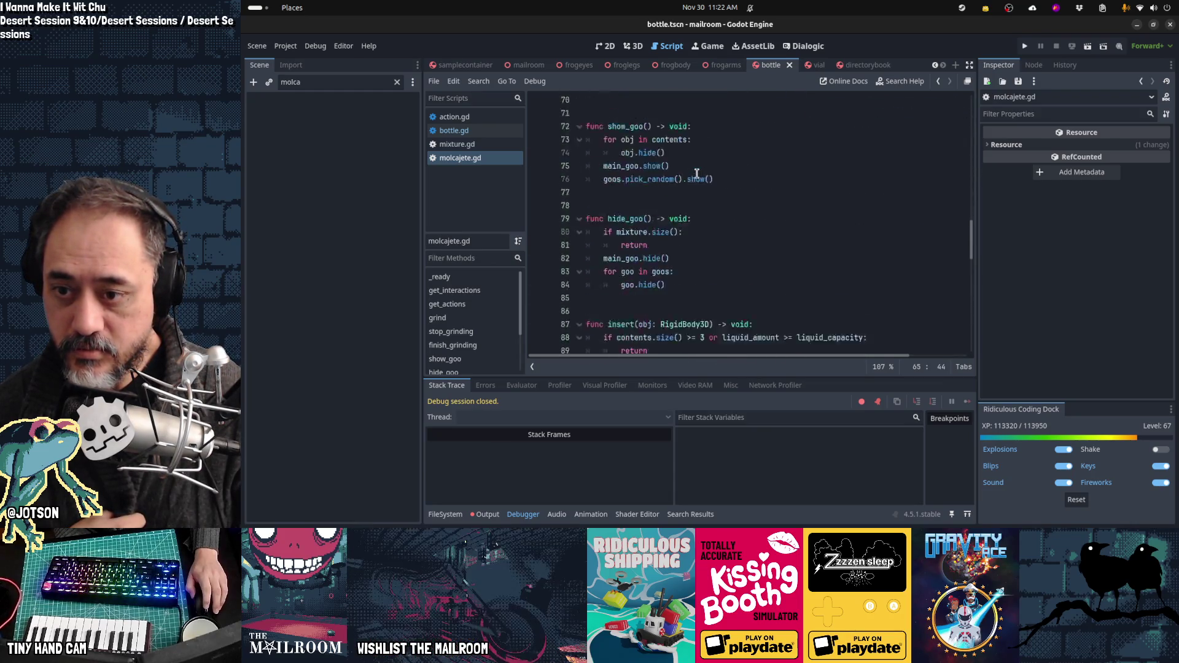
pyautogui.scroll(-9, 697, 174)
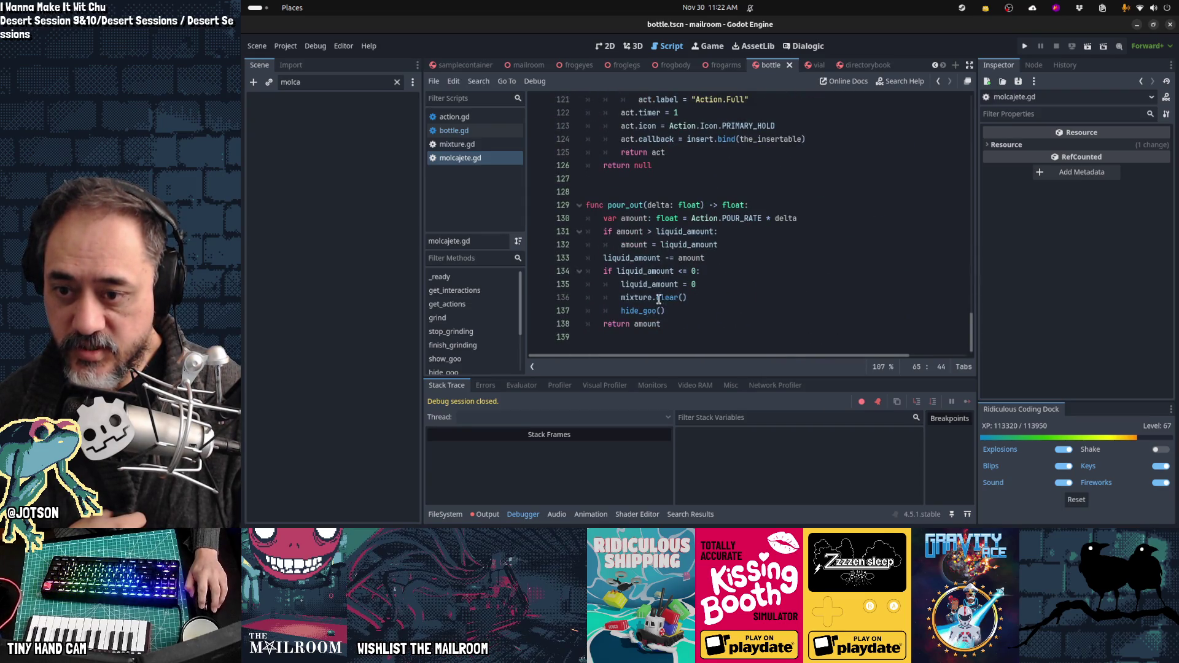
pyautogui.click(659, 299)
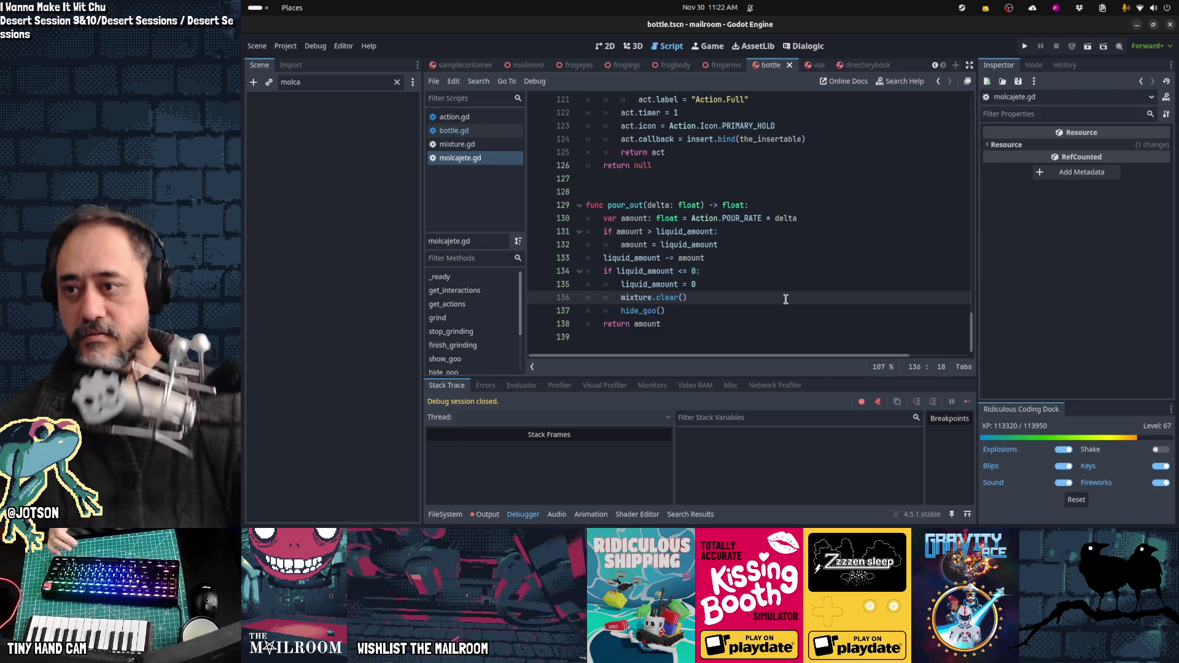
pyautogui.hotkey('alt', 'Left')
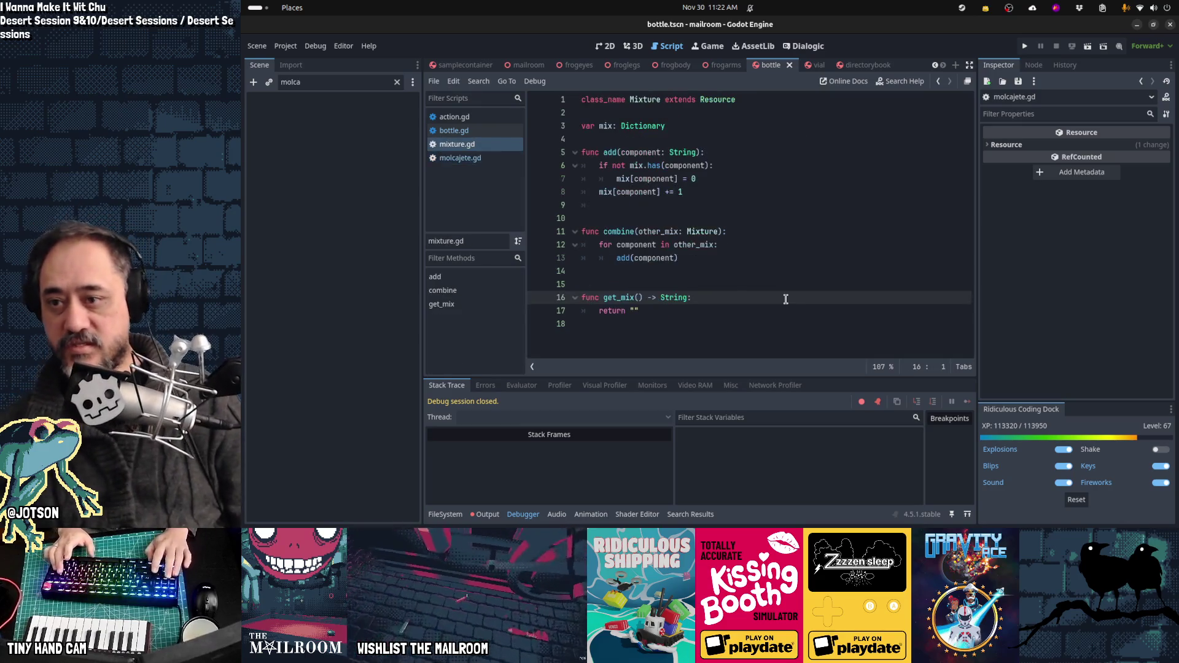
# Add 'func clear(): mix.clear()' below combine, save mixture.gd, and return to molcajete.gd
pyautogui.press('Down')
pyautogui.press('Down')
pyautogui.press('Up')
pyautogui.press('Up')
pyautogui.press('Up')
pyautogui.press('Return')
pyautogui.press('Return')
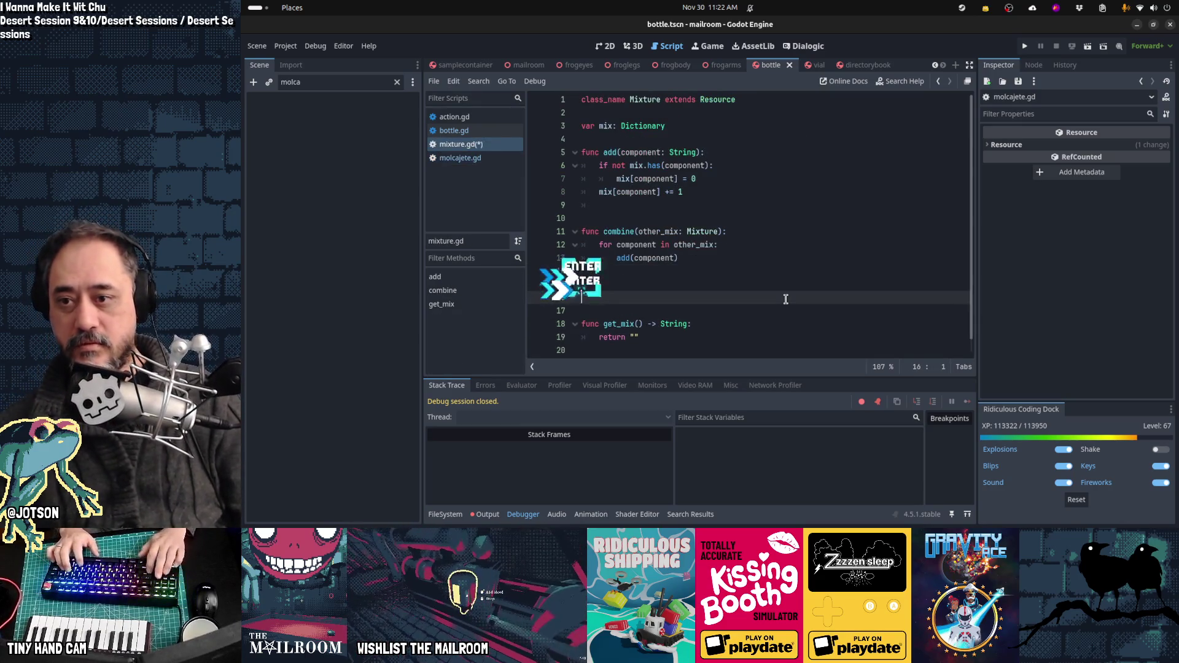
pyautogui.write('func clear():')
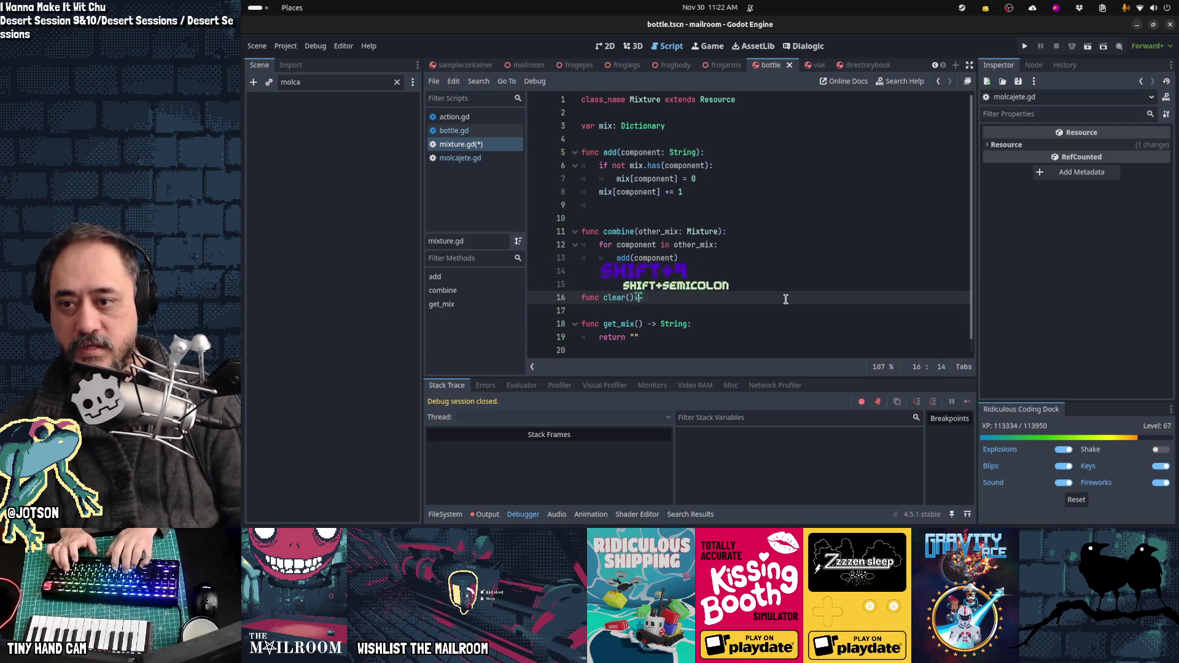
pyautogui.press('Return')
pyautogui.write('mix.clear(')
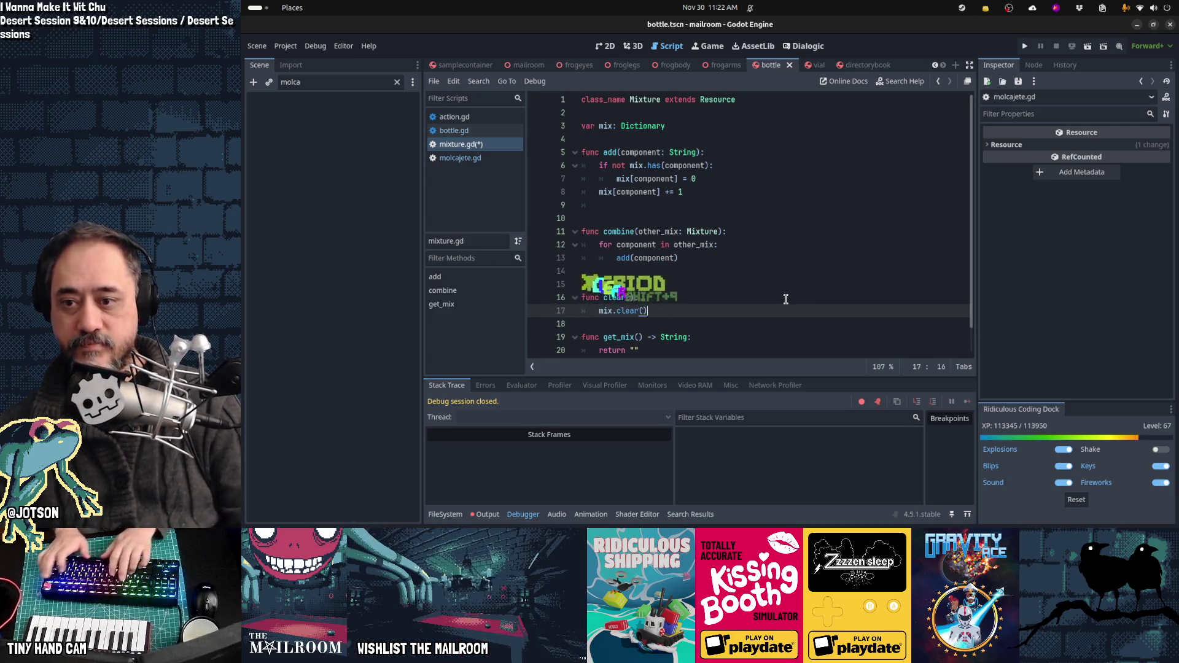
pyautogui.press('Return')
pyautogui.press('Down')
pyautogui.hotkey('ctrl', 's')
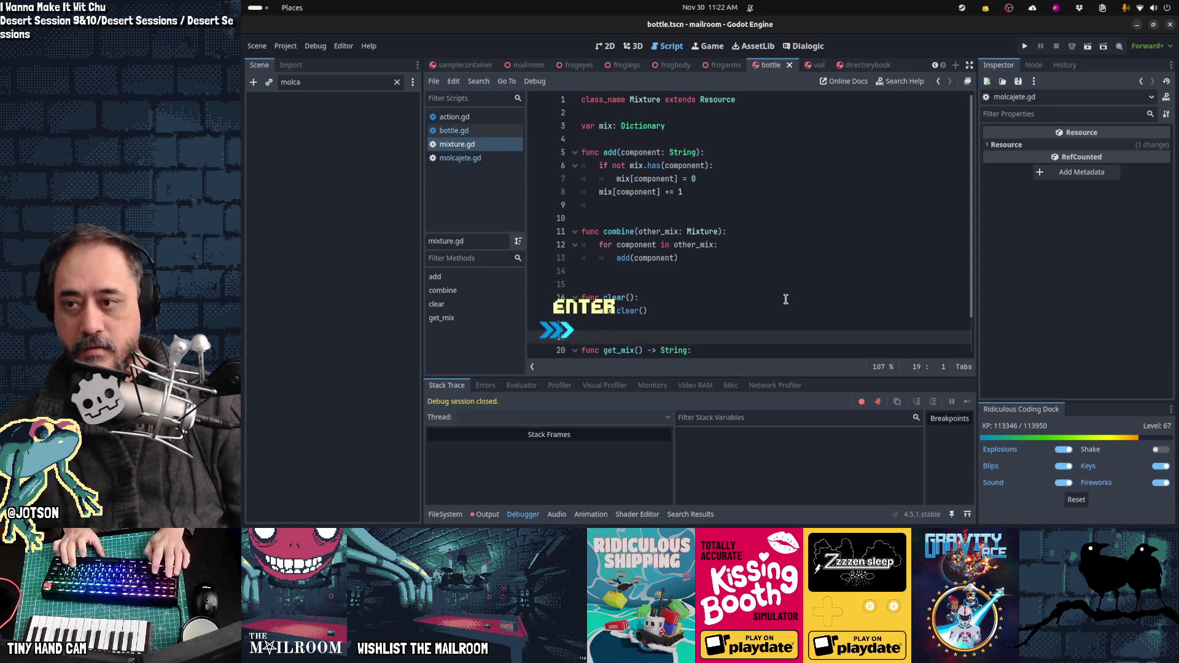
pyautogui.hotkey('alt', 'Left')
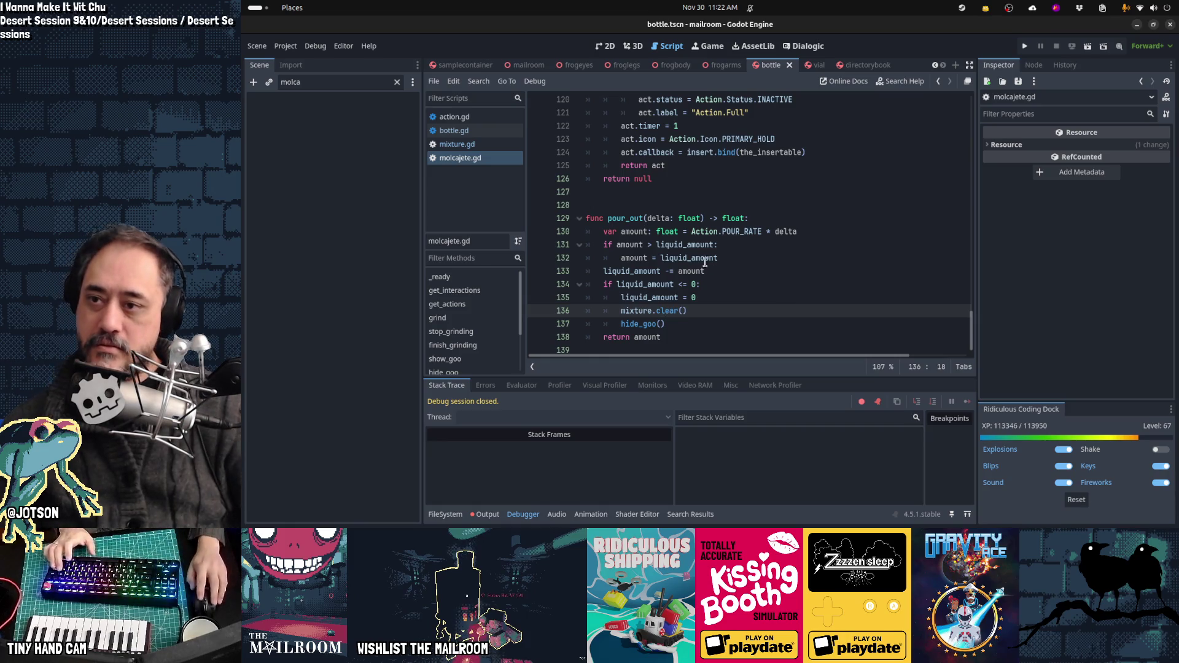
# Move mixture.gd to the top of the Scripts list and return to bottle.gd
pyautogui.moveTo(462, 150); pyautogui.dragTo(467, 126)
pyautogui.click(467, 145)
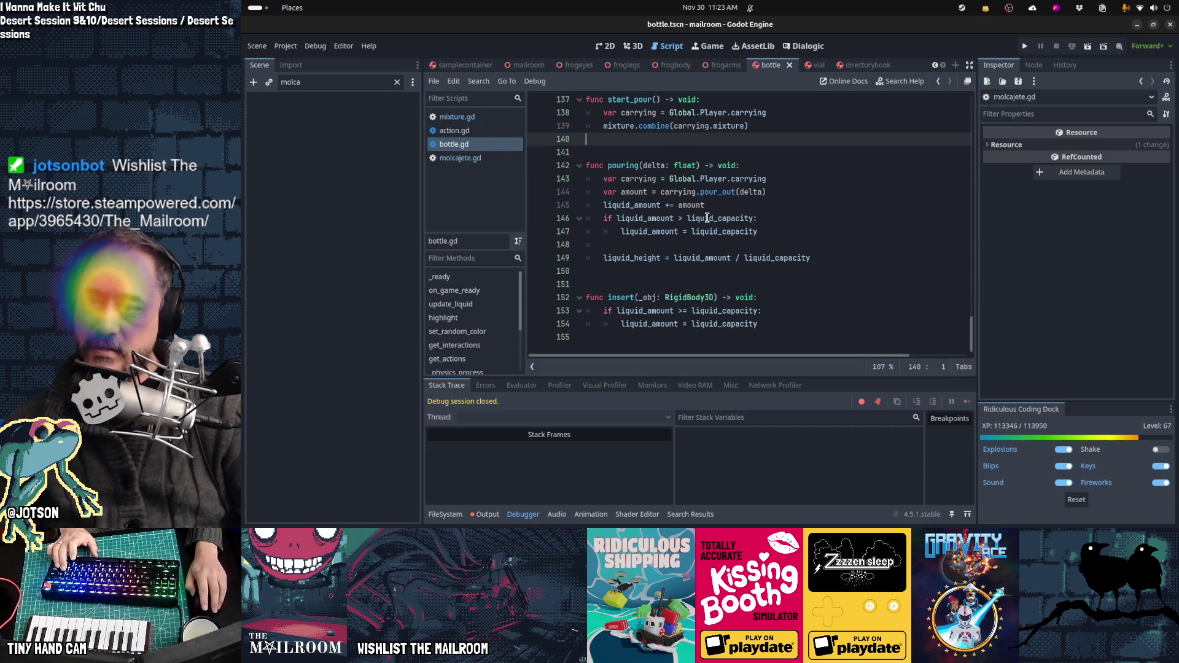
pyautogui.click(463, 160)
pyautogui.hotkey('alt', 'Left')
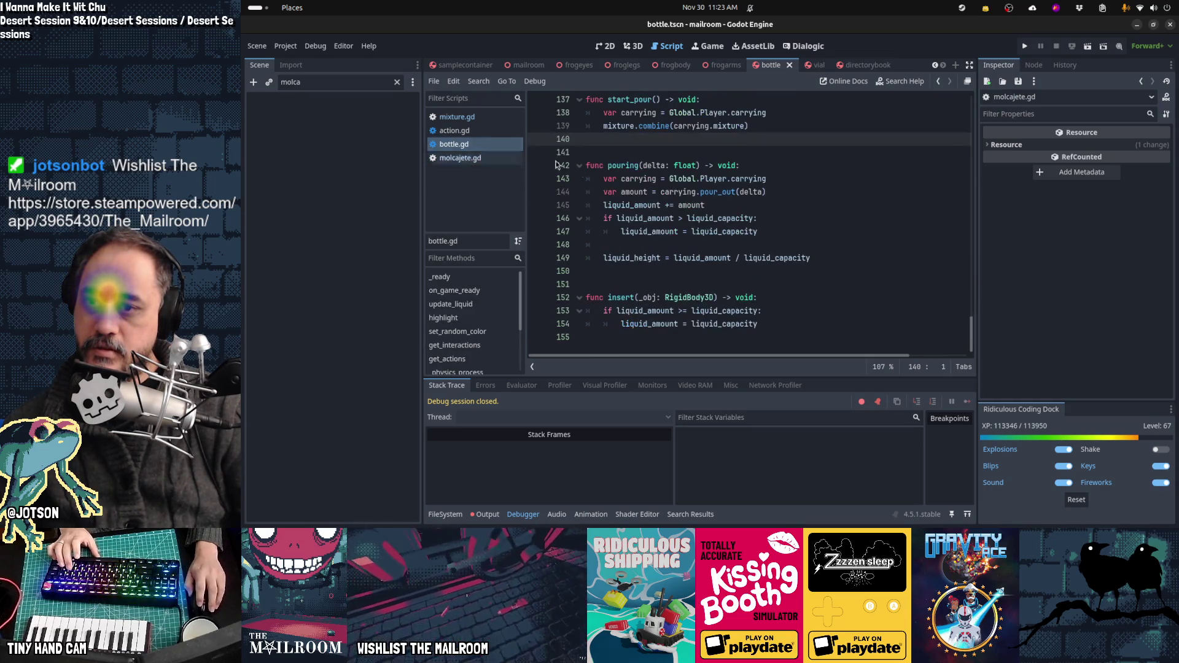
# Run the game with F5 to test pouring
pyautogui.scroll(2, 674, 221)
pyautogui.scroll(-2, 671, 210)
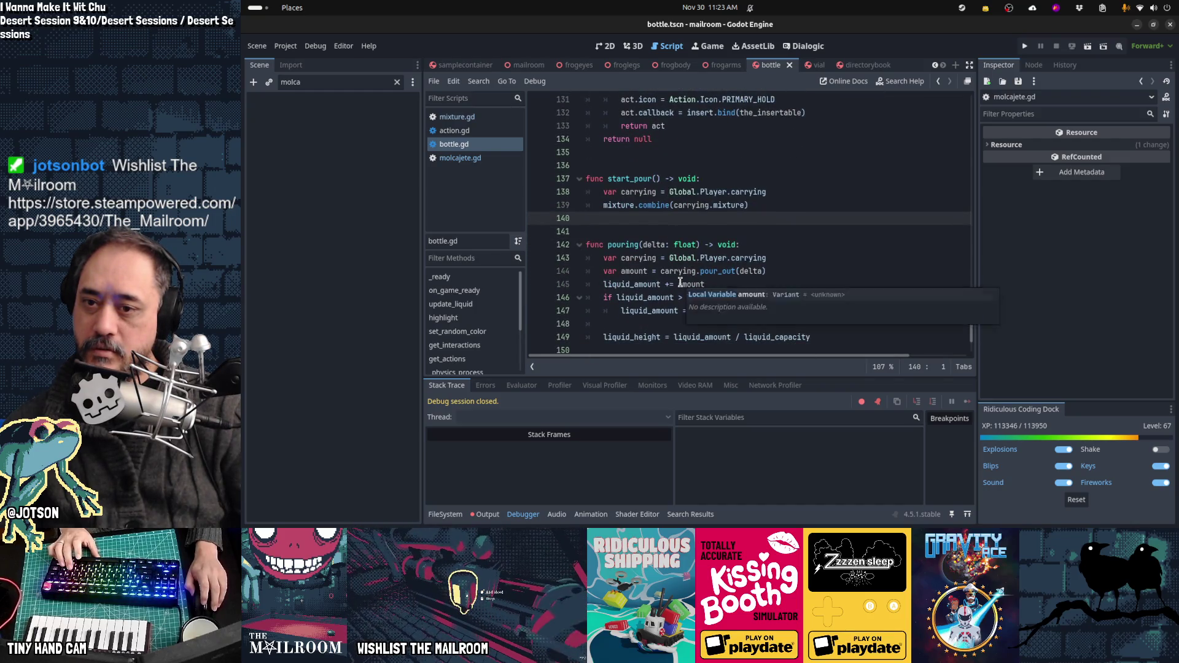
pyautogui.press('F5')
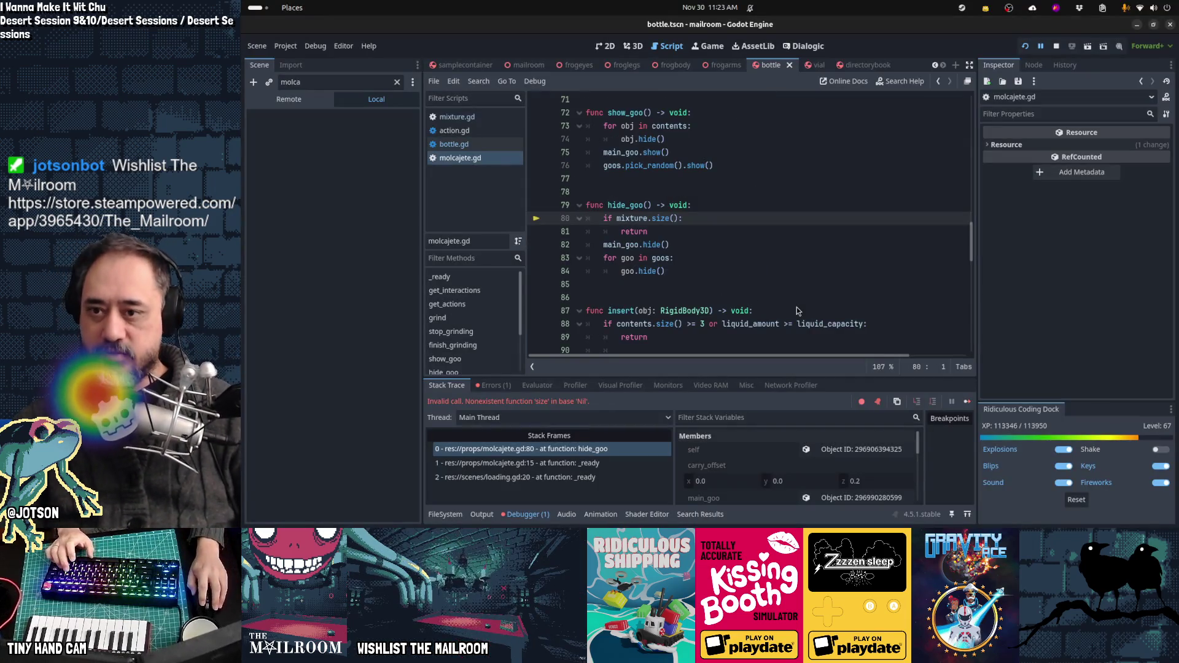
# Add a size() function to mixture.gd that returns mix.size()
pyautogui.click(678, 218)
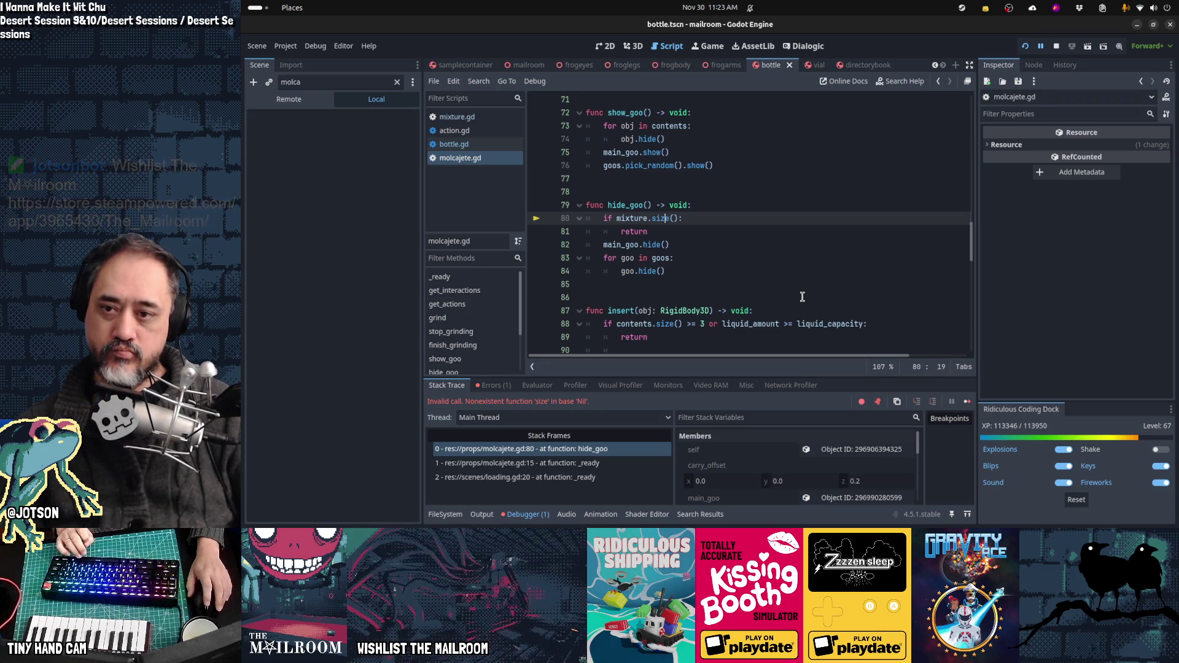
pyautogui.click(447, 117)
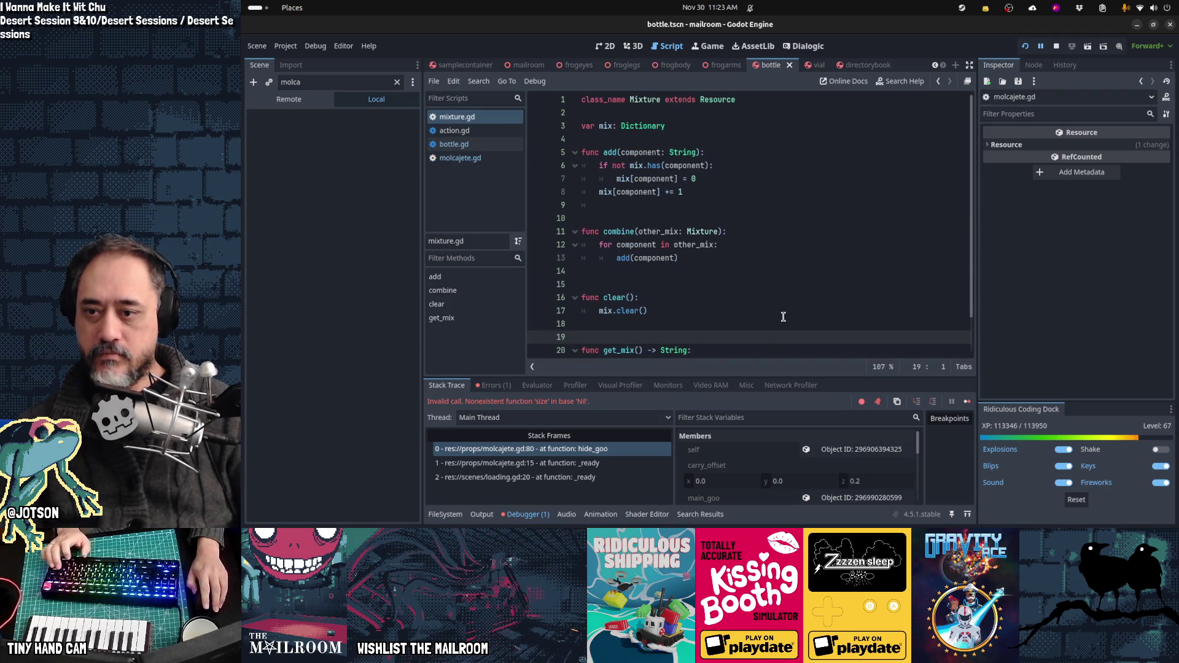
pyautogui.press('Return')
pyautogui.write('unc size():')
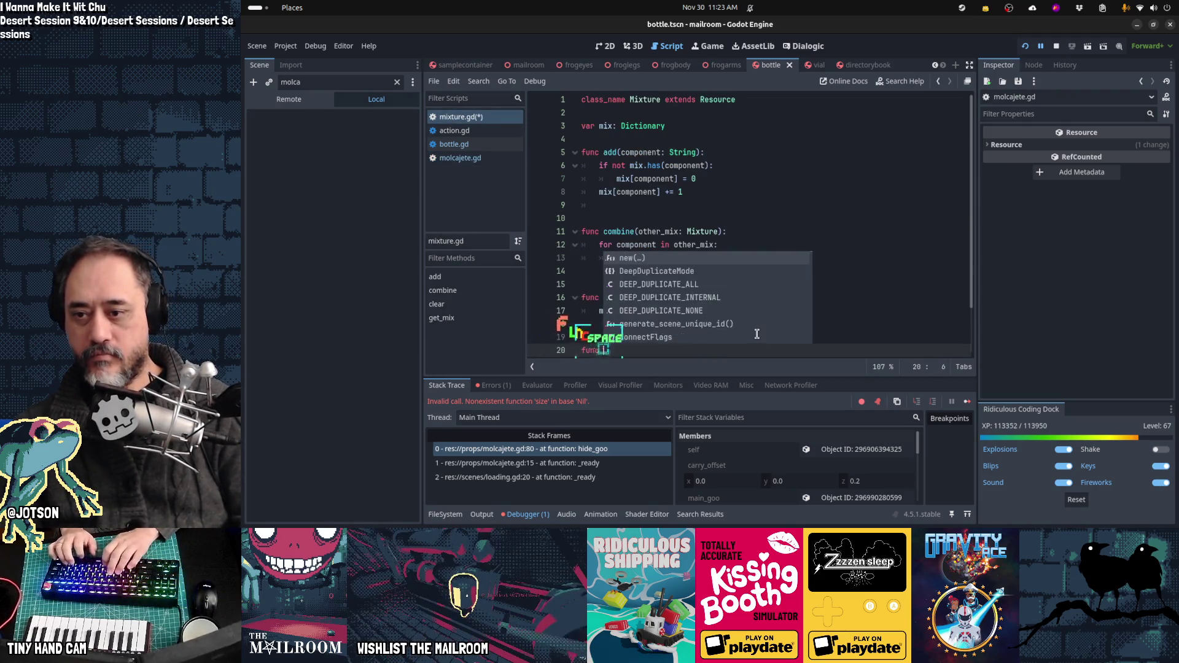
pyautogui.press('Return')
pyautogui.write('return mix.size')
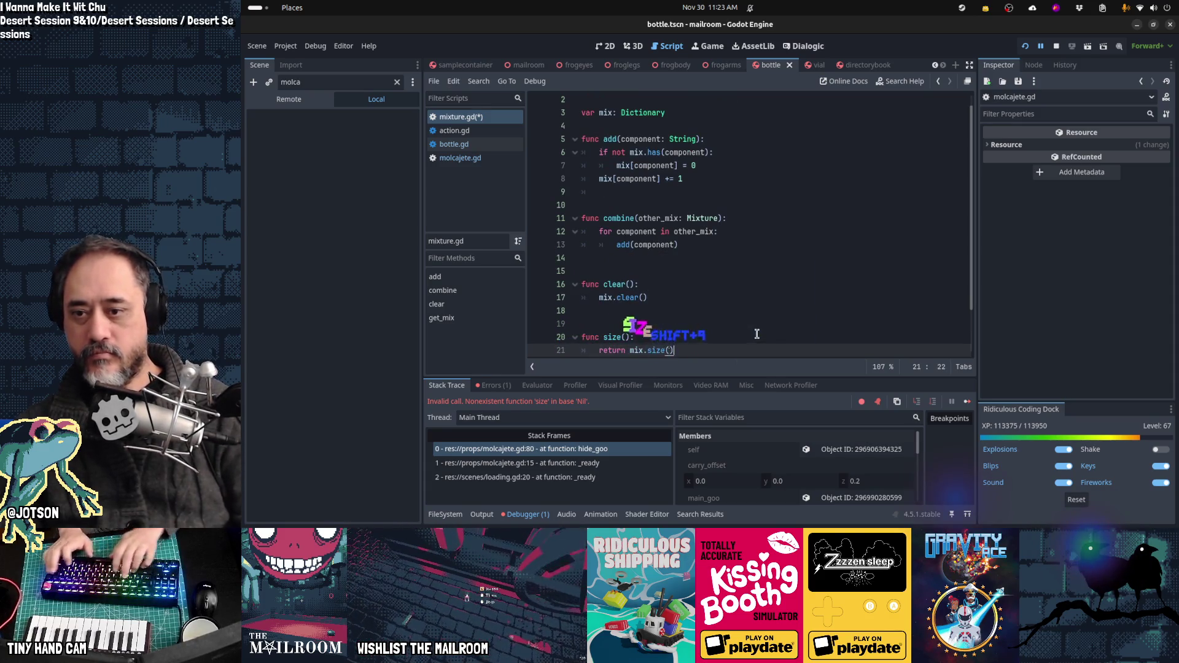
pyautogui.write('(')
pyautogui.press('Return')
# Give clear and combine a -> void return type and size a -> int return type
pyautogui.press('Up')
pyautogui.press('Up')
pyautogui.press('Up')
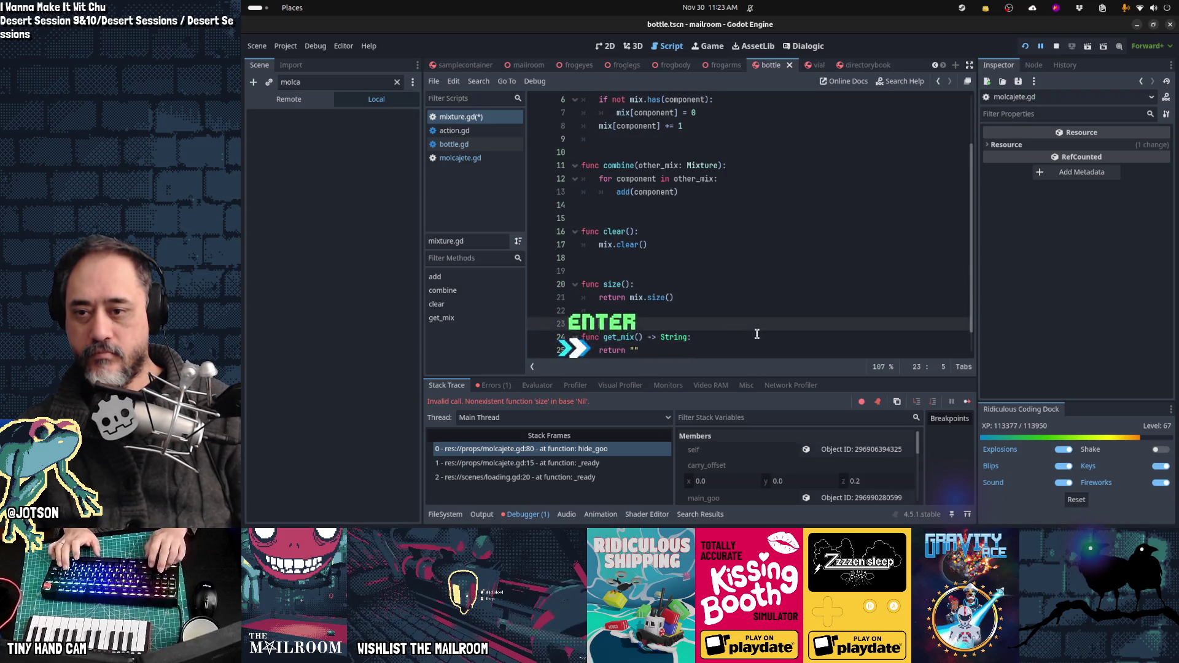
pyautogui.press('End')
pyautogui.press('Left')
pyautogui.write('-> void')
pyautogui.press('Up')
pyautogui.press('Up')
pyautogui.press('Up')
pyautogui.press('Up')
pyautogui.press('Up')
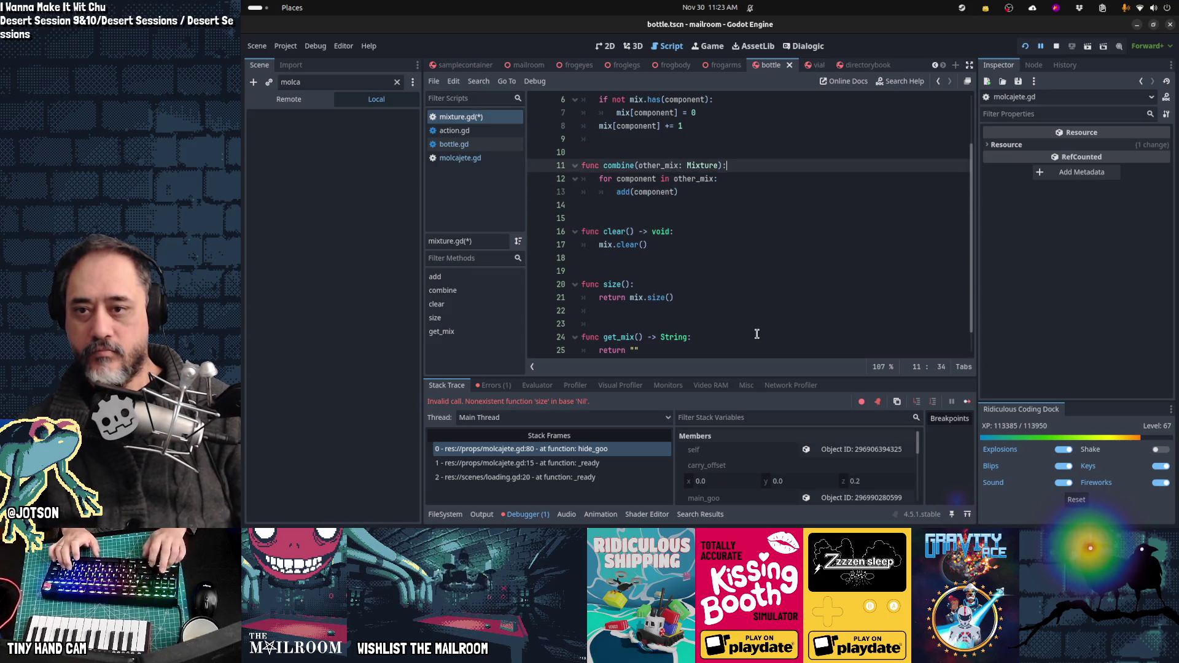
pyautogui.press('End')
pyautogui.press('Left')
pyautogui.write('-> void')
pyautogui.press('Down')
pyautogui.press('Down')
pyautogui.press('Down')
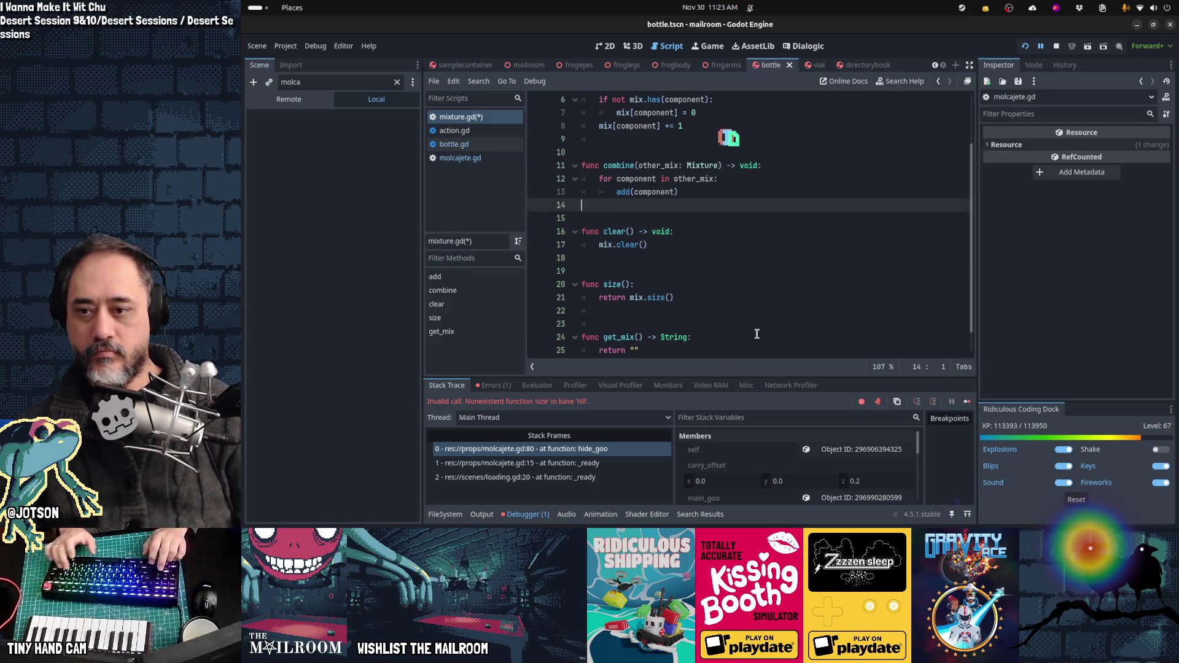
pyautogui.press('End')
pyautogui.press('Left')
pyautogui.write('-> ')
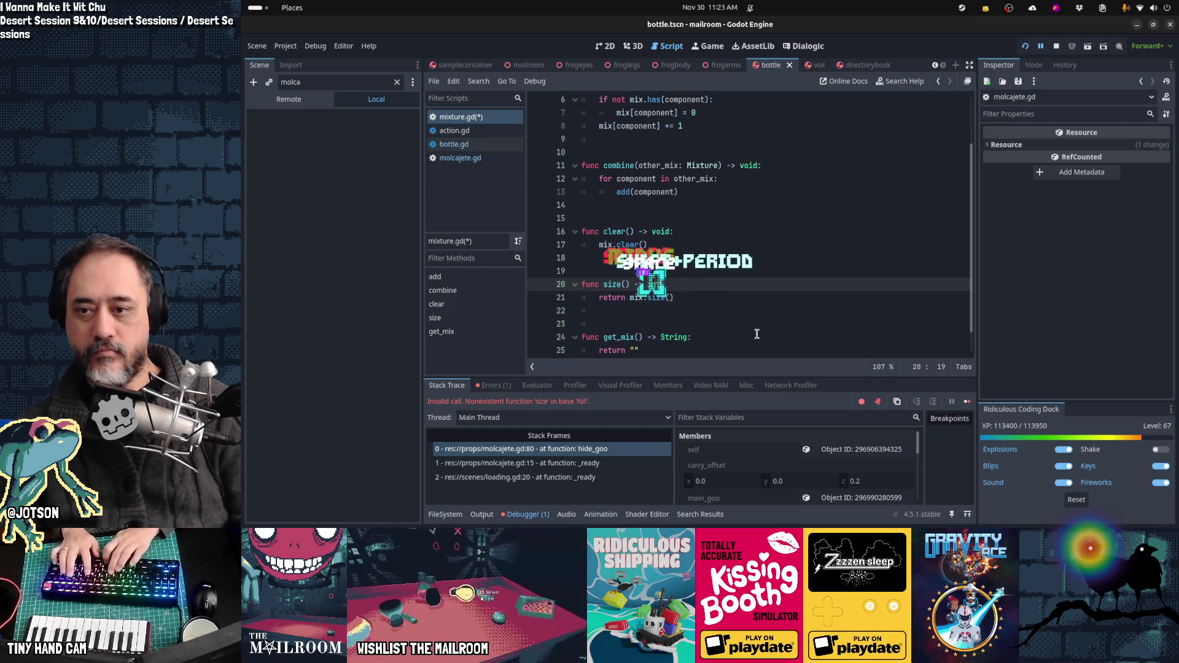
pyautogui.write('int')
# Give add a -> void return type, save mixture.gd, and return to bottle.gd
pyautogui.press('Up')
pyautogui.press('Up')
pyautogui.press('Up')
pyautogui.press('Up')
pyautogui.press('Up')
pyautogui.press('Up')
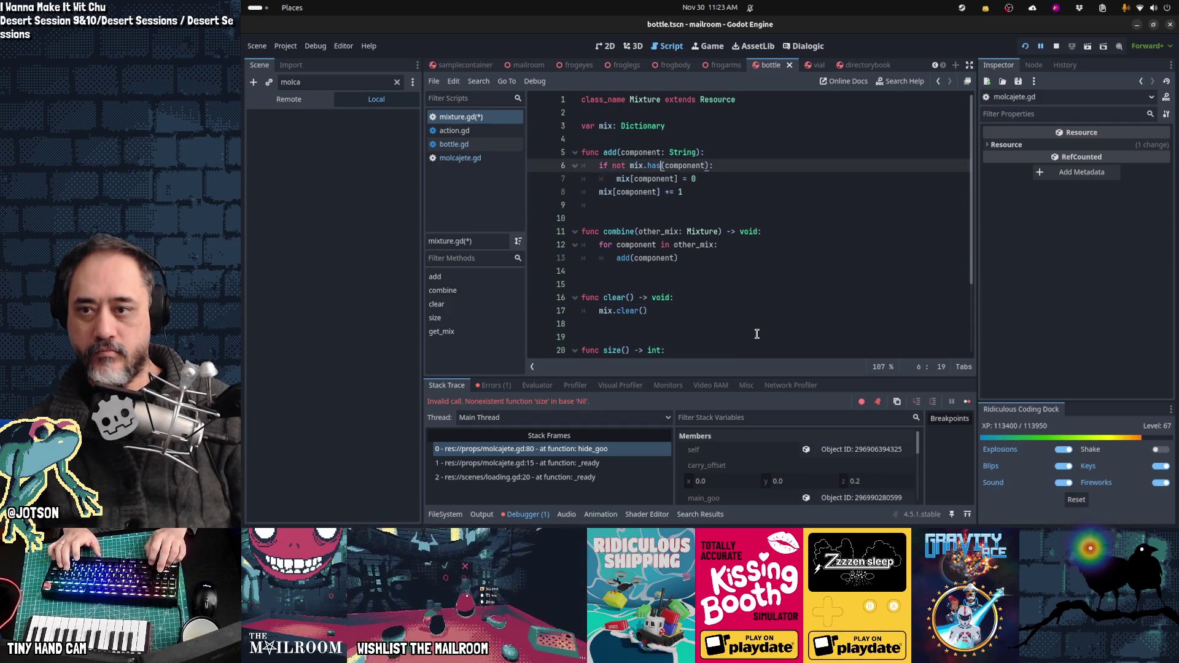
pyautogui.press('End')
pyautogui.press('Left')
pyautogui.write('-> void')
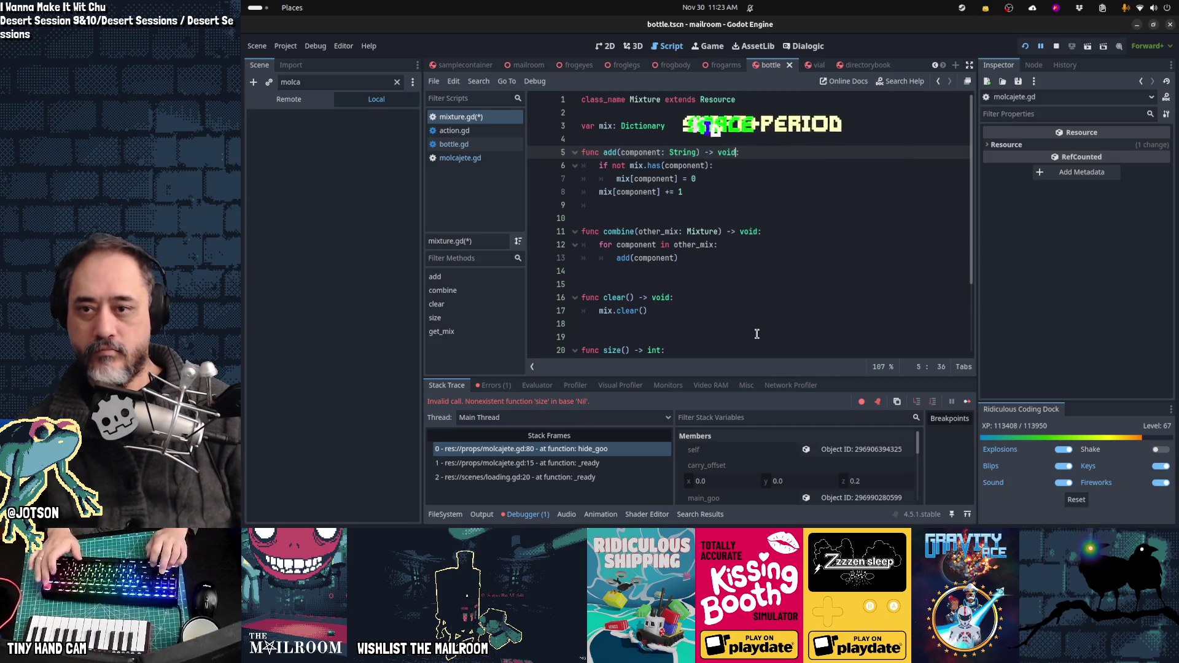
pyautogui.press('Down')
pyautogui.press('Down')
pyautogui.press('Down')
pyautogui.hotkey('ctrl', 's')
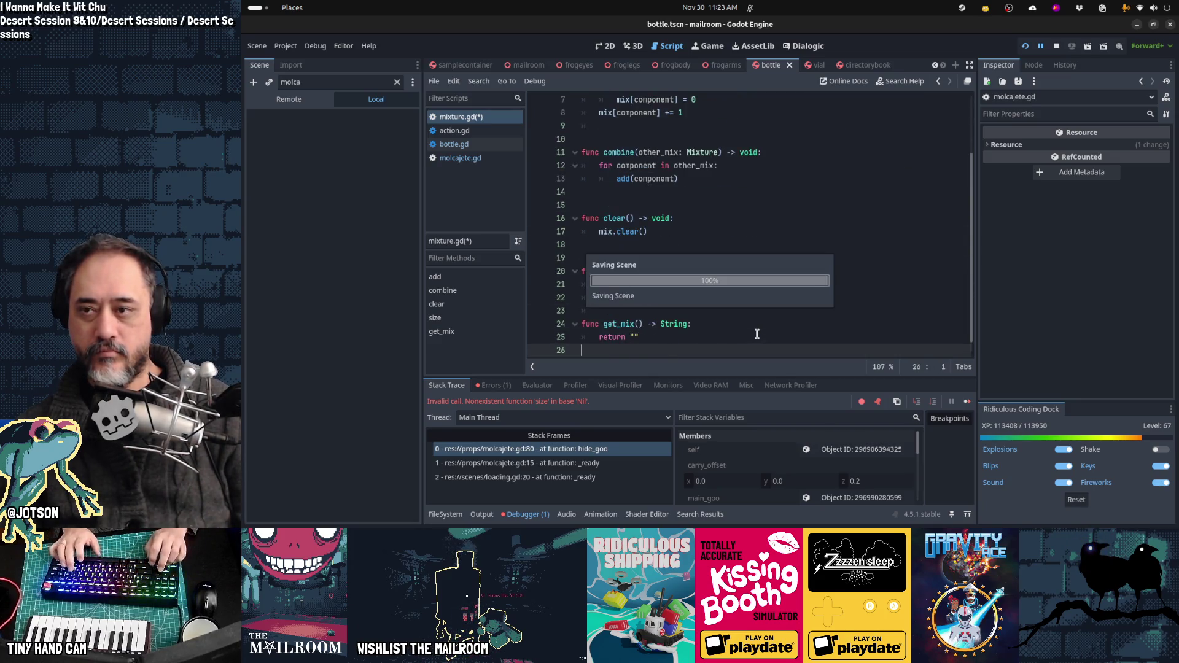
pyautogui.hotkey('alt', 'Left')
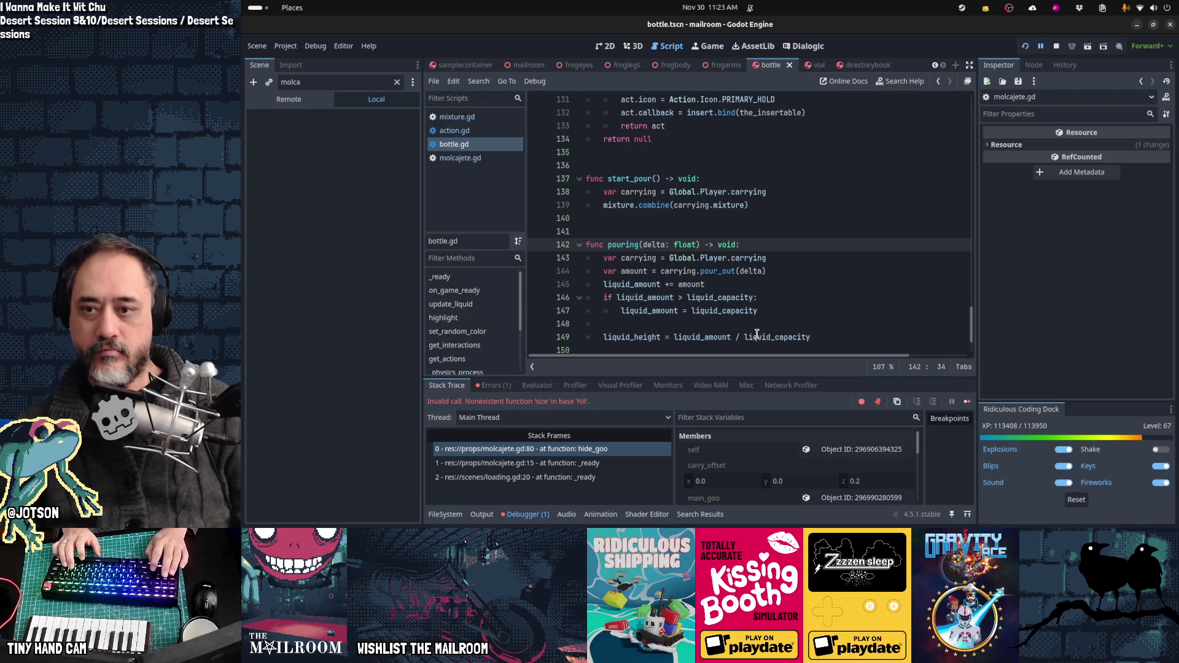
# Stop and relaunch the game, then check the mixture variable's declaration in bottle.gd
pyautogui.press('F8')
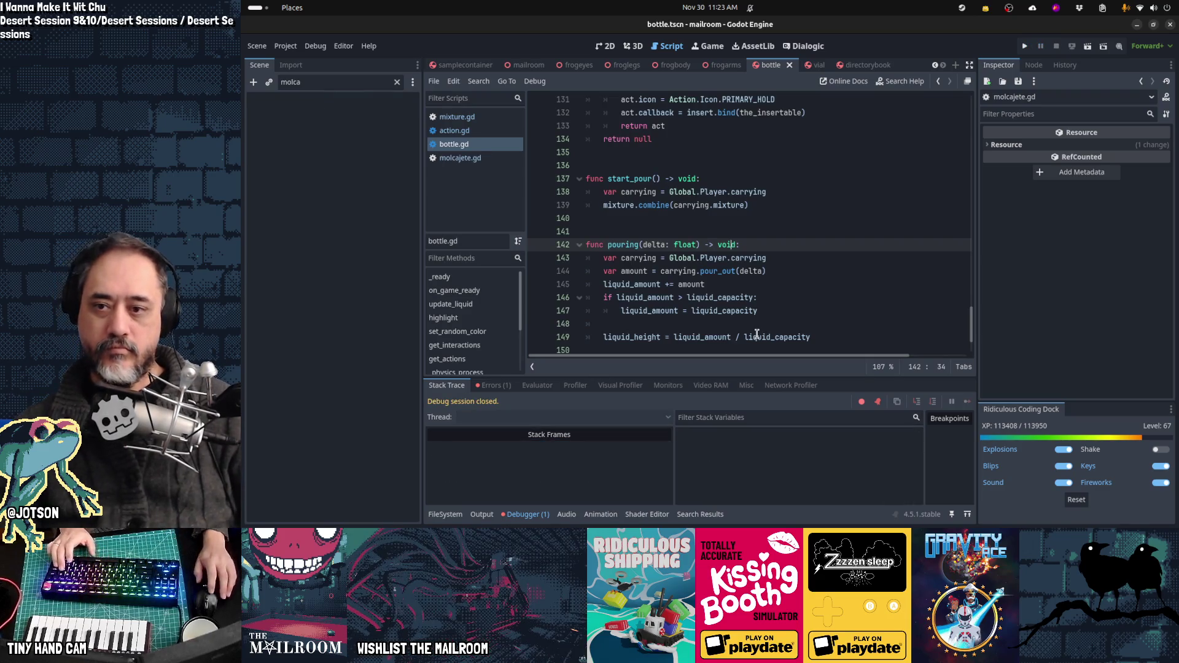
pyautogui.press('F5')
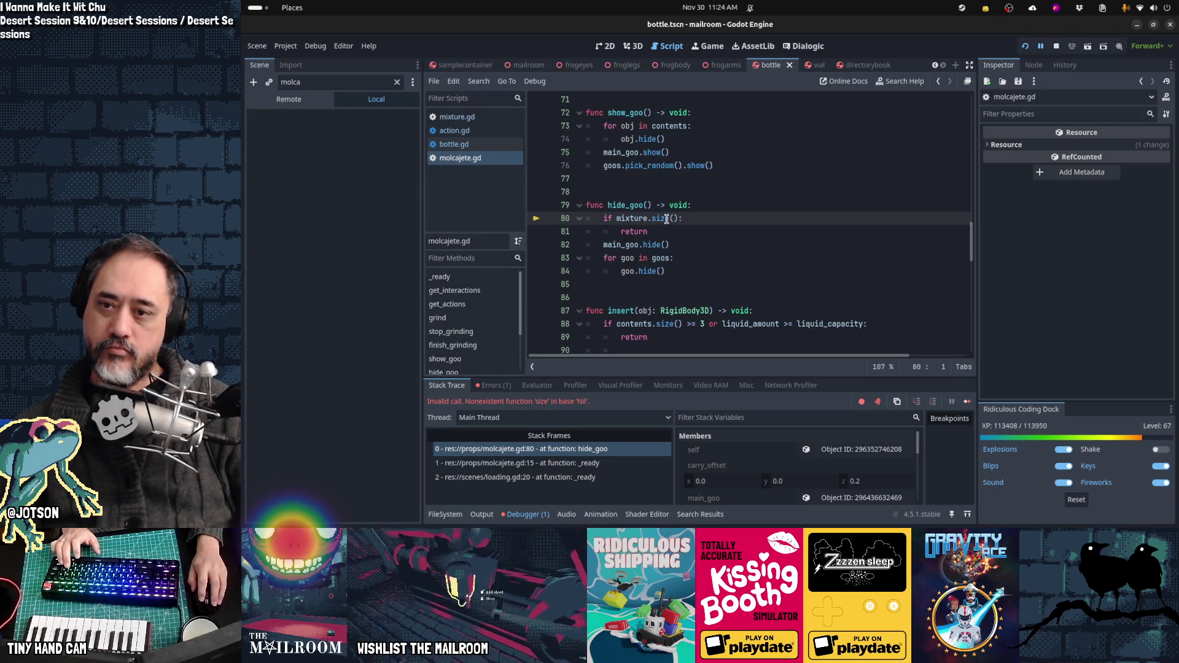
pyautogui.moveTo(634, 218)
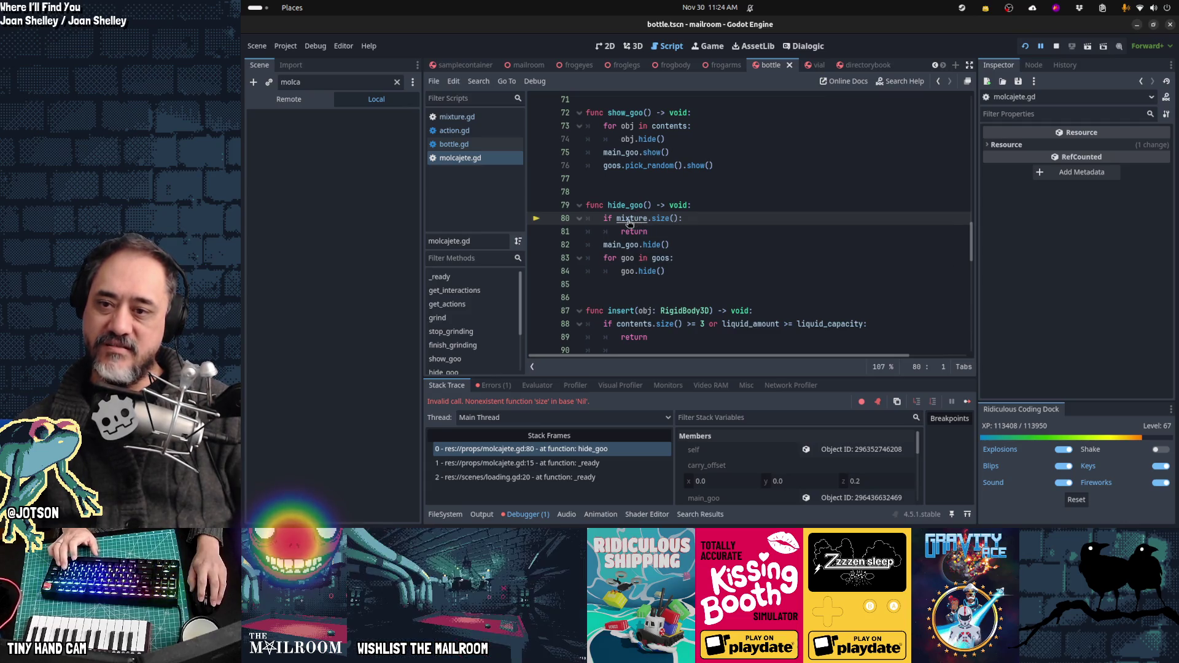
pyautogui.keyDown('ctrl'); pyautogui.click(629, 219); pyautogui.keyUp('ctrl')
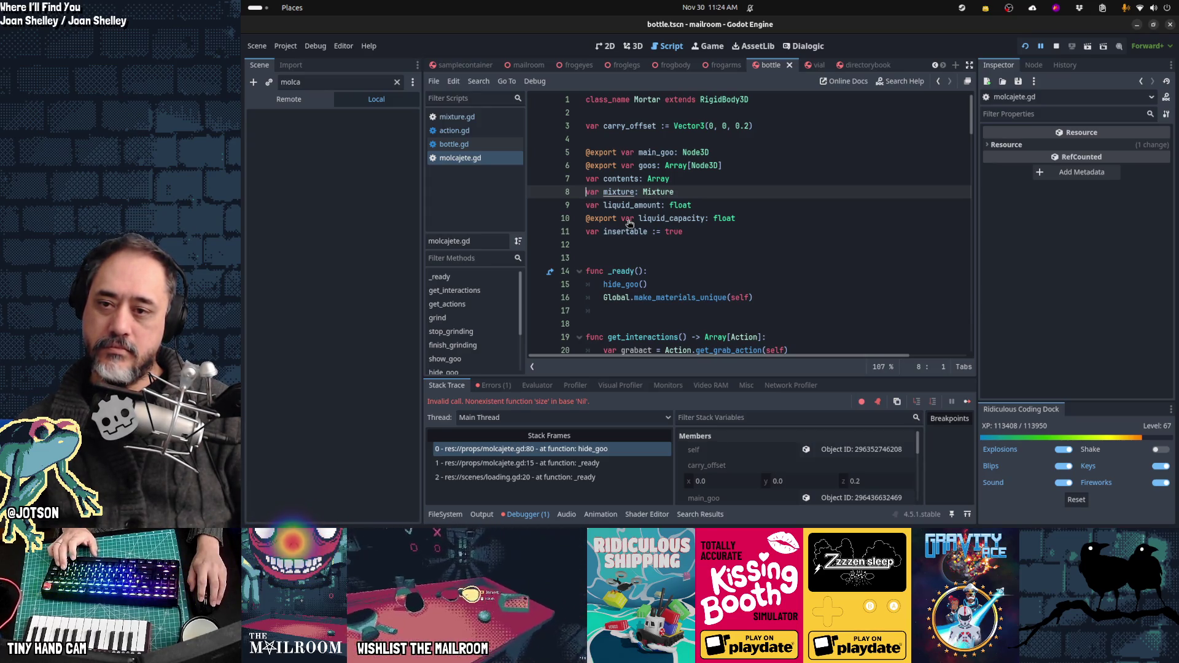
pyautogui.hotkey('alt', 'Left')
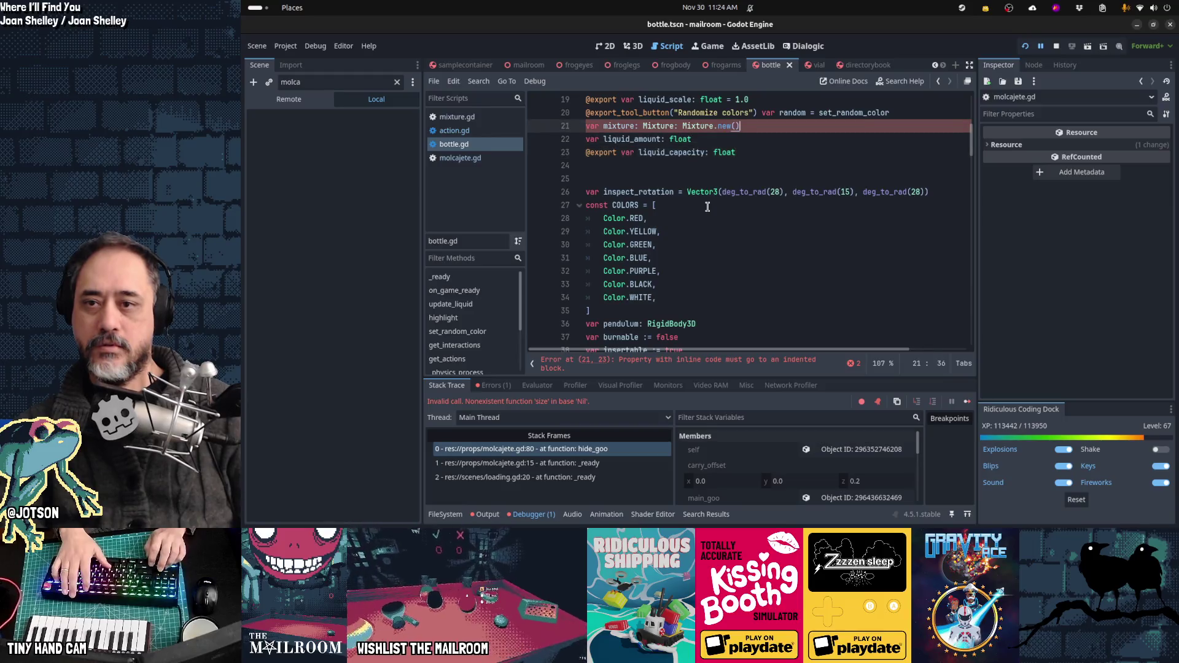
# Change line 21 to 'Mixture = Mixture.new()' and run the project
pyautogui.press('BackSpace')
pyautogui.press('BackSpace')
pyautogui.write('=')
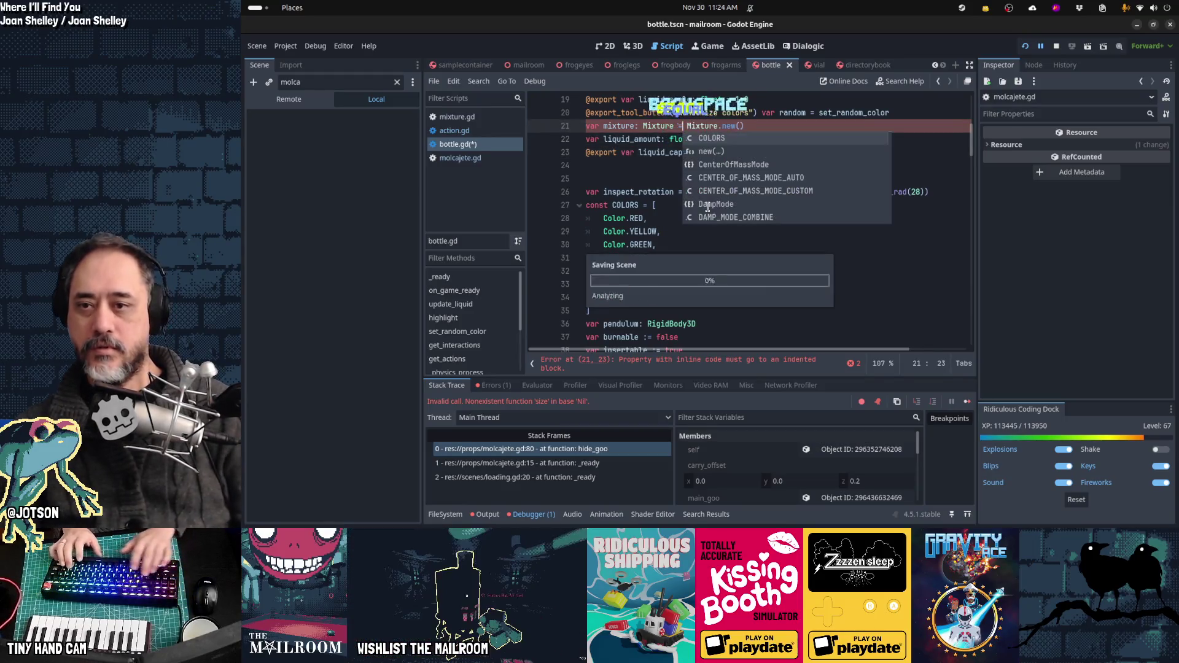
pyautogui.press('End')
pyautogui.press('Right')
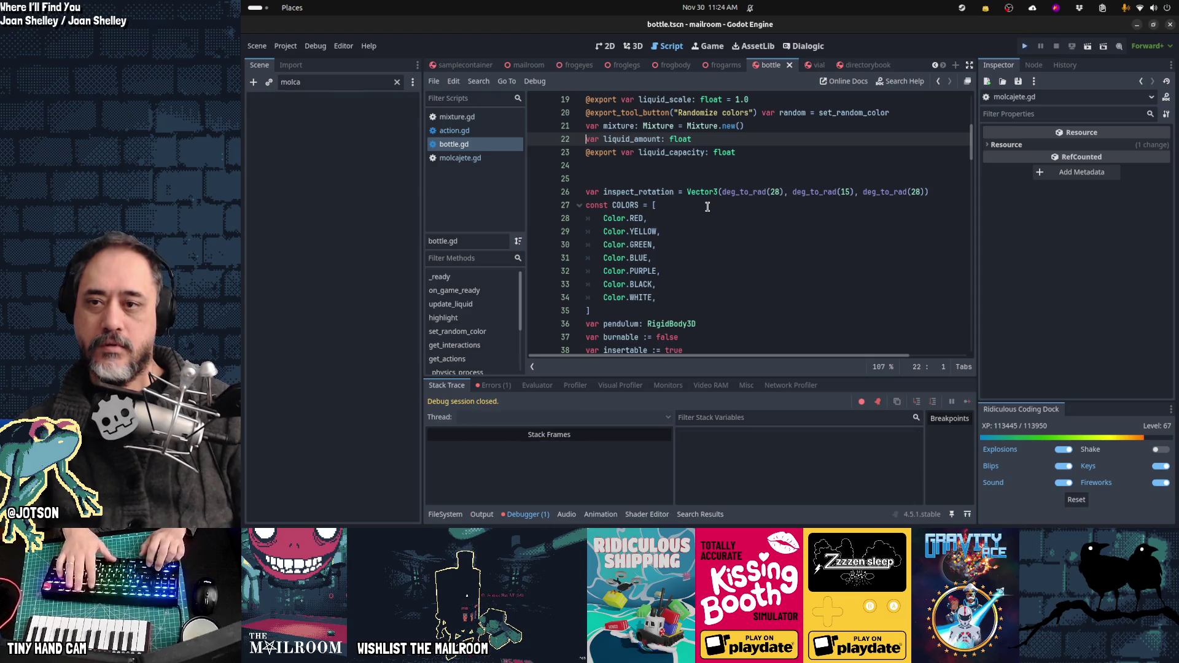
pyautogui.click(725, 240)
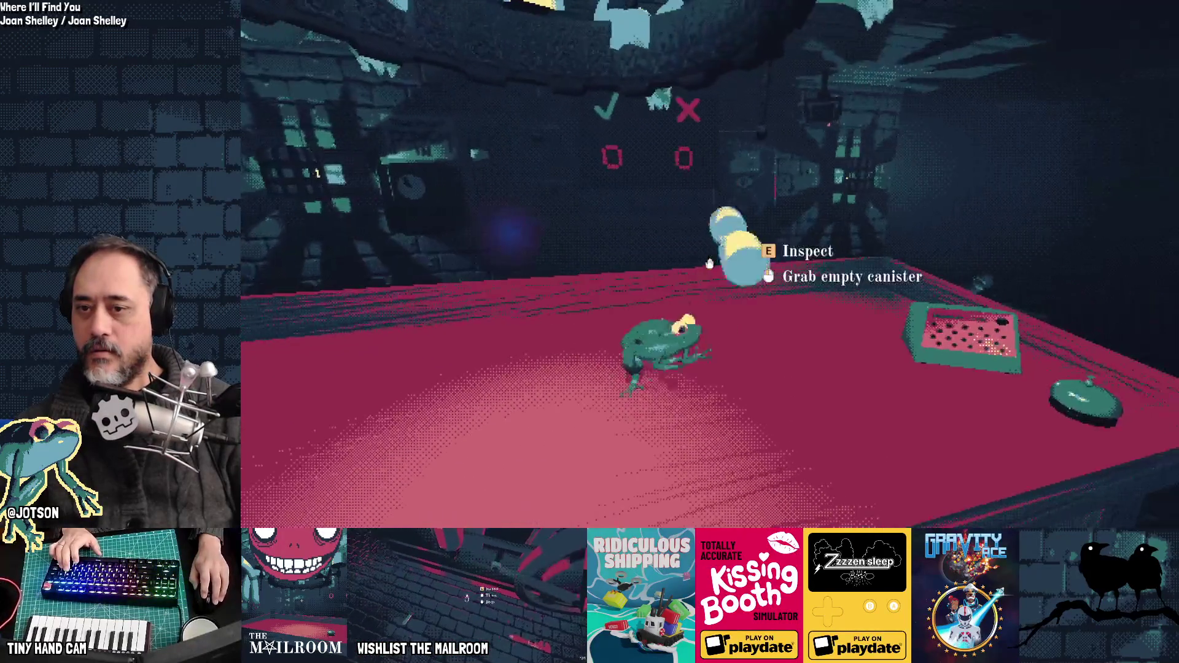
# Spawn a molcajete on the table with the 'lca' debug console command
pyautogui.press('`')
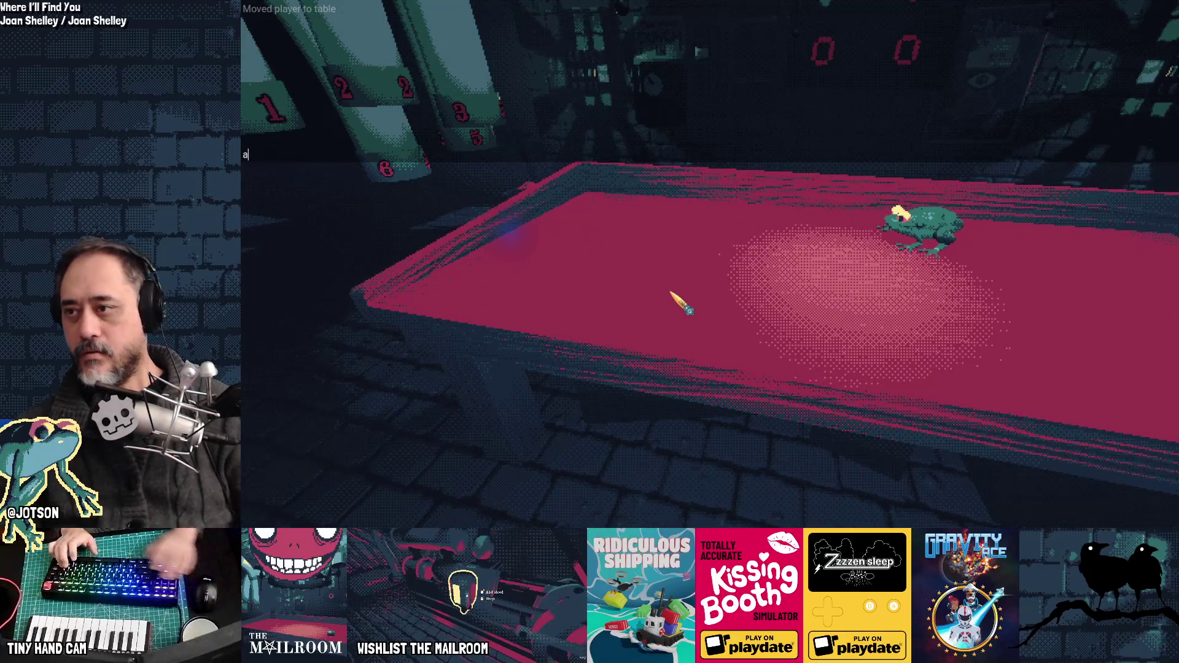
pyautogui.write('lca')
pyautogui.press('Return')
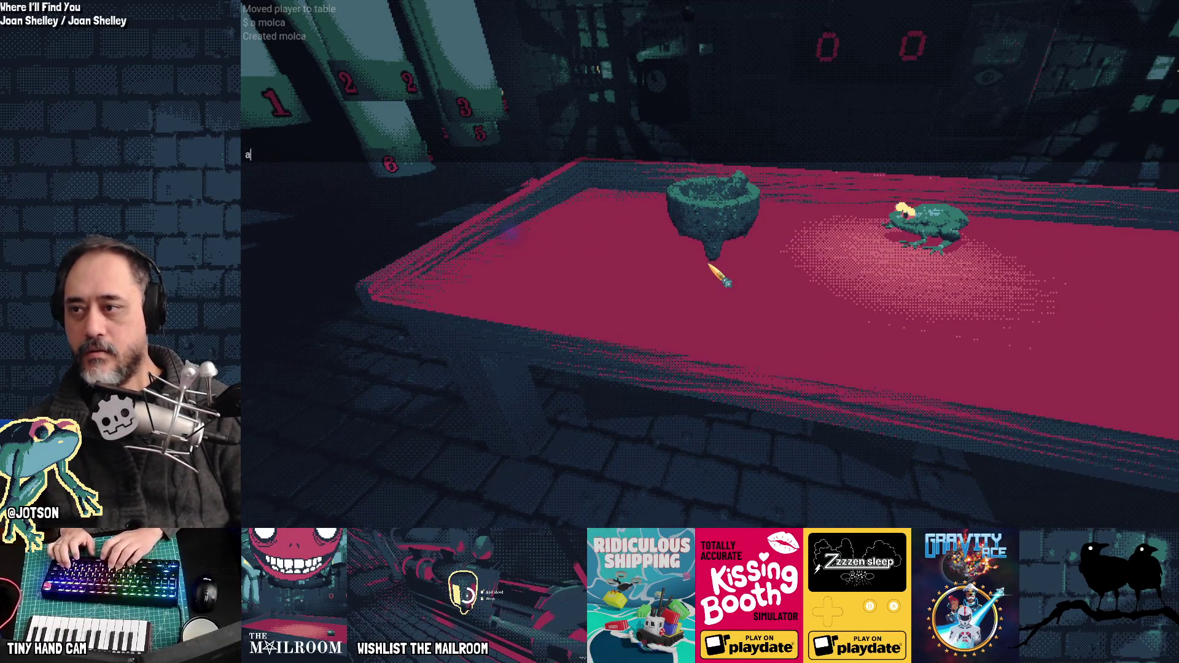
pyautogui.press('`')
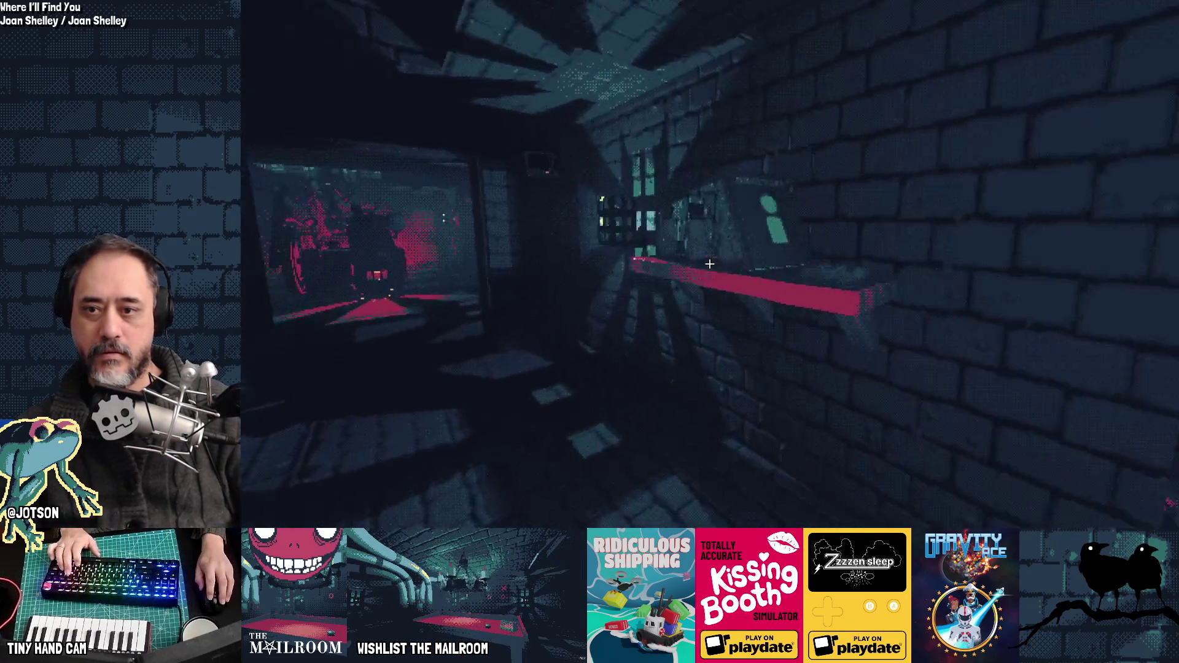
# Set the container down by the table and dissect the frog with the knife
pyautogui.click(709, 264)
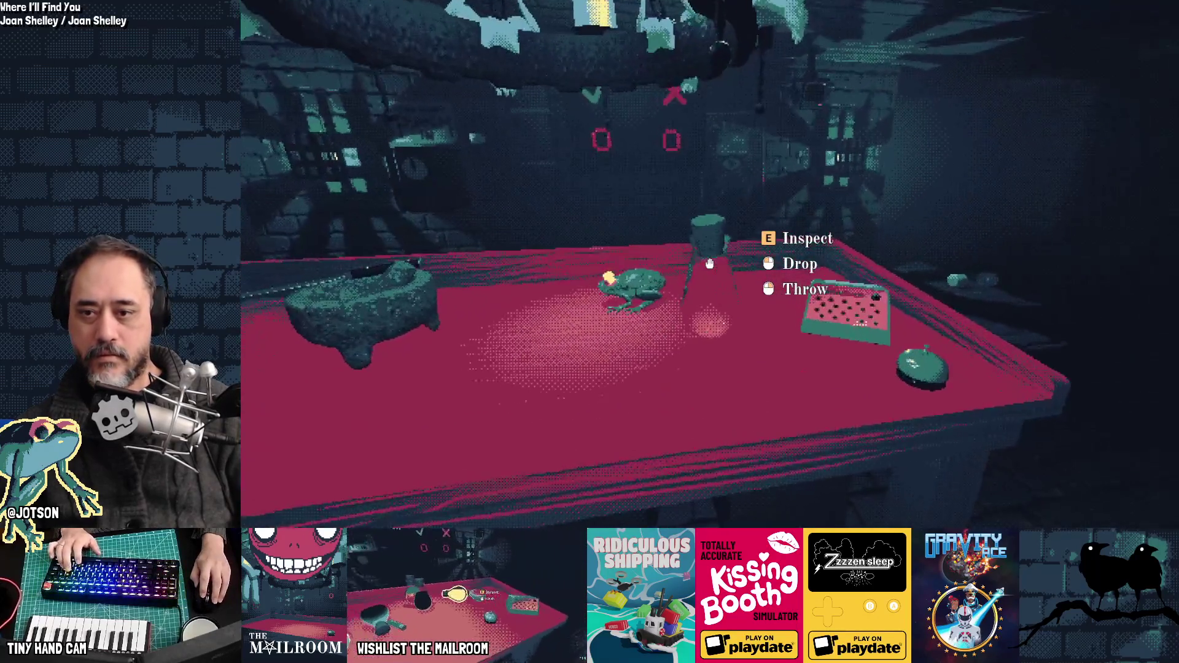
pyautogui.click(710, 264)
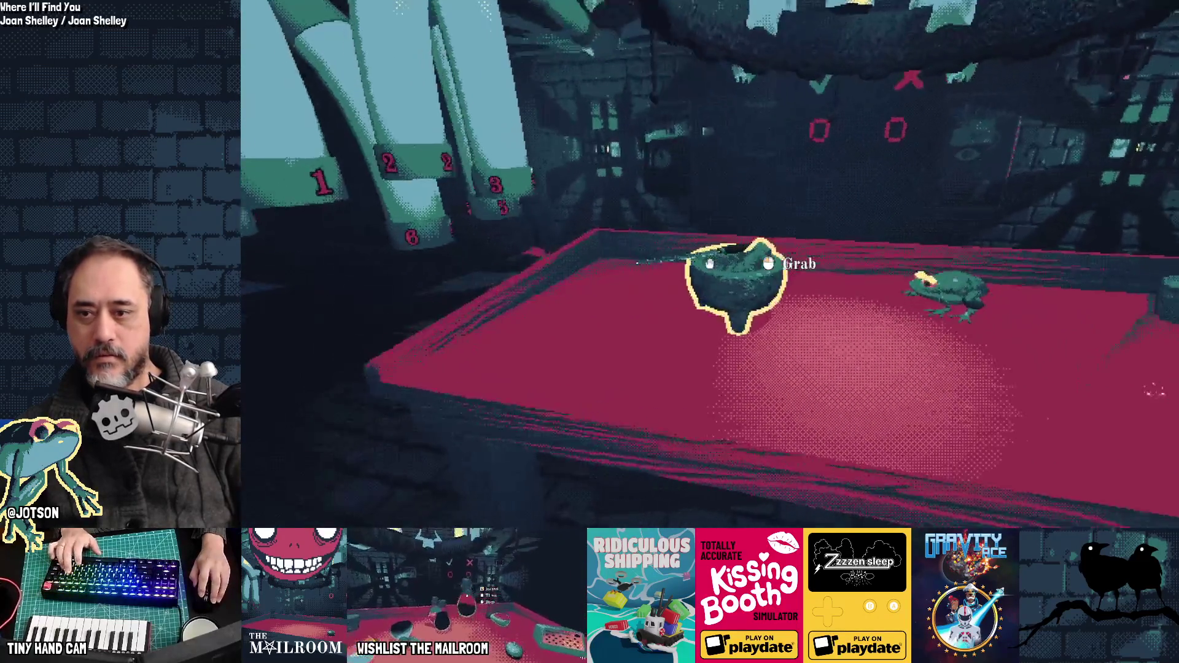
pyautogui.click(709, 264)
pyautogui.click(710, 264)
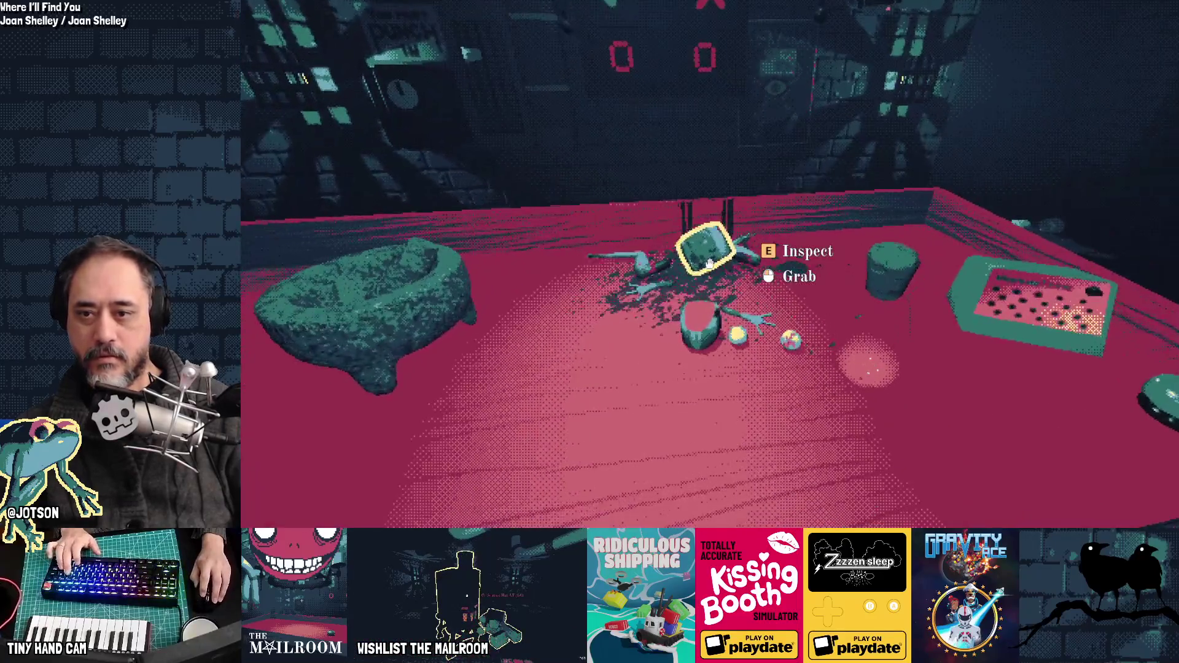
# Add the frog's head and another frog piece into the molcajete
pyautogui.click(711, 264)
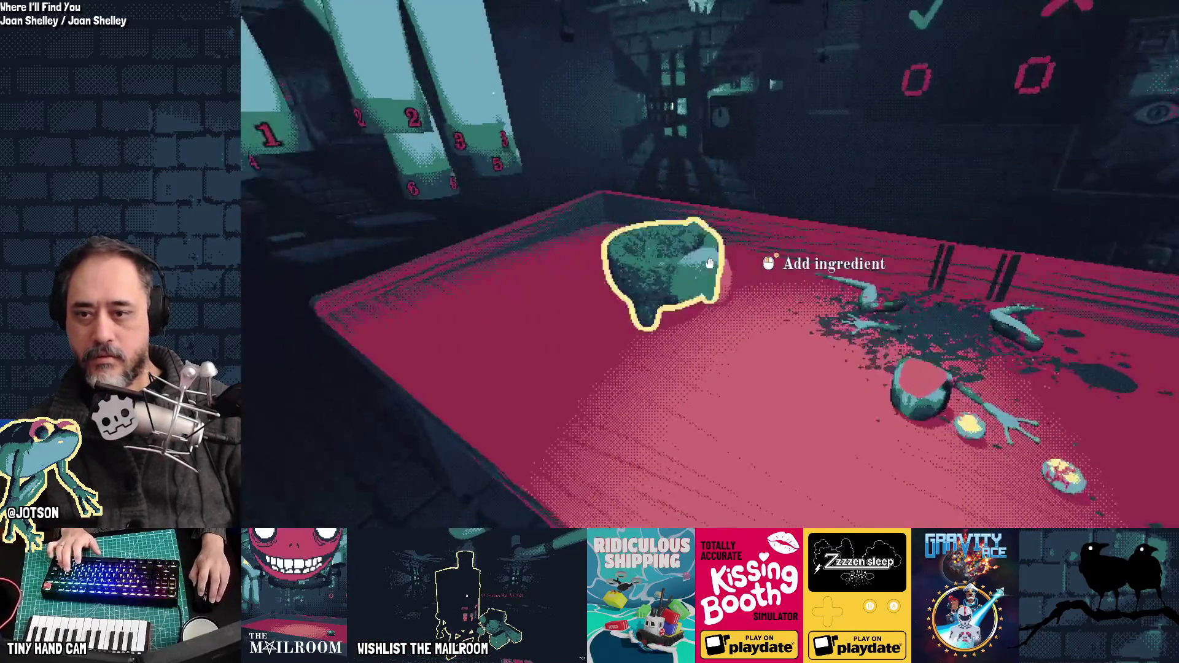
pyautogui.click(711, 264)
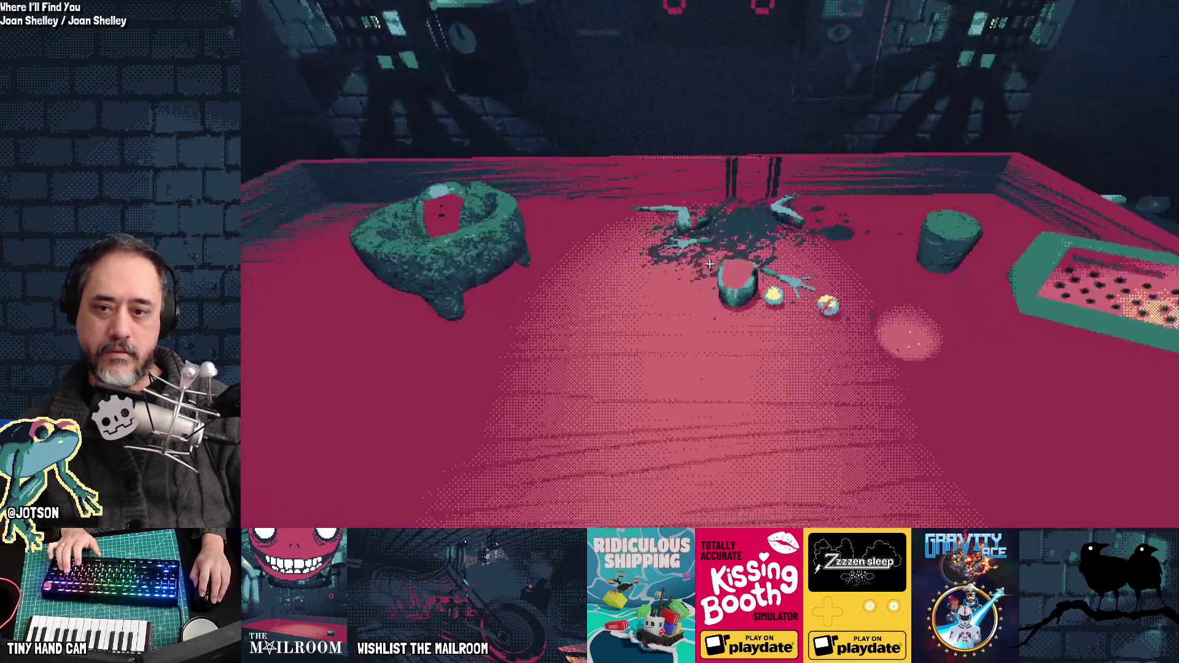
pyautogui.click(711, 264)
pyautogui.click(710, 265)
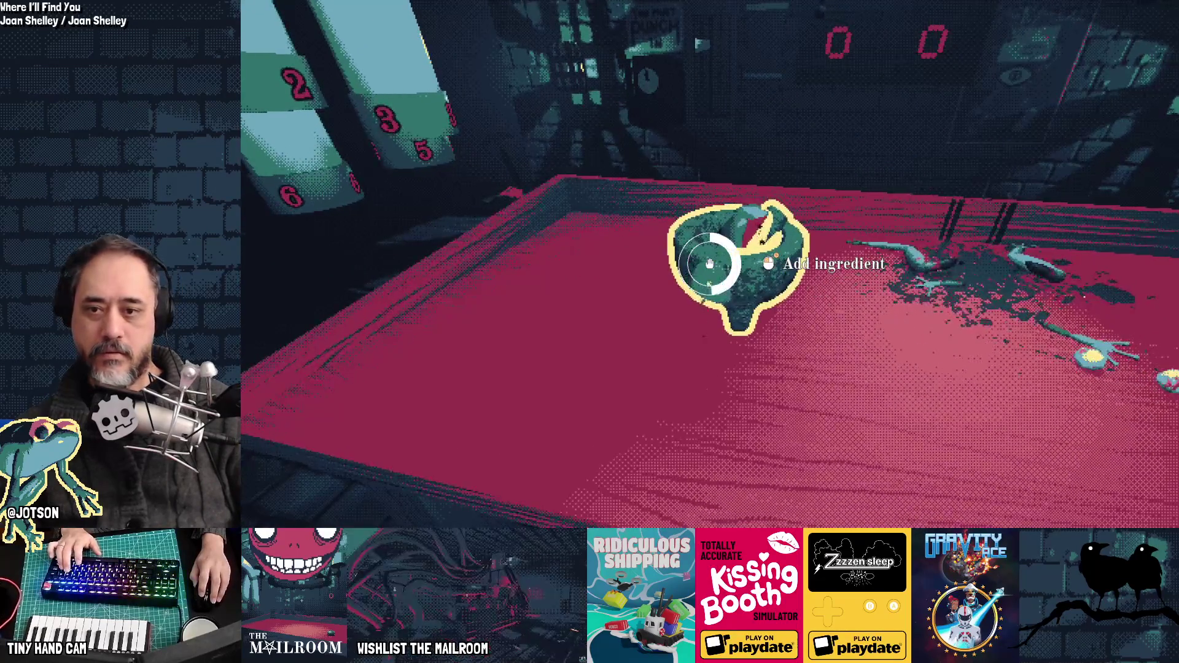
pyautogui.click(711, 264)
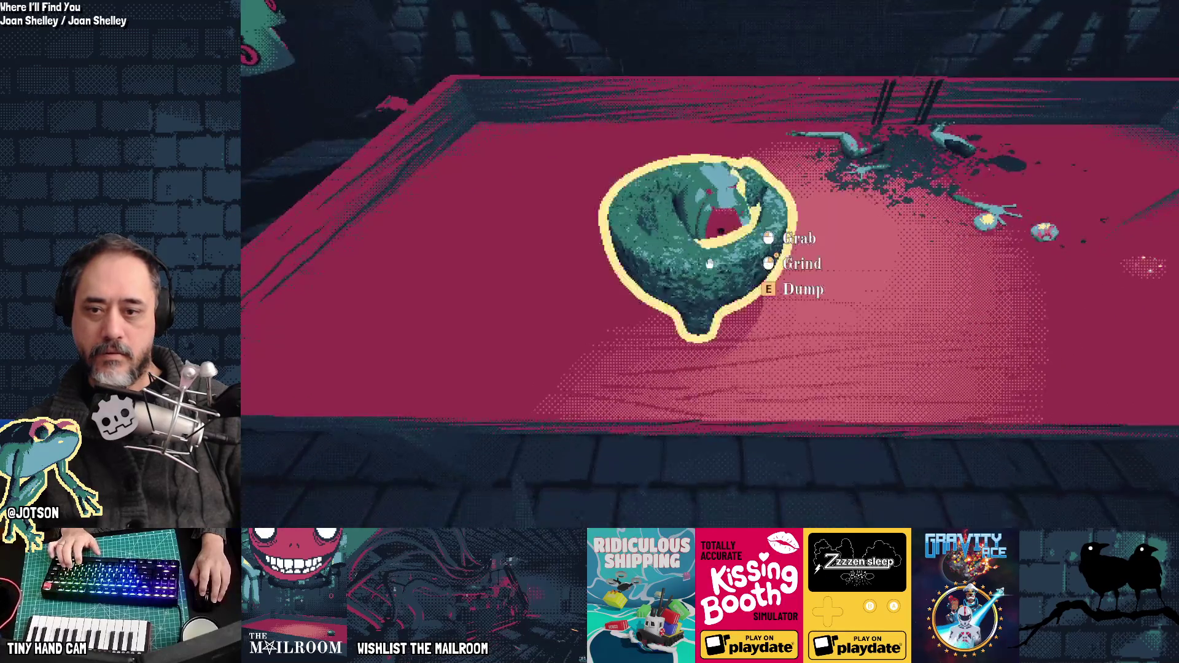
# Grind the frog parts into yellow goo and pour it toward the bottle, hitting the combine error
pyautogui.click(711, 264)
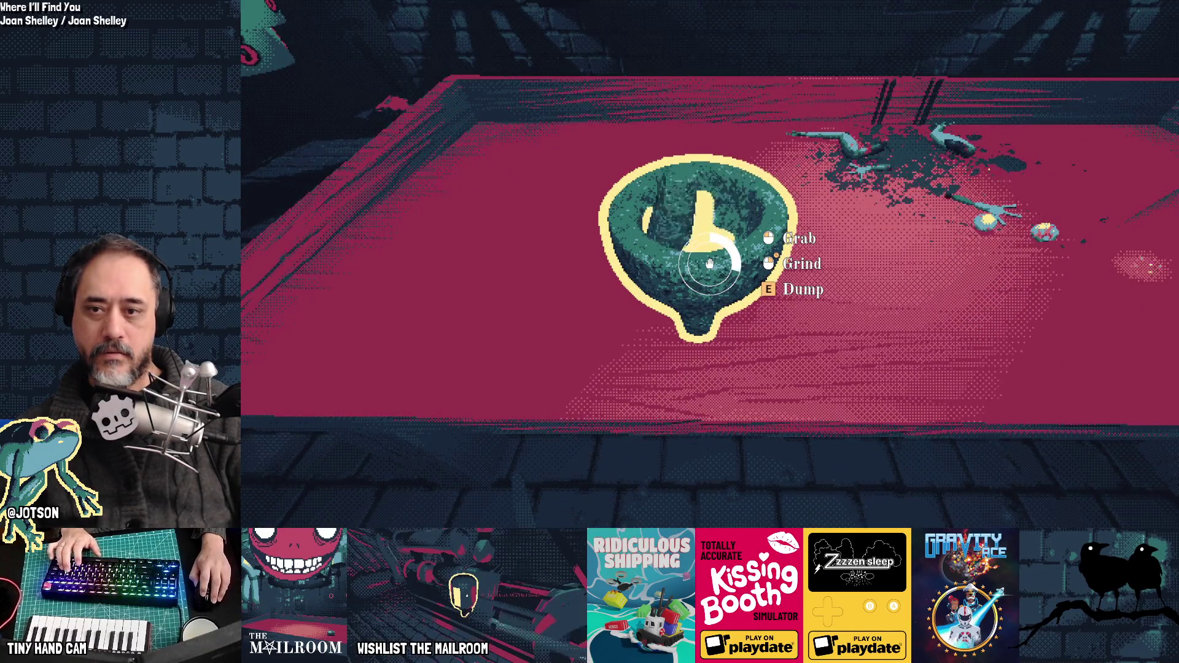
pyautogui.click(711, 265)
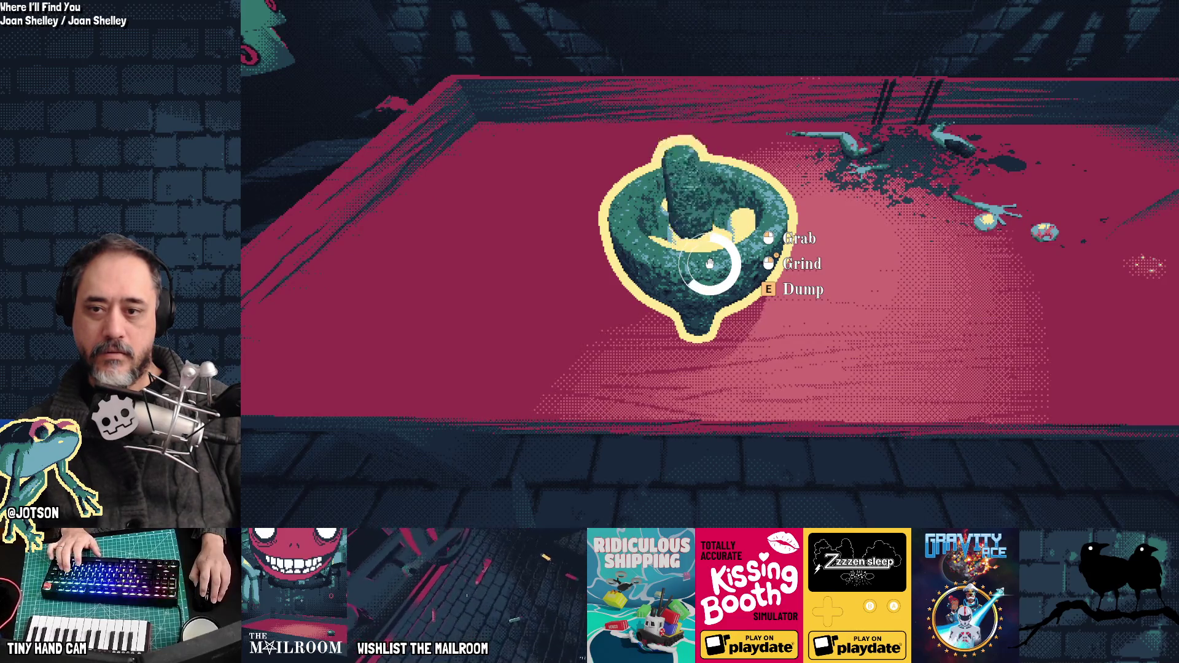
pyautogui.click(711, 264)
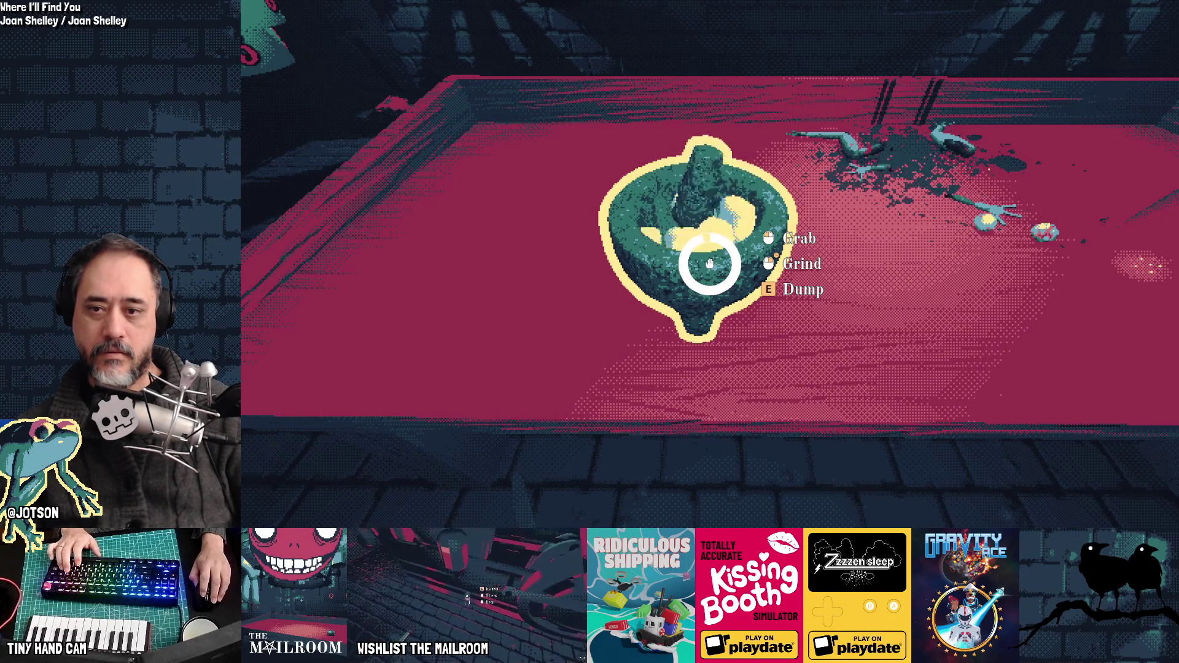
pyautogui.click(711, 264)
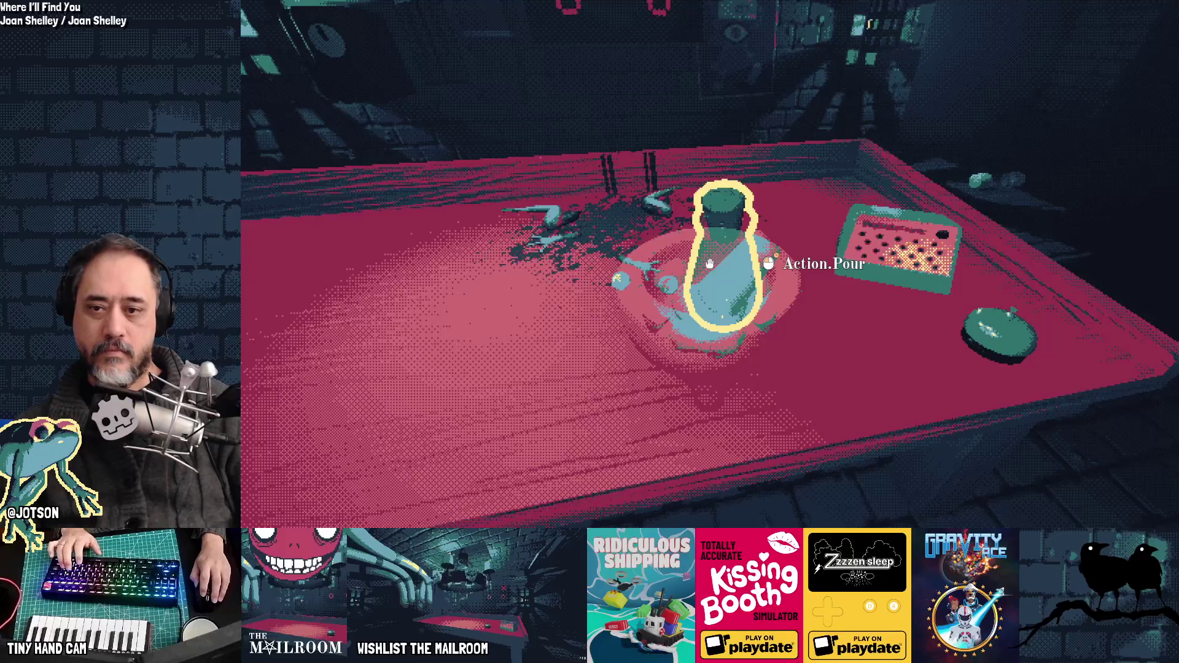
pyautogui.click(710, 264)
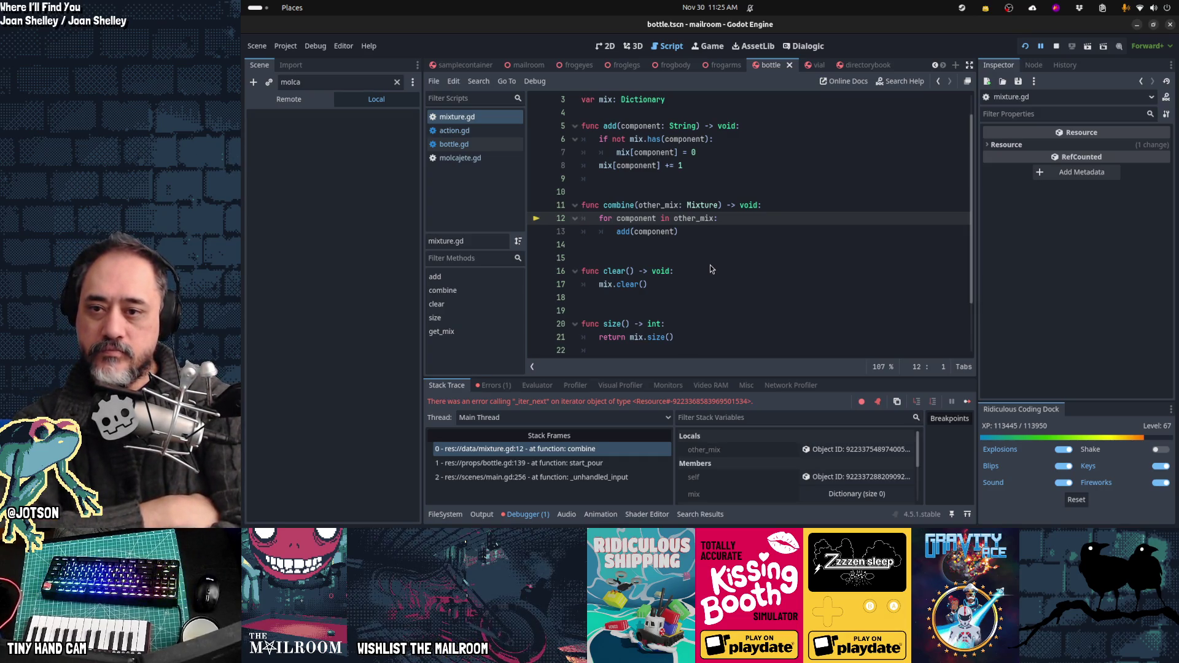
# Start an iterator function ('func _it') after add, then delete the unfinished line
pyautogui.press('End')
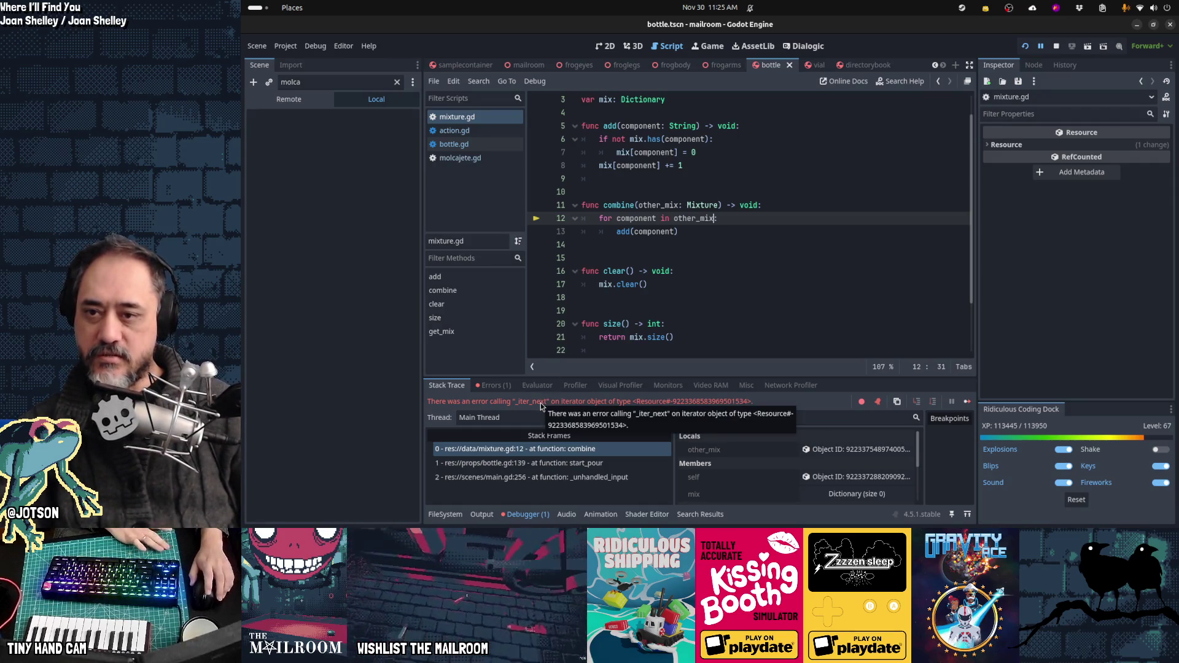
pyautogui.click(640, 183)
pyautogui.press('BackSpace')
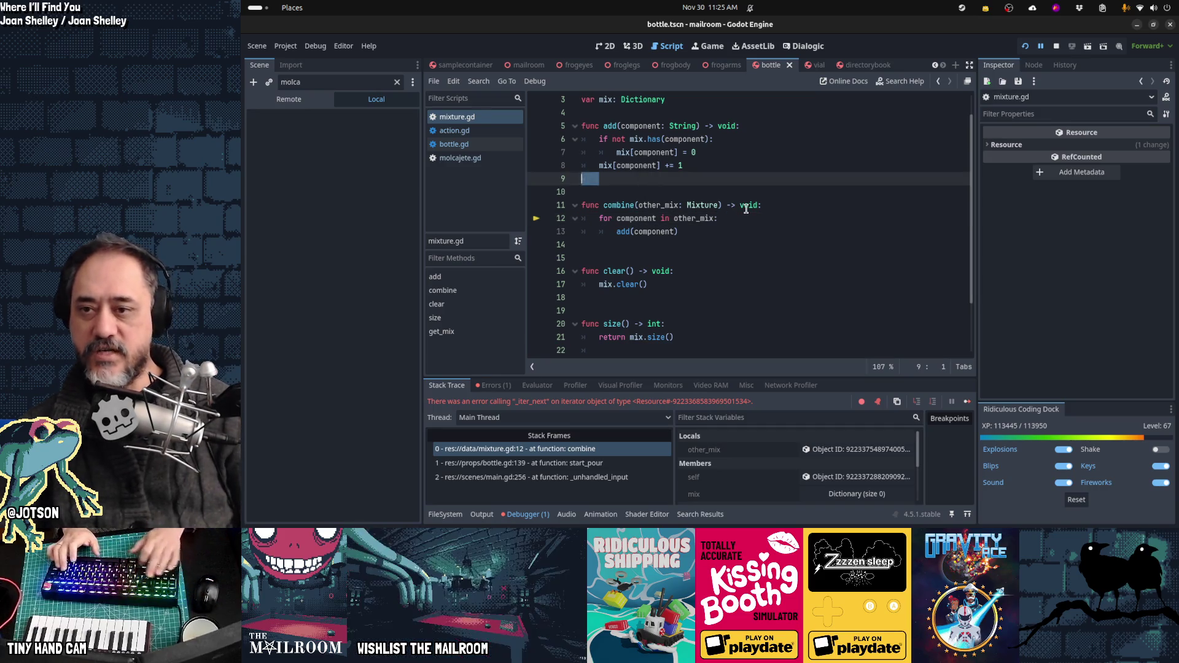
pyautogui.press('Return')
pyautogui.press('Return')
pyautogui.write('func _it')
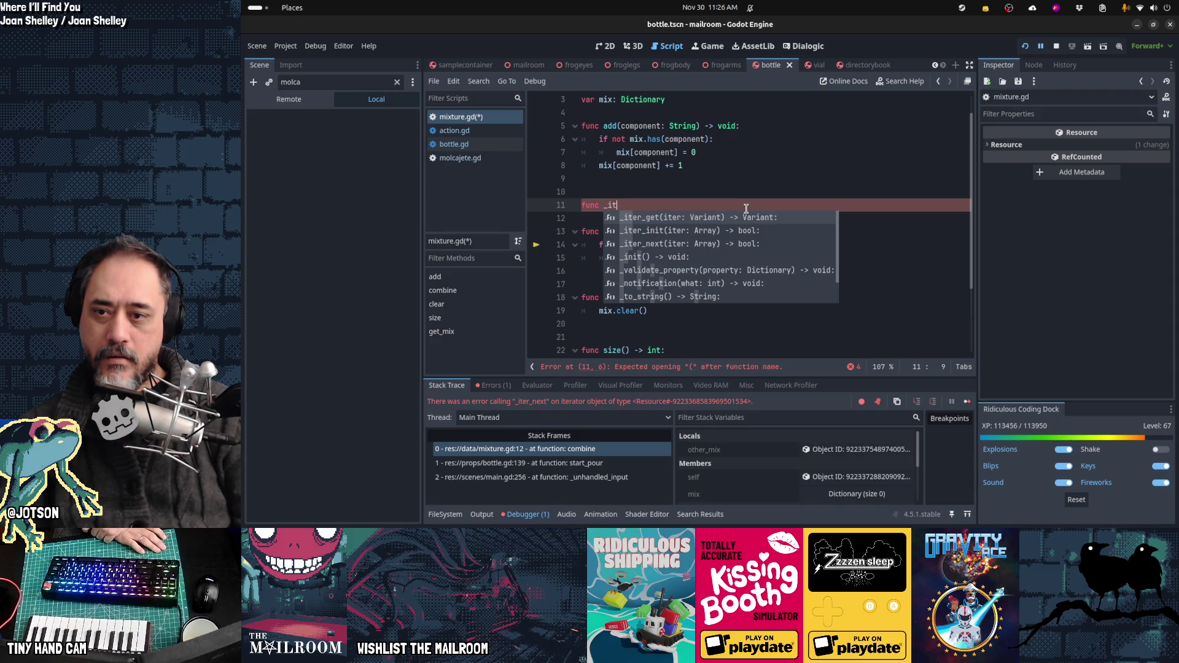
pyautogui.press('Escape')
pyautogui.hotkey('shift', 'Down')
pyautogui.hotkey('shift', 'Down')
pyautogui.press('Delete')
# Append '.mix' to the combine loop's other_mix, save the script and relaunch the game
pyautogui.press('Down')
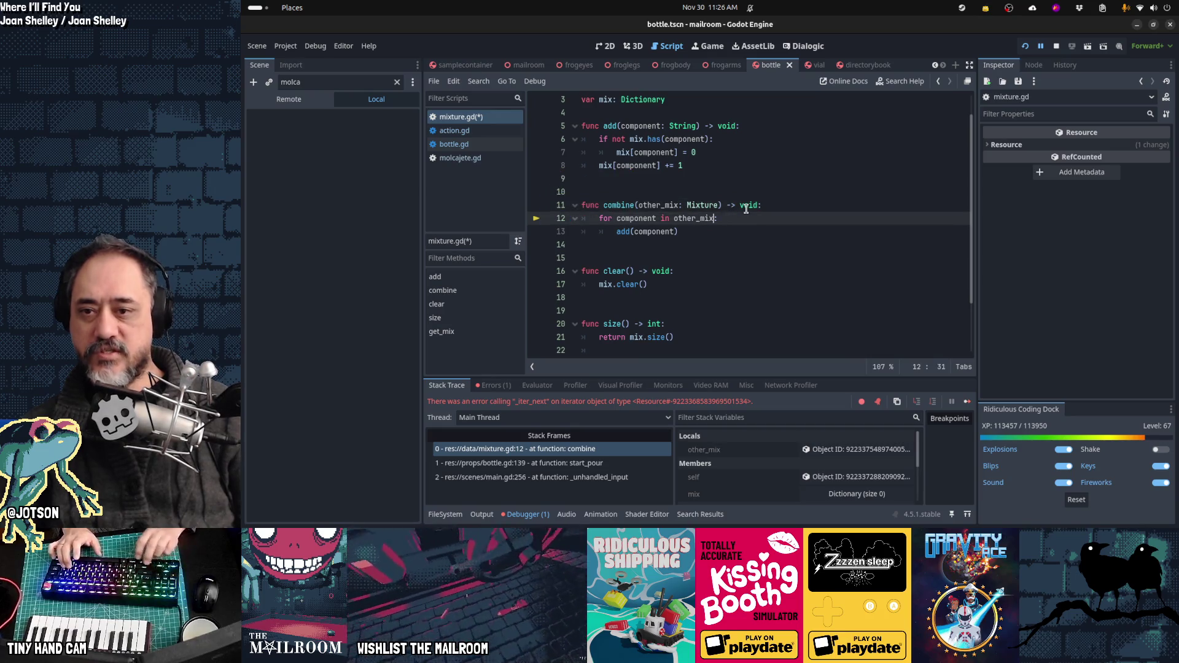
pyautogui.write('.mix')
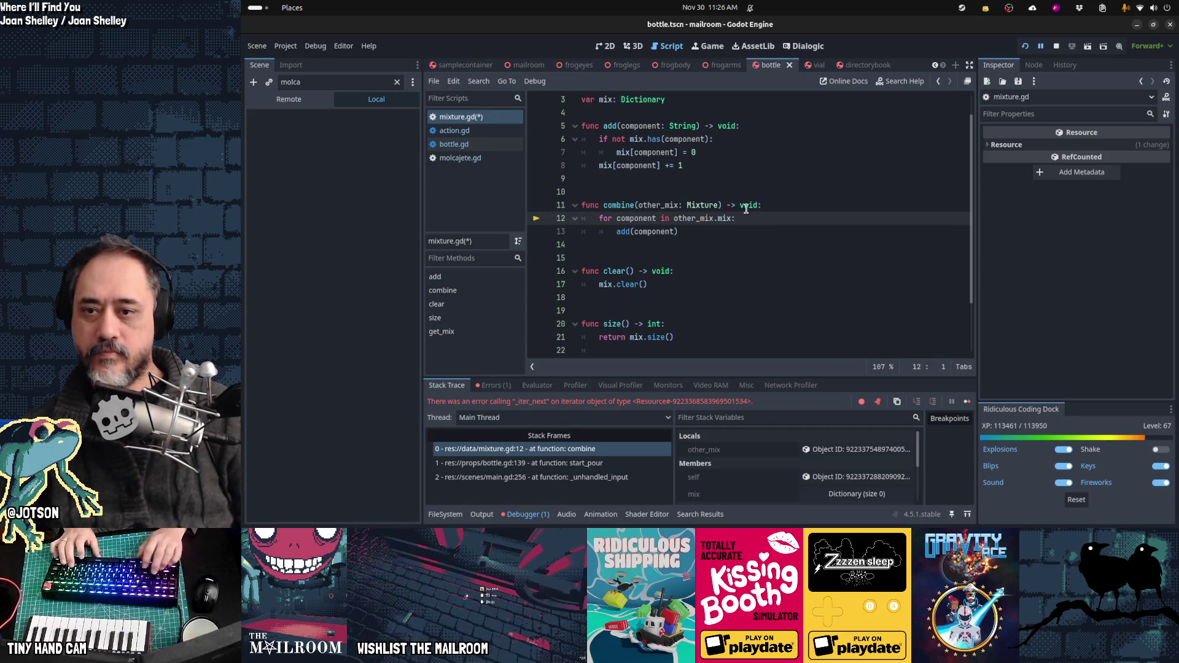
pyautogui.hotkey('ctrl', 's')
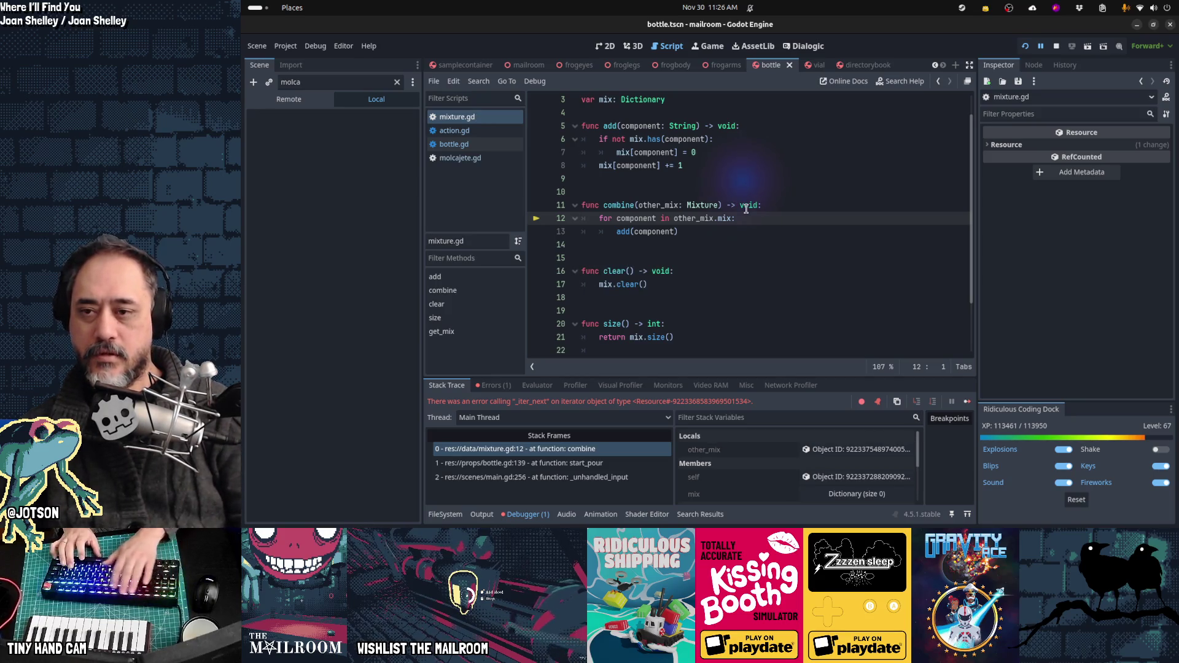
pyautogui.press('F5')
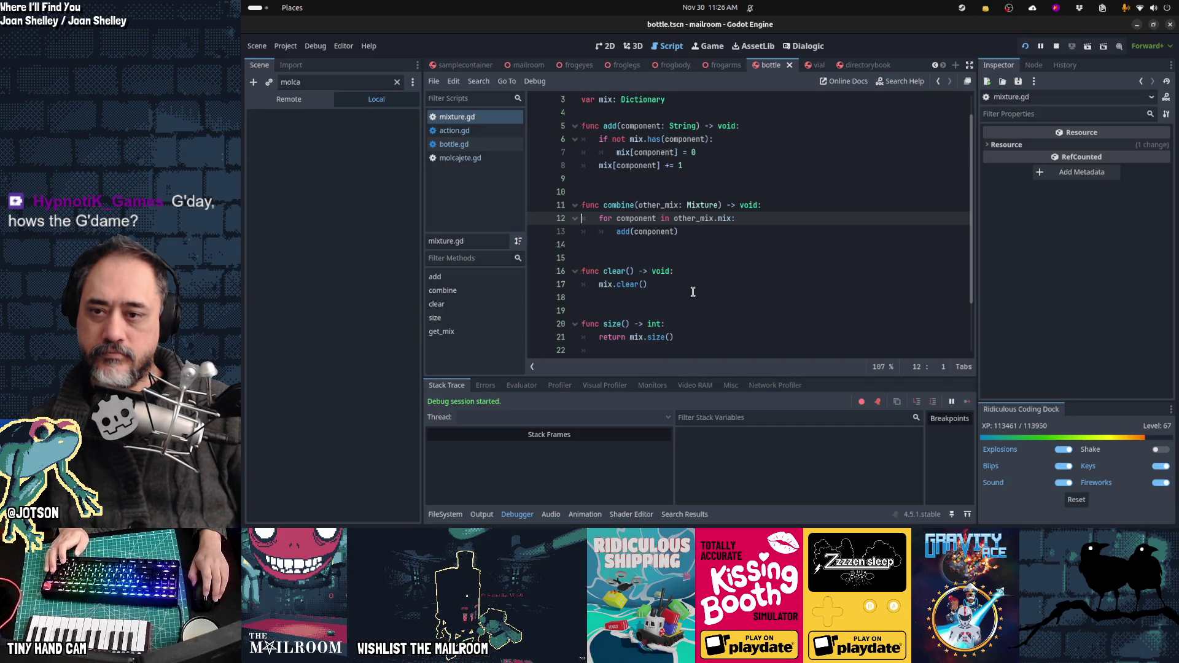
# Rename combine's parameter from other_mix to other
pyautogui.scroll(1, 693, 292)
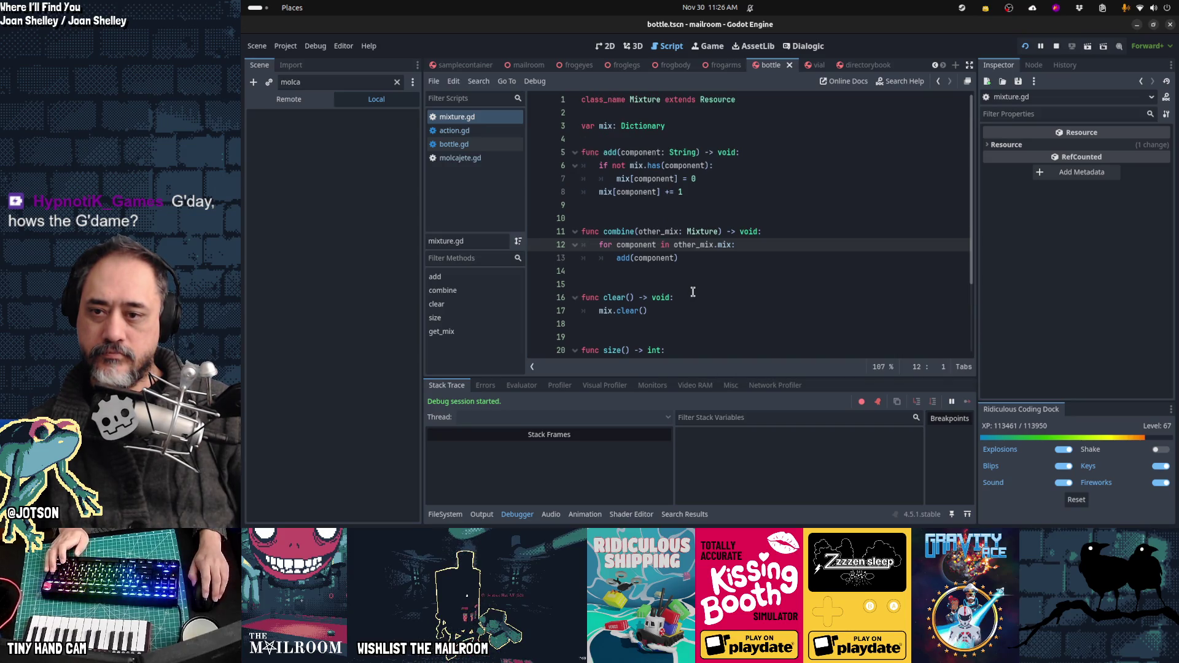
pyautogui.doubleClick(671, 235)
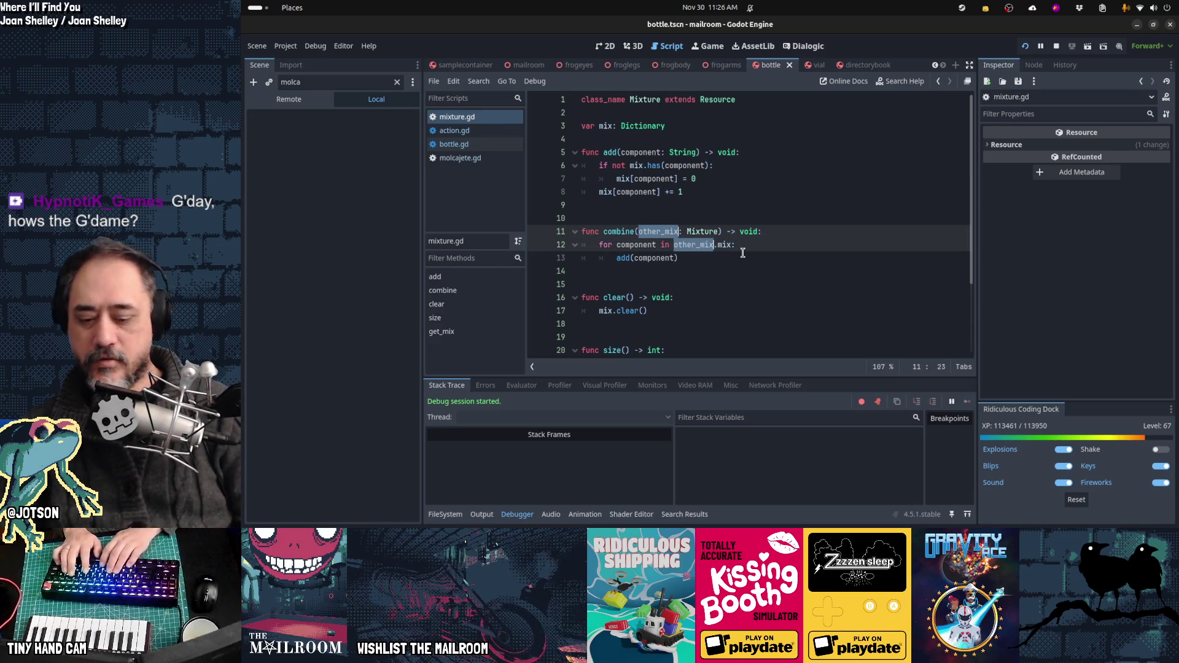
pyautogui.write('her')
pyautogui.press('Escape')
pyautogui.press('Down')
pyautogui.press('Down')
pyautogui.press('Down')
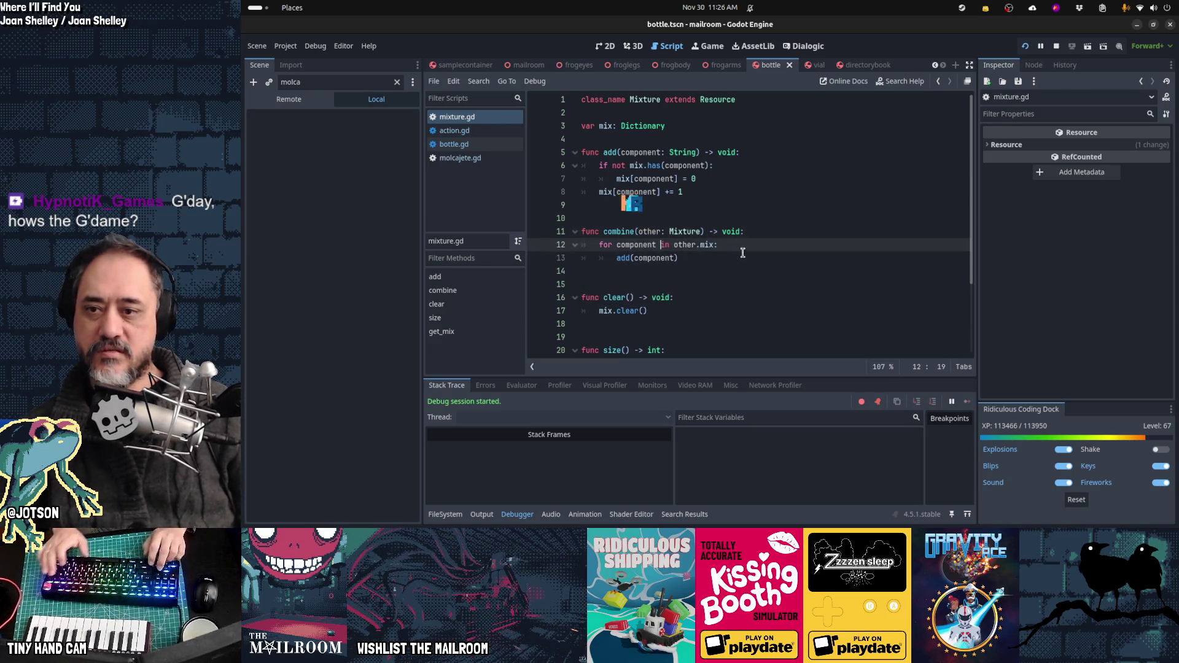
pyautogui.press('Down')
pyautogui.press('Down')
pyautogui.press('Down')
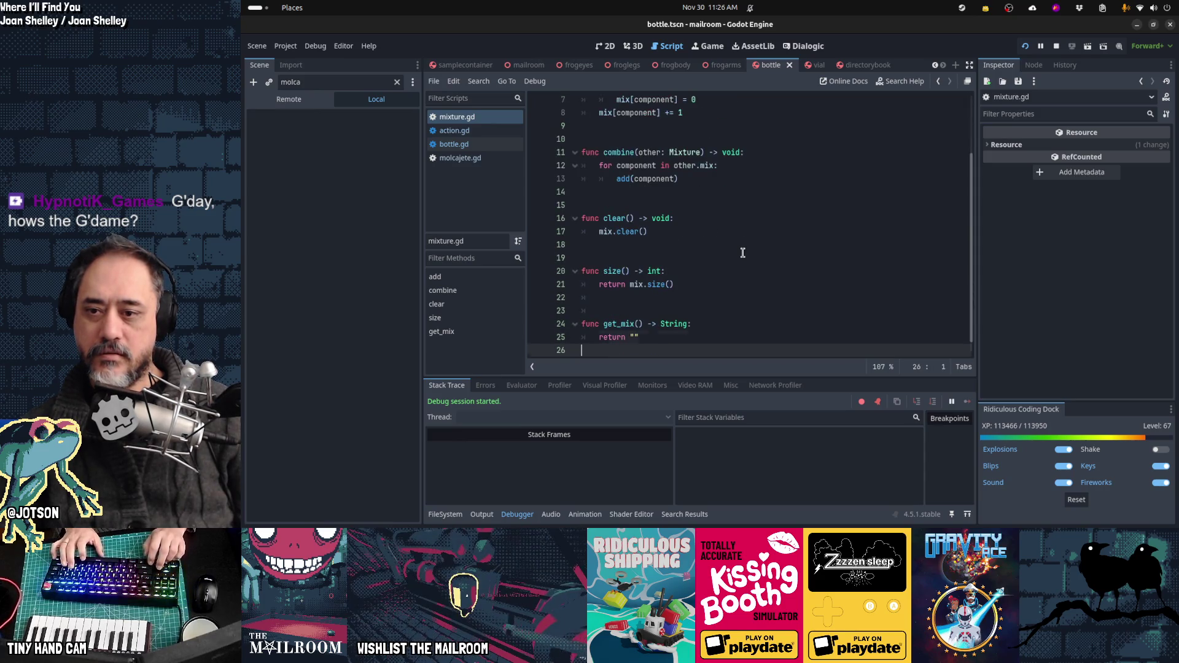
pyautogui.press('Up')
pyautogui.press('Up')
pyautogui.press('Up')
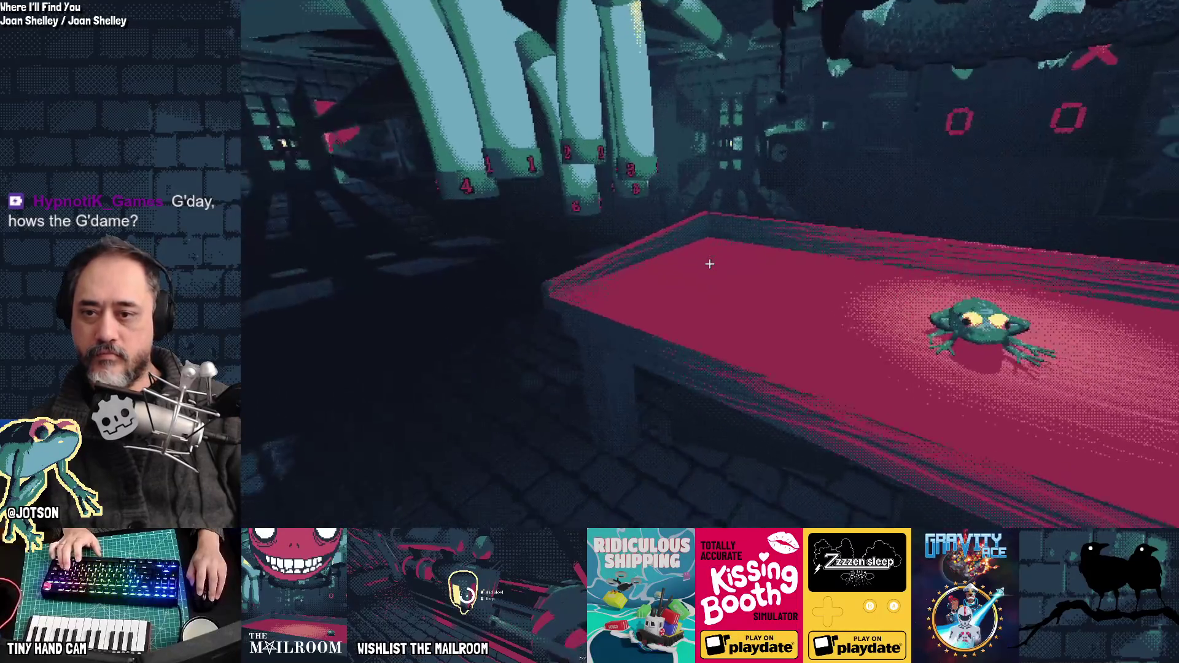
# Spawn a molcajete on the table from the debug console
pyautogui.press('`')
pyautogui.write('a')
pyautogui.press('`')
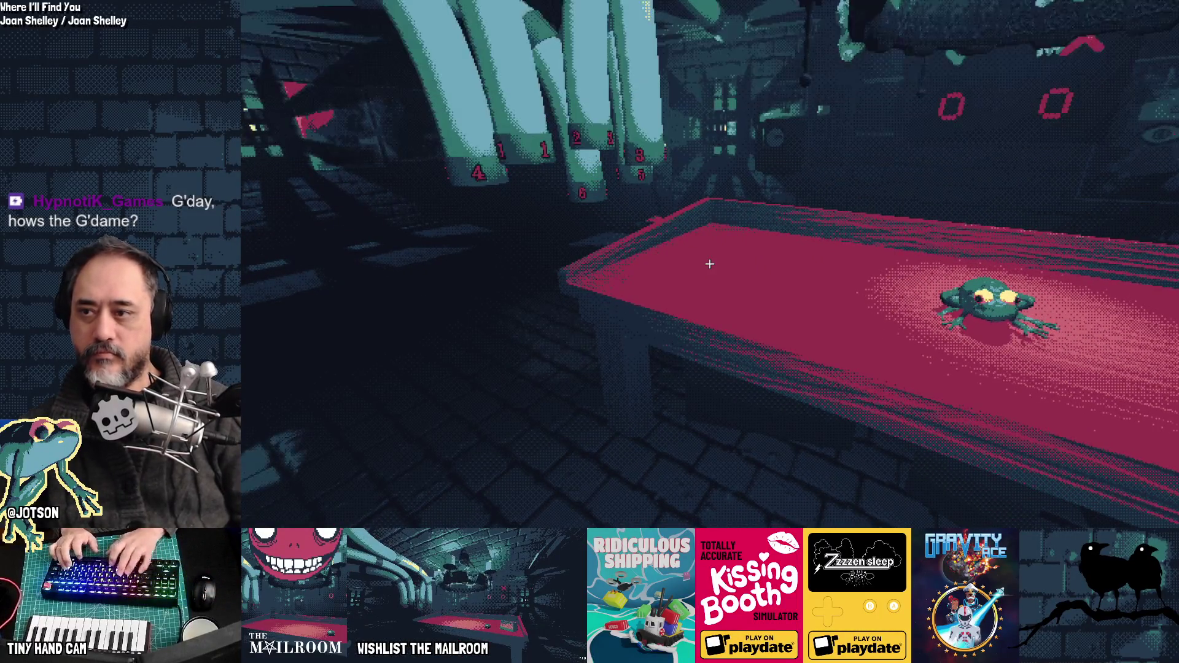
pyautogui.press('`')
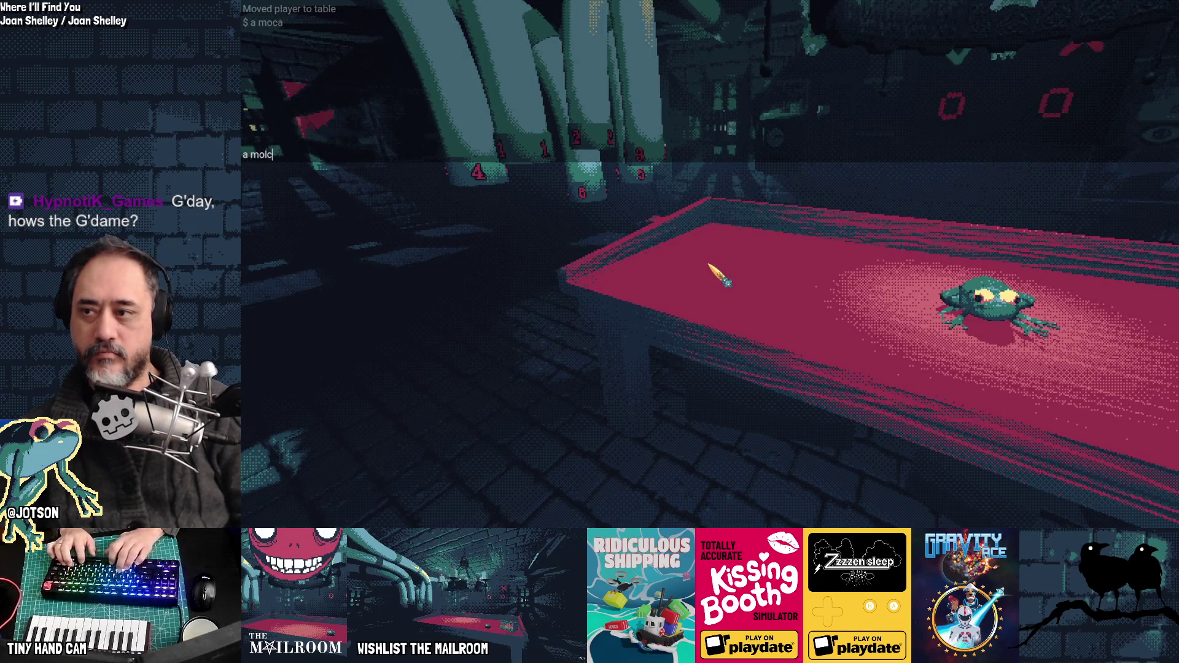
pyautogui.press('Return')
pyautogui.write('a')
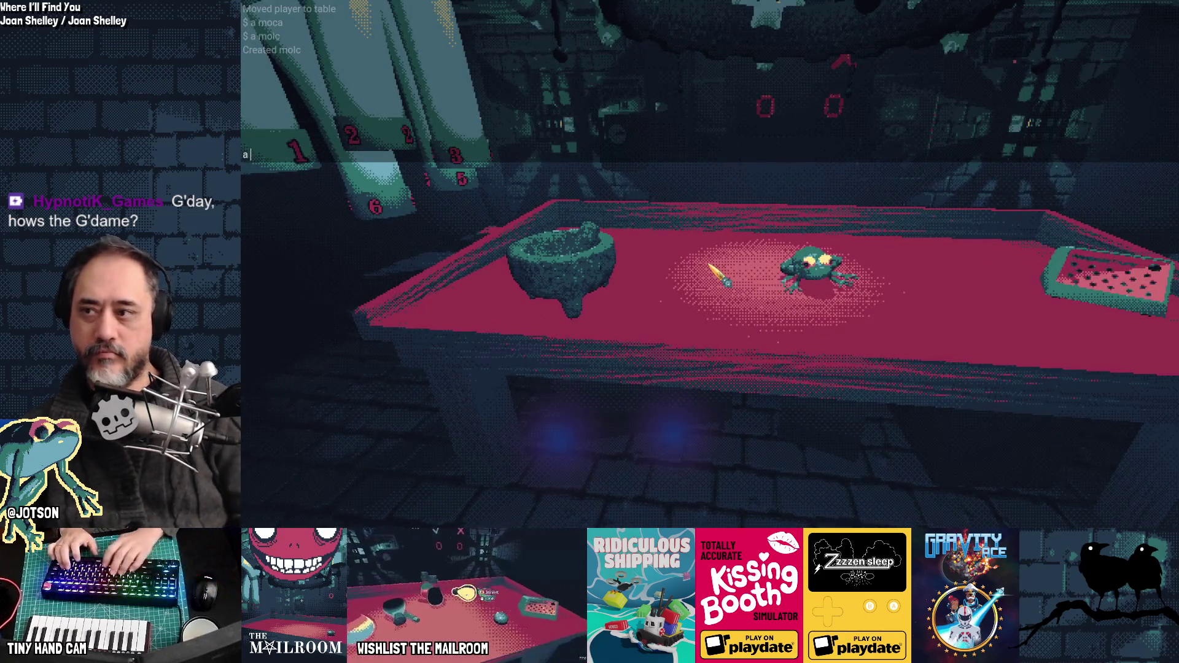
pyautogui.press('`')
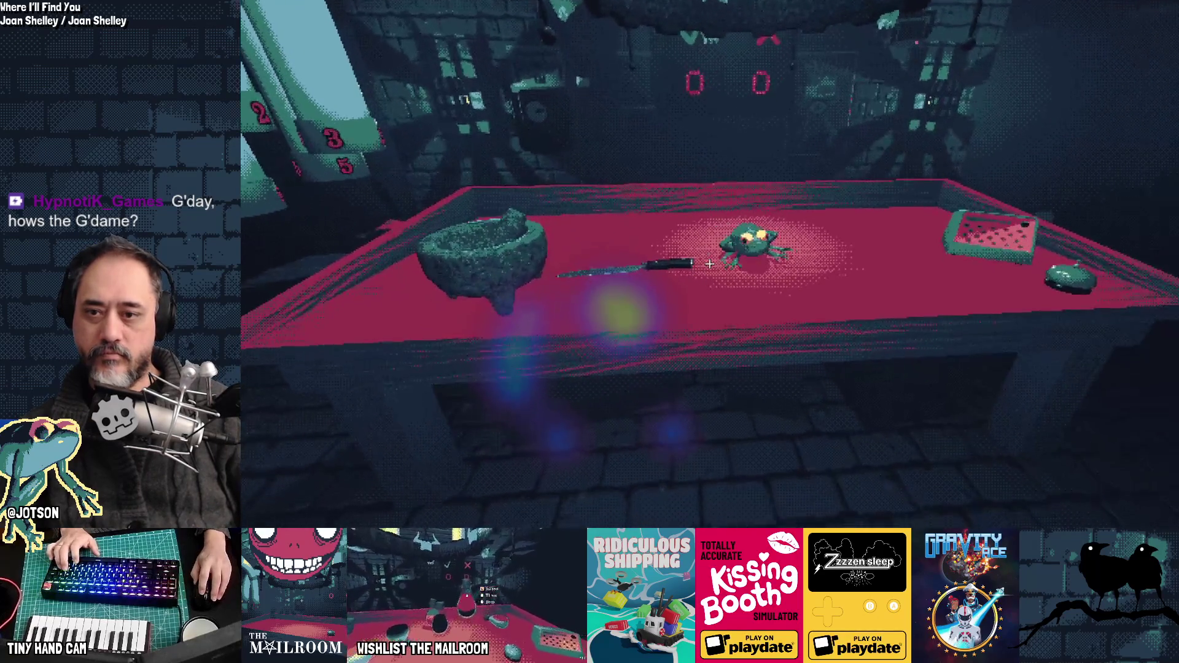
# Cut the frog apart with the knife, then set the knife and vase on the table
pyautogui.click(710, 264)
pyautogui.click(710, 264)
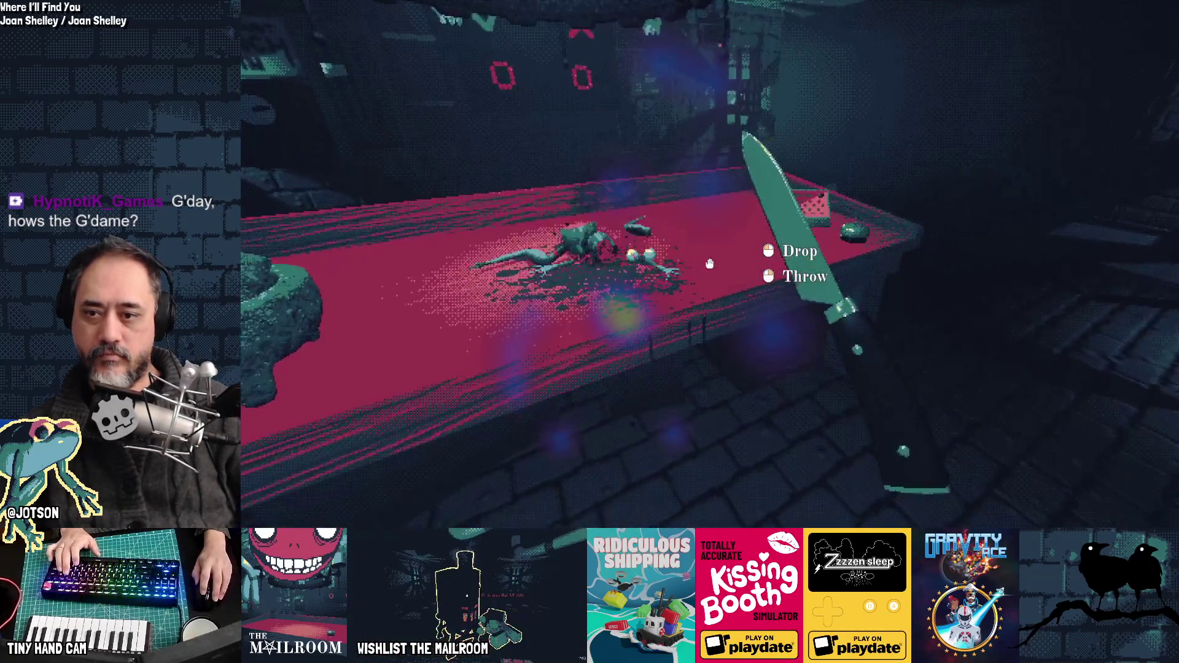
pyautogui.click(710, 264)
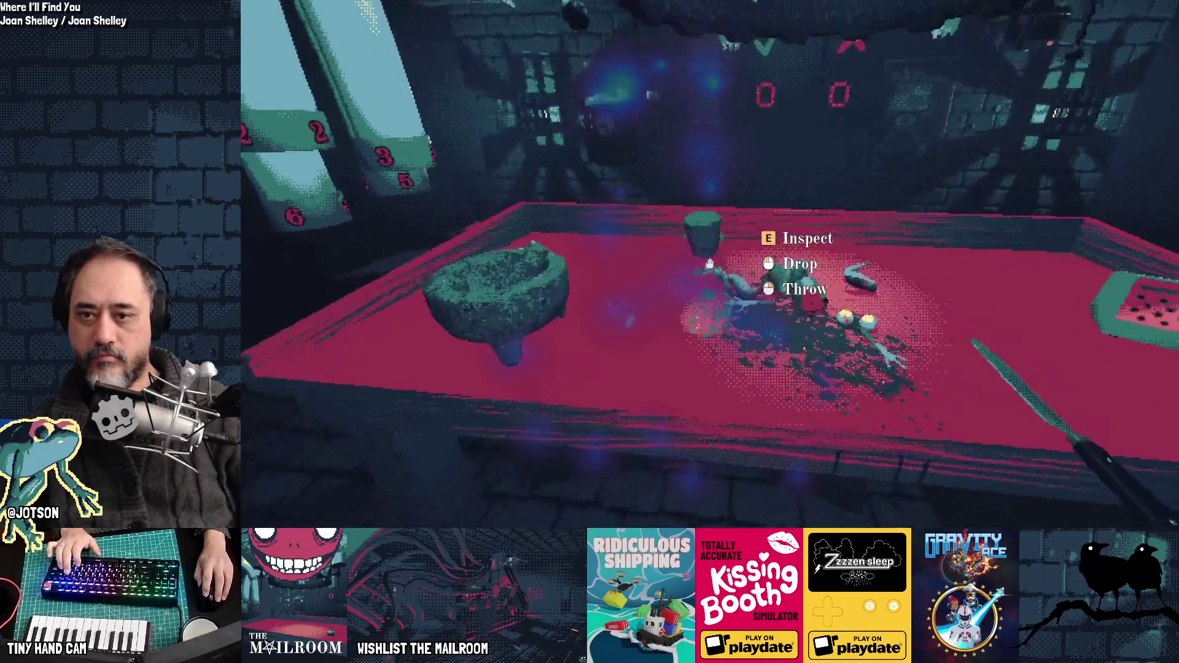
pyautogui.click(710, 264)
# Add the frog parts into the mortar
pyautogui.click(710, 264)
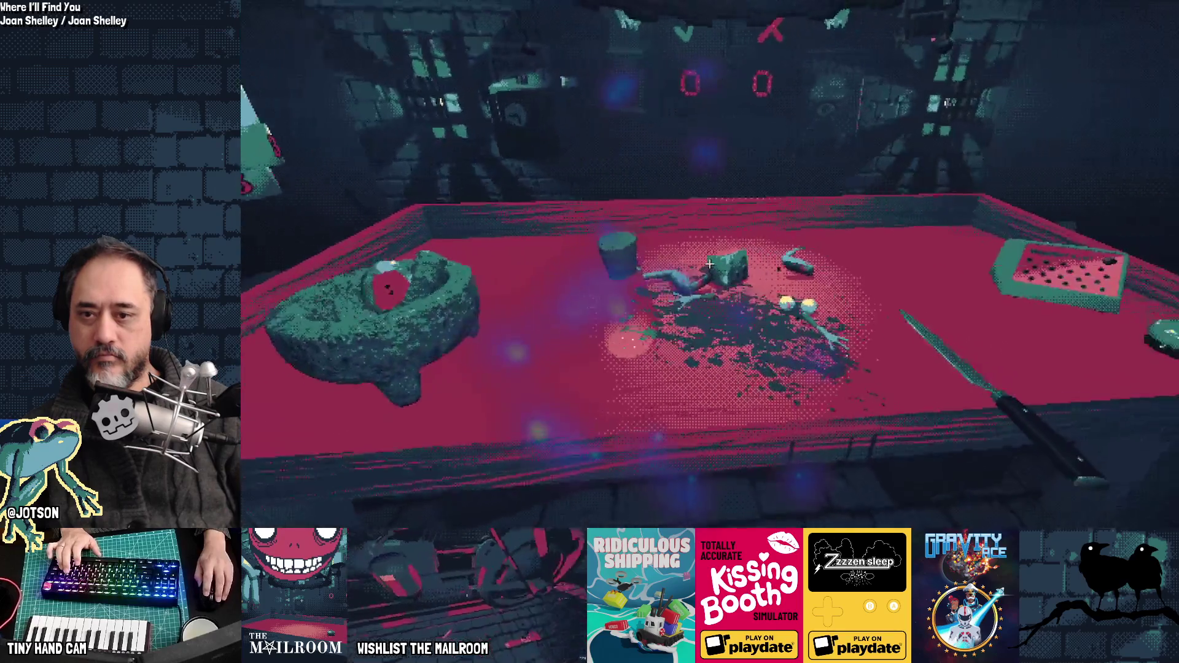
pyautogui.click(710, 265)
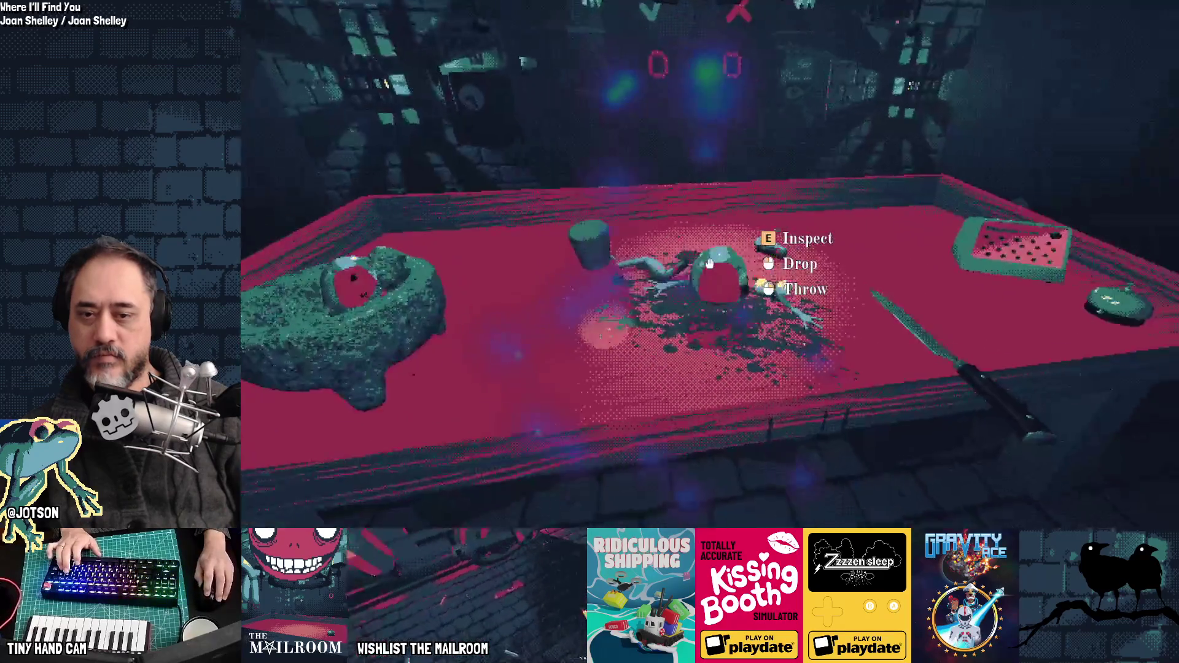
pyautogui.click(710, 265)
pyautogui.click(710, 264)
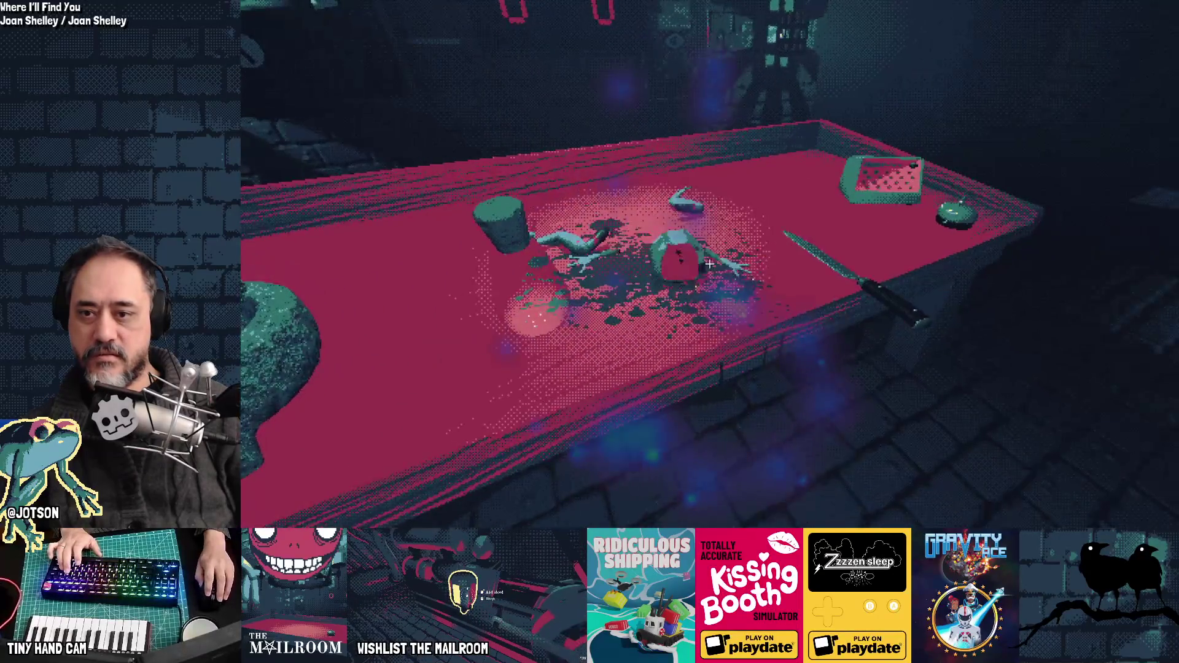
pyautogui.click(710, 264)
pyautogui.click(710, 264)
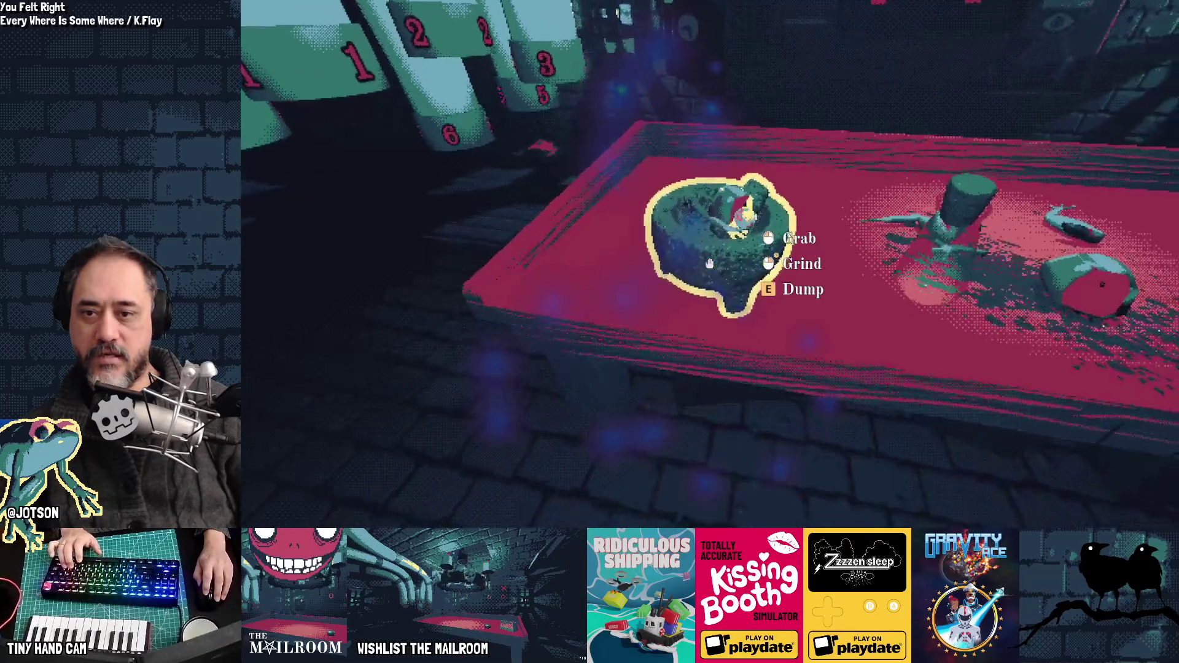
# Grind the parts, pour the mixture into the bottle, set the mortar down and return to Godot
pyautogui.click(710, 264)
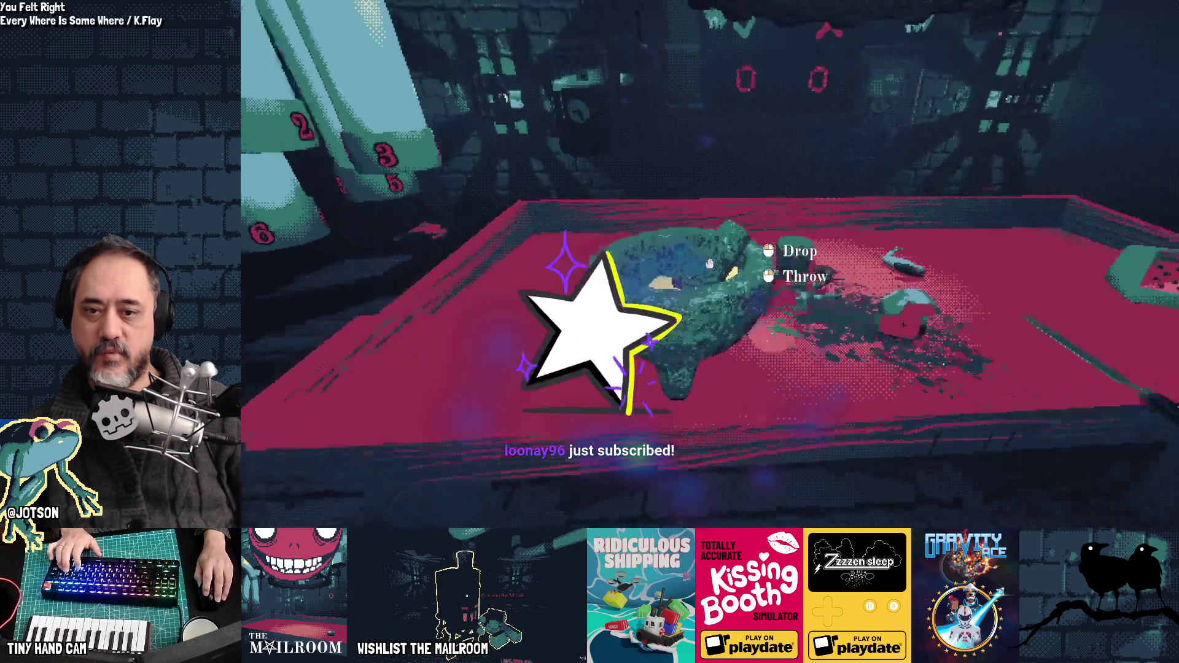
pyautogui.click(710, 263)
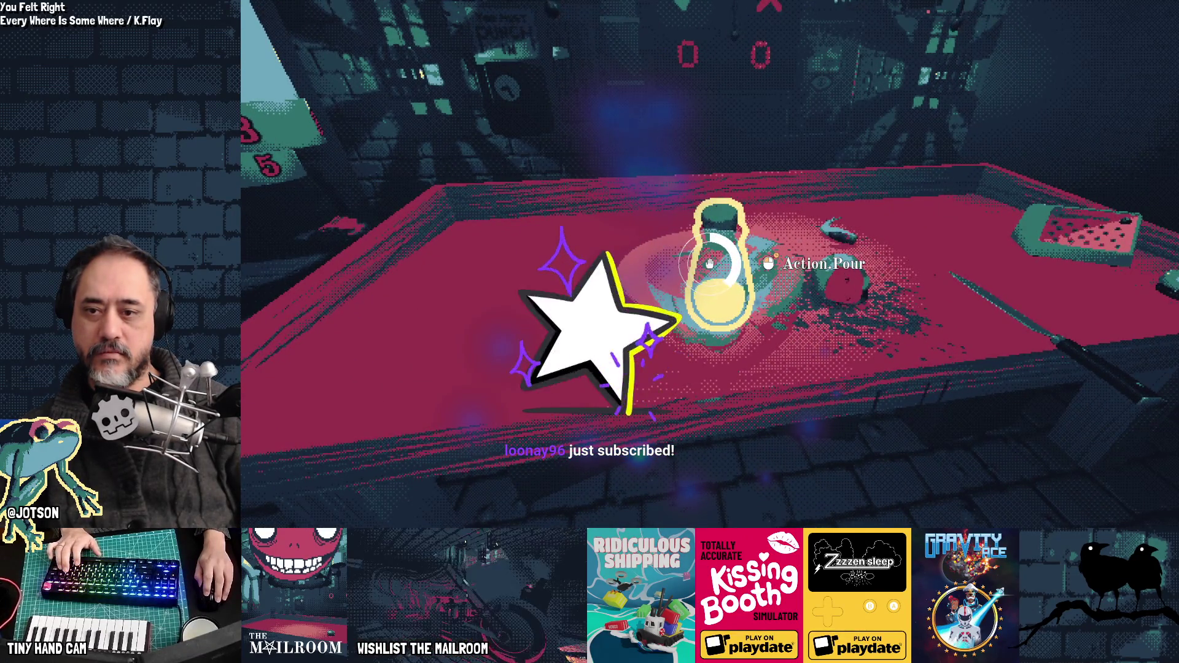
pyautogui.click(710, 263)
pyautogui.click(709, 263)
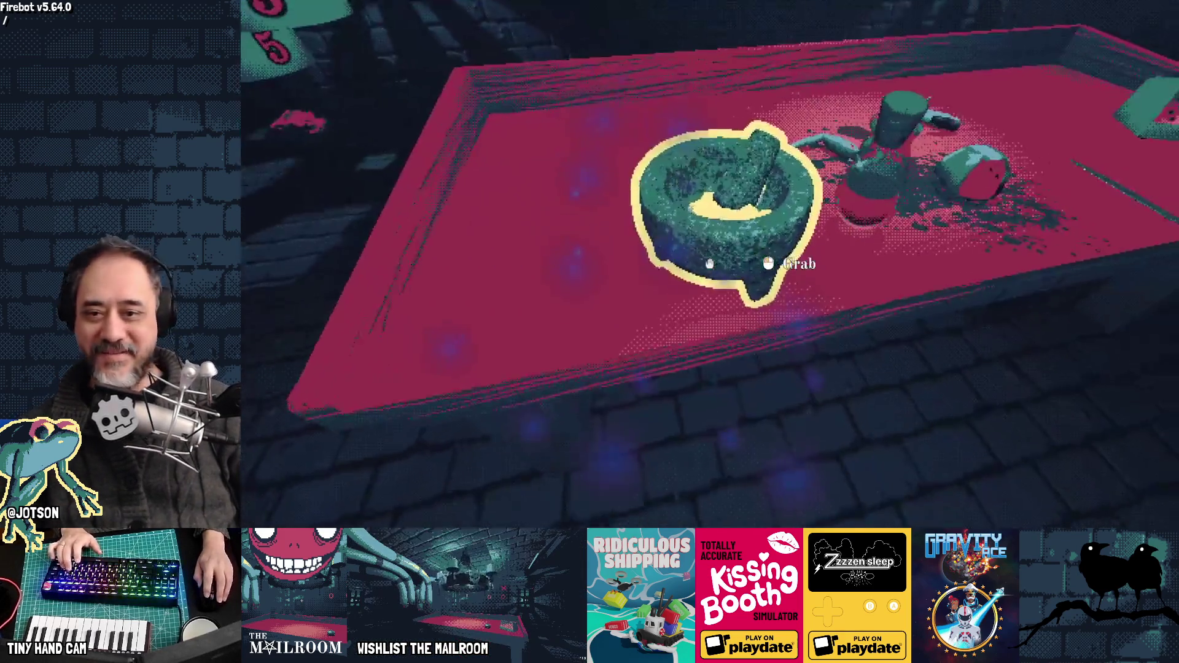
pyautogui.click(710, 263)
pyautogui.click(710, 263)
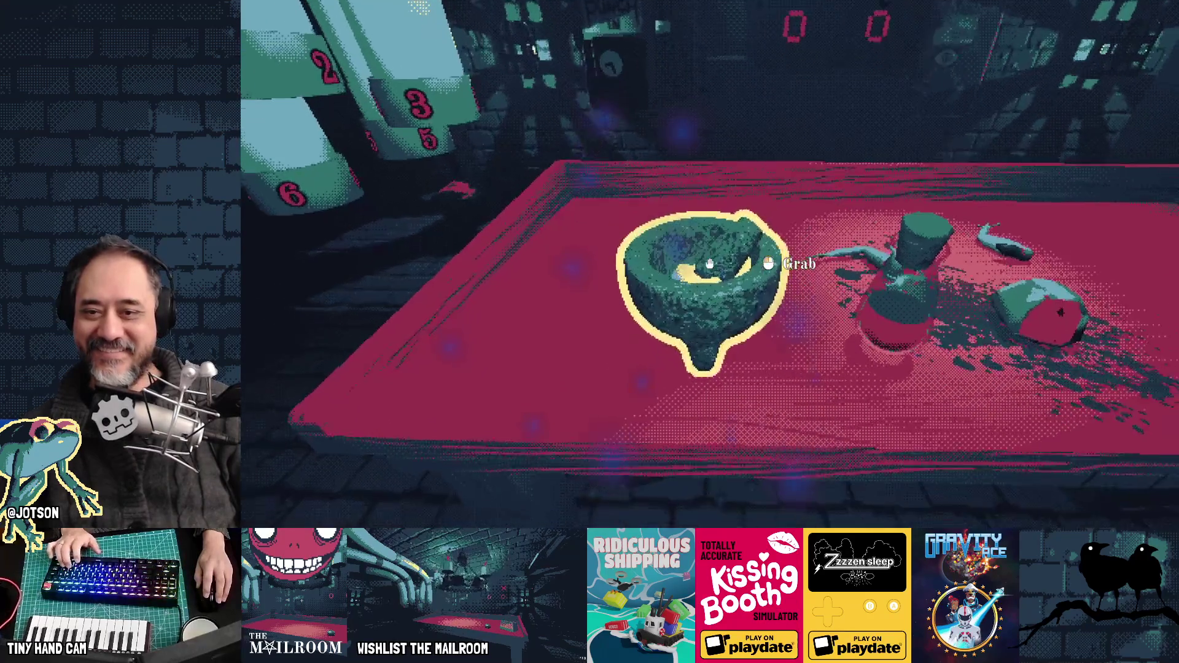
pyautogui.hotkey('alt', 'Tab')
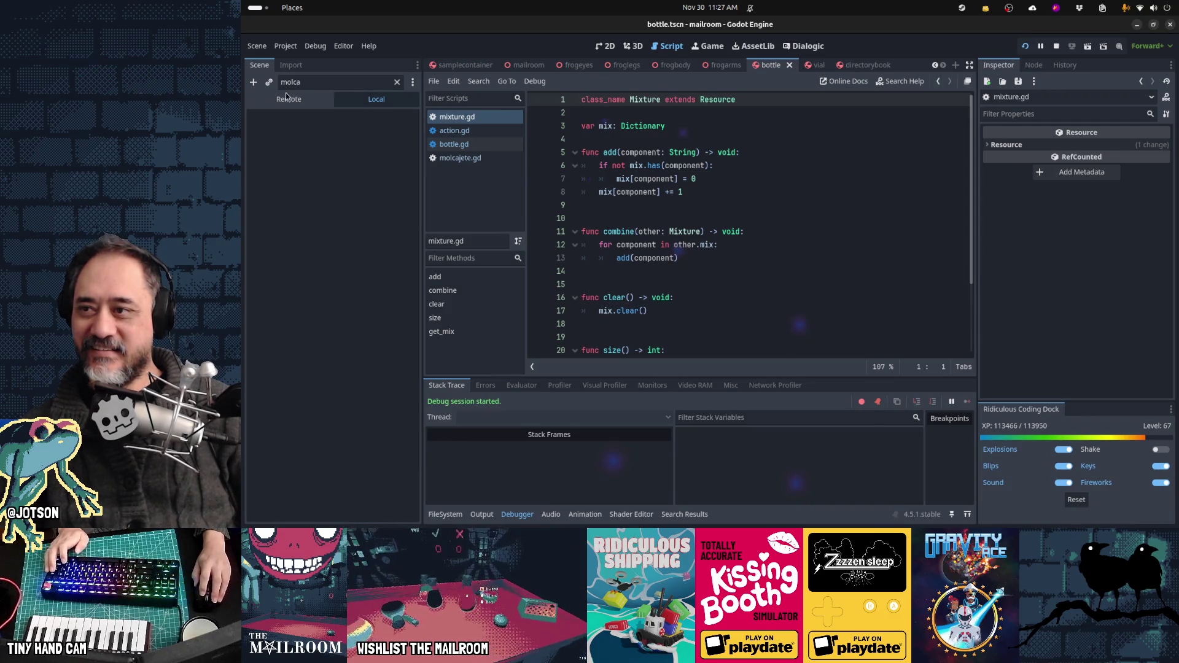
# In the Remote scene tree, expand the molcajete's Mixture Mix dictionary
pyautogui.click(288, 99)
pyautogui.click(283, 118)
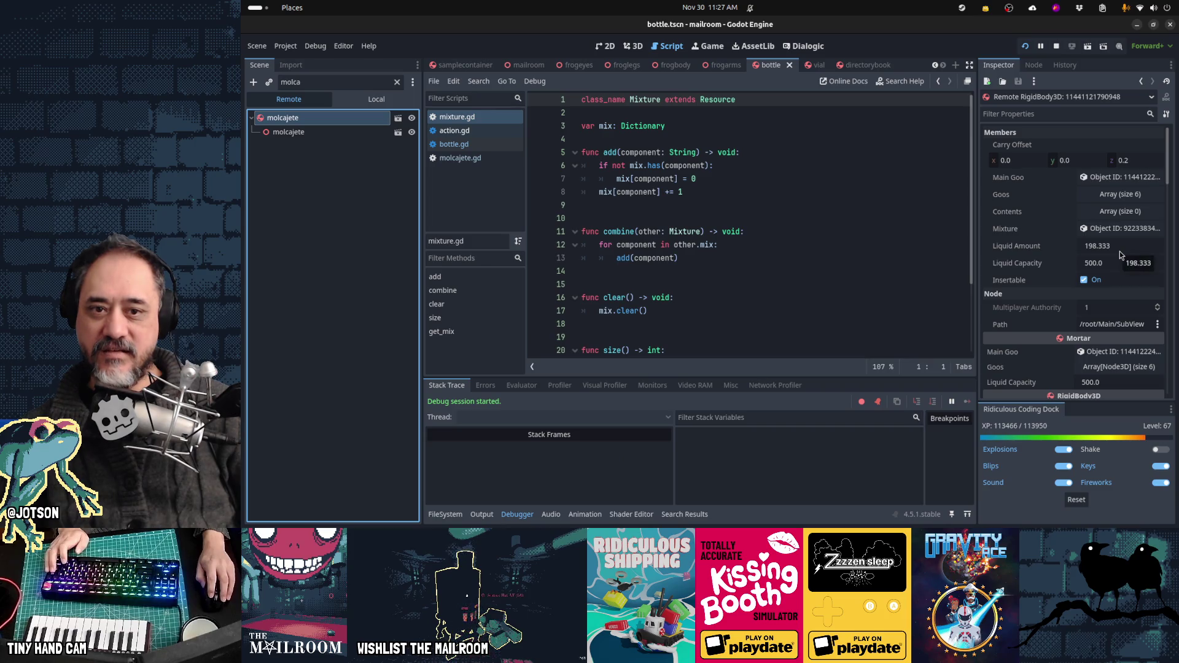
pyautogui.click(1115, 231)
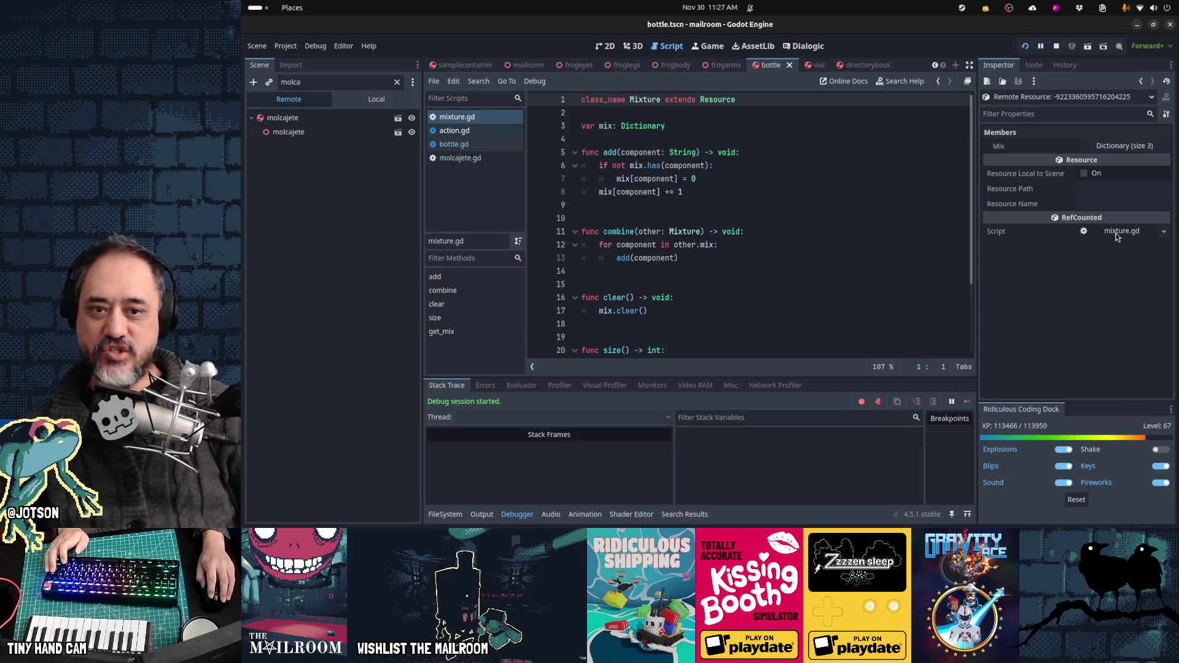
pyautogui.click(1102, 148)
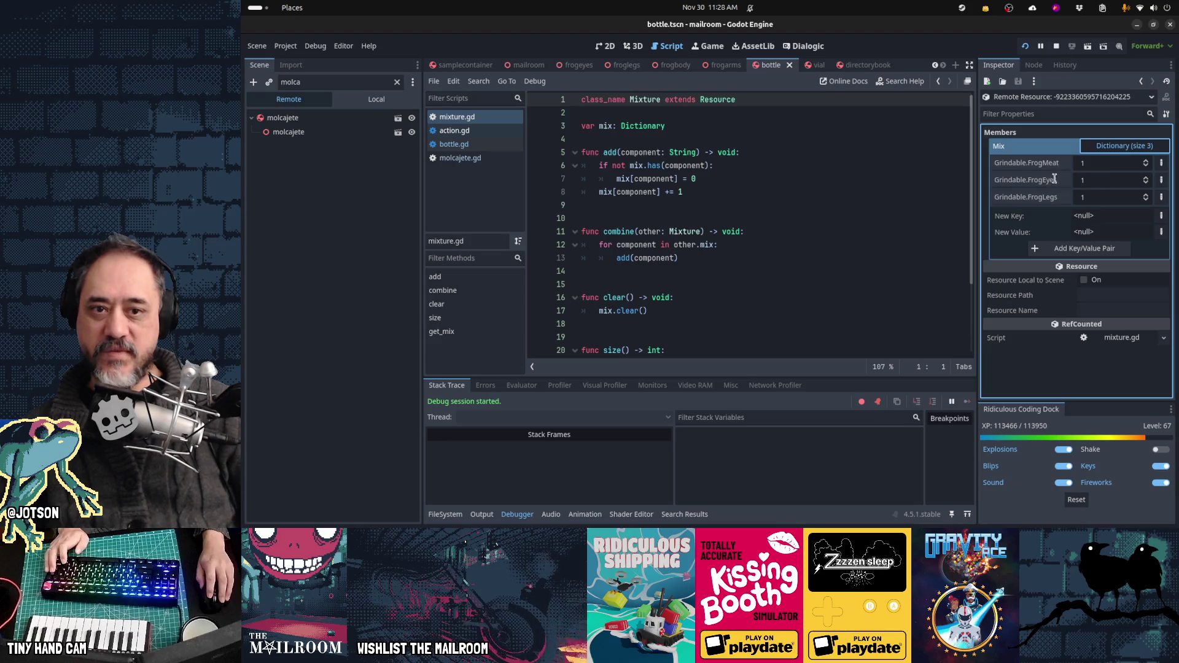
# Filter for 'bottle' and check bottle8's Mix shows FrogMeat, FrogEyes and FrogLegs at 1
pyautogui.click(328, 81)
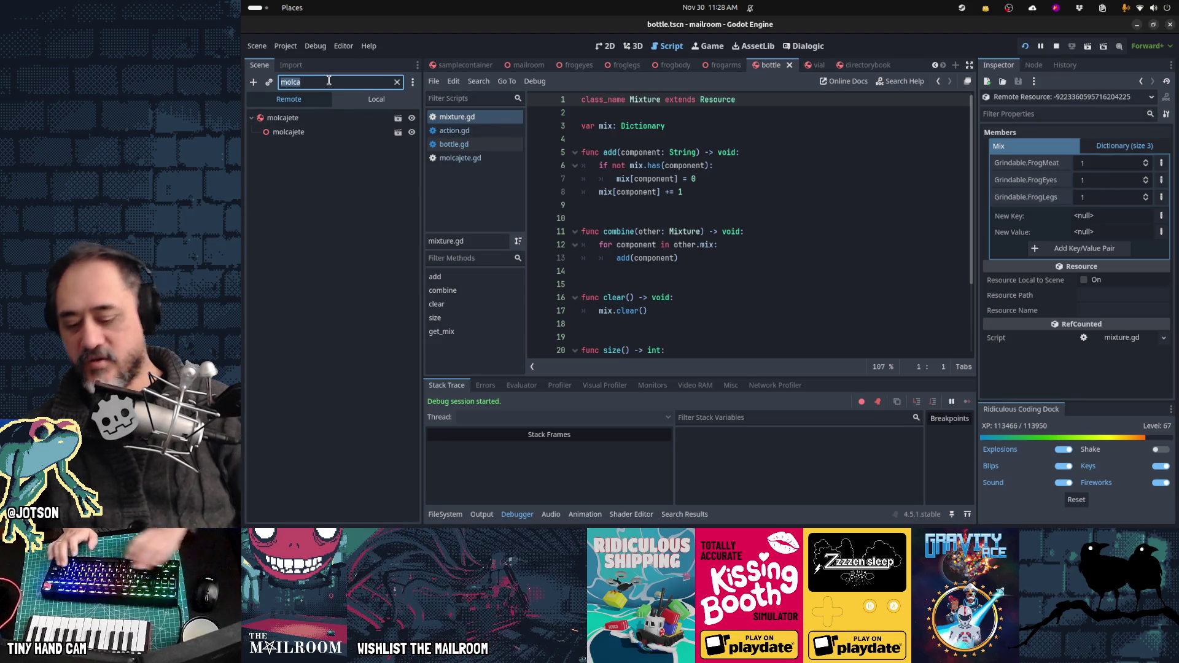
pyautogui.write('bottle')
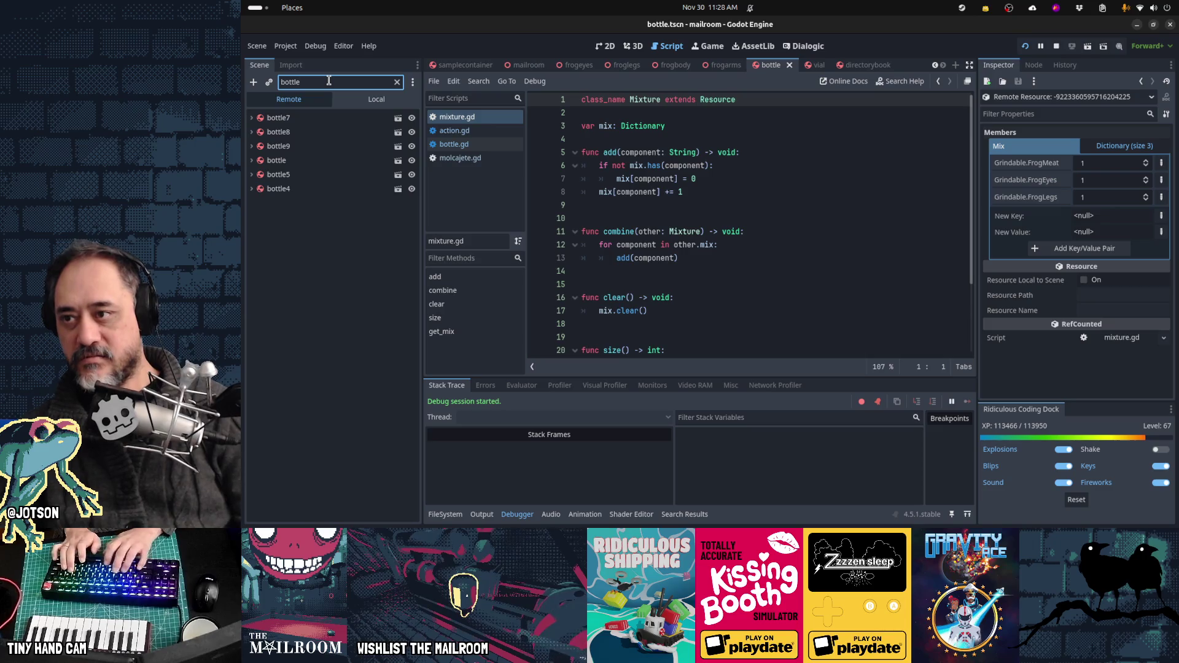
pyautogui.click(295, 118)
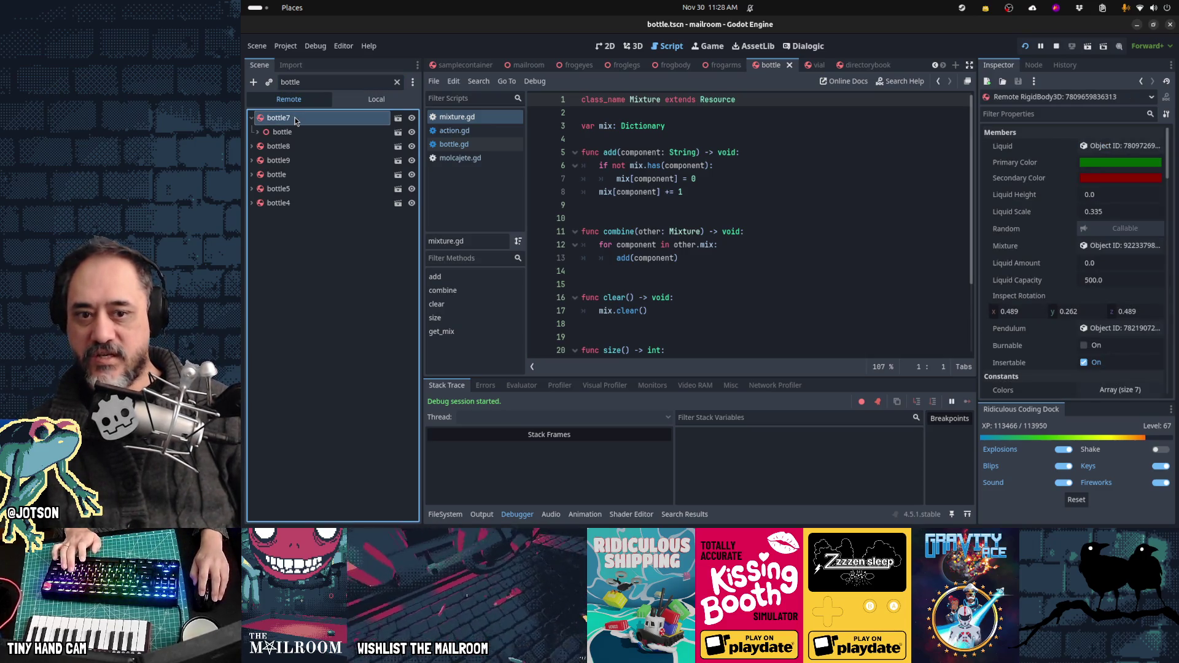
pyautogui.click(295, 131)
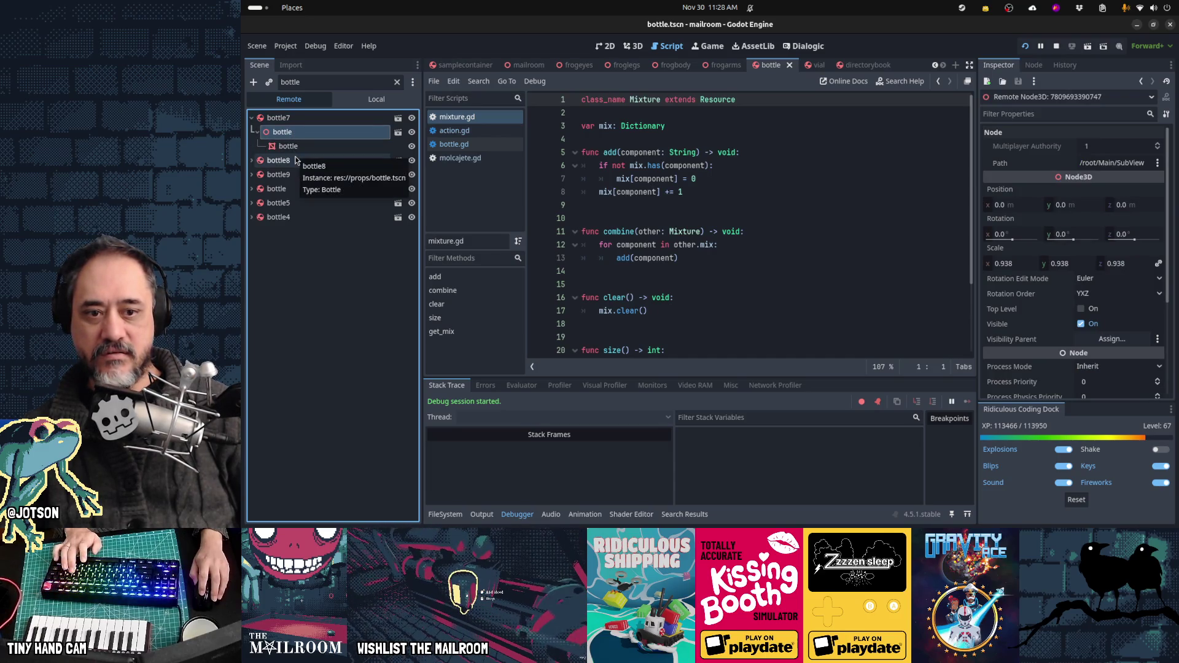
pyautogui.scroll(-5, 1041, 308)
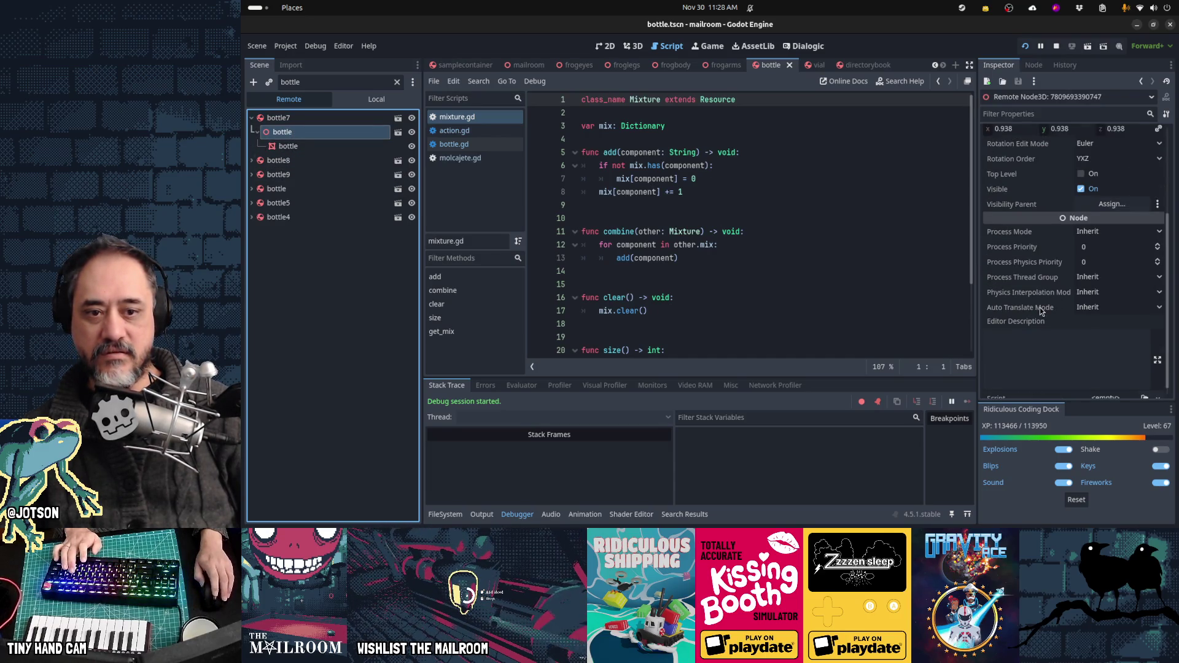
pyautogui.scroll(5, 1041, 308)
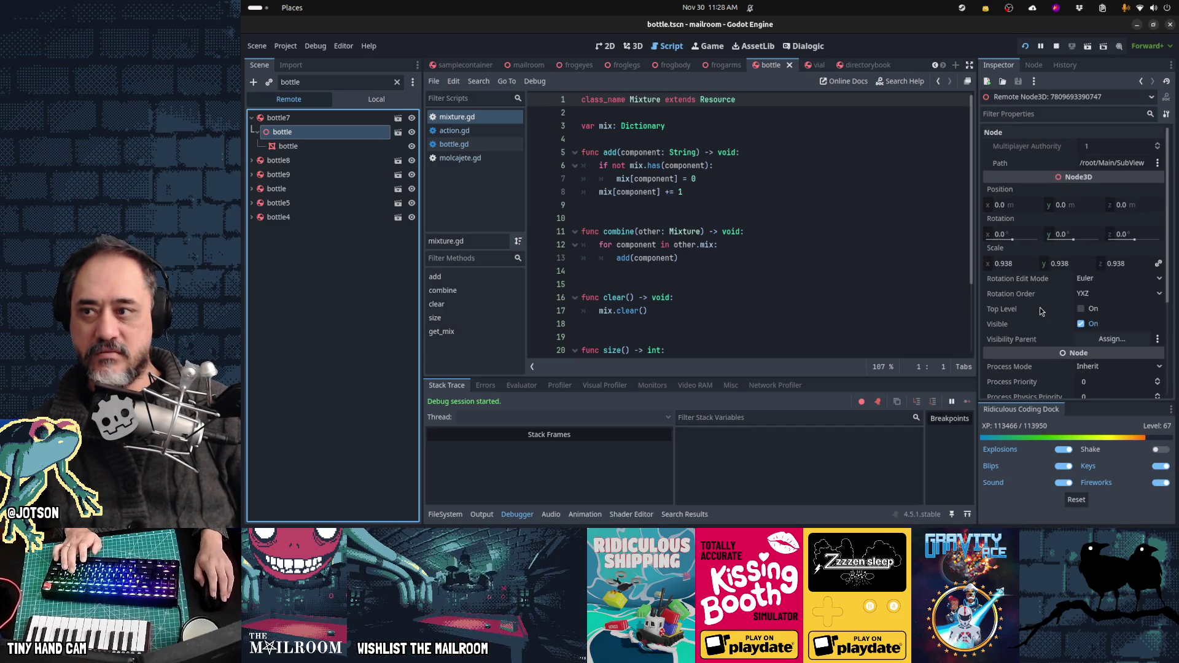
pyautogui.click(363, 161)
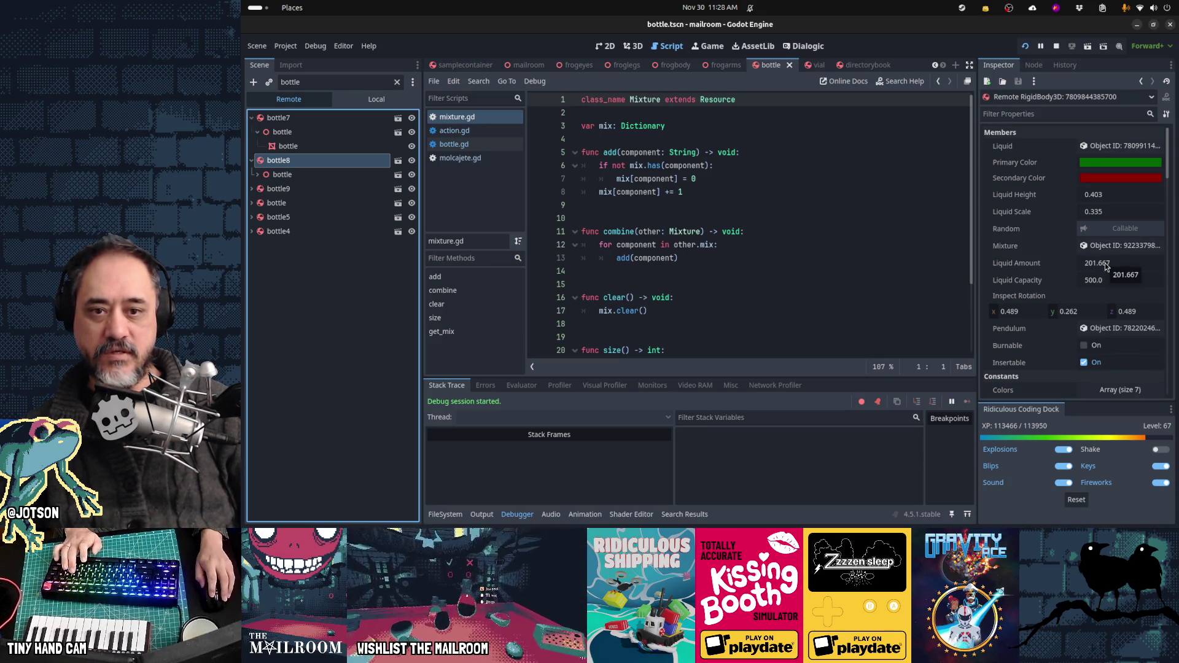
pyautogui.click(1108, 246)
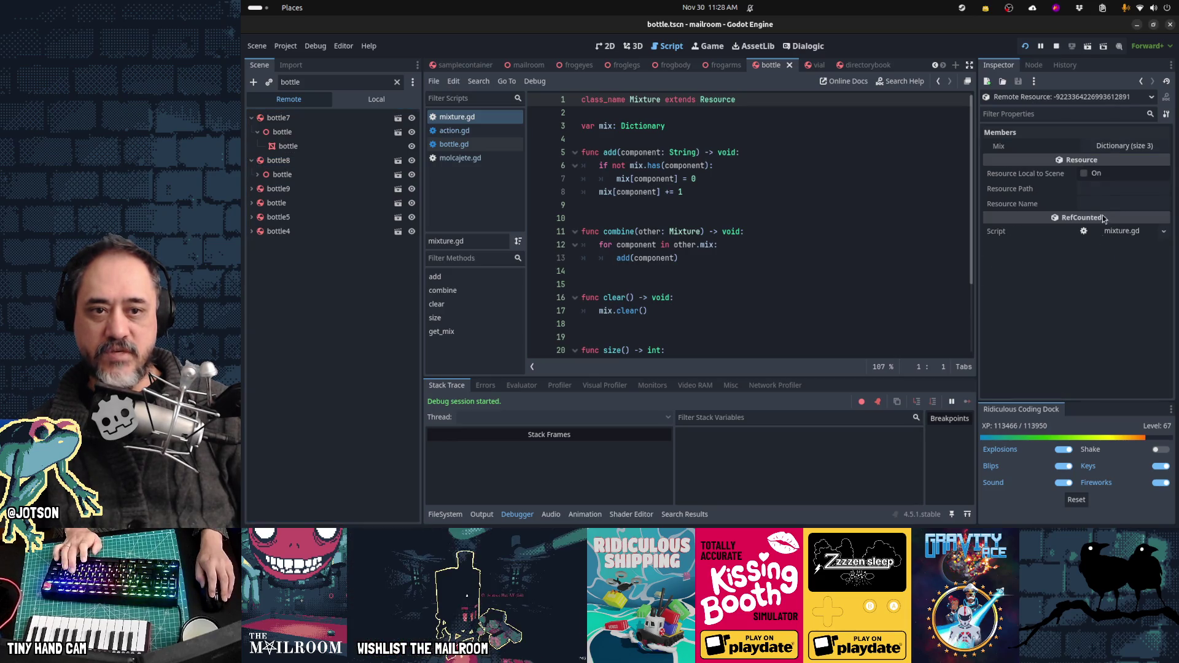
pyautogui.click(1113, 151)
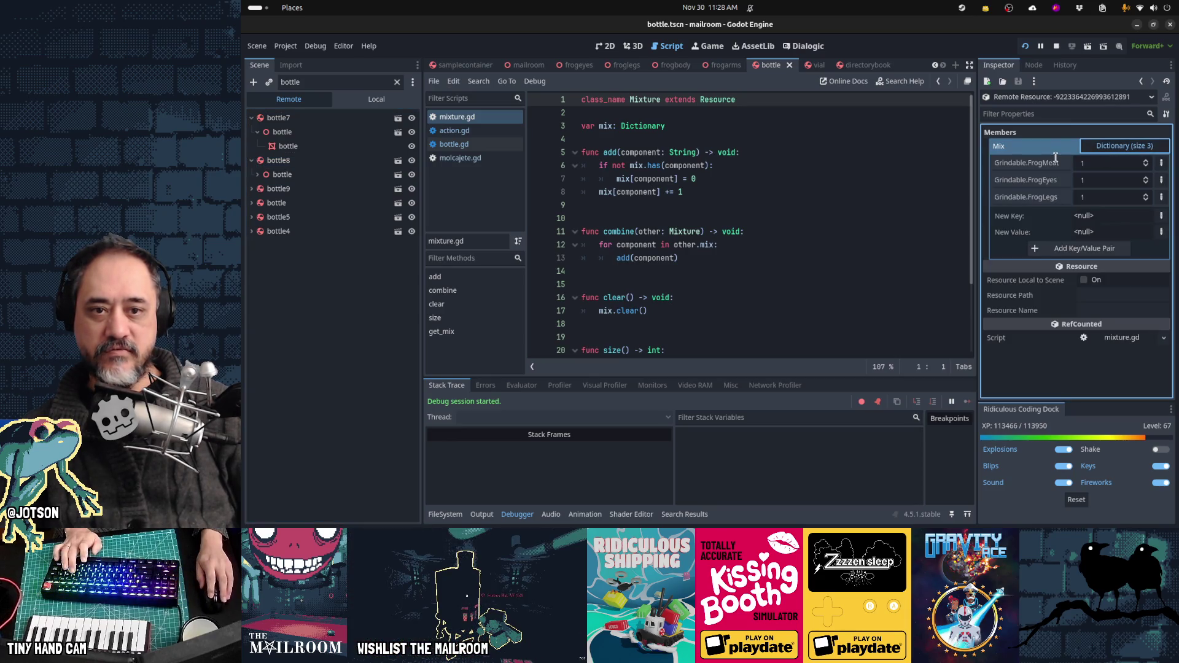
pyautogui.hotkey('alt', 'Tab')
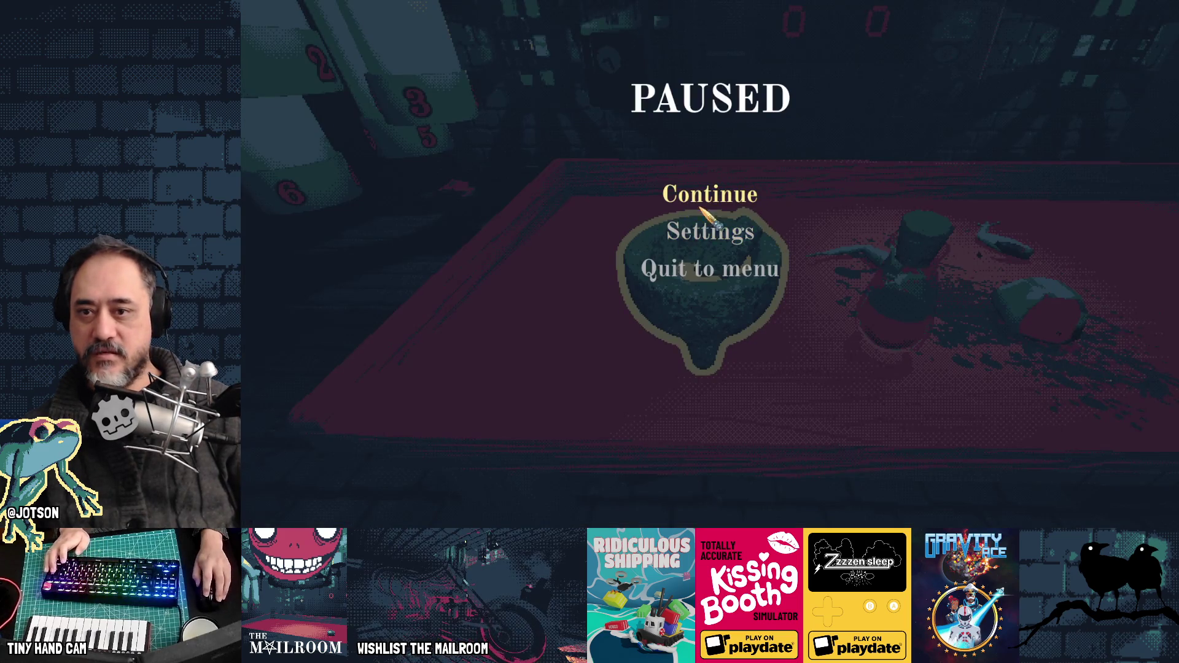
# Resume the game, pour the mortar into the bottle again, set it down and return to the editor
pyautogui.click(712, 196)
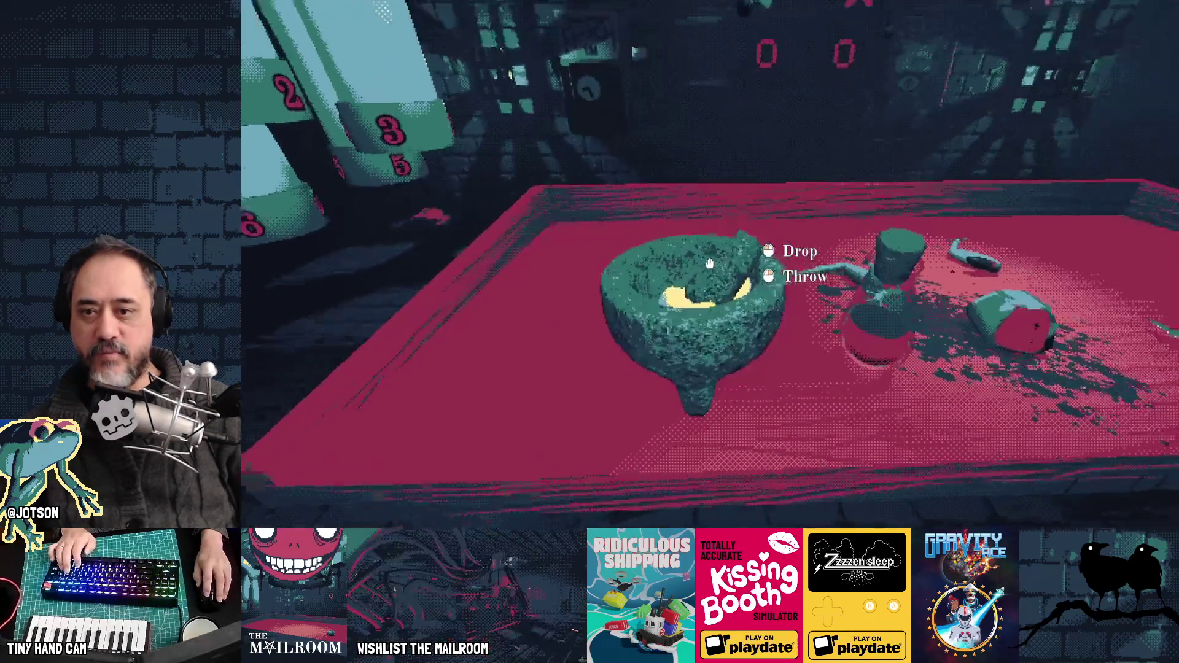
pyautogui.click(710, 264)
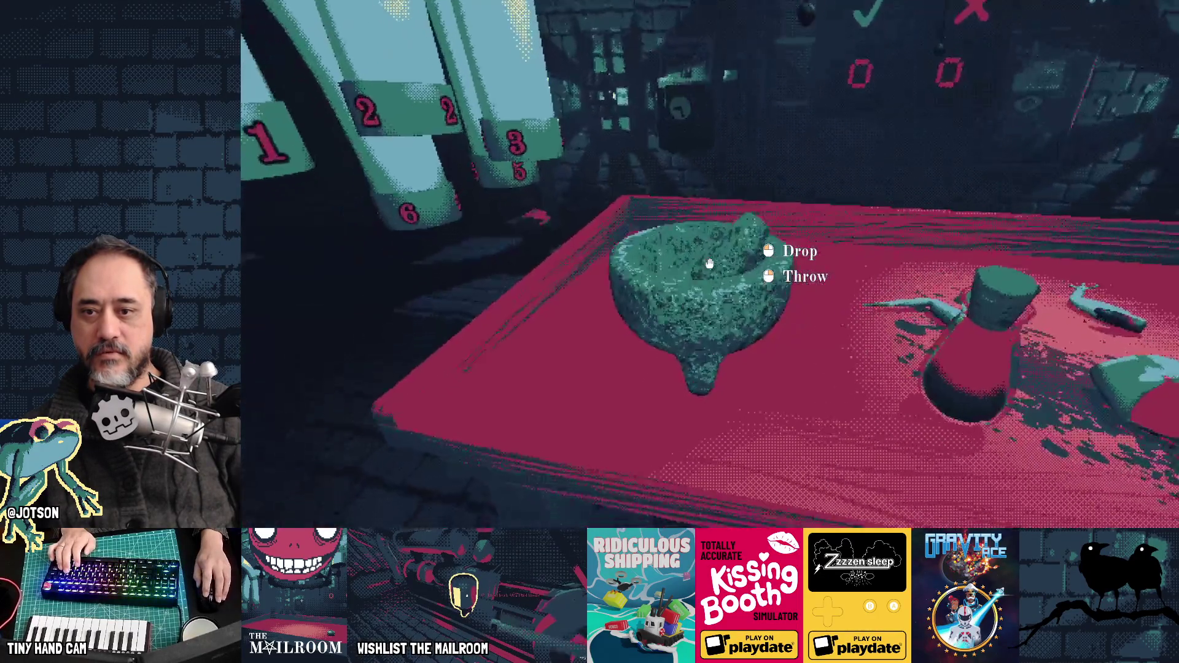
pyautogui.click(710, 263)
pyautogui.hotkey('alt', 'Tab')
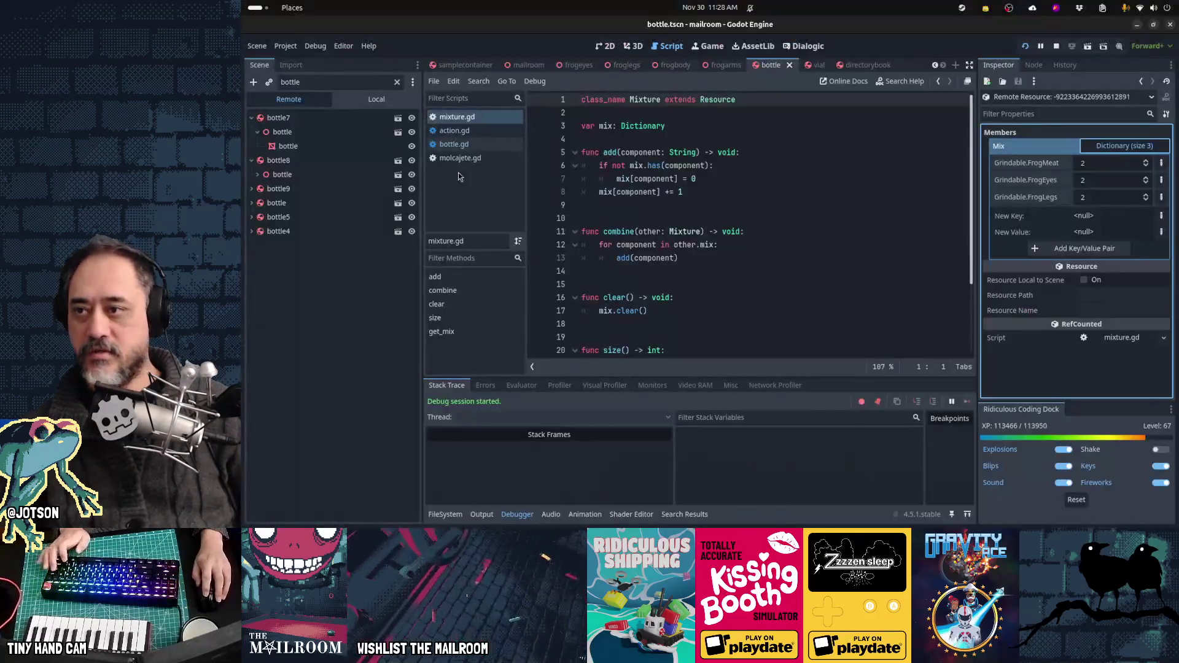
pyautogui.click(251, 118)
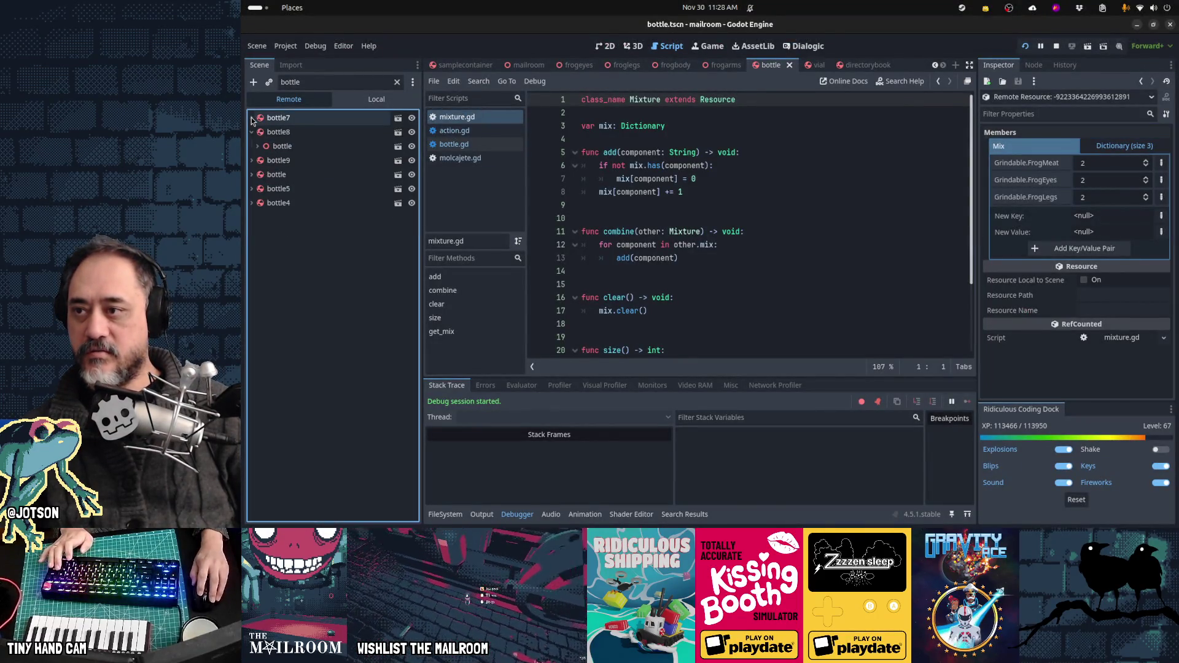
pyautogui.click(279, 132)
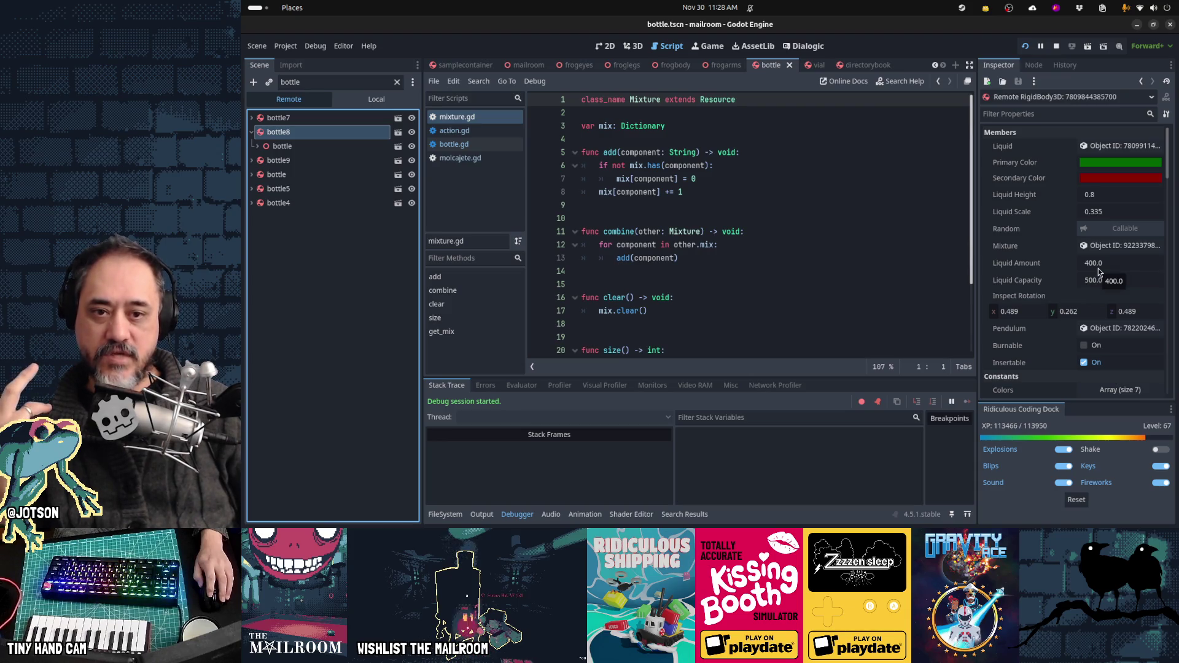
pyautogui.click(1113, 246)
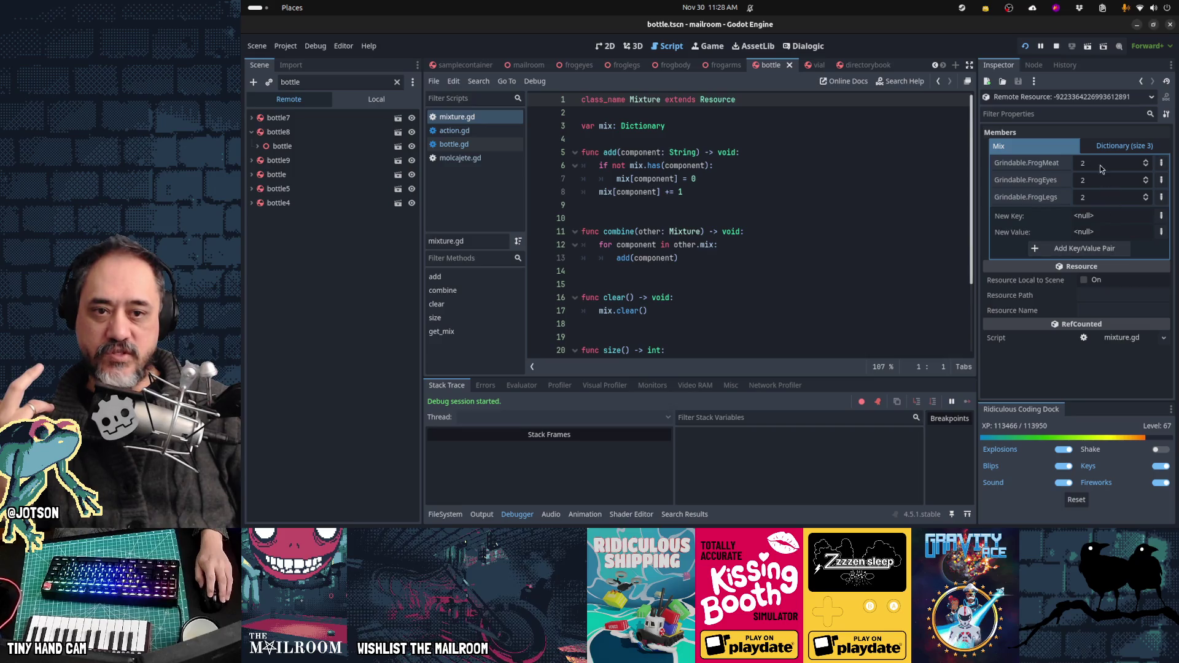
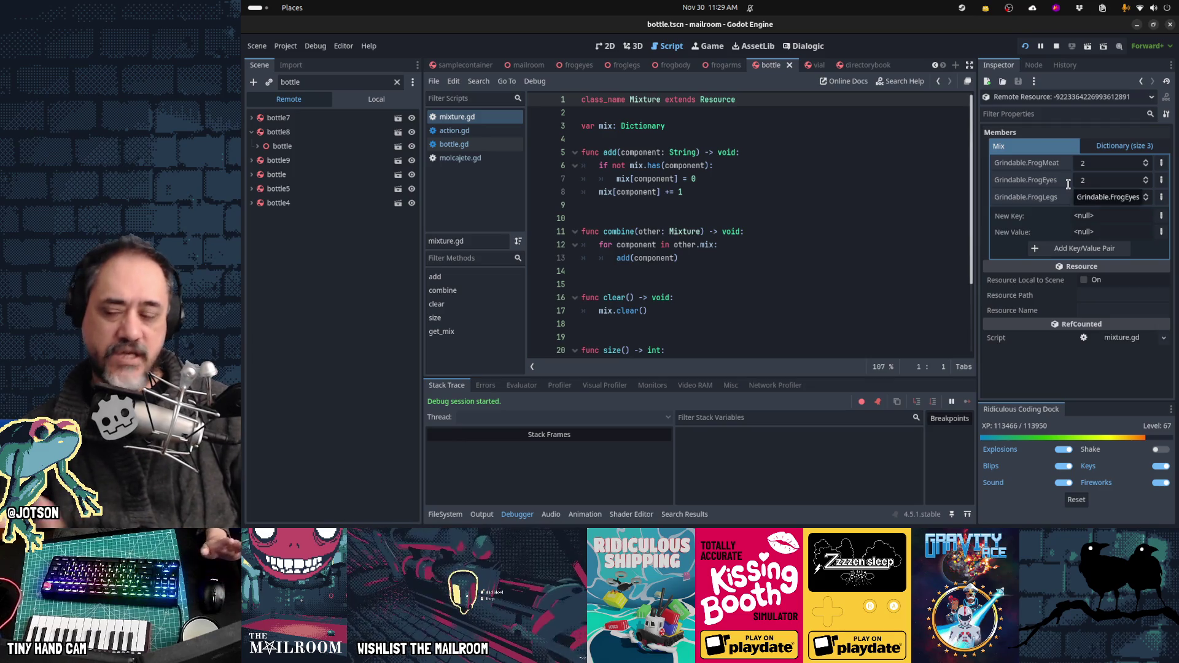
# Scroll down the mixture.gd script, then switch to the paused Mailroom game window
pyautogui.scroll(-3, 780, 227)
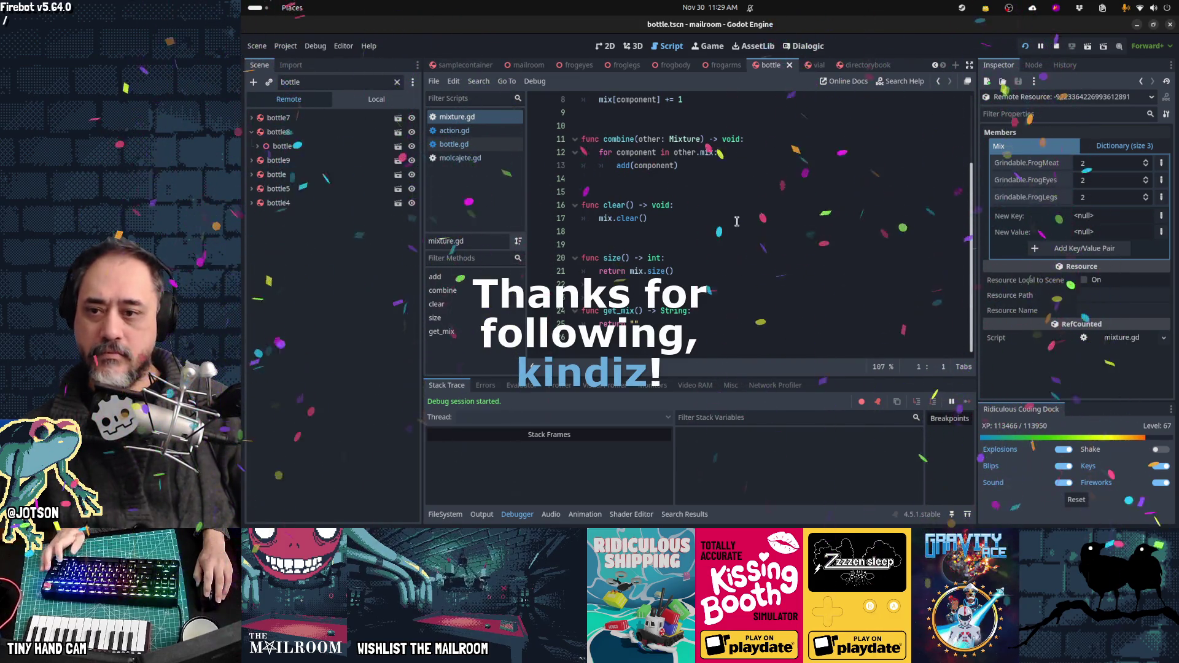
pyautogui.hotkey('alt', 'Tab')
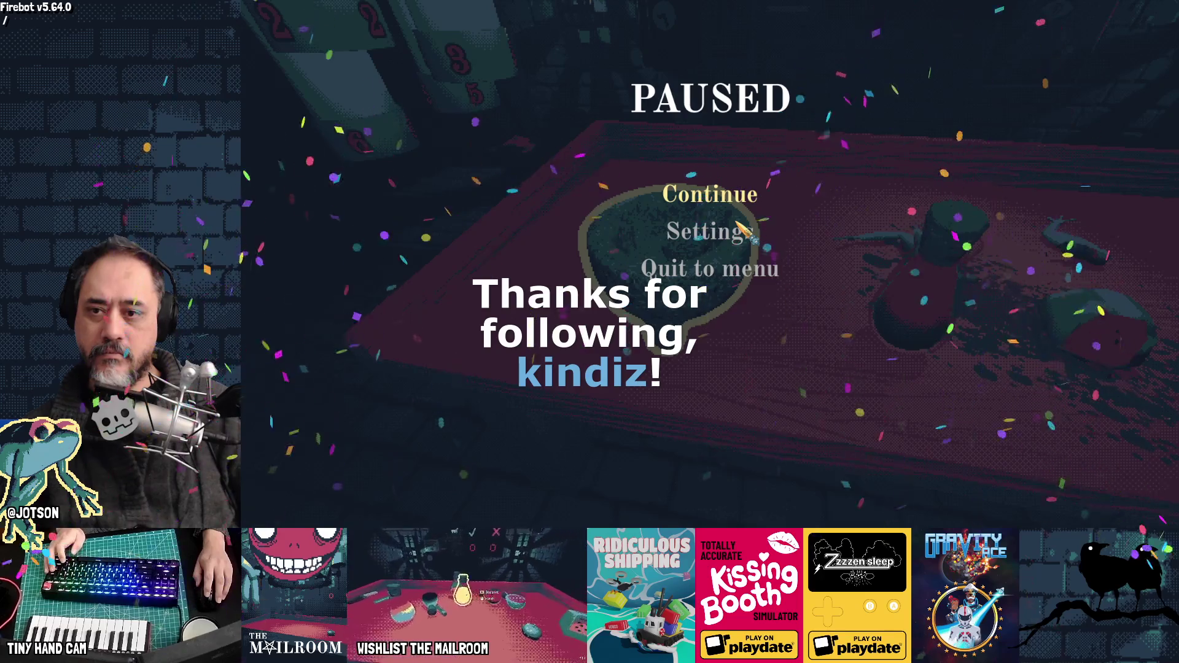
# Resume the game, pick up the bottle and walk up to the red table
pyautogui.press('Escape')
pyautogui.click(710, 264)
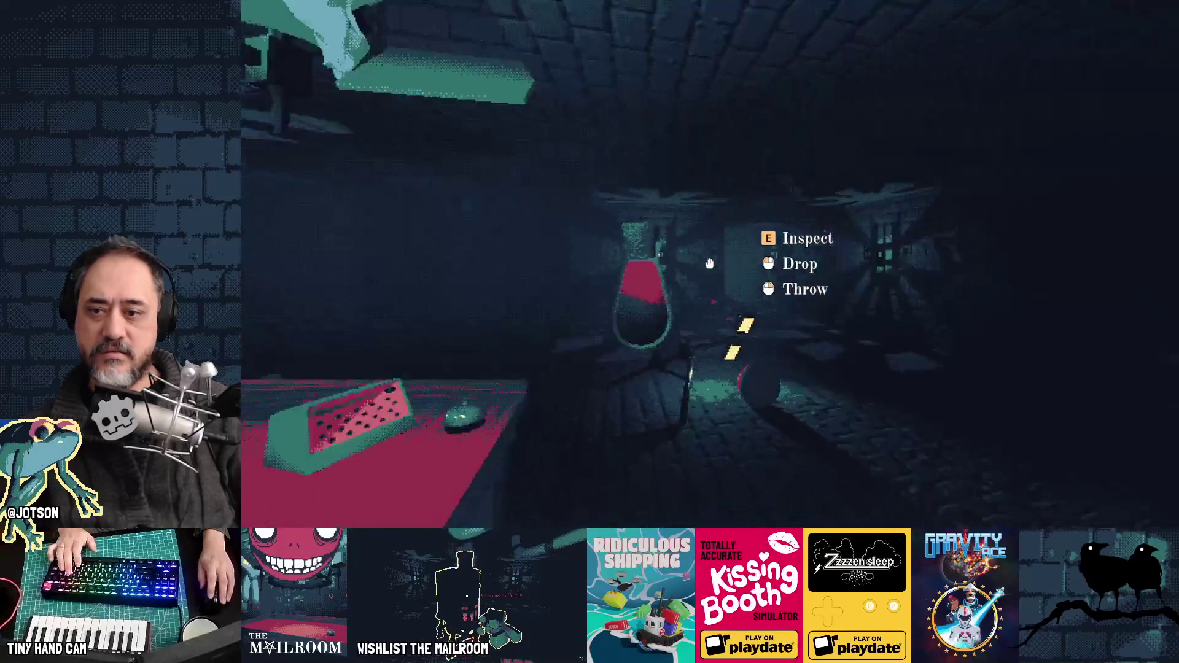
pyautogui.press('w')
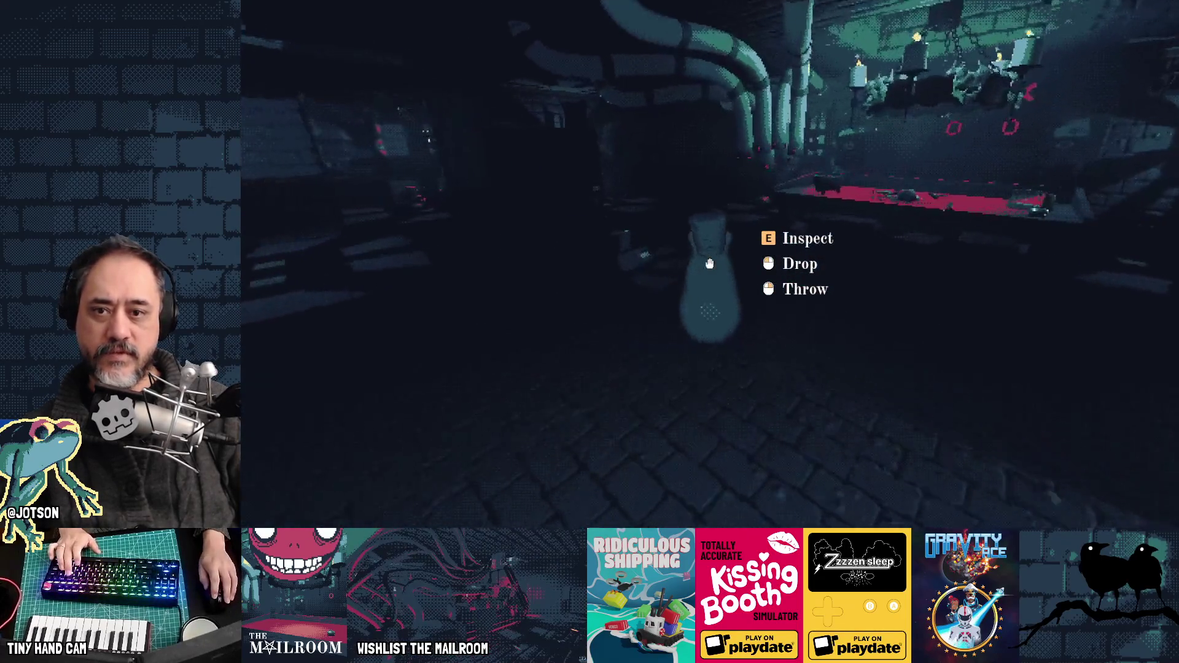
pyautogui.press('w')
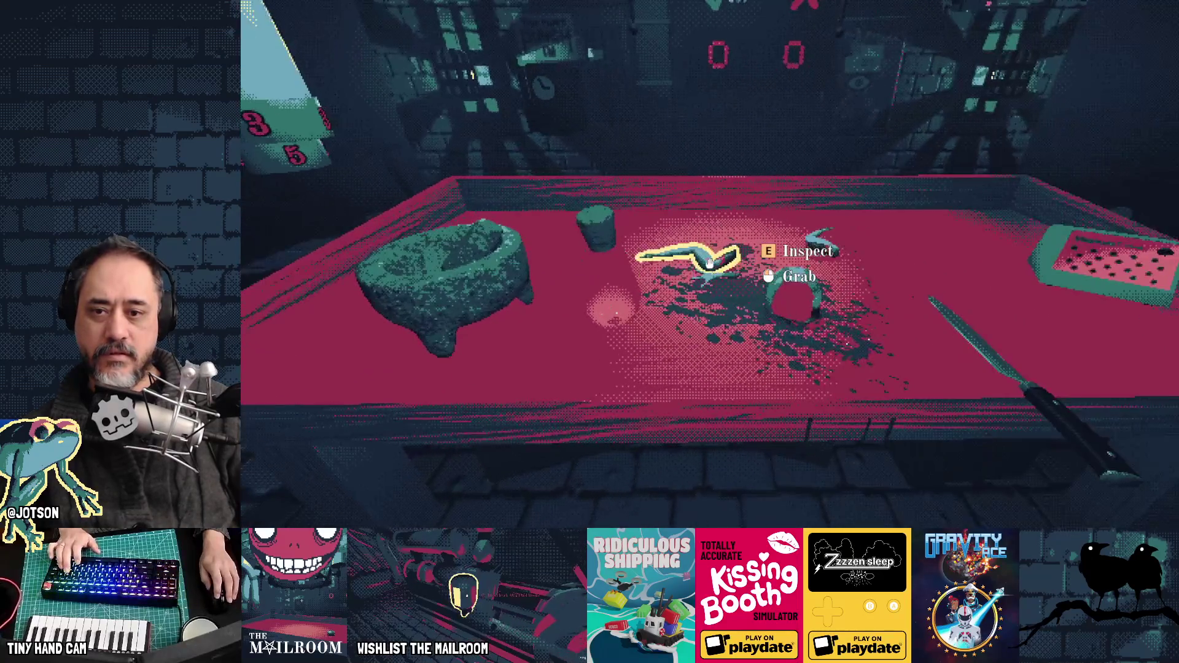
# Drop three lizard ingredients from the table into the molcajete
pyautogui.click(709, 262)
pyautogui.click(710, 263)
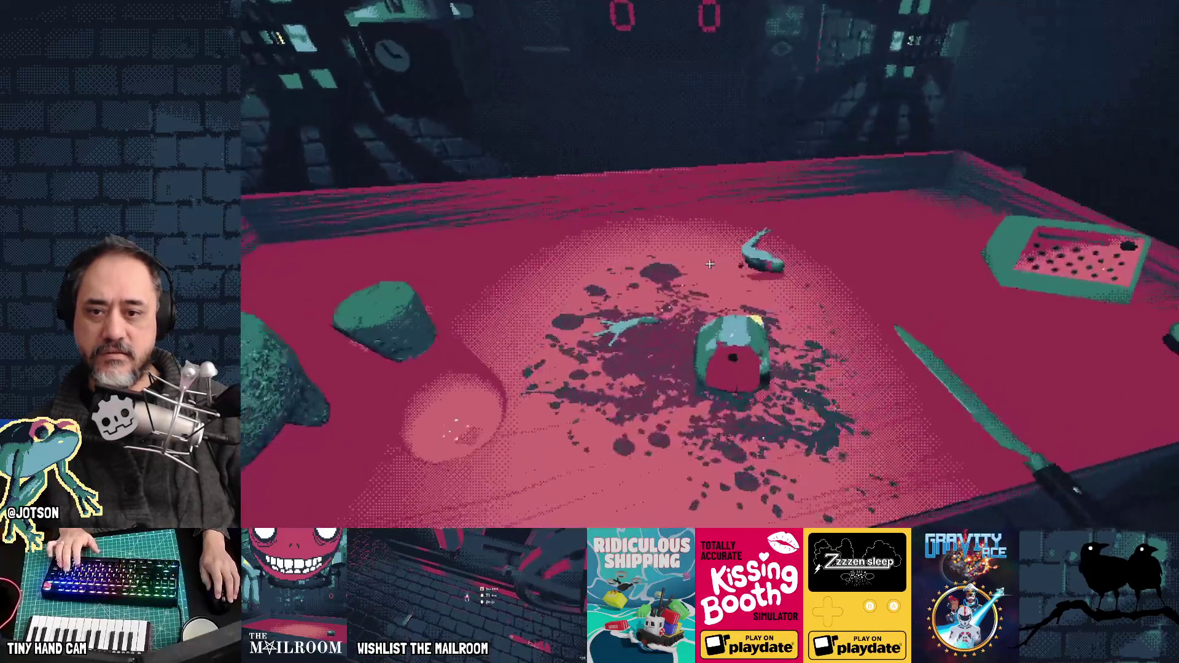
pyautogui.click(710, 263)
pyautogui.click(710, 263)
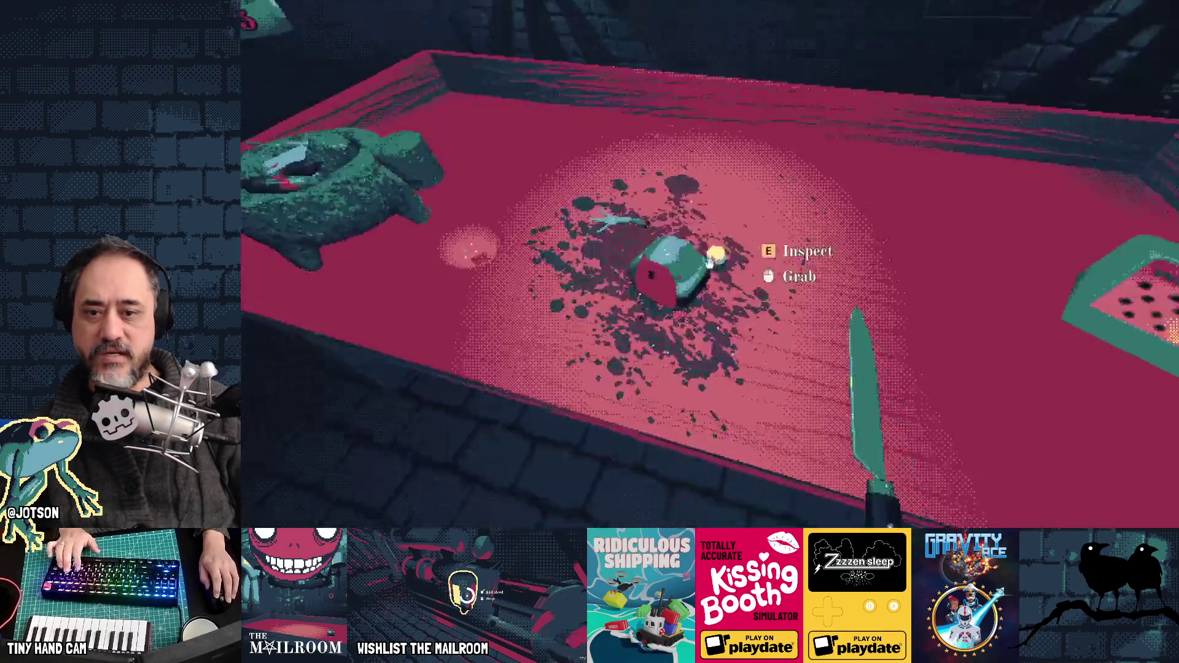
pyautogui.click(710, 262)
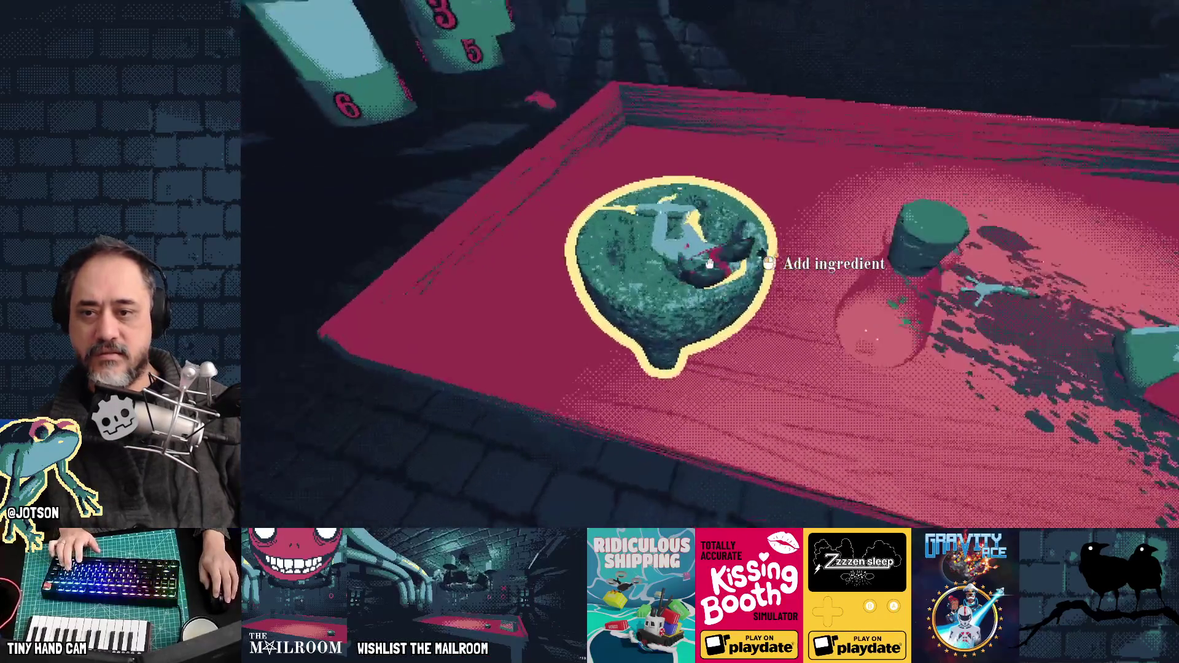
pyautogui.click(709, 263)
# Grind the ingredients with the pestle and pour the bottle over the mix
pyautogui.click(709, 263)
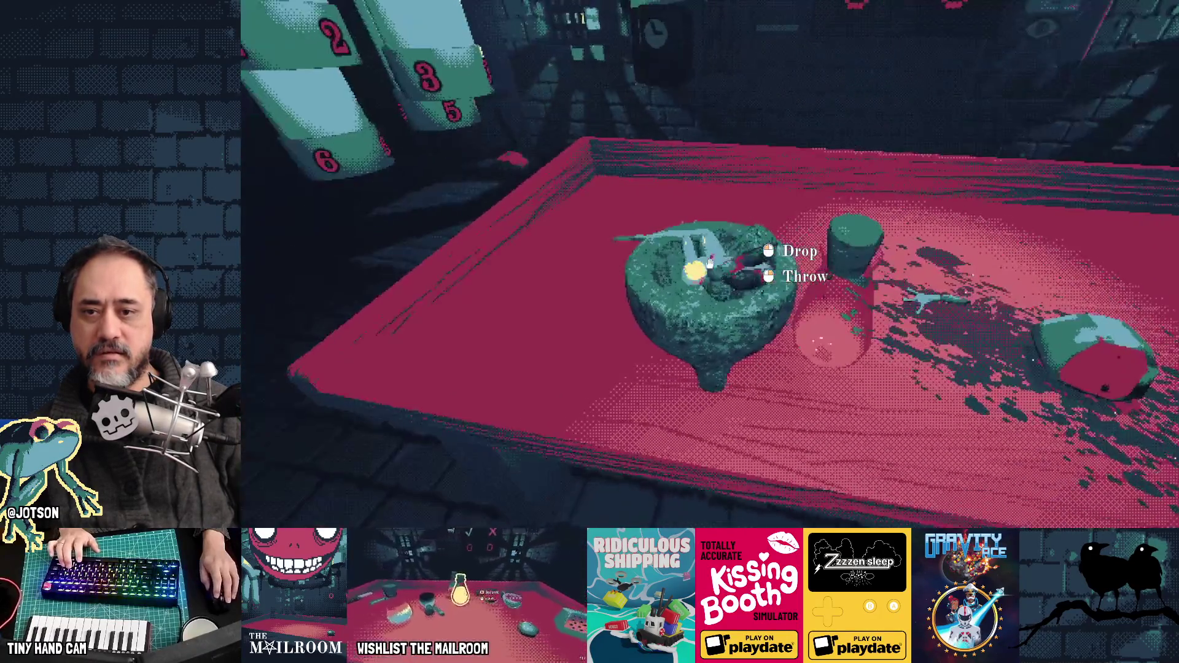
pyautogui.click(709, 263)
pyautogui.rightClick(709, 263)
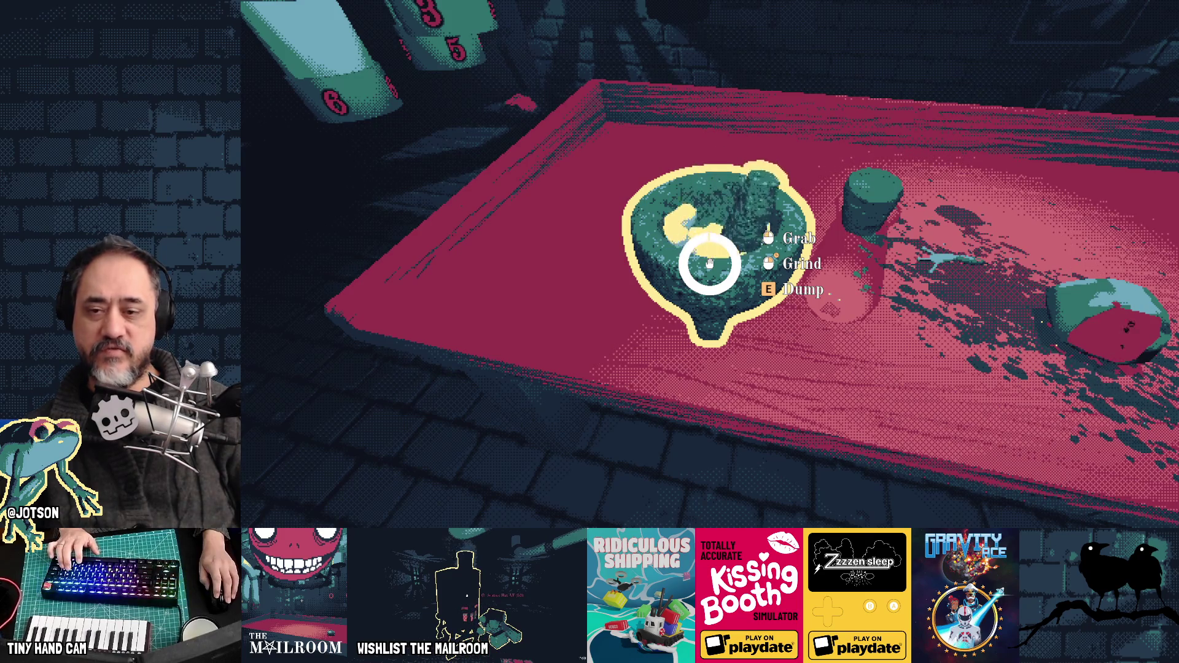
pyautogui.click(709, 263)
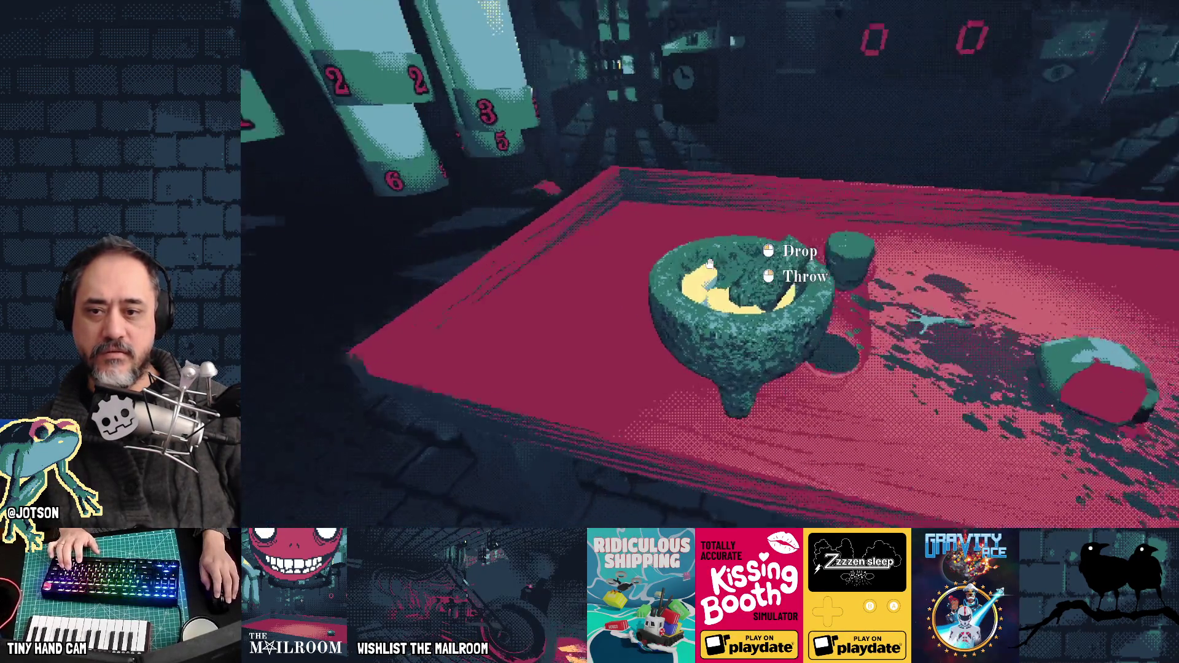
pyautogui.click(709, 263)
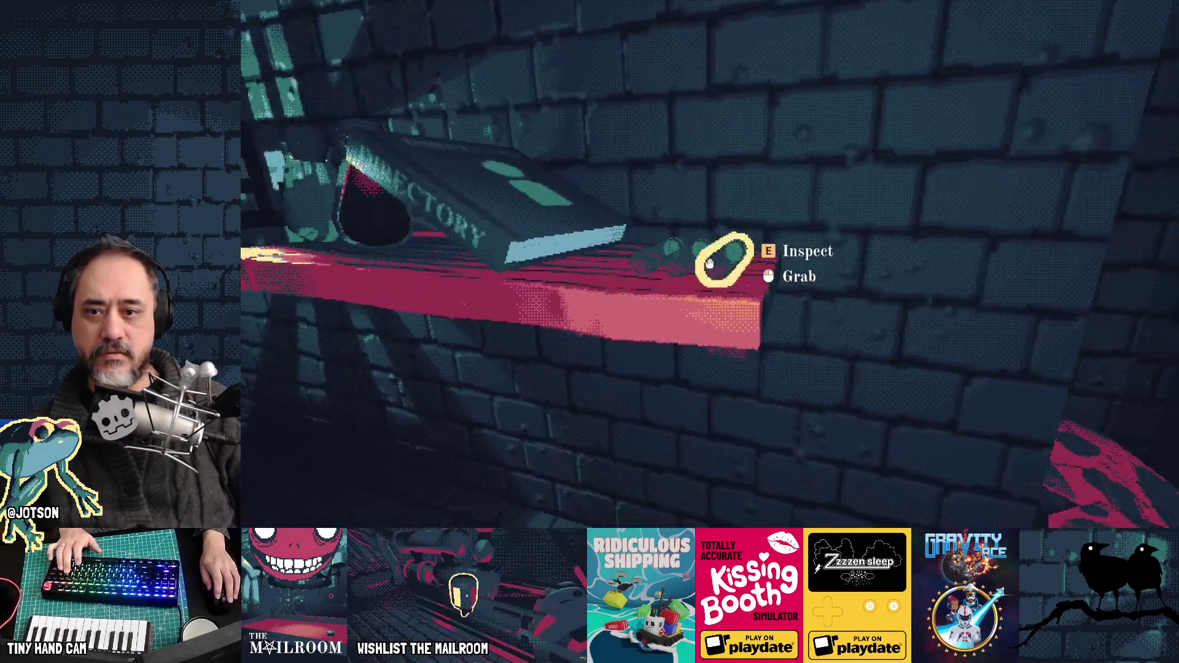
# Move a vial from the shelf onto the table and pick up the stone mortar
pyautogui.click(709, 262)
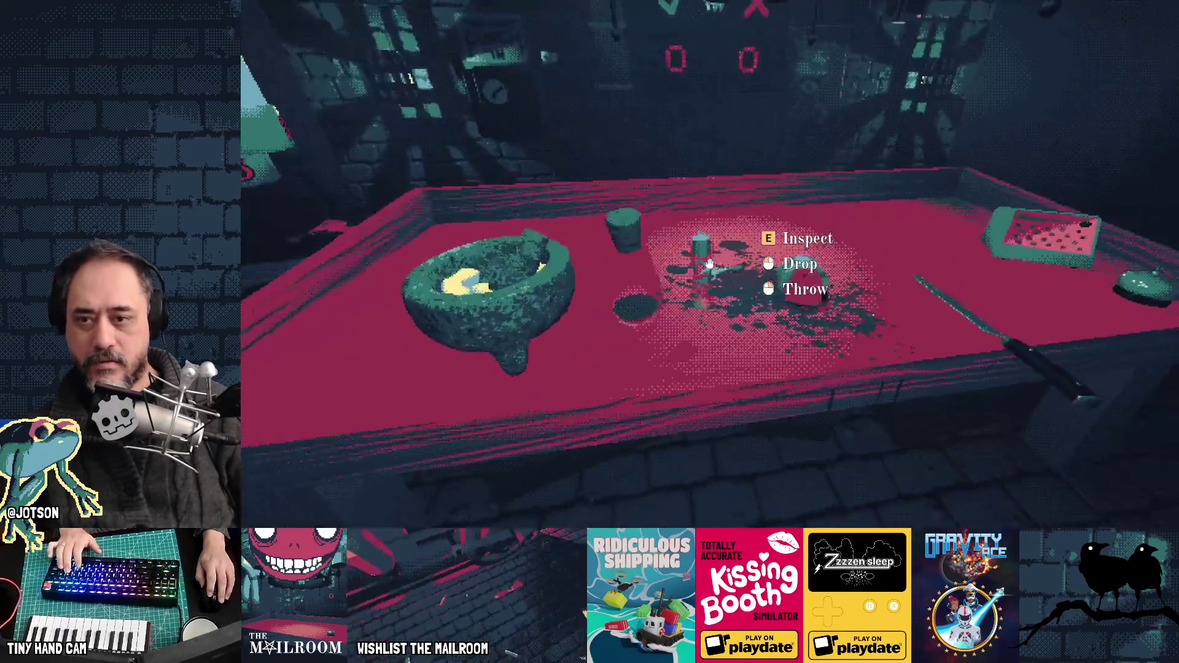
pyautogui.click(709, 263)
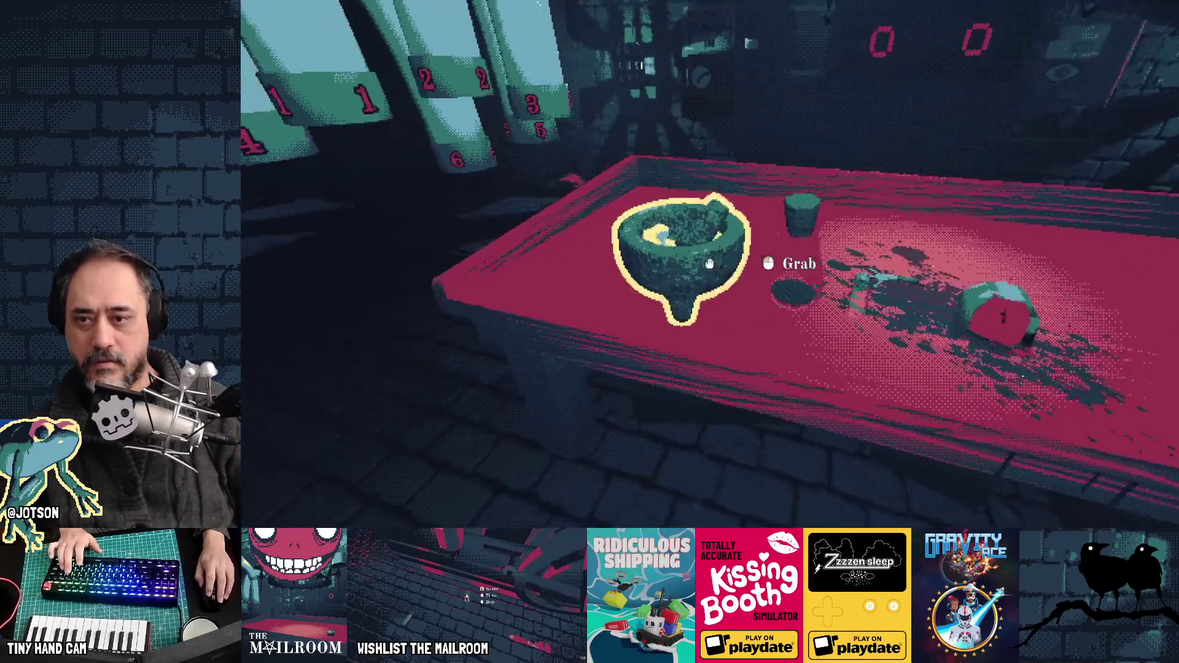
pyautogui.click(709, 263)
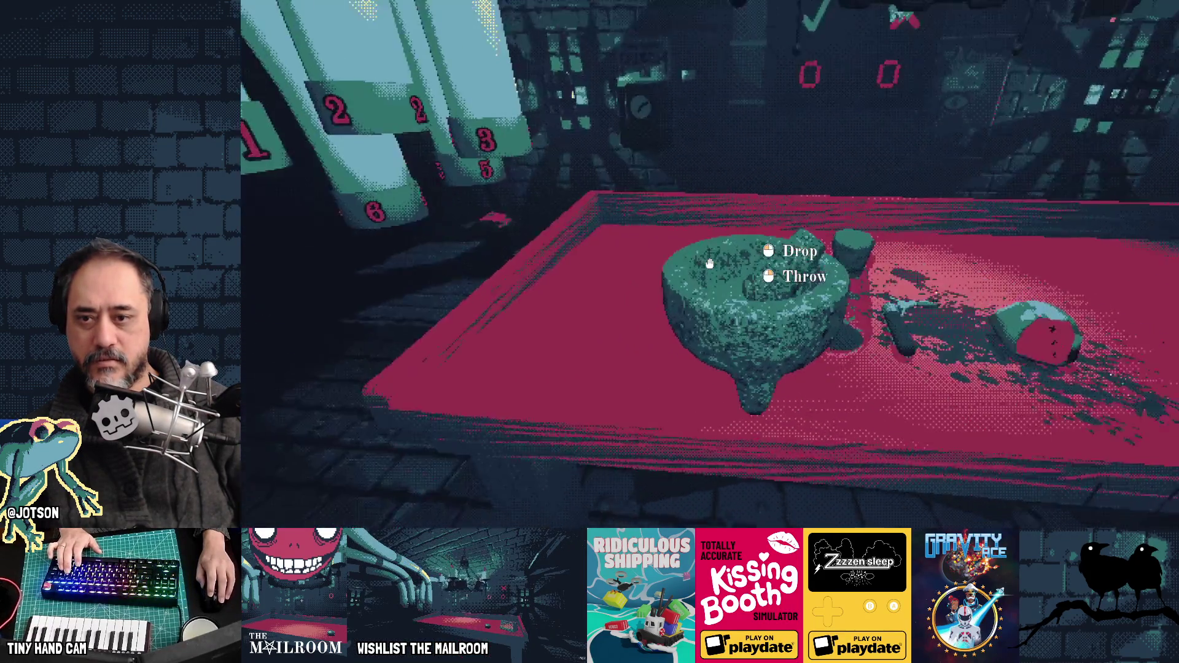
# Set the mortar back on the table and shuffle the vial, teal cylinder, bowl and floor item
pyautogui.click(710, 263)
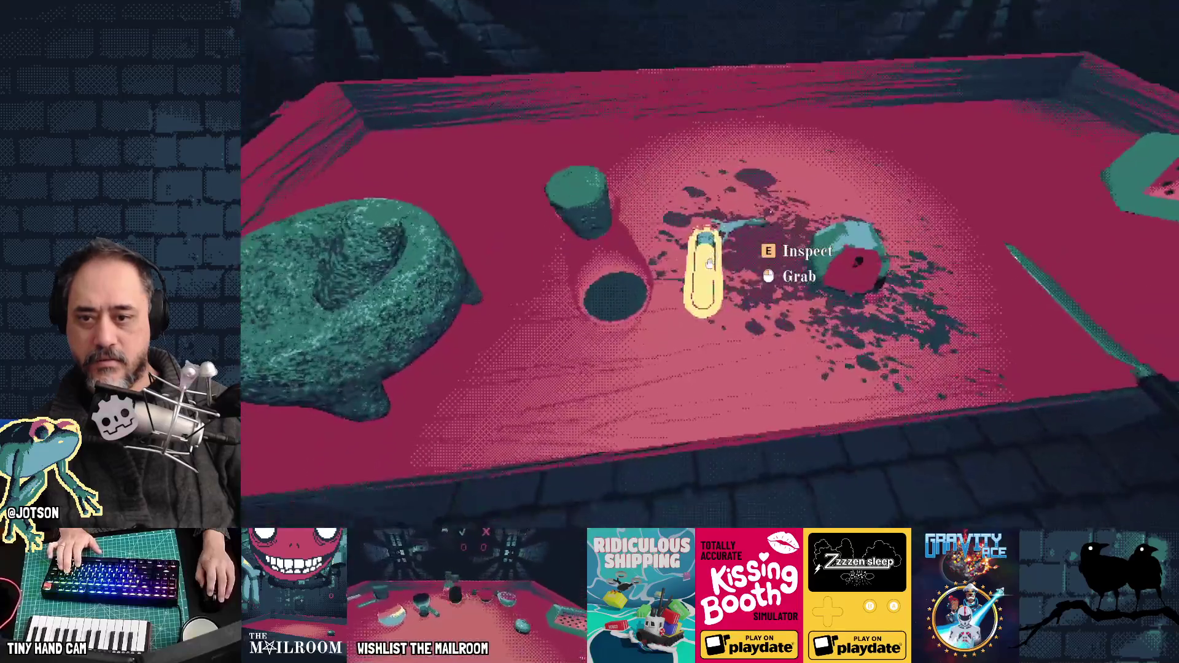
pyautogui.click(709, 263)
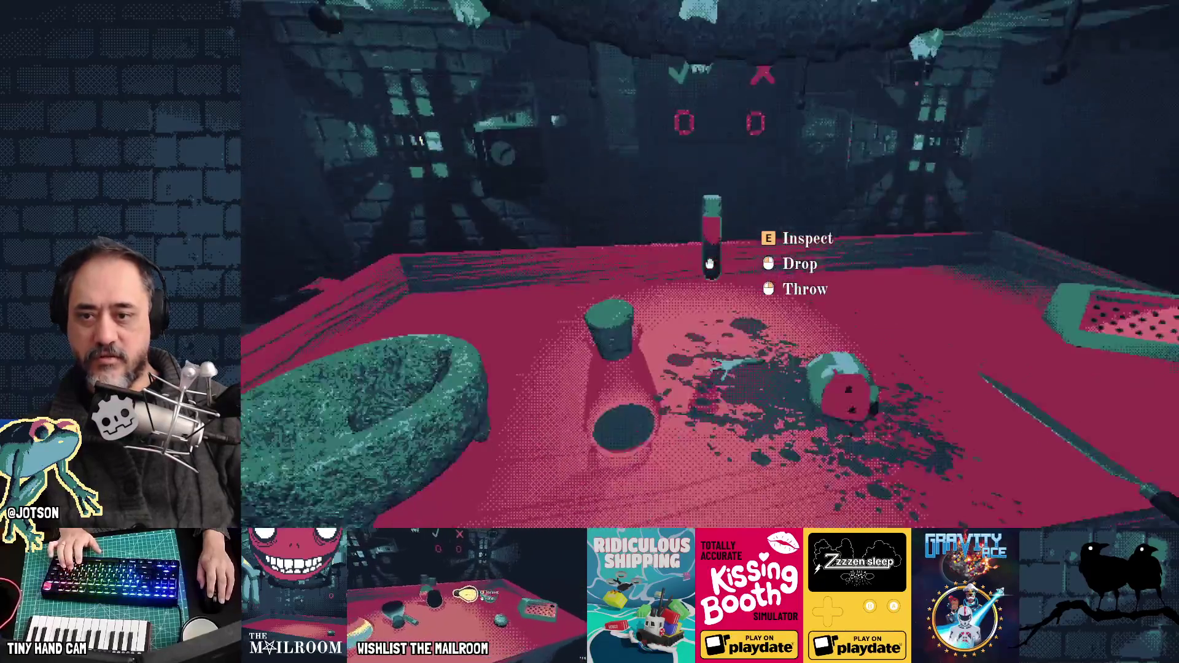
pyautogui.click(709, 263)
pyautogui.click(710, 263)
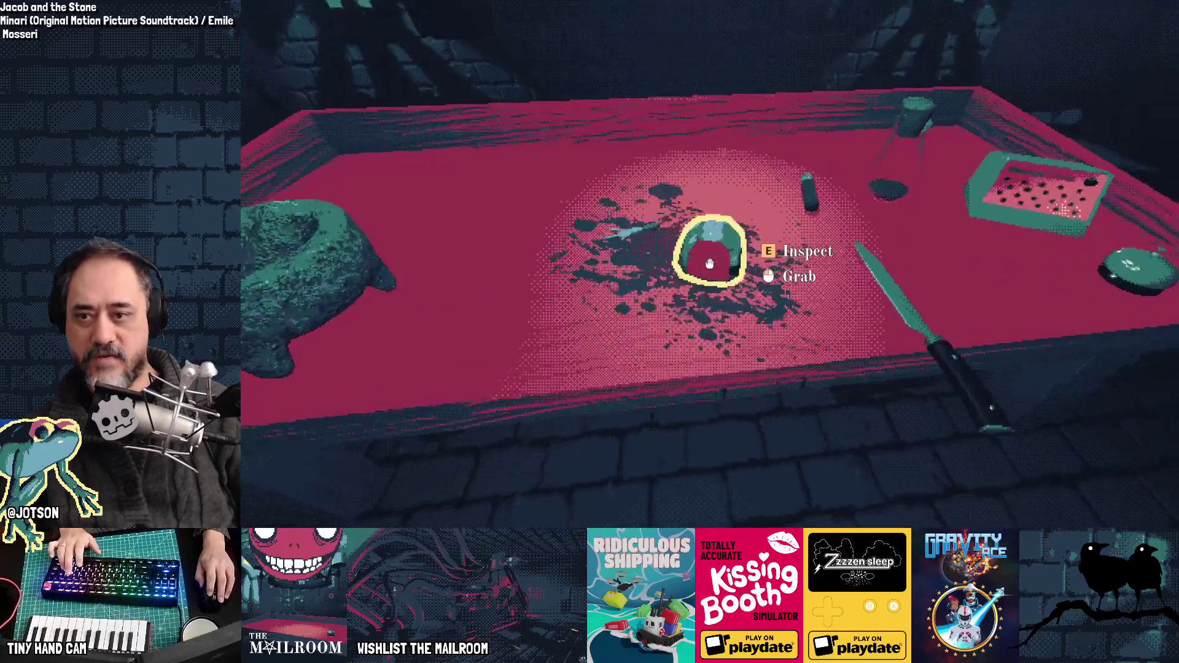
pyautogui.click(710, 263)
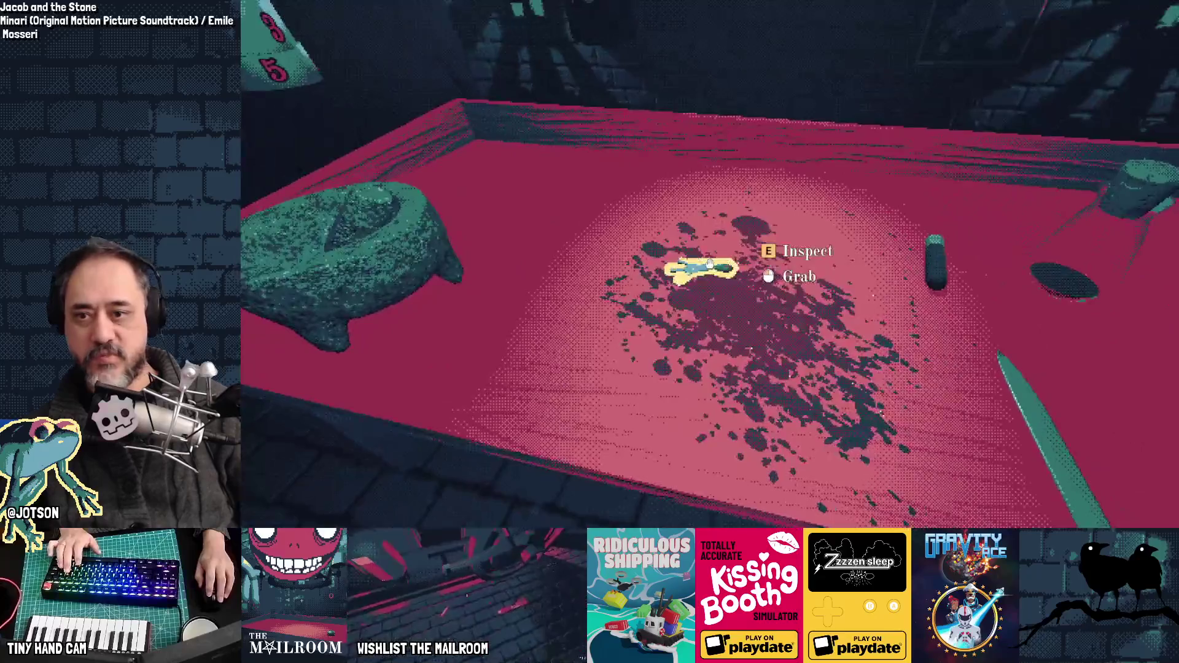
pyautogui.click(709, 264)
pyautogui.click(710, 264)
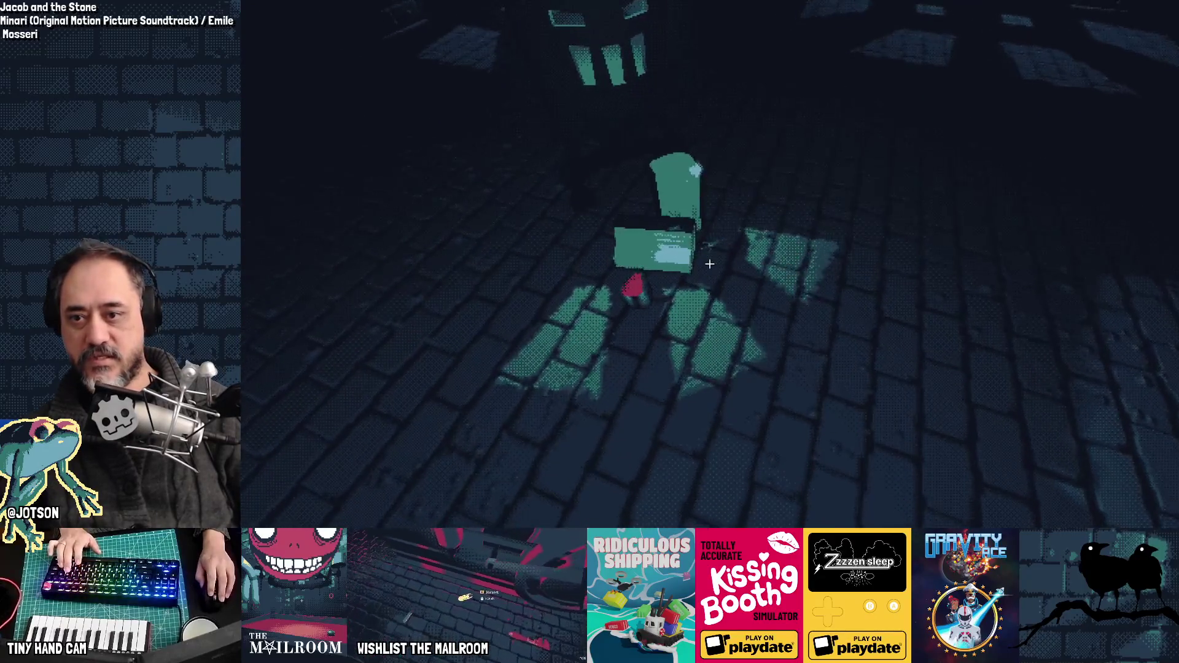
# Hold the stove's Light fire / Burn to ash action until the fire runs hot
pyautogui.moveTo(709, 263); pyautogui.dragTo(709, 264)
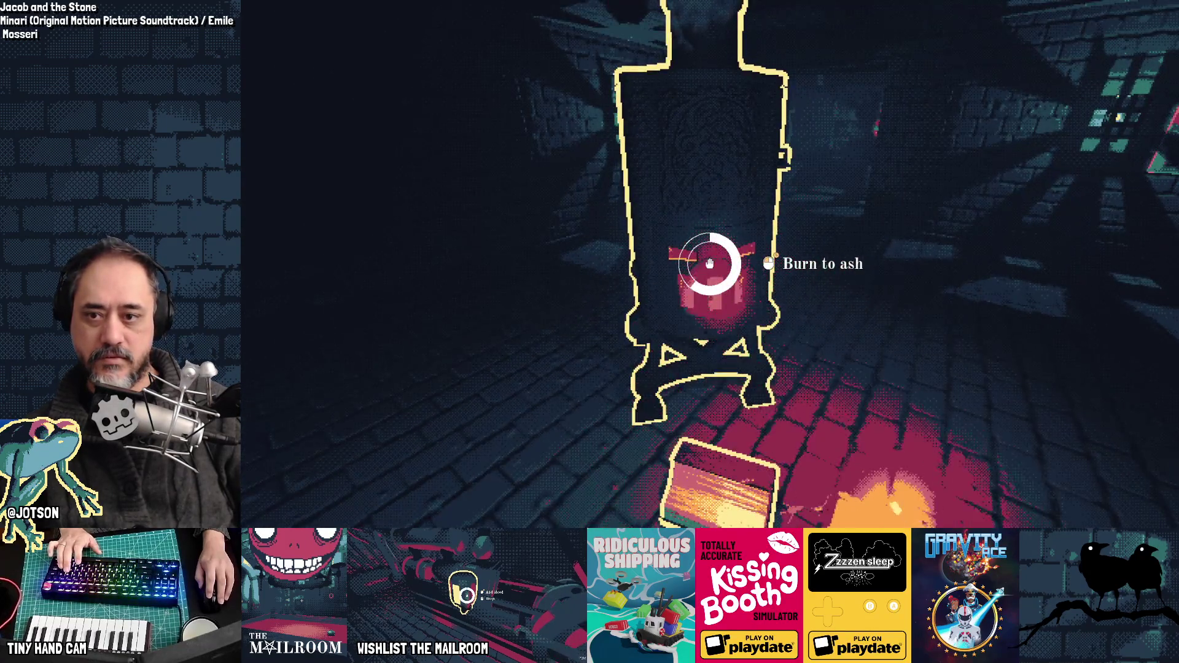
pyautogui.moveTo(709, 263); pyautogui.dragTo(710, 263)
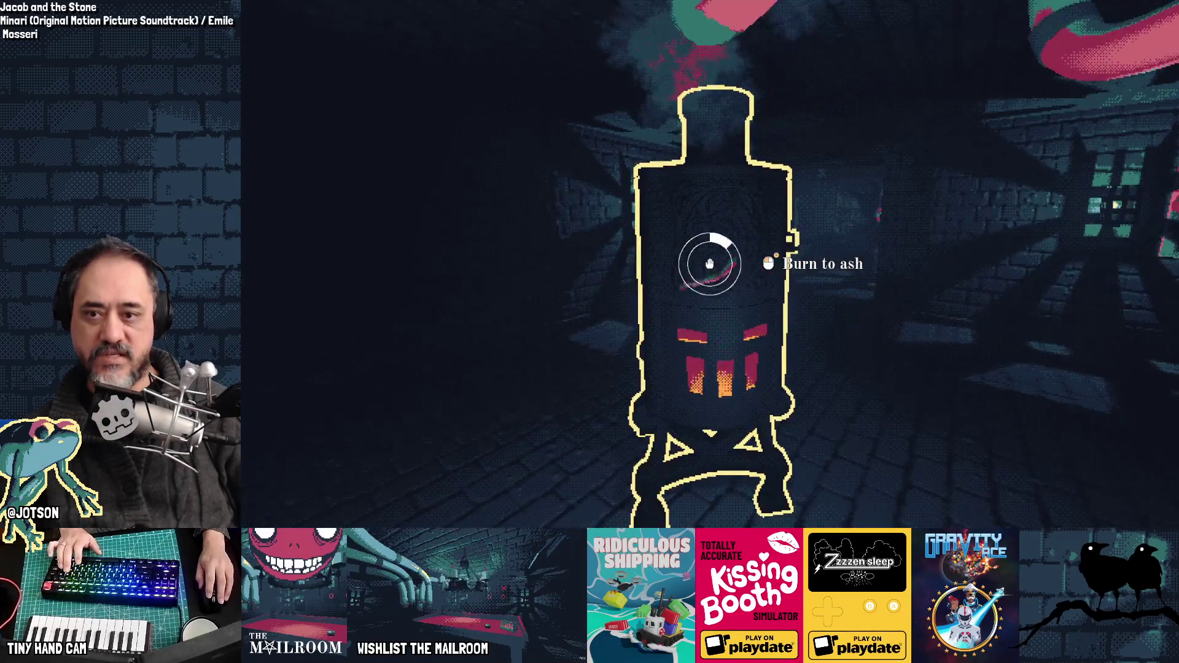
pyautogui.moveTo(710, 263); pyautogui.dragTo(710, 264)
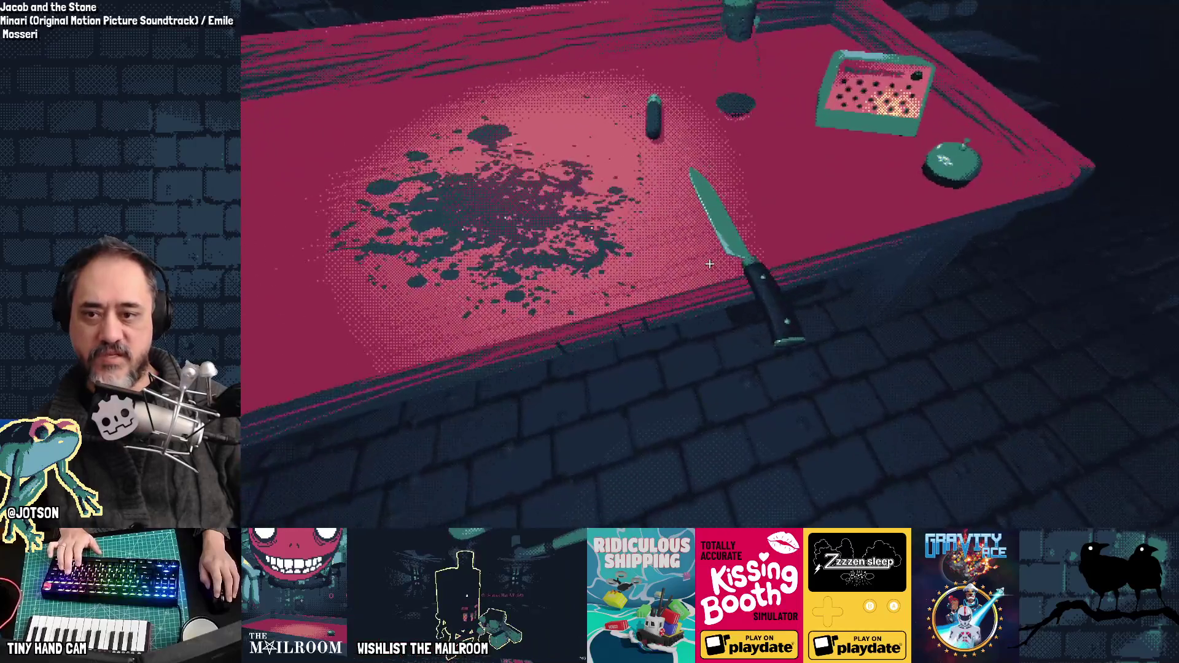
pyautogui.click(710, 264)
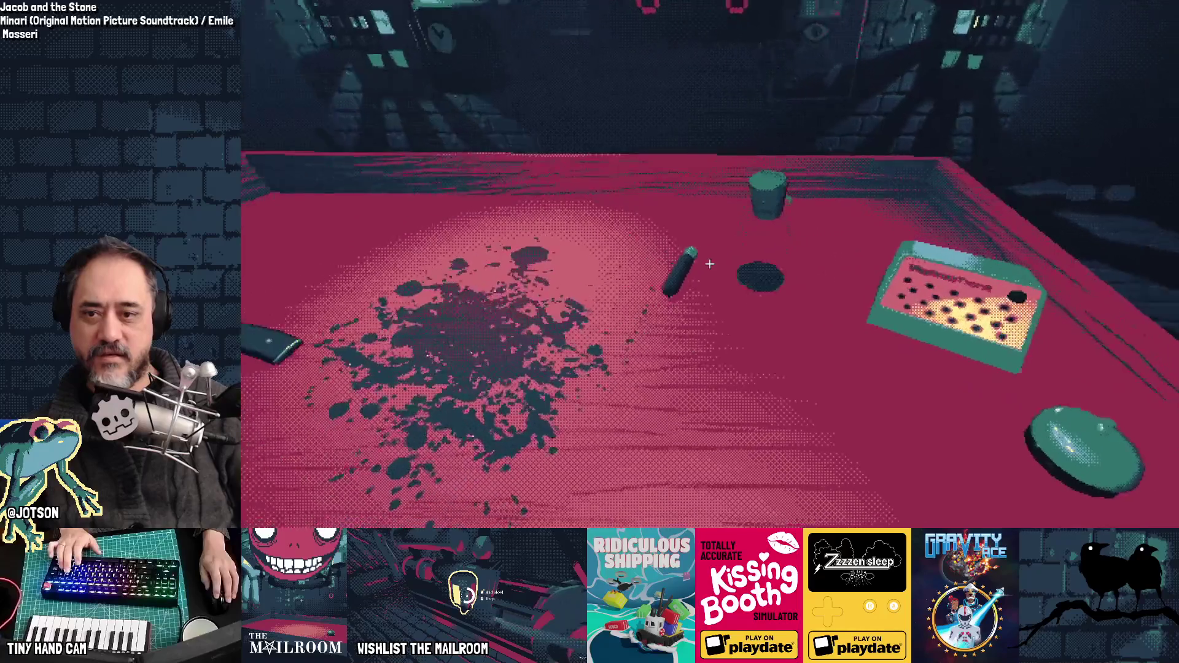
# Reposition the flask and cylinder on the table, then pause the game
pyautogui.click(709, 264)
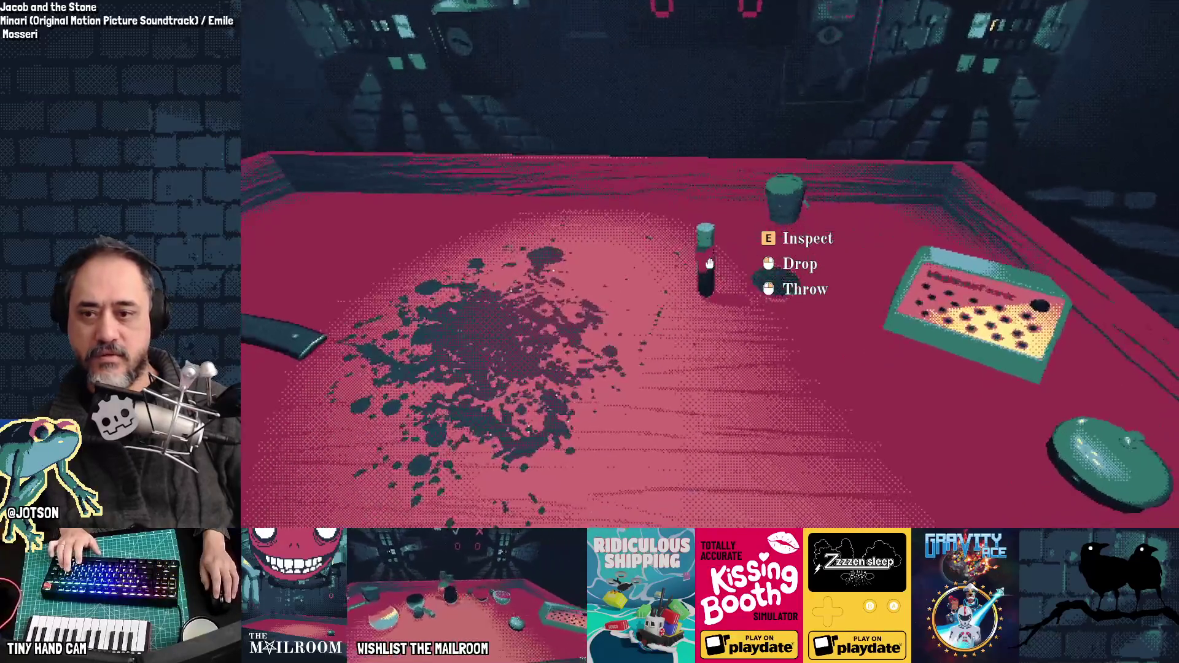
pyautogui.click(709, 264)
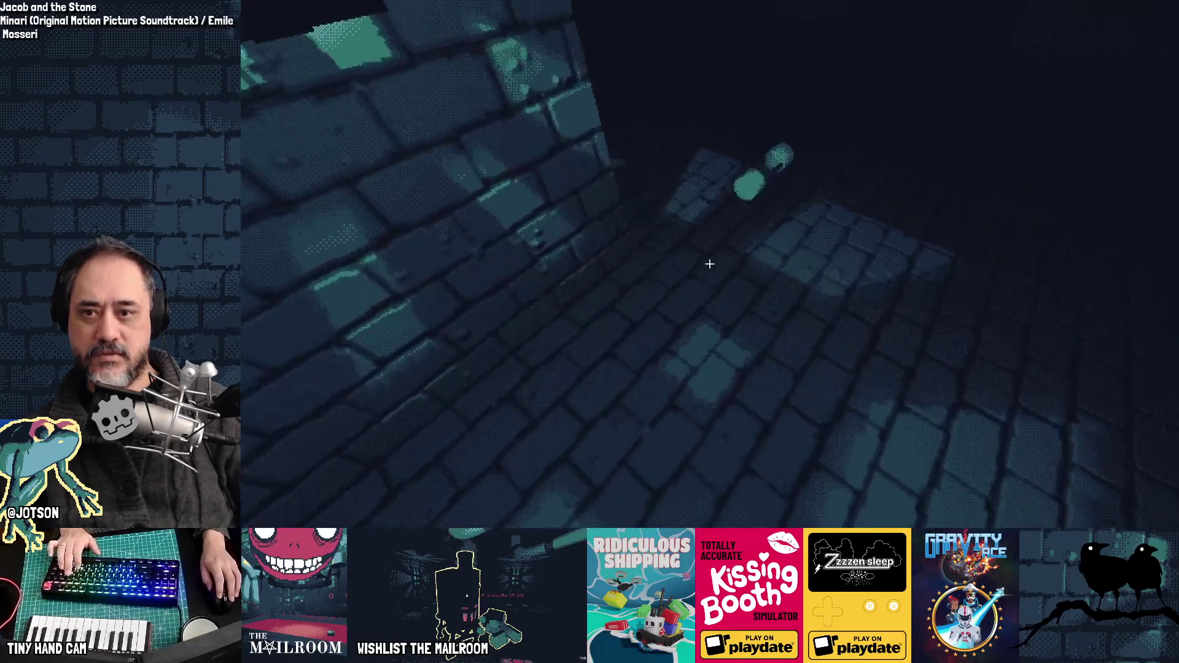
pyautogui.click(709, 264)
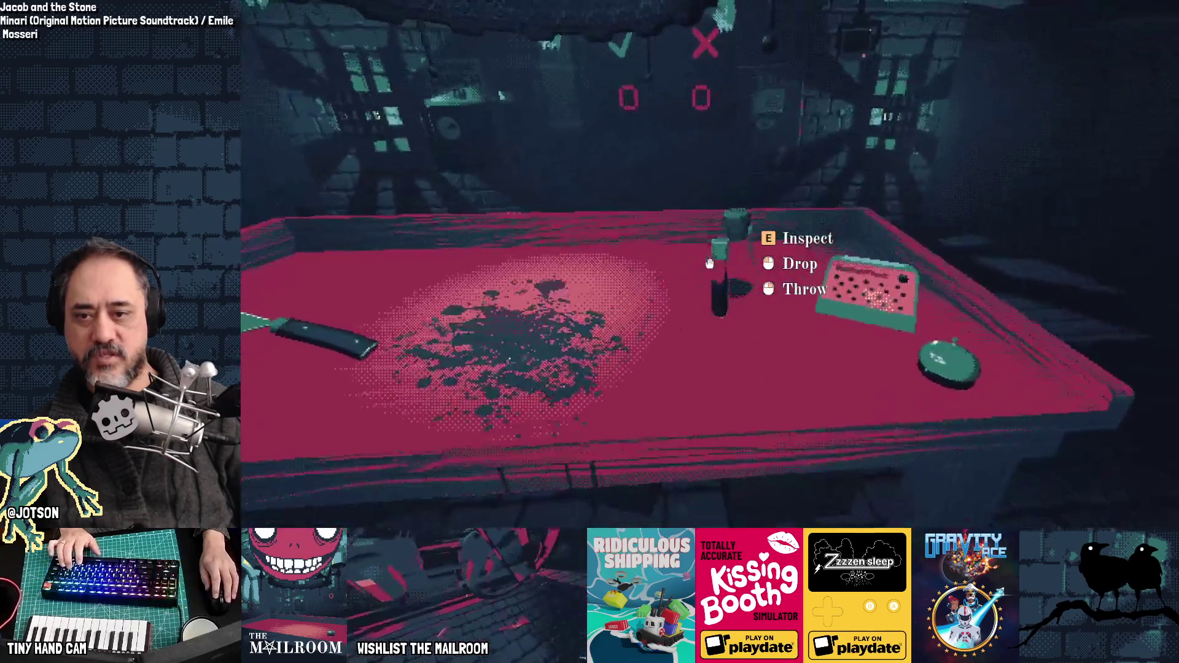
pyautogui.click(709, 264)
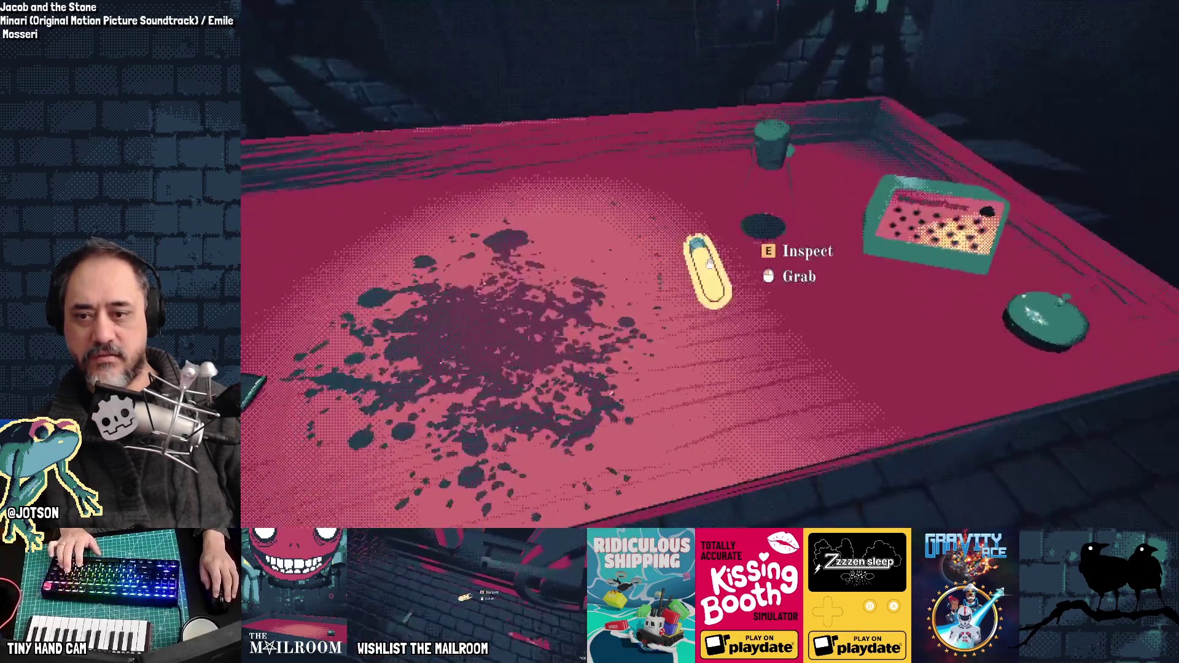
pyautogui.click(710, 264)
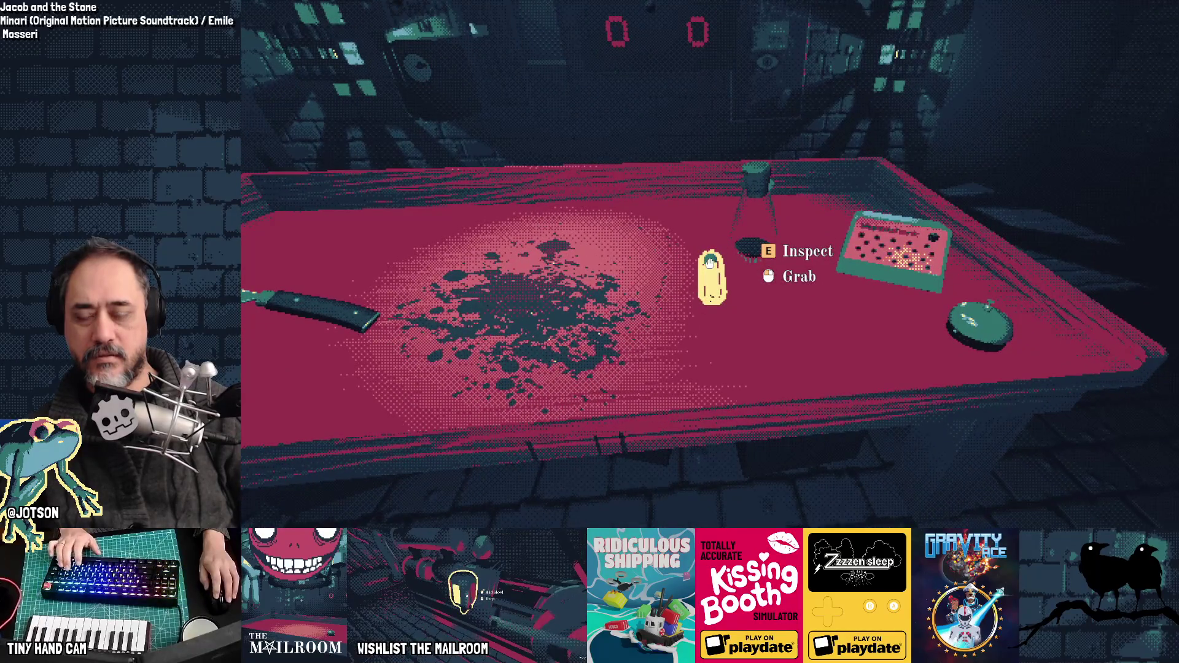
pyautogui.press('Escape')
# In the TODO notes, tick 'Fill sample container' and move 'Add label' below 'Grinding noise'
pyautogui.hotkey('alt', 'Tab')
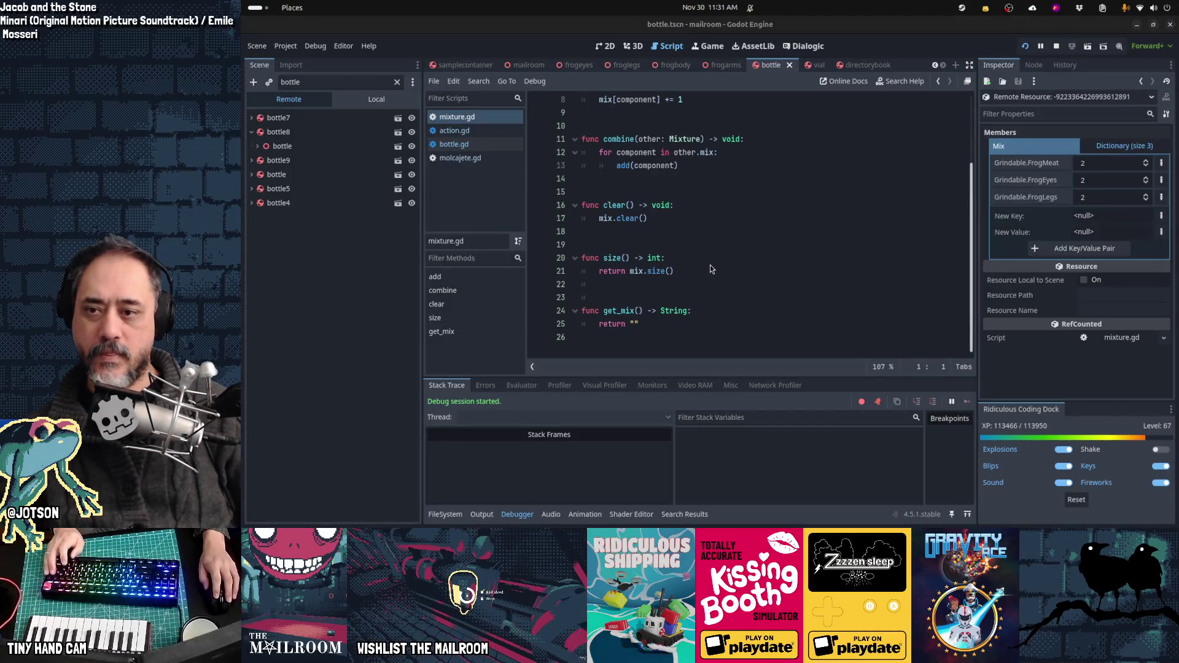
pyautogui.hotkey('alt', 'Tab')
pyautogui.hotkey('alt', 'Tab')
pyautogui.hotkey('alt', 'Tab')
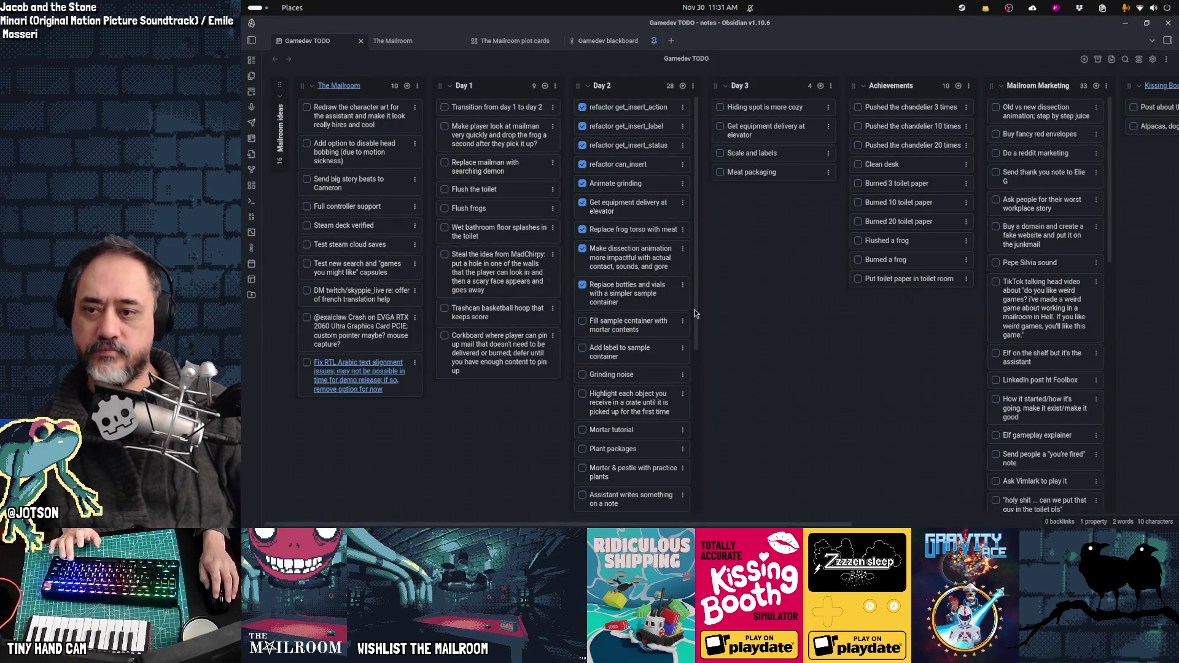
pyautogui.click(582, 321)
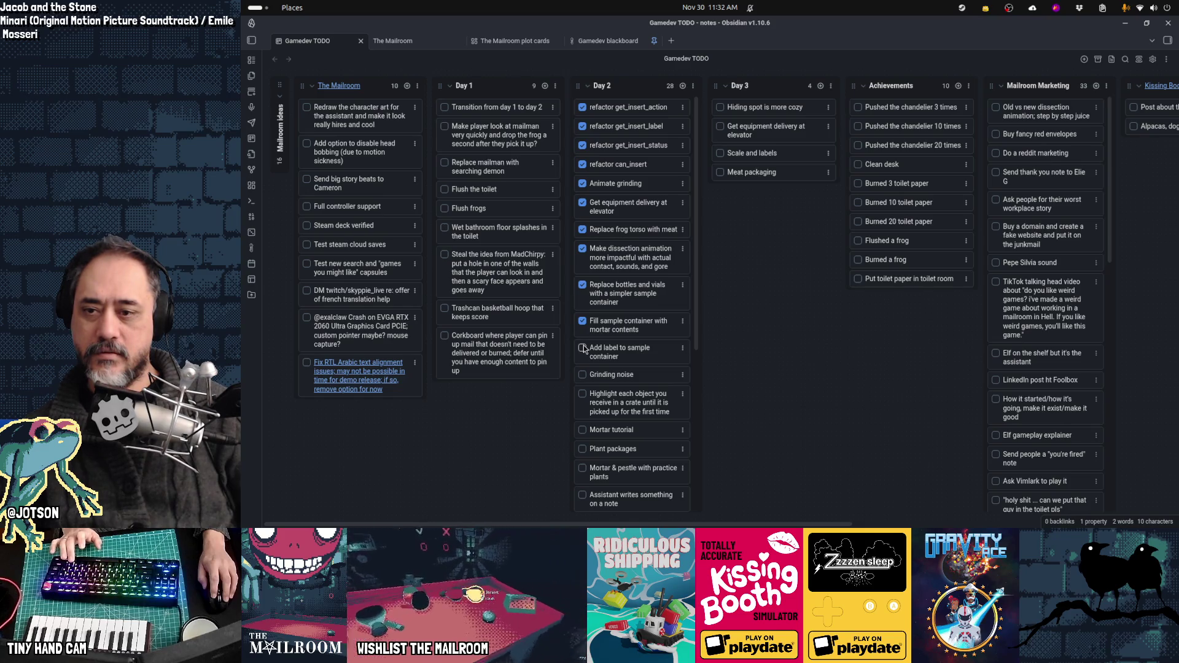
pyautogui.moveTo(614, 352); pyautogui.dragTo(614, 376)
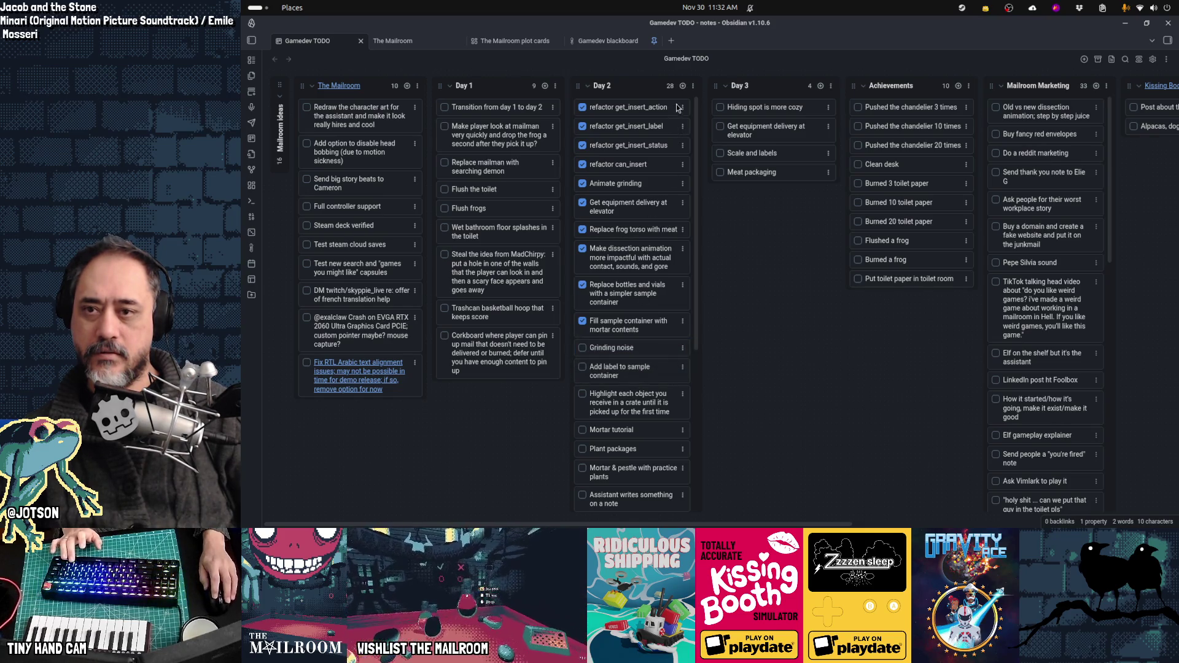
# Add a 'Pour out bottles' card to Day 2 right after the filling task
pyautogui.click(682, 85)
pyautogui.write('Pour out bott')
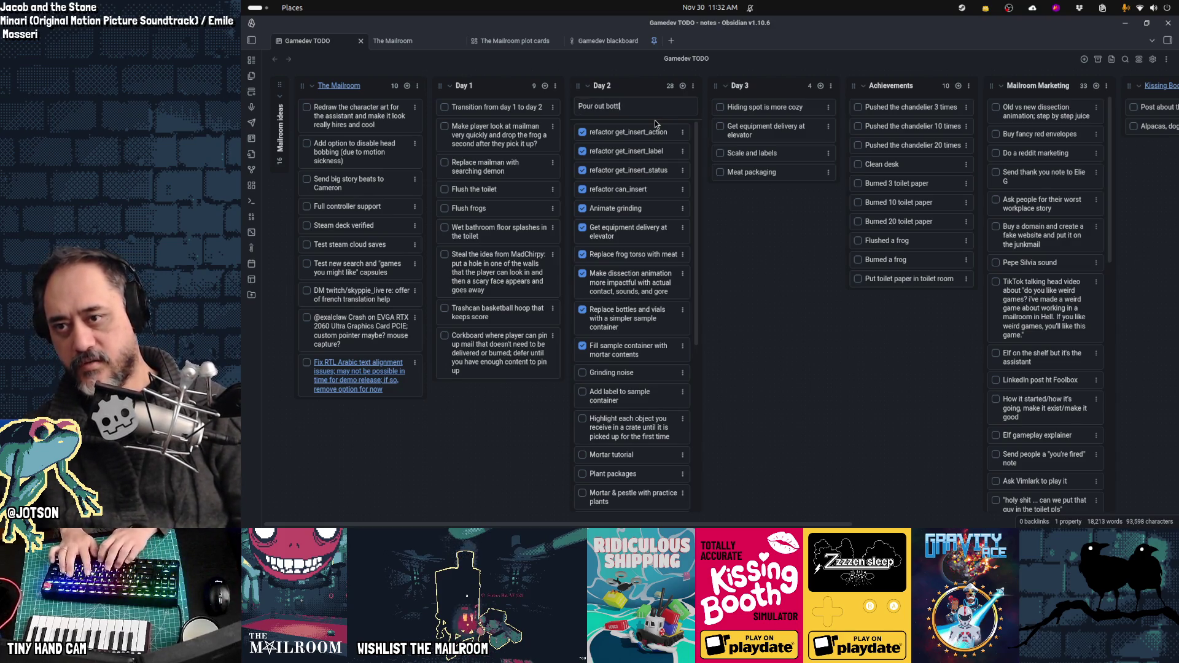
pyautogui.write('les')
pyautogui.press('Return')
pyautogui.moveTo(642, 134); pyautogui.dragTo(639, 377)
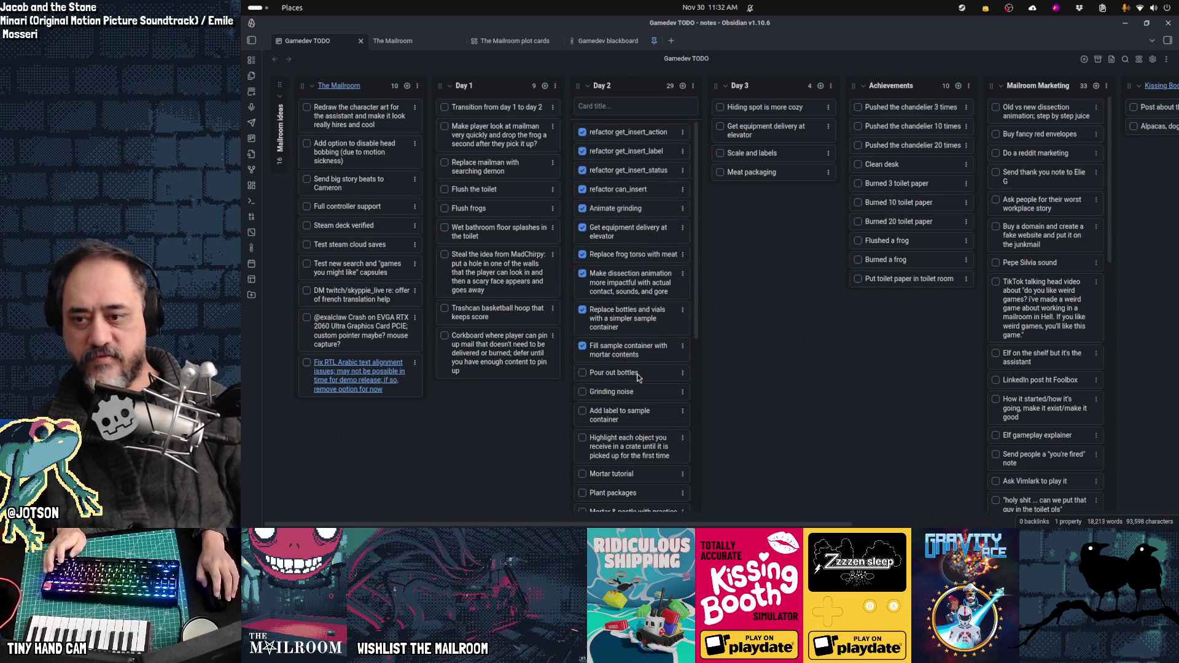
pyautogui.hotkey('alt', 'Tab')
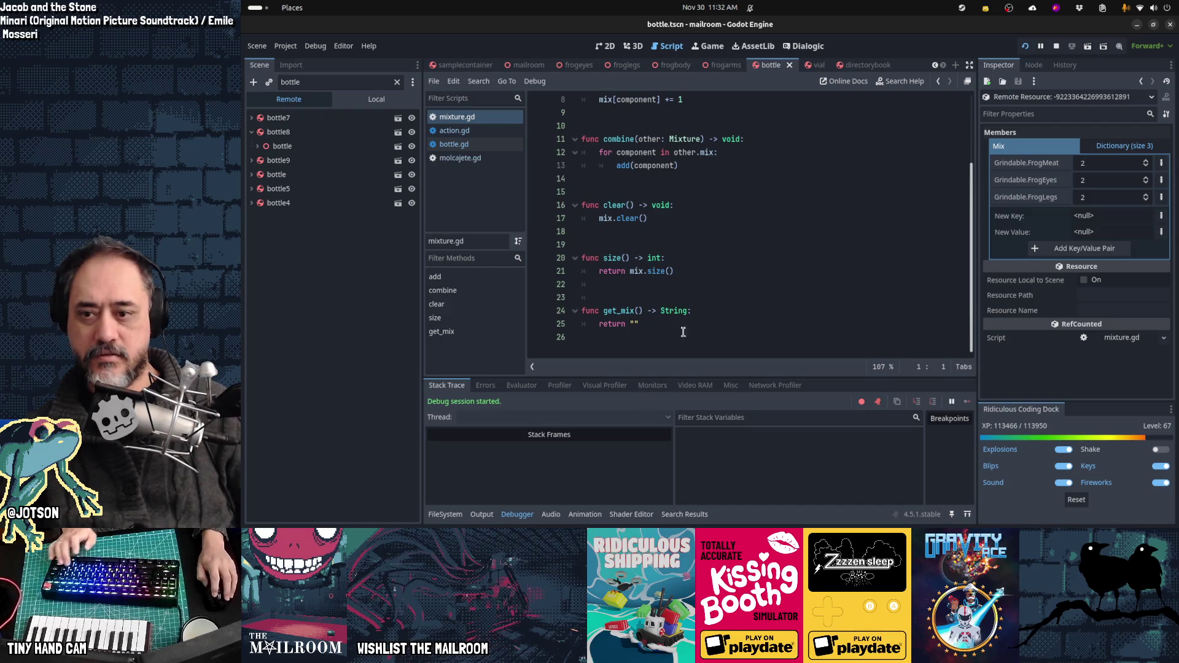
# Continue the paused game, walk back to the table and drop the held flask
pyautogui.hotkey('alt', 'Tab')
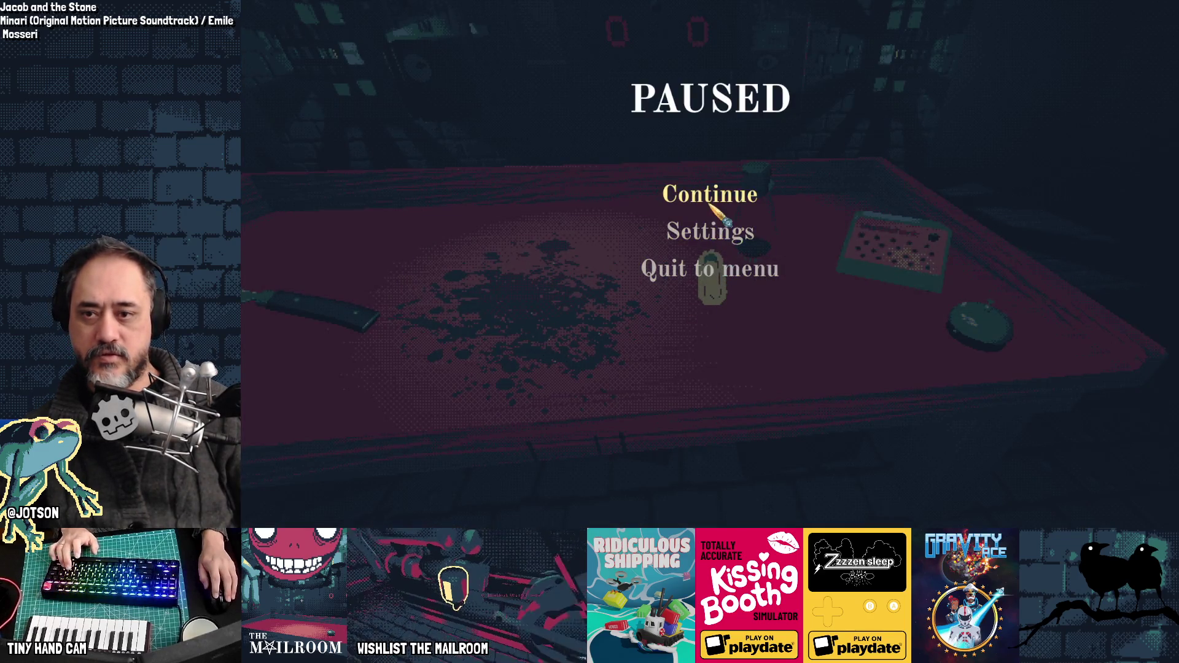
pyautogui.click(692, 198)
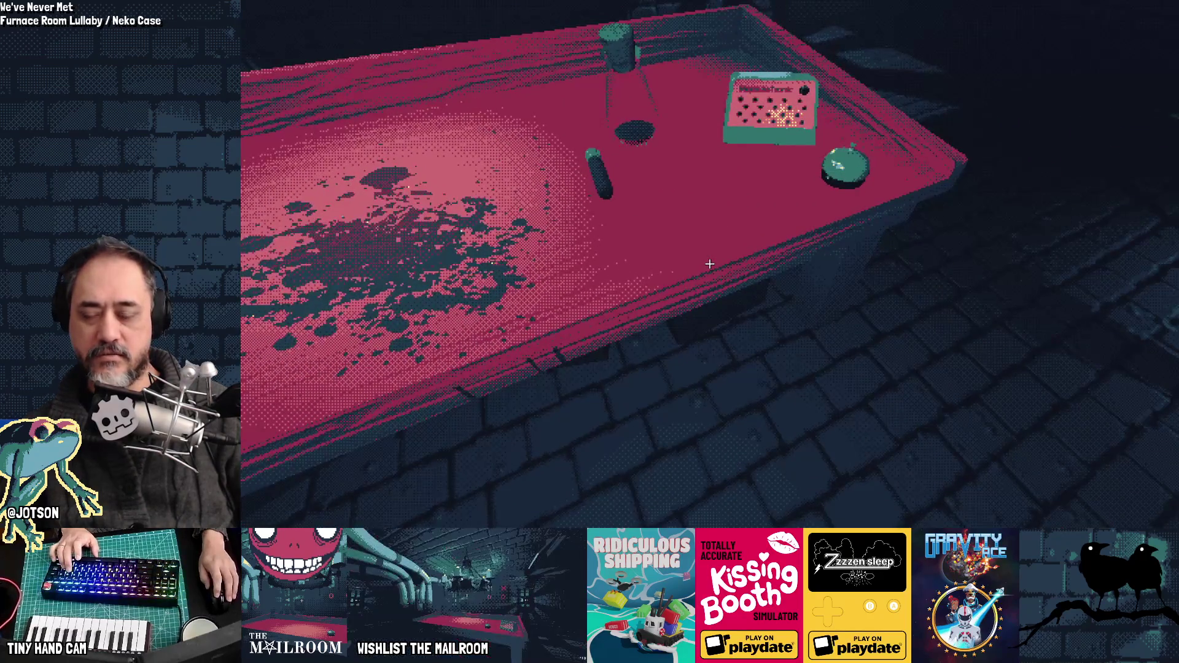
pyautogui.press('s')
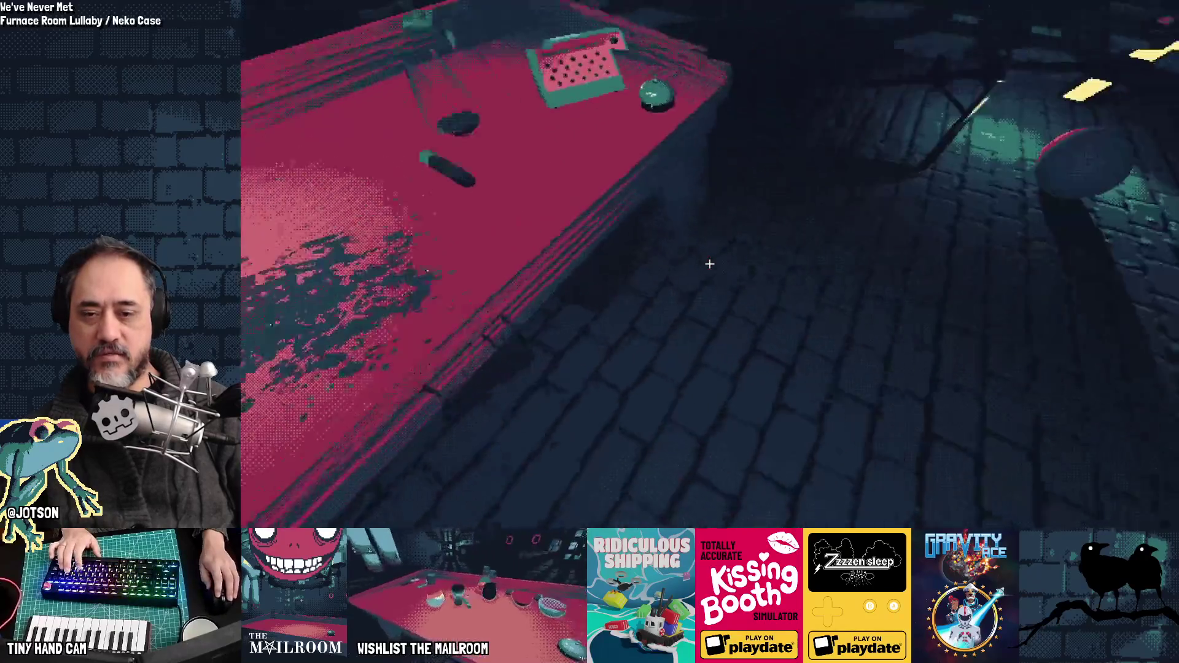
pyautogui.press('w')
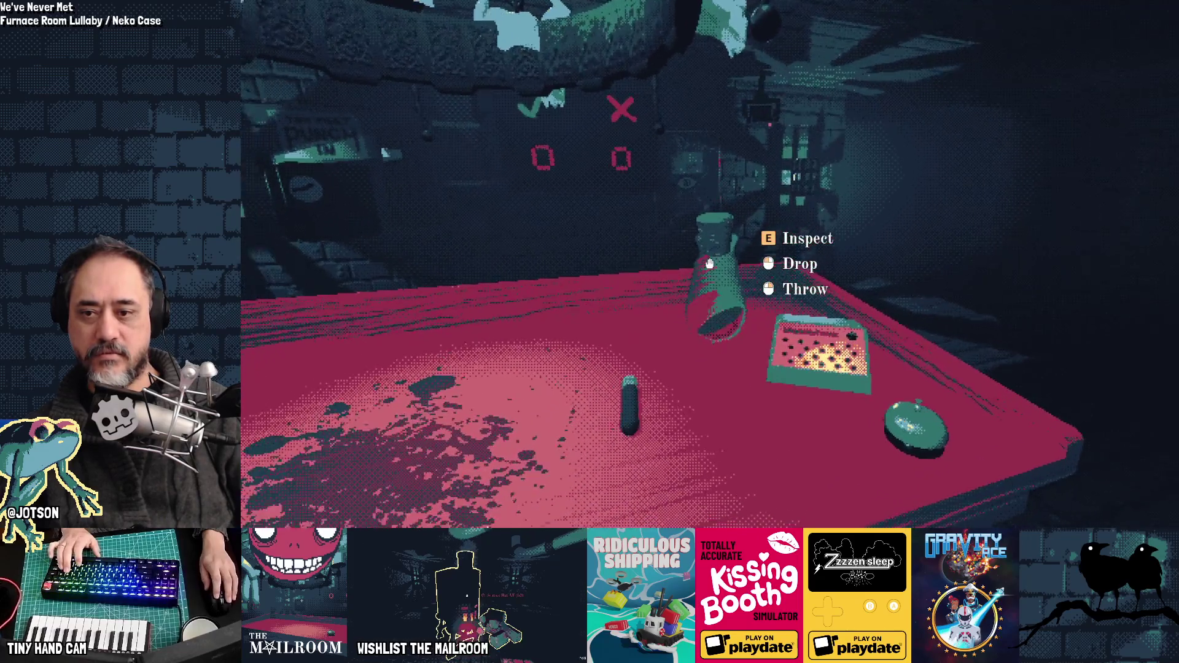
pyautogui.click(709, 264)
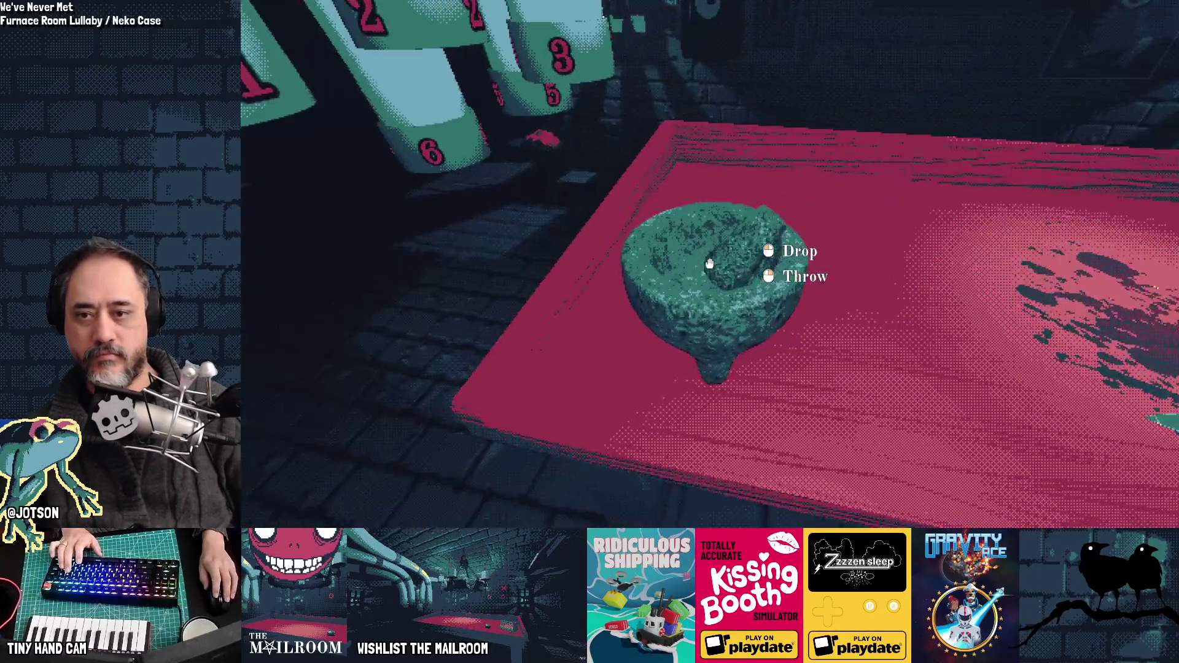
# Throw the mortar to the table's far end and toss the pink ball around the room
pyautogui.rightClick(710, 264)
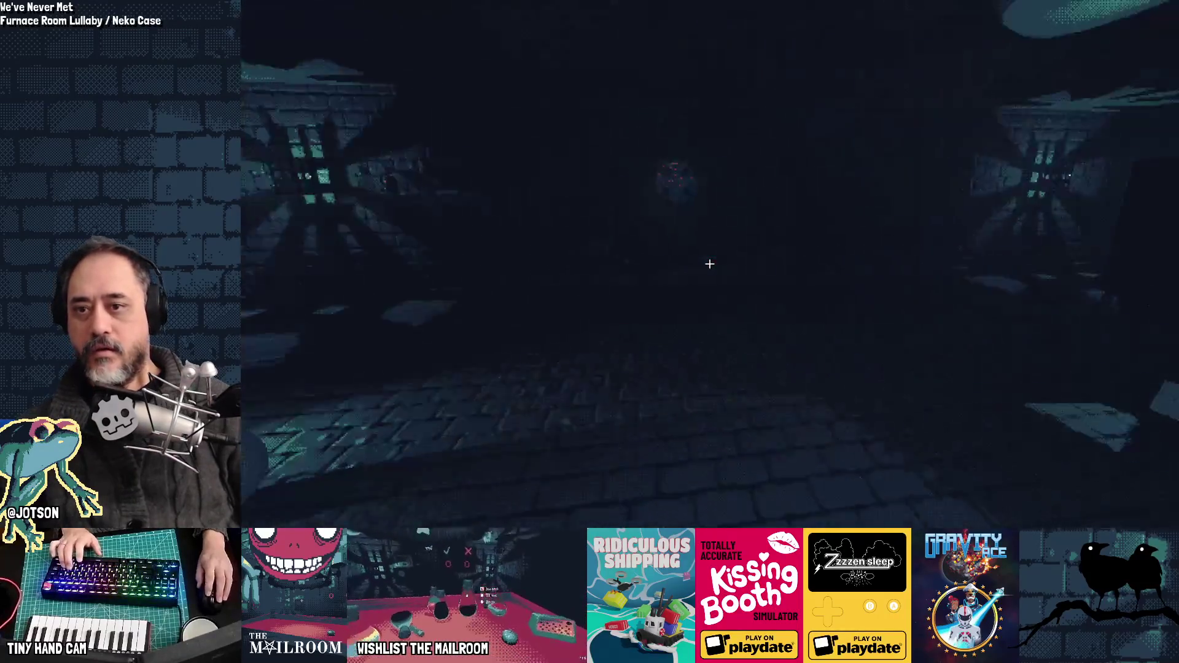
pyautogui.click(710, 263)
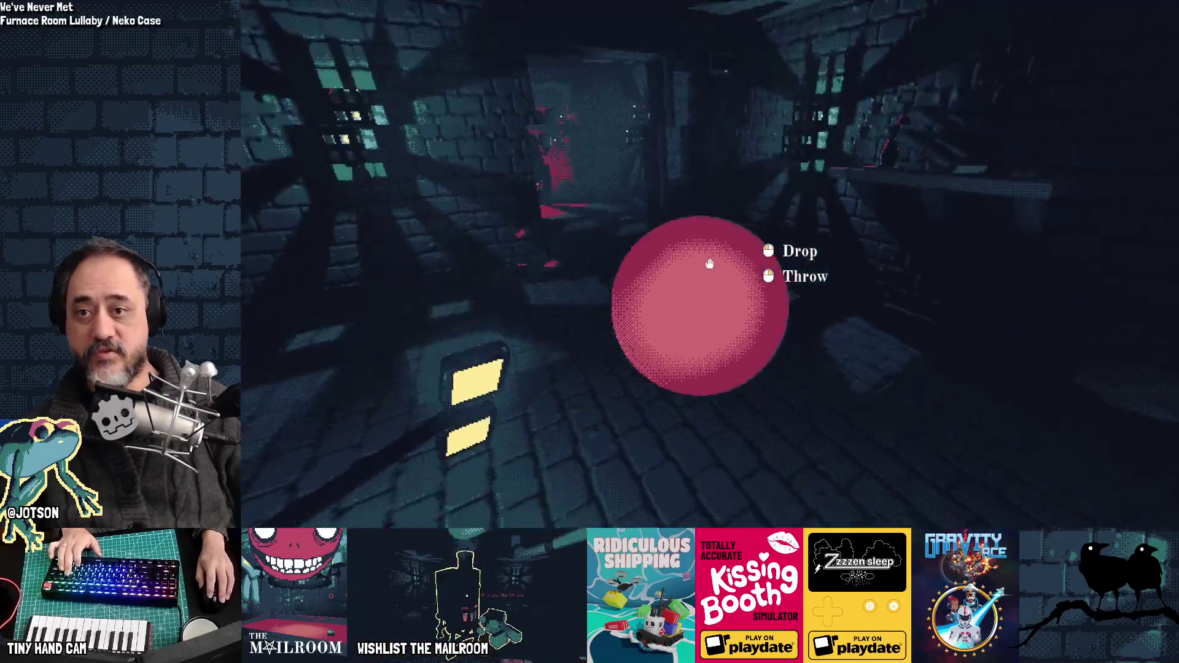
pyautogui.rightClick(710, 263)
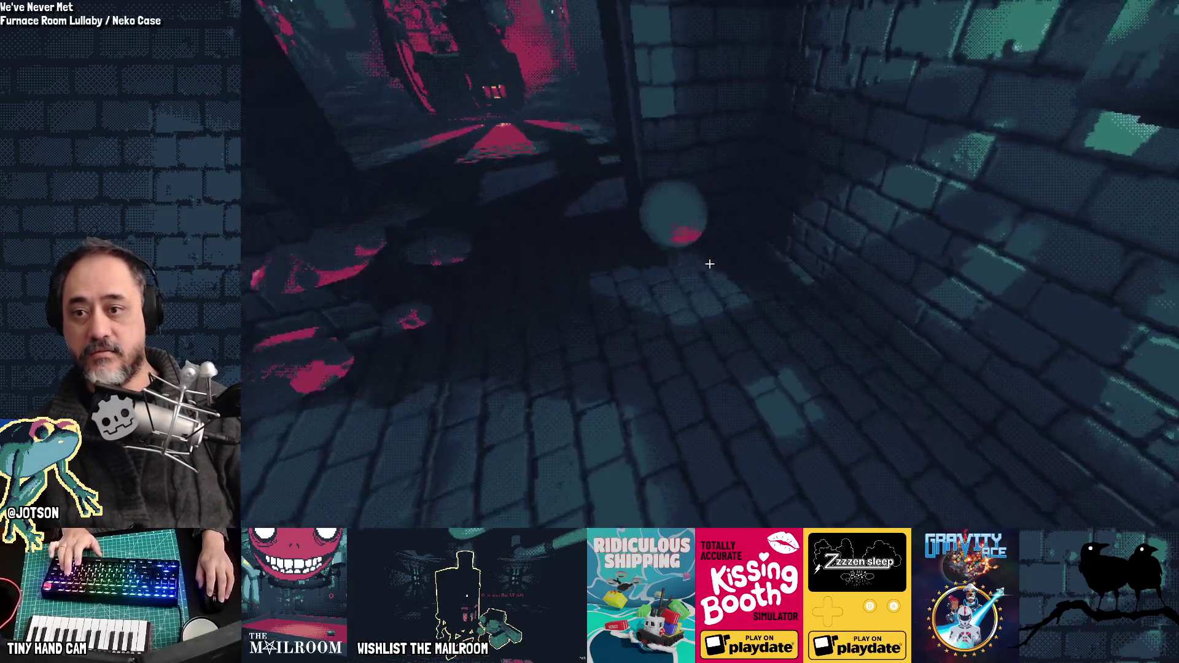
pyautogui.click(710, 264)
pyautogui.rightClick(709, 263)
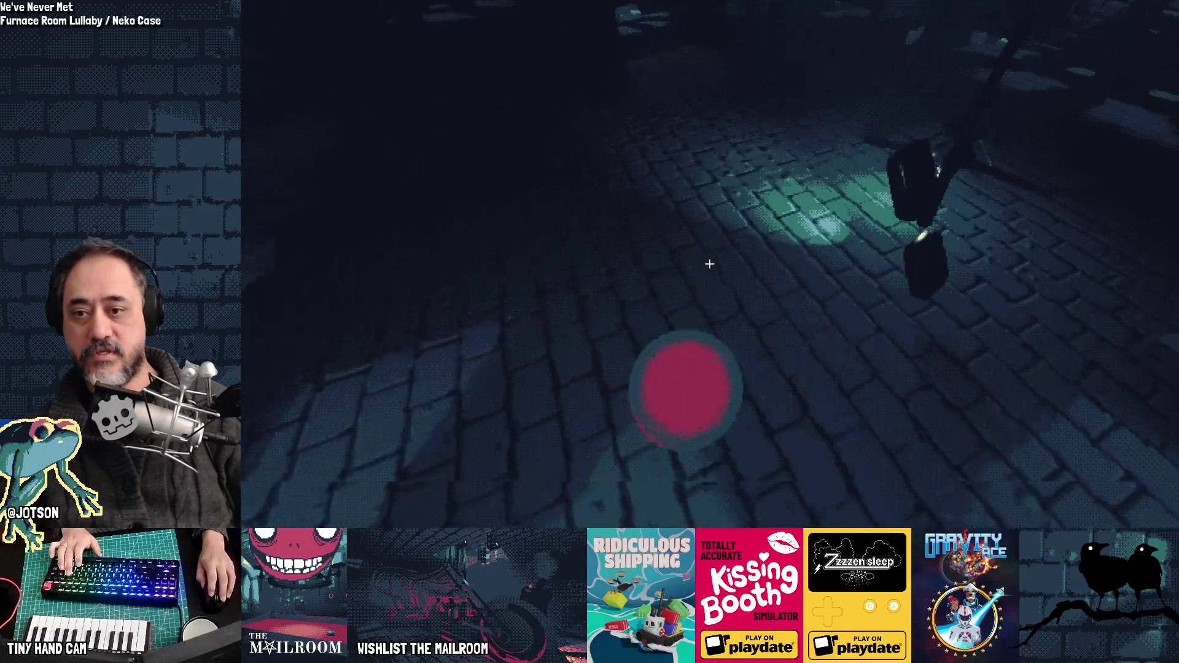
# Close the game and delete every shape, including the Grindable diamond, from the Gamedev blackboard
pyautogui.press('w')
pyautogui.press('Escape')
pyautogui.hotkey('alt', 'Tab')
pyautogui.hotkey('alt', 'Tab')
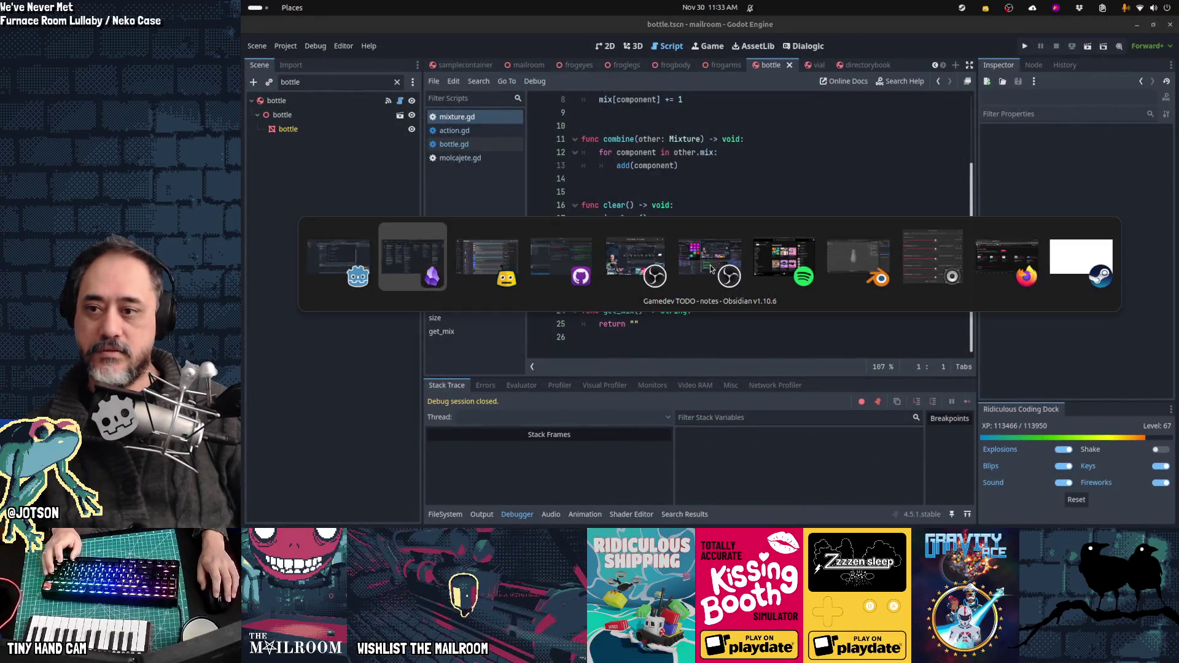
pyautogui.hotkey('alt', 'shift', 'Tab')
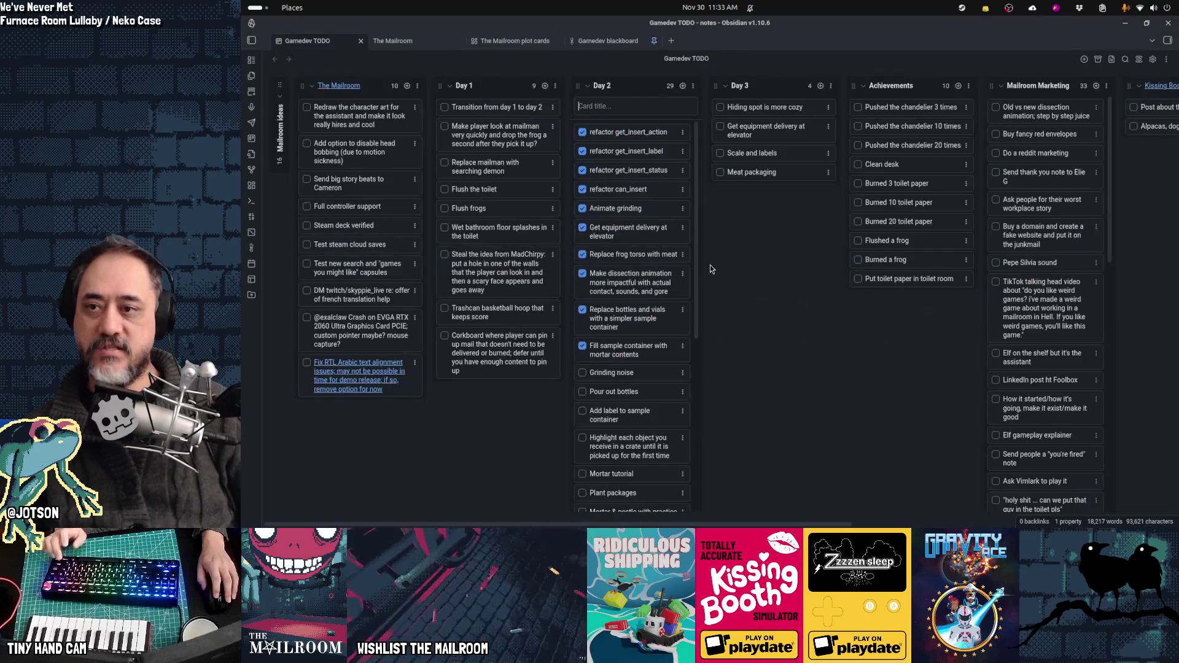
pyautogui.click(619, 45)
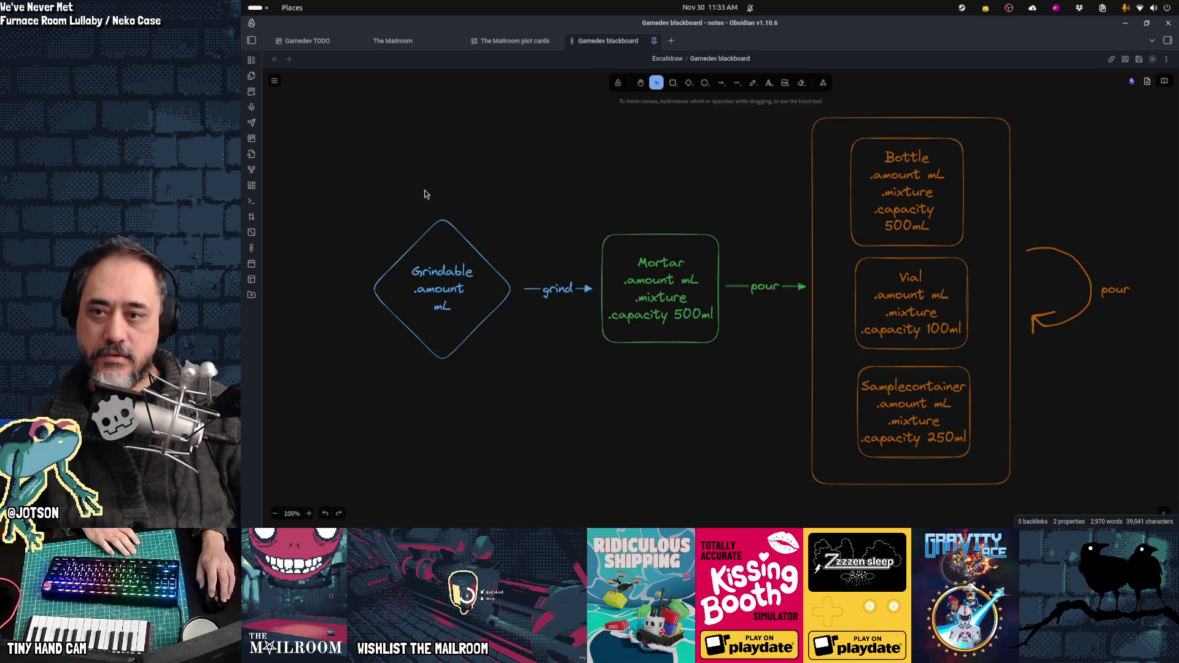
pyautogui.moveTo(394, 118); pyautogui.dragTo(1139, 518)
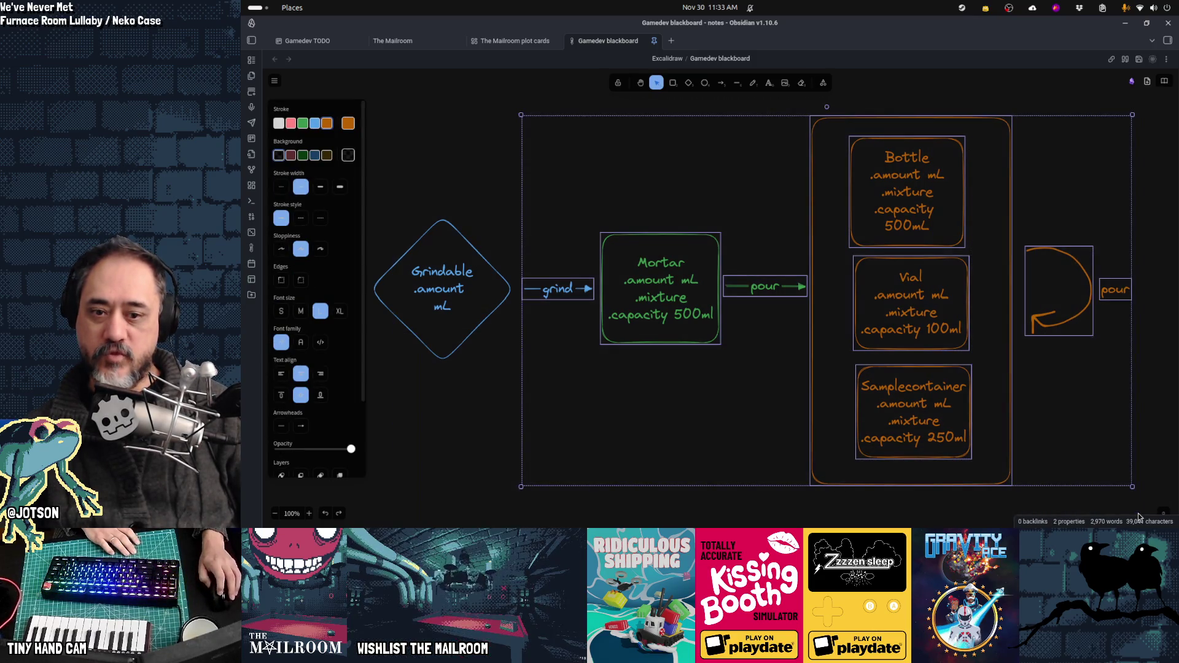
pyautogui.press('Delete')
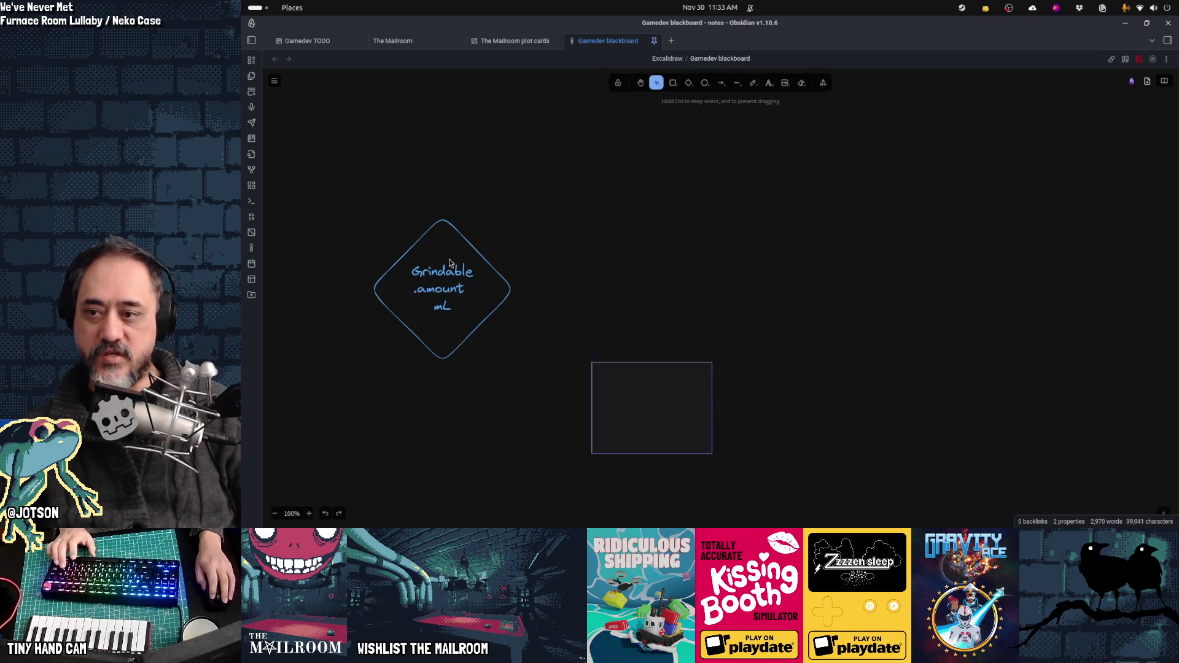
pyautogui.click(473, 284)
pyautogui.press('Delete')
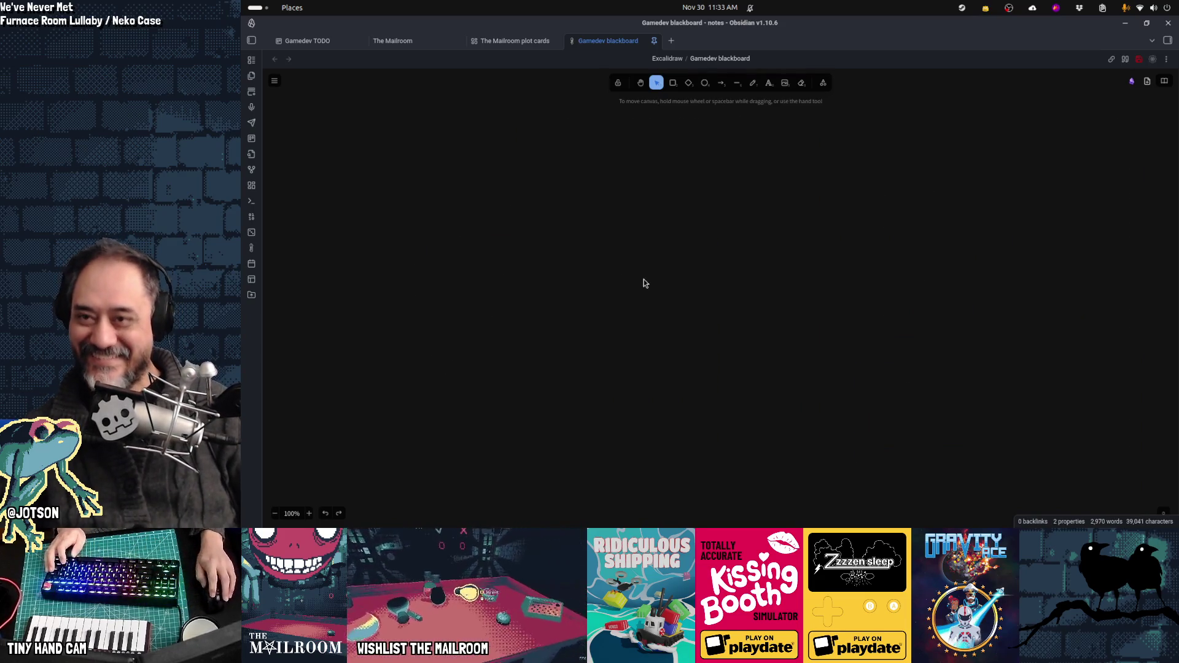
# Archive all completed cards on the Gamedev TODO board
pyautogui.click(307, 41)
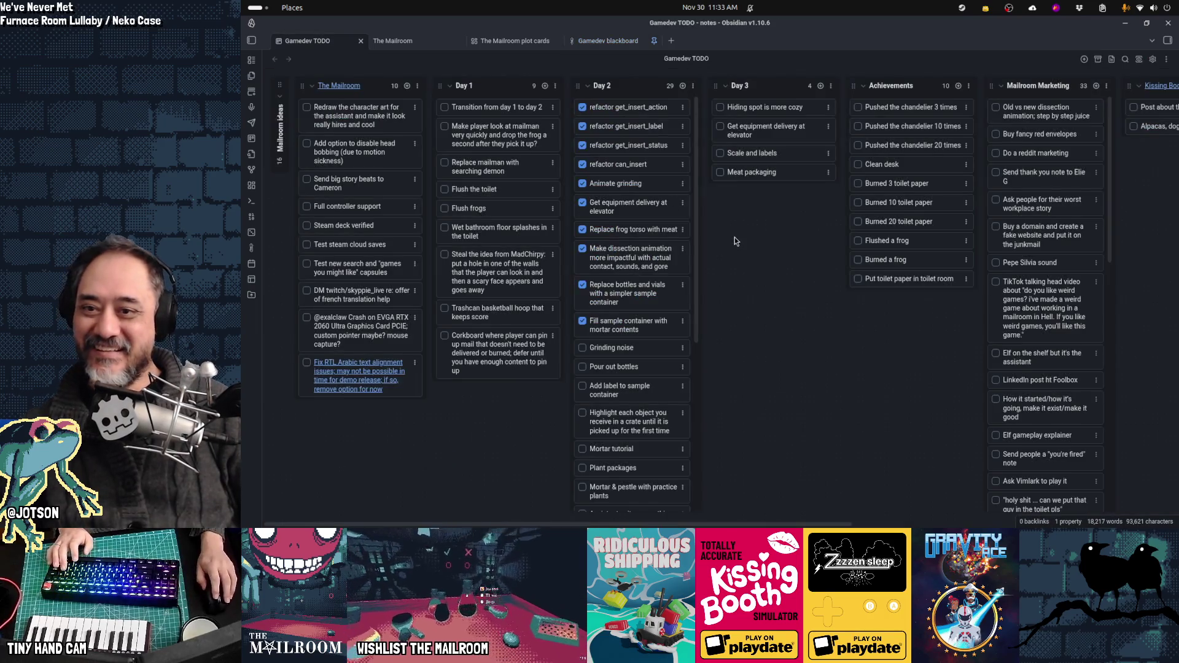
pyautogui.click(1167, 59)
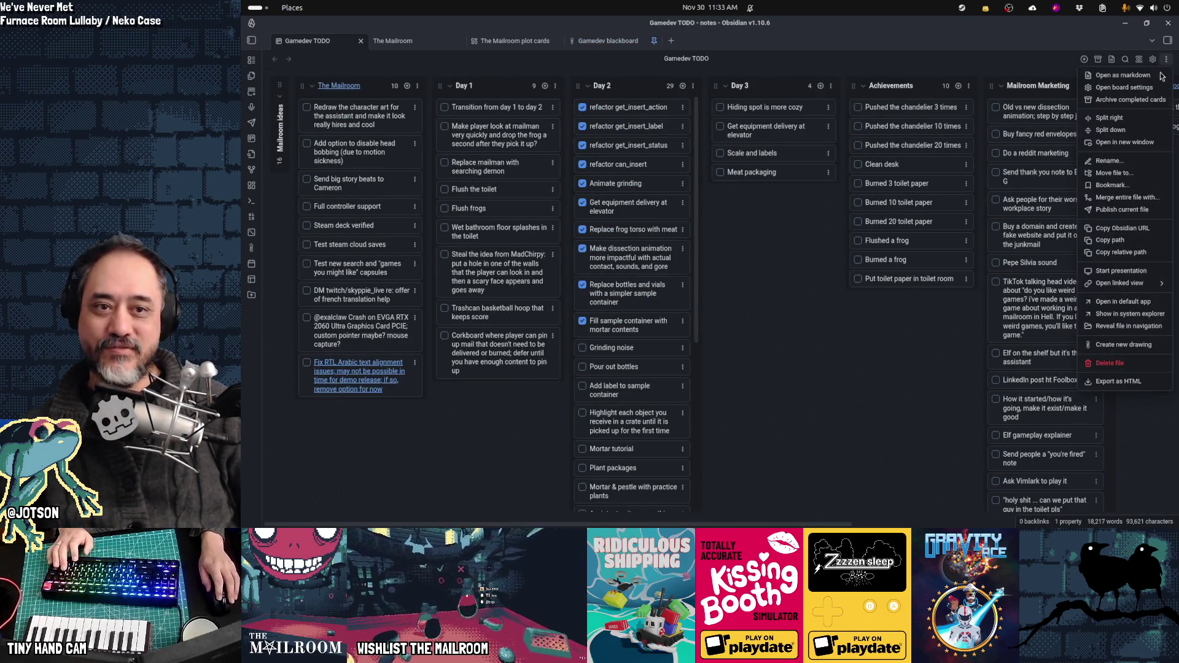
pyautogui.click(1134, 101)
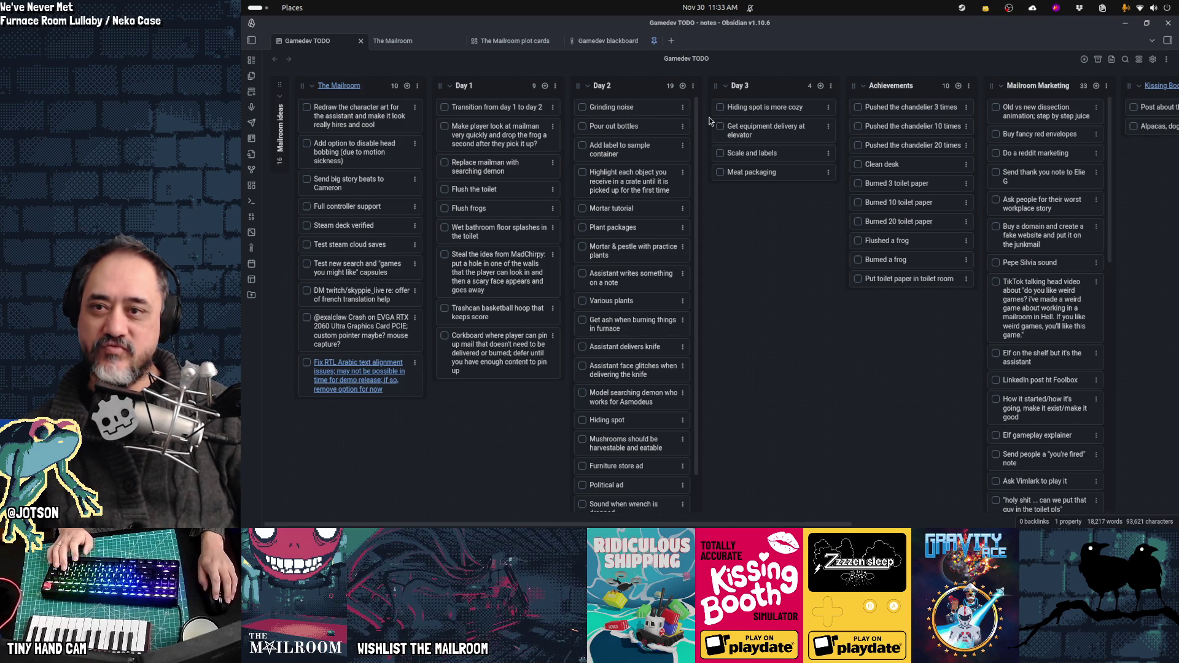
pyautogui.hotkey('alt', 'Tab')
# Bring the Godot editor forward, then switch over to GitHub Desktop
pyautogui.moveTo(714, 524)
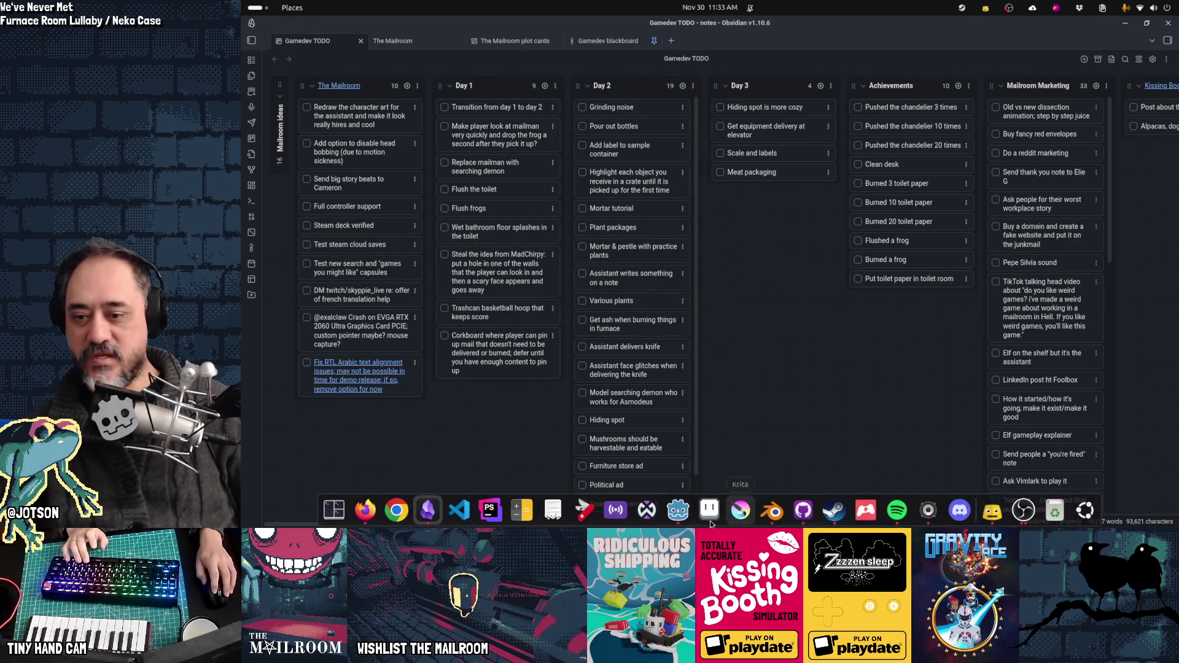
pyautogui.click(679, 510)
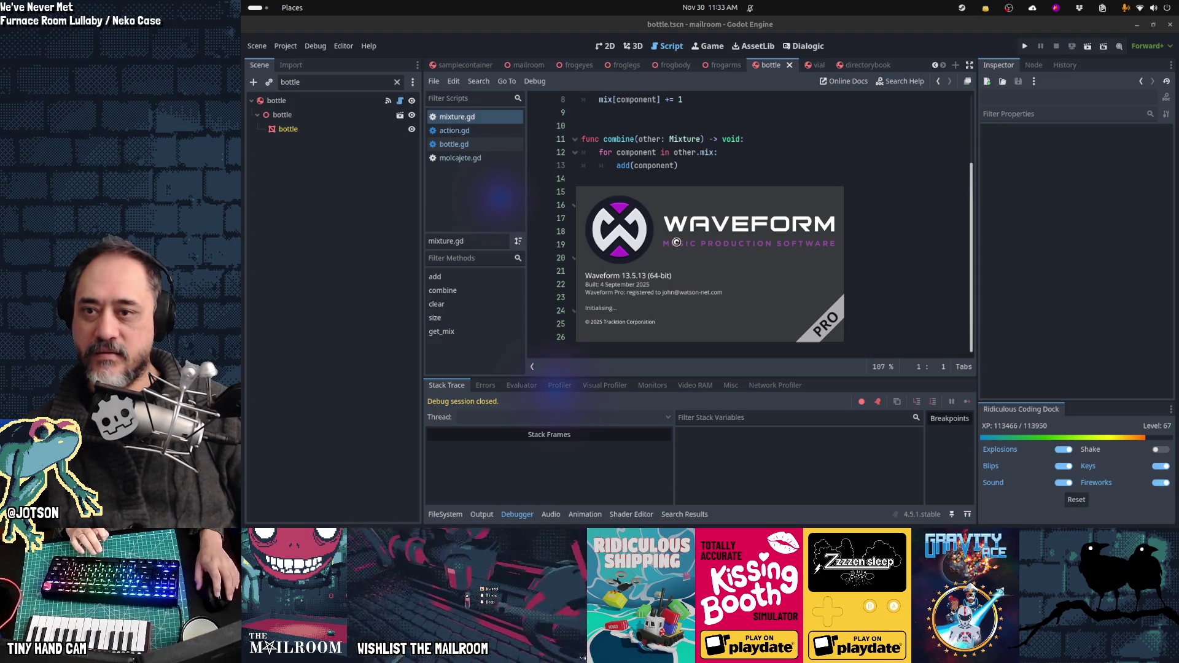
pyautogui.hotkey('alt', 'Tab')
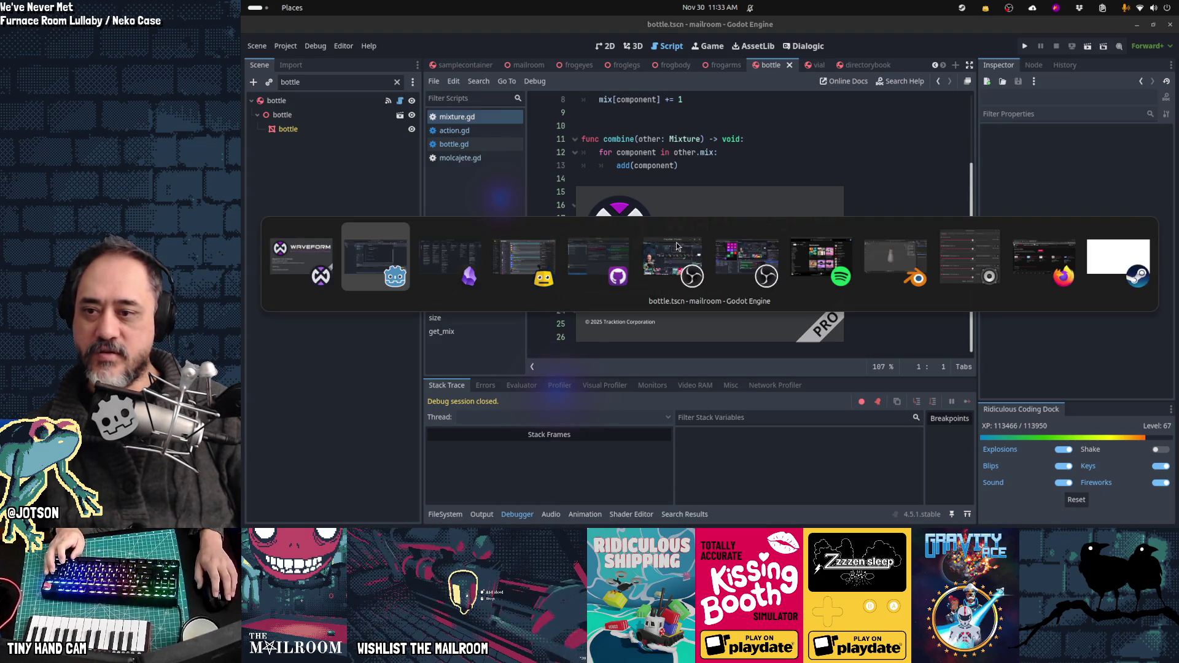
pyautogui.press('Tab')
pyautogui.press('Tab')
pyautogui.press('Tab')
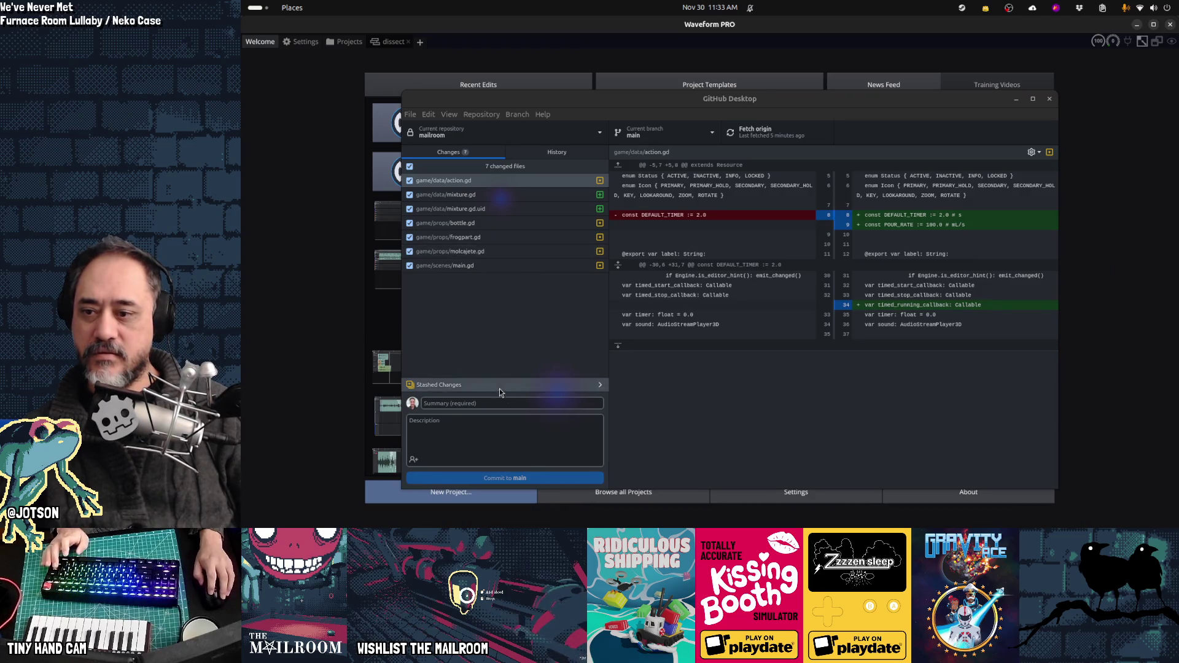
# Commit the changes to main with the summary 'Pouring molca into bottles'
pyautogui.click(517, 403)
pyautogui.write('Pouring molca in')
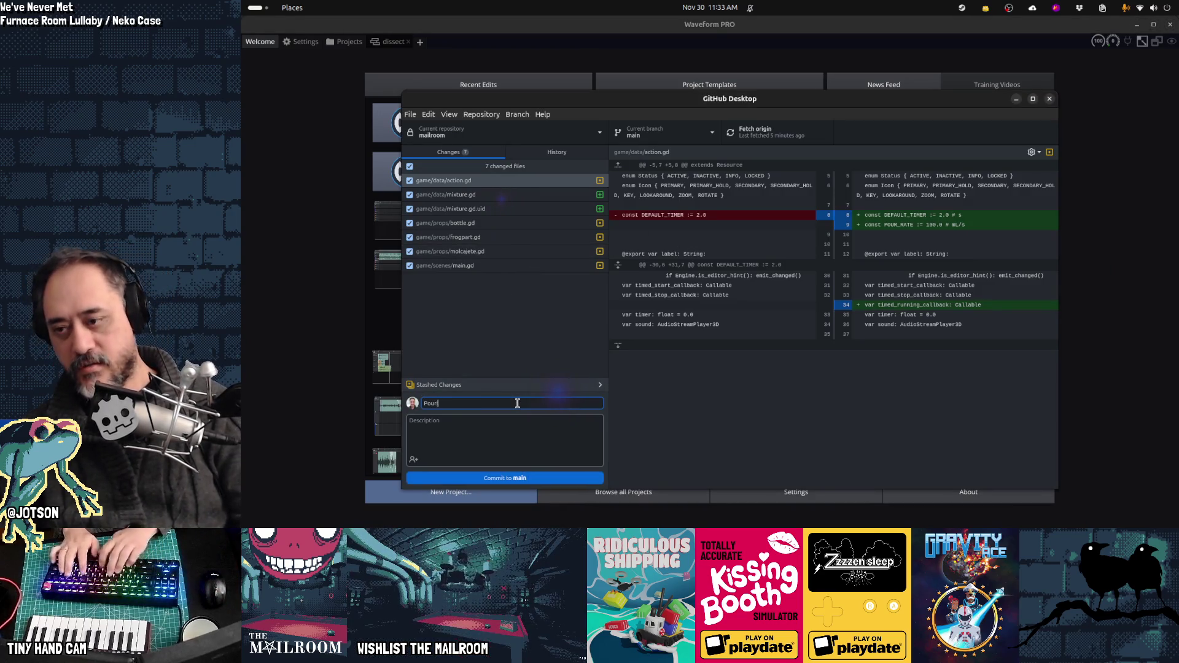
pyautogui.write('to bottles')
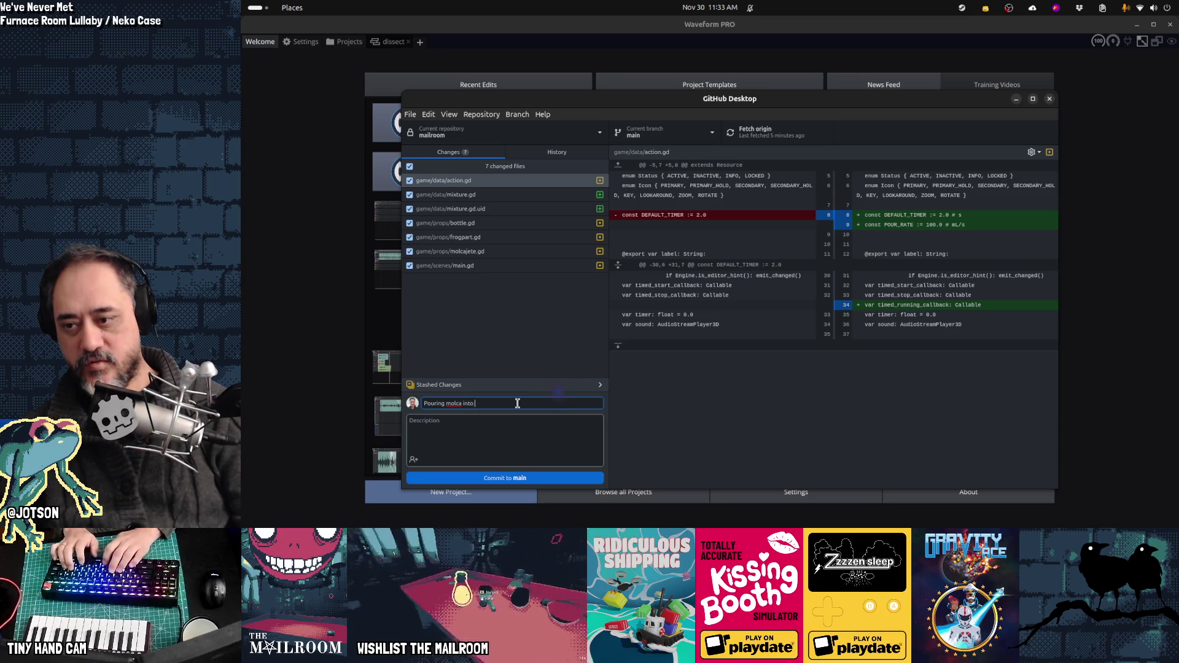
pyautogui.click(521, 481)
pyautogui.hotkey('alt', 'Tab')
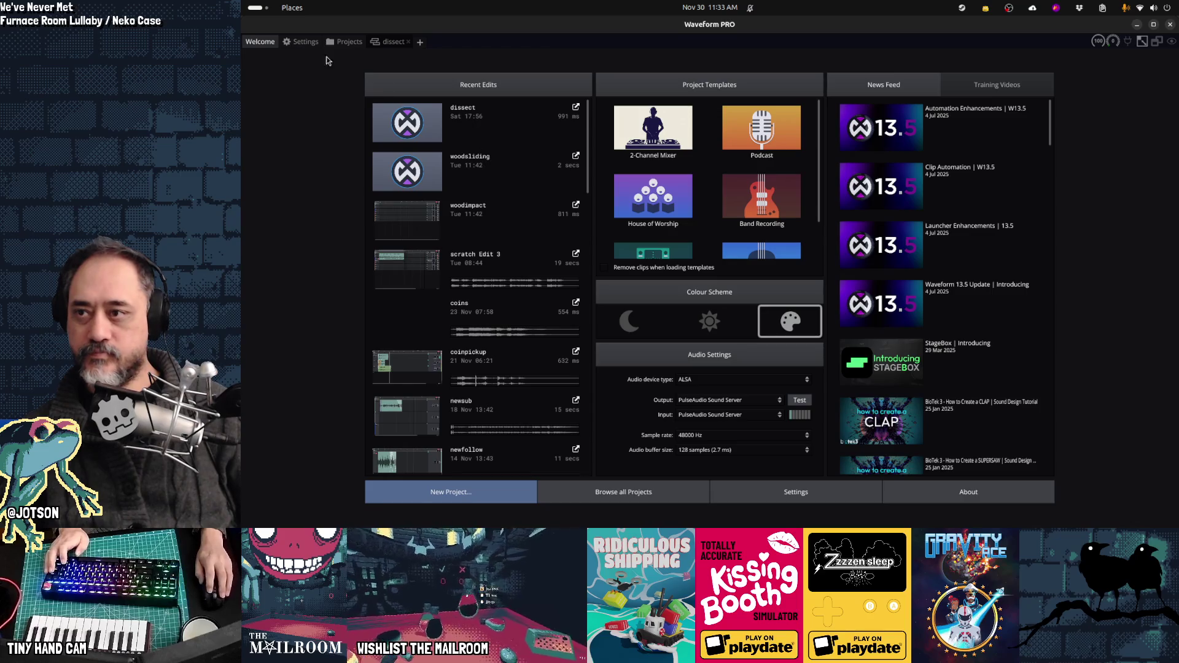
pyautogui.click(348, 42)
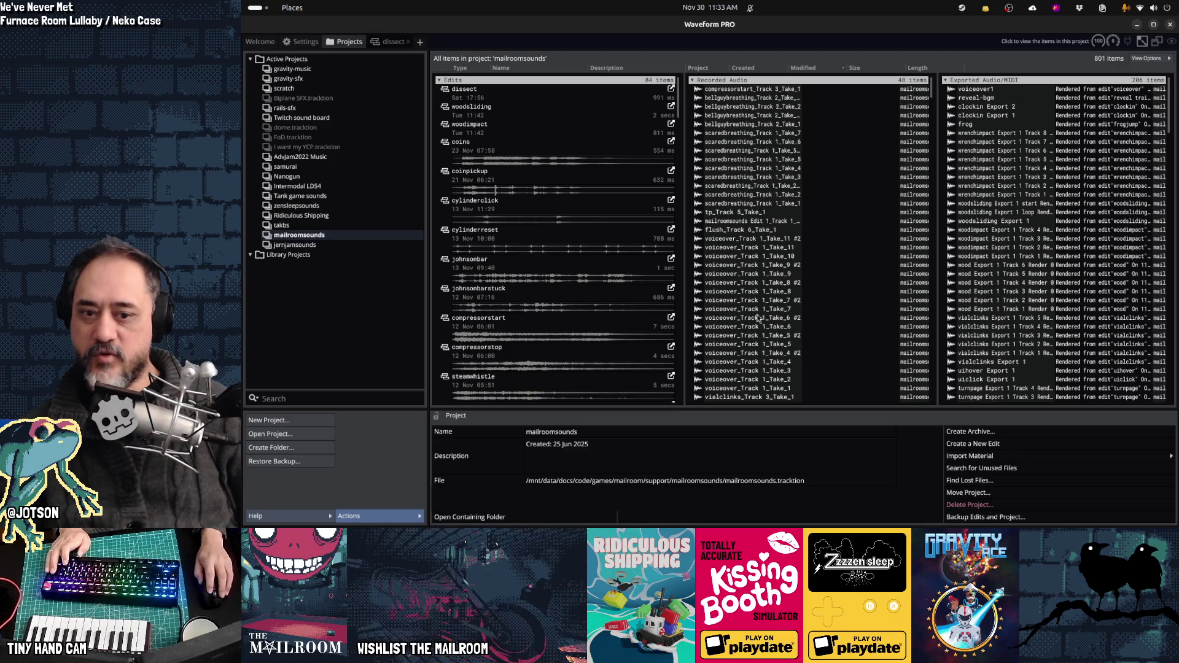
# Create a new mailroomsounds edit, delete Tracks 2–8 and add one fresh track
pyautogui.click(976, 444)
pyautogui.click(470, 123)
pyautogui.keyDown('shift'); pyautogui.click(470, 266); pyautogui.keyUp('shift')
pyautogui.press('Delete')
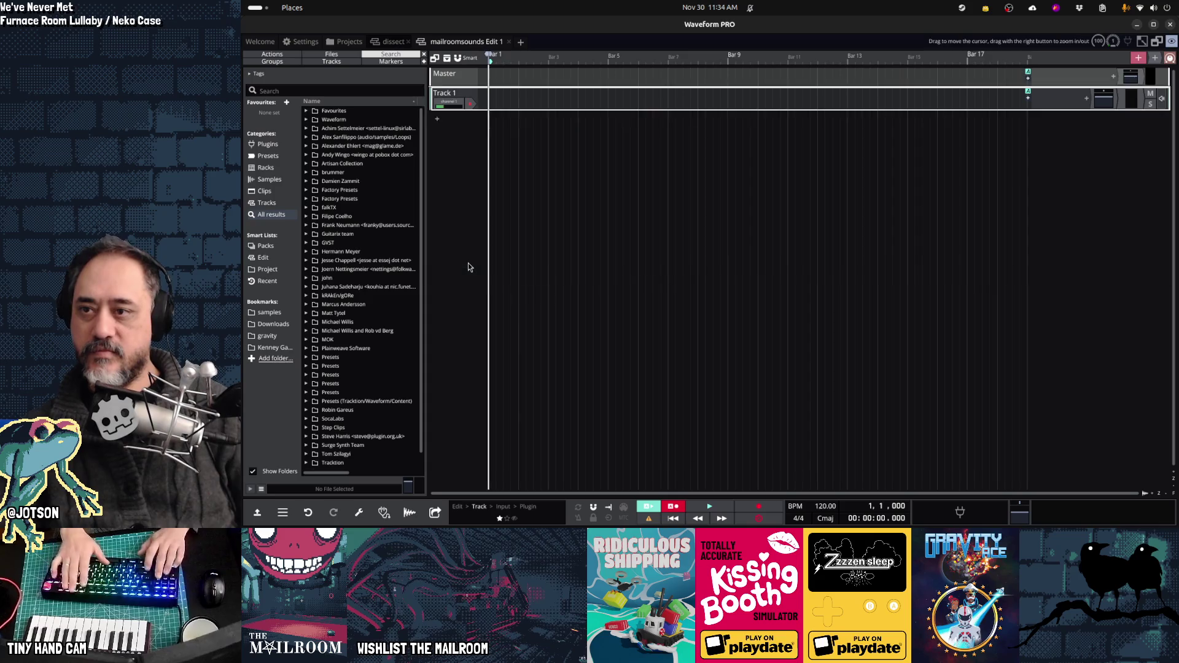
pyautogui.hotkey('ctrl', 't')
pyautogui.press('z')
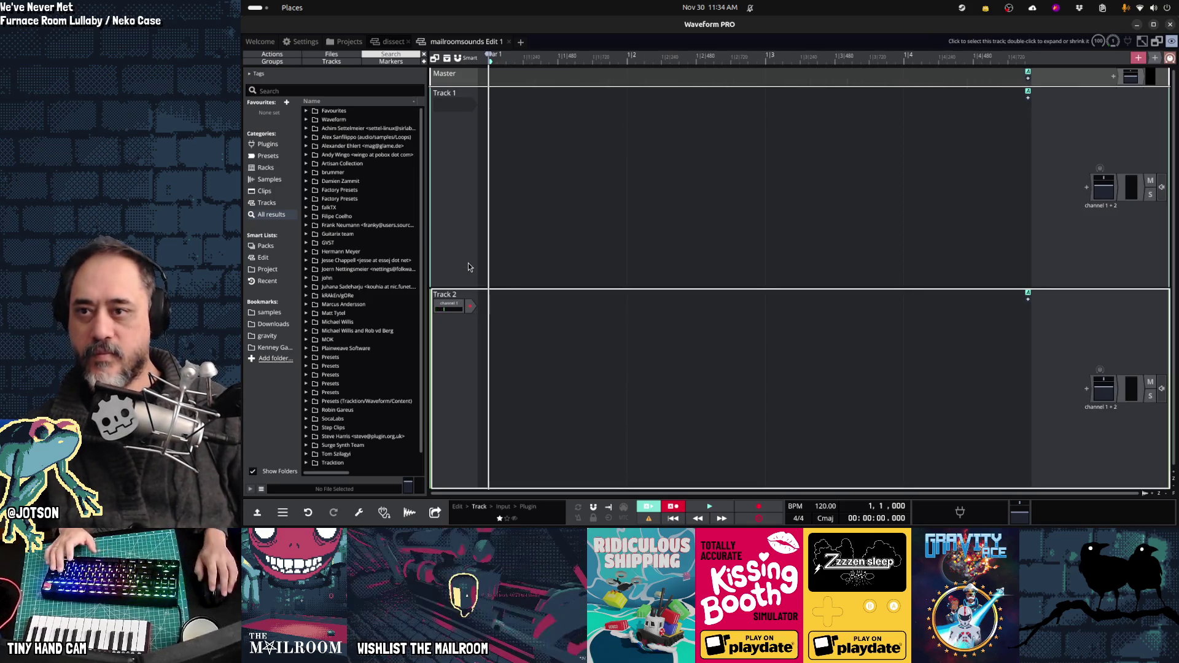
# Set the timeline timebase to Seconds and place the play position near 2 seconds
pyautogui.rightClick(617, 55)
pyautogui.moveTo(706, 112)
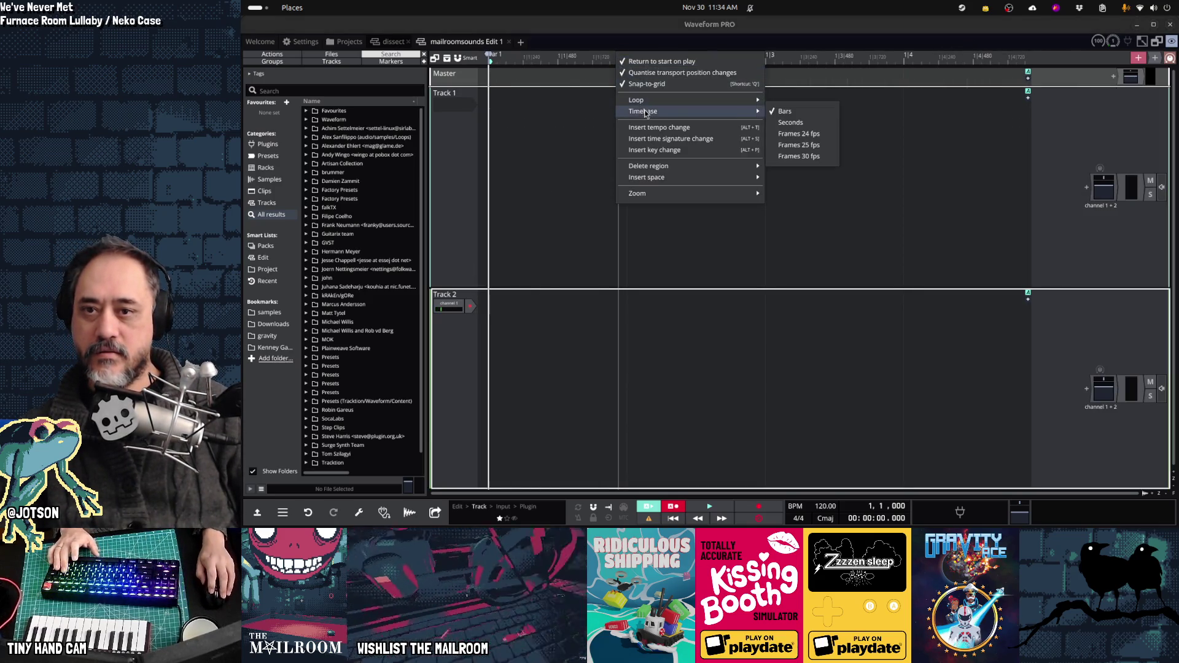
pyautogui.click(796, 123)
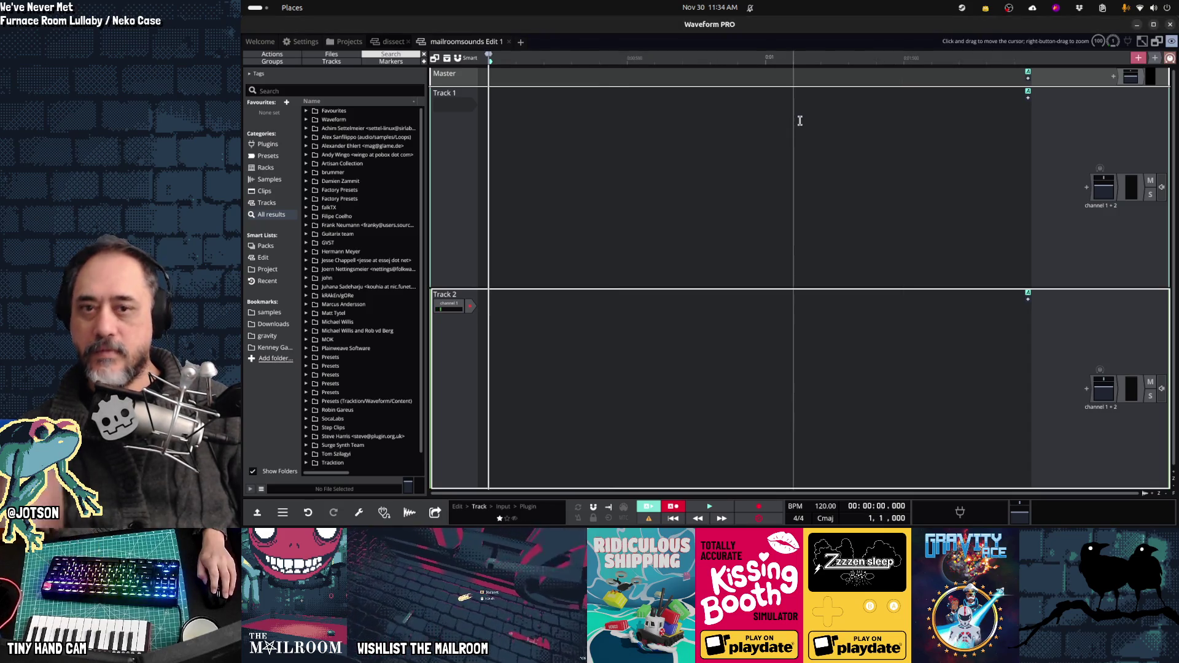
pyautogui.moveTo(807, 66); pyautogui.dragTo(807, 62)
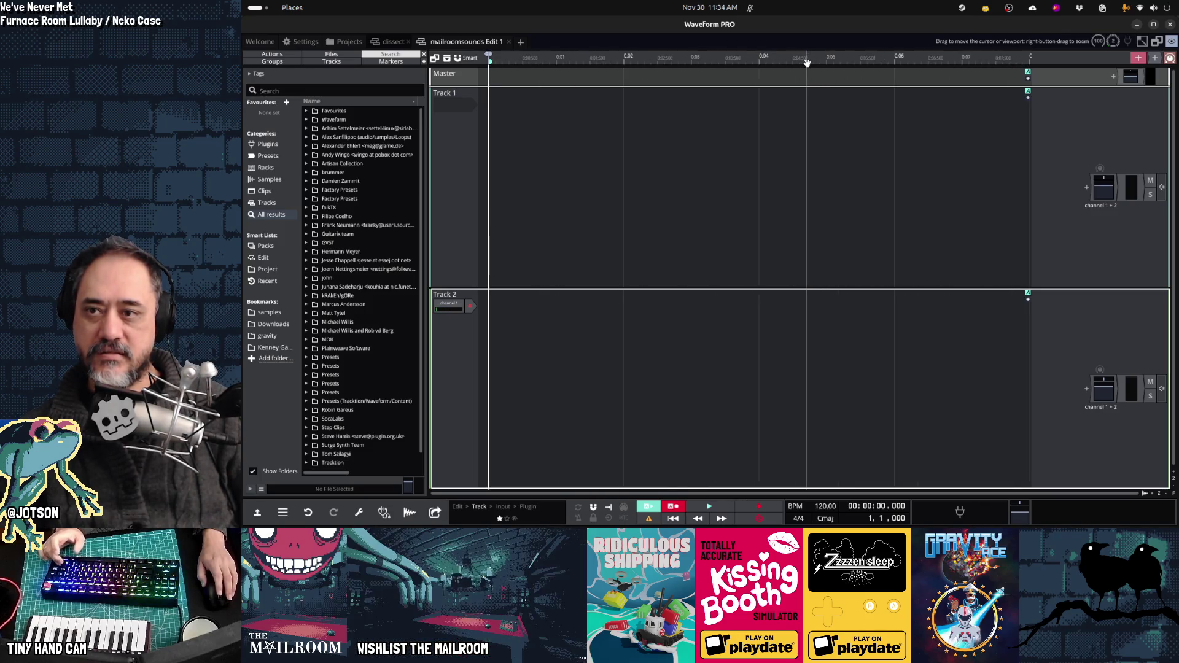
pyautogui.moveTo(542, 123)
pyautogui.mouseDown()
pyautogui.moveTo(713, 137)
pyautogui.moveTo(818, 116)
pyautogui.moveTo(780, 133)
pyautogui.mouseUp()
pyautogui.click(712, 221)
pyautogui.hotkey('alt', 'Tab')
pyautogui.hotkey('alt', 'Tab')
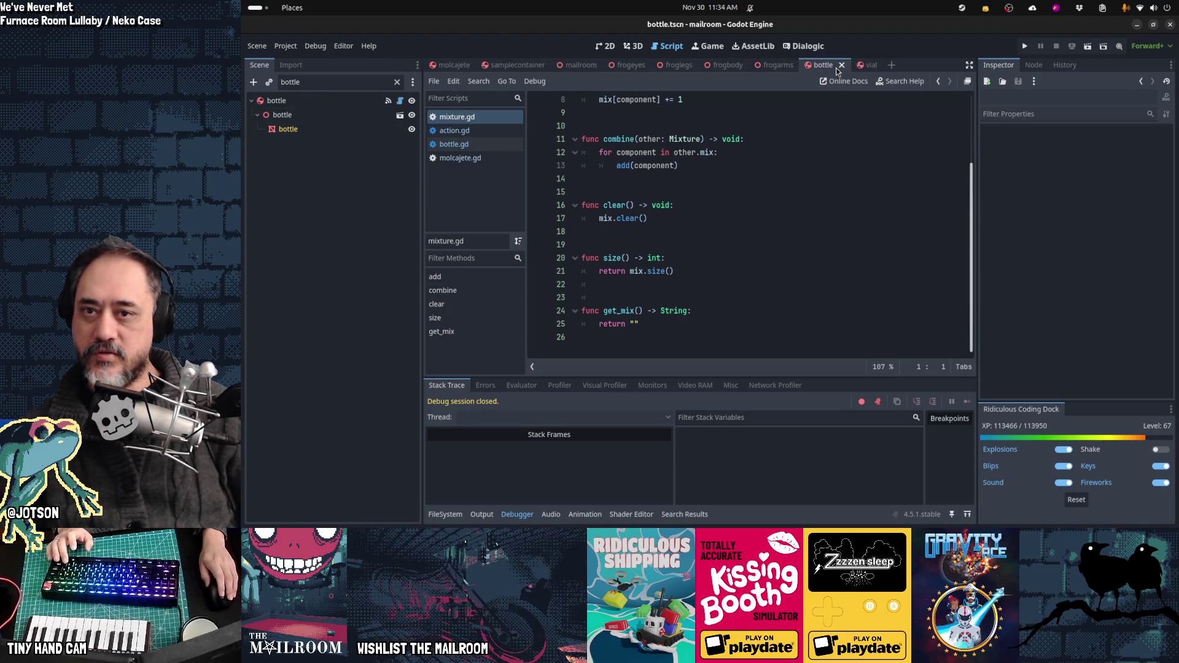
# Close the four frog scene tabs and the samplecontainer scene tab
pyautogui.middleClick(779, 66)
pyautogui.middleClick(728, 66)
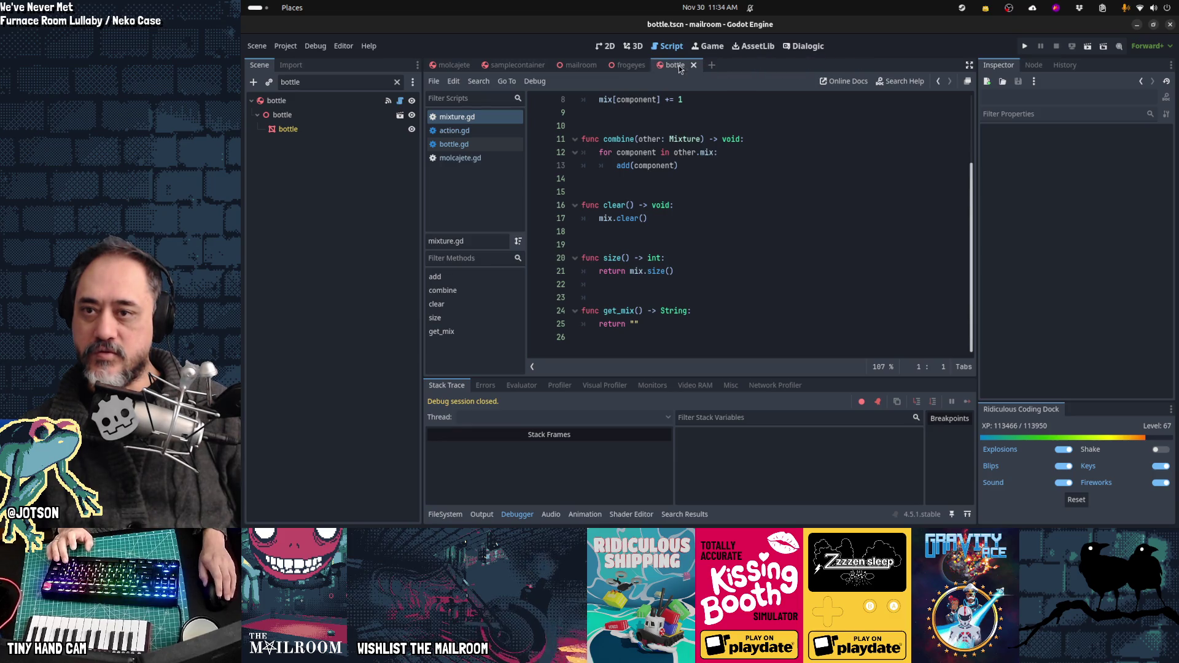
pyautogui.middleClick(679, 66)
pyautogui.middleClick(631, 68)
pyautogui.middleClick(523, 66)
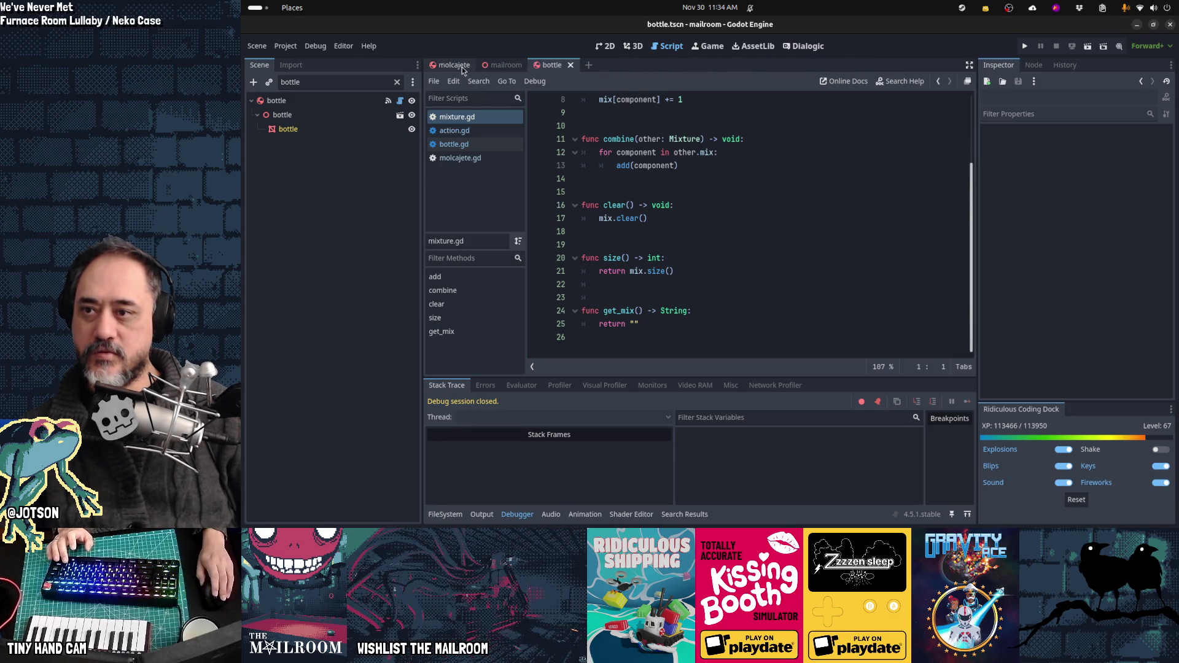
# In the molcajete scene, select the AnimationPlayer and load the grind animation
pyautogui.click(450, 65)
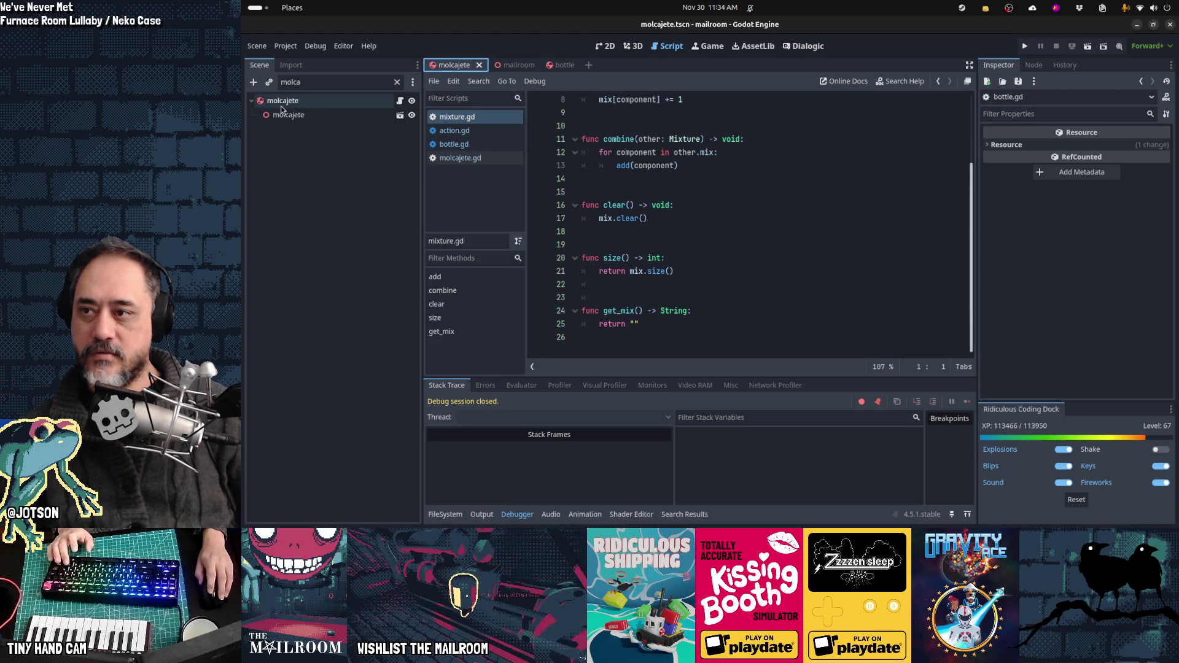
pyautogui.click(397, 82)
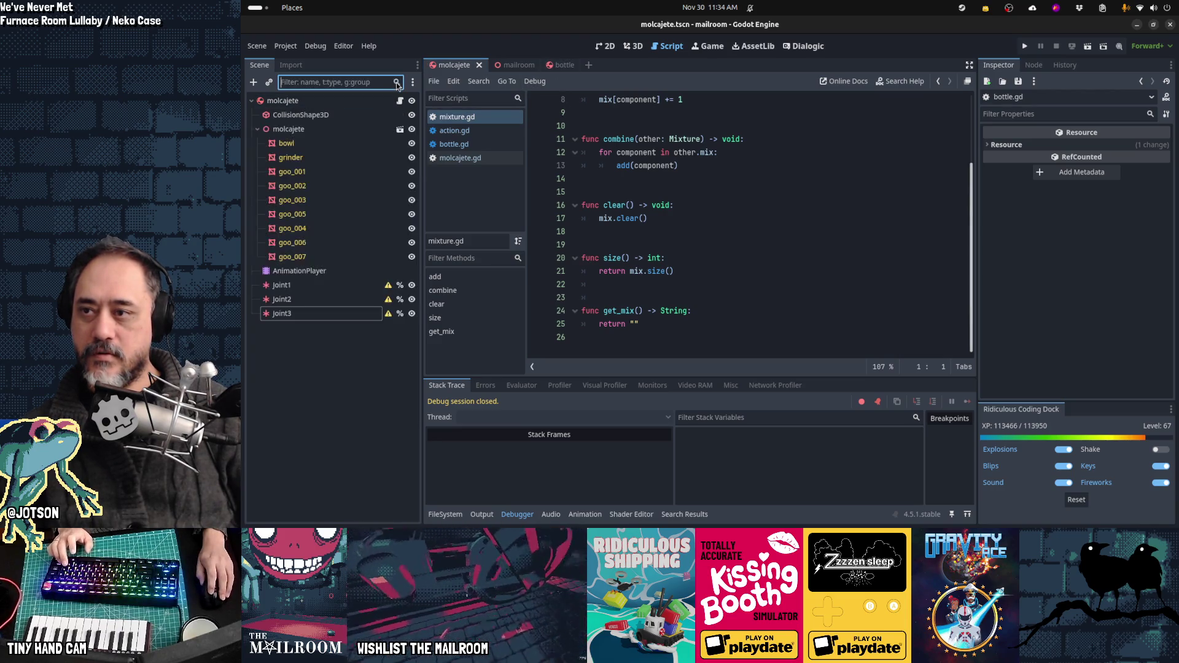
pyautogui.click(340, 104)
pyautogui.click(300, 271)
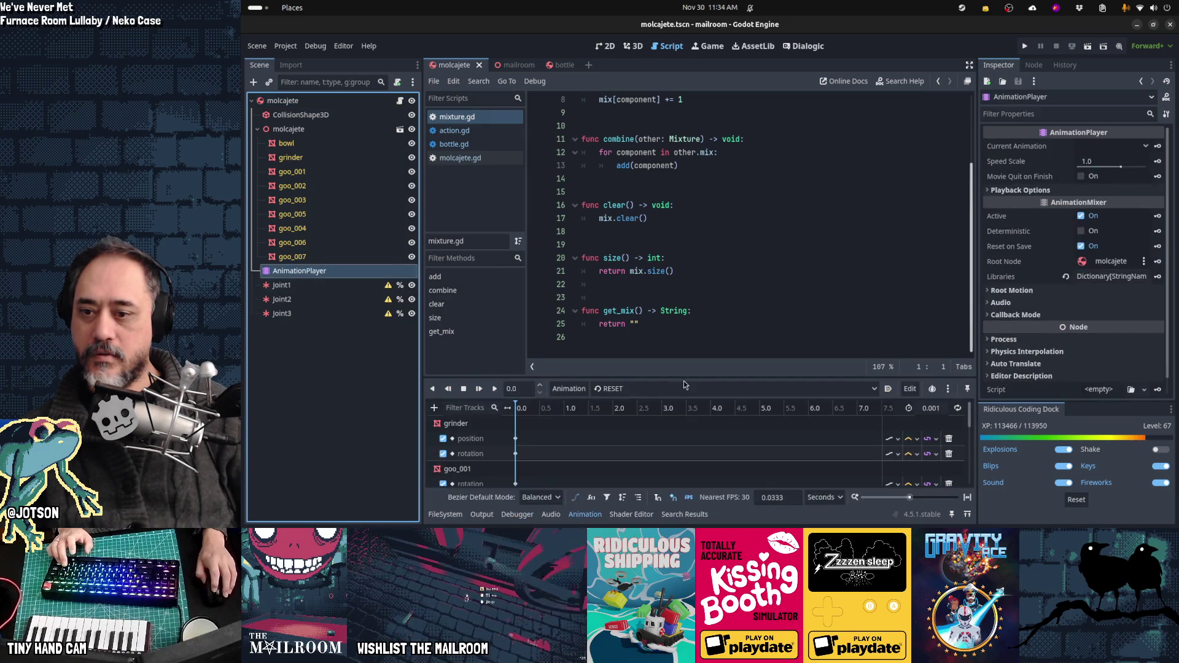
pyautogui.click(665, 393)
pyautogui.click(654, 437)
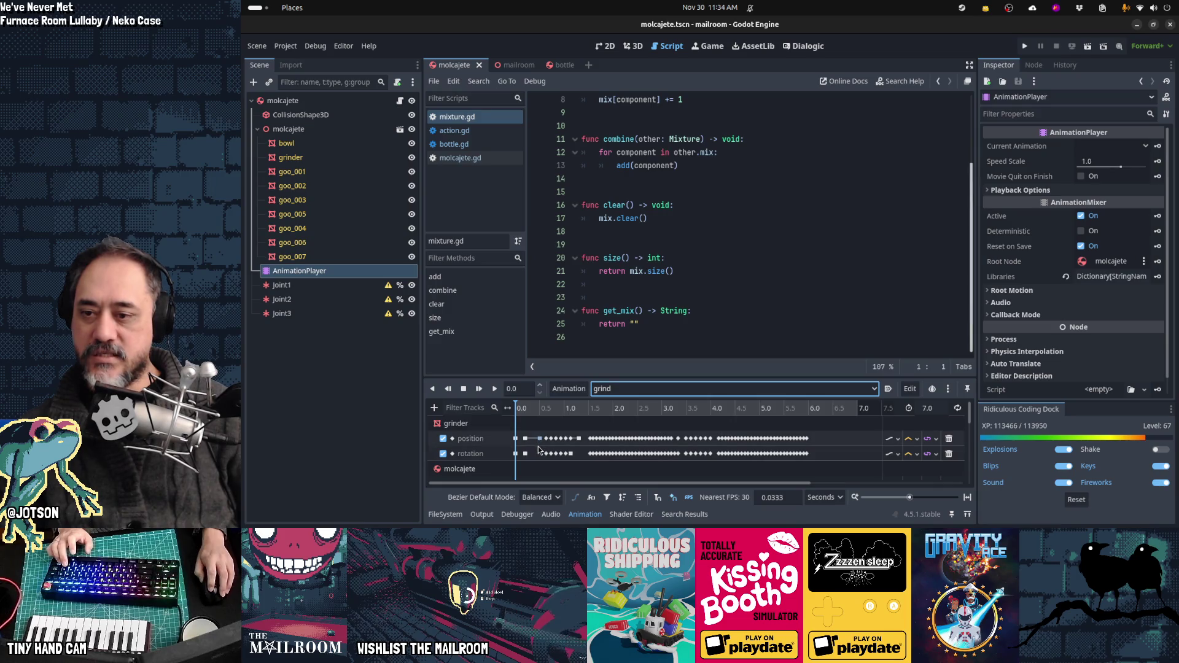
# Scrub the grind animation between about 2 and 3.5 seconds, ending at 1.87 seconds
pyautogui.moveTo(540, 411); pyautogui.dragTo(546, 413)
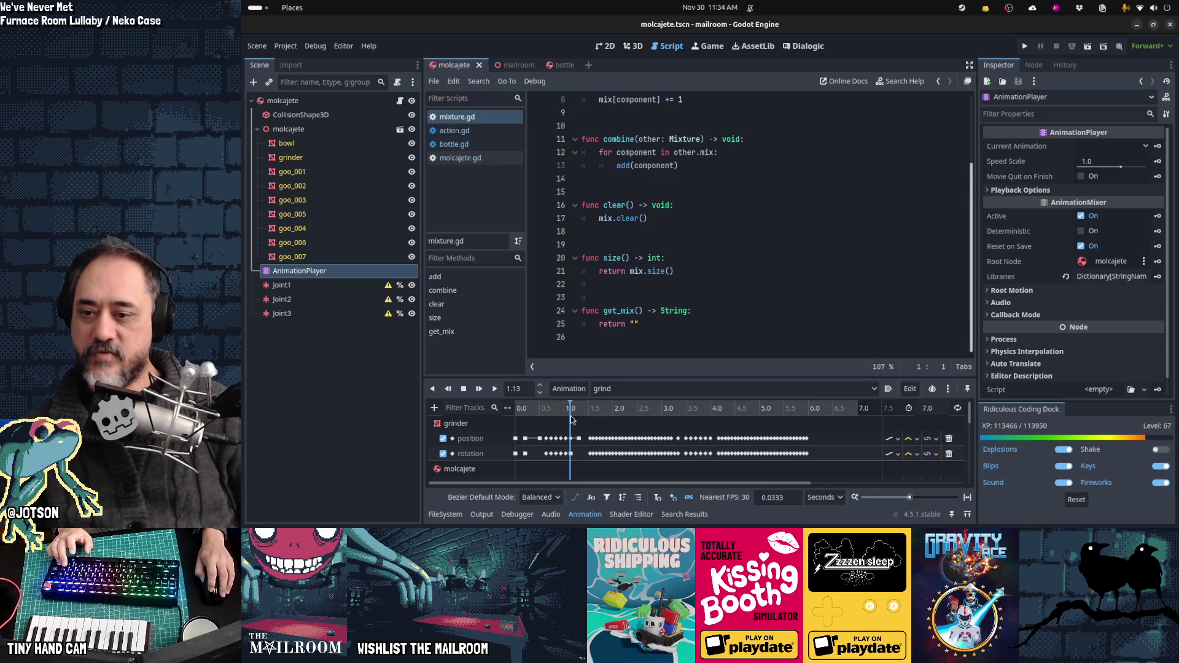
pyautogui.moveTo(571, 419); pyautogui.dragTo(675, 428)
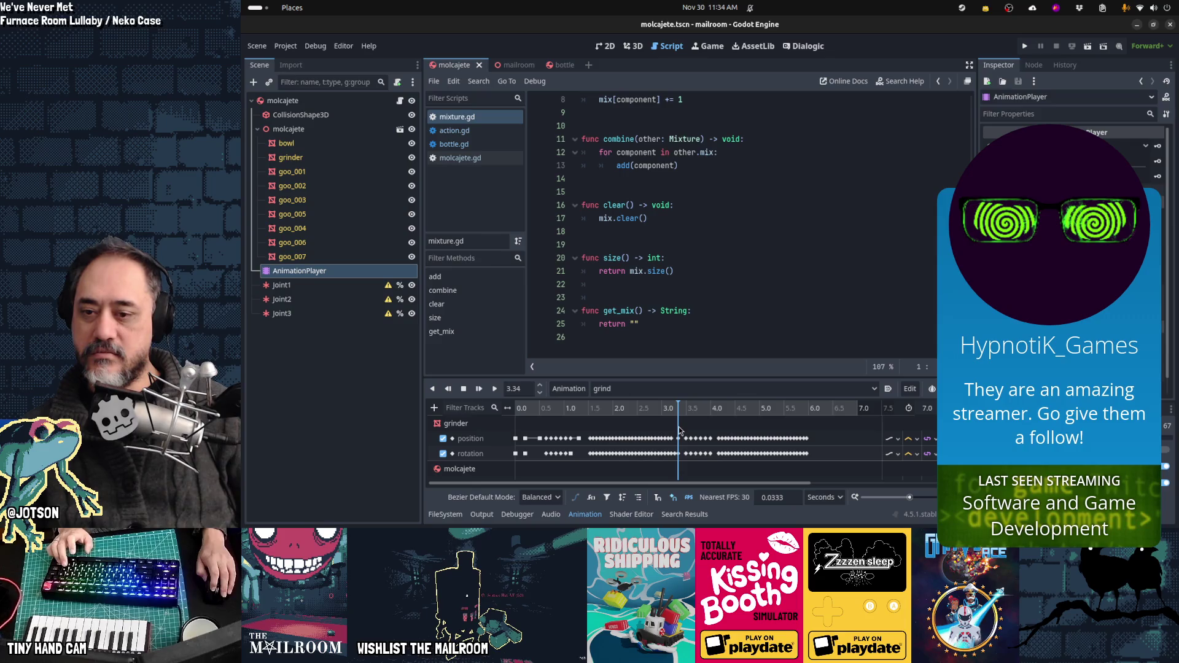
pyautogui.moveTo(679, 430); pyautogui.dragTo(721, 432)
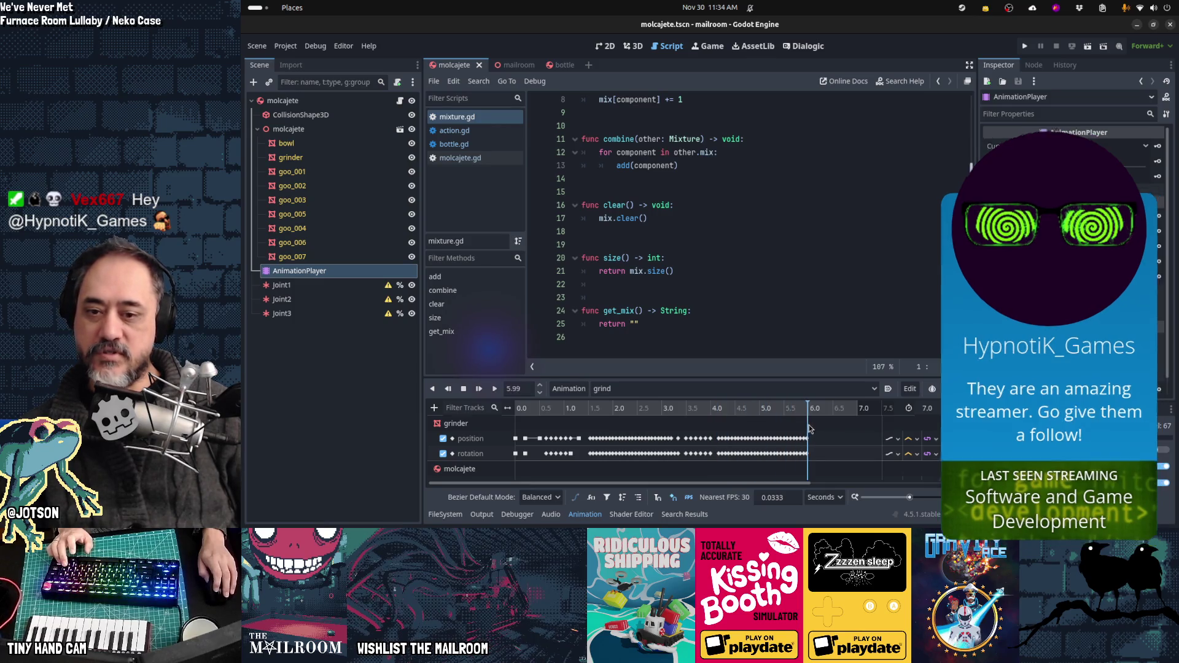
pyautogui.moveTo(593, 410); pyautogui.dragTo(672, 418)
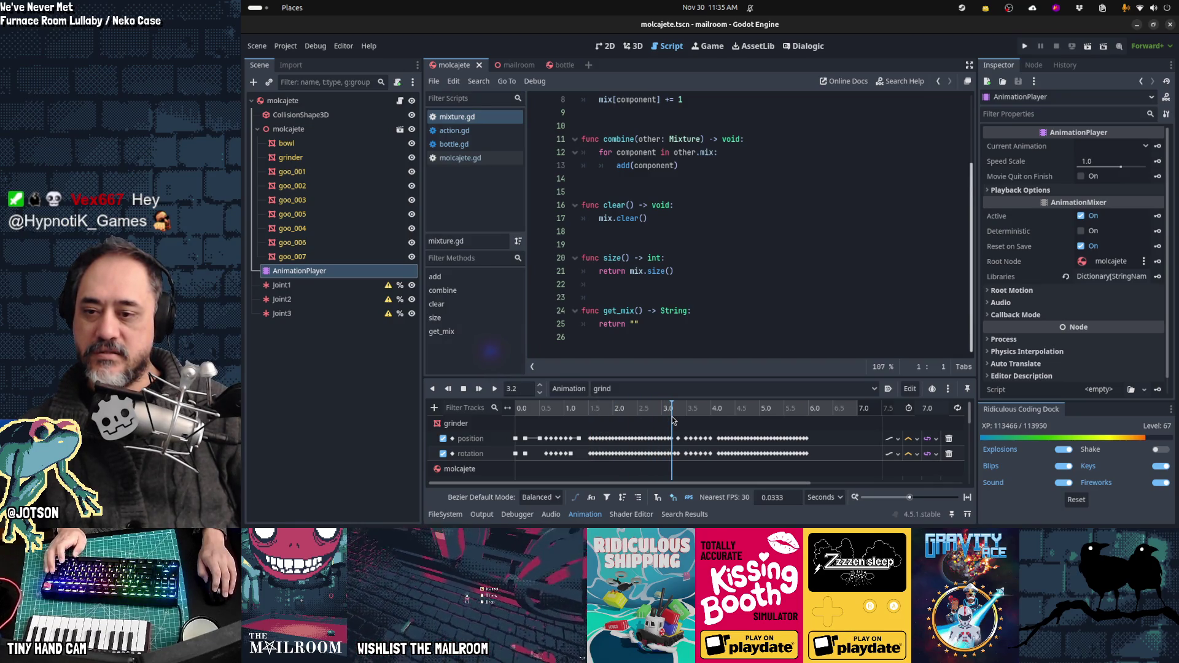
pyautogui.moveTo(674, 421); pyautogui.dragTo(625, 423)
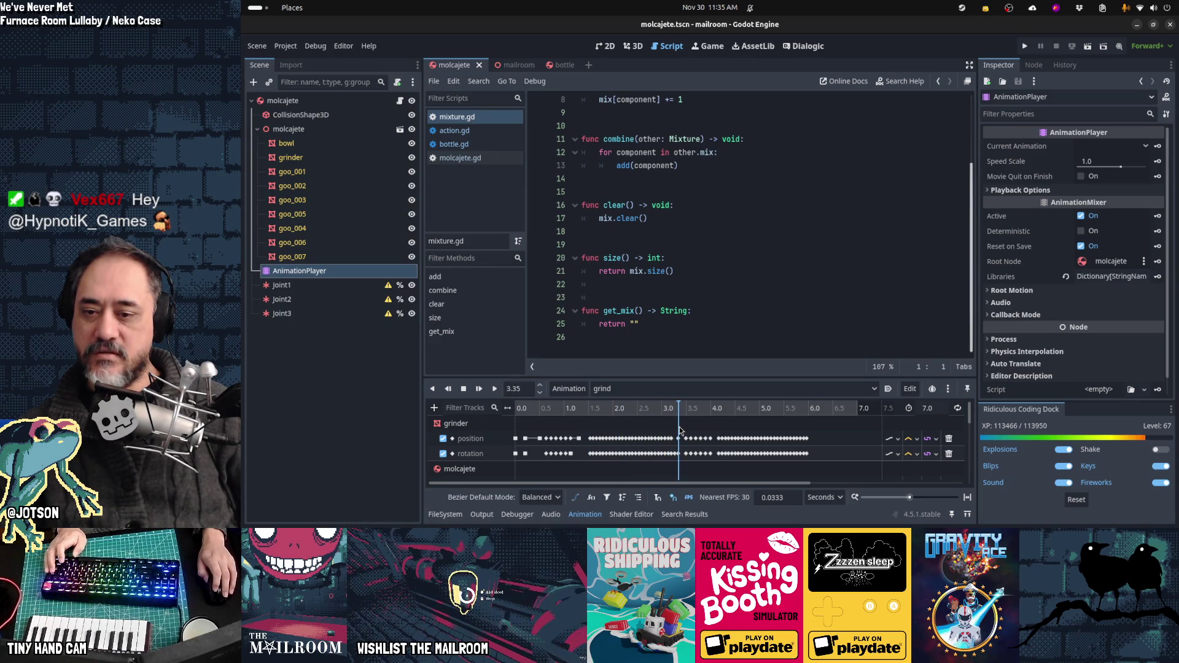
pyautogui.moveTo(680, 430); pyautogui.dragTo(700, 430)
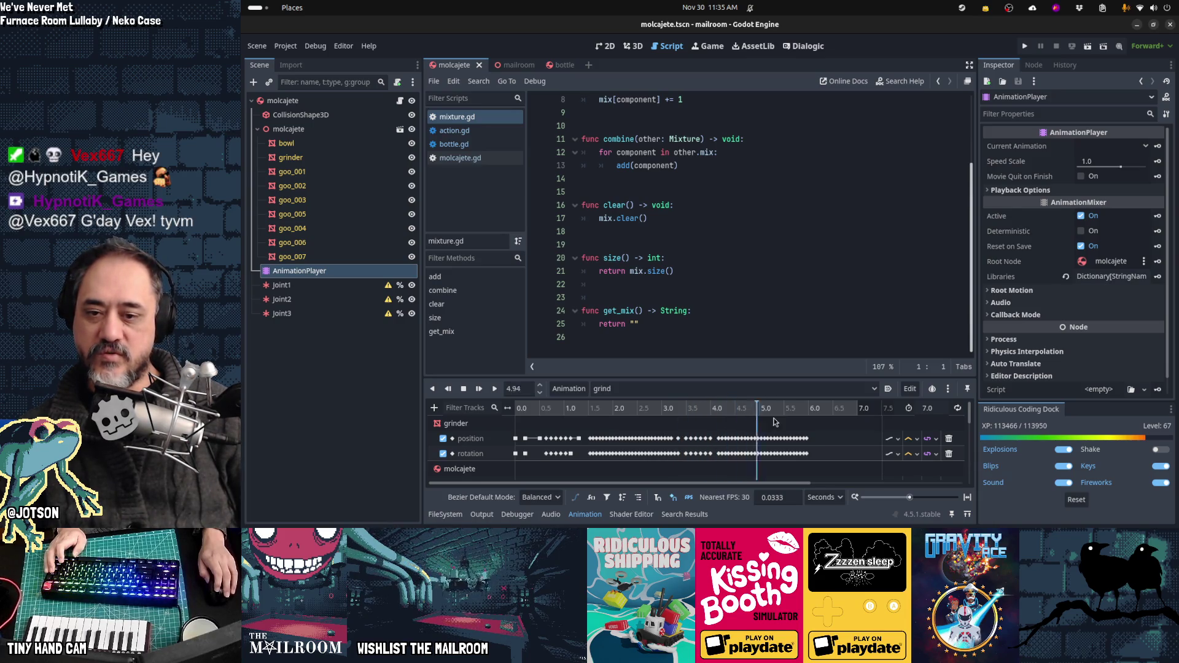
pyautogui.moveTo(803, 423); pyautogui.dragTo(809, 428)
pyautogui.click(608, 425)
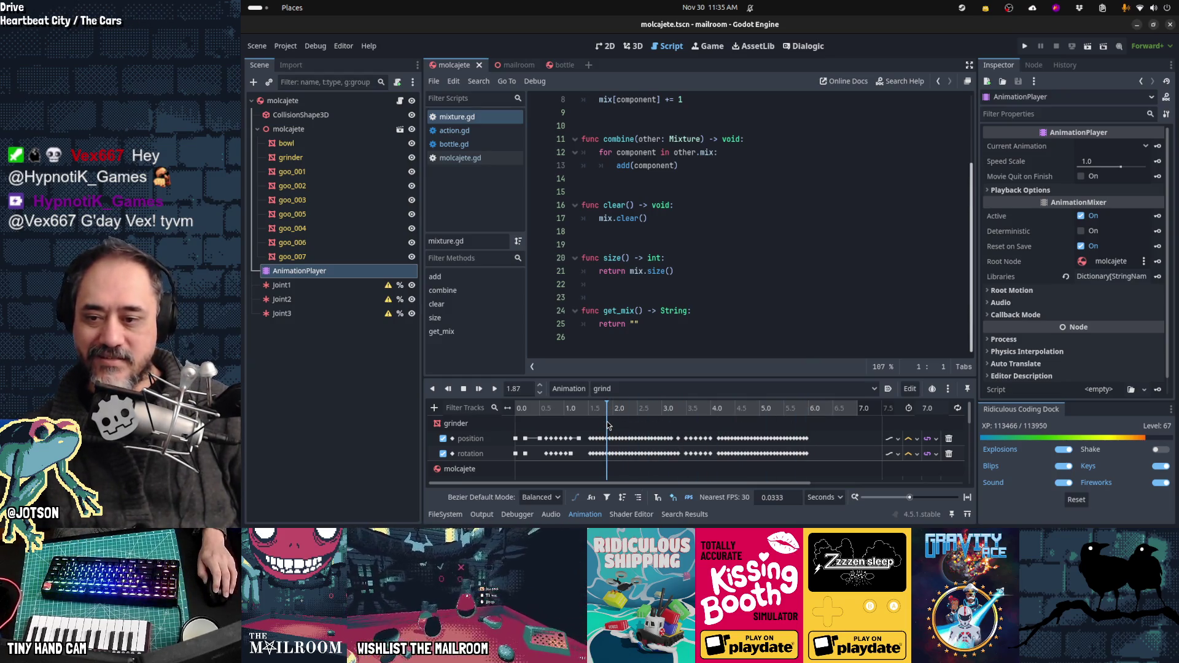
pyautogui.hotkey('alt', 'Tab')
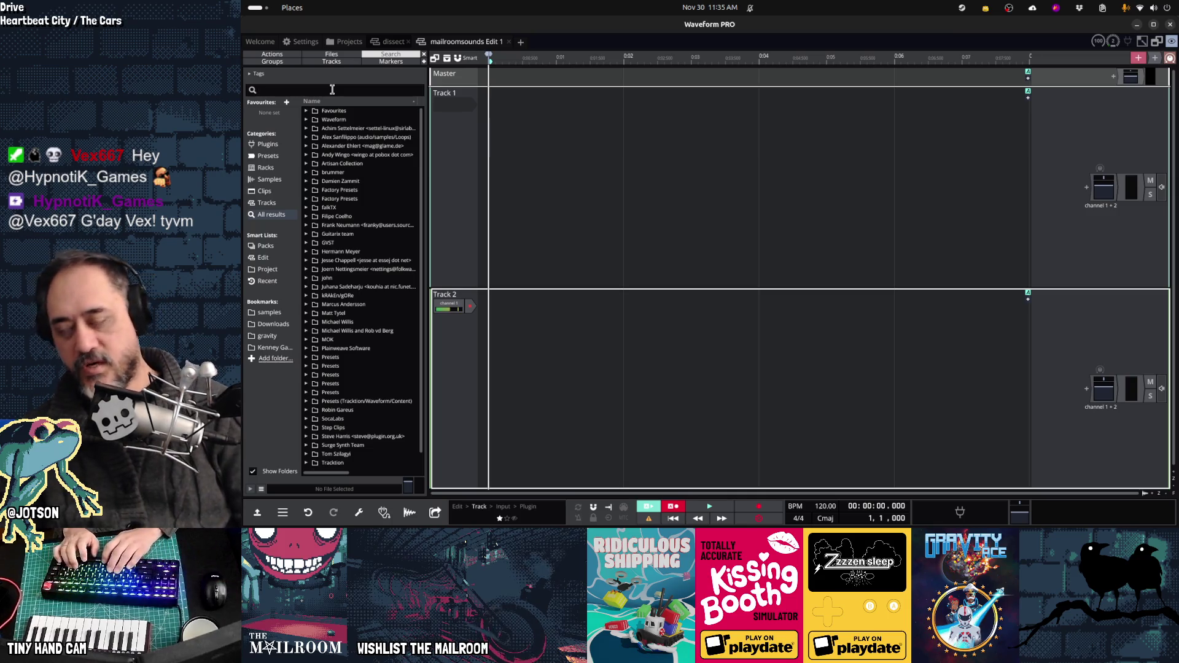
# Fix the library search to 'stone' and list the matching files without folders
pyautogui.press('BackSpace')
pyautogui.press('BackSpace')
pyautogui.press('BackSpace')
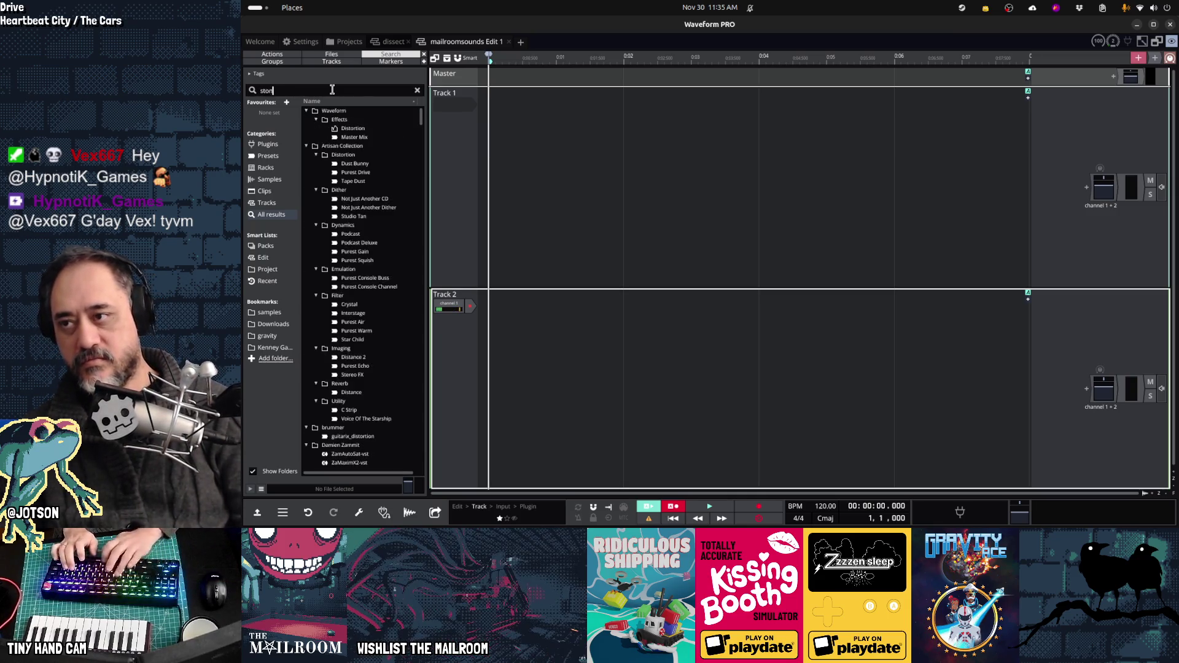
pyautogui.write('one')
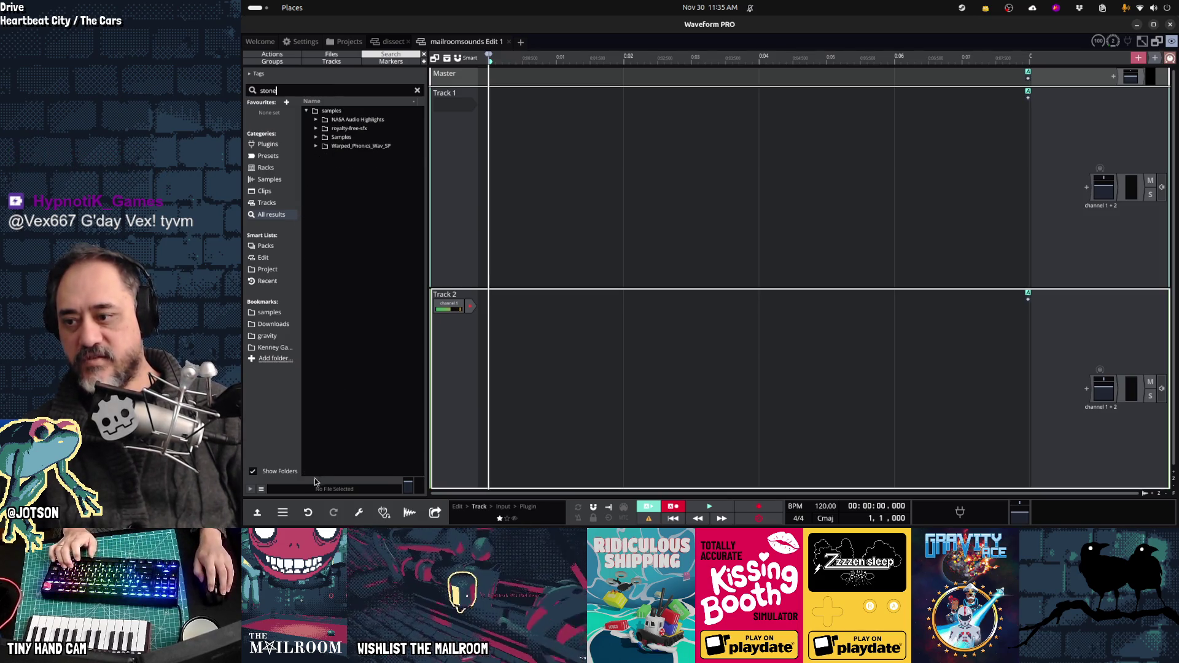
pyautogui.click(293, 473)
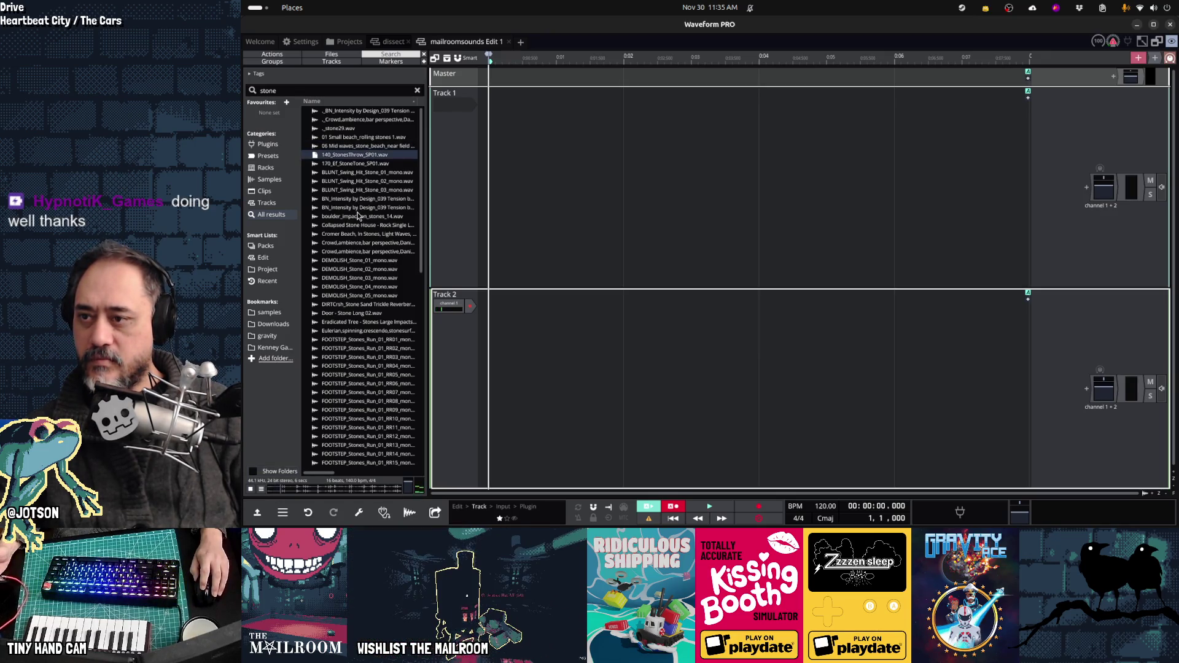
# Preview the stone footstep samples and the stone slide loop samples
pyautogui.click(359, 246)
pyautogui.click(358, 339)
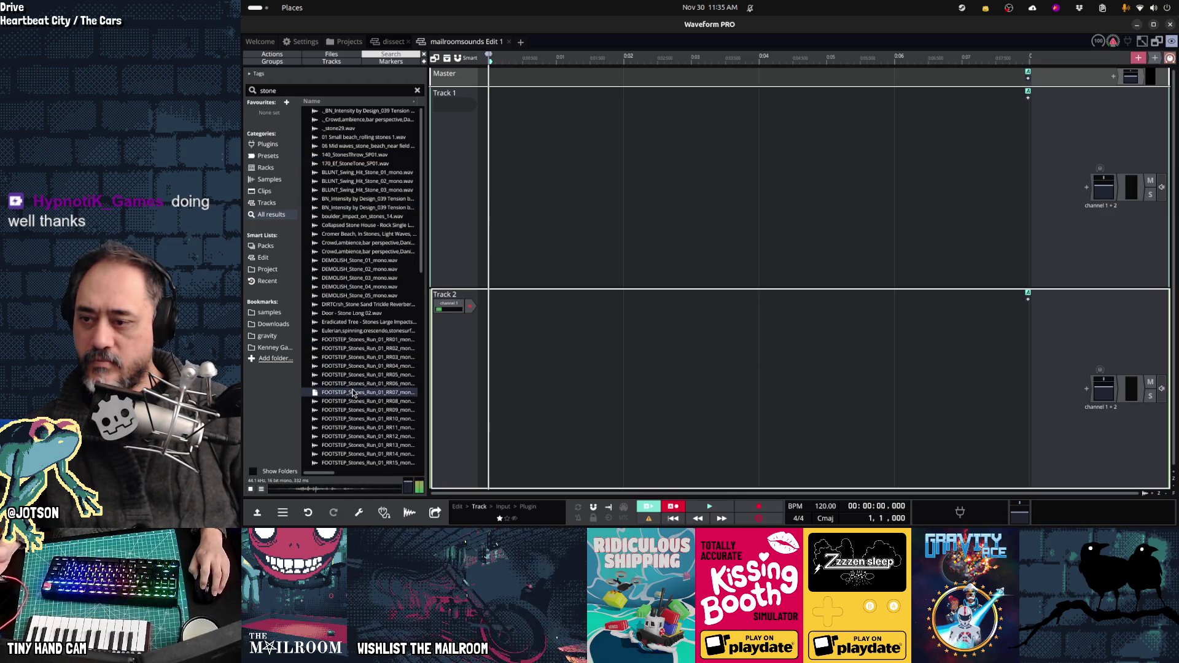
pyautogui.scroll(-10, 355, 369)
pyautogui.click(358, 295)
pyautogui.click(361, 250)
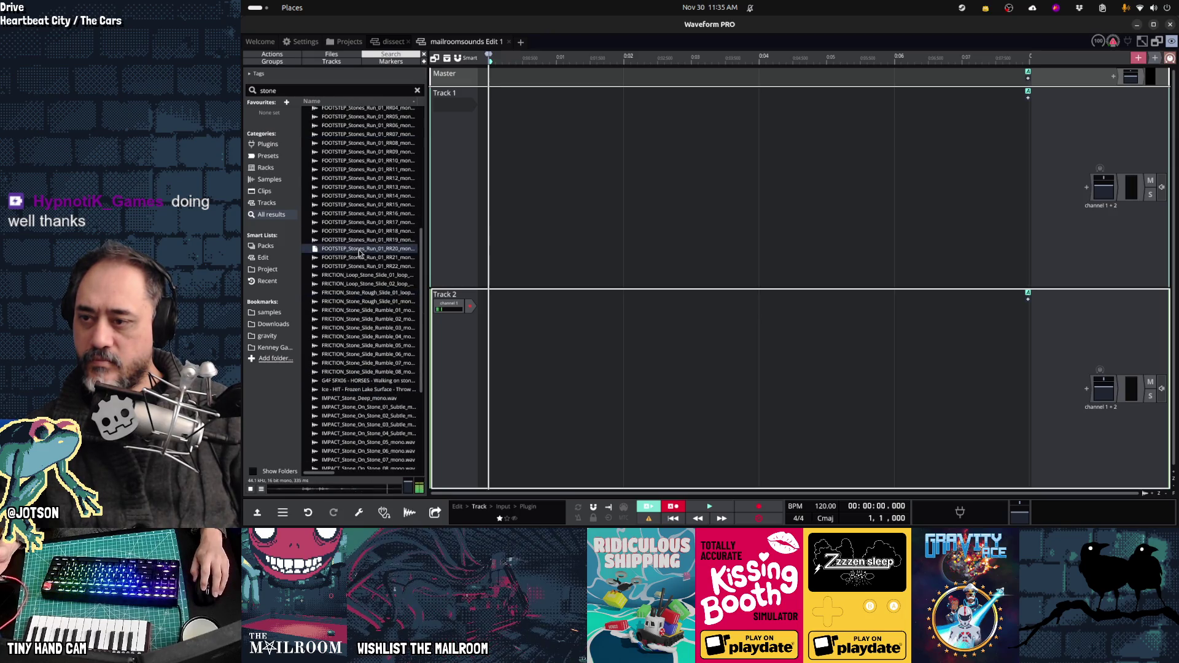
pyautogui.click(355, 278)
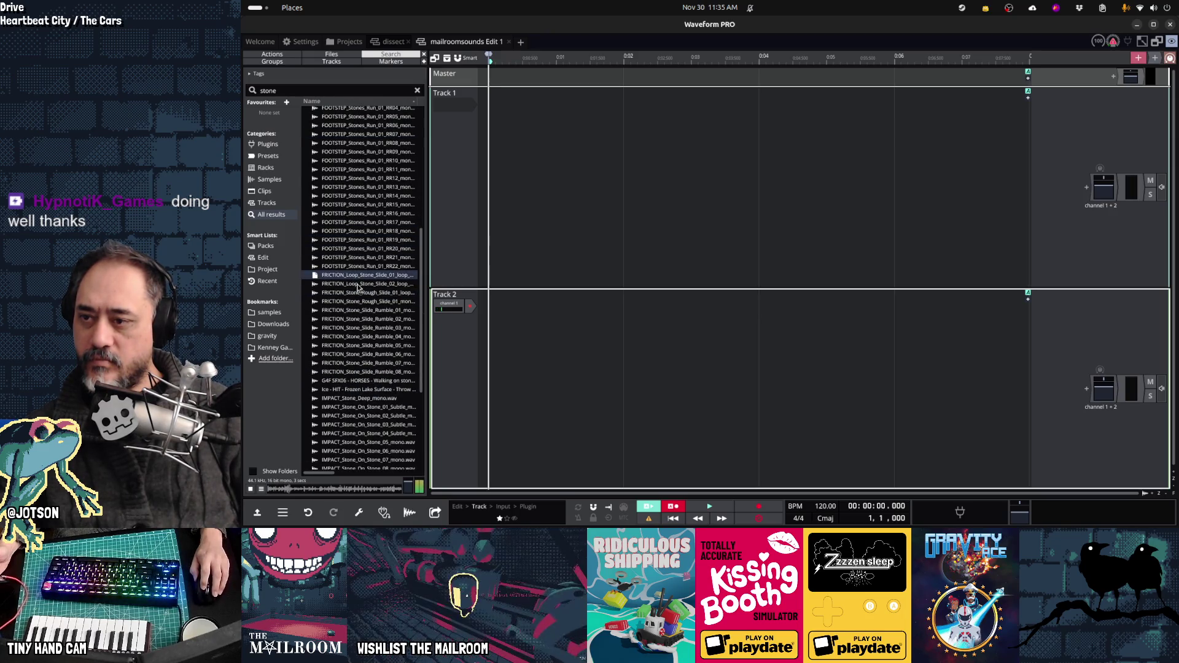
pyautogui.click(357, 285)
pyautogui.click(353, 293)
pyautogui.click(354, 301)
# Preview the stone slide rumble samples and the deep and stone-on-stone impact samples
pyautogui.click(354, 310)
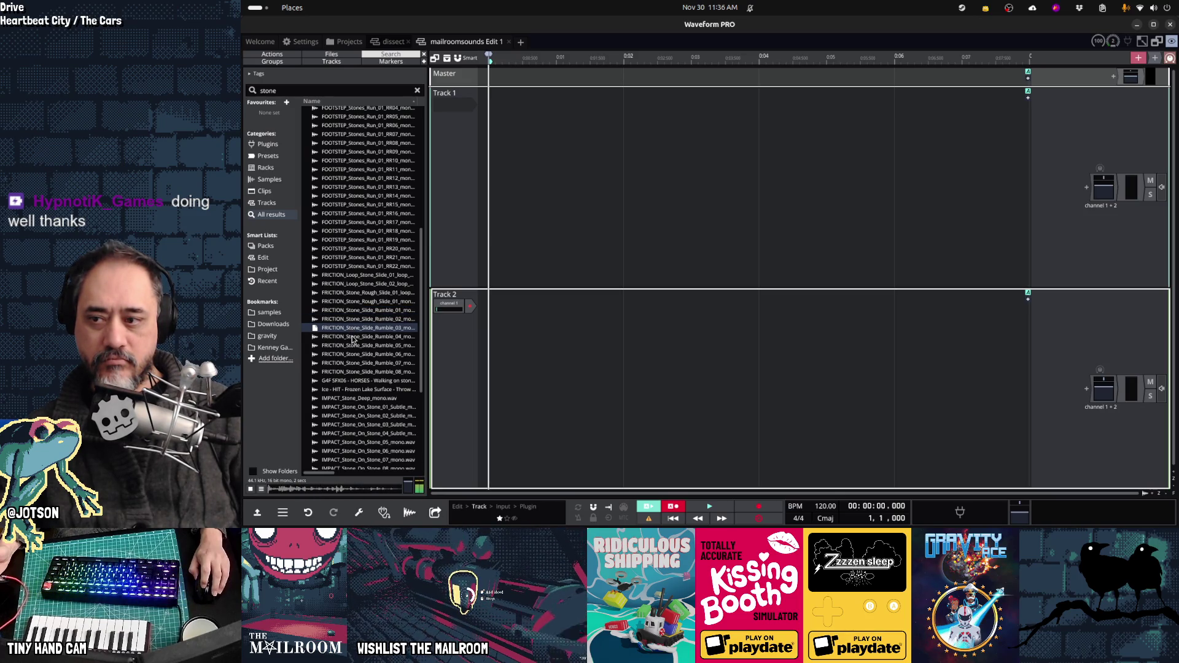
pyautogui.click(353, 338)
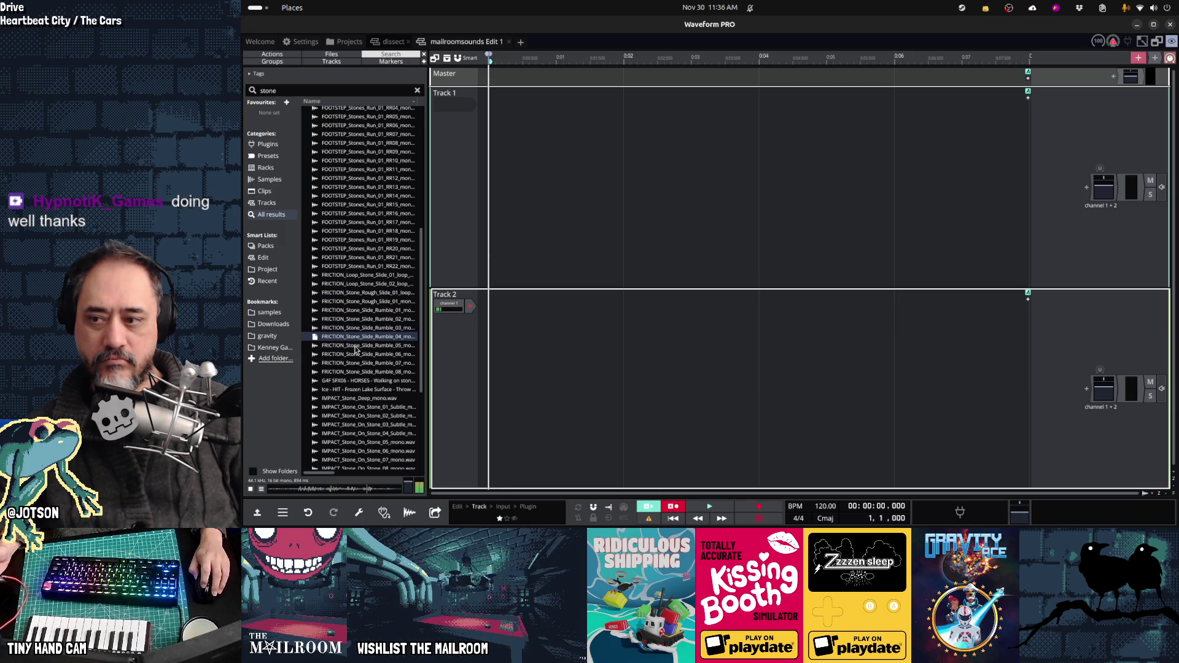
pyautogui.click(355, 348)
pyautogui.click(354, 364)
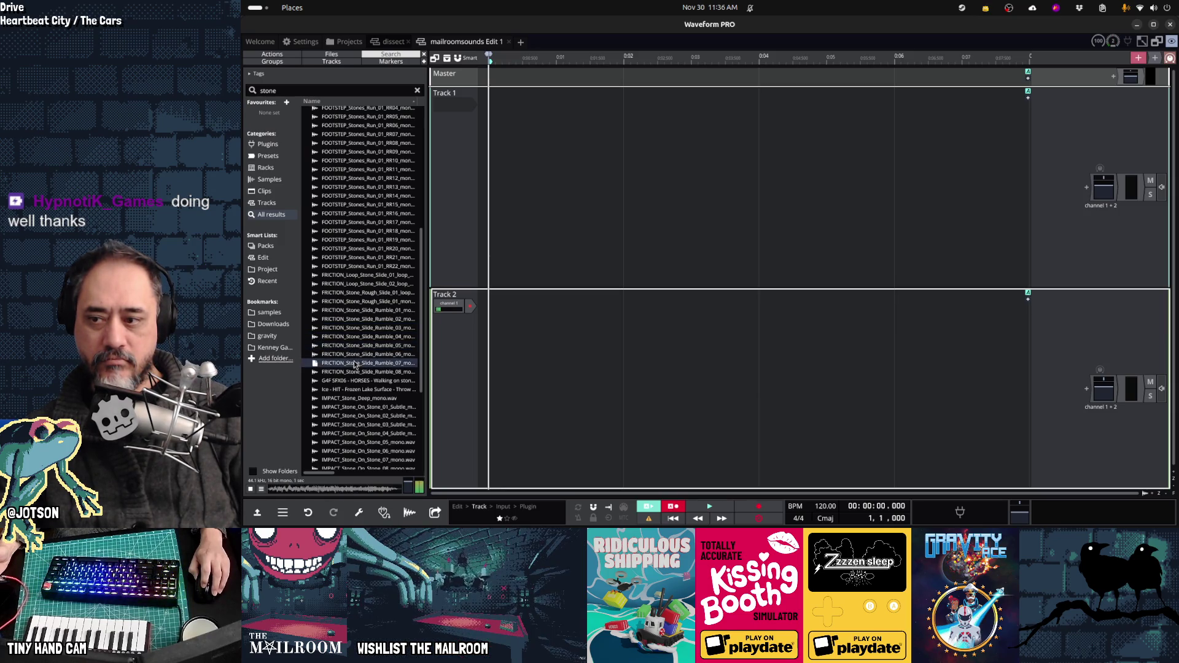
pyautogui.click(361, 372)
pyautogui.click(362, 398)
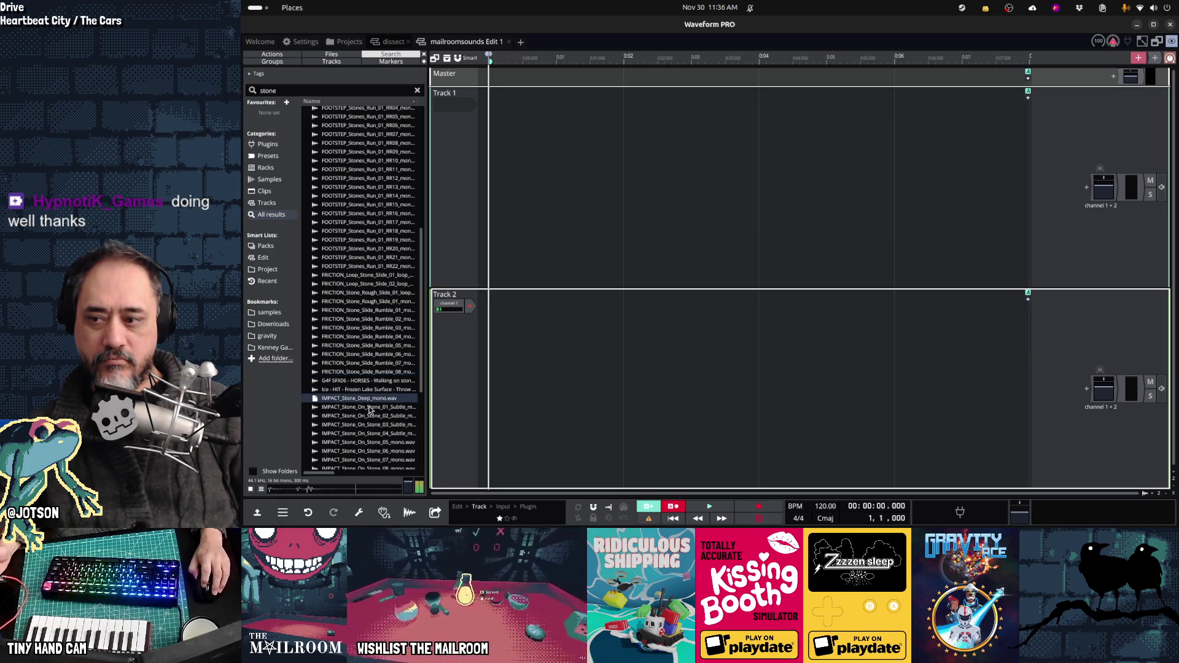
pyautogui.click(365, 416)
pyautogui.press('Down')
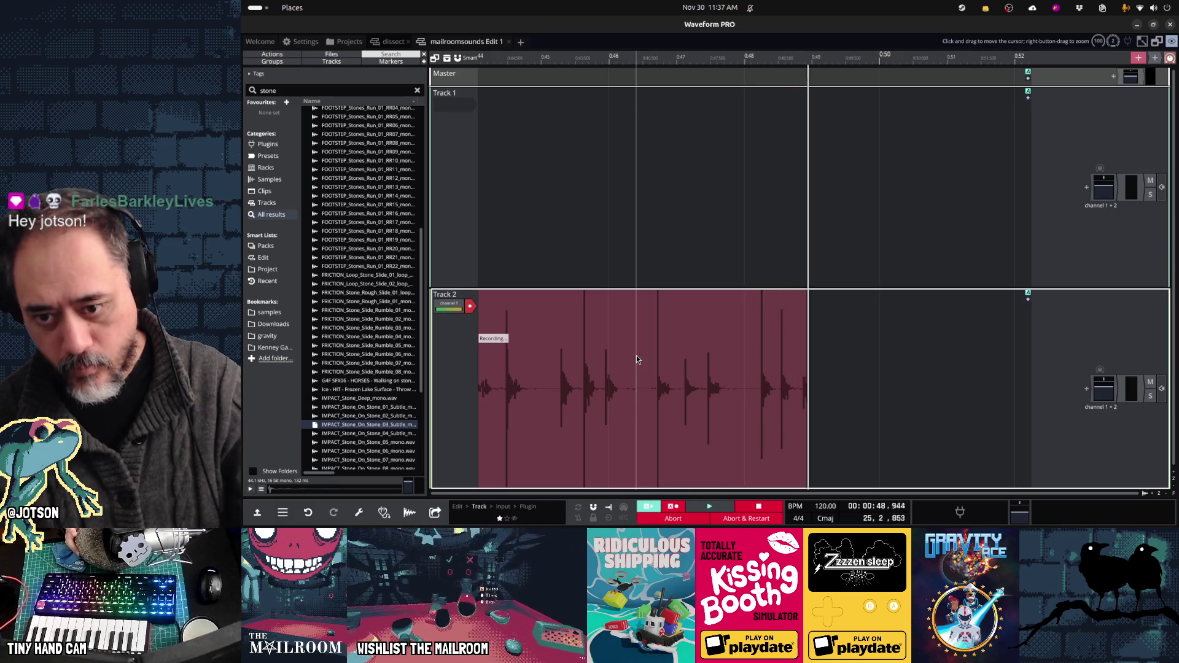
# Stop recording the Track 2 take, then select the new clip and play it back
pyautogui.press('space')
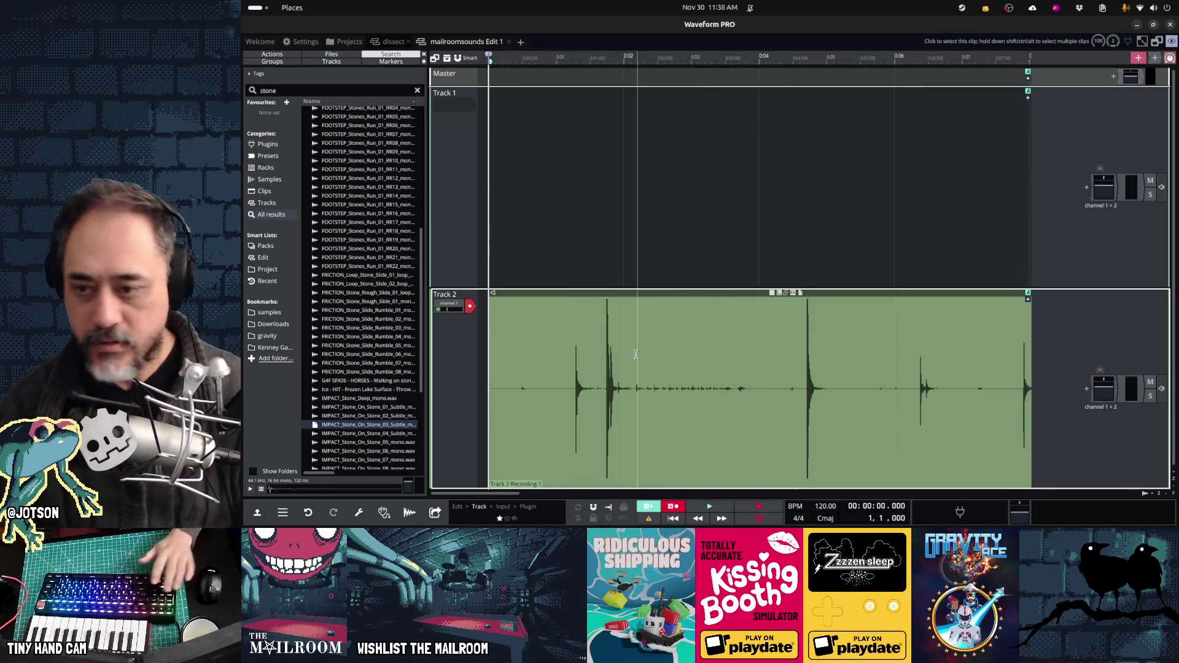
pyautogui.click(556, 396)
pyautogui.press('space')
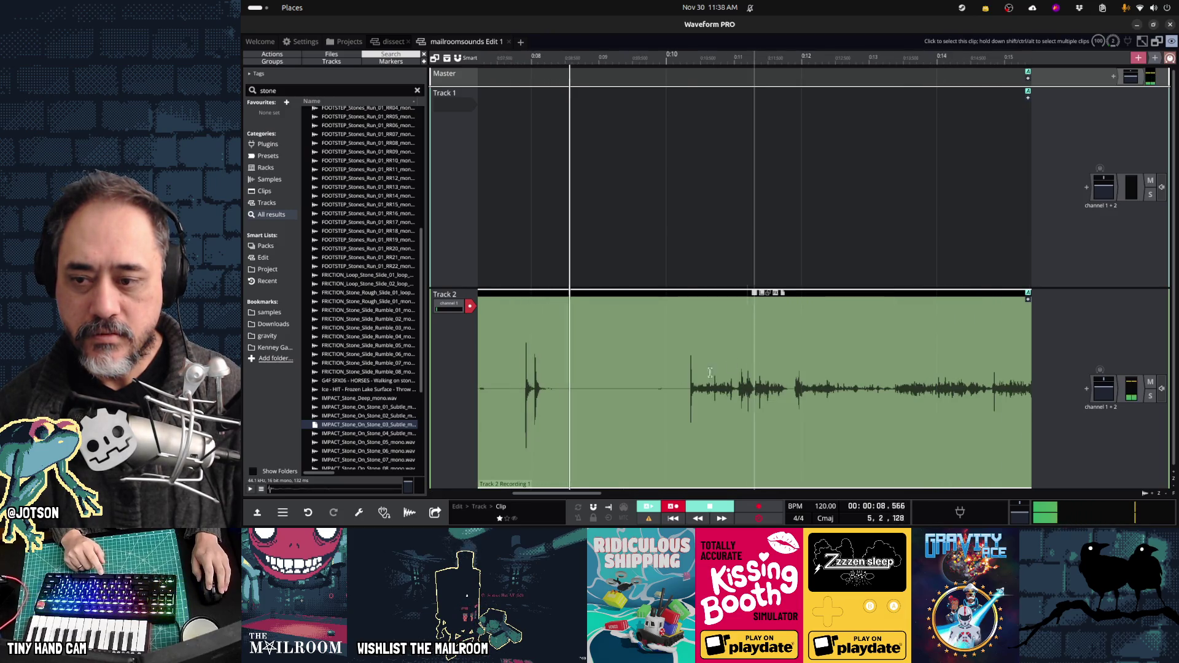
# Move one isolated stone hit to the start of Track 1 and delete the leftover Track 2 slice
pyautogui.press('space')
pyautogui.moveTo(519, 399); pyautogui.dragTo(553, 404)
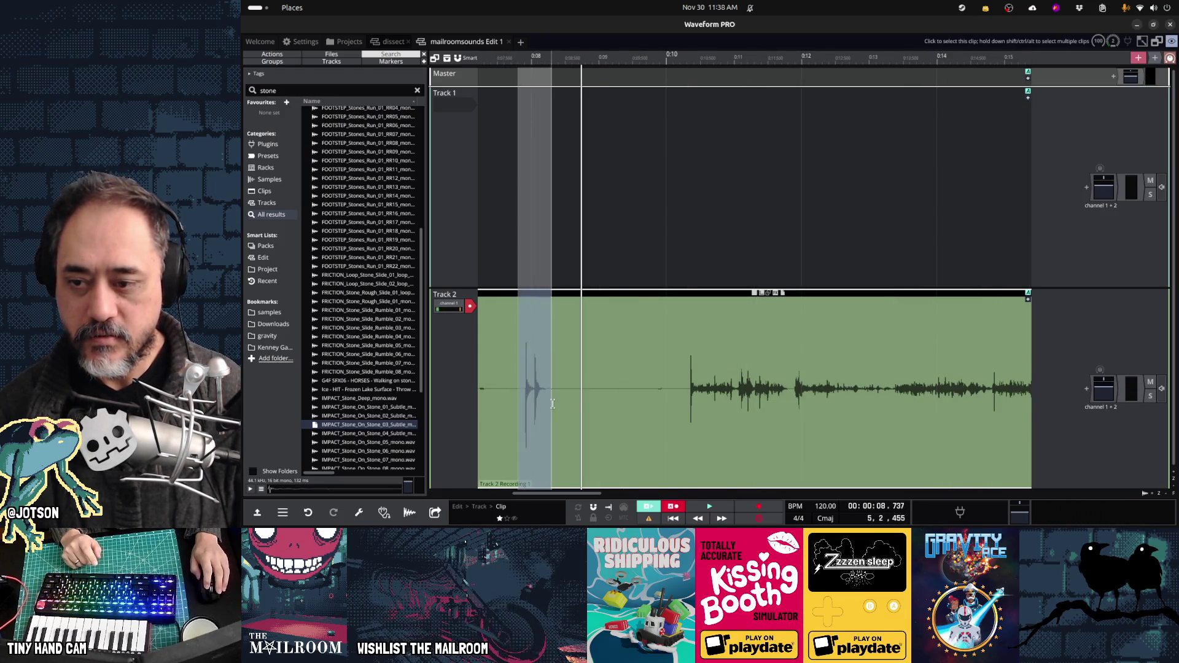
pyautogui.moveTo(536, 294)
pyautogui.mouseDown()
pyautogui.moveTo(746, 132)
pyautogui.moveTo(877, 118)
pyautogui.mouseUp()
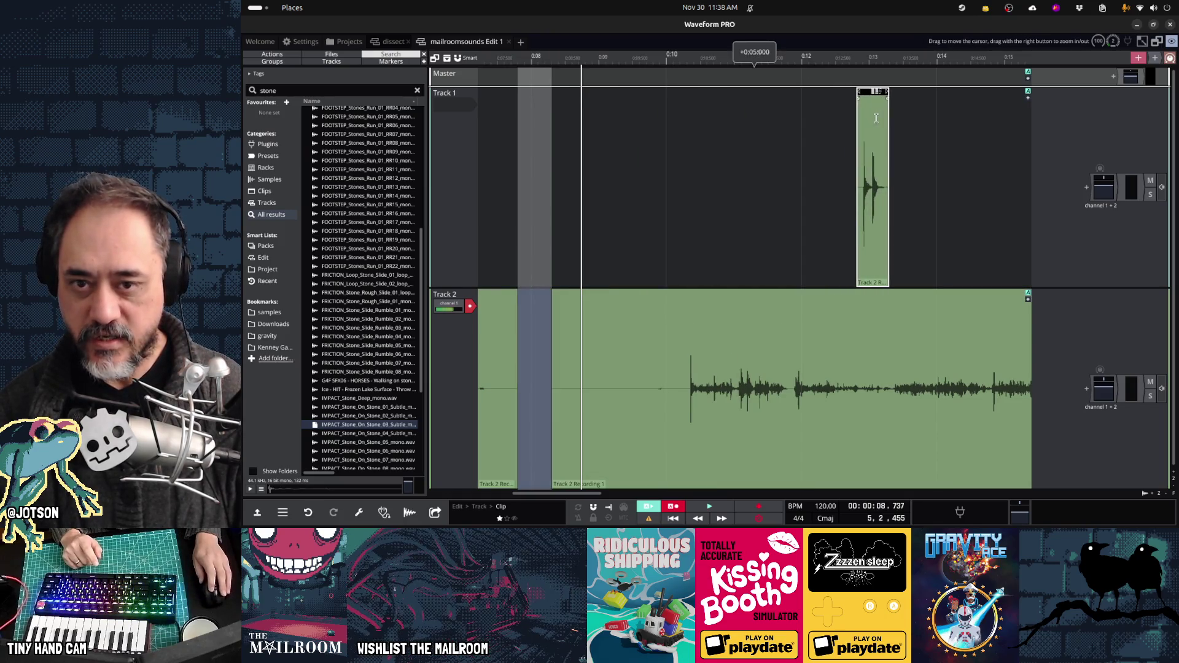
pyautogui.click(686, 383)
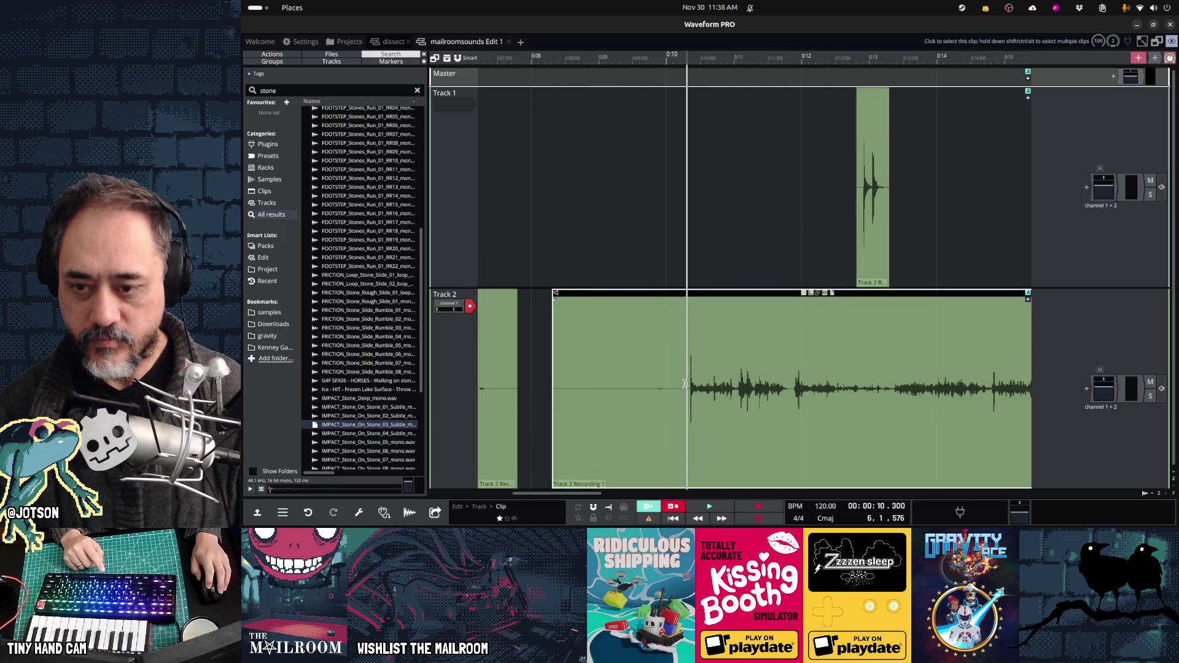
pyautogui.click(502, 295)
pyautogui.press('Delete')
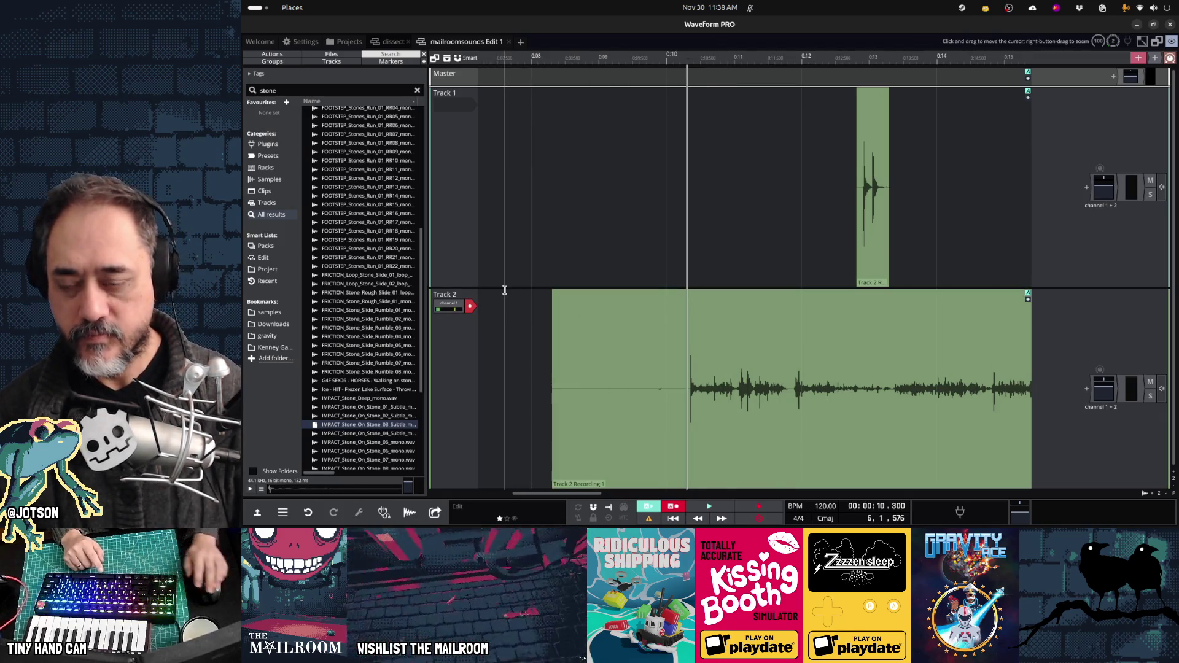
pyautogui.moveTo(765, 297); pyautogui.dragTo(752, 297)
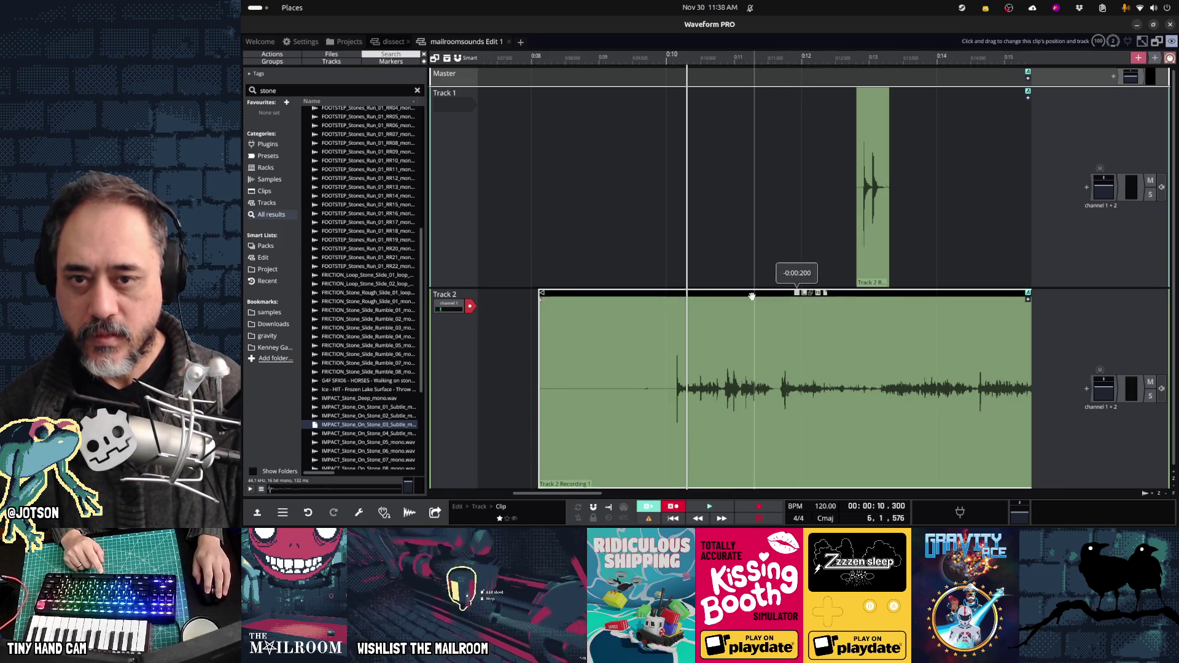
pyautogui.moveTo(867, 92); pyautogui.dragTo(453, 107)
# Place the grinding recording on Track 1 right after the hit, trimming off its quiet start
pyautogui.click(509, 110)
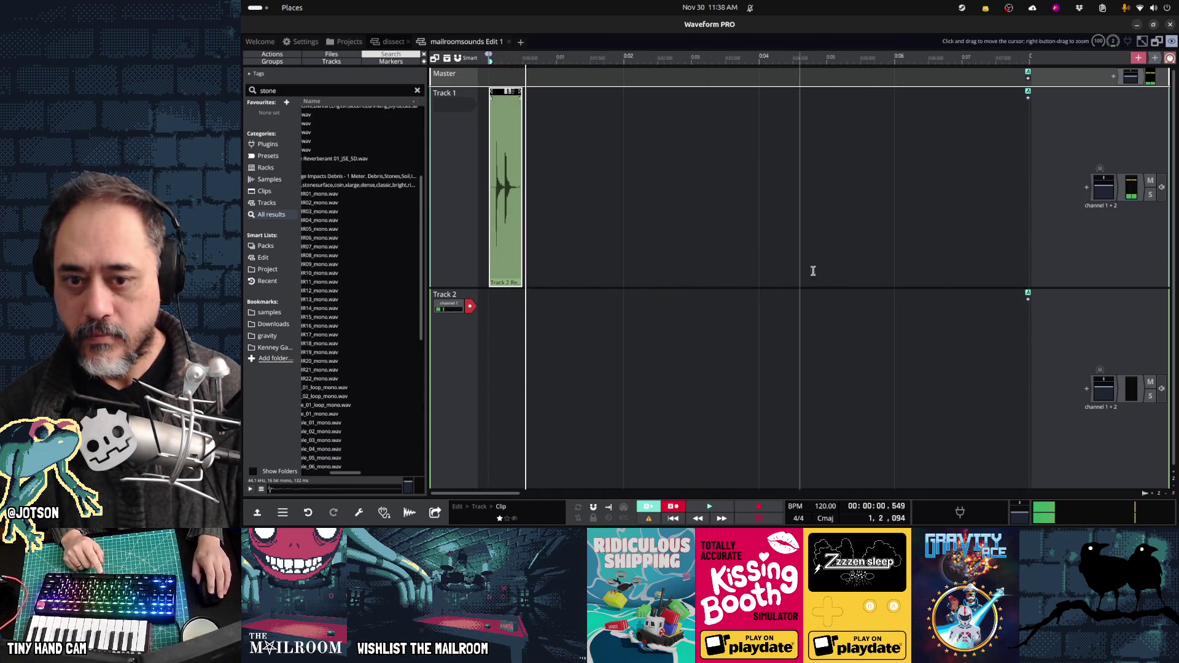
pyautogui.press('-')
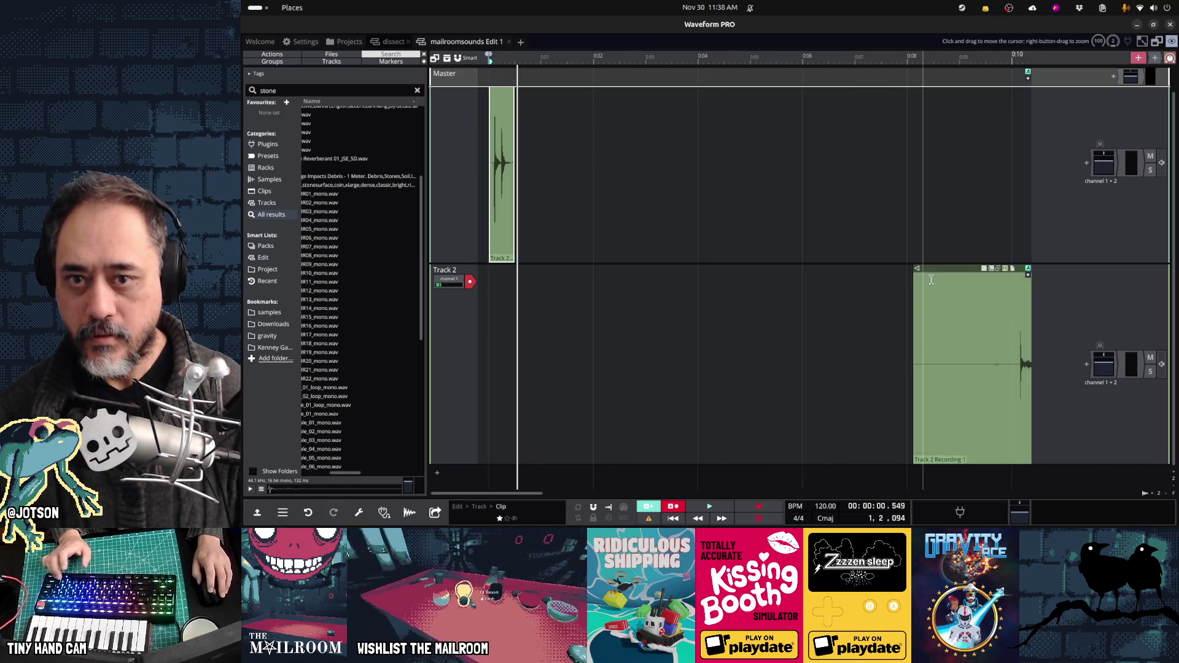
pyautogui.moveTo(928, 278); pyautogui.dragTo(737, 177)
pyautogui.moveTo(607, 129); pyautogui.dragTo(576, 103)
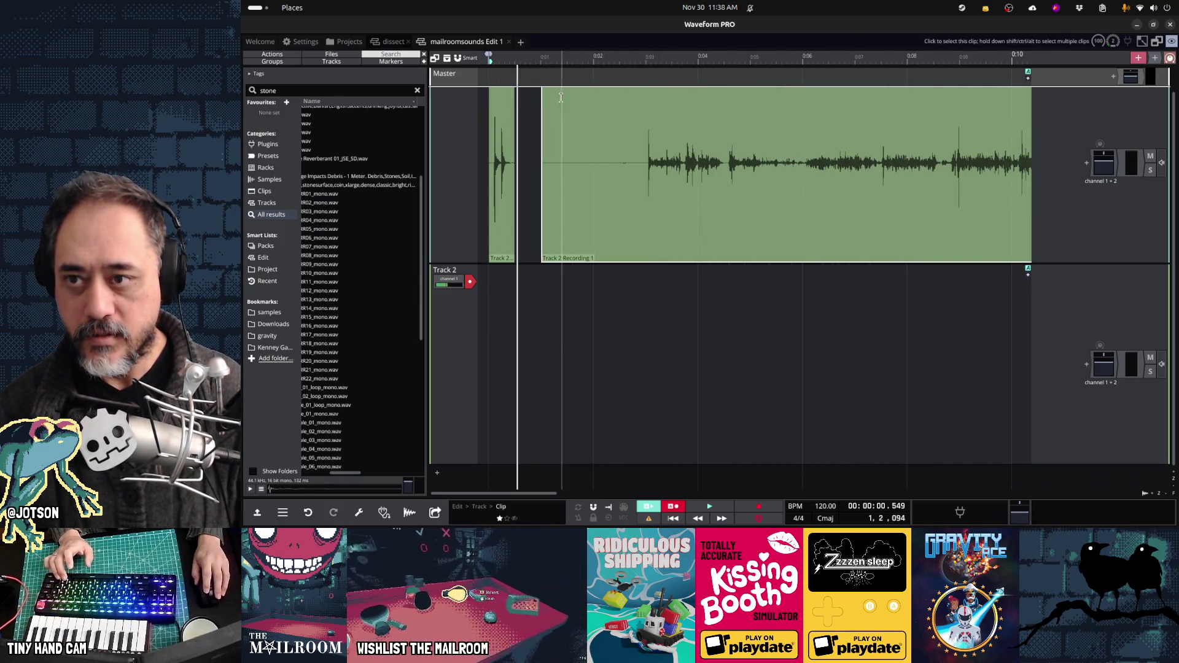
pyautogui.click(576, 103)
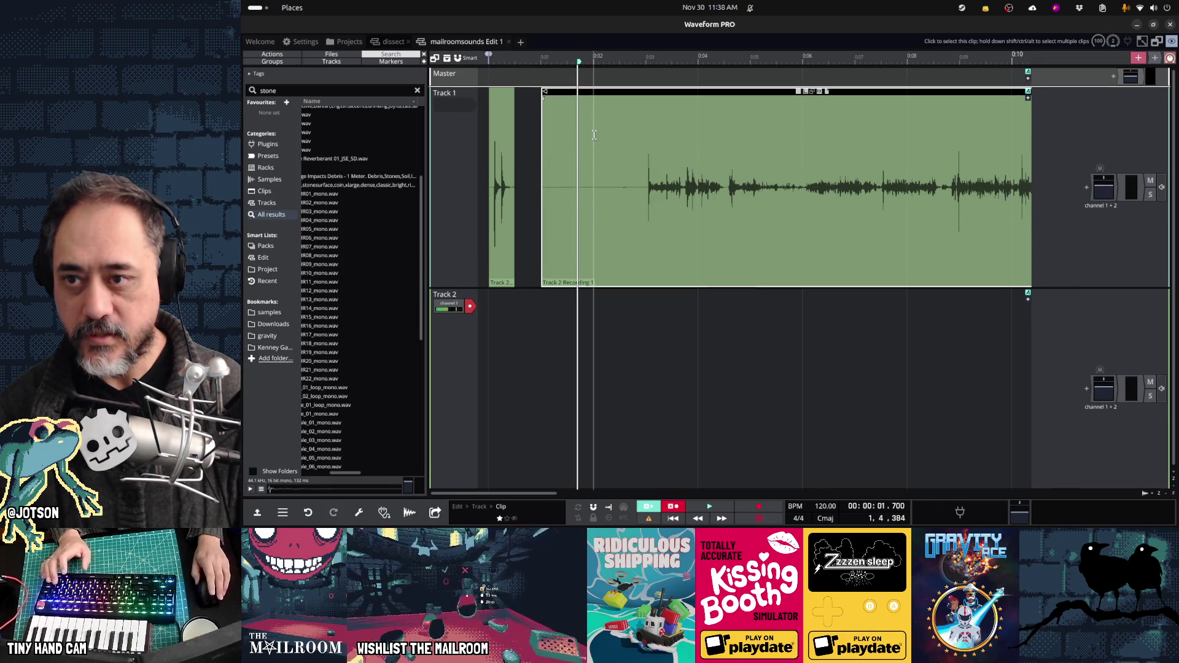
pyautogui.moveTo(546, 95); pyautogui.dragTo(649, 95)
pyautogui.moveTo(751, 96)
pyautogui.mouseDown()
pyautogui.moveTo(609, 98)
pyautogui.moveTo(787, 101)
pyautogui.moveTo(716, 108)
pyautogui.mouseUp()
pyautogui.hotkey('alt', 'Tab')
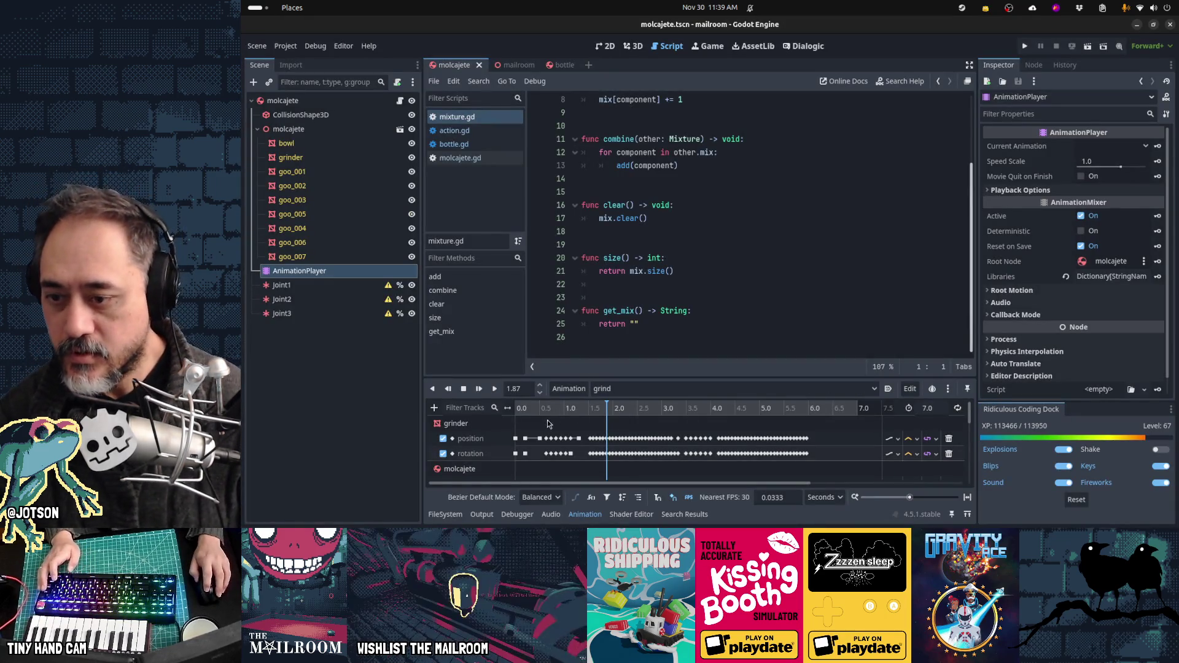
pyautogui.moveTo(542, 418); pyautogui.dragTo(565, 420)
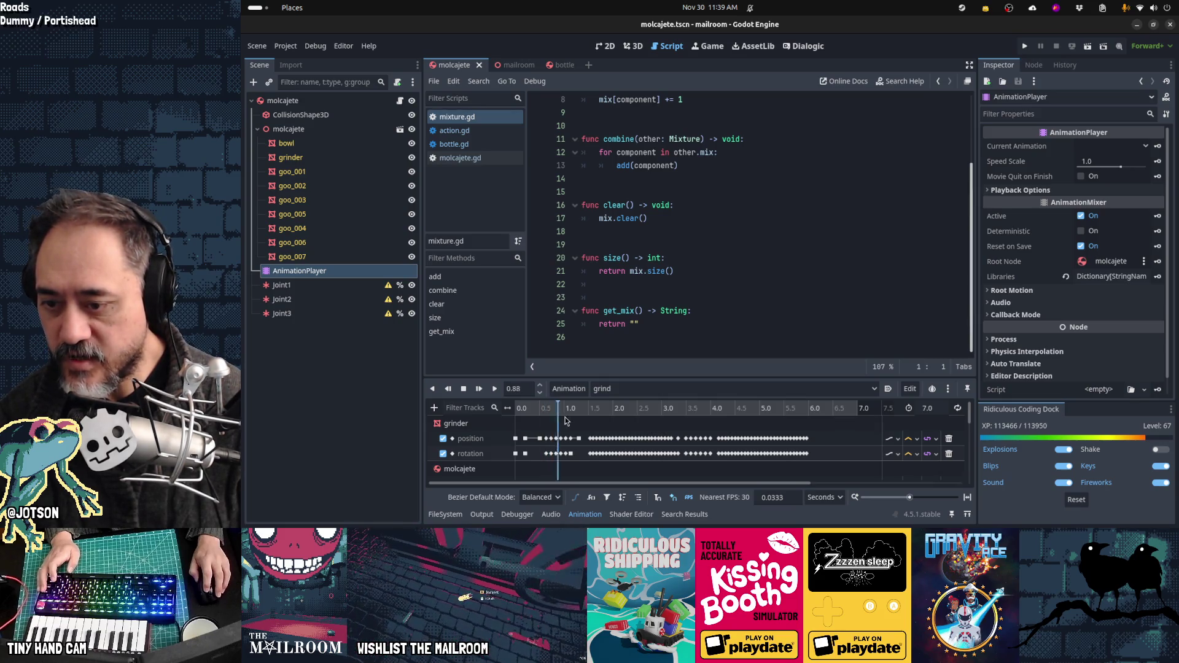
pyautogui.hotkey('alt', 'Tab')
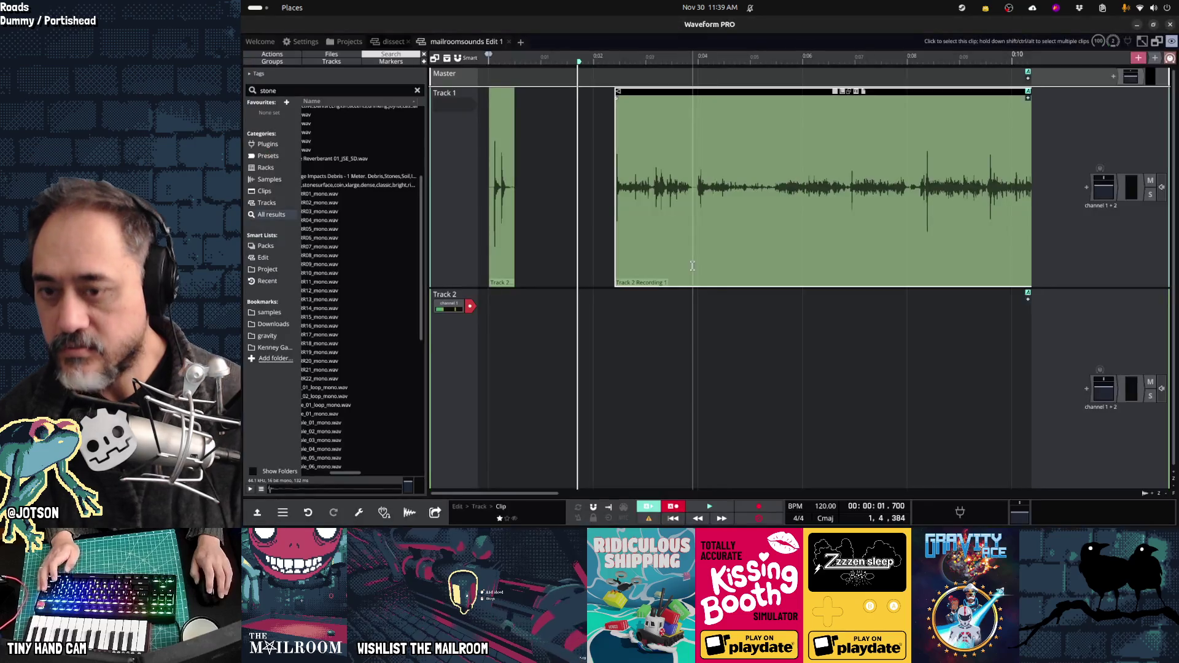
pyautogui.moveTo(556, 493)
pyautogui.mouseDown()
pyautogui.moveTo(939, 492)
pyautogui.moveTo(917, 493)
pyautogui.mouseUp()
# Play the recording from 0:34, 0:37.3 and 0:43.4 to find usable hits
pyautogui.click(675, 226)
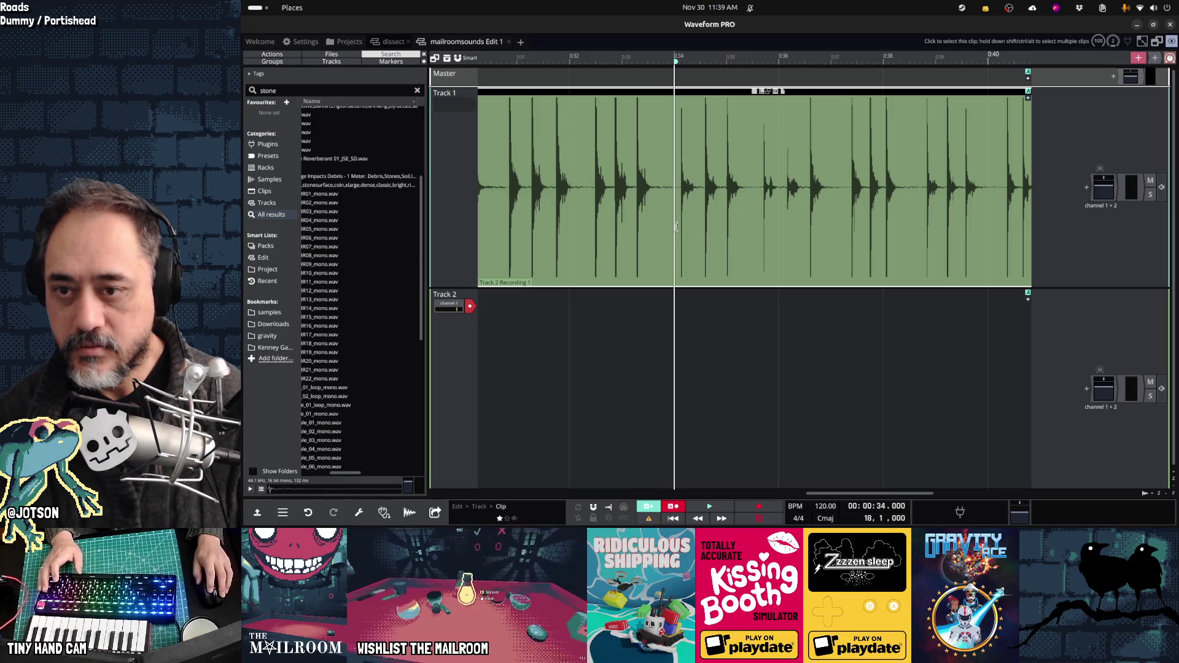
pyautogui.press('space')
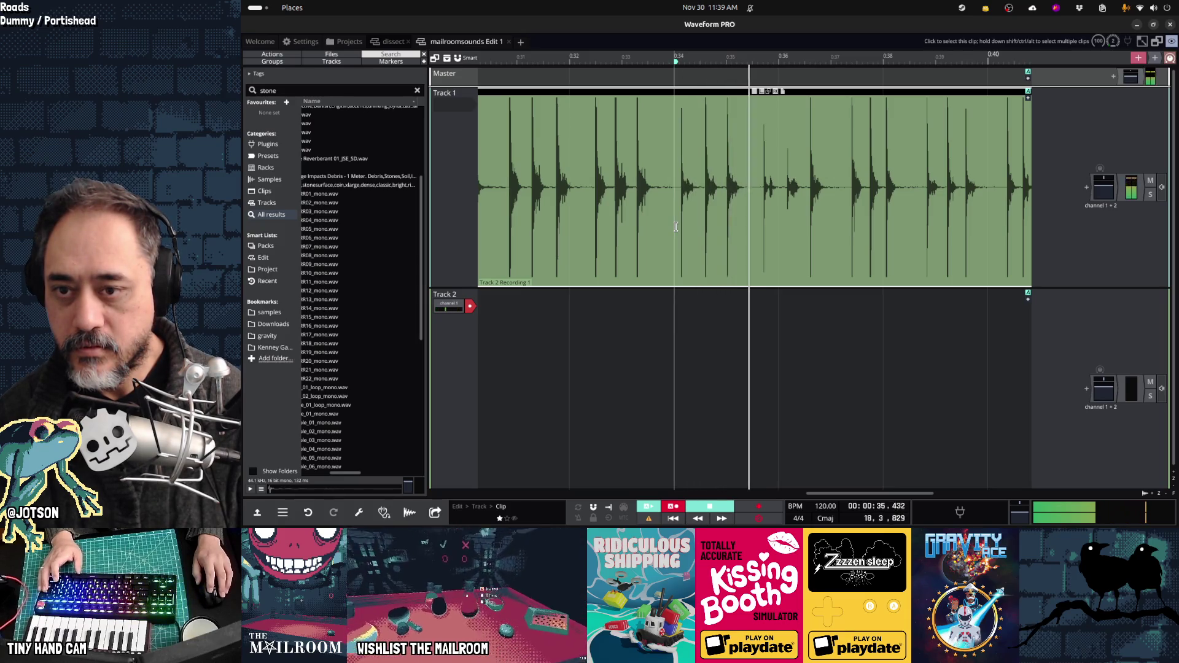
pyautogui.press('space')
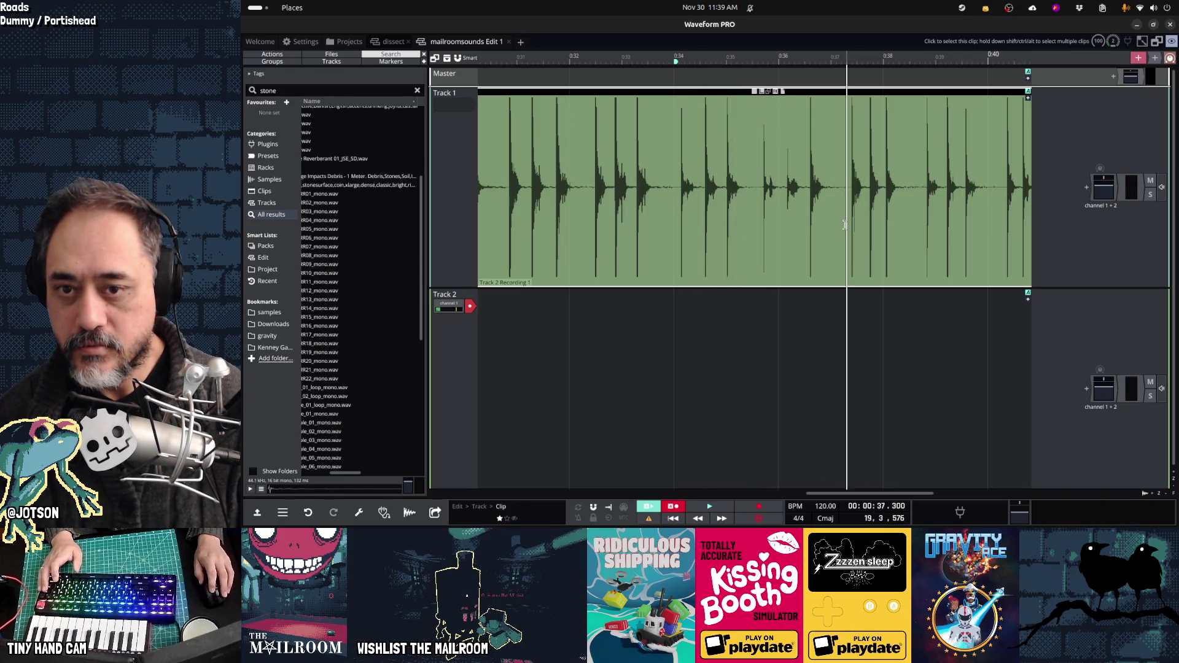
pyautogui.press('space')
pyautogui.click(845, 224)
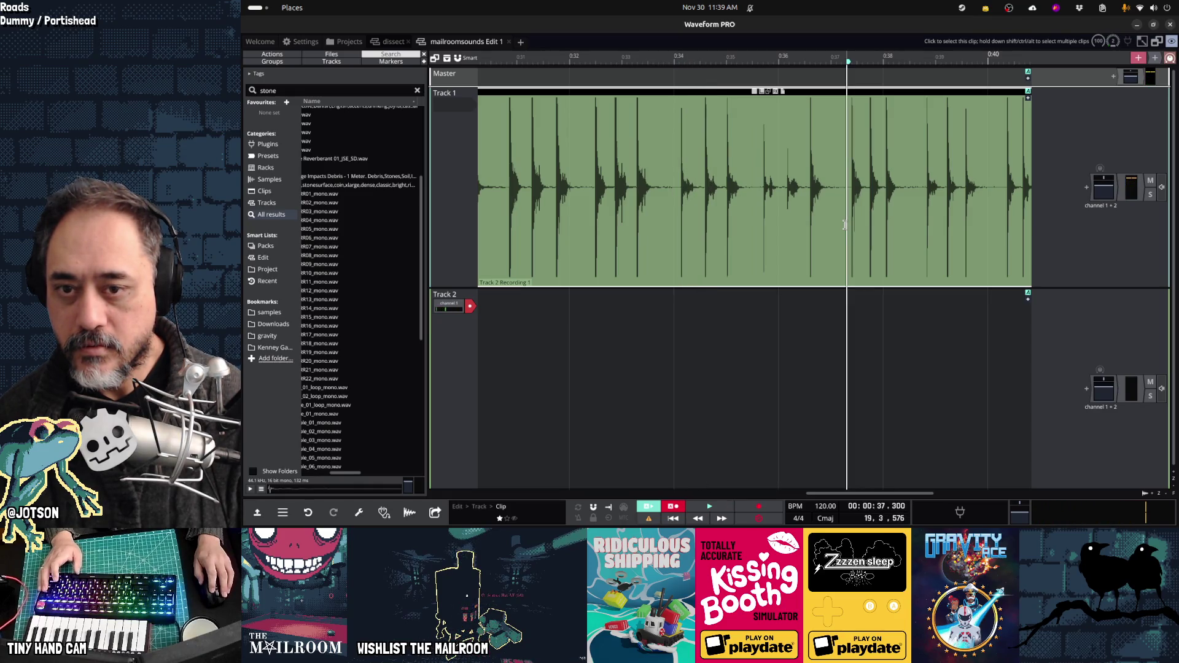
pyautogui.press('space')
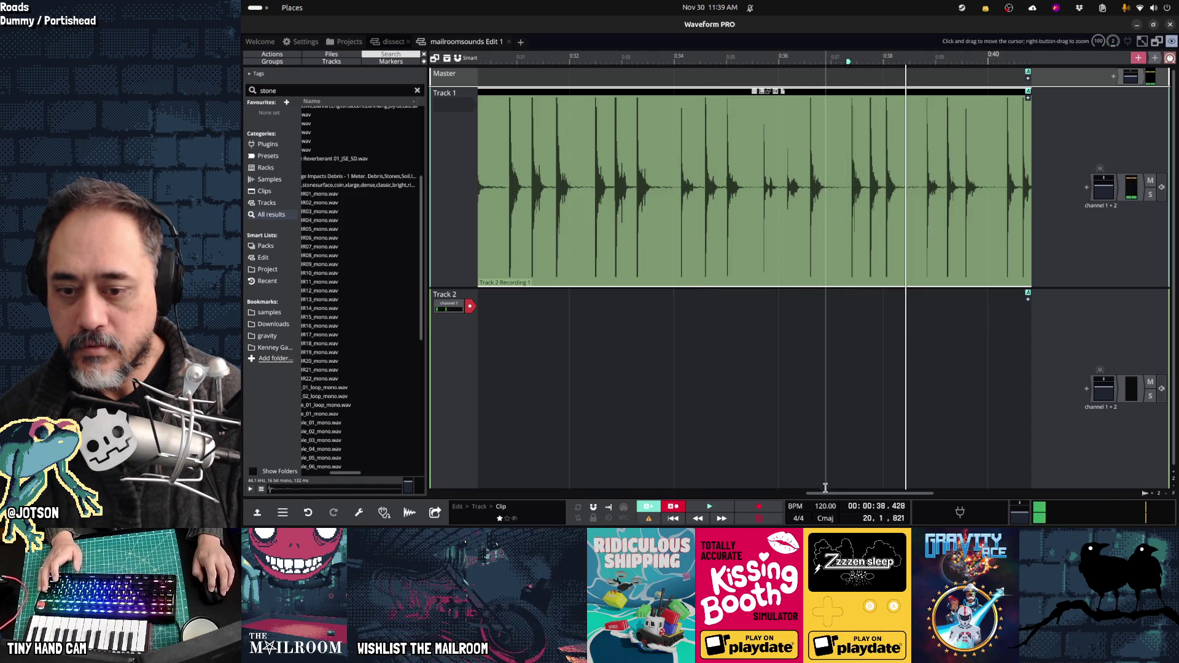
pyautogui.moveTo(833, 498)
pyautogui.mouseDown()
pyautogui.moveTo(904, 499)
pyautogui.moveTo(894, 501)
pyautogui.mouseUp()
pyautogui.click(911, 222)
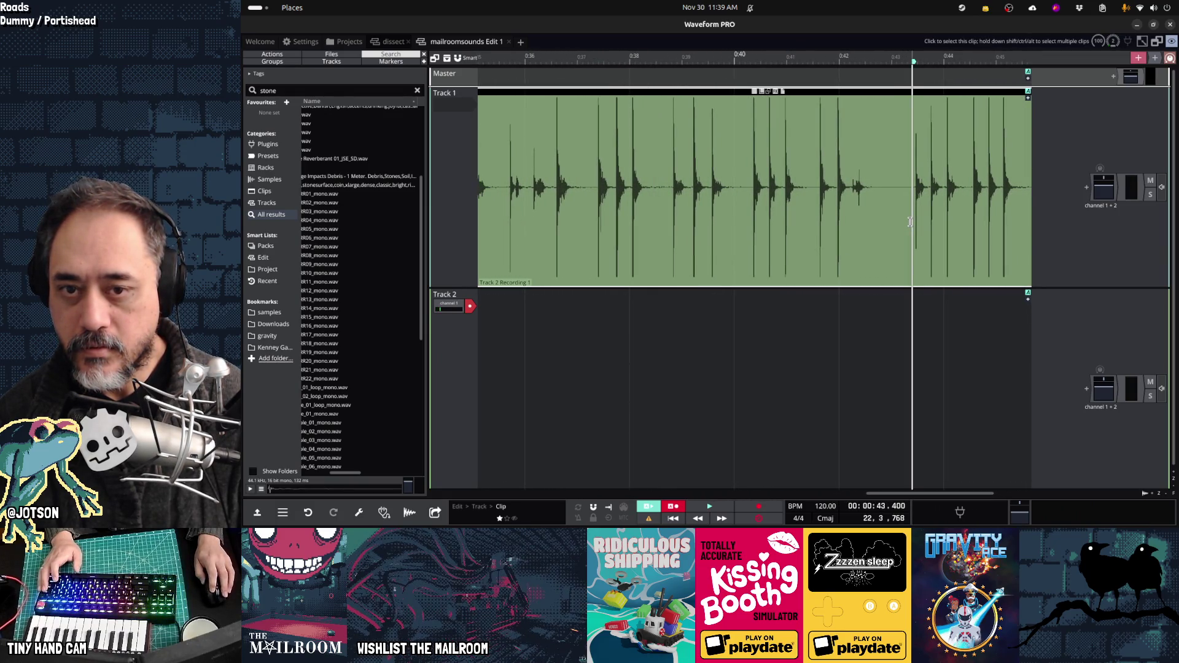
pyautogui.press('space')
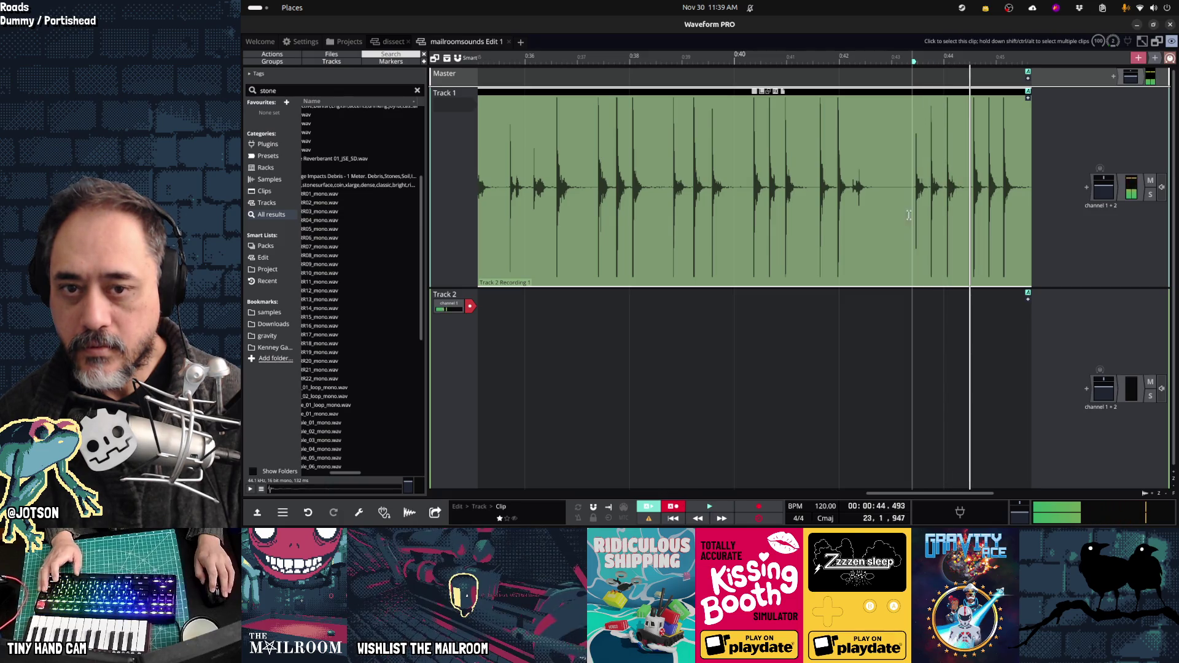
# Cut the short run of hits near 0:44 into its own clip earlier on Track 1
pyautogui.moveTo(912, 186); pyautogui.dragTo(968, 193)
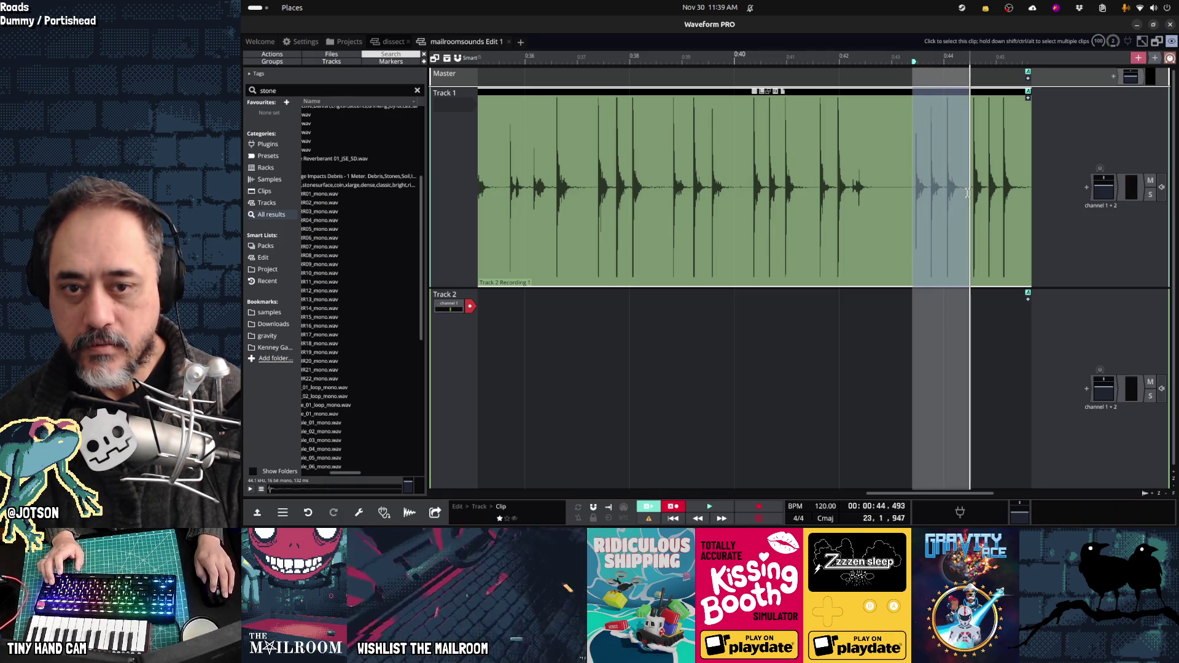
pyautogui.moveTo(926, 97)
pyautogui.mouseDown()
pyautogui.moveTo(422, 97)
pyautogui.moveTo(572, 109)
pyautogui.moveTo(532, 108)
pyautogui.moveTo(542, 109)
pyautogui.mouseUp()
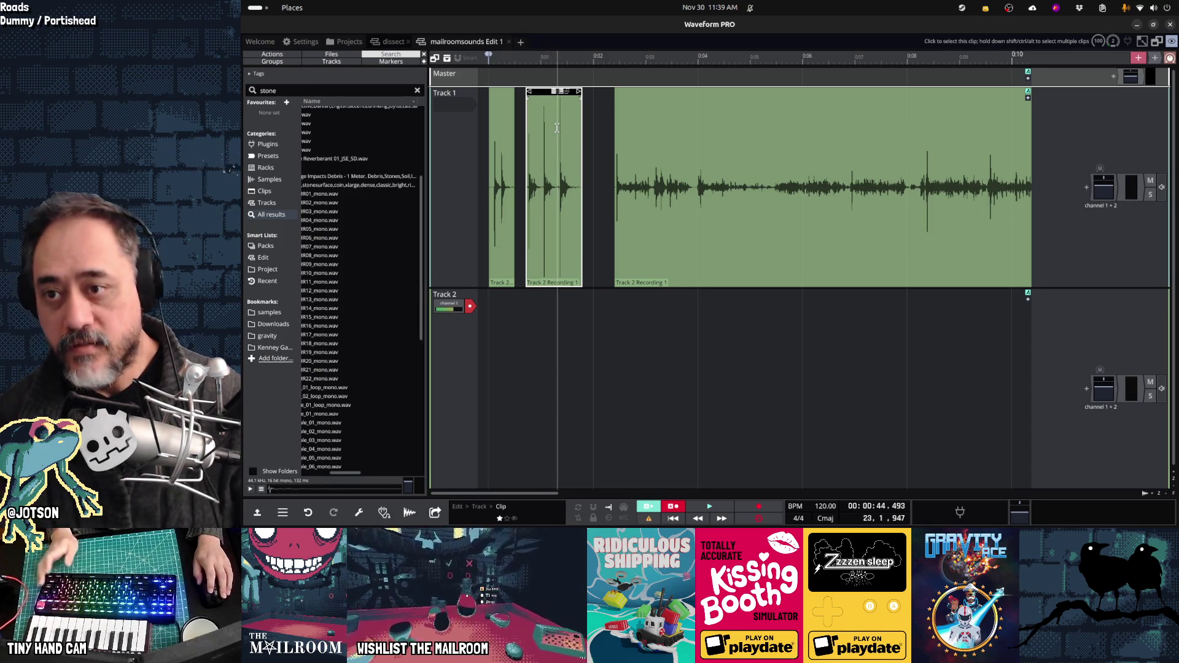
pyautogui.hotkey('alt', 'Tab')
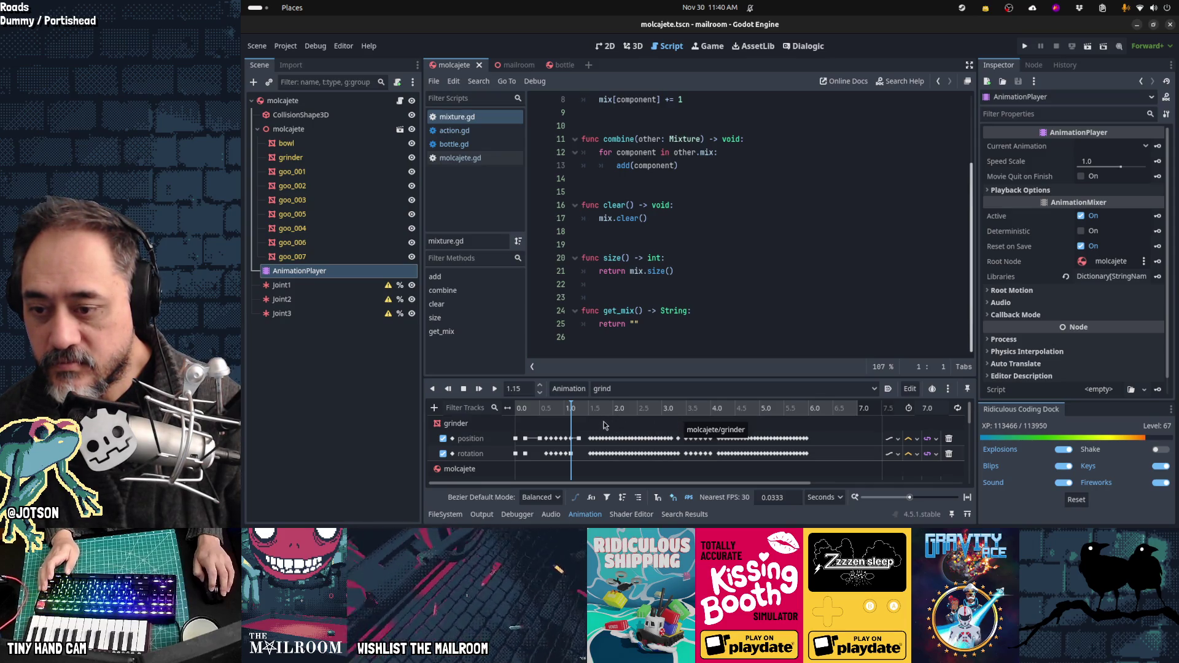
pyautogui.hotkey('alt', 'Tab')
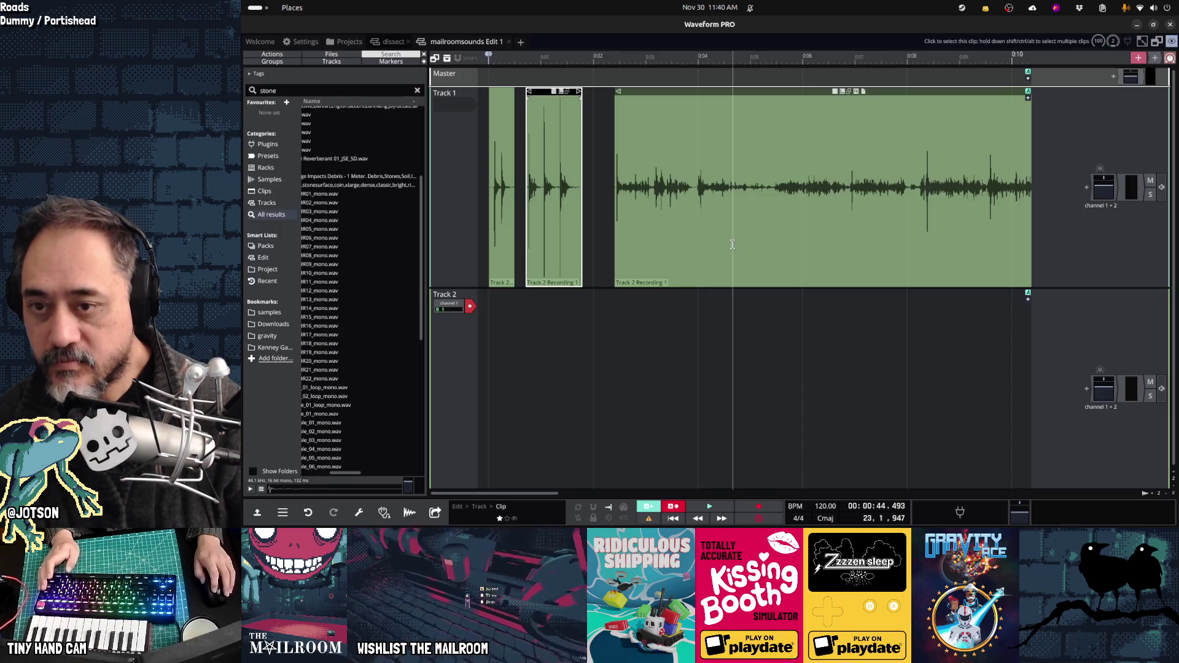
pyautogui.click(777, 146)
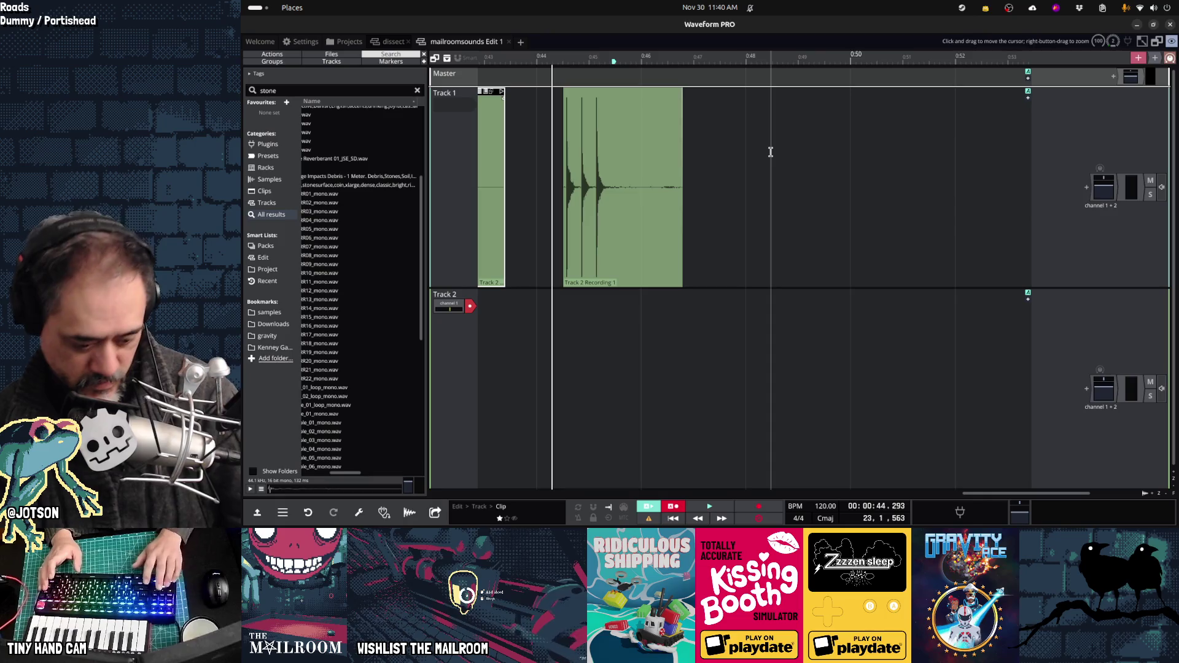
# Shift, slip and trim the long Track 1 clip, moving its leftover onto Track 2 near 0:08
pyautogui.hotkey('ctrl', 'z')
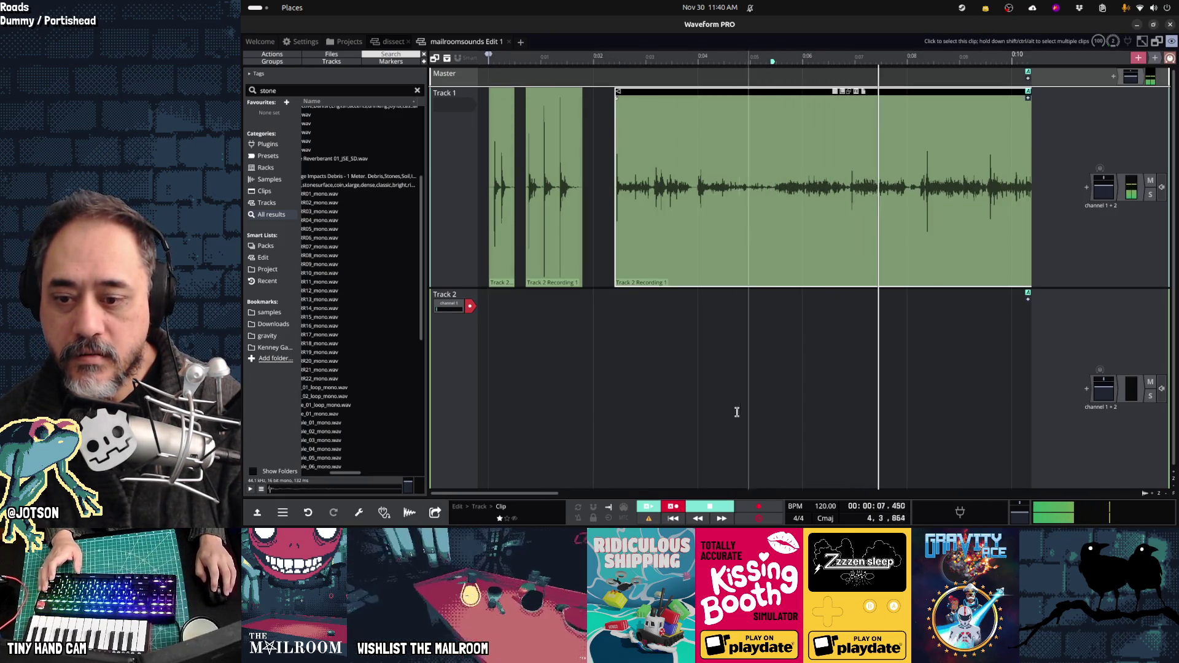
pyautogui.scroll(-2, 535, 494)
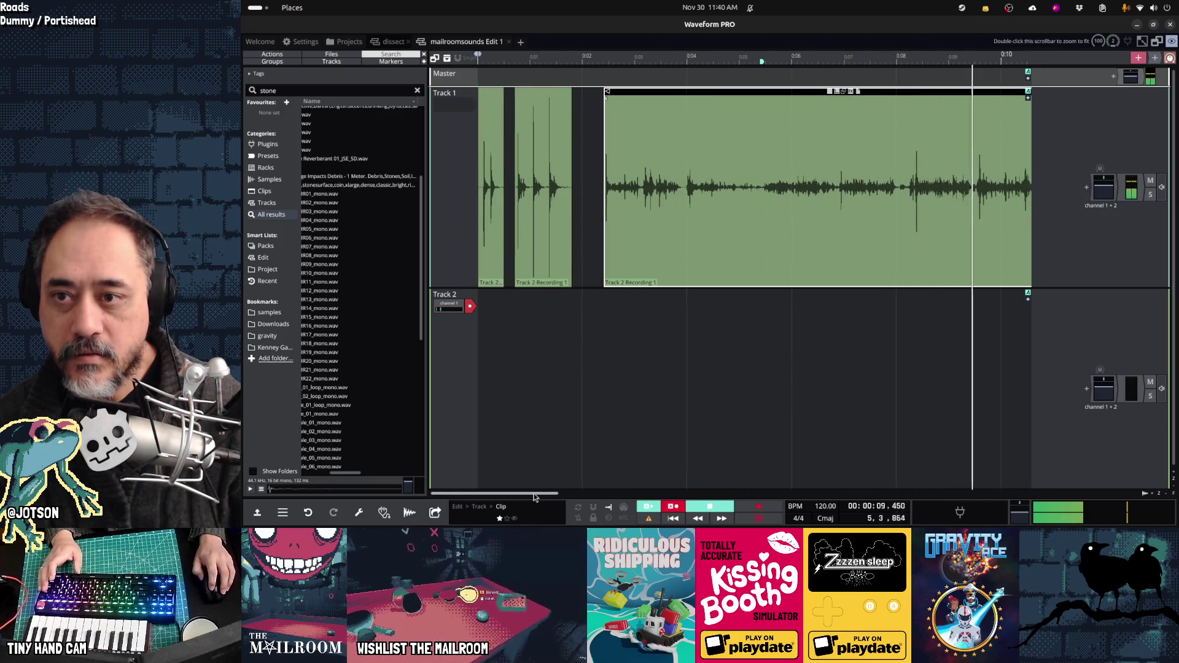
pyautogui.press('space')
pyautogui.moveTo(673, 91); pyautogui.dragTo(629, 86)
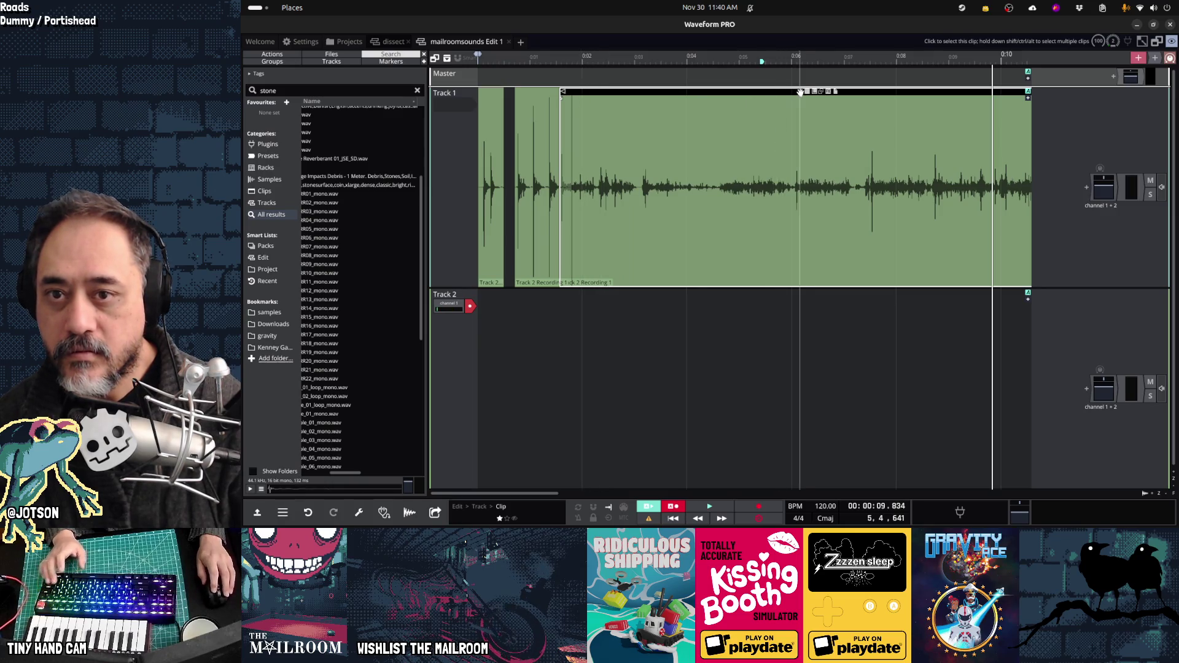
pyautogui.moveTo(806, 93); pyautogui.dragTo(532, 103)
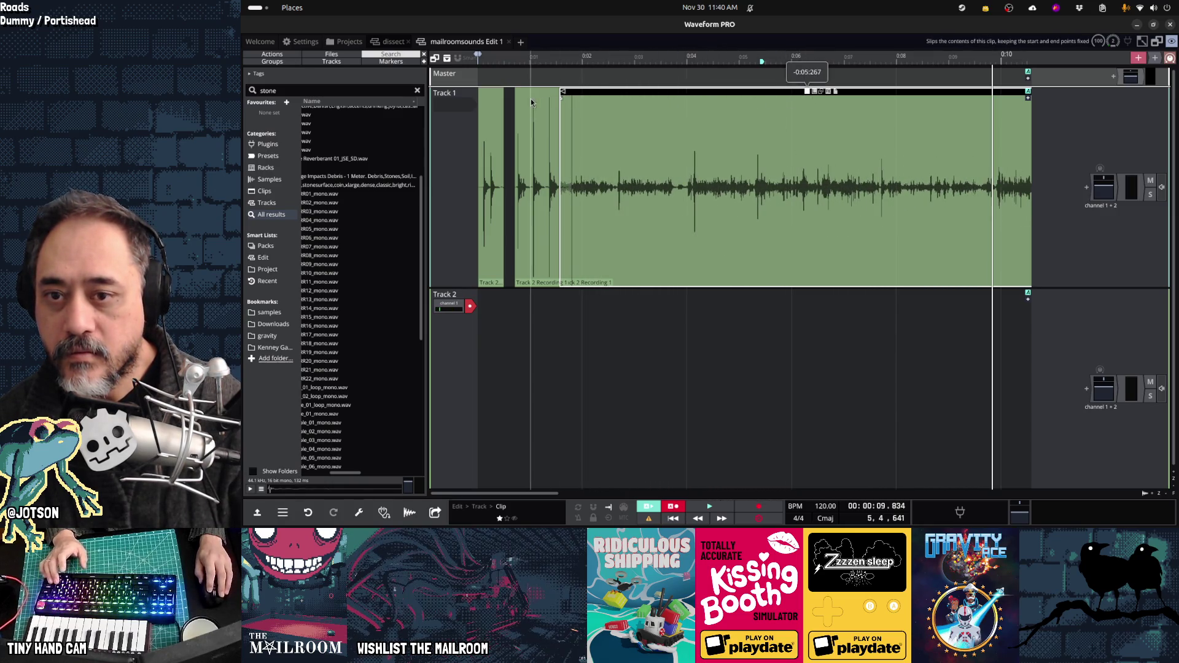
pyautogui.scroll(-5, 873, 203)
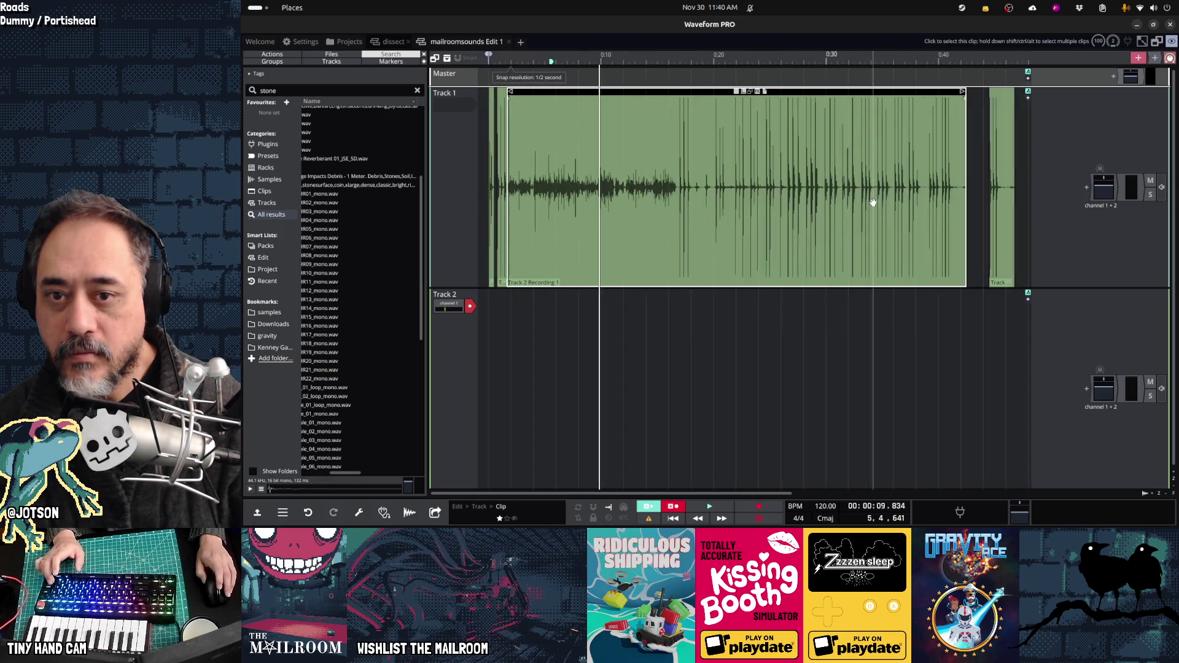
pyautogui.moveTo(910, 97)
pyautogui.mouseDown()
pyautogui.moveTo(560, 101)
pyautogui.moveTo(497, 113)
pyautogui.moveTo(539, 123)
pyautogui.mouseUp()
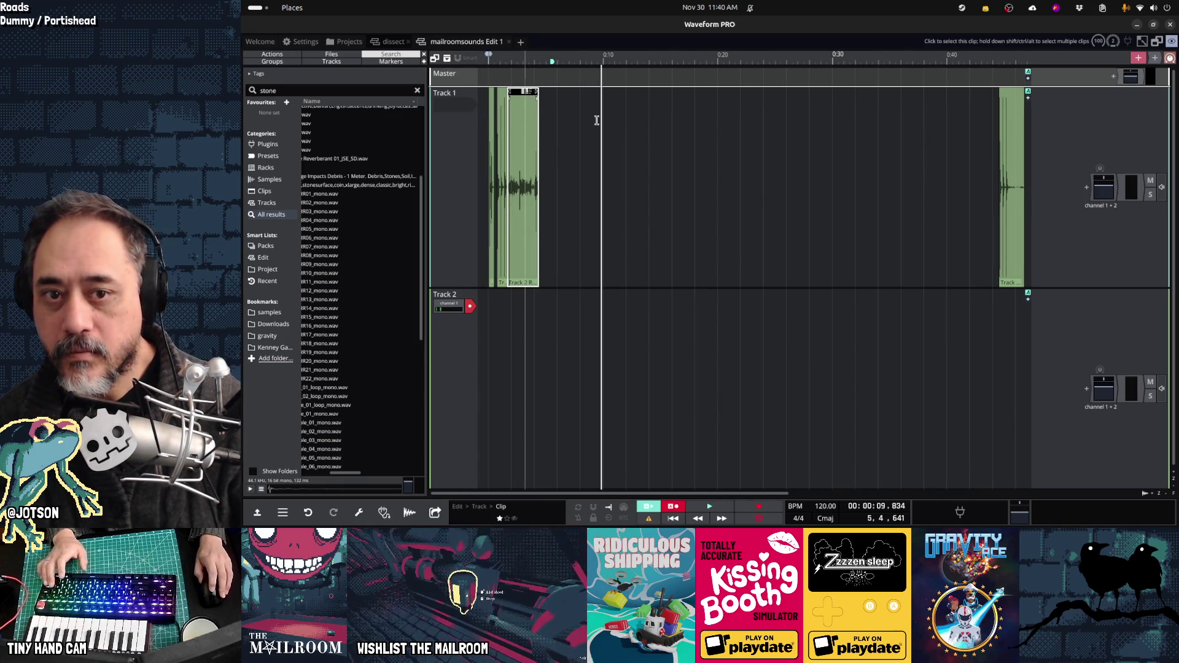
pyautogui.moveTo(1011, 91)
pyautogui.mouseDown()
pyautogui.moveTo(648, 266)
pyautogui.moveTo(587, 330)
pyautogui.mouseUp()
# Adjust the Track 1 clip end, play the edited section, and move the narrow clip later
pyautogui.scroll(3, 583, 320)
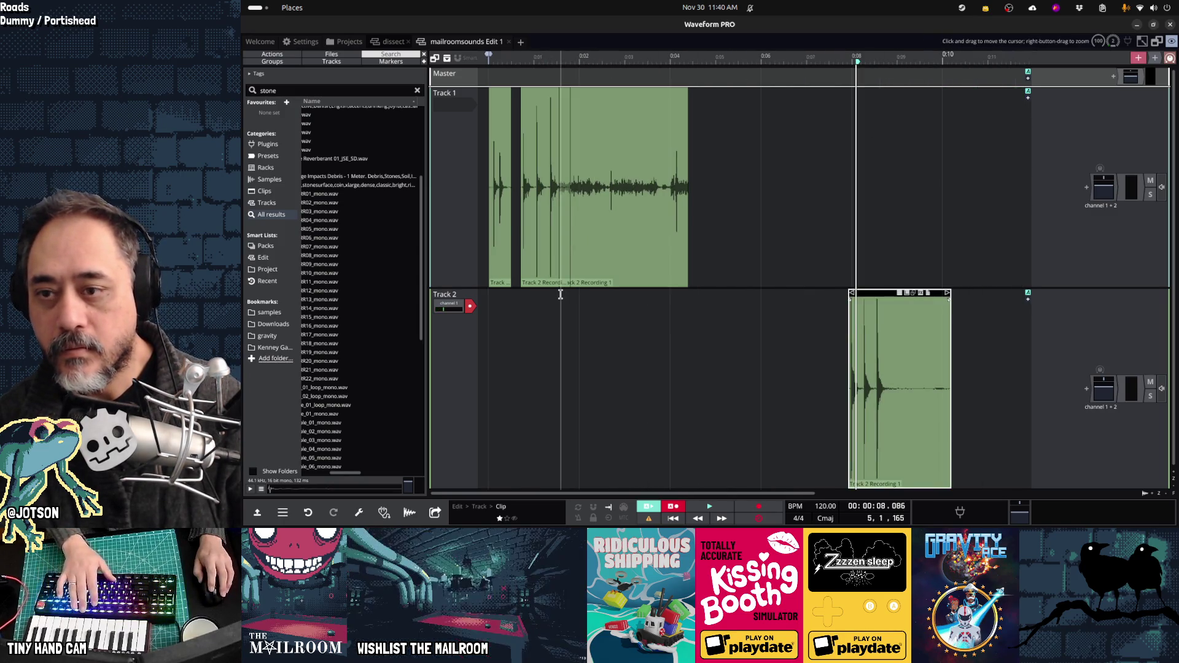
pyautogui.click(587, 94)
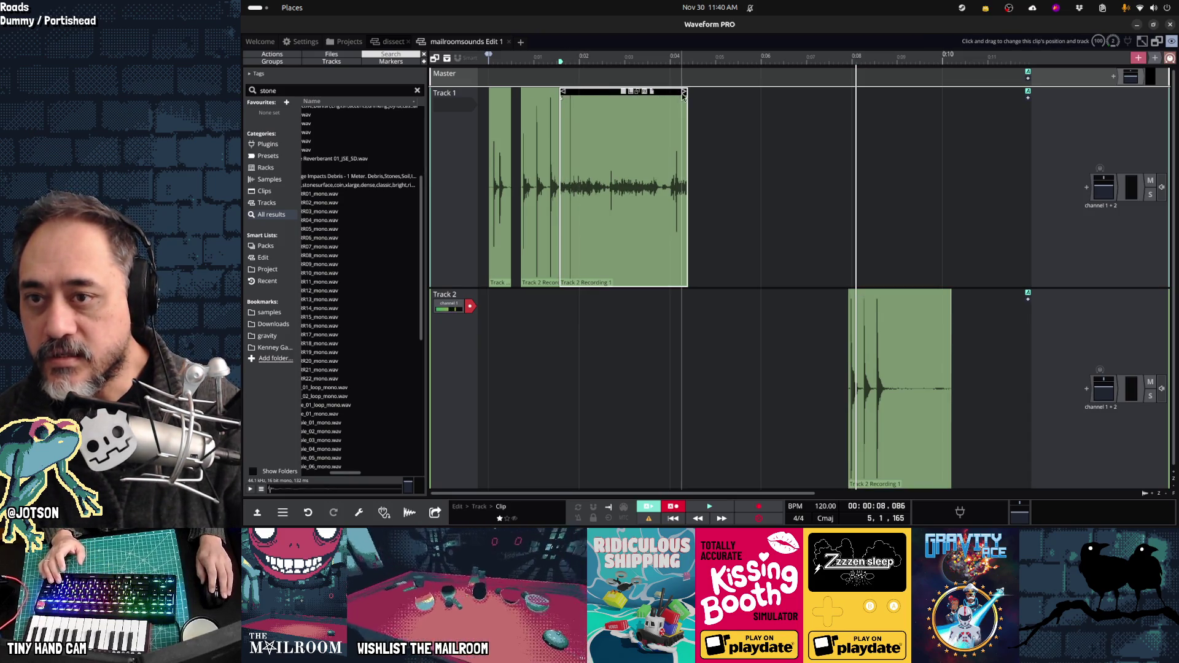
pyautogui.moveTo(686, 94)
pyautogui.mouseDown()
pyautogui.moveTo(621, 94)
pyautogui.moveTo(633, 97)
pyautogui.mouseUp()
pyautogui.hotkey('alt', 'Tab')
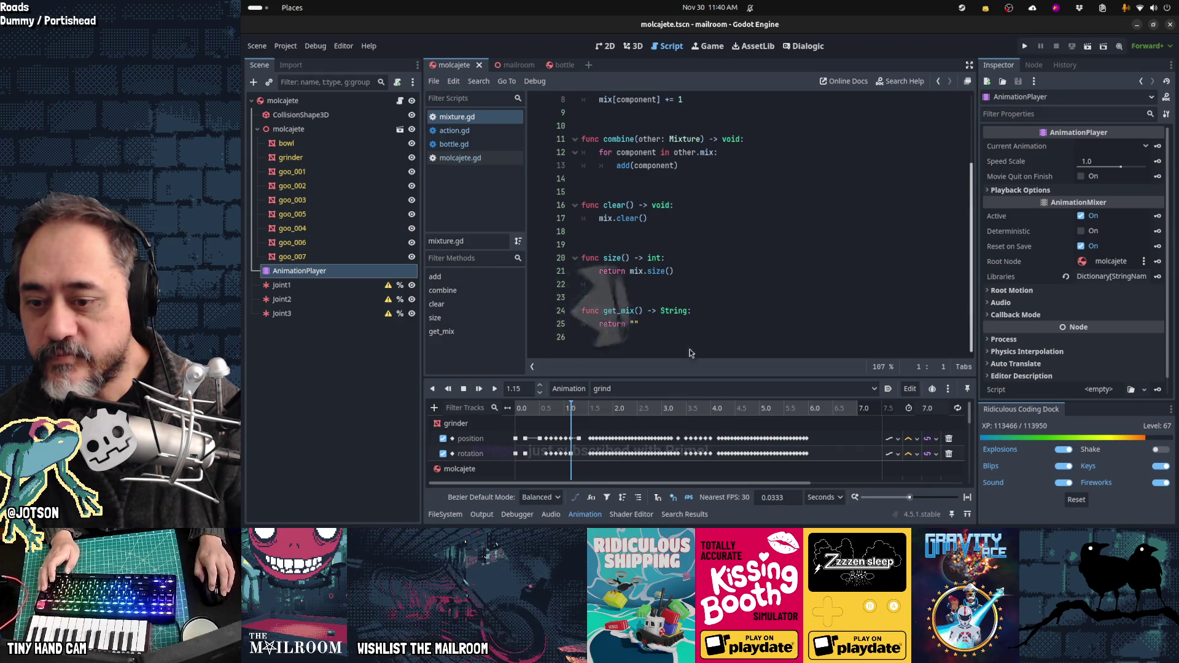
pyautogui.hotkey('alt', 'Tab')
pyautogui.moveTo(633, 92); pyautogui.dragTo(638, 93)
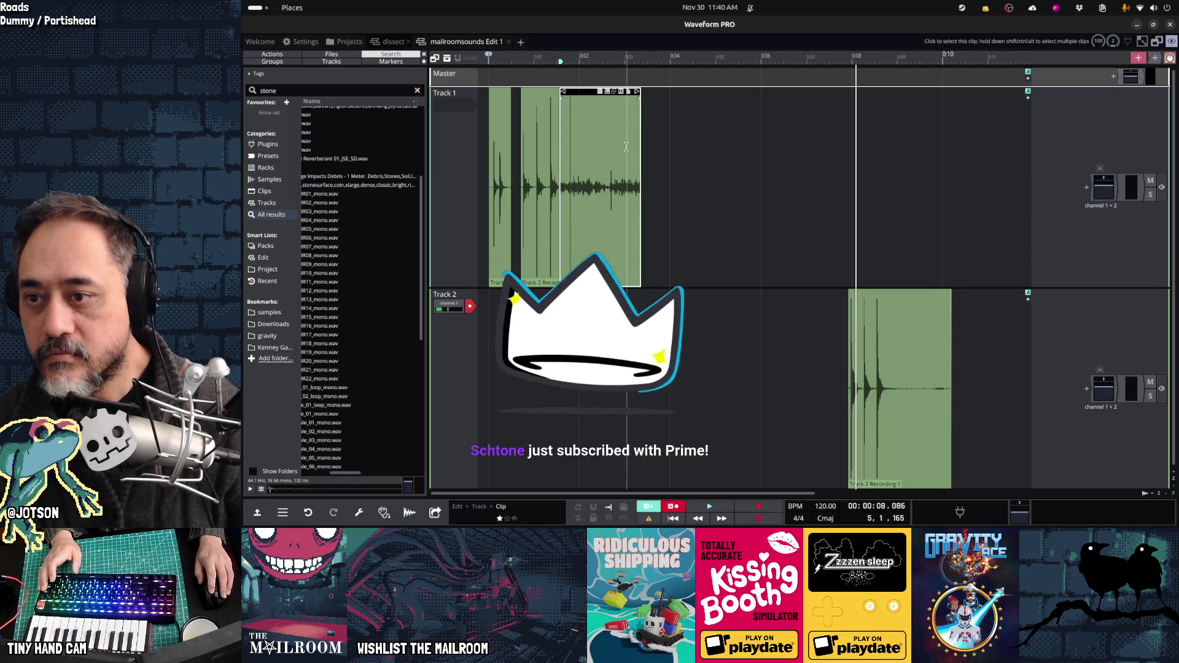
pyautogui.click(560, 112)
pyautogui.press('space')
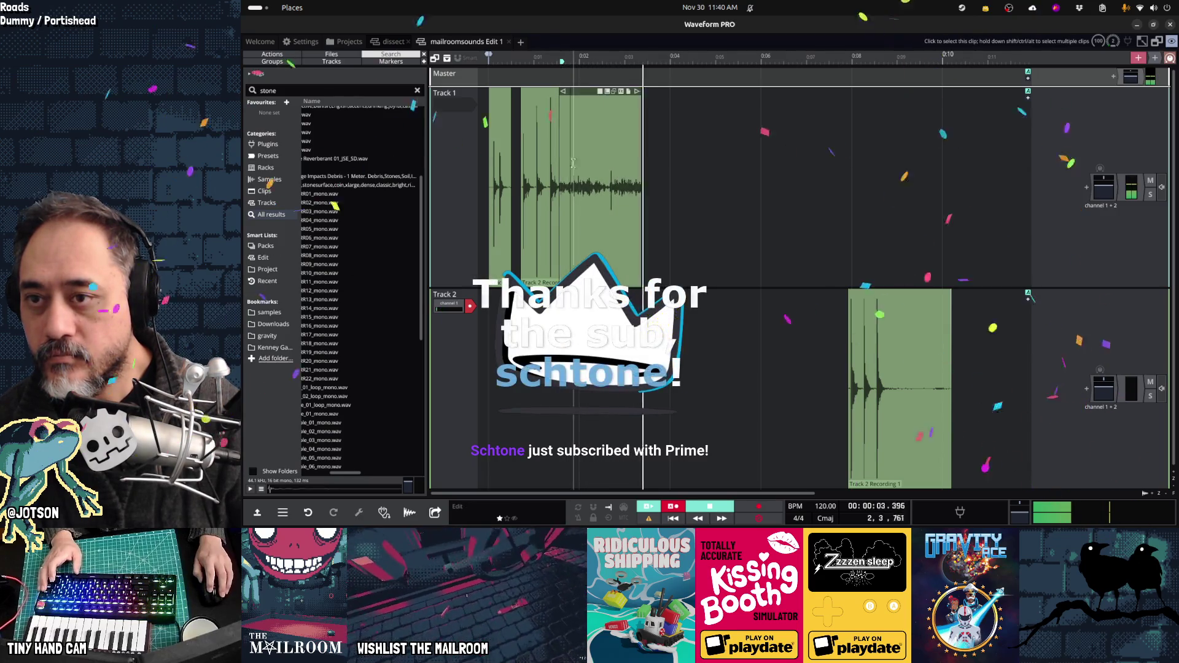
pyautogui.press('space')
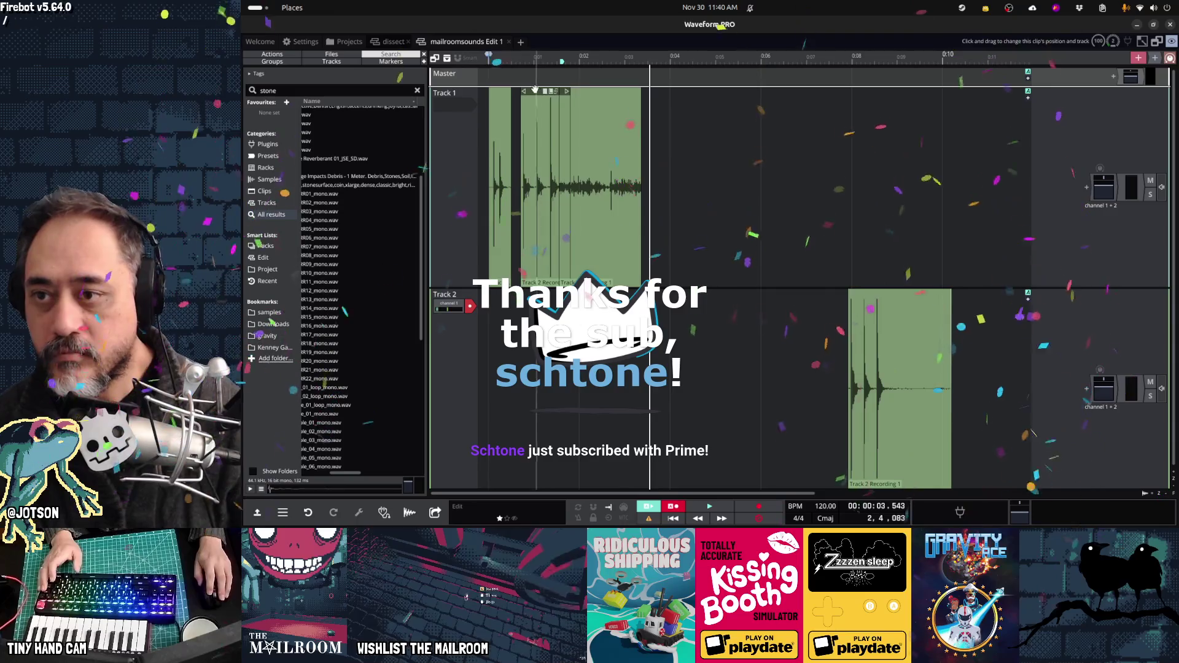
pyautogui.click(533, 93)
pyautogui.moveTo(534, 93); pyautogui.dragTo(662, 92)
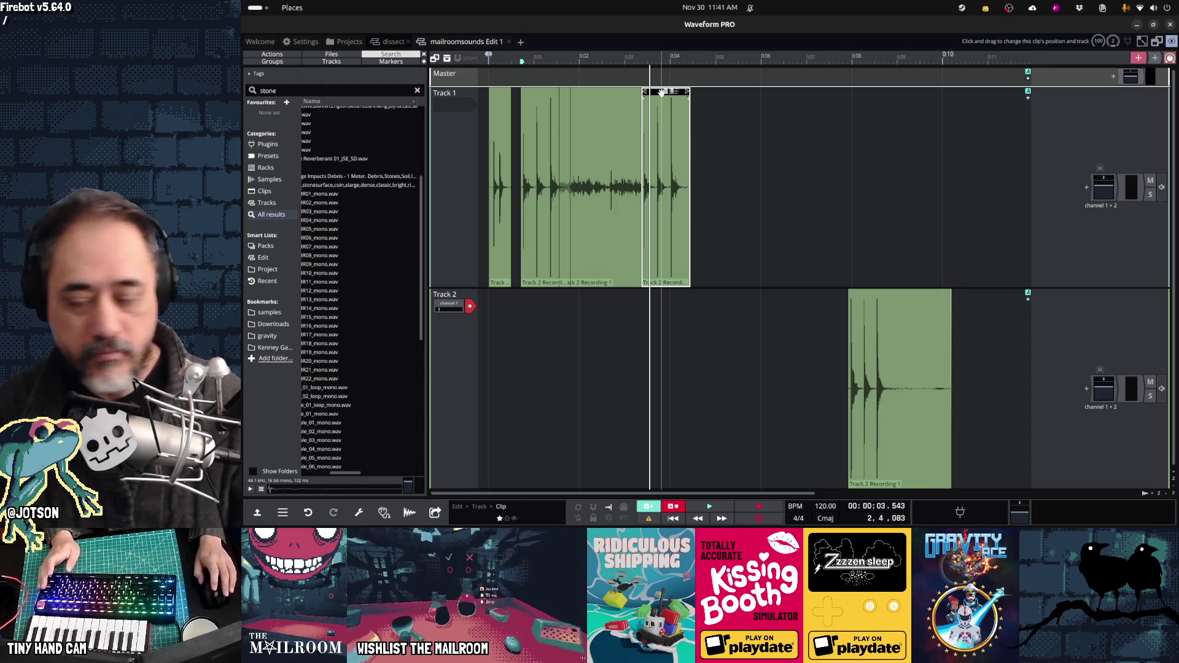
# Duplicate and reposition the Track 1 clips, deleting the extra copy and extending a clip end
pyautogui.hotkey('alt', 'Tab')
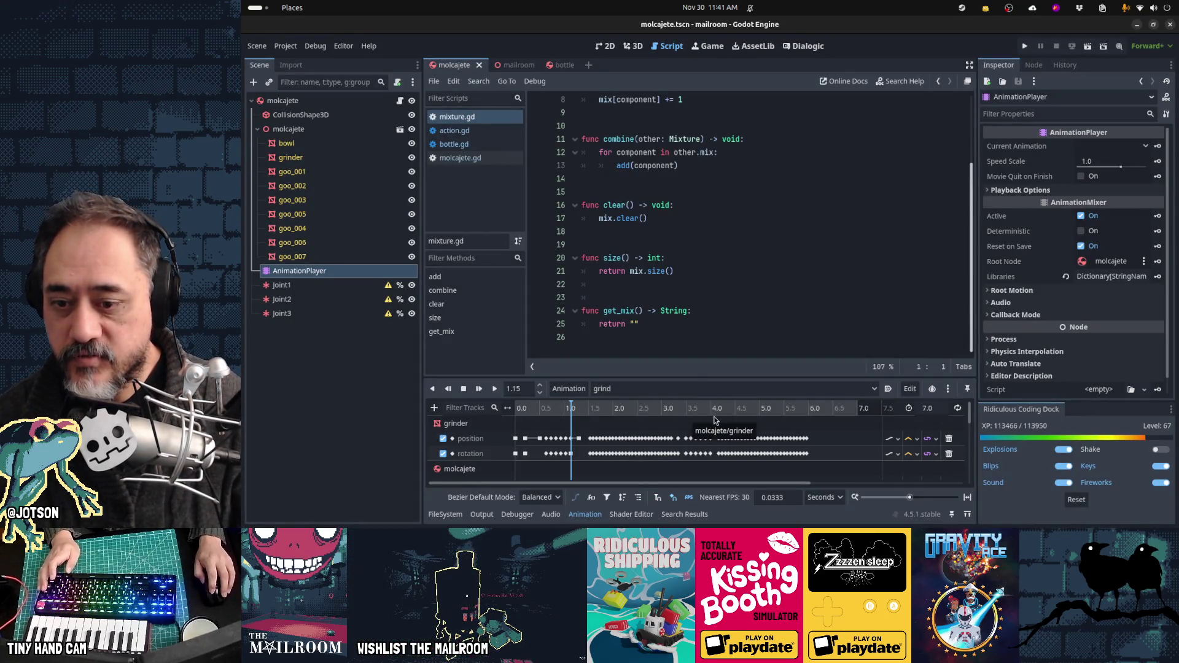
pyautogui.hotkey('alt', 'Tab')
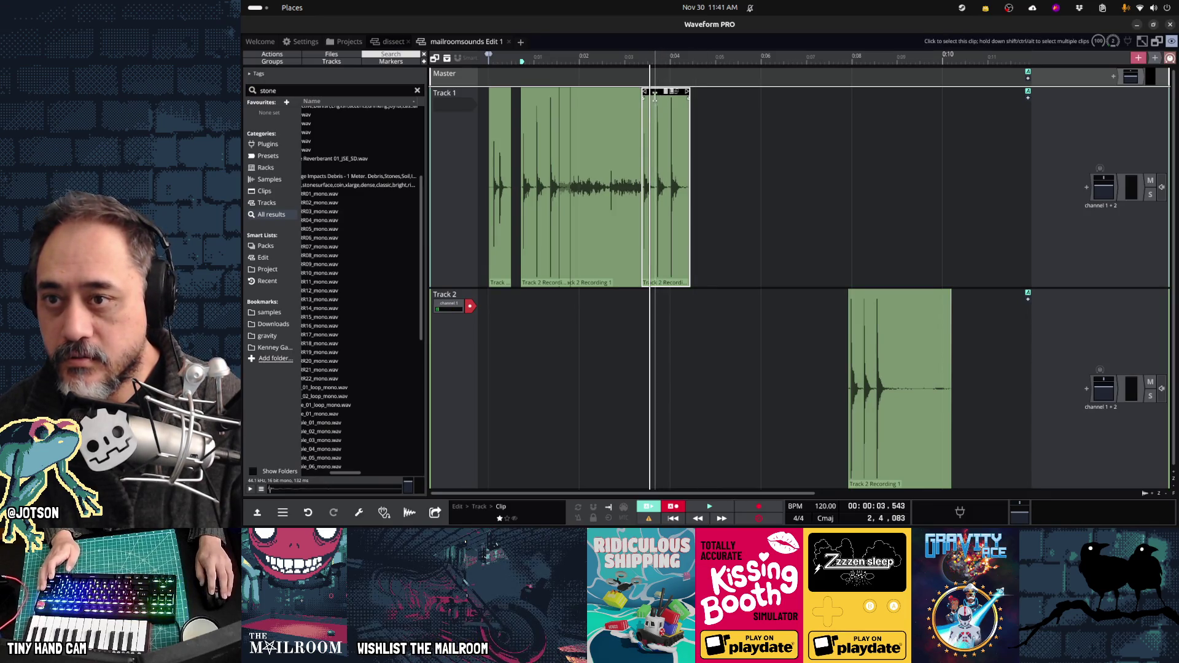
pyautogui.moveTo(657, 92); pyautogui.dragTo(665, 93)
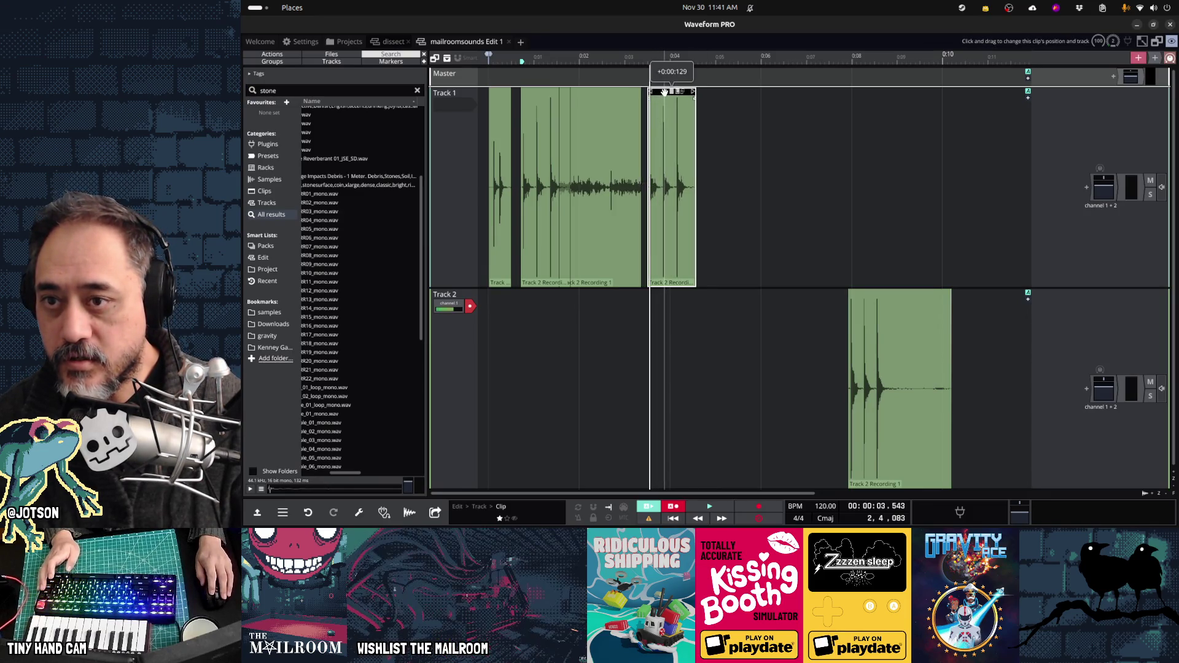
pyautogui.click(586, 90)
pyautogui.hotkey('ctrl', 'd')
pyautogui.hotkey('alt', 'Tab')
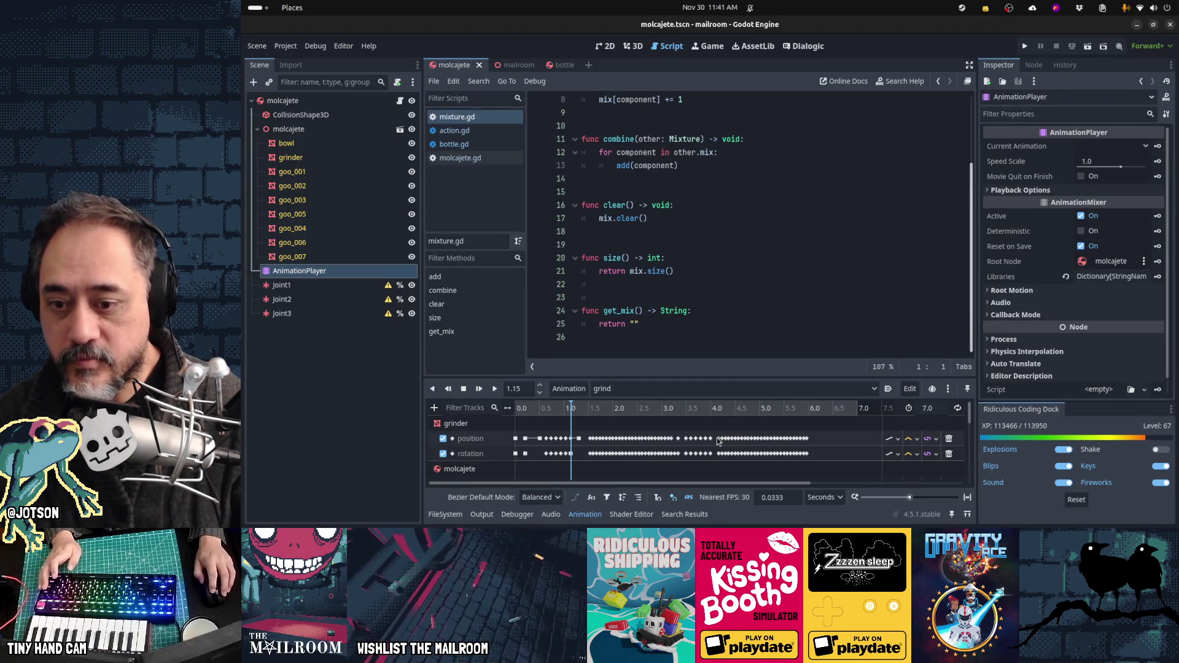
pyautogui.hotkey('alt', 'Tab')
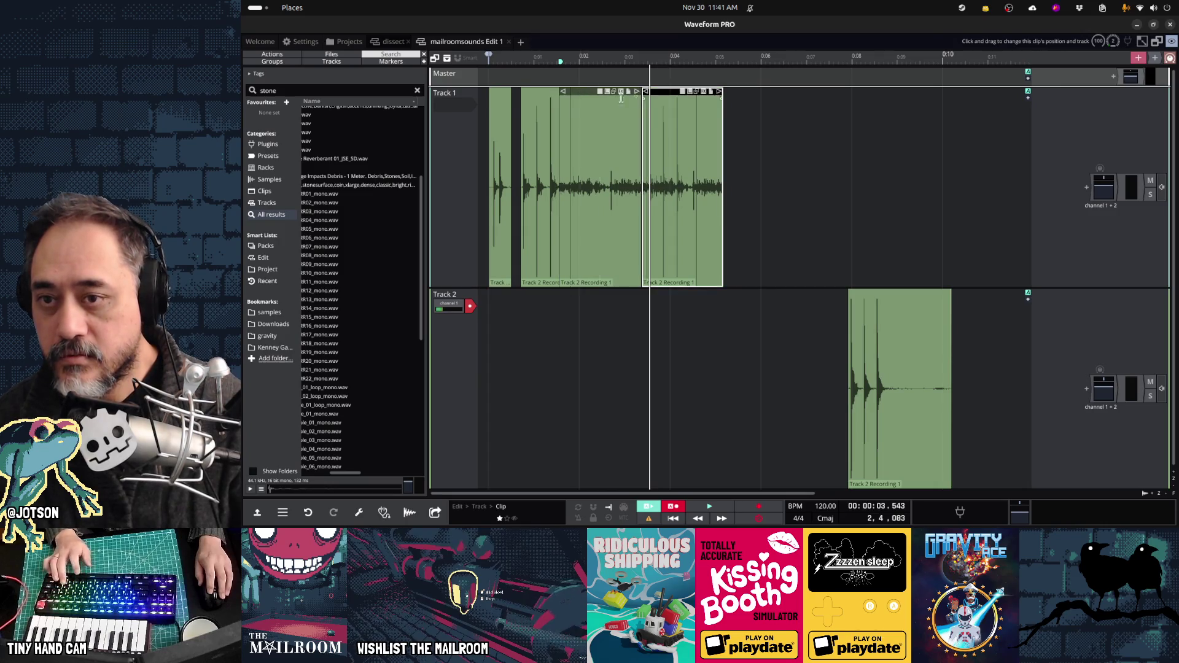
pyautogui.hotkey('ctrl', 'd')
pyautogui.moveTo(746, 96); pyautogui.dragTo(811, 98)
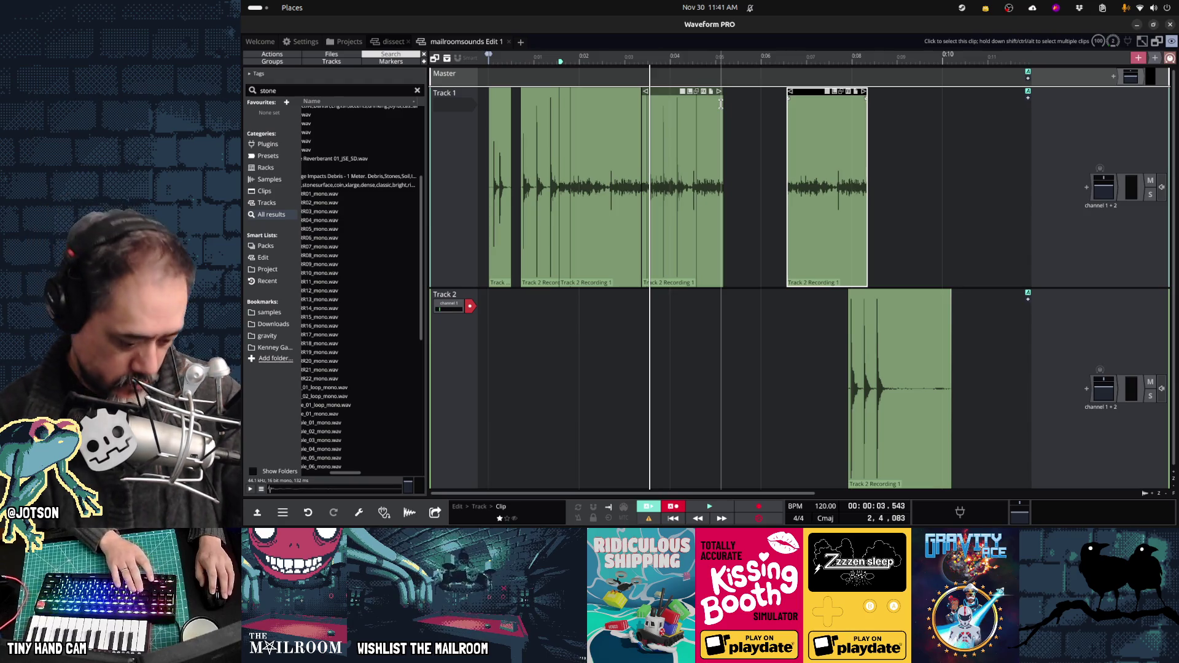
pyautogui.press('Delete')
pyautogui.moveTo(672, 93)
pyautogui.mouseDown()
pyautogui.moveTo(742, 98)
pyautogui.moveTo(709, 98)
pyautogui.mouseUp()
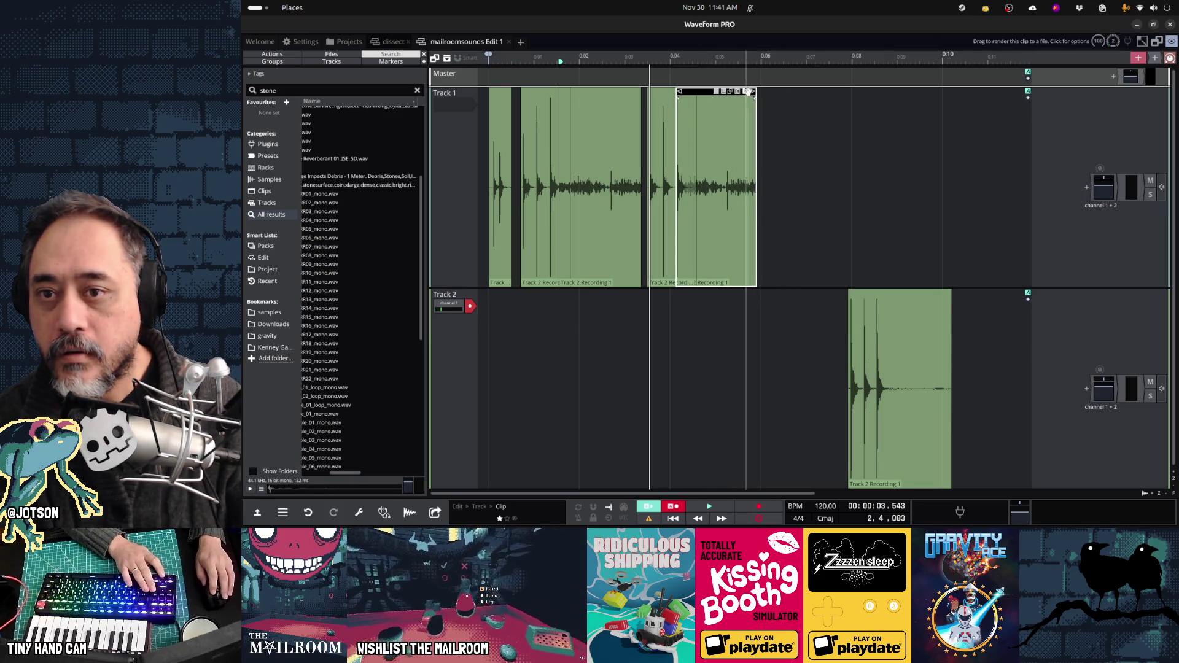
pyautogui.moveTo(754, 92); pyautogui.dragTo(595, 92)
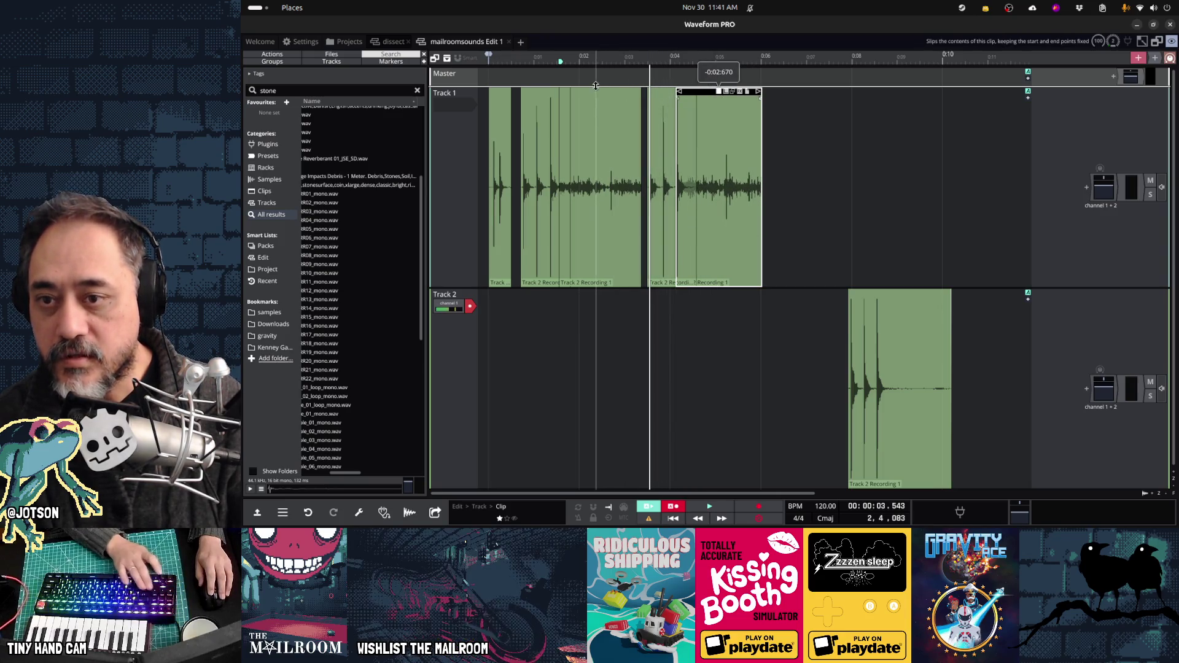
# Play the roughly six-second sequence from the start, then delete the Track 2 clip
pyautogui.click(482, 355)
pyautogui.press('space')
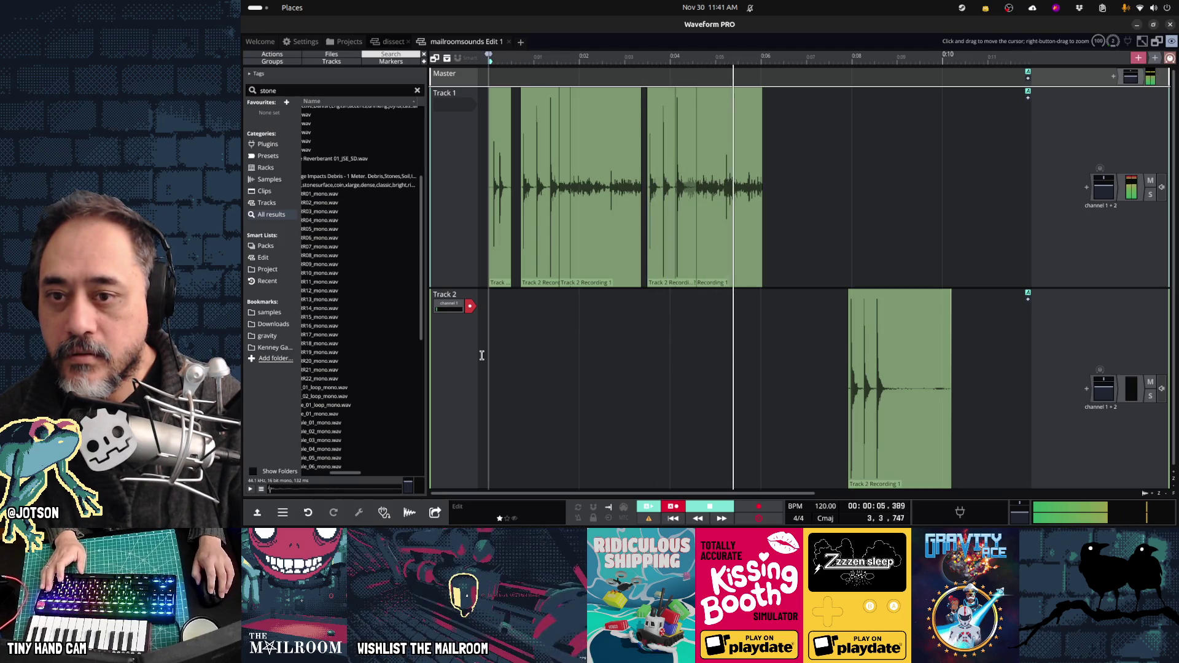
pyautogui.press('space')
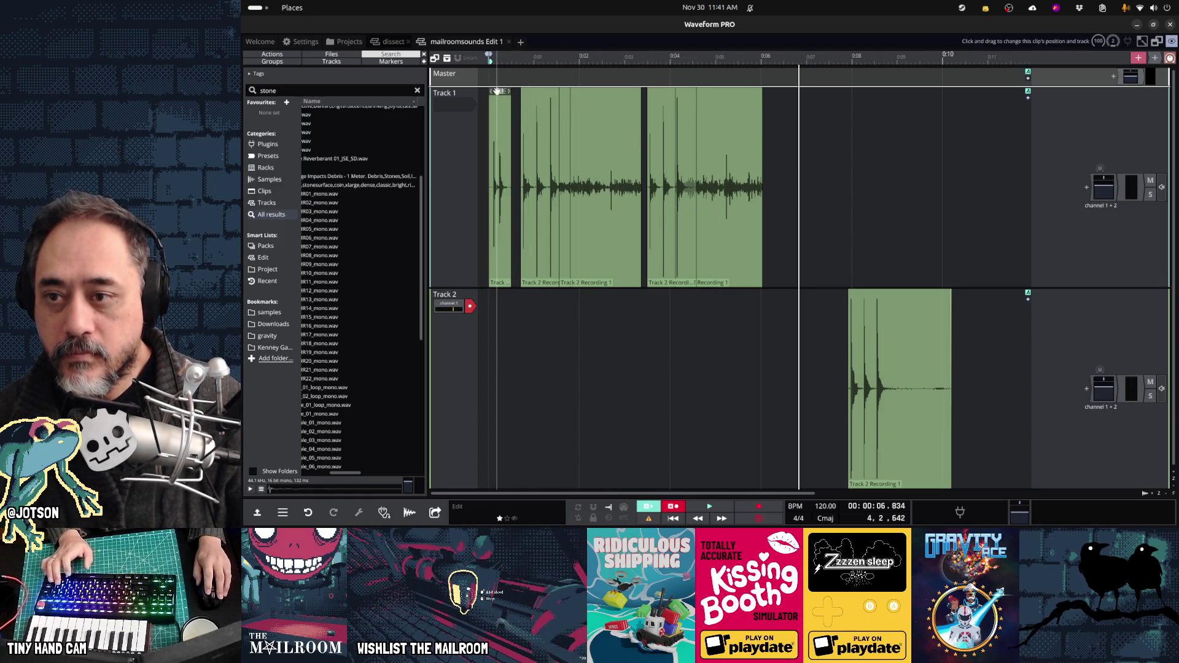
pyautogui.press('Home')
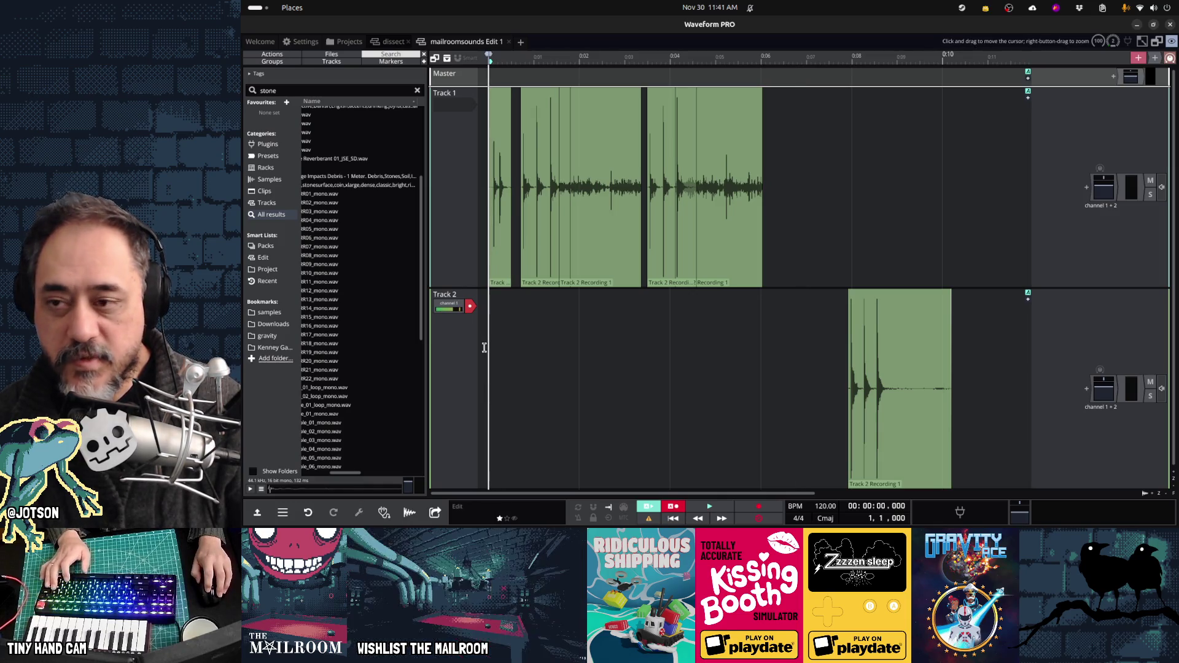
pyautogui.press('space')
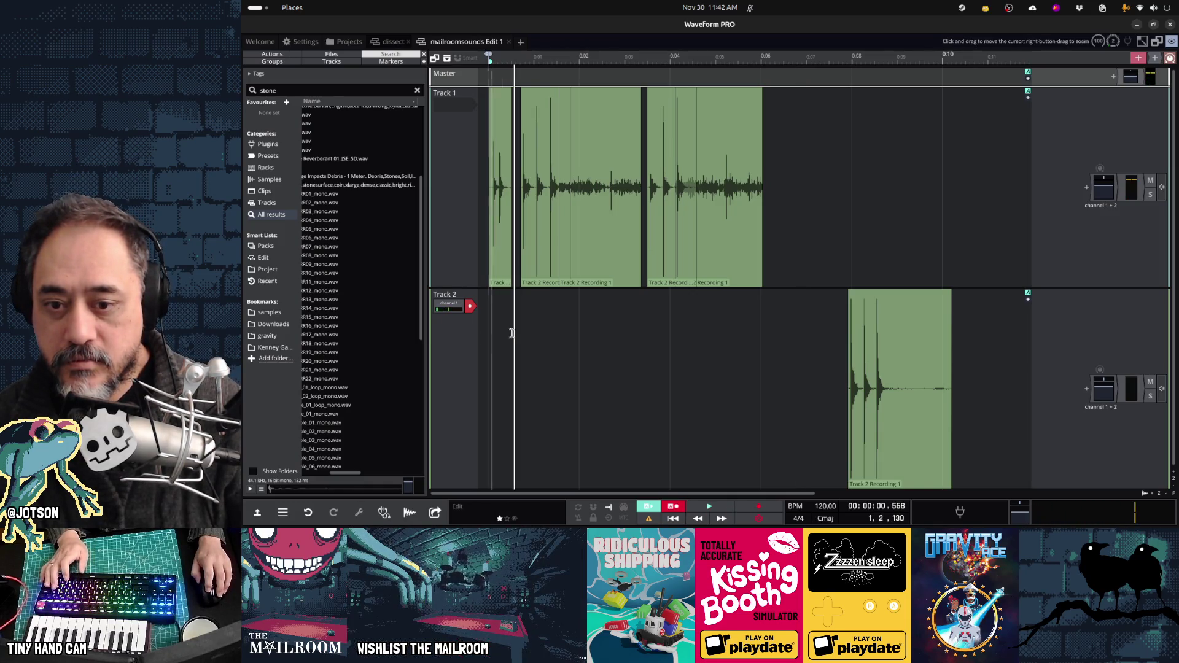
pyautogui.click(890, 293)
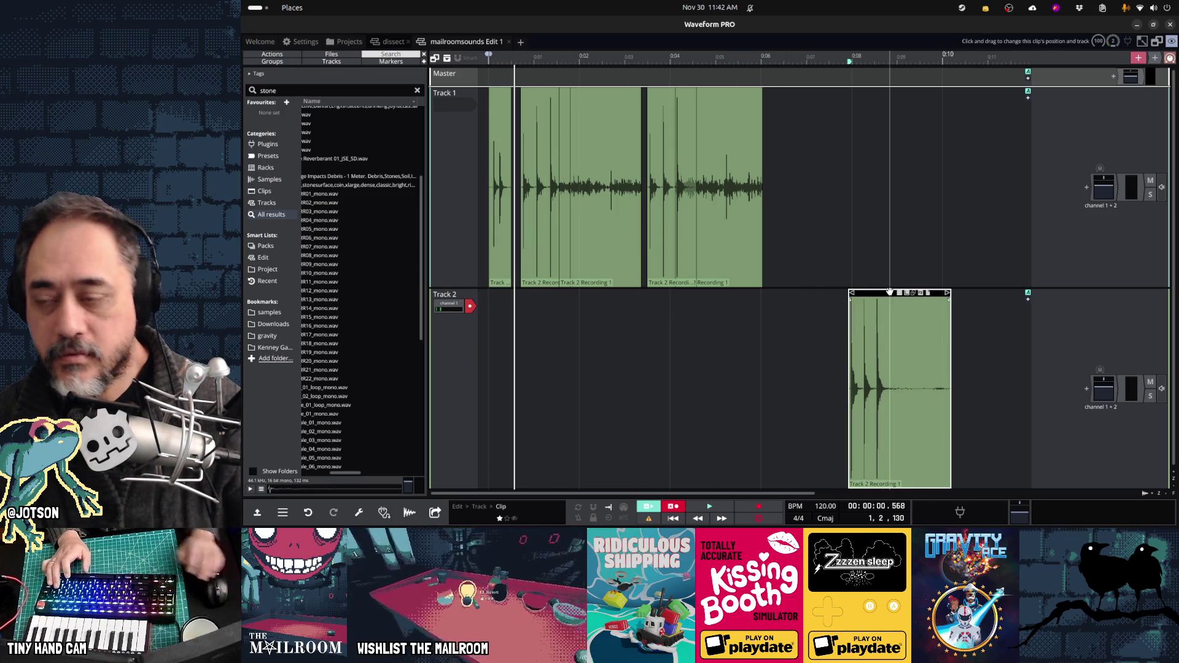
pyautogui.press('Delete')
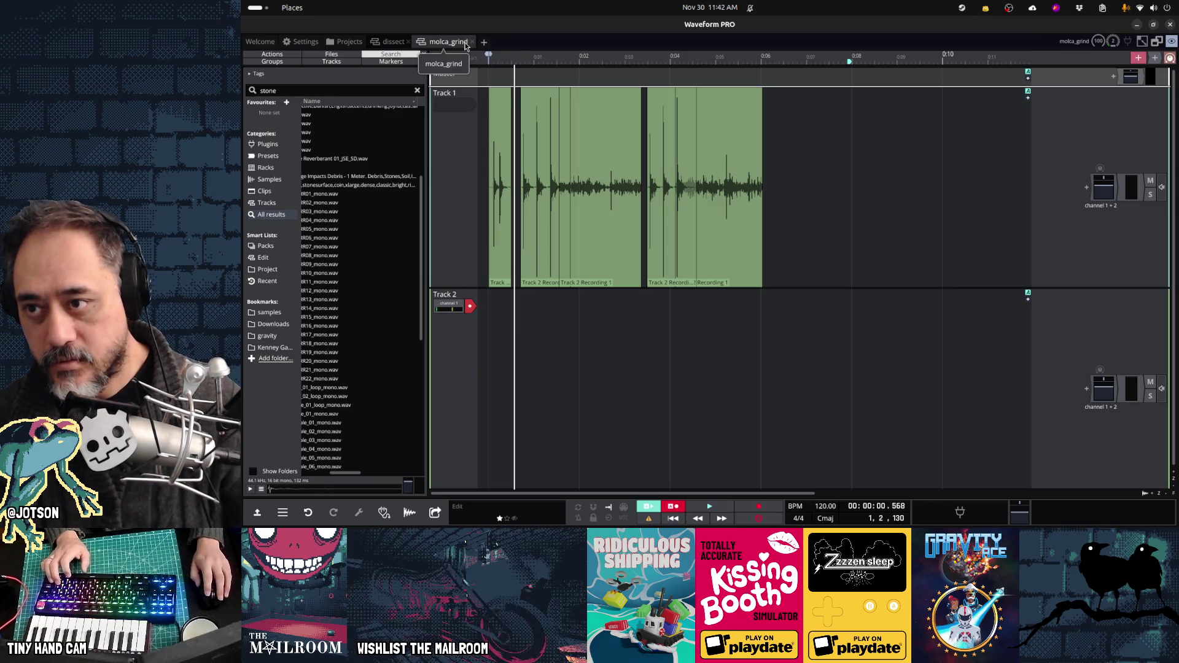
# Copy the molca_grind edit in the project browser and rename the copy molca_stop
pyautogui.rightClick(451, 46)
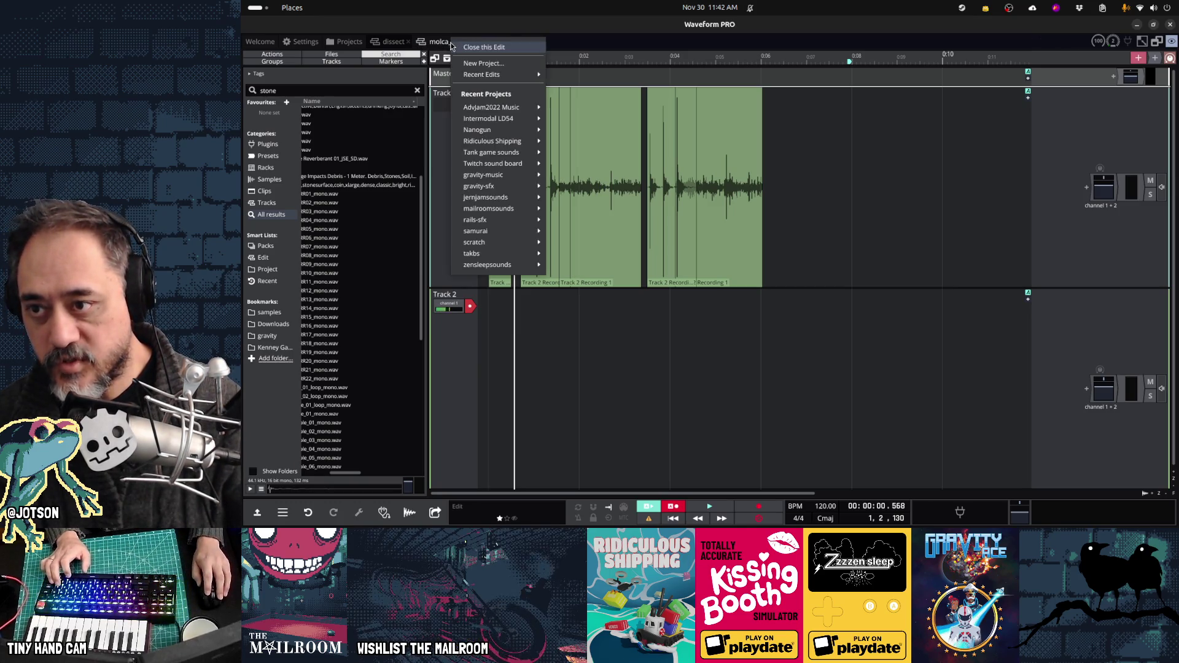
pyautogui.click(382, 56)
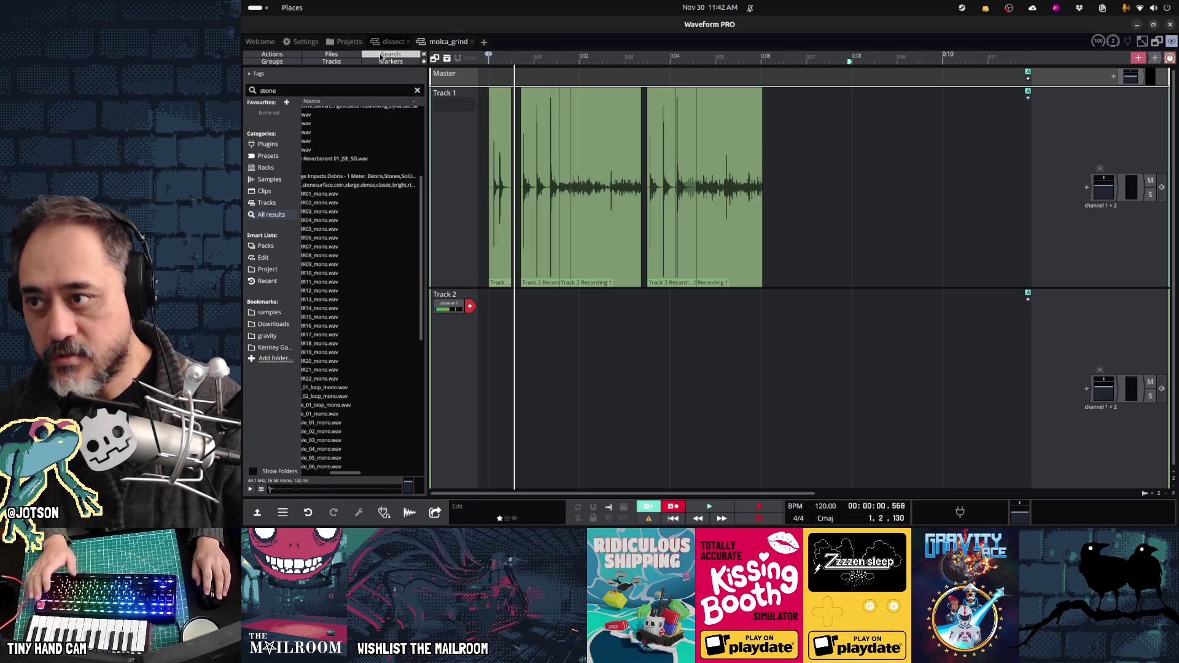
pyautogui.click(345, 43)
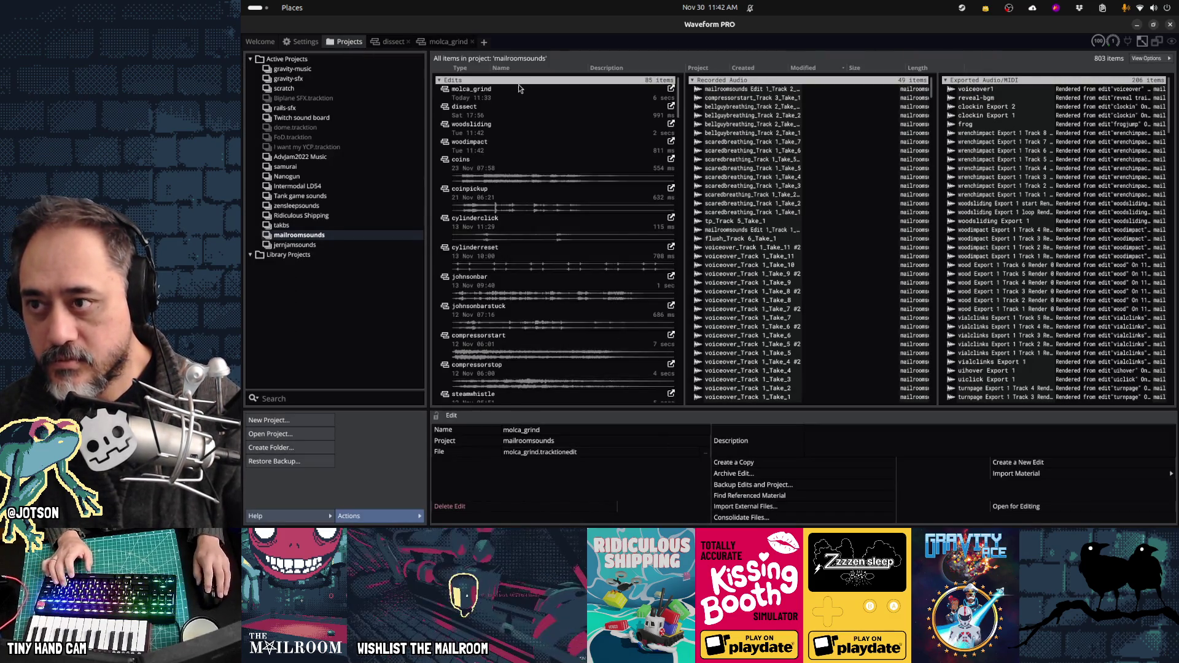
pyautogui.click(447, 43)
pyautogui.click(345, 42)
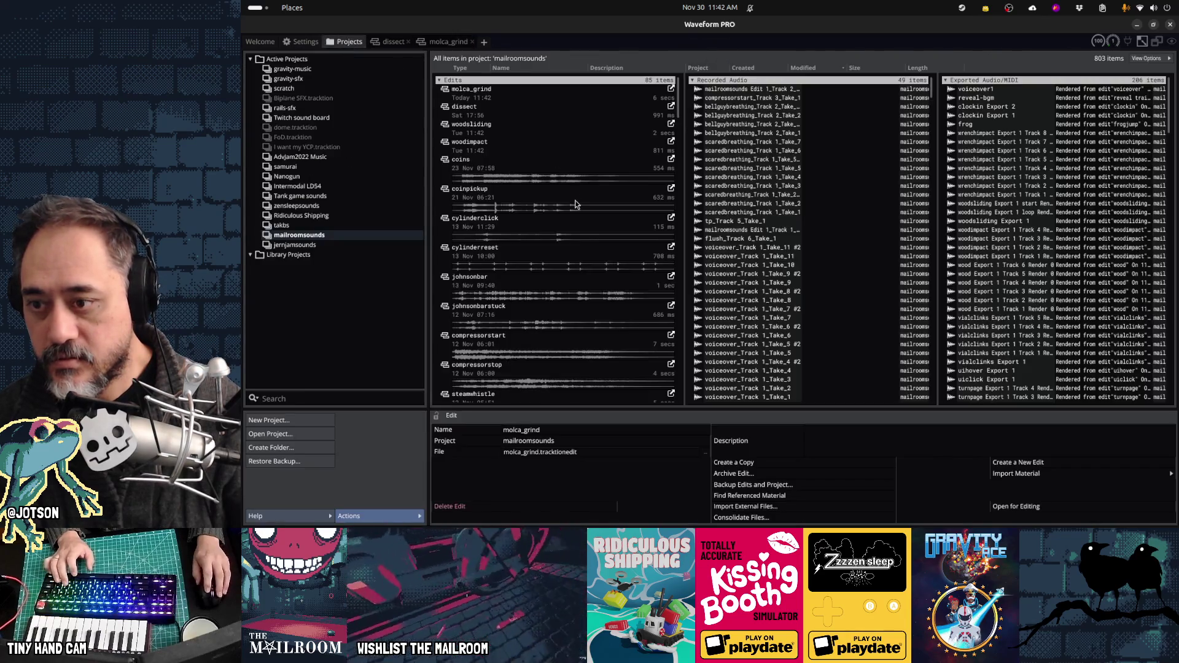
pyautogui.click(509, 100)
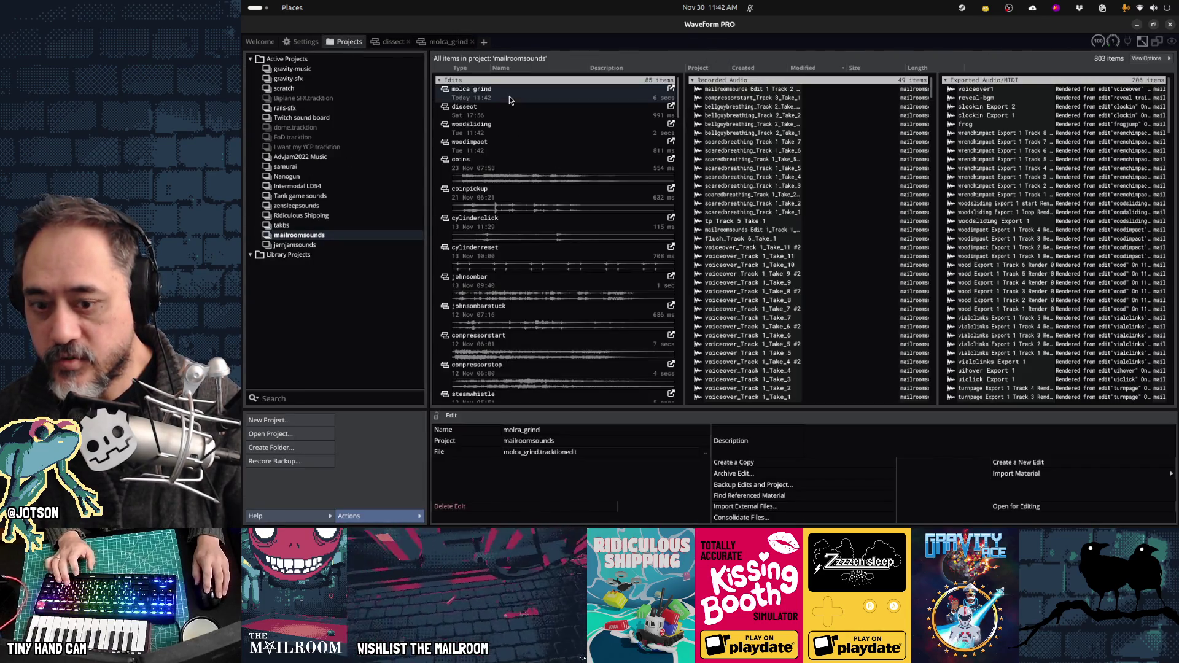
pyautogui.click(760, 461)
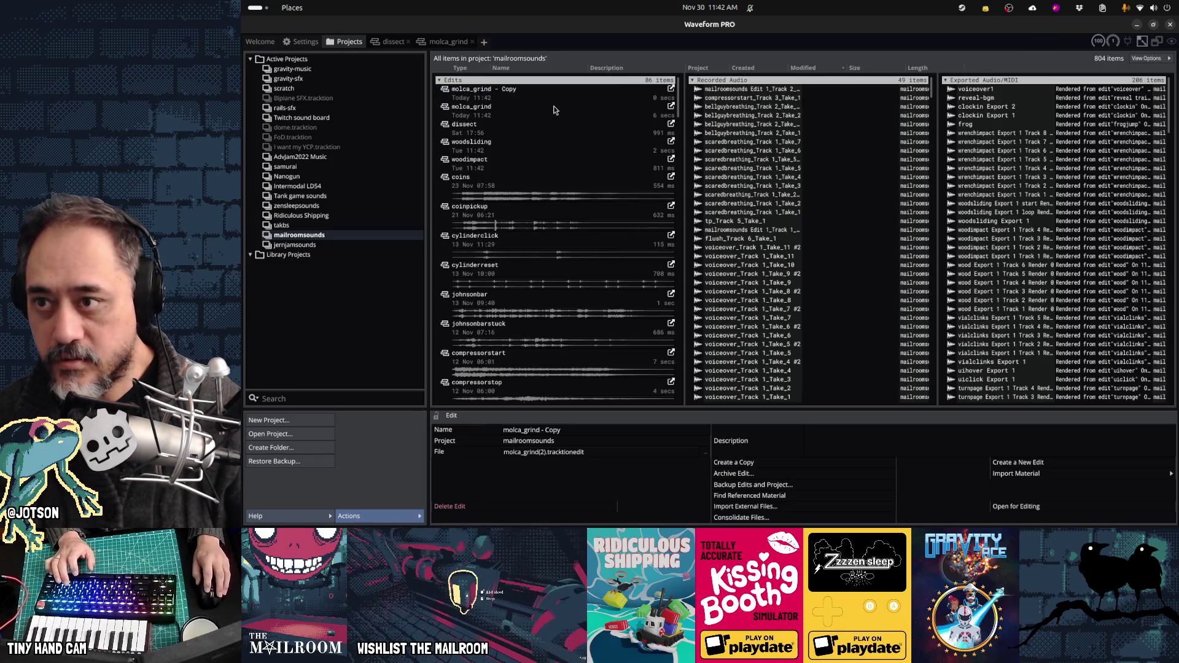
pyautogui.doubleClick(535, 93)
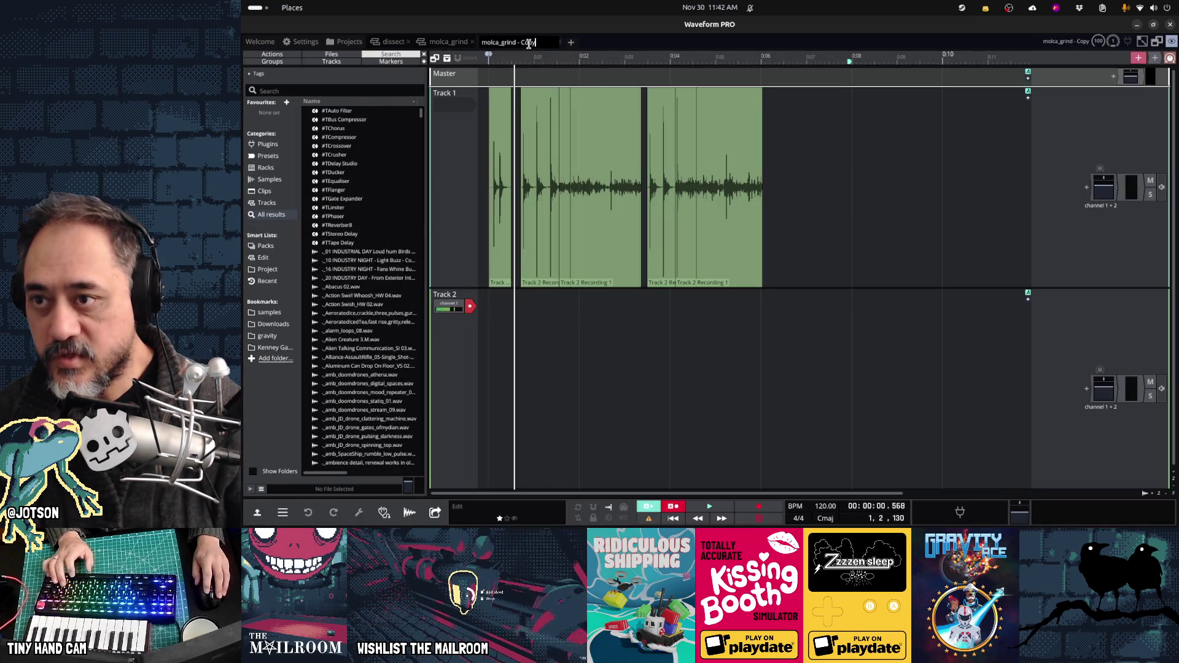
pyautogui.write('molca_stop')
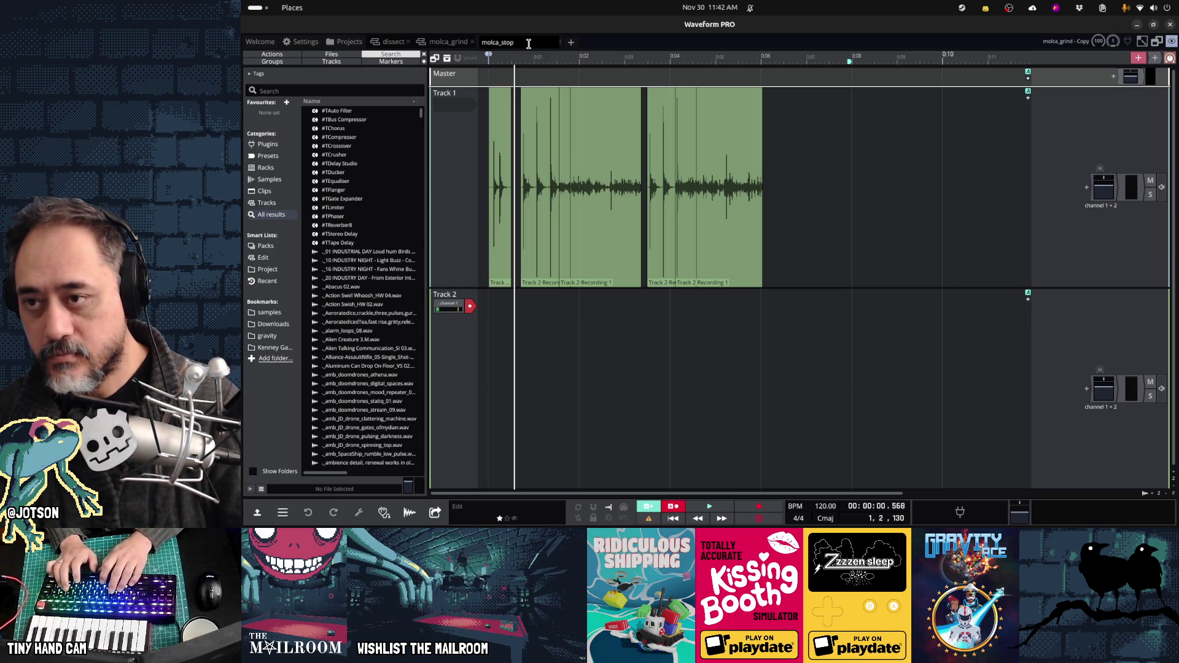
# Delete the four later Track 1 clips, keeping only the first hit, then play and save
pyautogui.click(556, 95)
pyautogui.press('Delete')
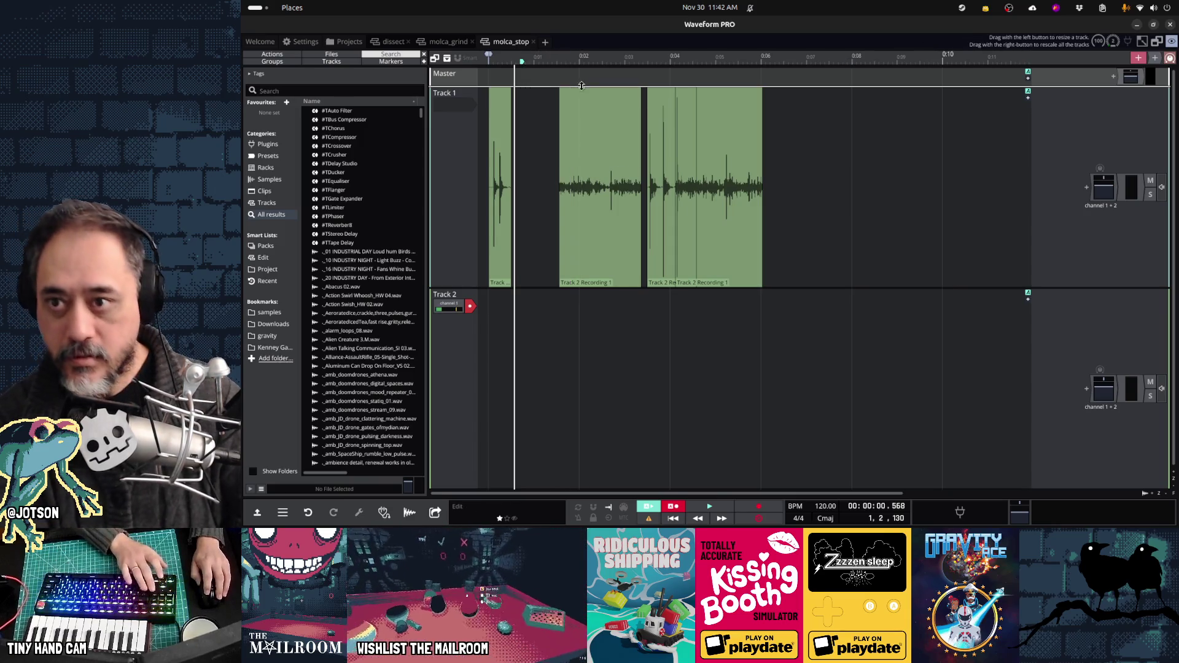
pyautogui.click(581, 95)
pyautogui.press('Delete')
pyautogui.click(664, 95)
pyautogui.press('Delete')
pyautogui.click(706, 95)
pyautogui.press('Delete')
pyautogui.press('space')
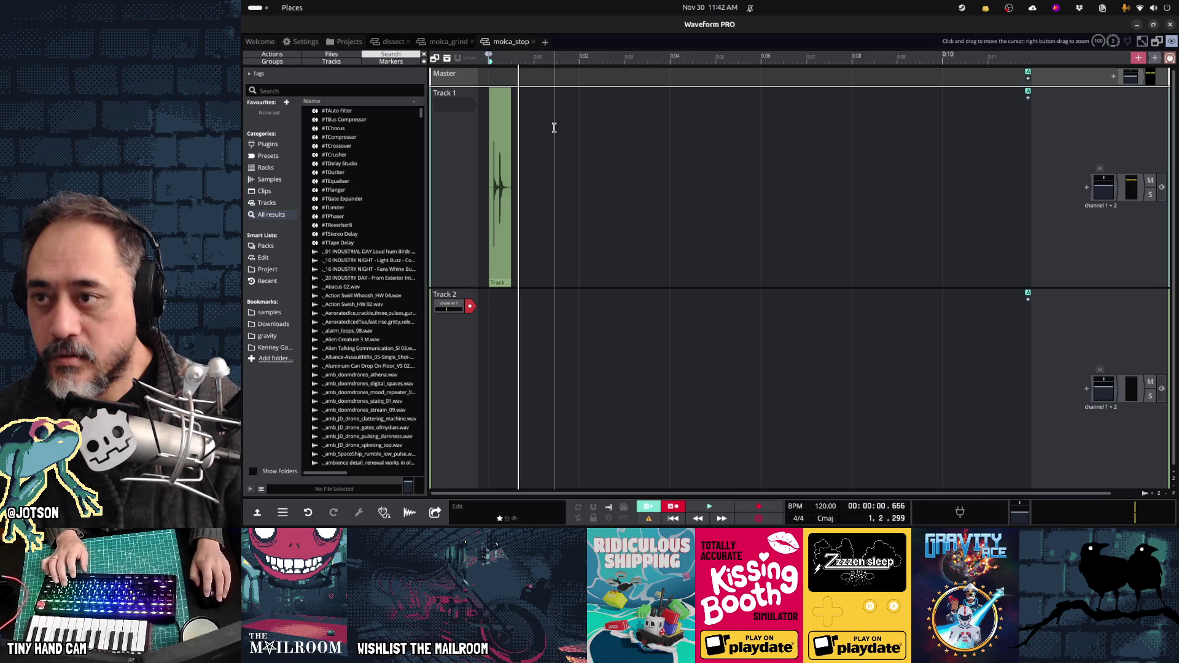
pyautogui.hotkey('ctrl', 's')
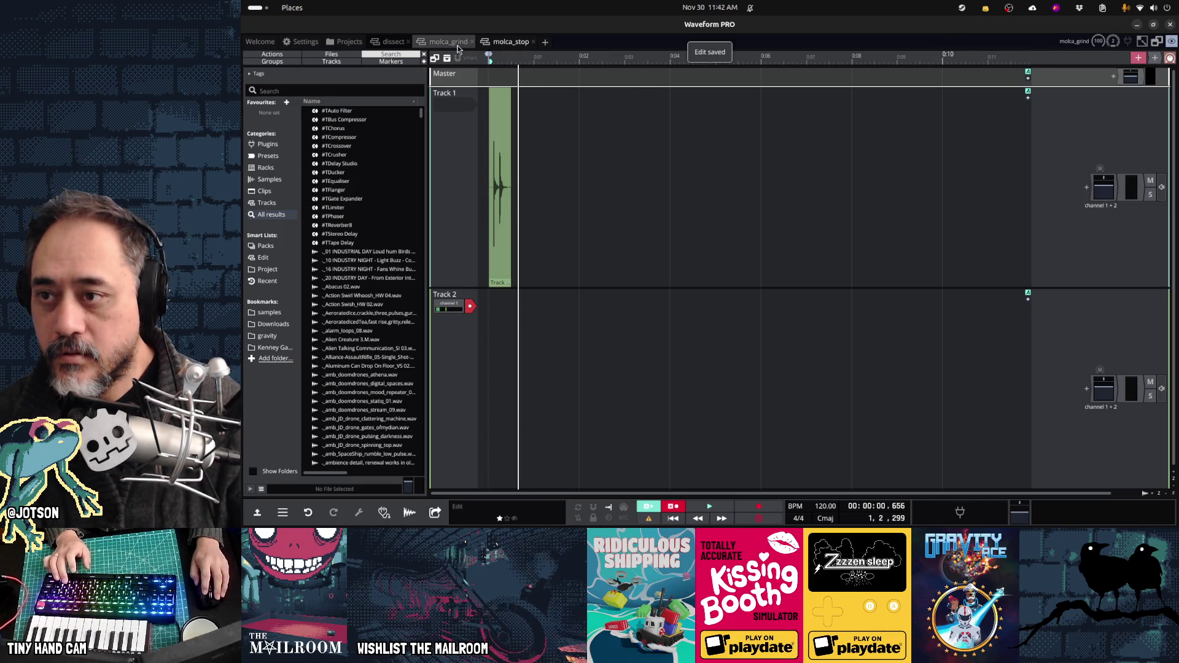
# In a new Tilix terminal, cd into mailroom/ and run support/movefiles to watch for files
pyautogui.click(457, 47)
pyautogui.hotkey('alt', 'Tab')
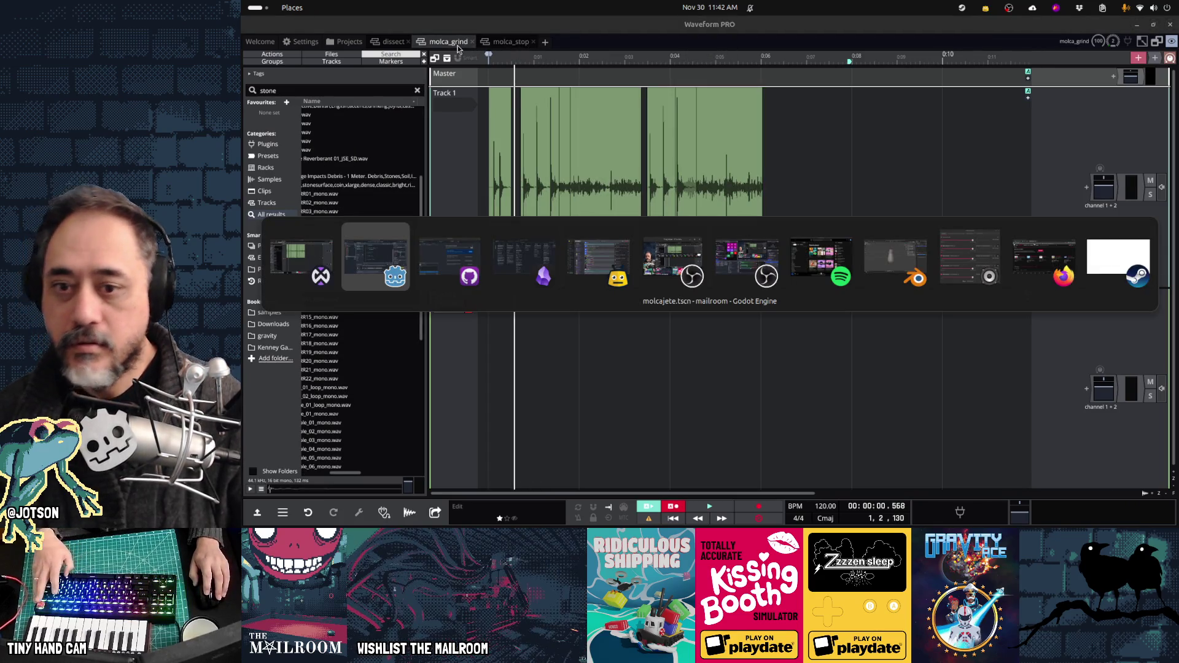
pyautogui.press('Escape')
pyautogui.hotkey('ctrl', 'alt', 't')
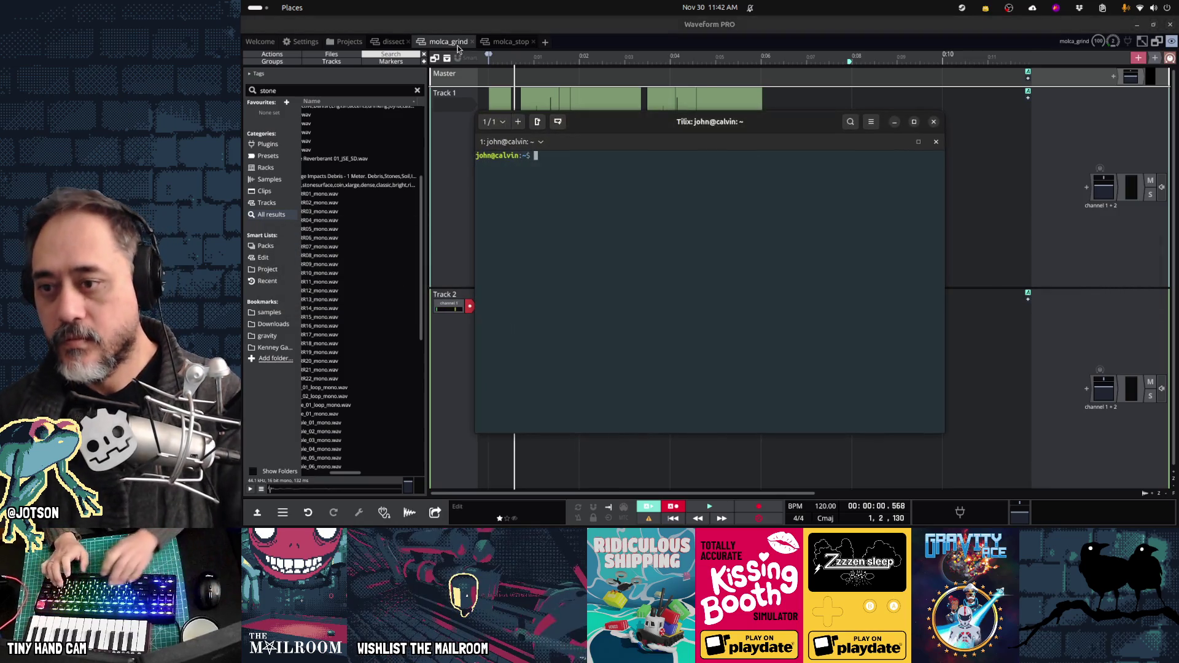
pyautogui.write('cd mailroom/')
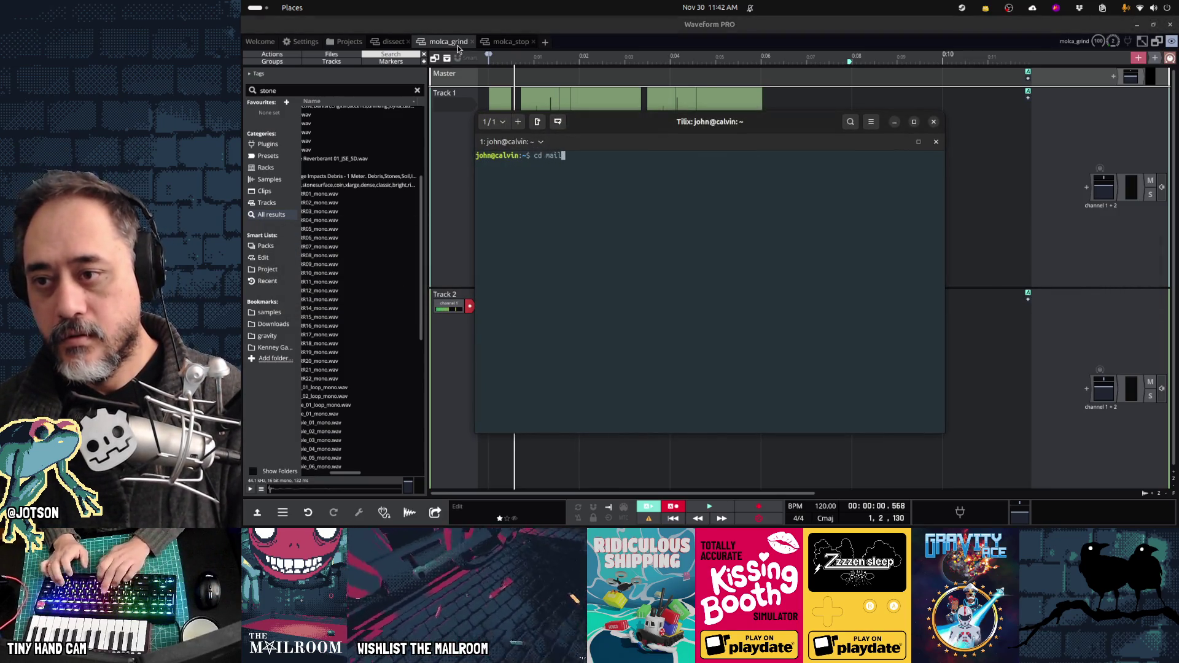
pyautogui.press('Return')
pyautogui.write('suppr')
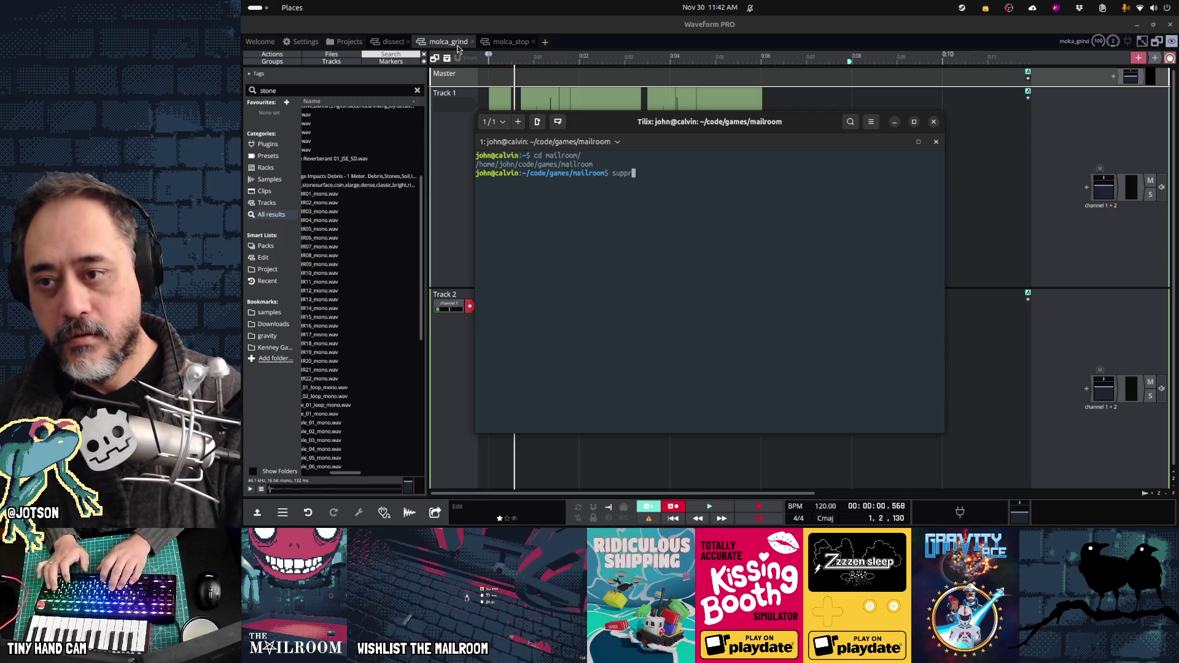
pyautogui.press('Tab')
pyautogui.write('move')
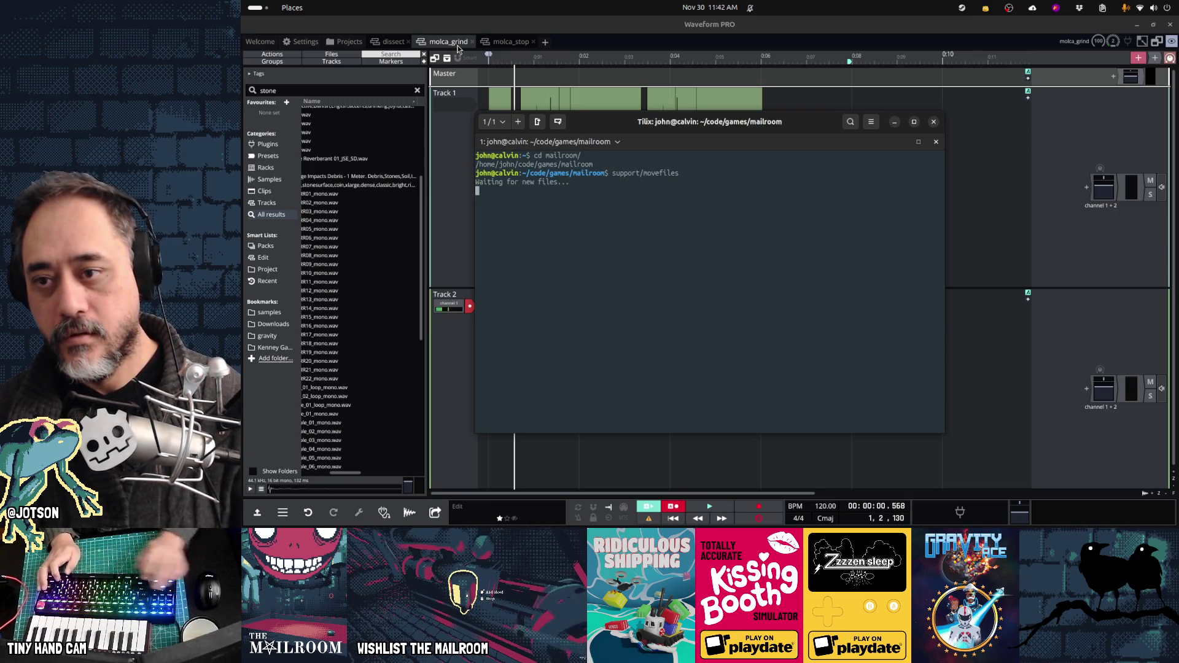
pyautogui.click(458, 48)
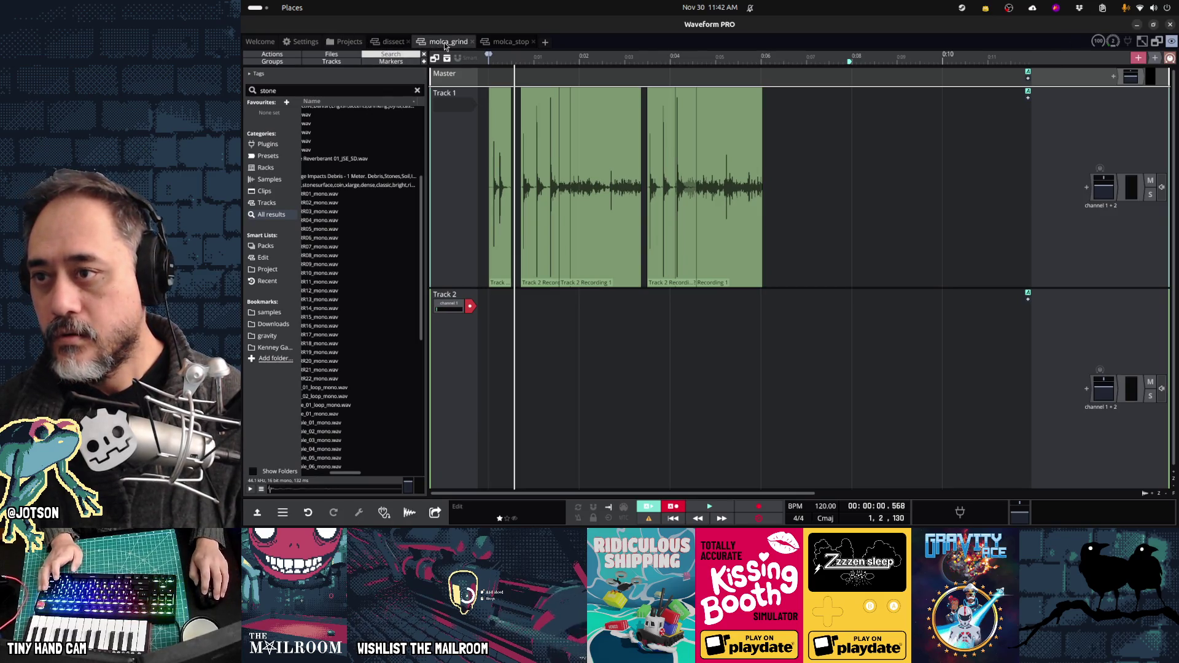
# Render the molca_grind edit to an audio file via File > Export: Render to a file
pyautogui.click(280, 520)
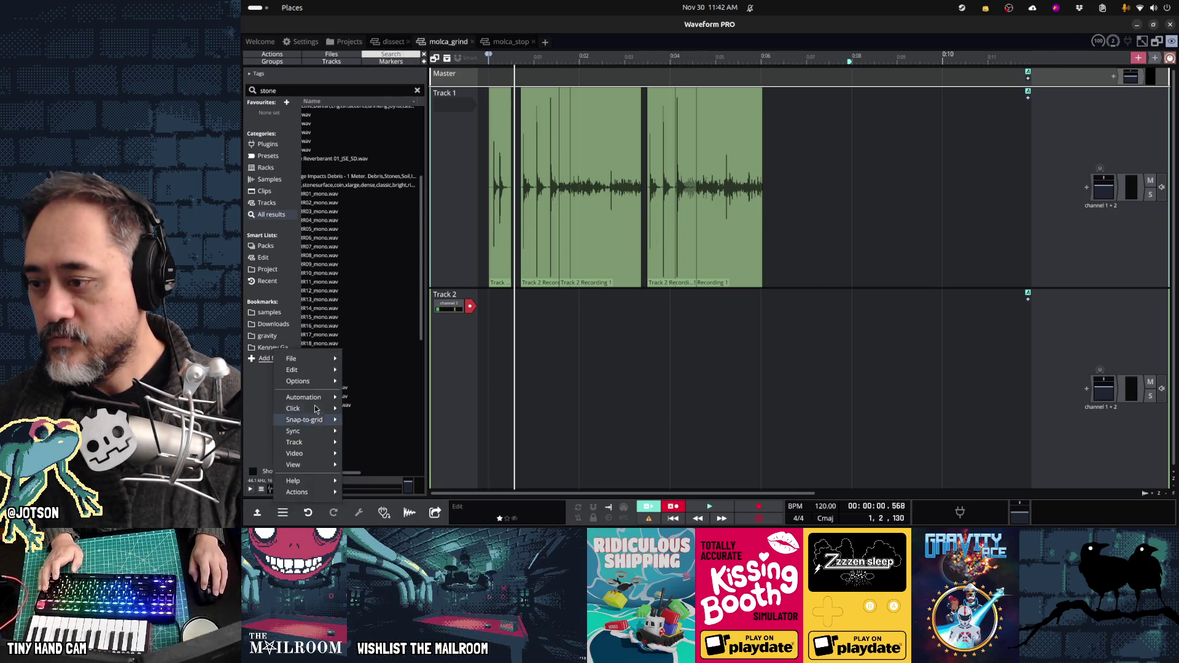
pyautogui.moveTo(311, 359)
pyautogui.click(380, 260)
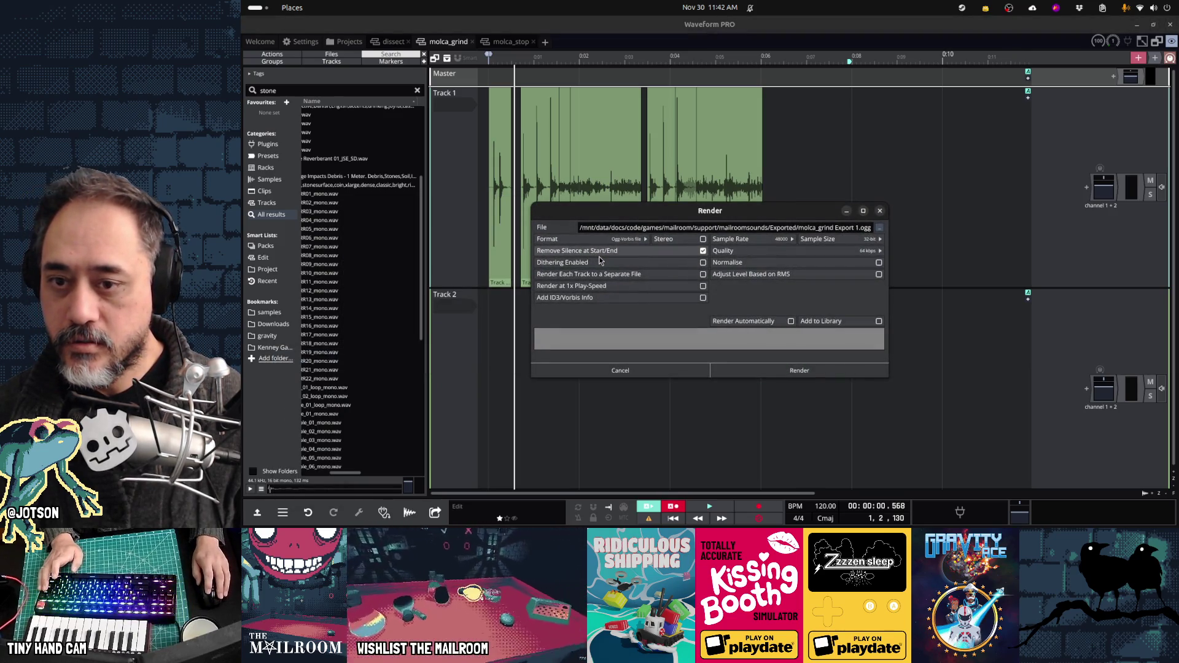
pyautogui.click(798, 374)
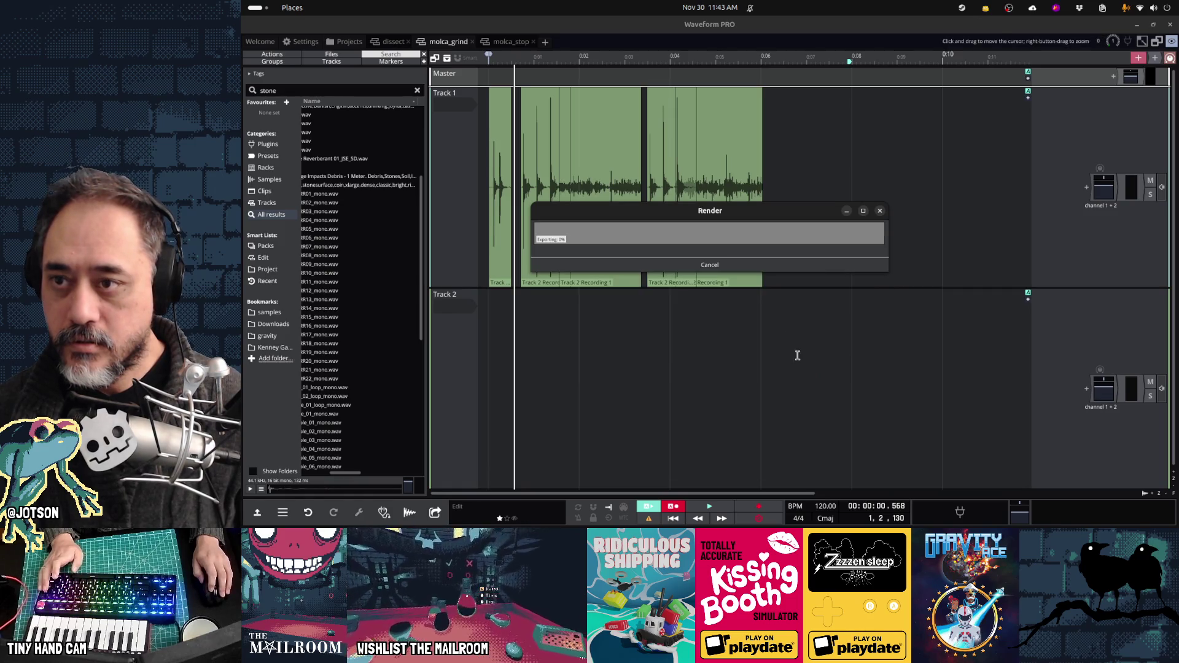
# Render the molca_stop edit to an audio file the same way
pyautogui.click(514, 43)
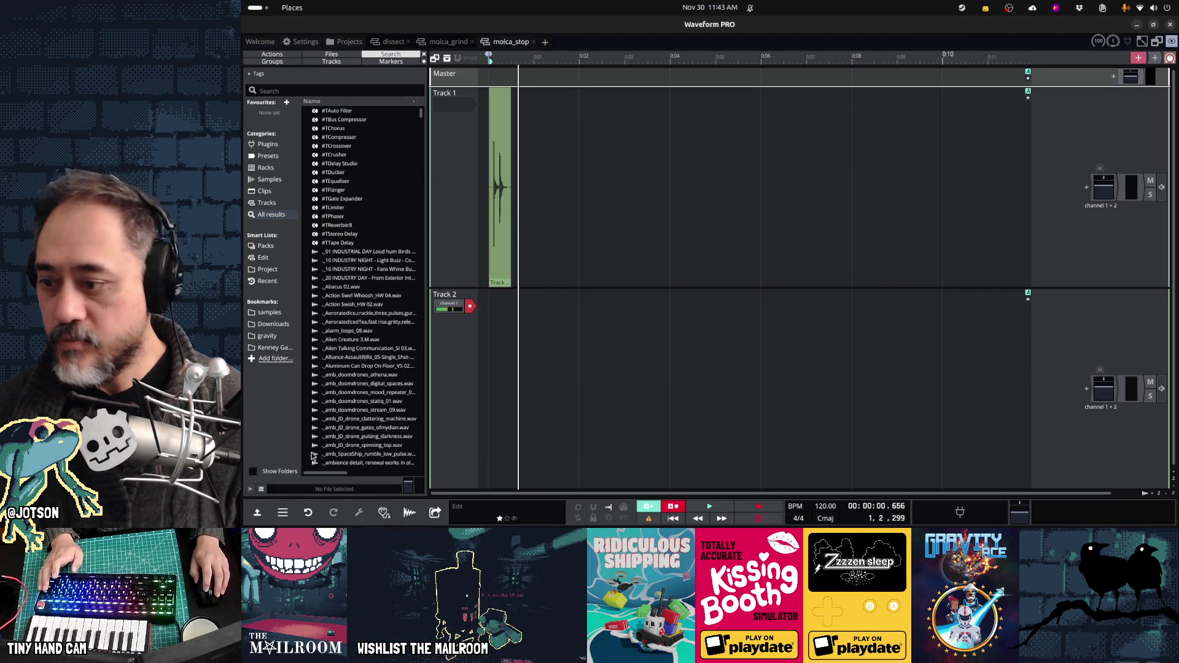
pyautogui.click(283, 513)
pyautogui.moveTo(316, 359)
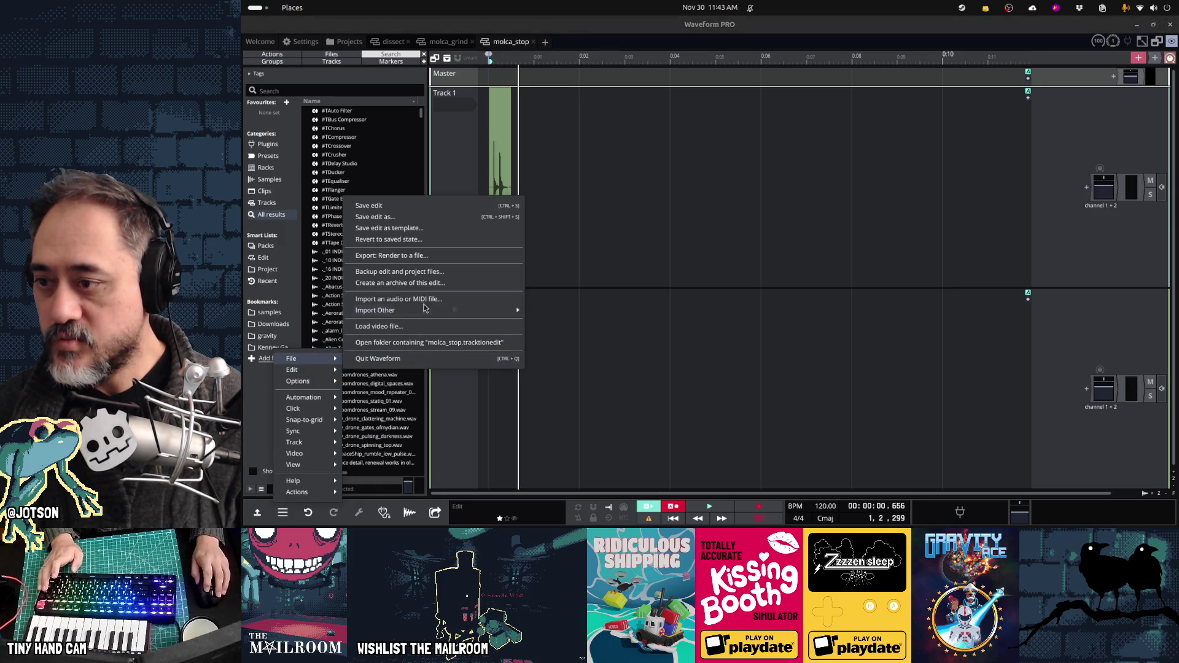
pyautogui.click(421, 255)
pyautogui.click(849, 369)
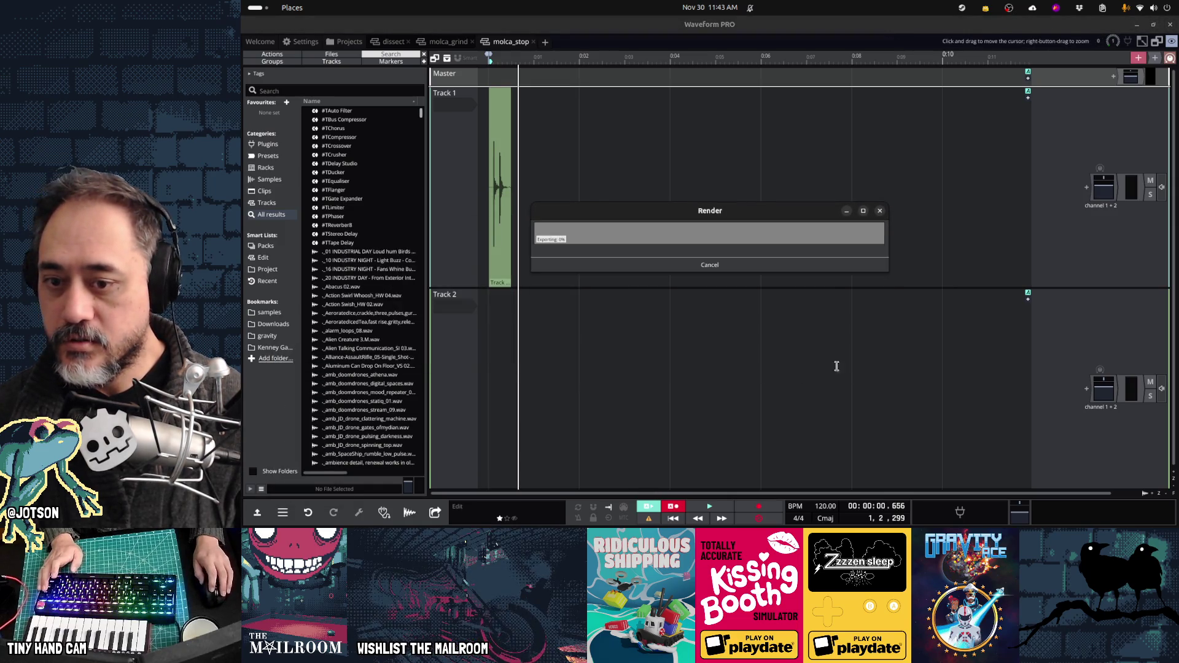
pyautogui.hotkey('alt', 'Tab')
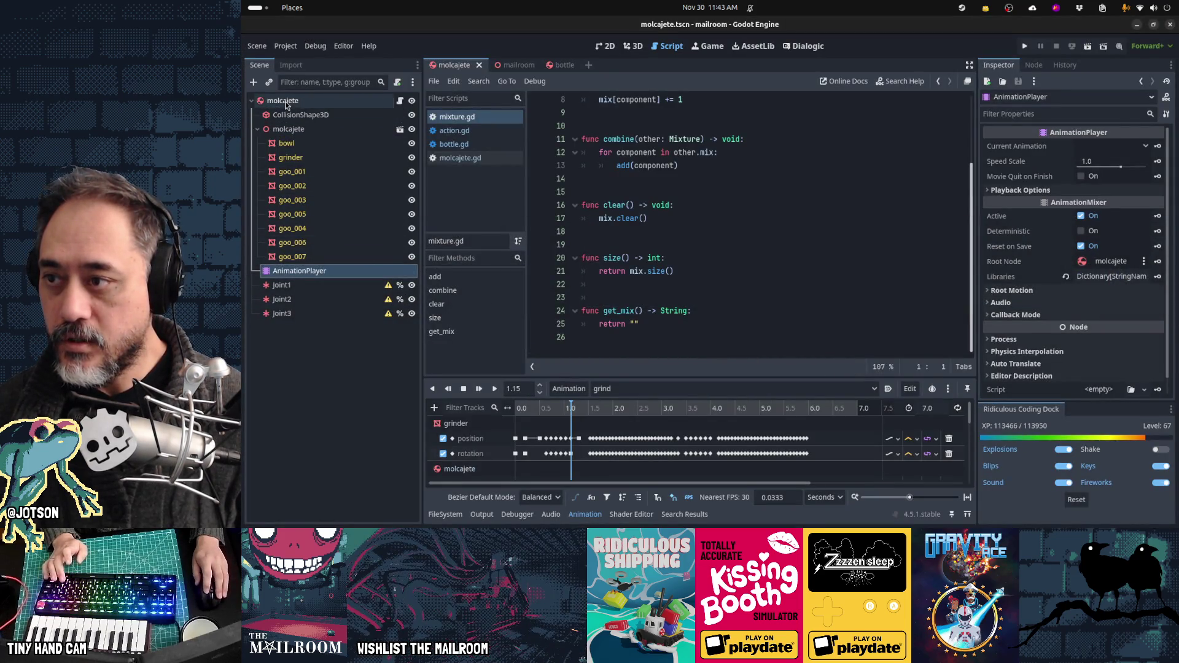
# Add an AudioStreamPlayer3D child under molcajete and name it GrindSound
pyautogui.click(284, 100)
pyautogui.click(254, 83)
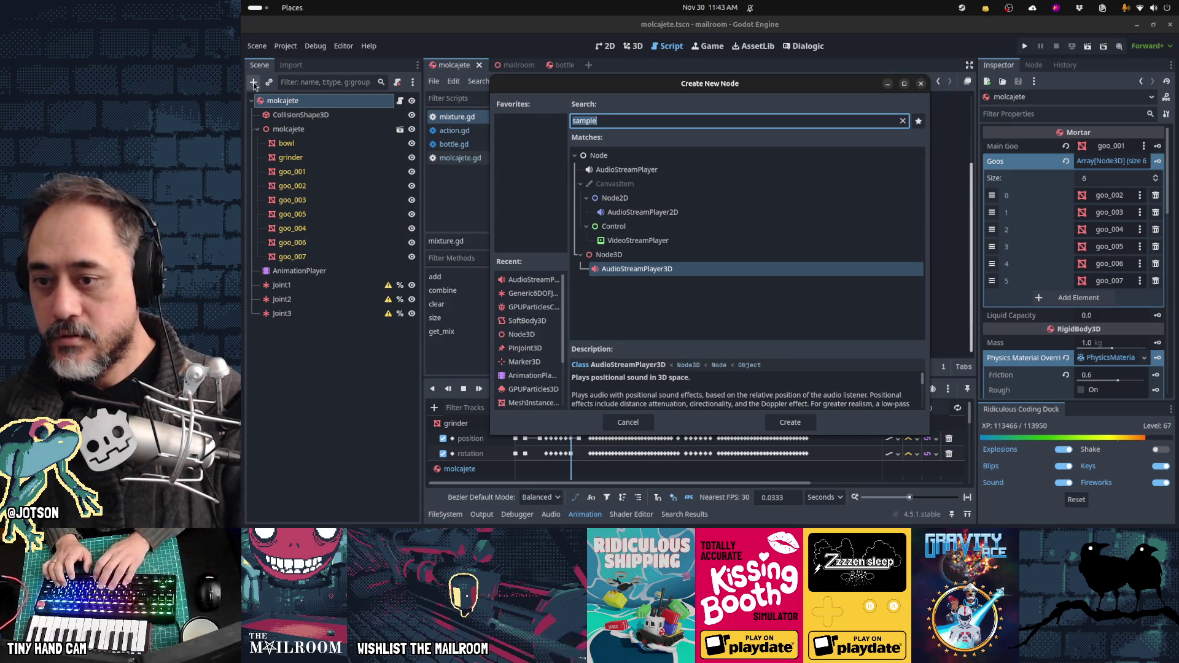
pyautogui.press('Return')
pyautogui.hotkey('ctrl', 'd')
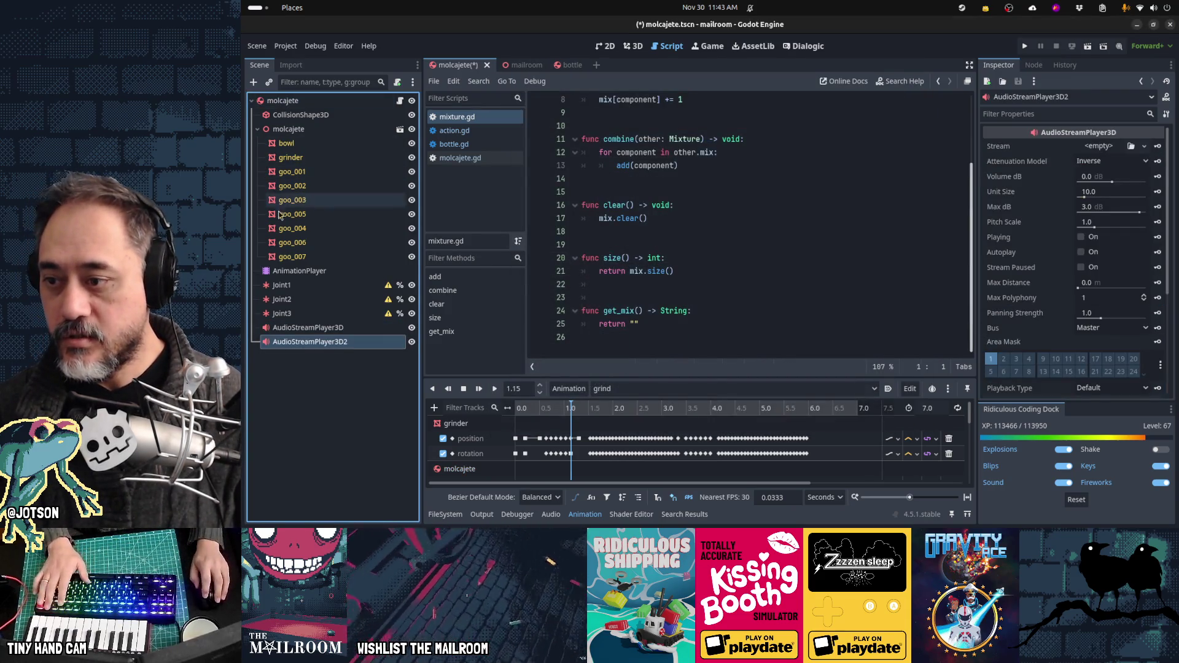
pyautogui.press('Delete')
pyautogui.press('Return')
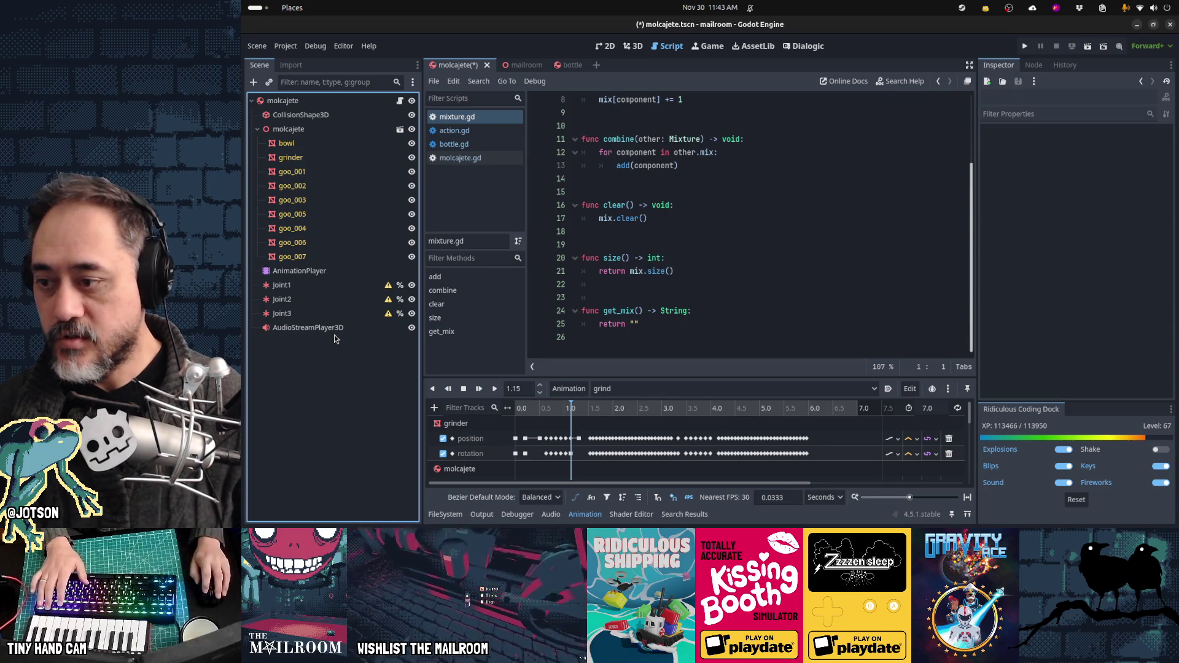
pyautogui.doubleClick(334, 330)
pyautogui.write('Grind')
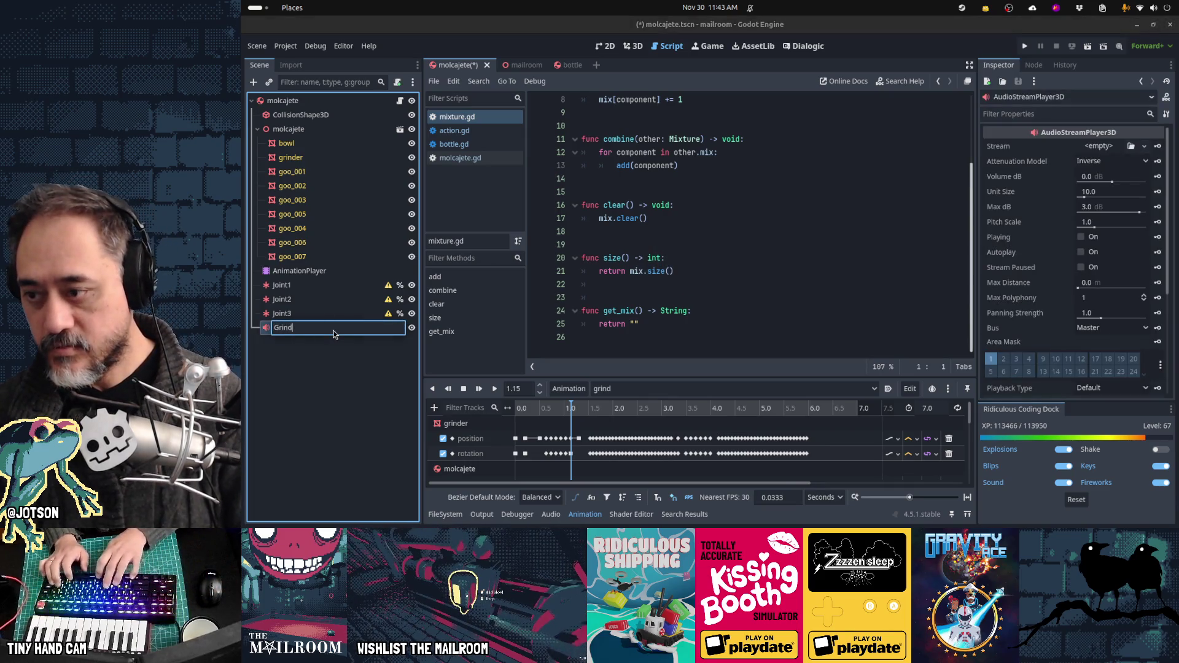
pyautogui.press('Return')
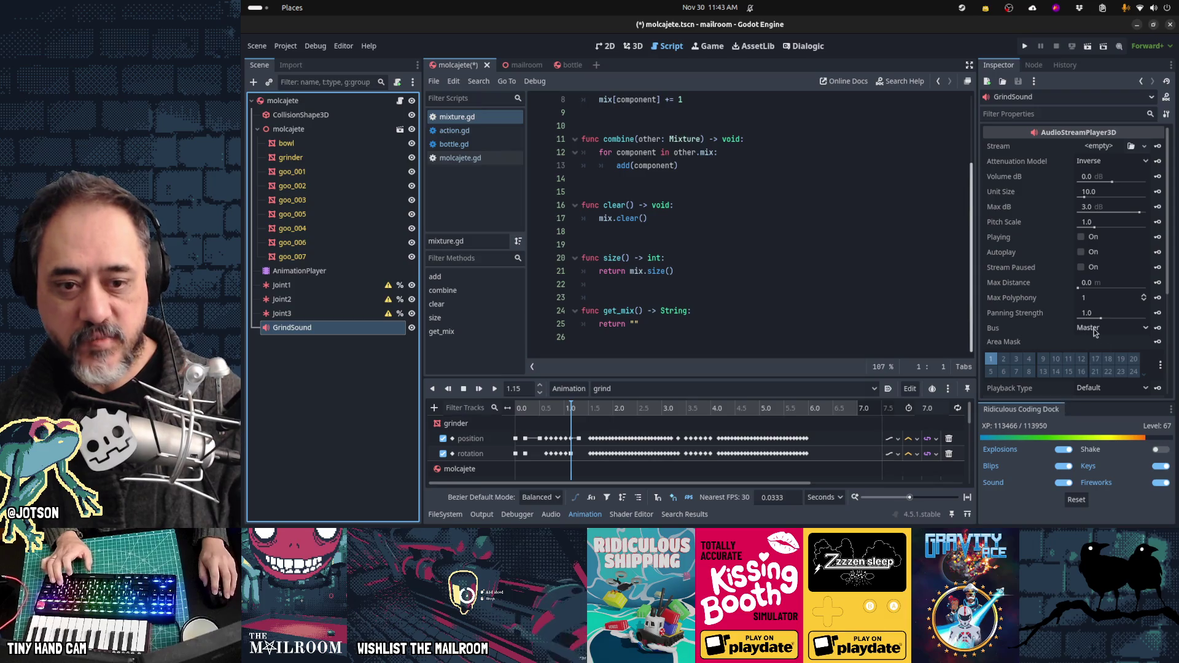
# Route GrindSound to the sfx bus and duplicate it as StopSound
pyautogui.click(1095, 333)
pyautogui.click(1100, 355)
pyautogui.click(360, 335)
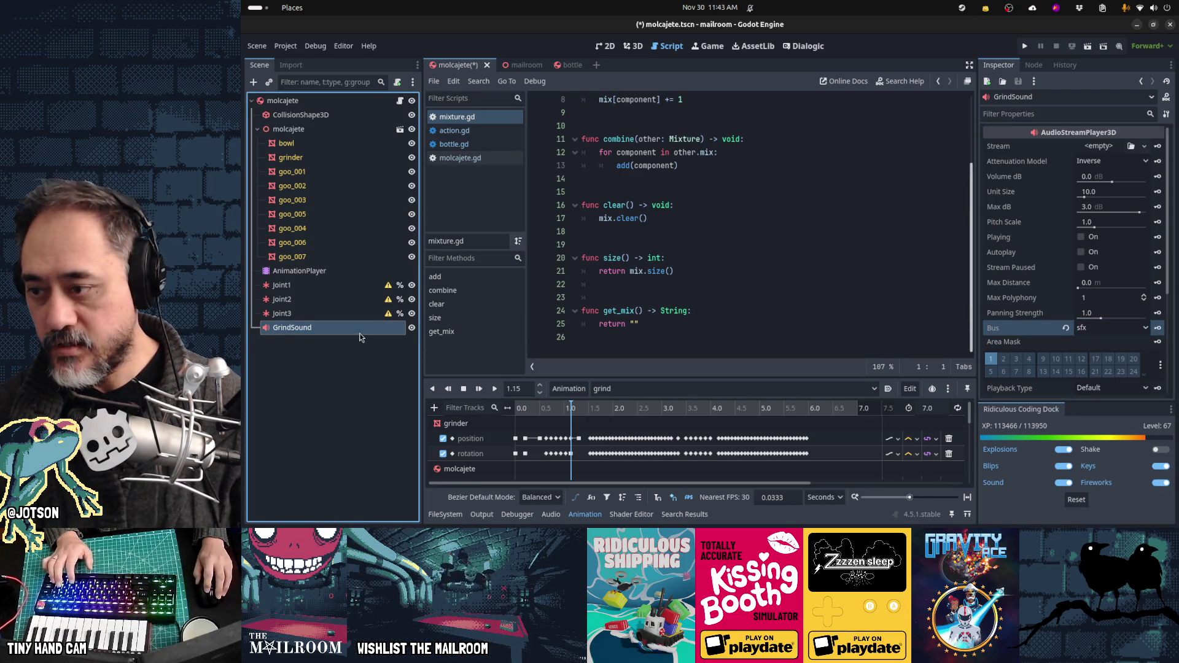
pyautogui.hotkey('ctrl', 'd')
pyautogui.write('StopSound')
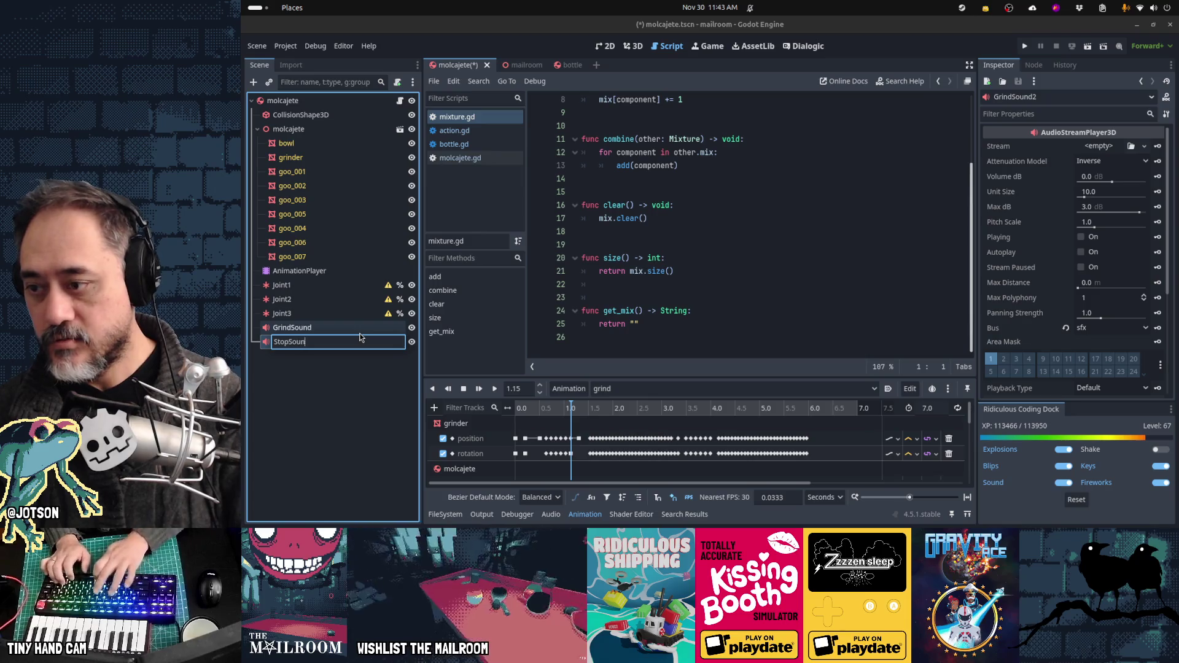
pyautogui.press('Return')
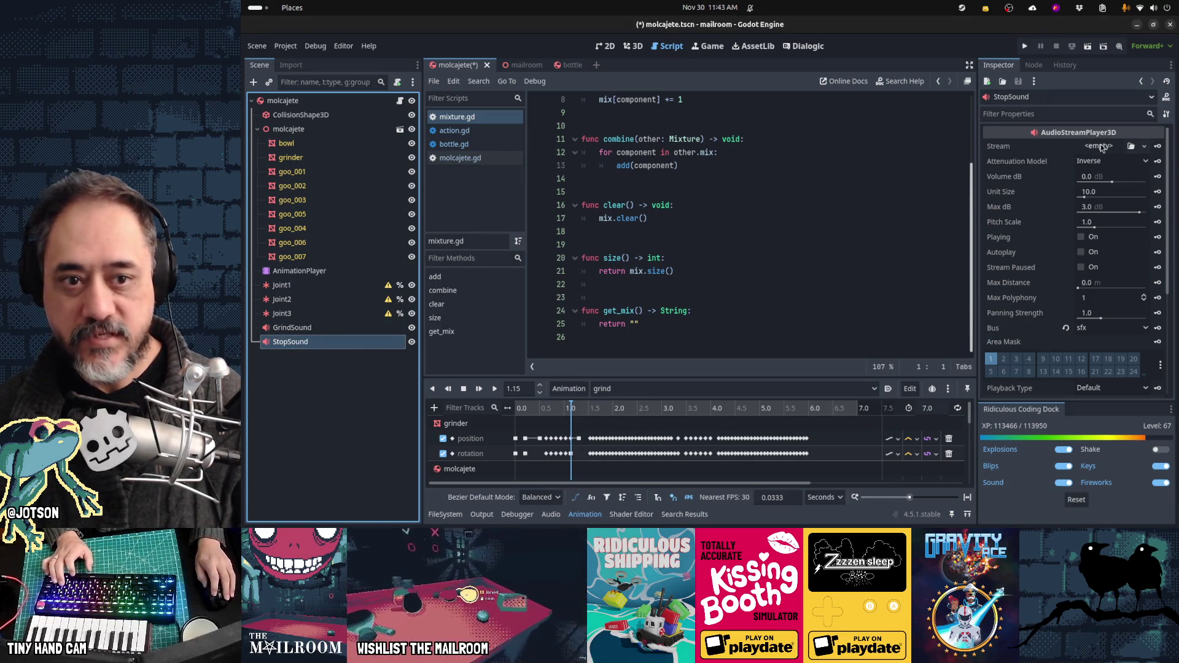
# Load molca_stop.ogg into StopSound's stream and molca_grind.ogg into GrindSound's stream
pyautogui.click(1131, 147)
pyautogui.write('molca')
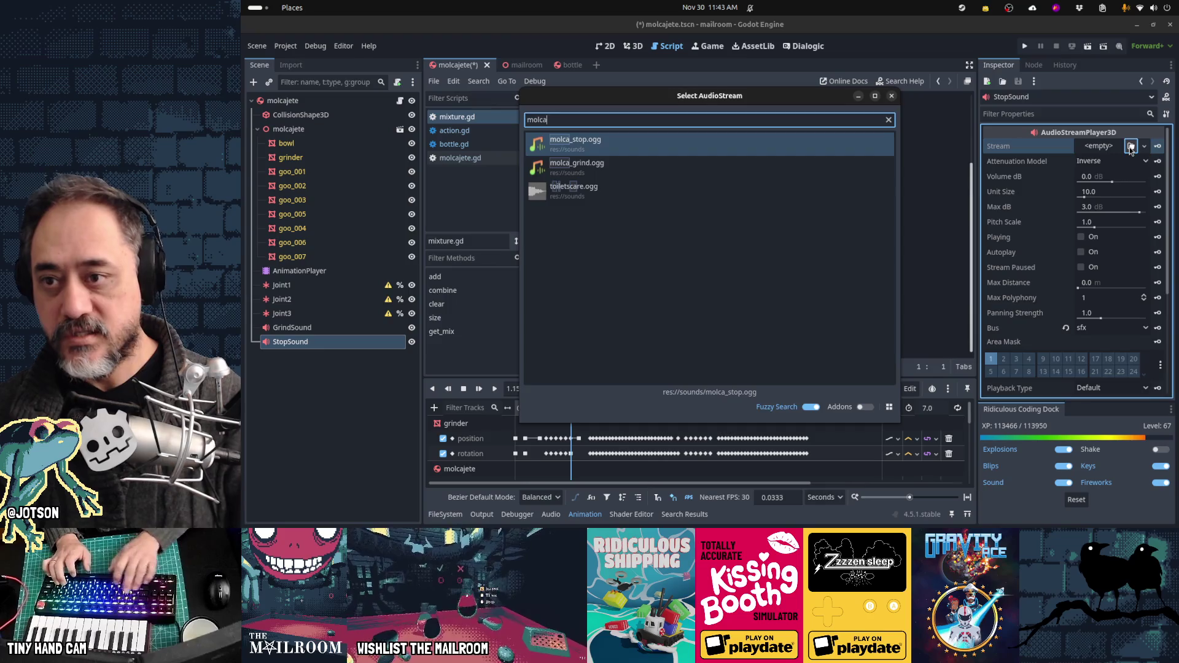
pyautogui.press('Return')
pyautogui.click(368, 327)
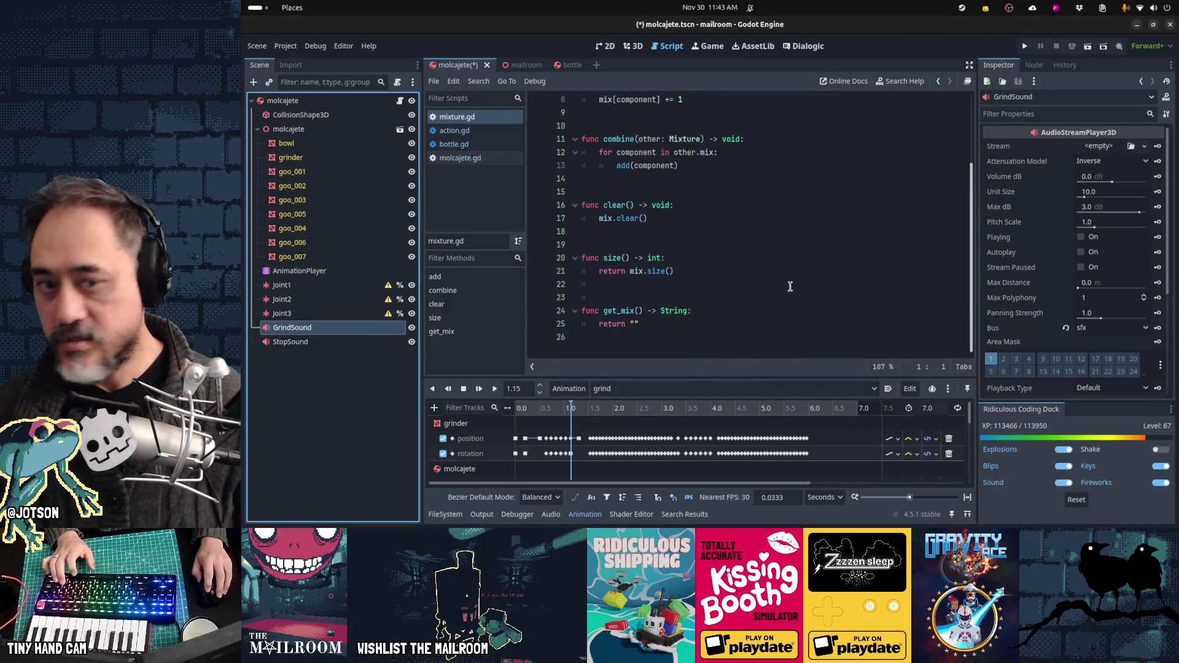
pyautogui.click(1129, 147)
pyautogui.write('gromd')
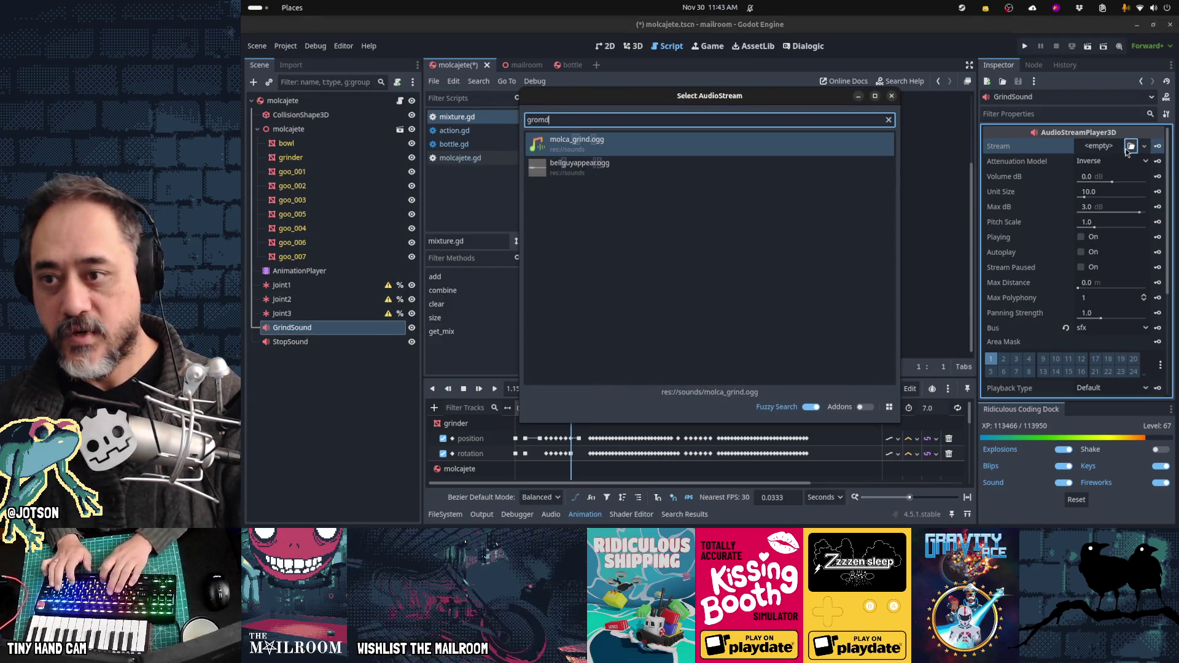
pyautogui.press('Return')
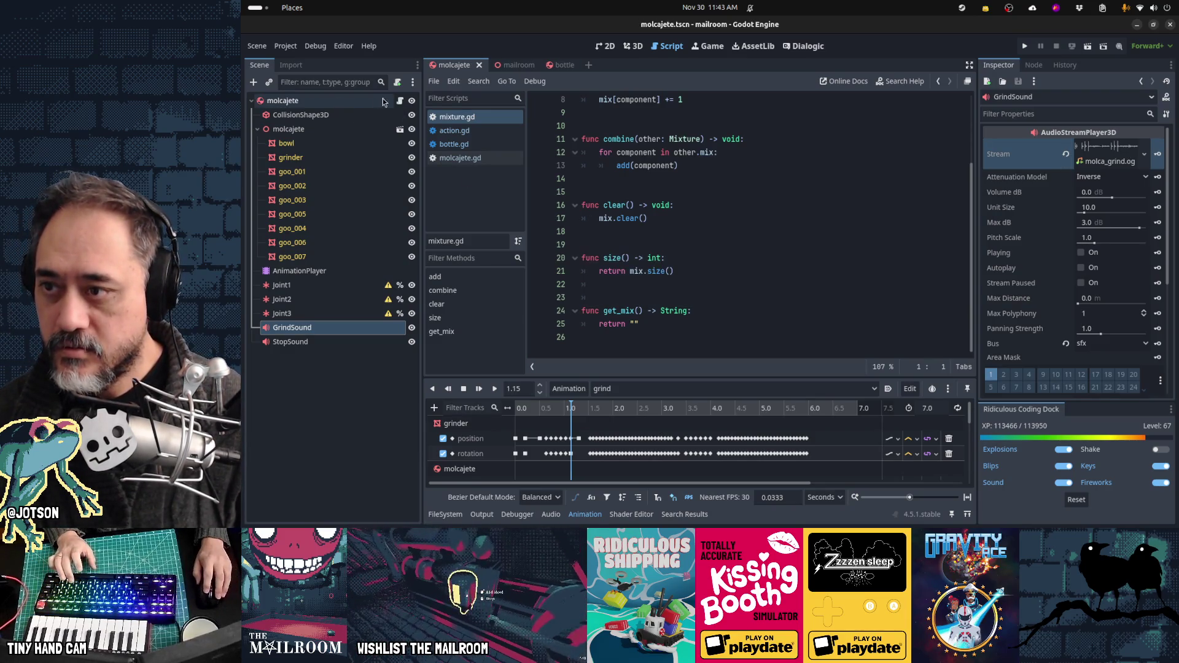
pyautogui.click(400, 100)
# Add a %StopSound.play() line after hide_goo() in stop_grinding
pyautogui.scroll(-4, 733, 218)
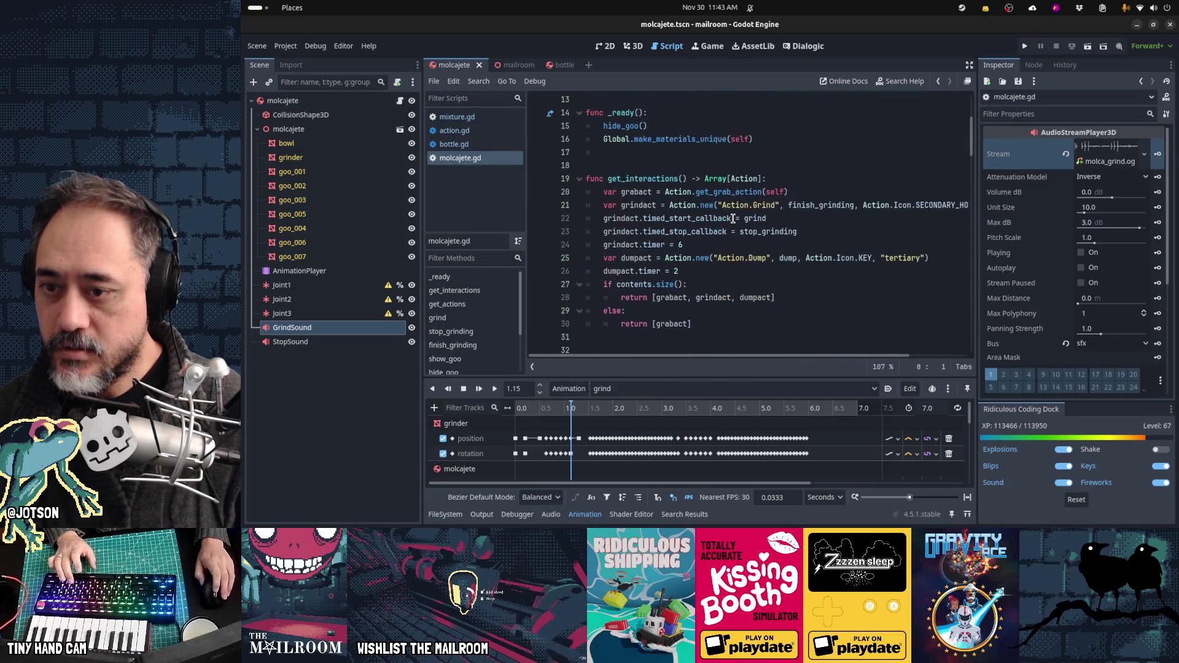
pyautogui.scroll(-11, 733, 219)
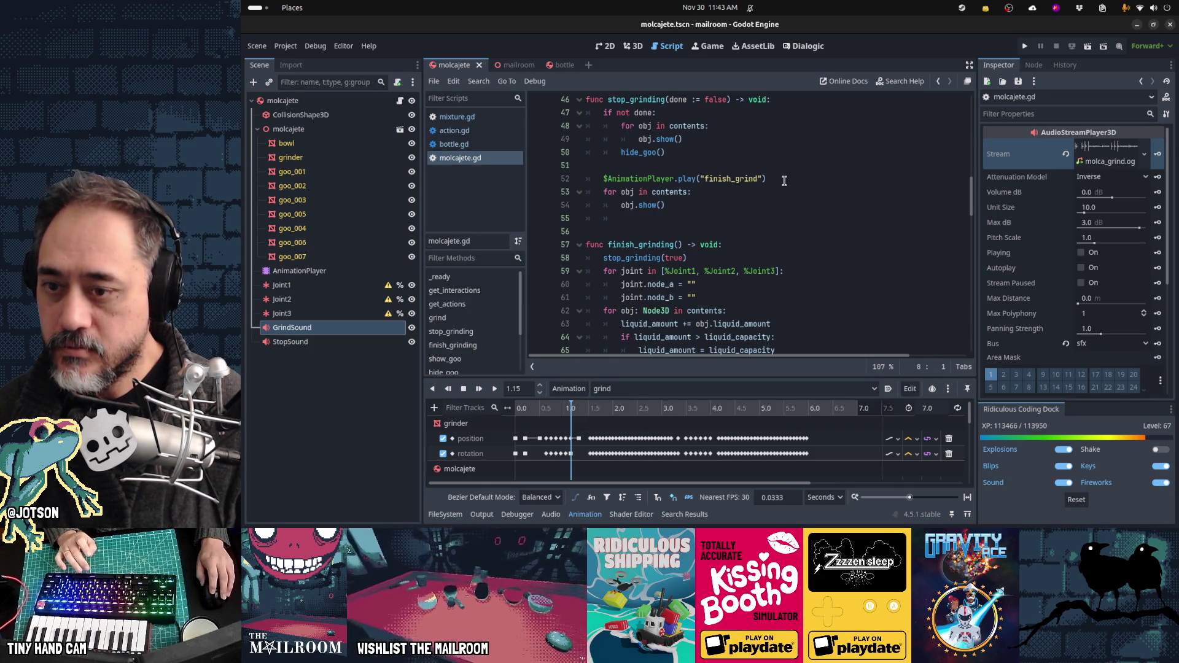
pyautogui.scroll(1, 784, 181)
pyautogui.click(772, 209)
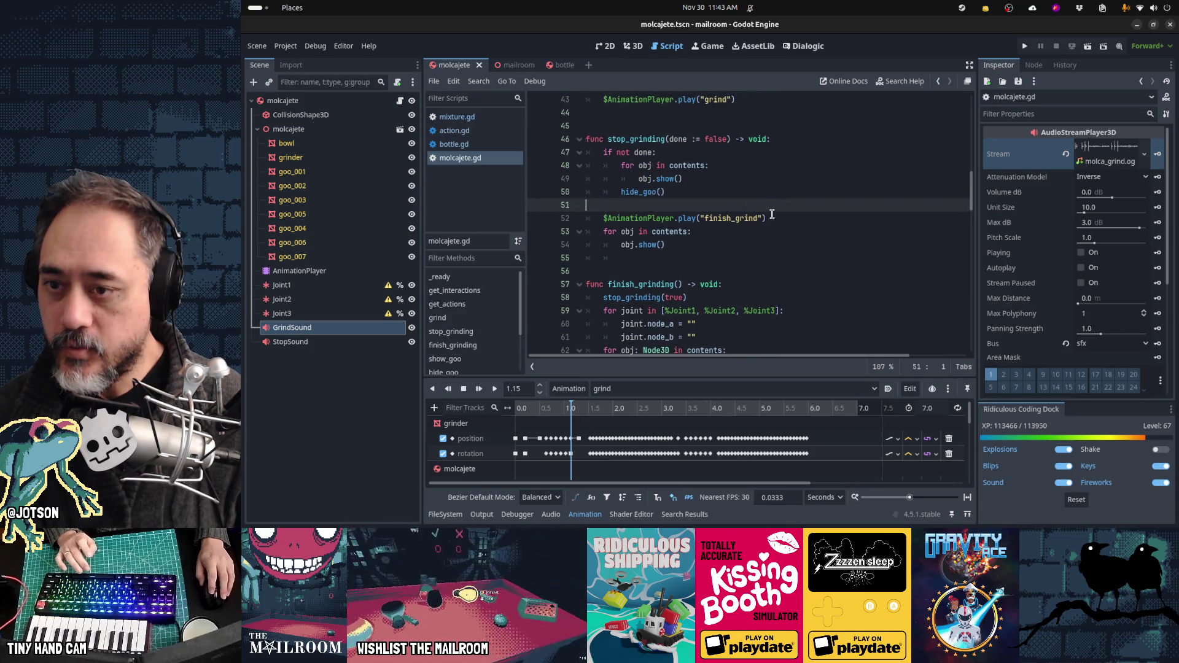
pyautogui.press('Return')
pyautogui.press('Tab')
pyautogui.write('%Gr')
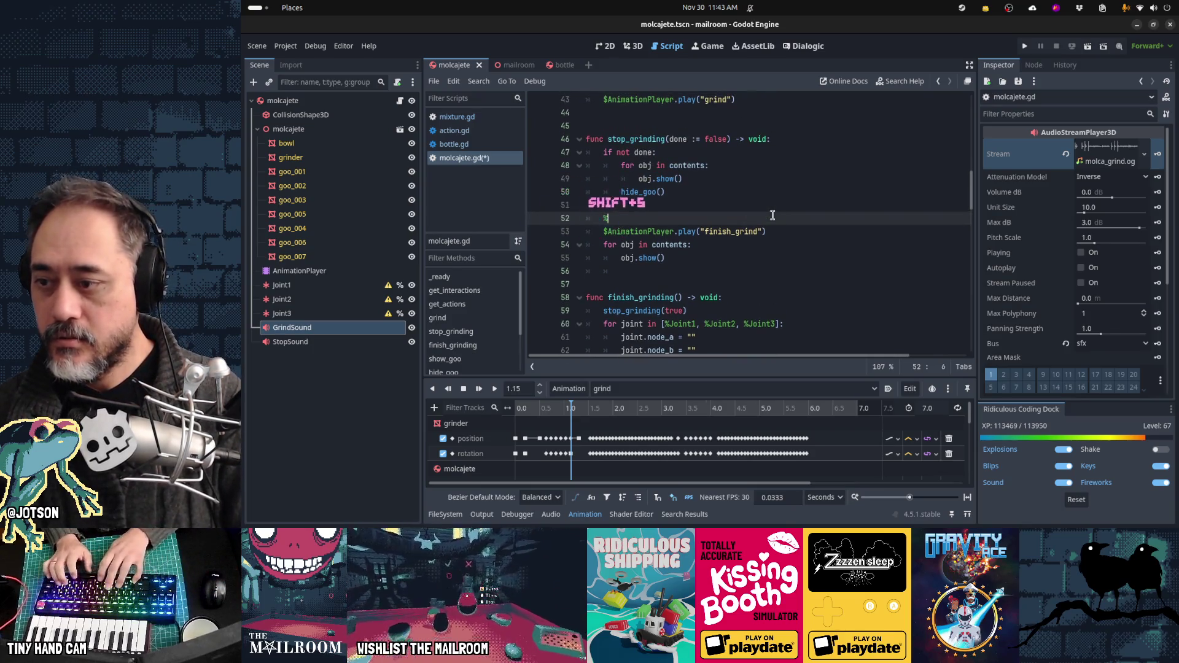
pyautogui.write('StopSound.play()')
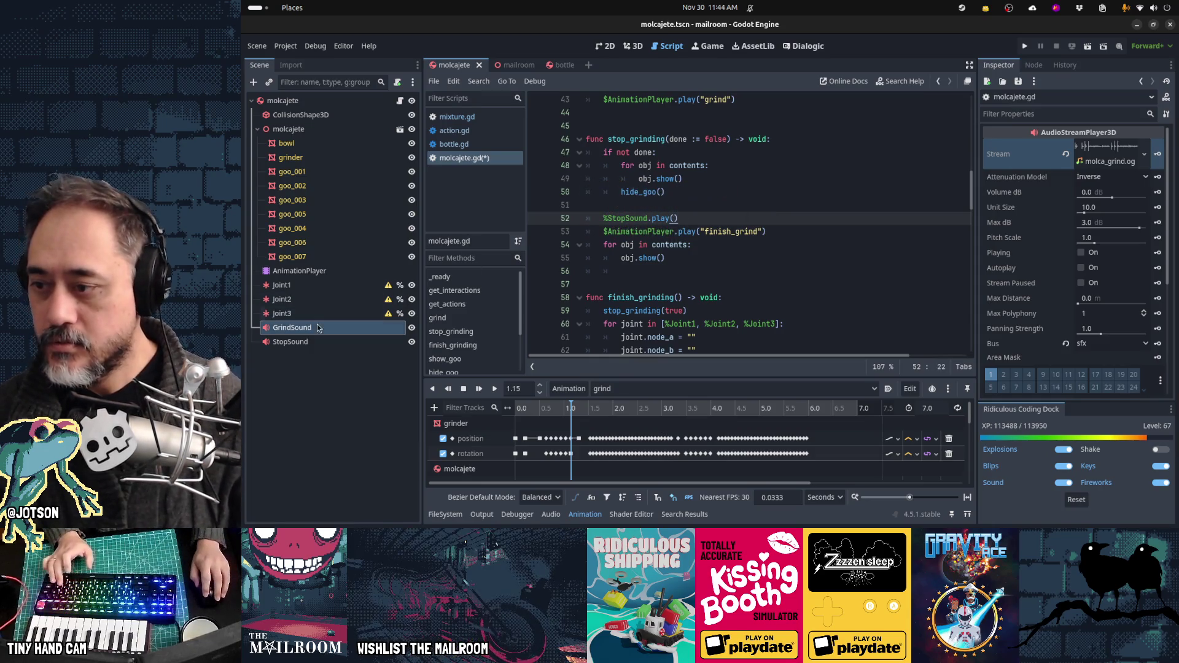
# Mark GrindSound and StopSound as Access as Unique Name
pyautogui.keyDown('shift'); pyautogui.click(355, 341); pyautogui.keyUp('shift')
pyautogui.rightClick(355, 339)
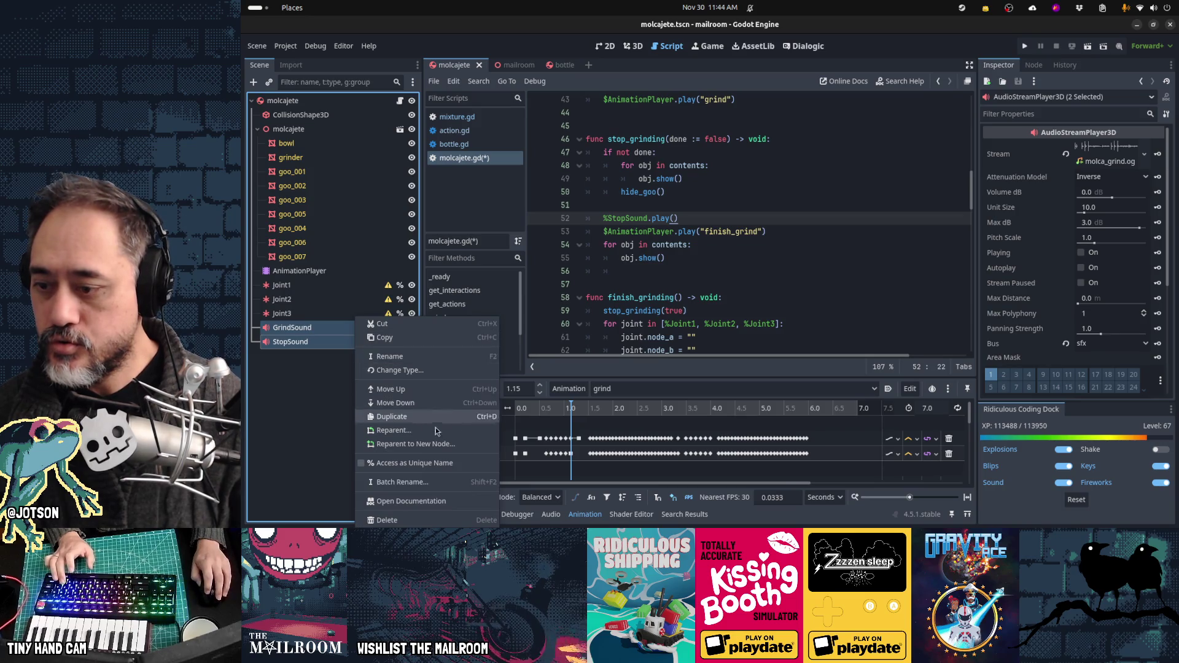
pyautogui.click(492, 476)
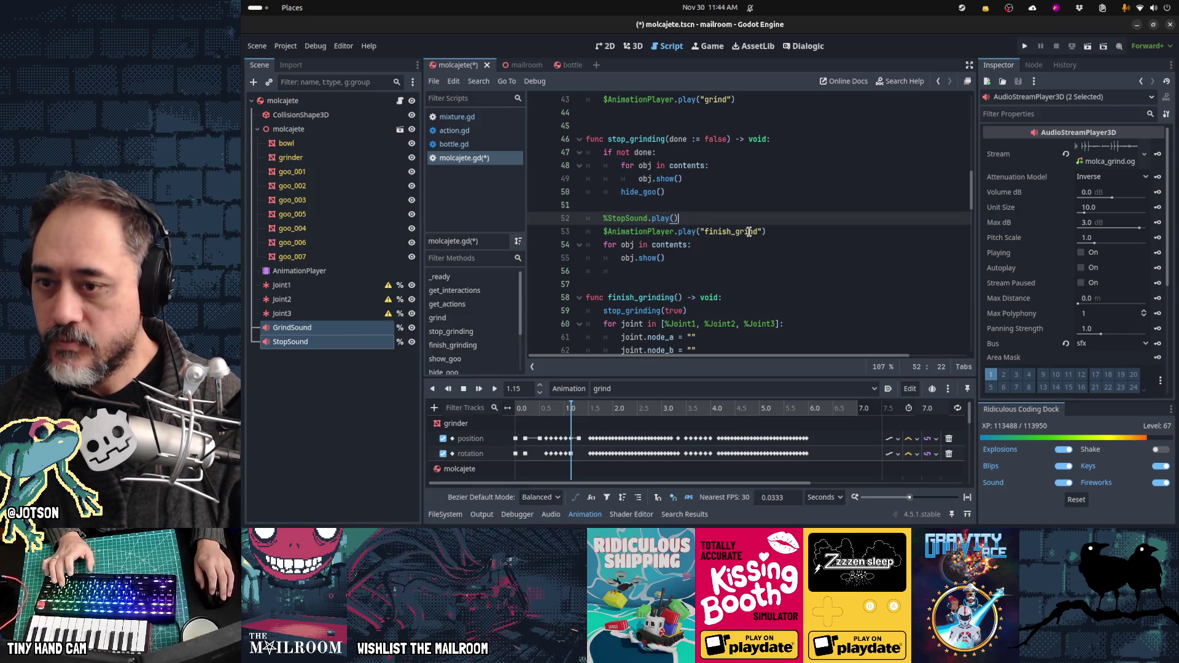
# Insert %GrindSound.stop() above the StopSound call in stop_grinding
pyautogui.press('Return')
pyautogui.press('Tab')
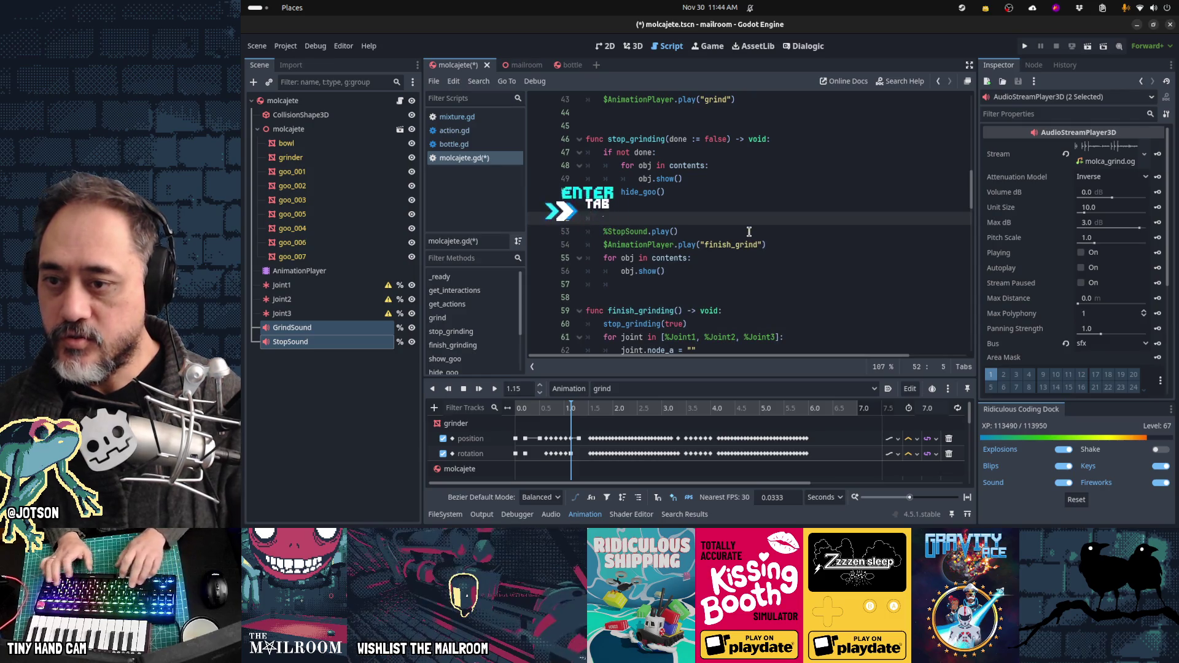
pyautogui.write('%Grind')
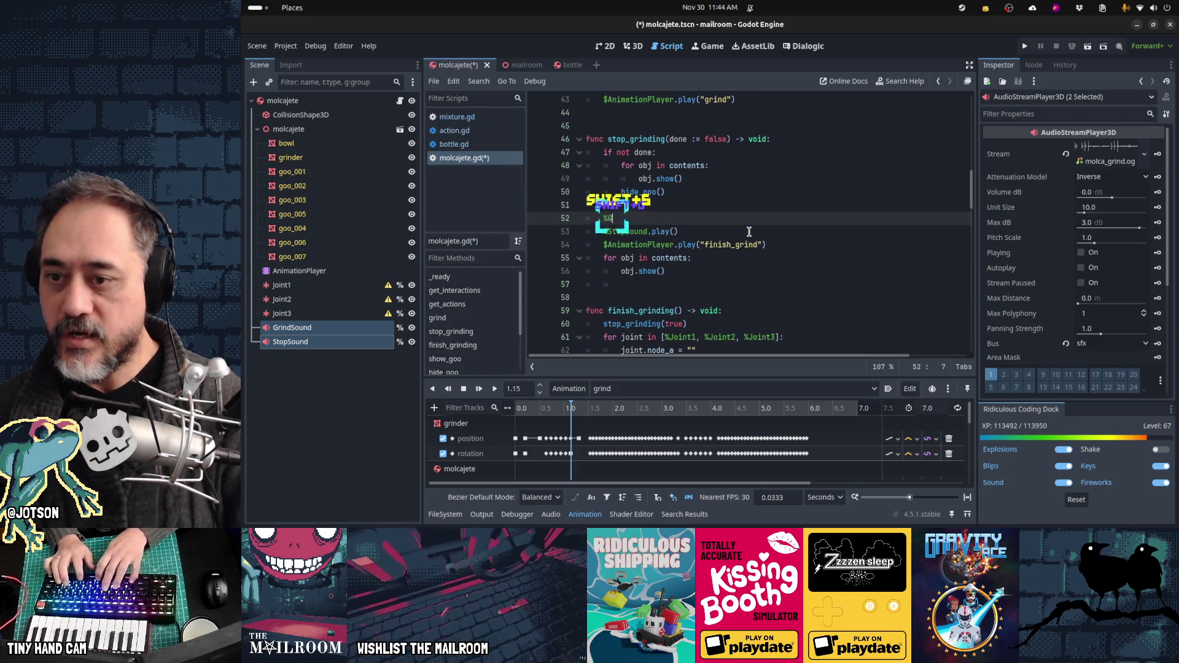
pyautogui.press('Return')
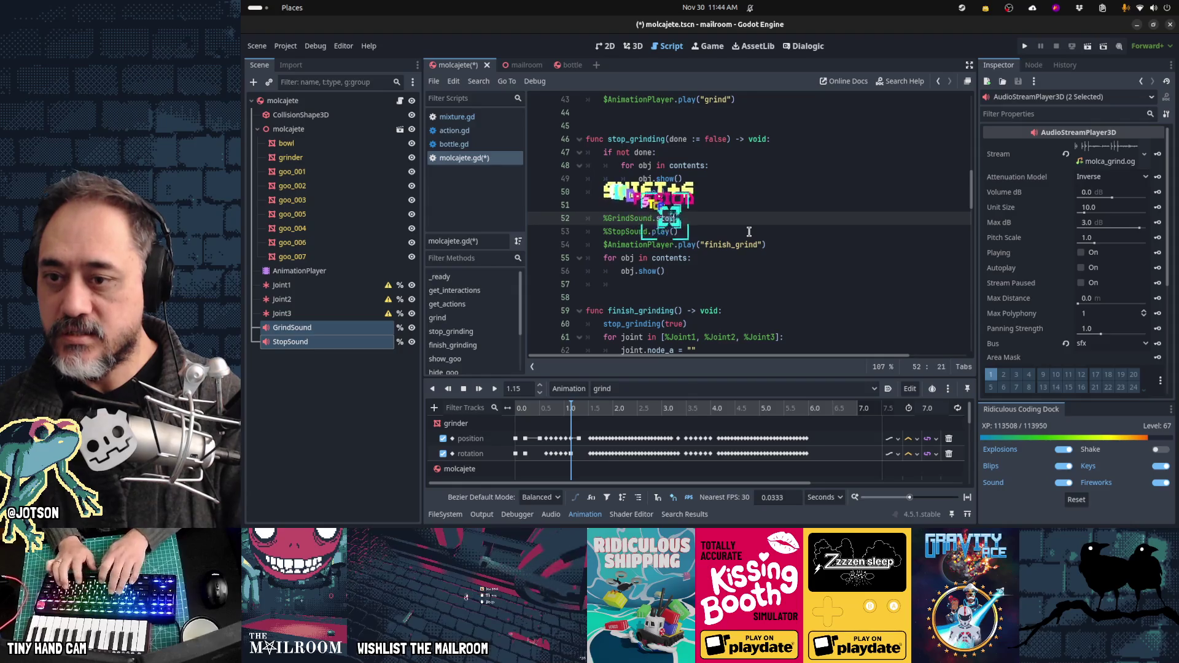
pyautogui.write('.stop(')
pyautogui.hotkey('shift', 'Home')
pyautogui.hotkey('ctrl', 'c')
# Add %GrindSound.play() to grind(), placed after the global_rotation reset
pyautogui.scroll(4, 750, 231)
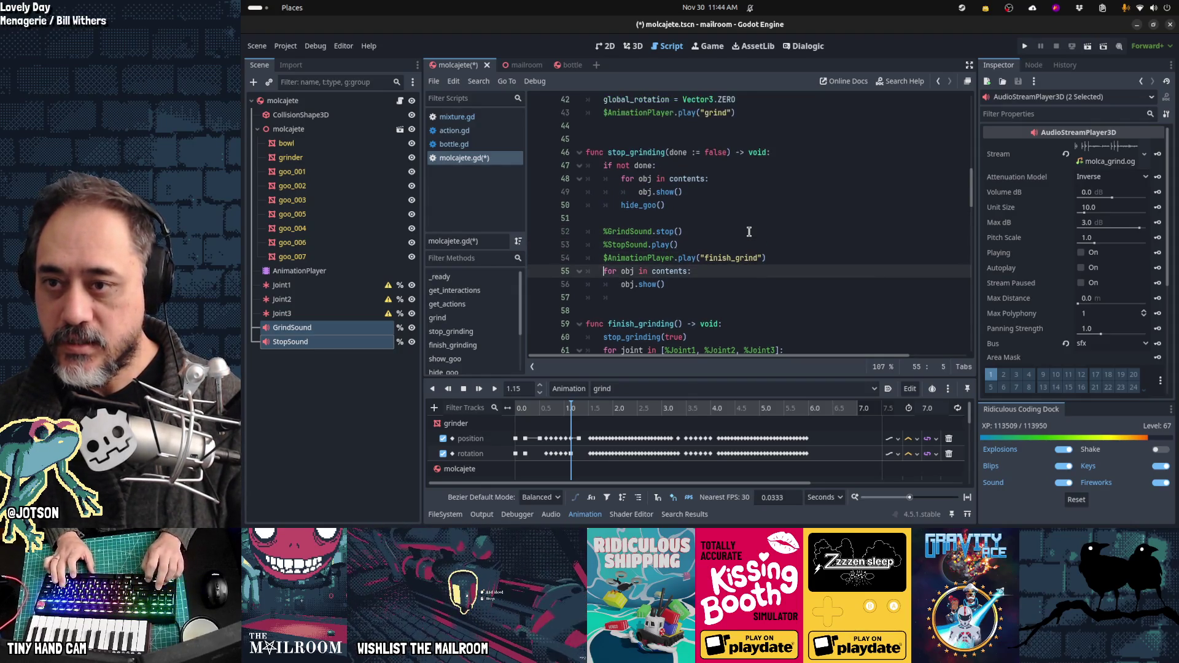
pyautogui.press('Up')
pyautogui.press('Up')
pyautogui.press('Up')
pyautogui.press('Up')
pyautogui.press('Up')
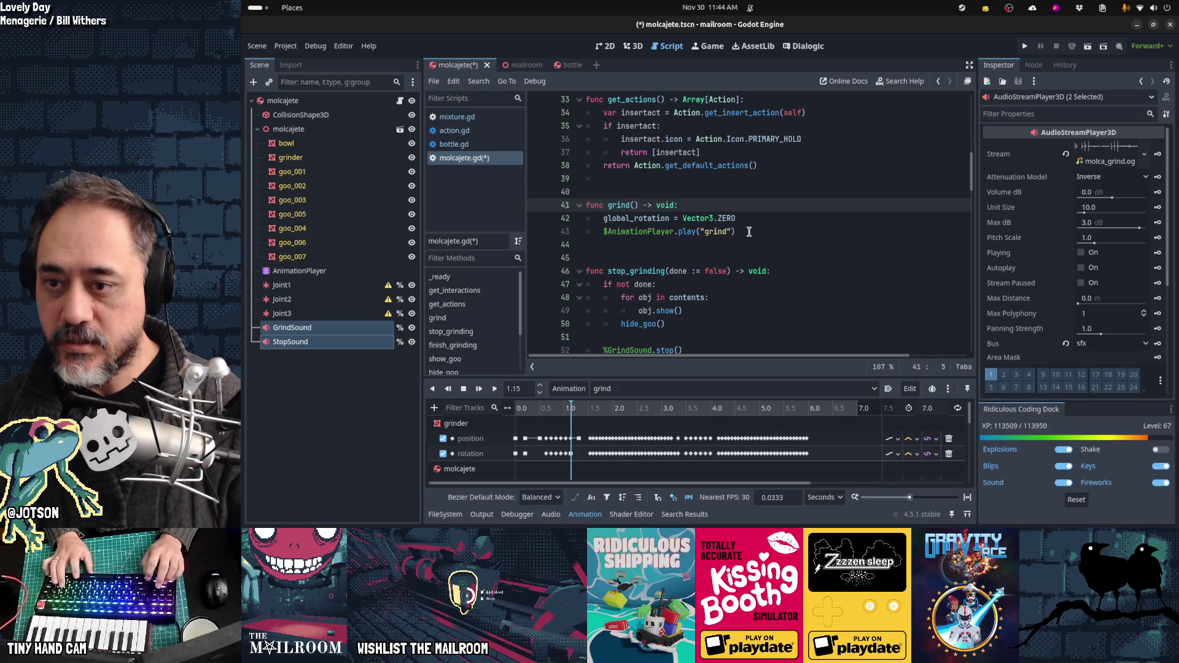
pyautogui.press('End')
pyautogui.press('Return')
pyautogui.hotkey('ctrl', 'v')
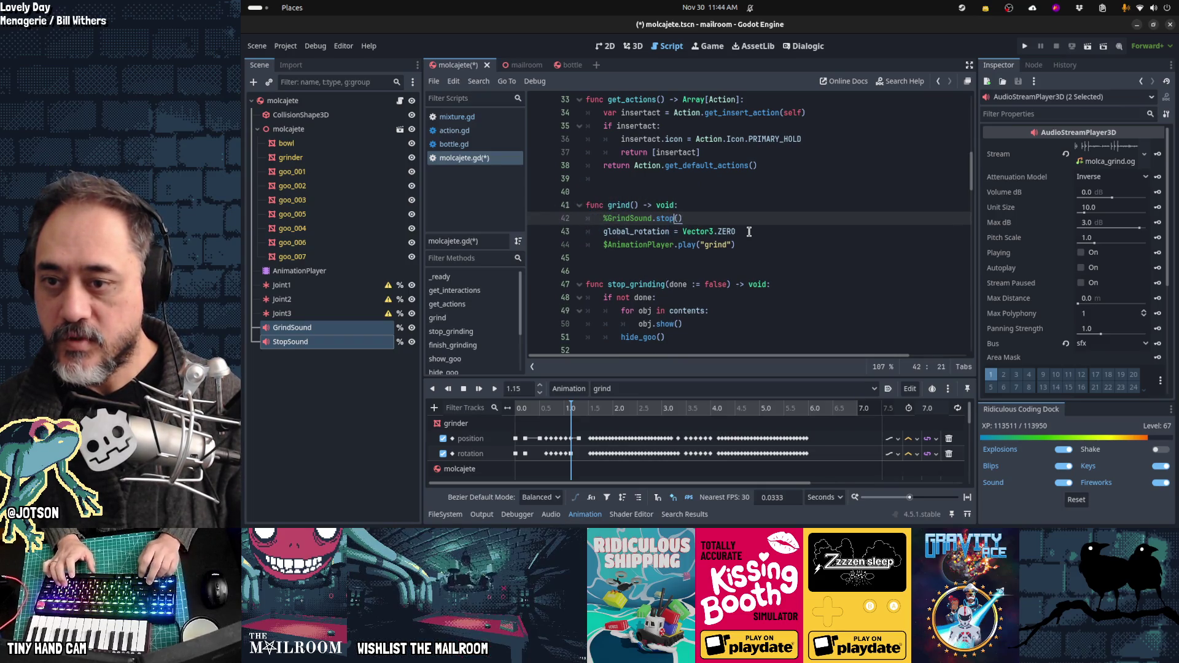
pyautogui.write('play')
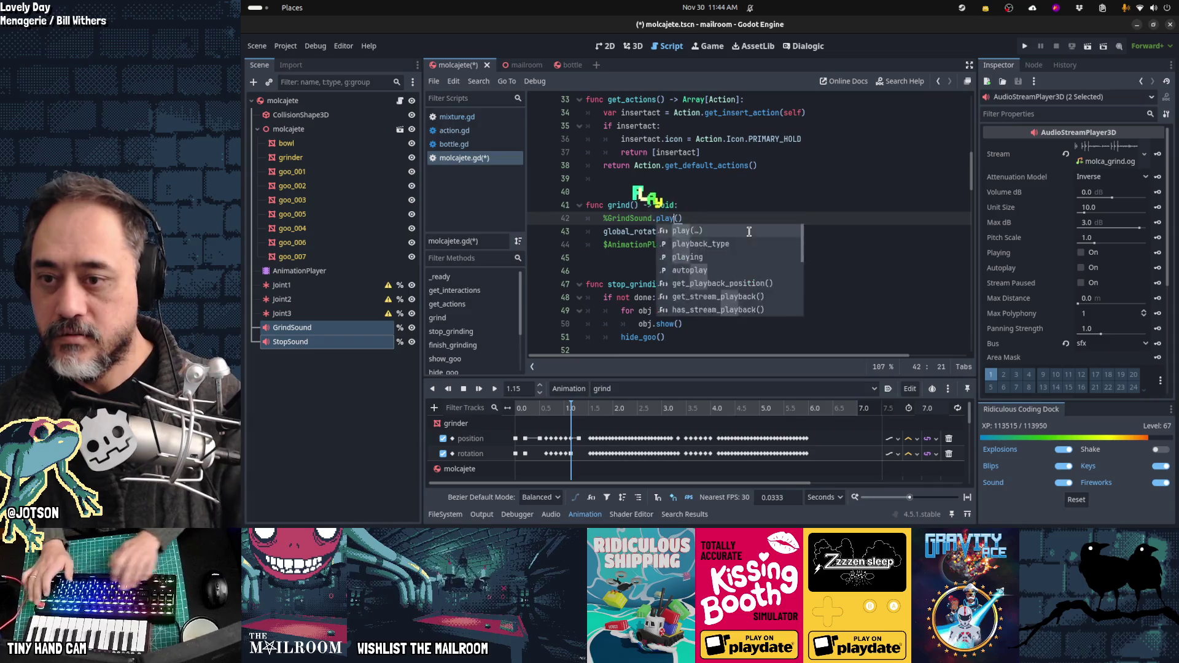
pyautogui.press('Down')
pyautogui.press('Down')
pyautogui.press('Down')
pyautogui.press('Up')
pyautogui.press('Up')
pyautogui.press('Up')
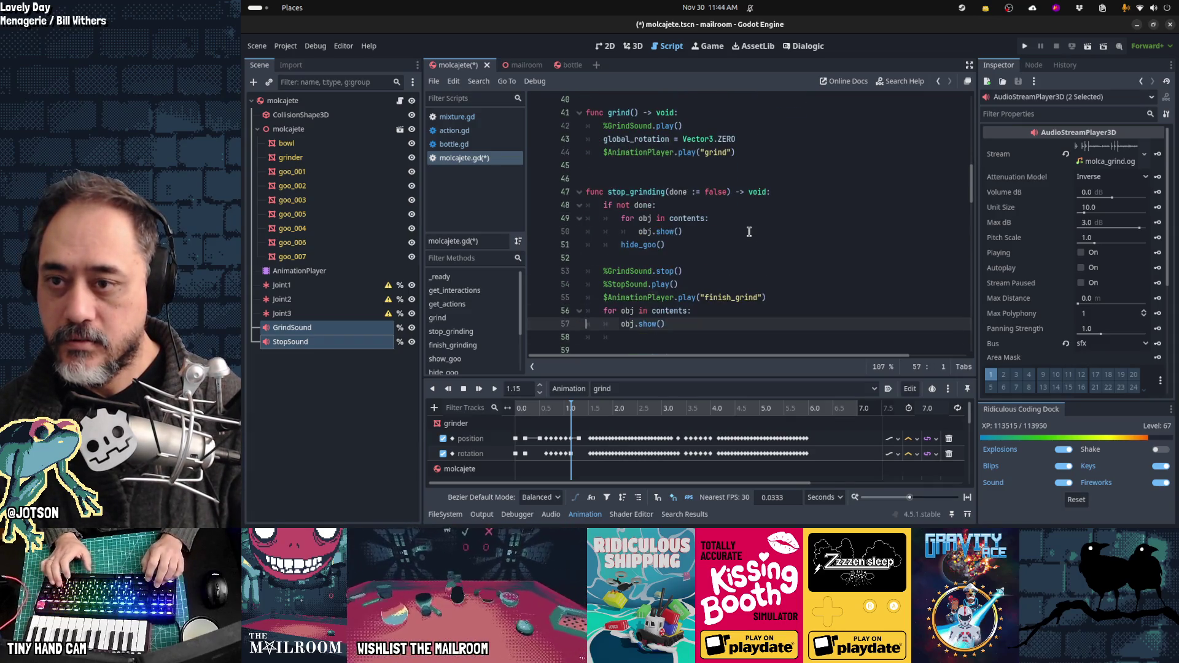
pyautogui.hotkey('ctrl', 'x')
pyautogui.press('Down')
pyautogui.hotkey('ctrl', 'v')
pyautogui.press('Up')
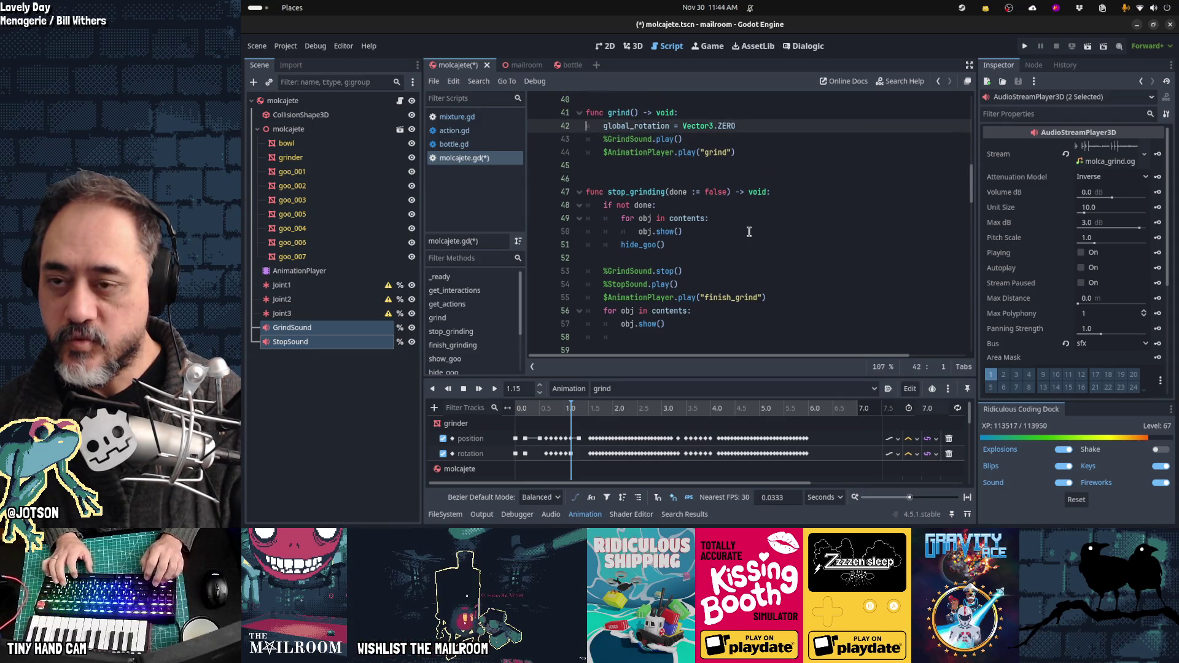
# Review the sound lines in stop_grinding, then save and run the game with F5
pyautogui.press('Down')
pyautogui.press('Down')
pyautogui.press('Down')
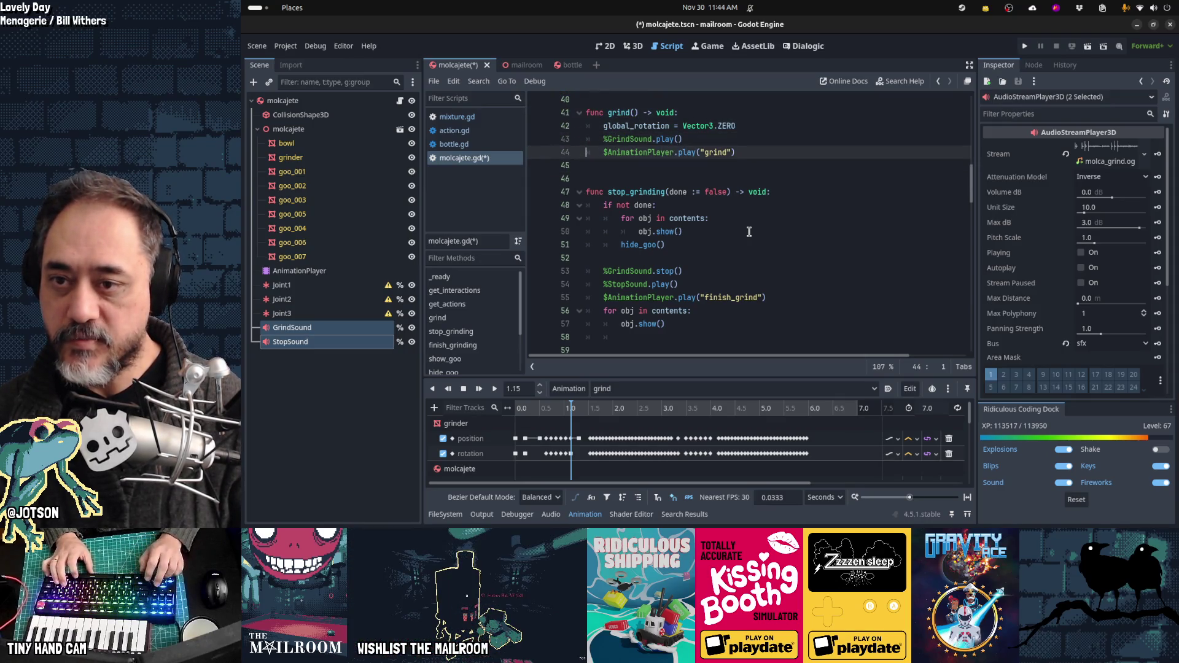
pyautogui.press('Down')
pyautogui.press('Down')
pyautogui.press('Down')
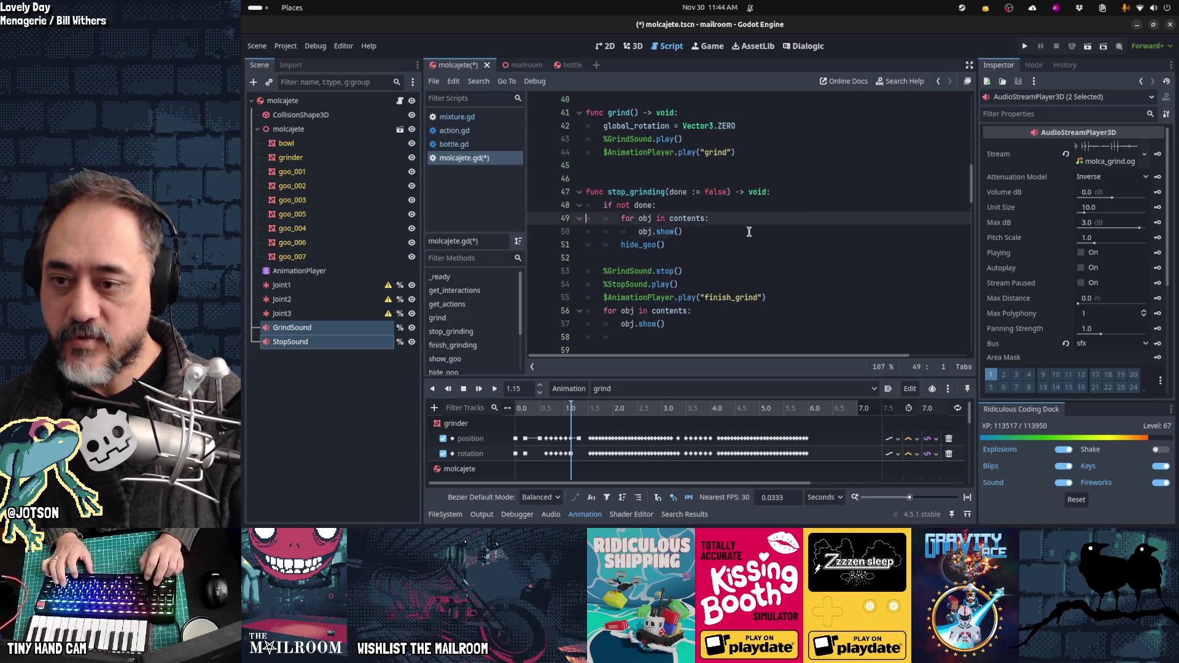
pyautogui.hotkey('shift', 'Up')
pyautogui.press('Down')
pyautogui.press('Down')
pyautogui.press('Down')
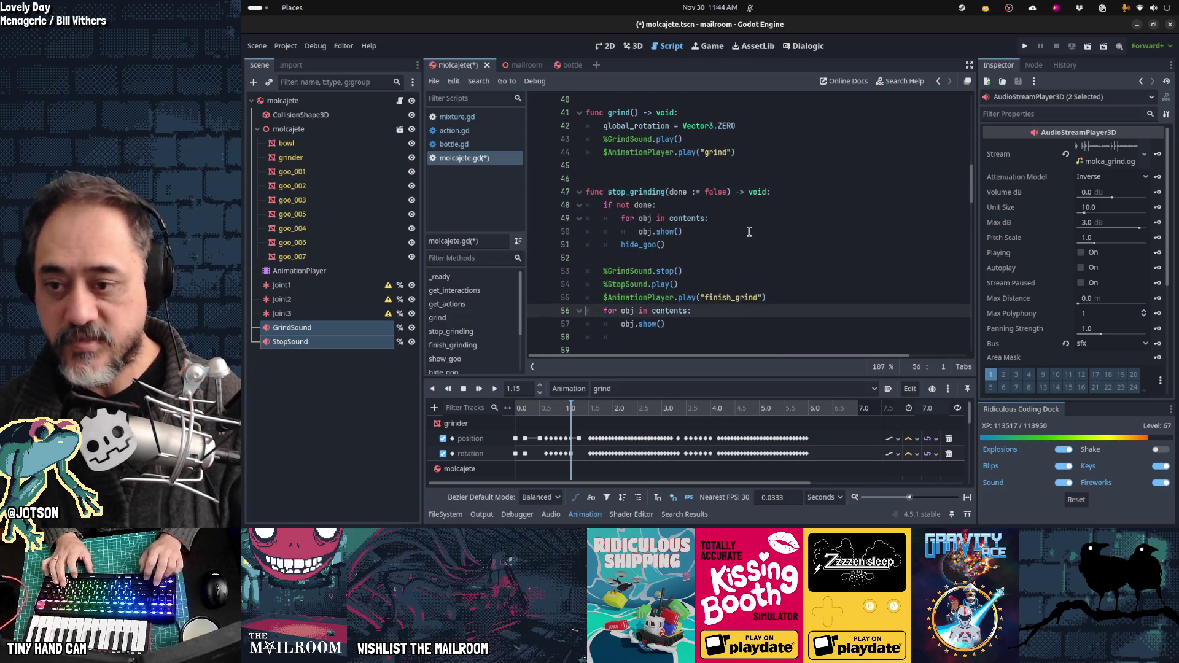
pyautogui.press('Down')
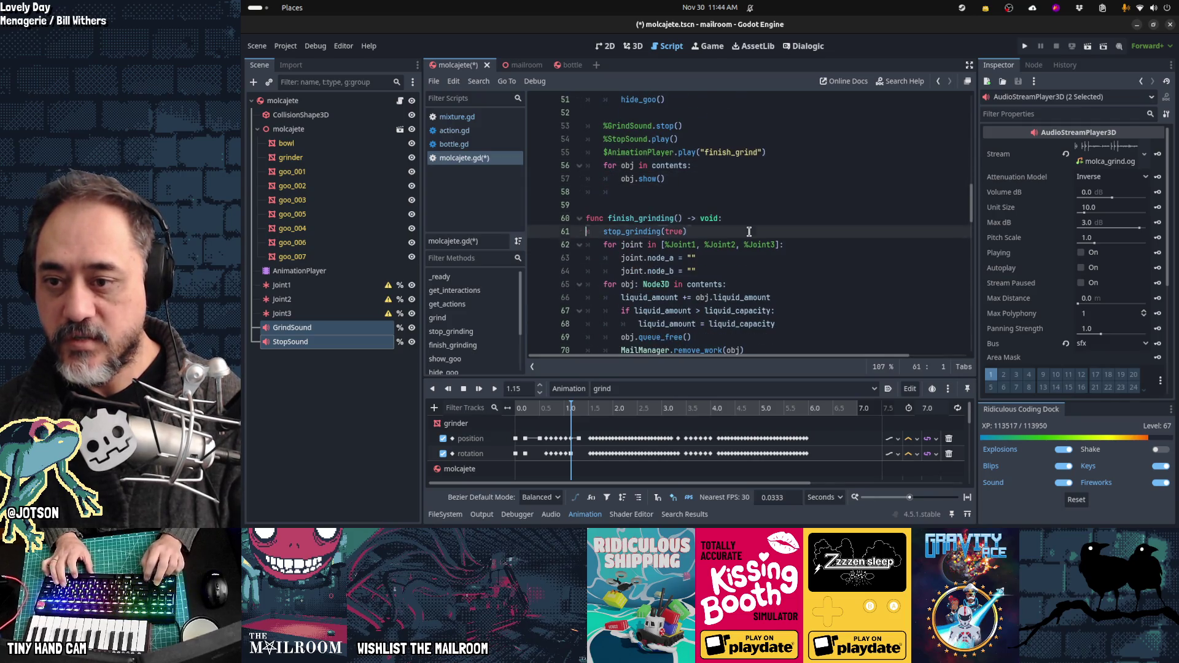
pyautogui.press('Down')
pyautogui.press('Up')
pyautogui.press('Up')
pyautogui.press('Up')
pyautogui.press('Up')
pyautogui.press('Down')
pyautogui.press('Down')
pyautogui.press('Down')
pyautogui.press('Down')
pyautogui.press('Down')
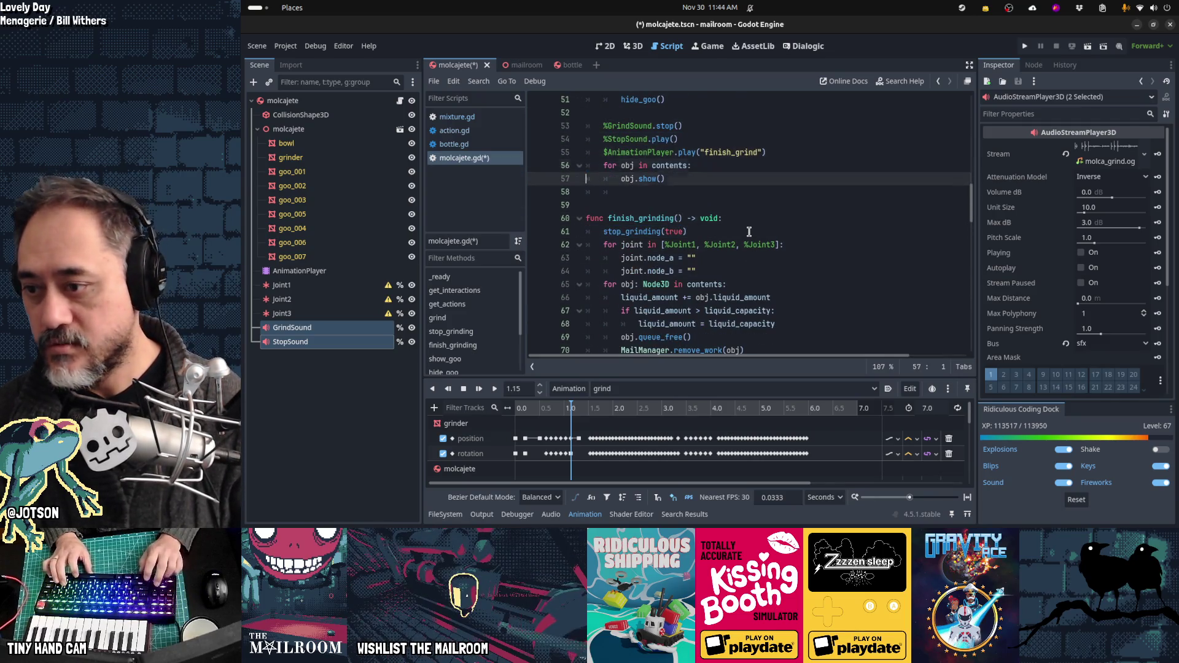
pyautogui.press('F5')
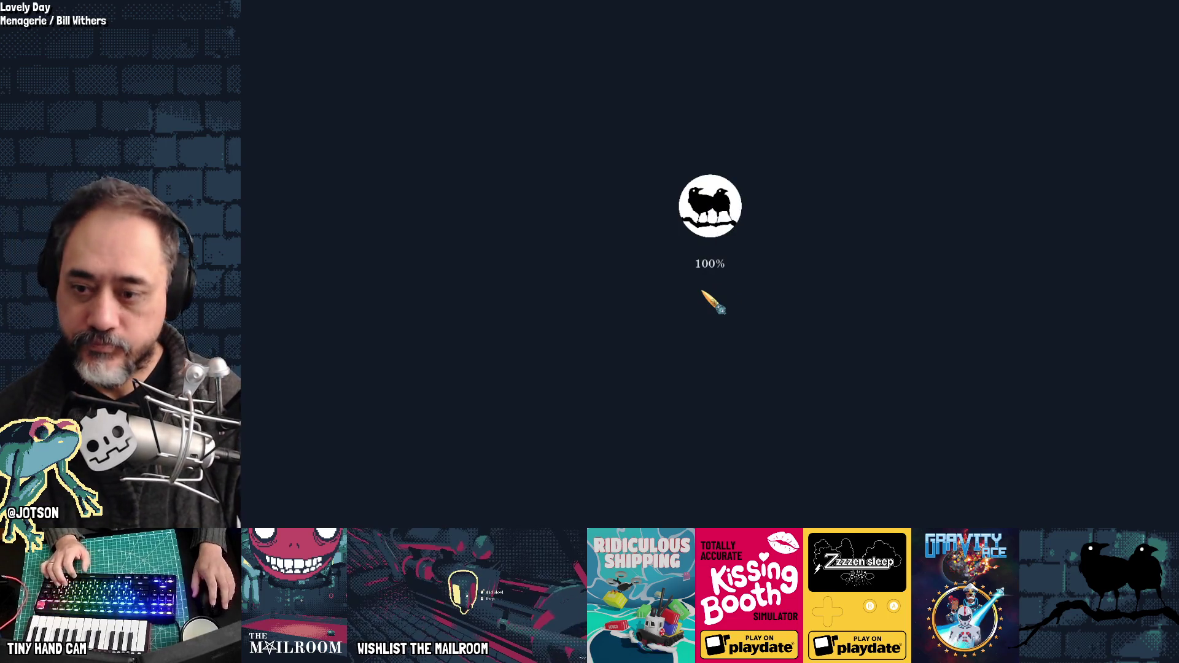
# Start playing, pick up the canister and run the 'ta' console command
pyautogui.press('Return')
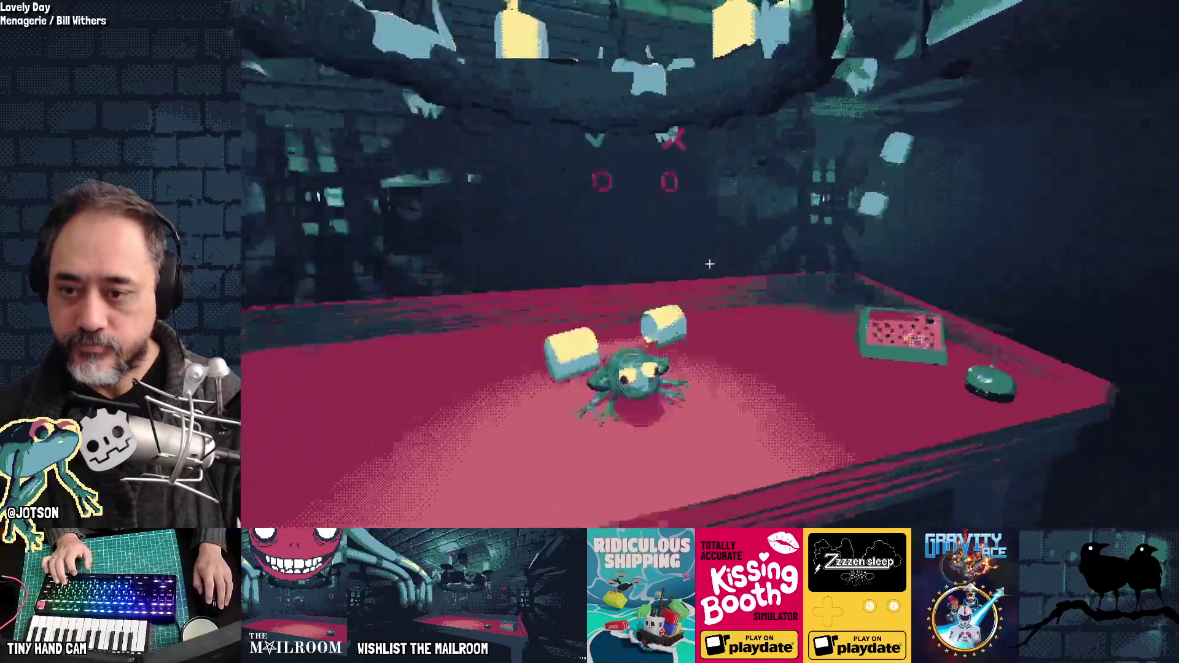
pyautogui.click(710, 264)
pyautogui.write('t')
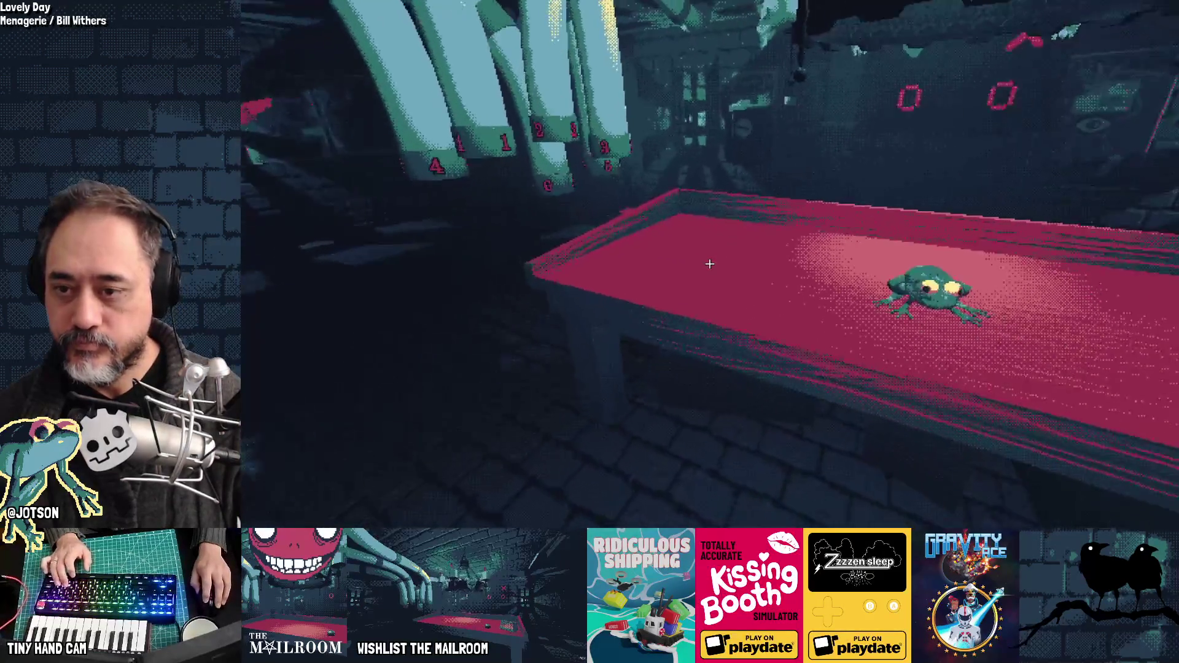
pyautogui.write('a mo')
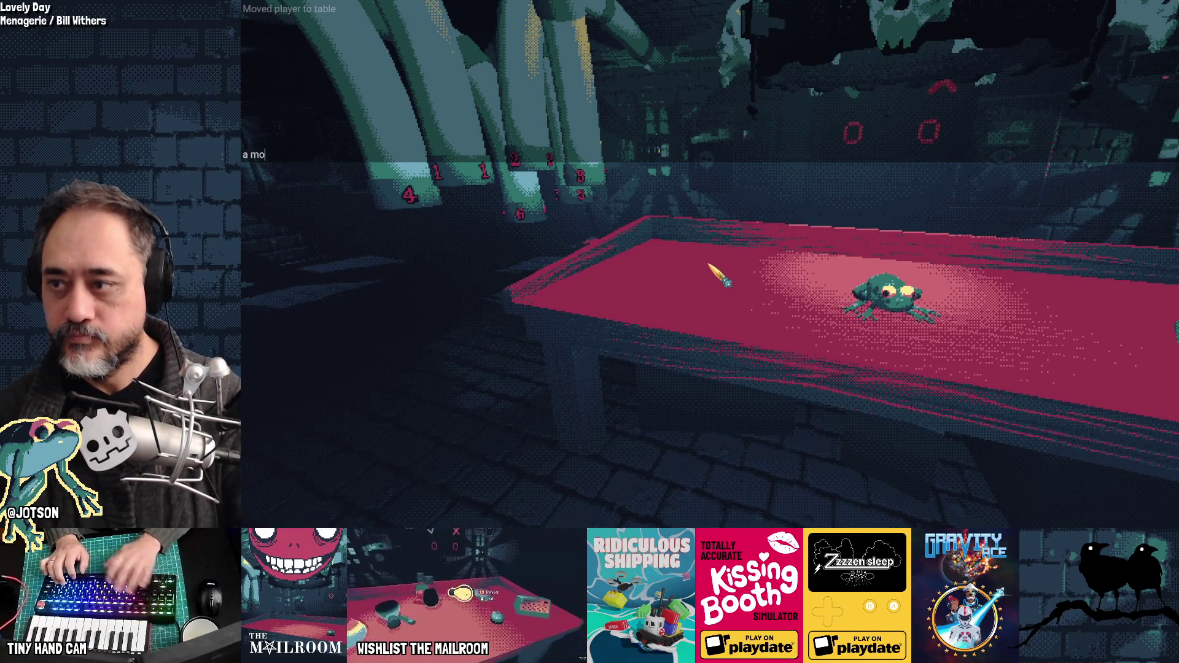
pyautogui.press('Return')
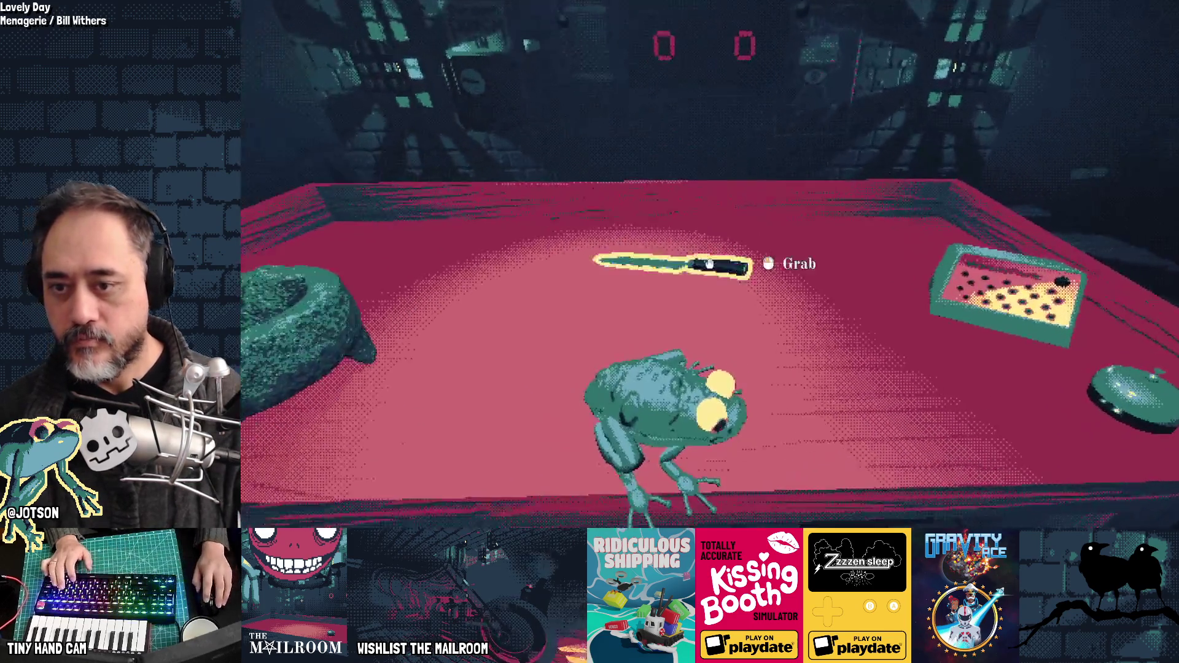
# Cut the frog open with the knife and drop a frog piece into the mortar
pyautogui.click(709, 264)
pyautogui.click(710, 264)
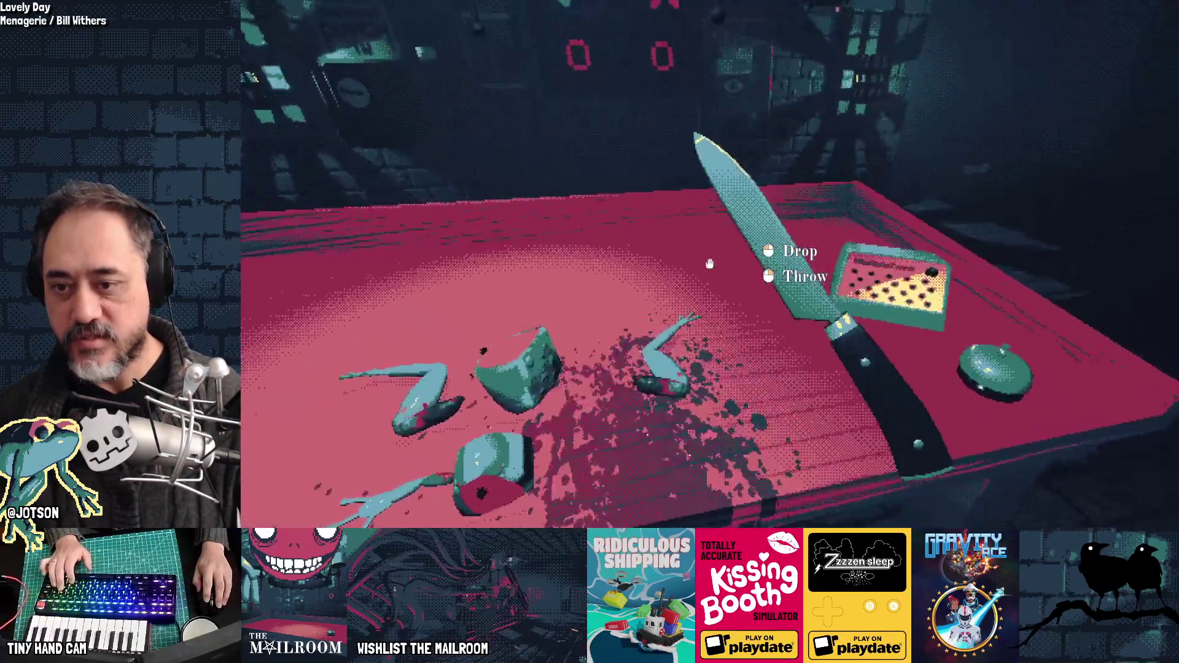
pyautogui.click(710, 264)
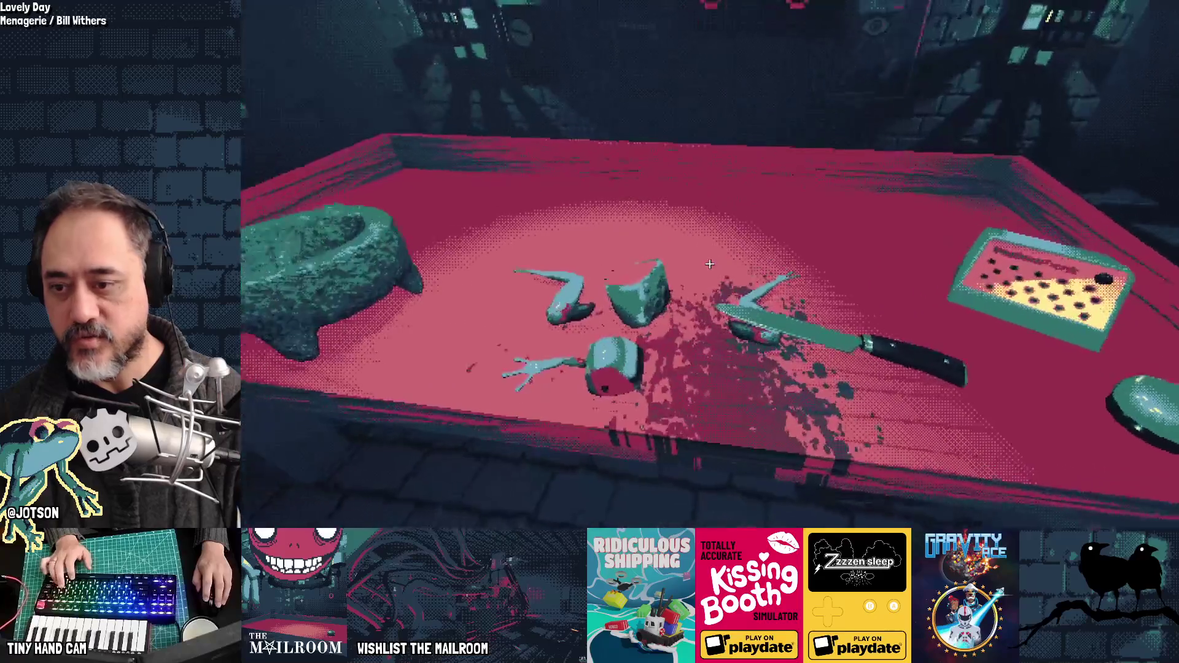
pyautogui.click(709, 265)
pyautogui.click(709, 264)
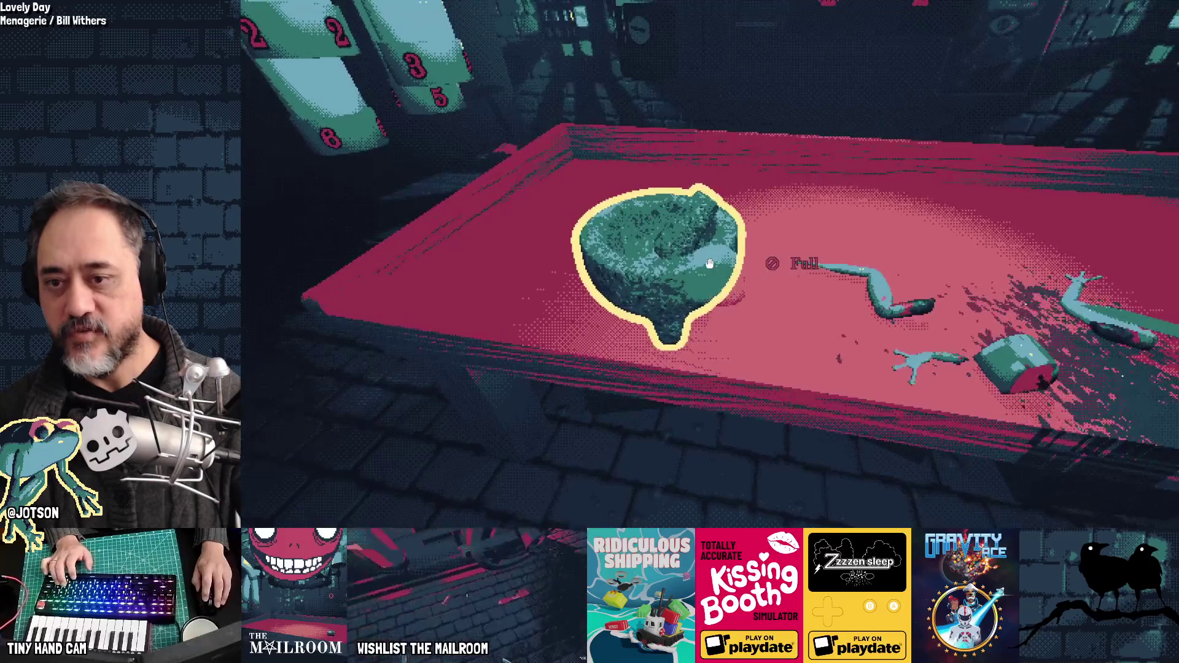
pyautogui.click(709, 264)
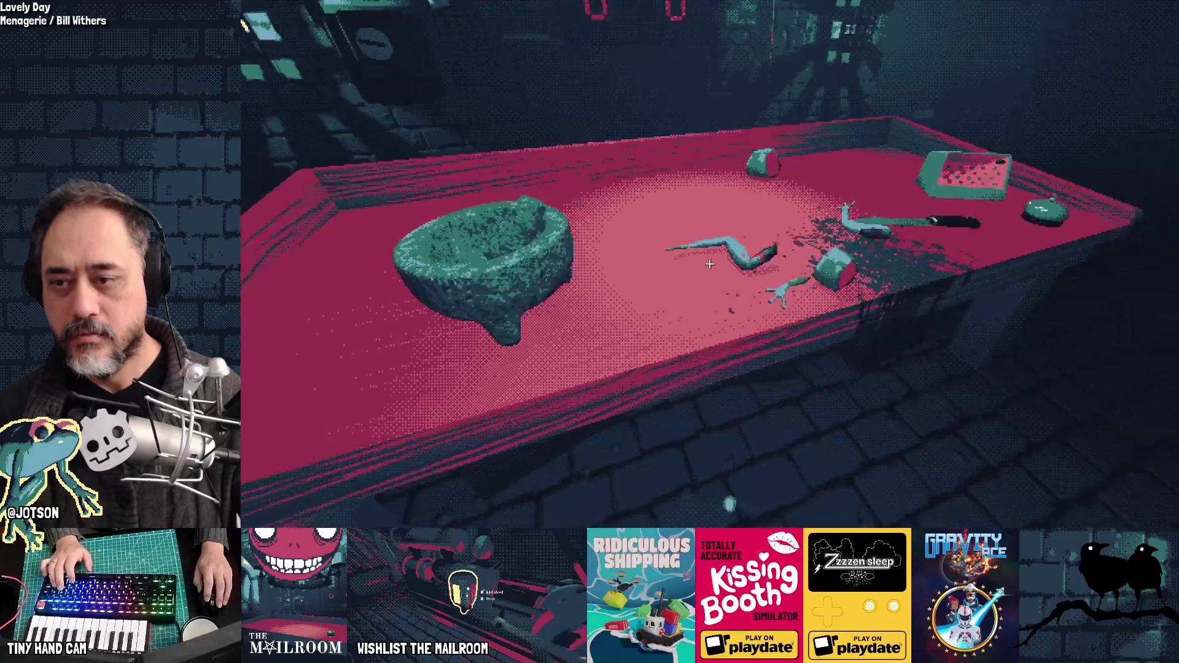
pyautogui.hotkey('ctrl', 'F3')
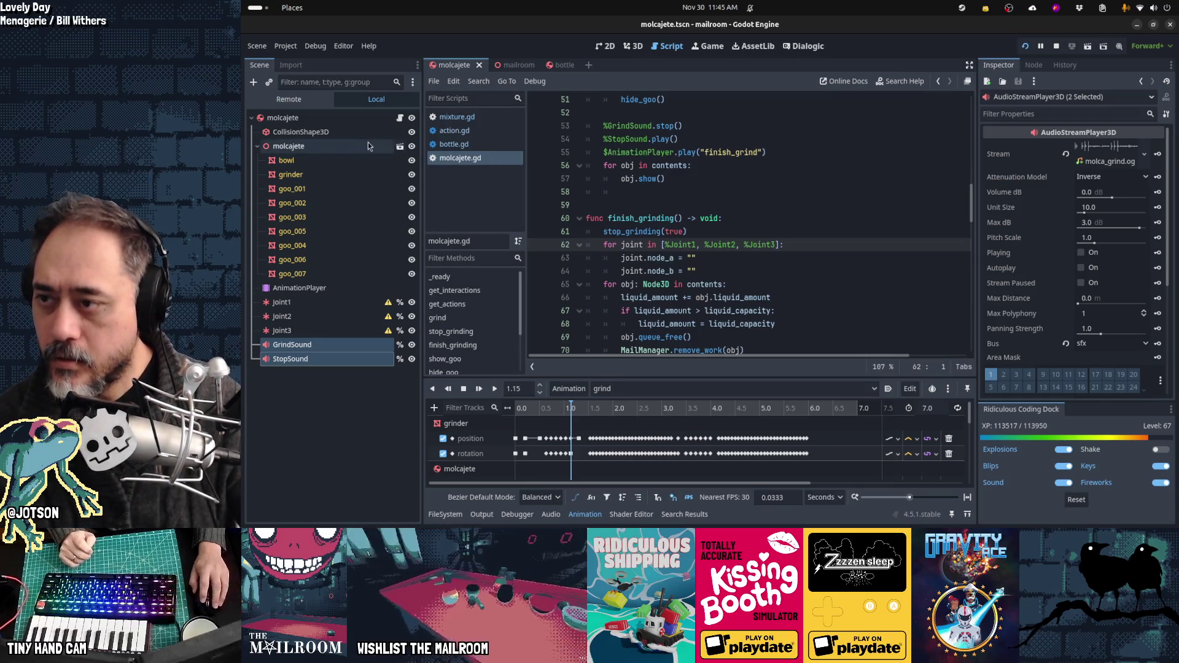
# In the Remote tree, filter for 'molca' and set the running molcajete's Liquid Capacity to 500
pyautogui.click(289, 99)
pyautogui.click(309, 82)
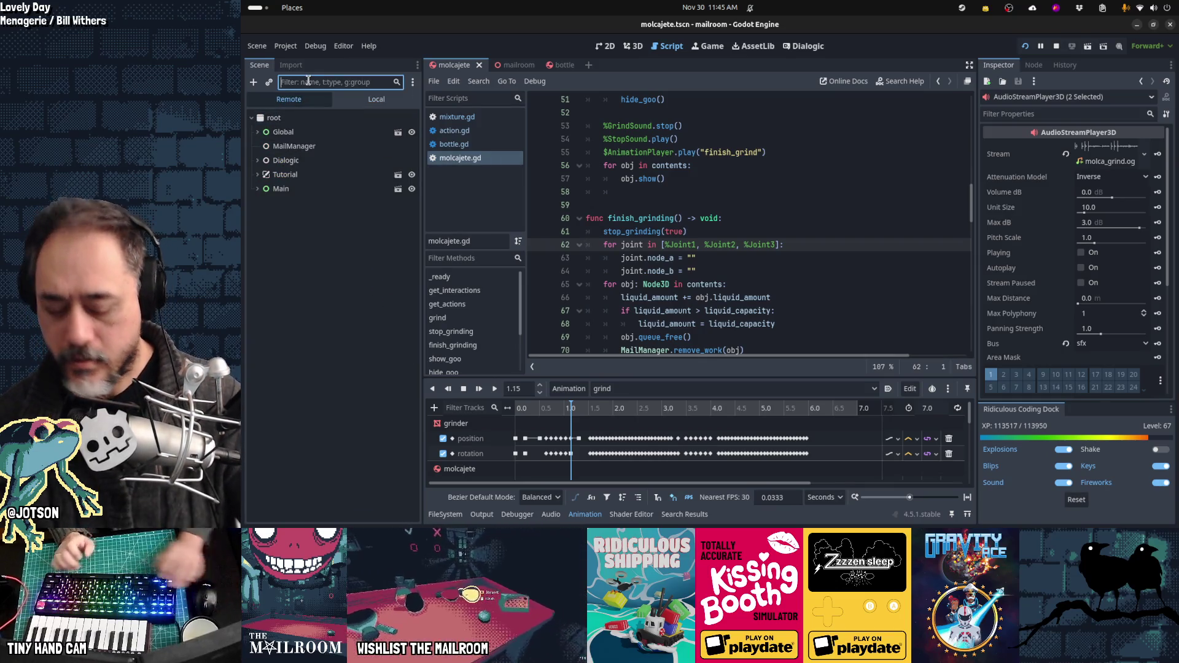
pyautogui.write('molca')
pyautogui.click(312, 119)
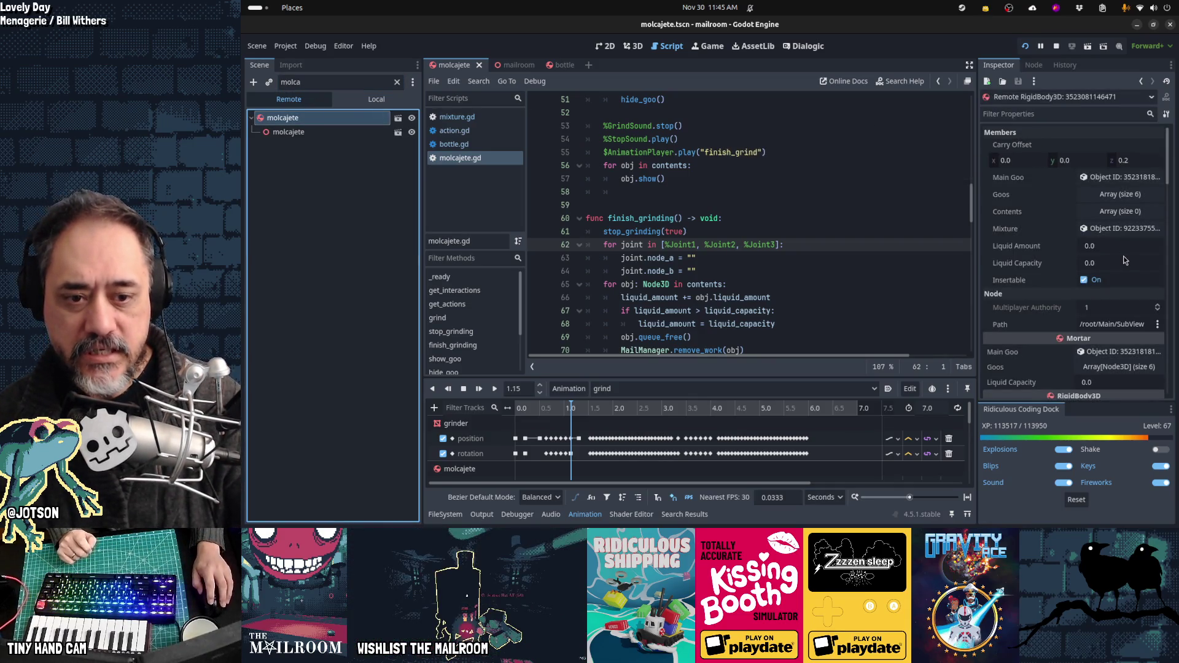
pyautogui.scroll(-1, 1056, 290)
pyautogui.scroll(-3, 1056, 291)
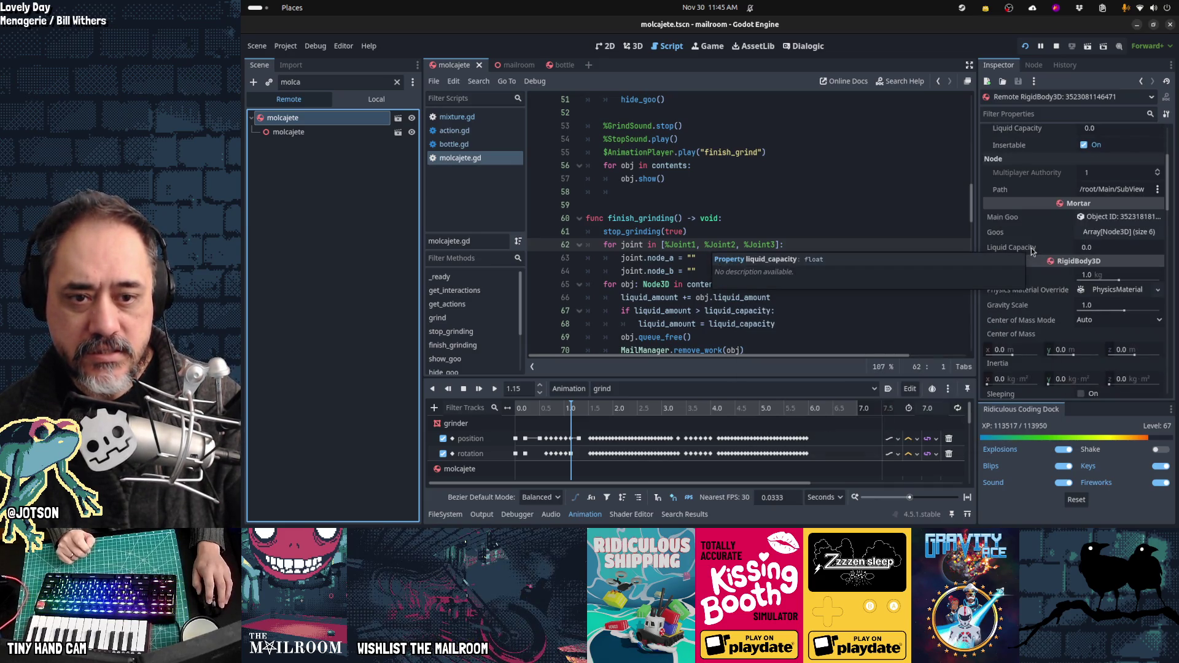
pyautogui.click(1110, 251)
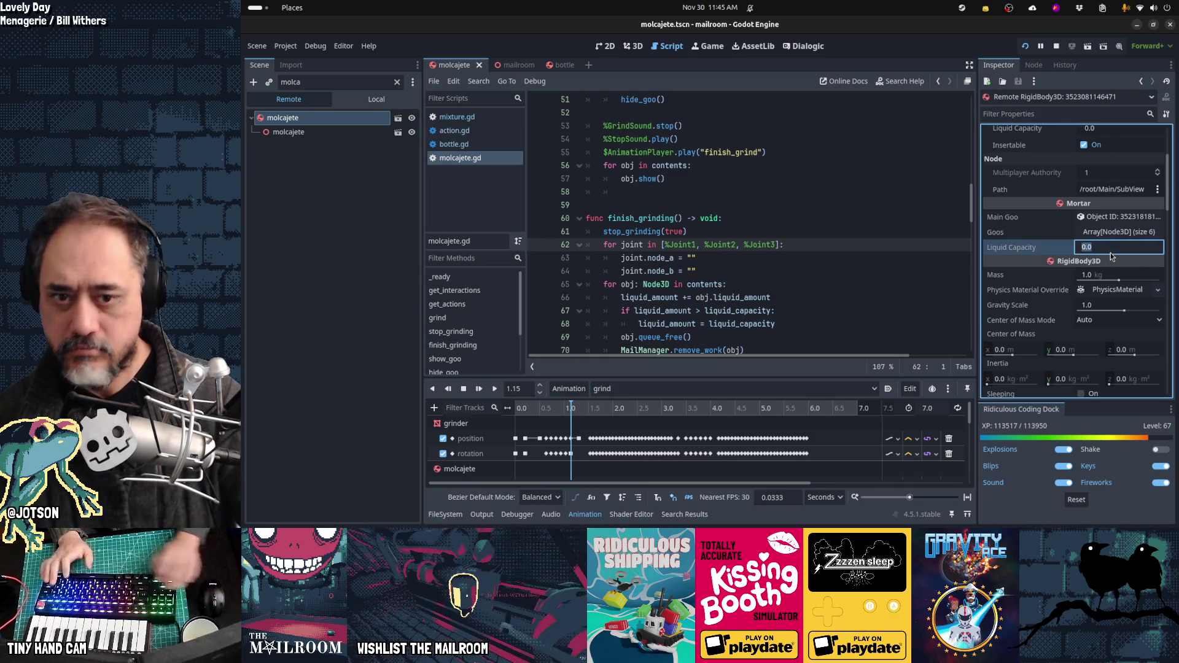
pyautogui.write('0')
pyautogui.press('Return')
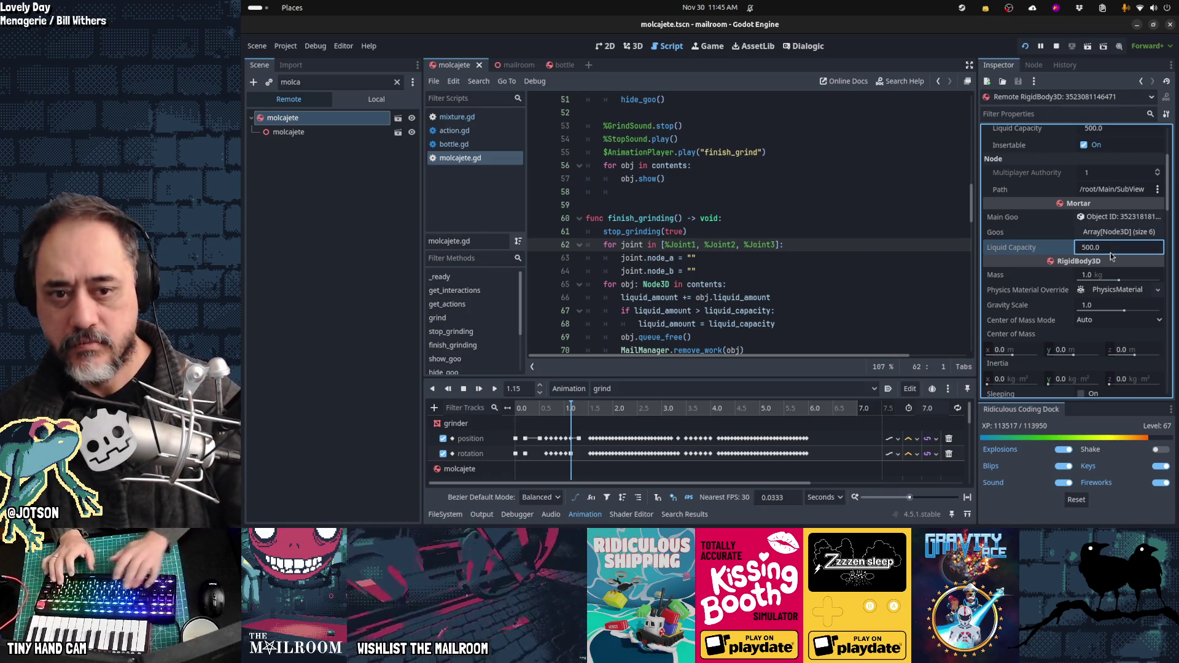
pyautogui.click(690, 217)
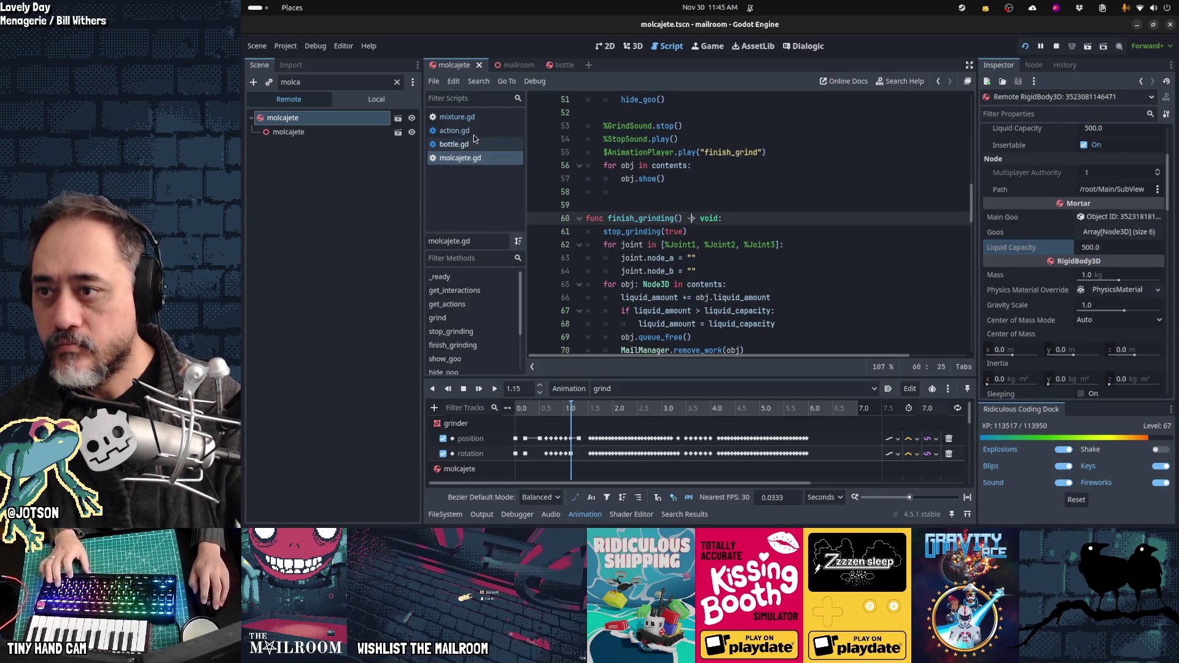
# In the Local tree, set the saved molcajete's Liquid Capacity to 500 and relaunch the game
pyautogui.click(379, 101)
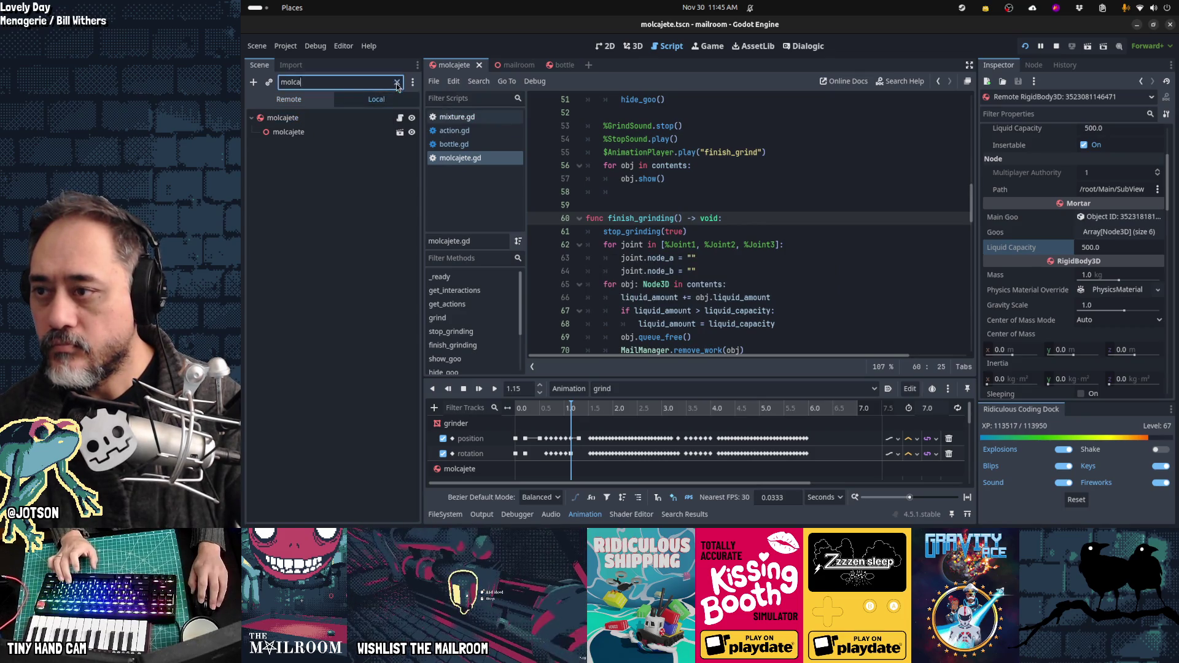
pyautogui.click(397, 82)
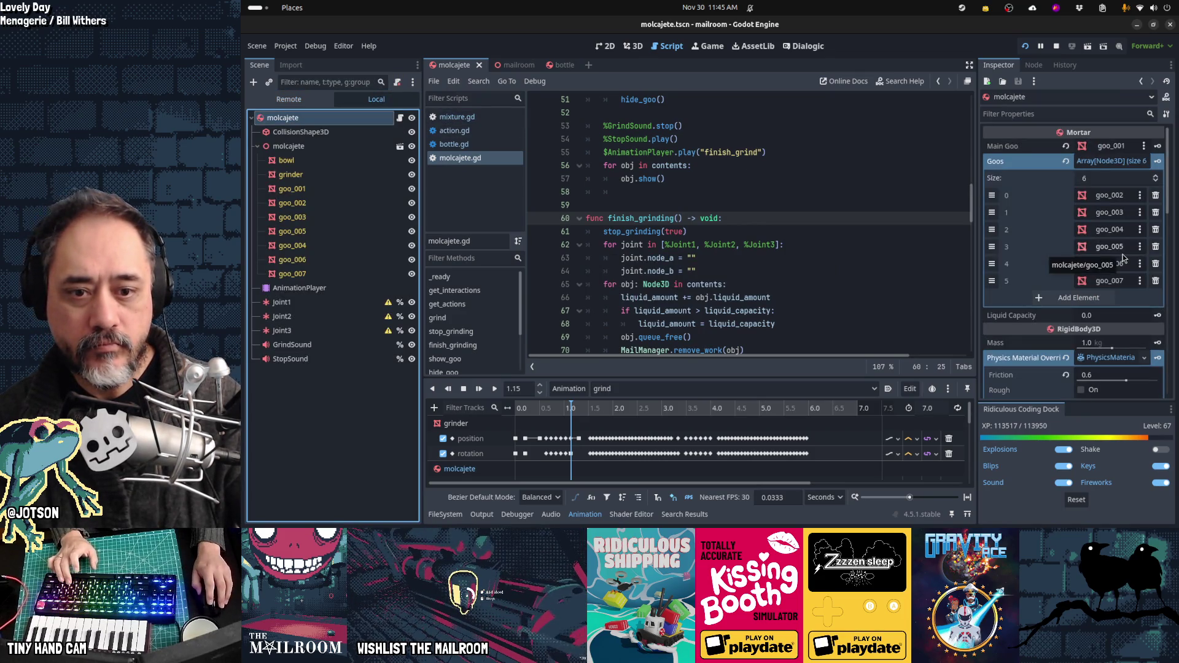
pyautogui.click(1117, 316)
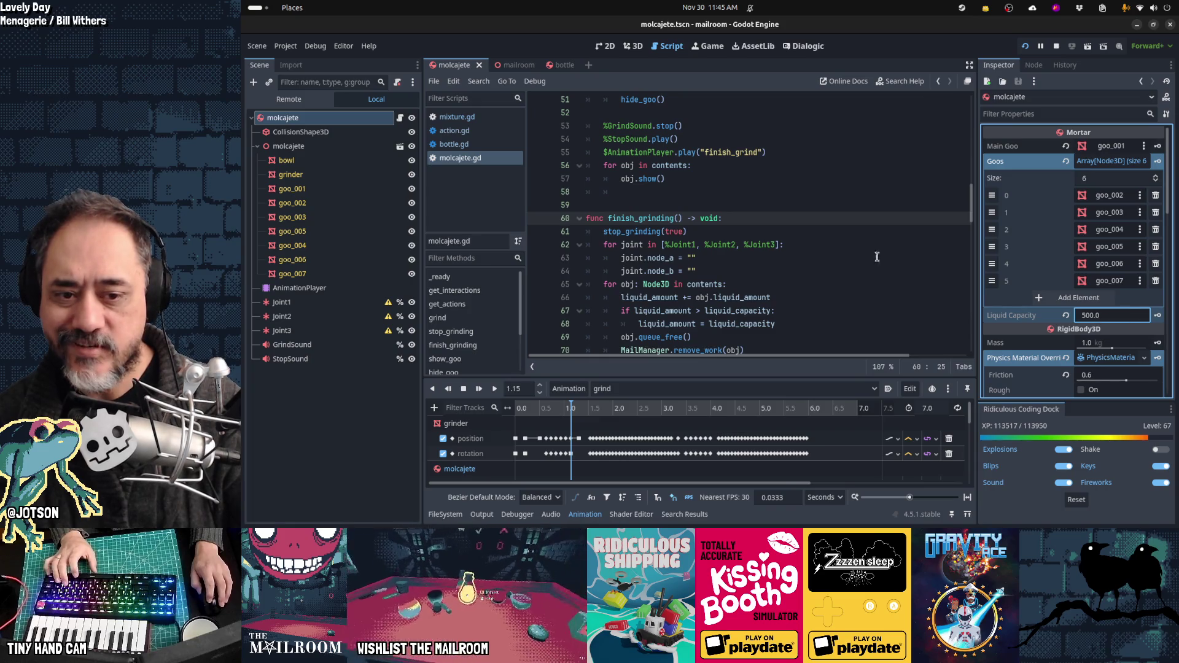
pyautogui.press('F5')
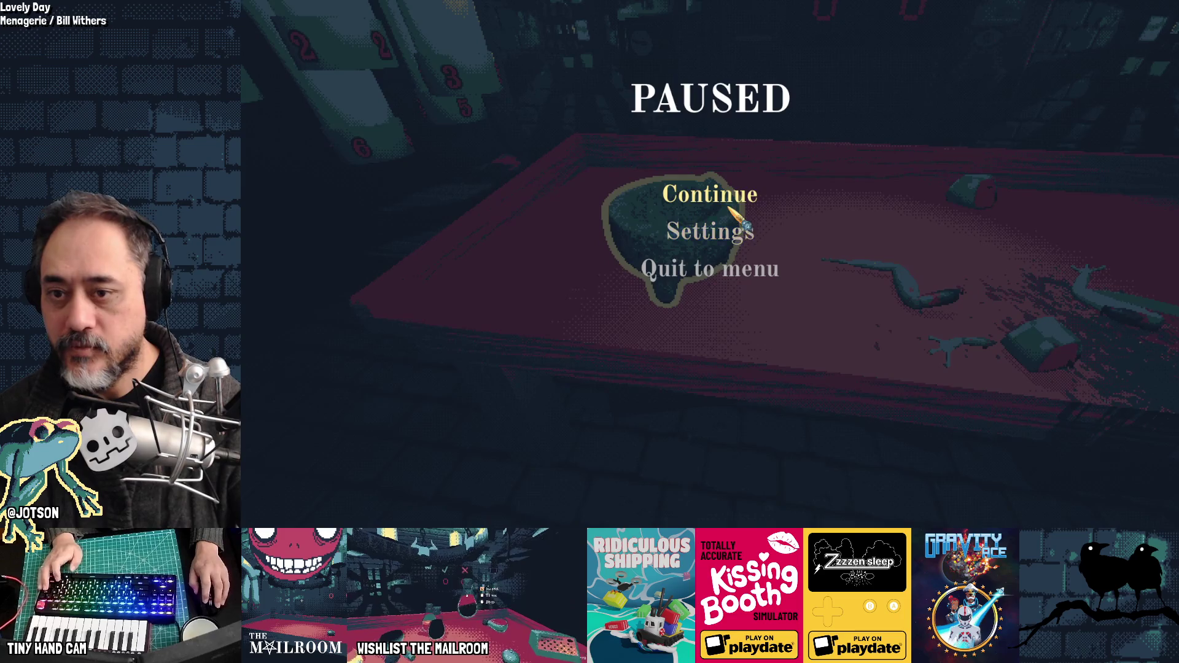
# Resume the game, add the frog piece and lizard tail to the mortar, and grind them
pyautogui.click(731, 206)
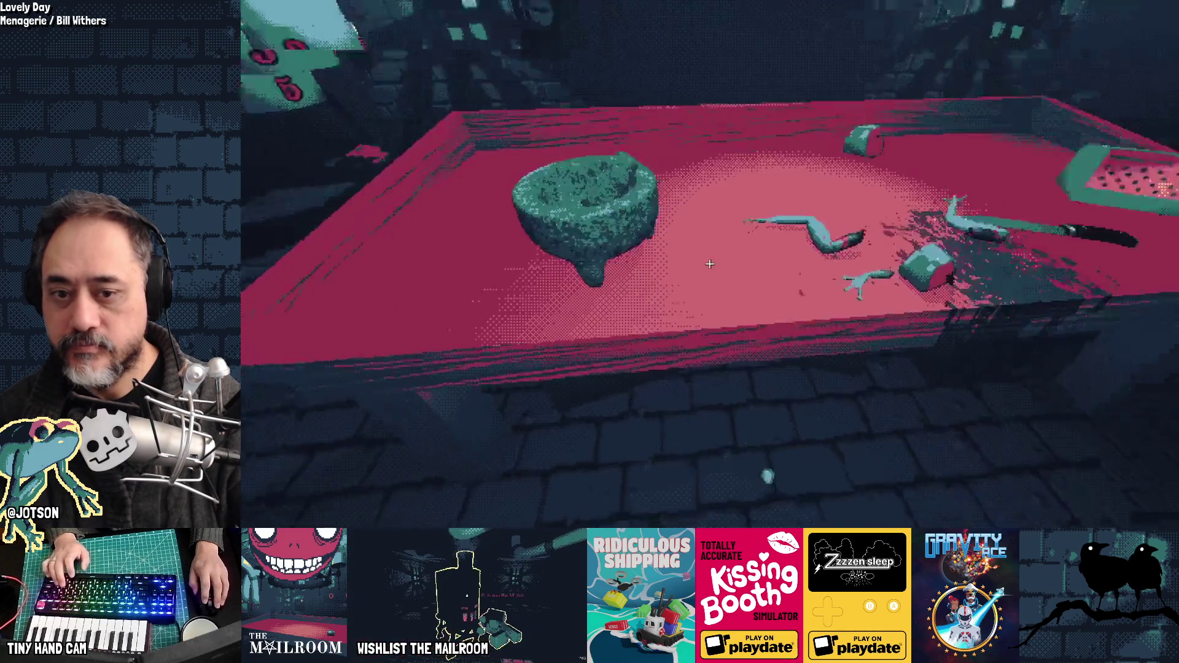
pyautogui.moveTo(710, 264)
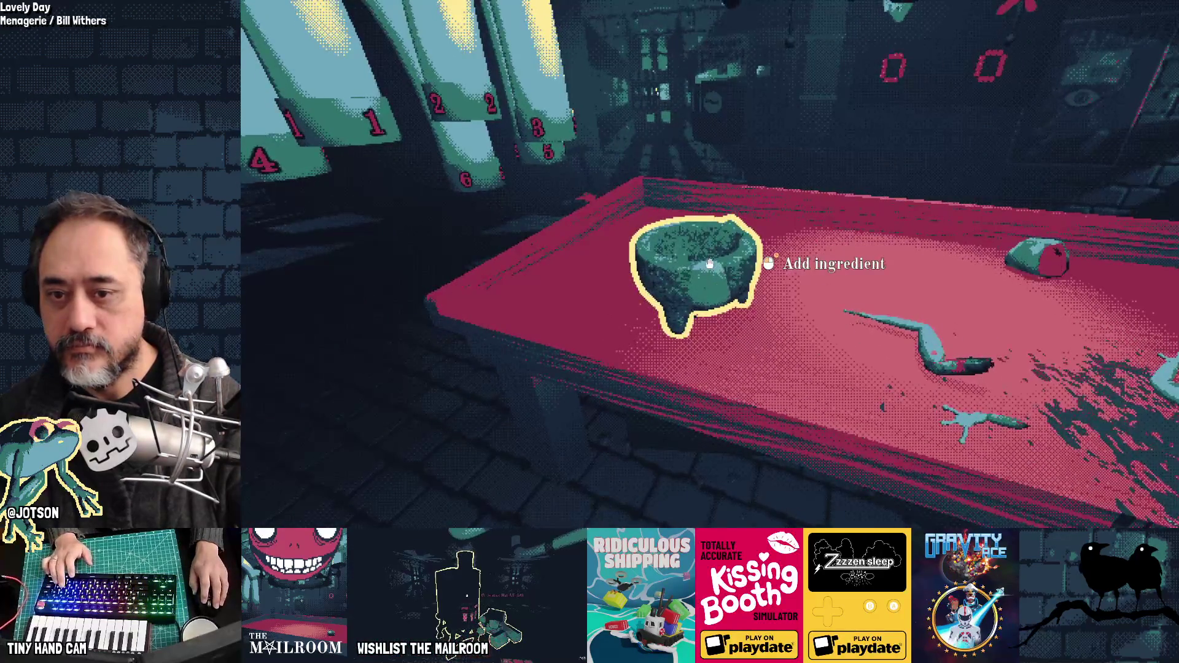
pyautogui.click(710, 264)
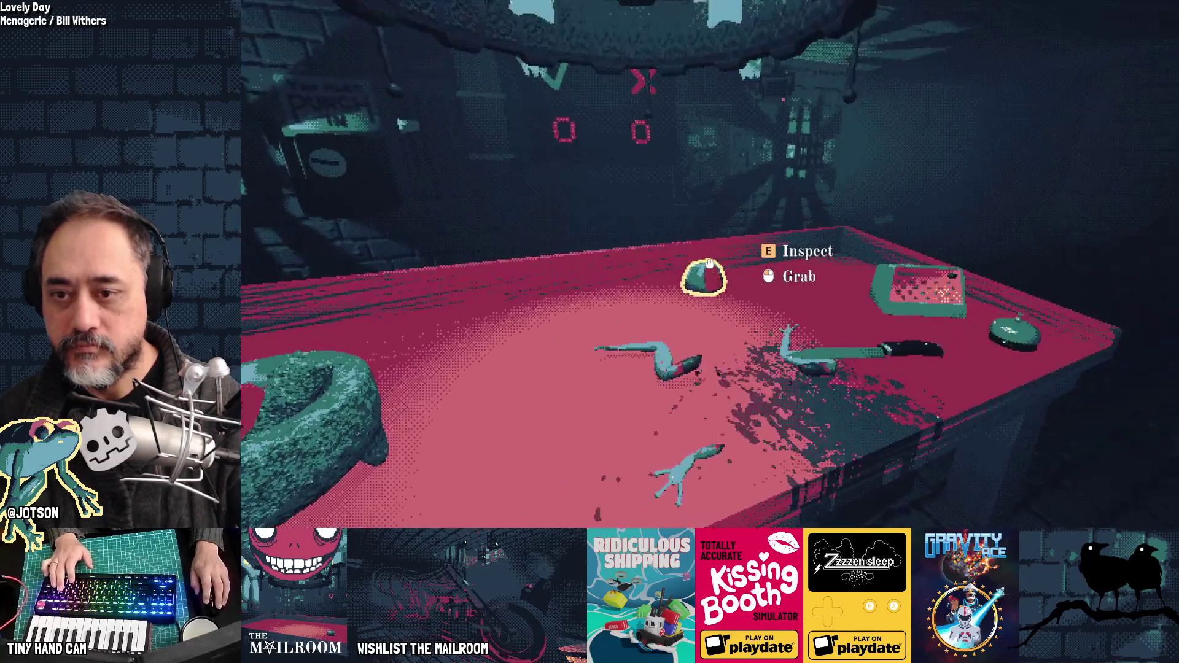
pyautogui.click(710, 264)
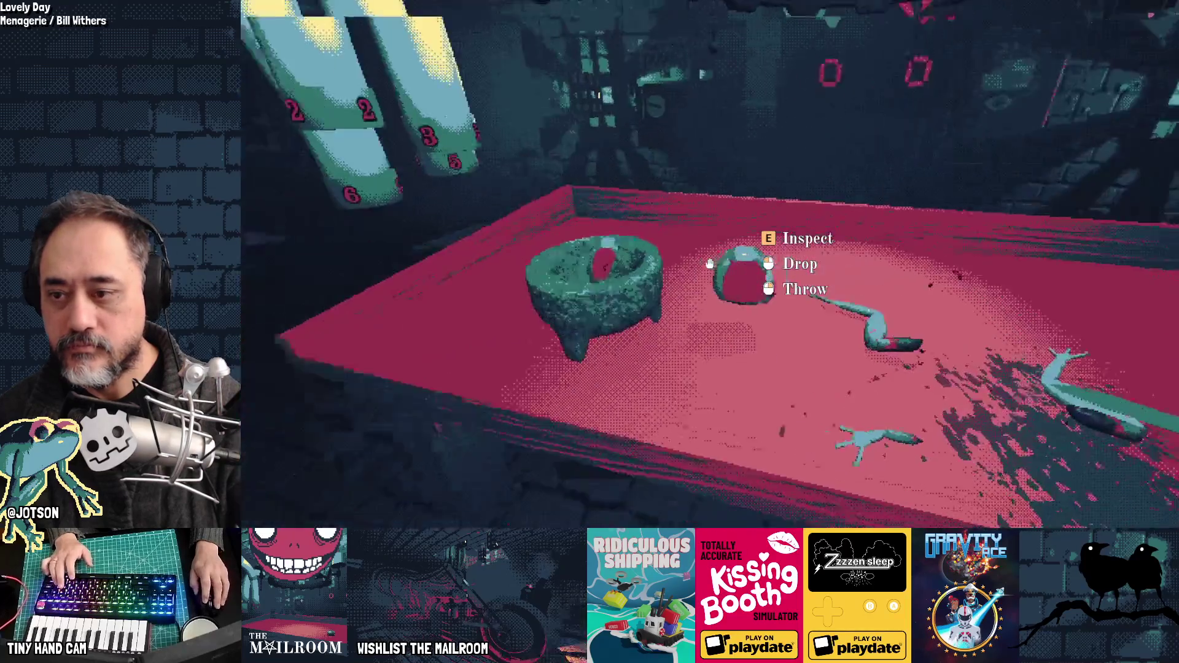
pyautogui.click(710, 264)
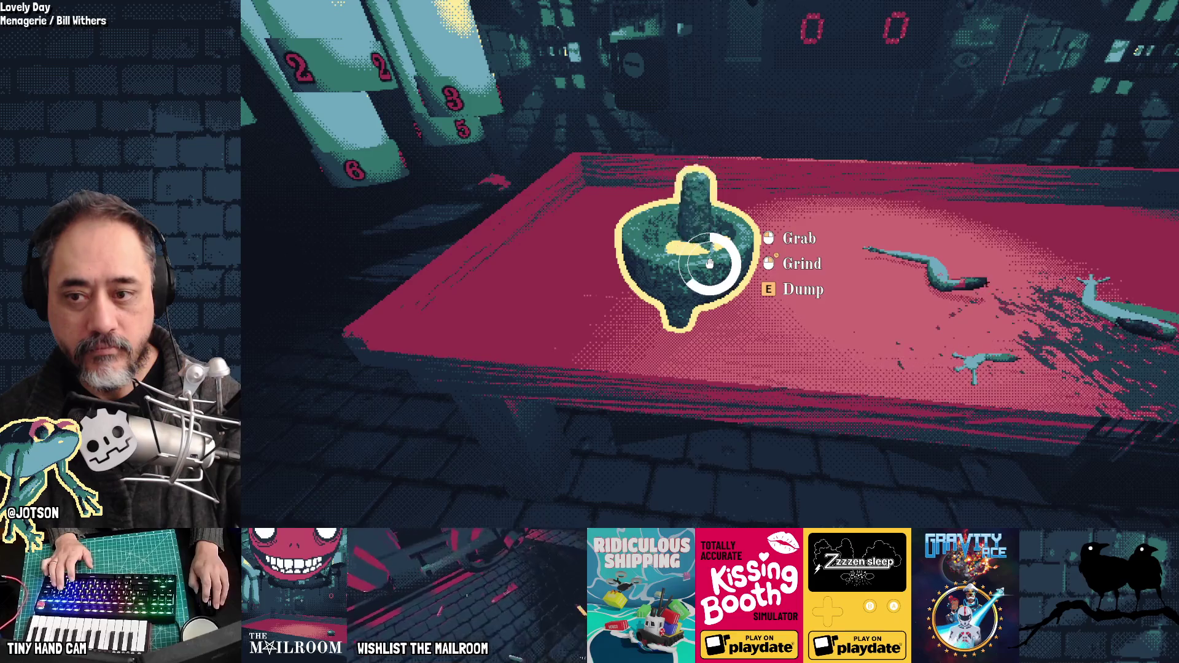
pyautogui.rightClick(709, 264)
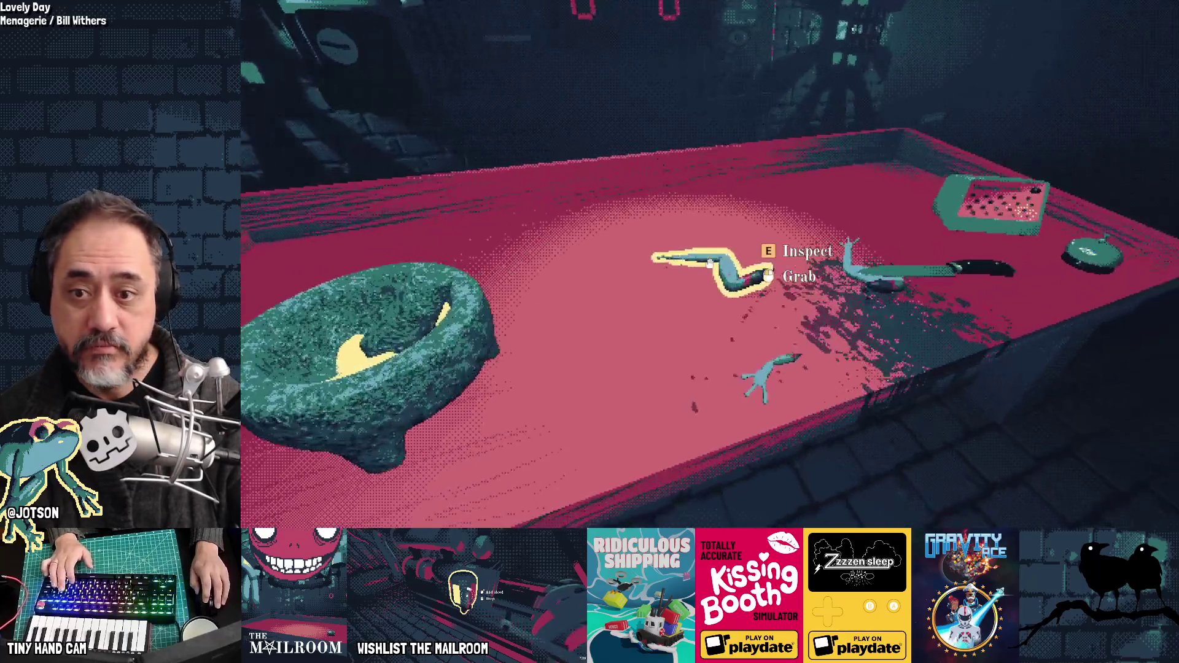
# Add the slug to the mortar, walk to the table and drop the held item
pyautogui.click(710, 264)
pyautogui.click(710, 264)
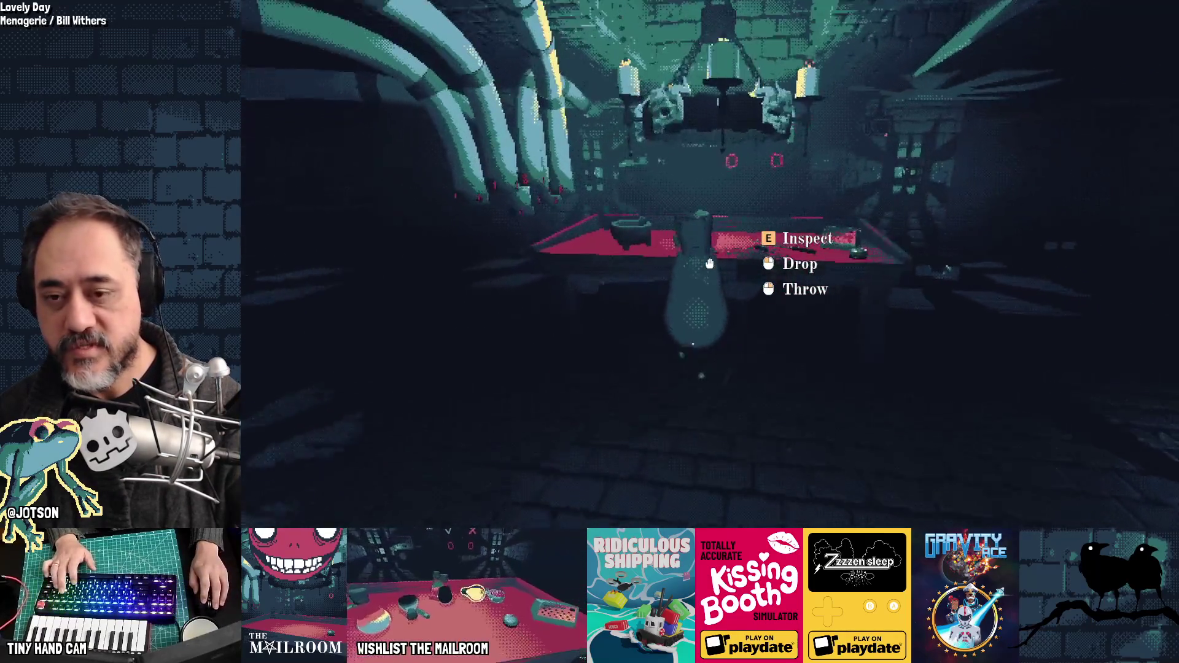
pyautogui.press('w')
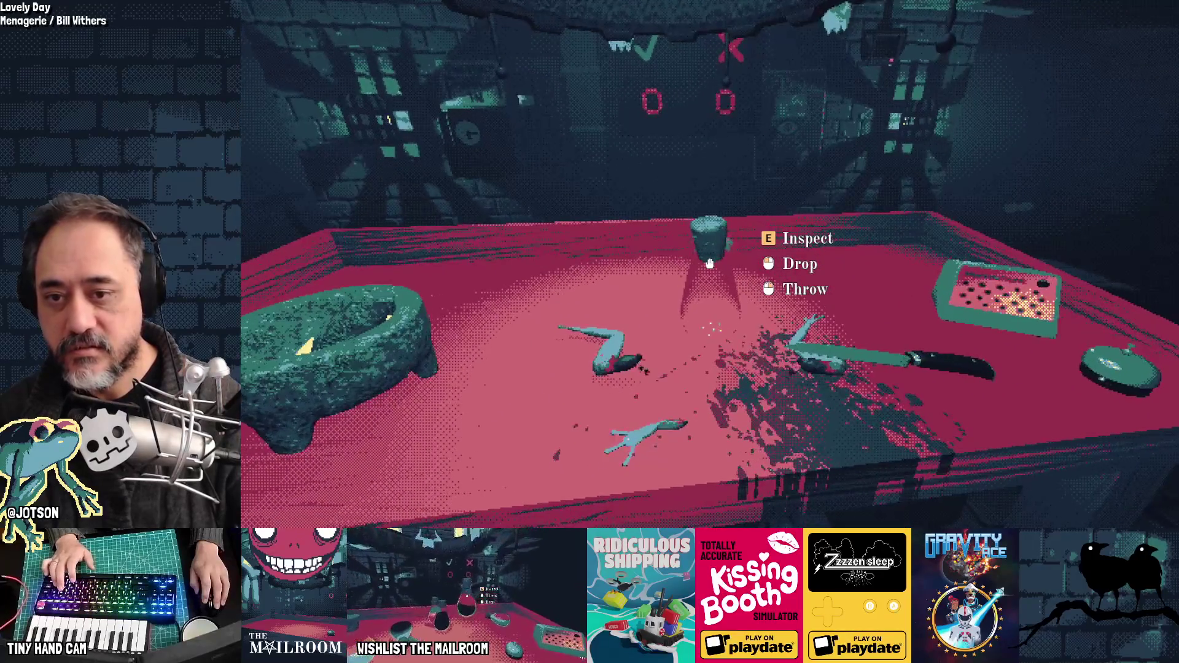
pyautogui.click(710, 263)
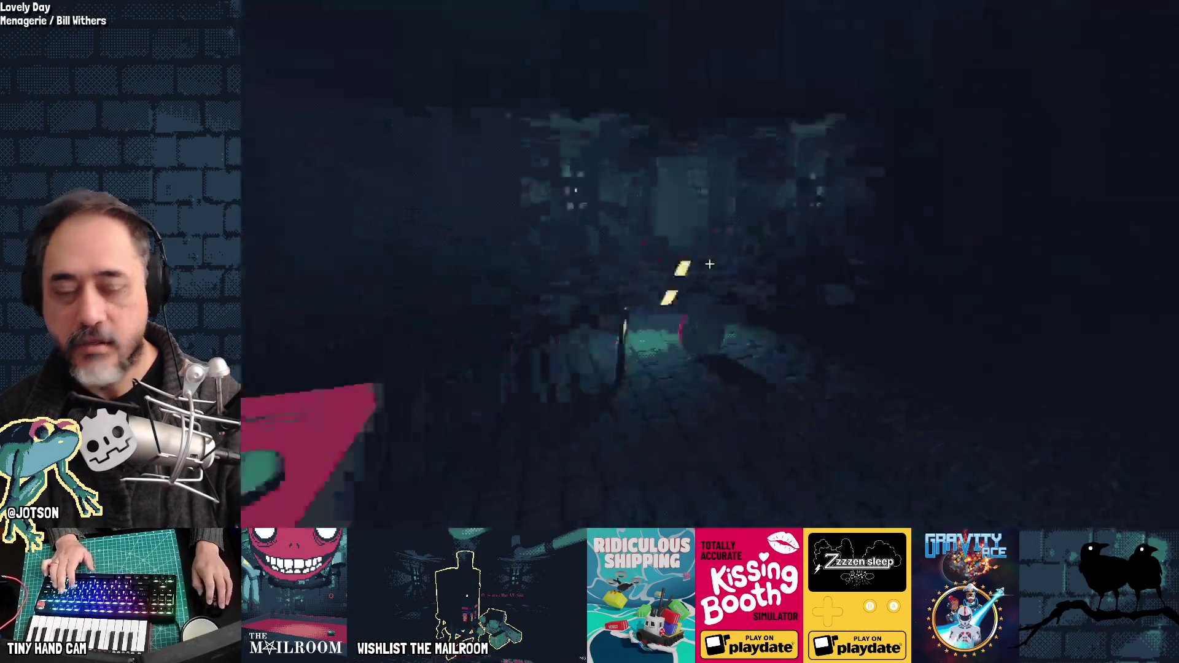
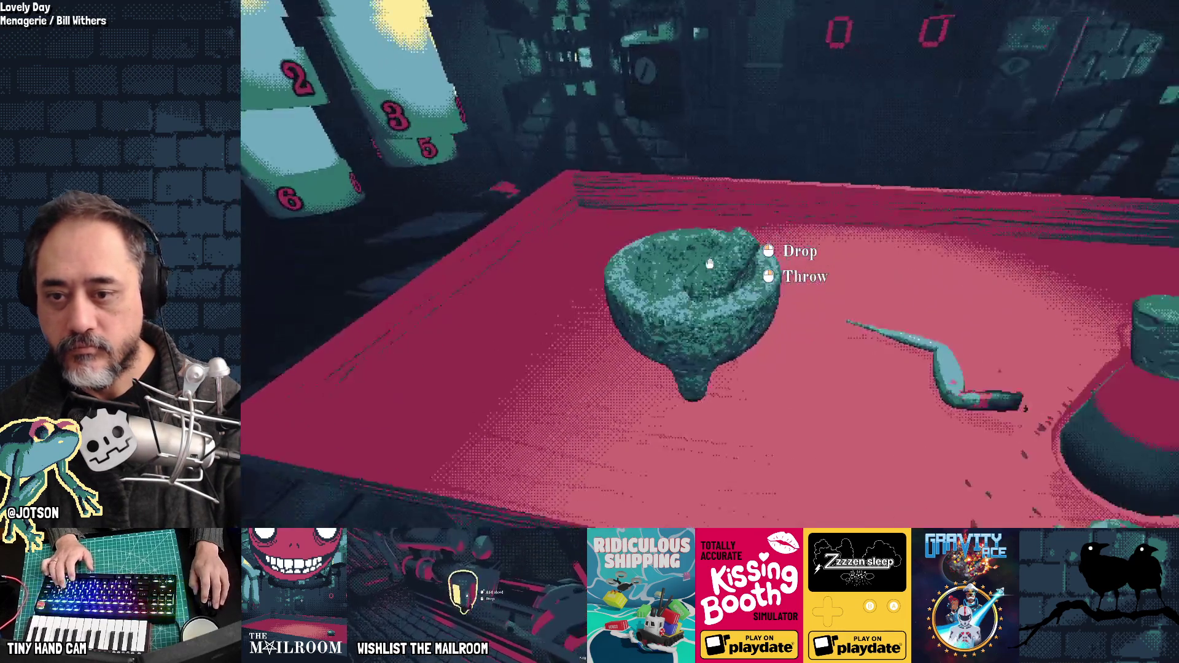
# Put the bottle down, add the snake and the knife to the mortar, and start grinding
pyautogui.click(709, 263)
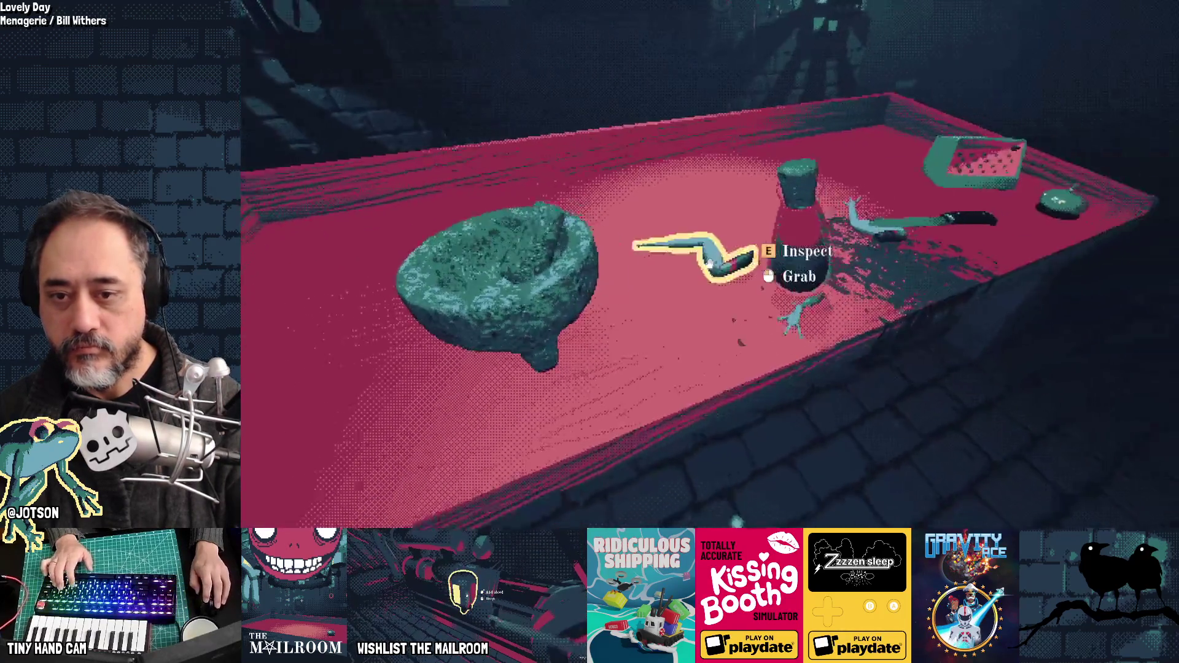
pyautogui.click(710, 263)
pyautogui.click(710, 263)
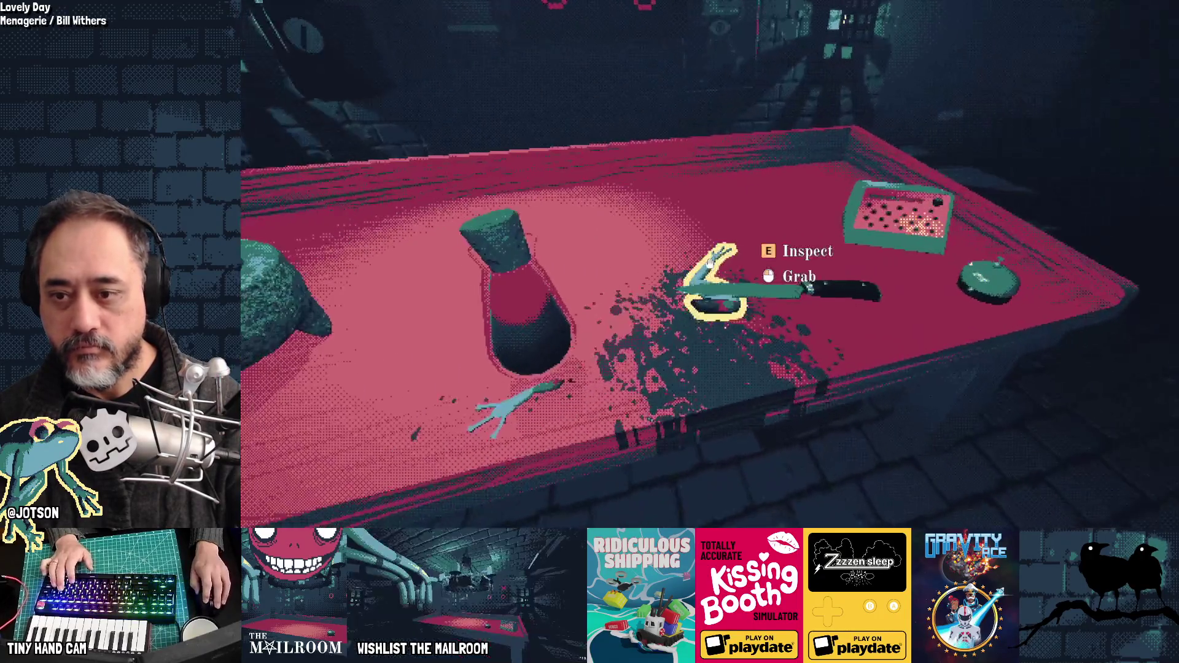
pyautogui.click(710, 264)
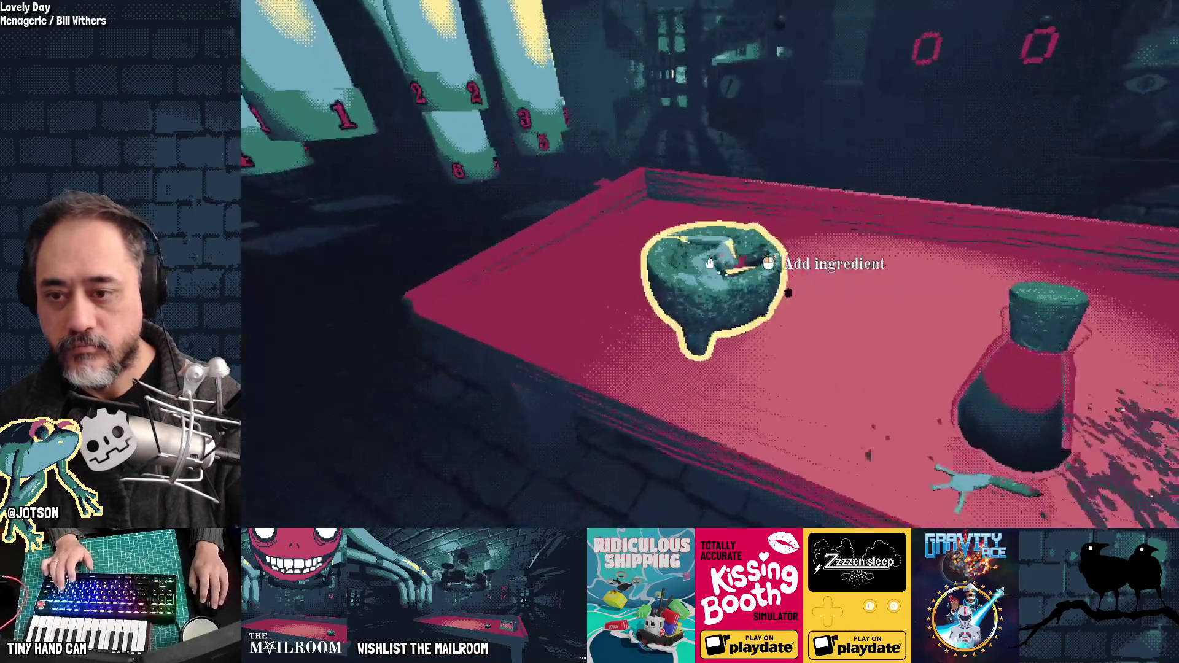
pyautogui.click(710, 263)
pyautogui.press('w')
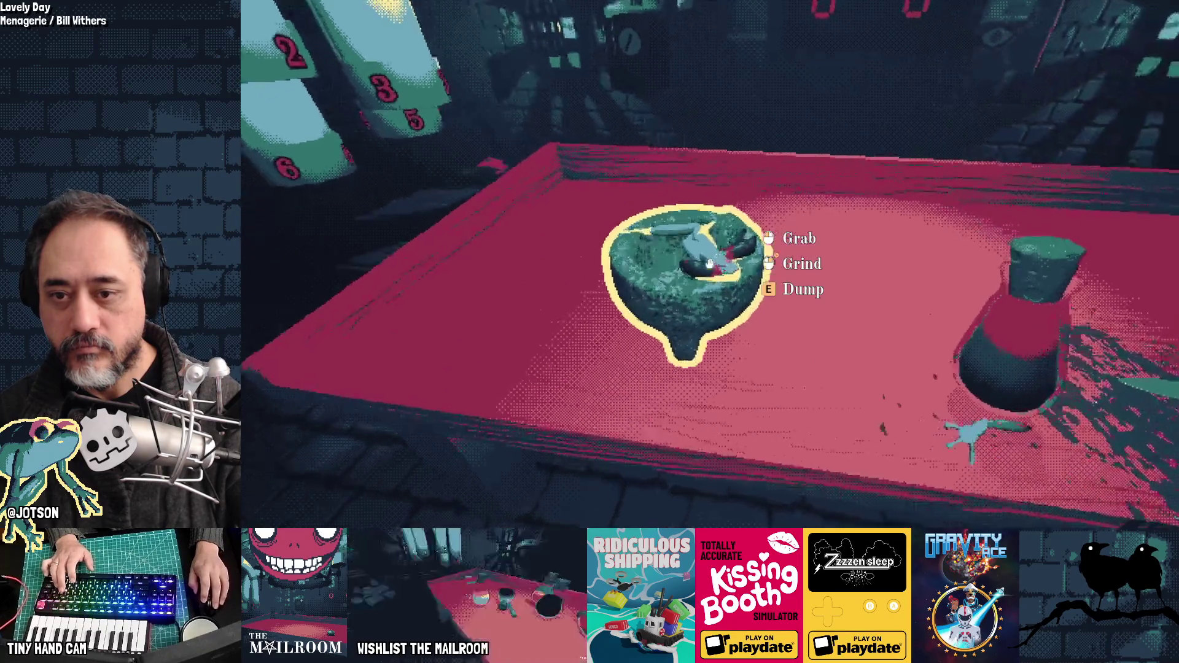
pyautogui.rightClick(709, 264)
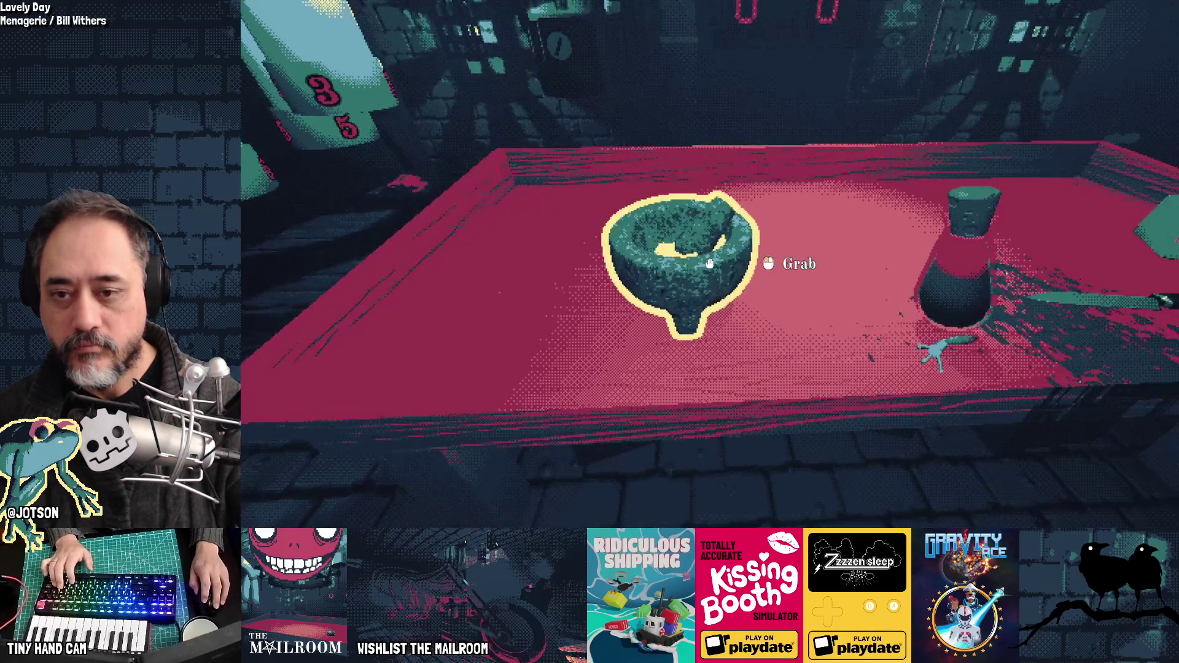
# Pour the bottle into the mortar and add the small lizard hand
pyautogui.click(710, 263)
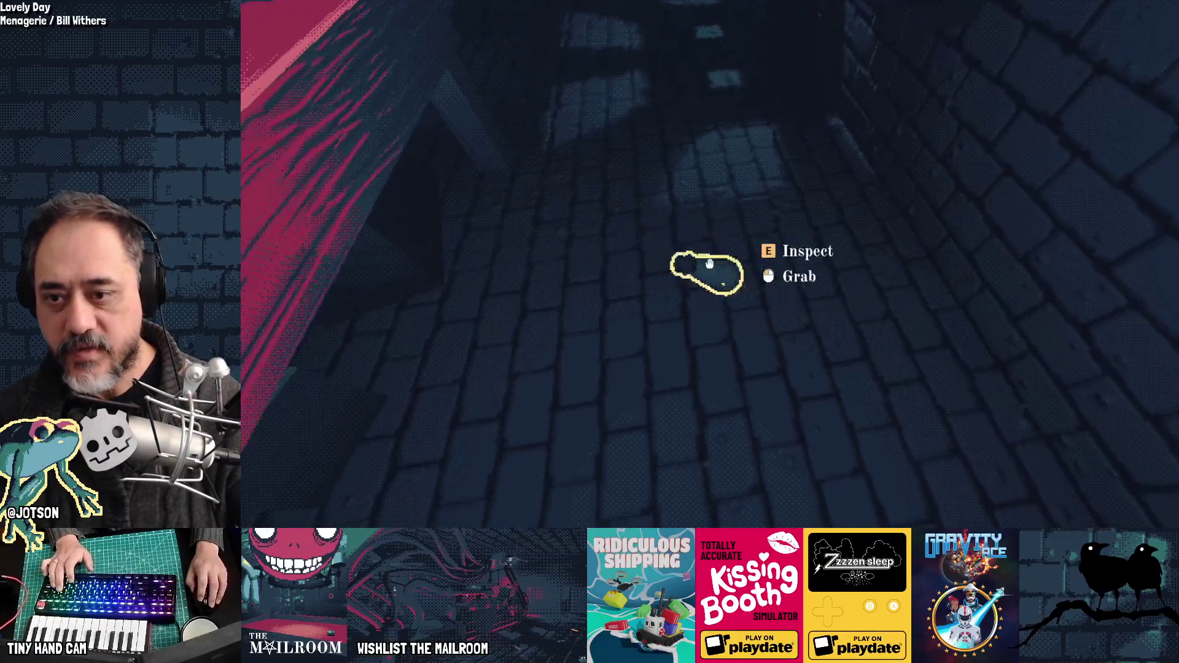
pyautogui.click(710, 263)
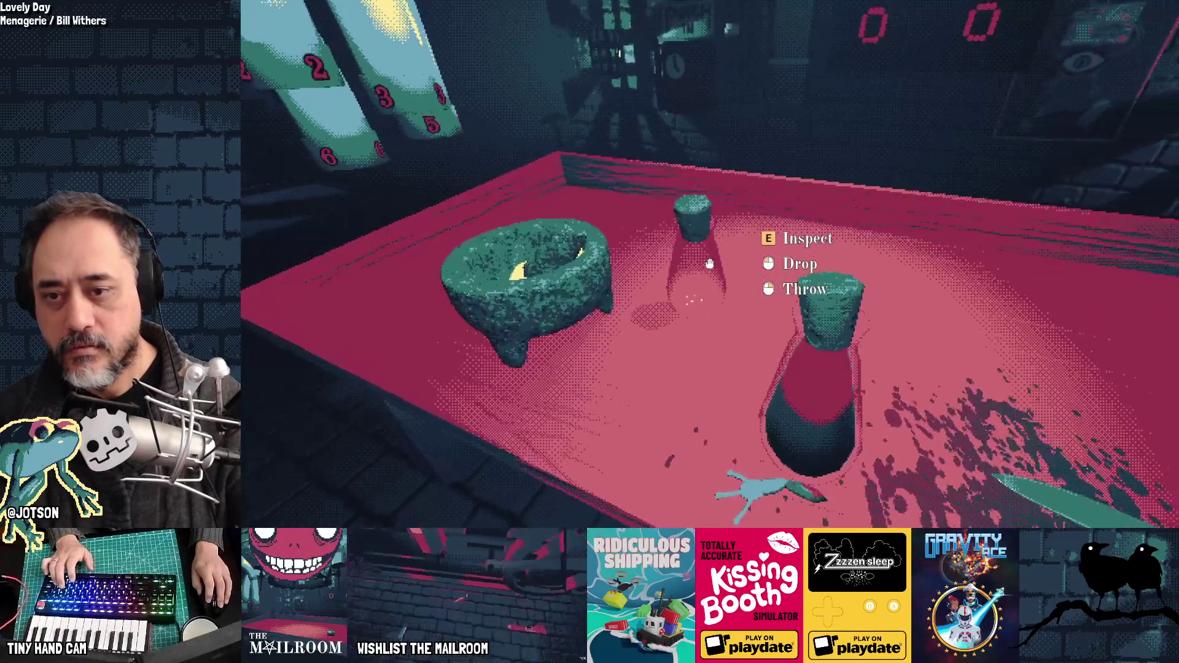
pyautogui.click(710, 263)
pyautogui.click(710, 264)
pyautogui.click(709, 263)
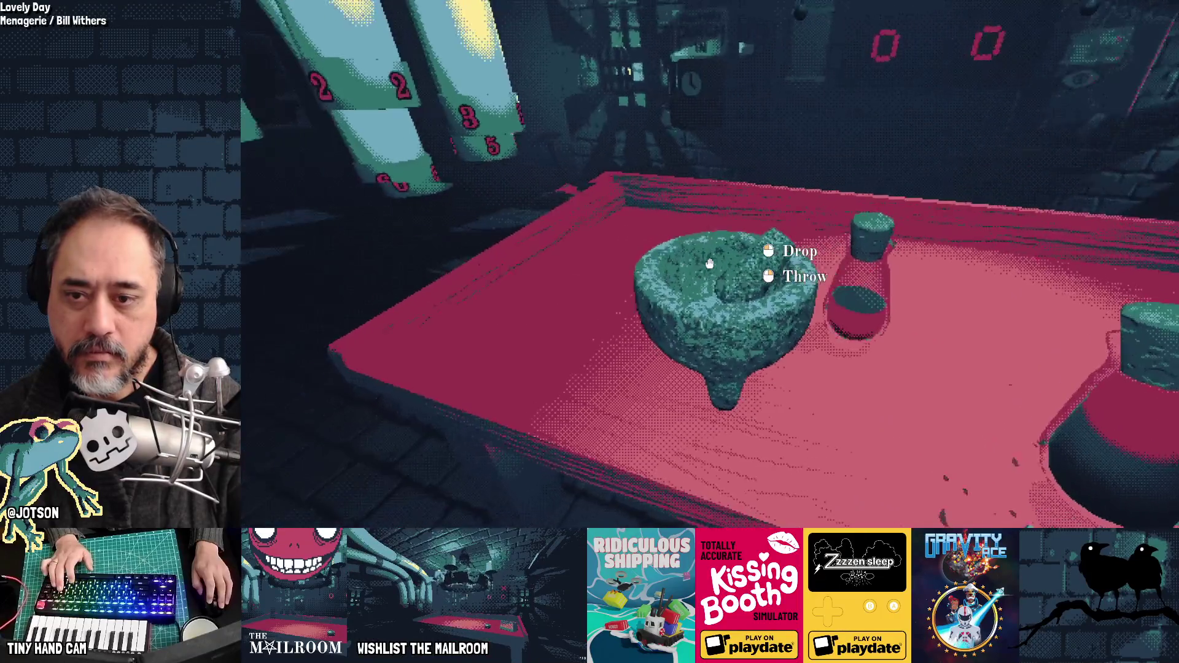
pyautogui.click(709, 263)
pyautogui.click(709, 263)
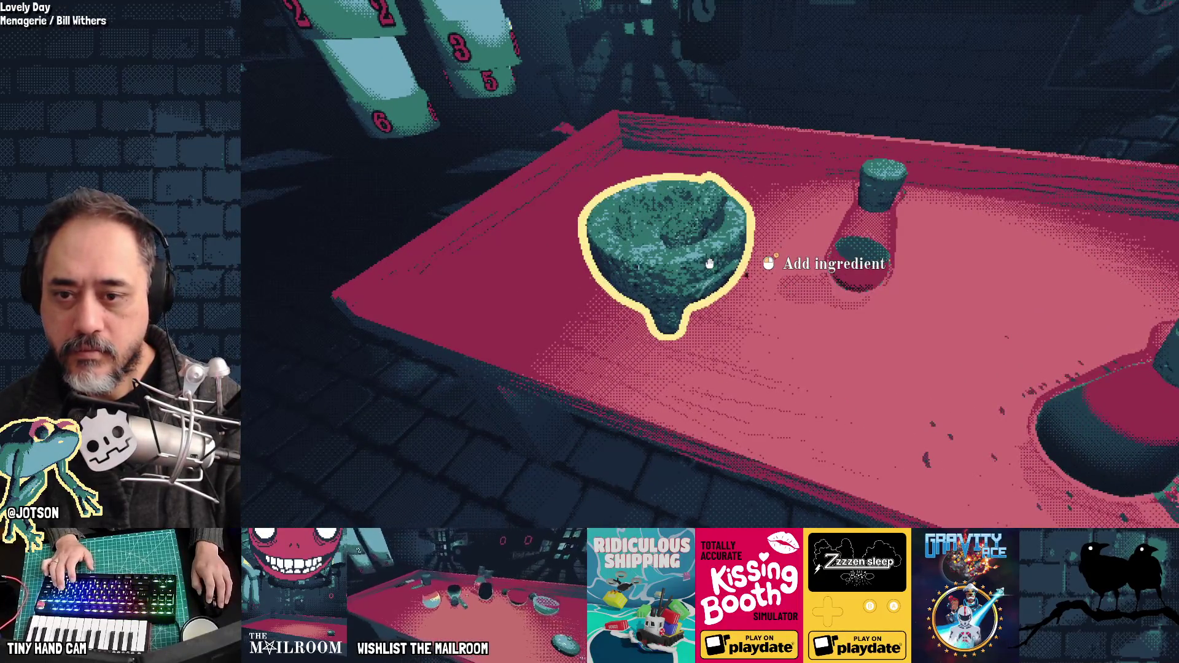
pyautogui.click(709, 264)
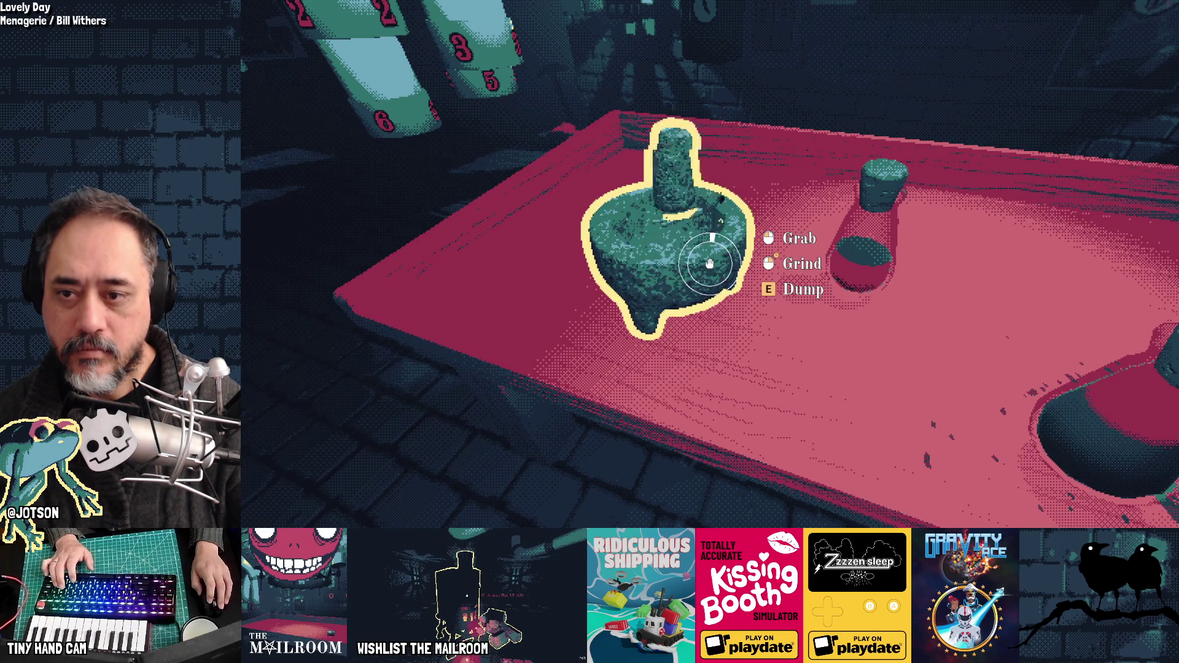
# Grind the mortar's contents five times to test the sound, then stop the game with F8
pyautogui.click(710, 264)
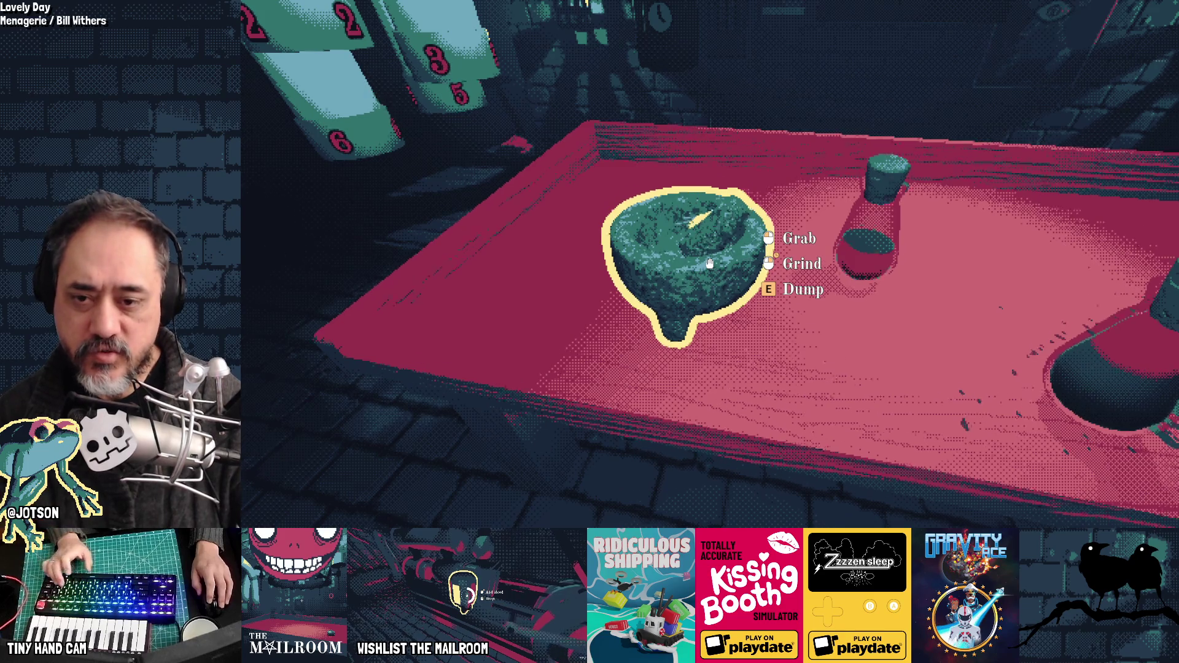
pyautogui.rightClick(710, 263)
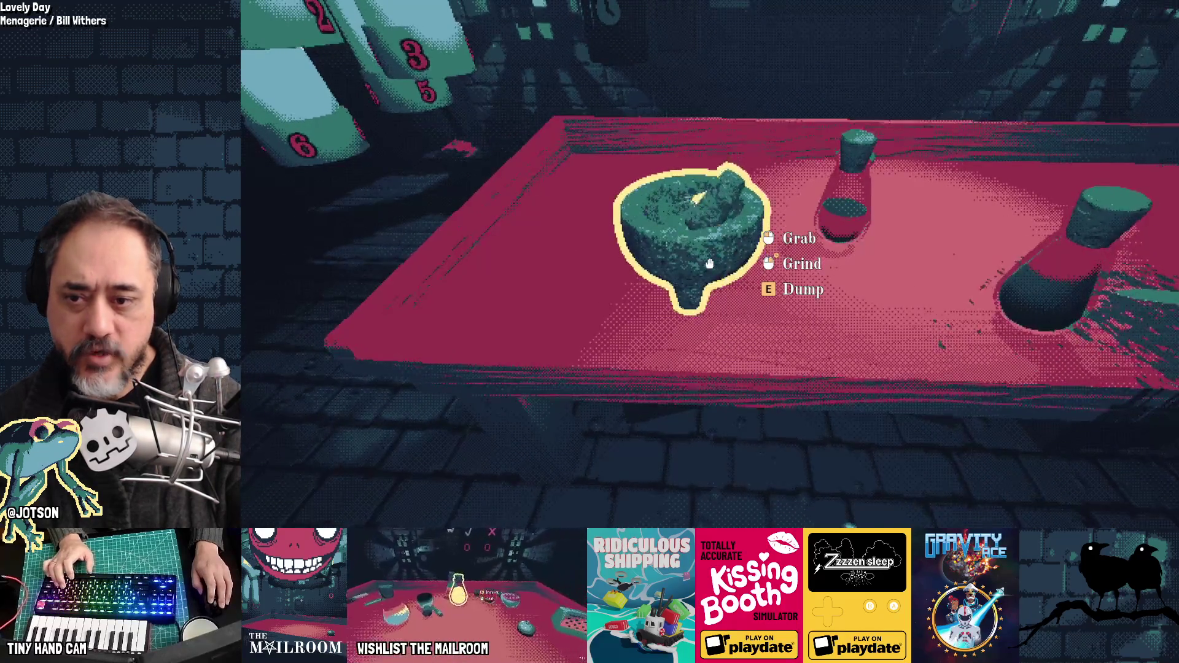
pyautogui.rightClick(709, 263)
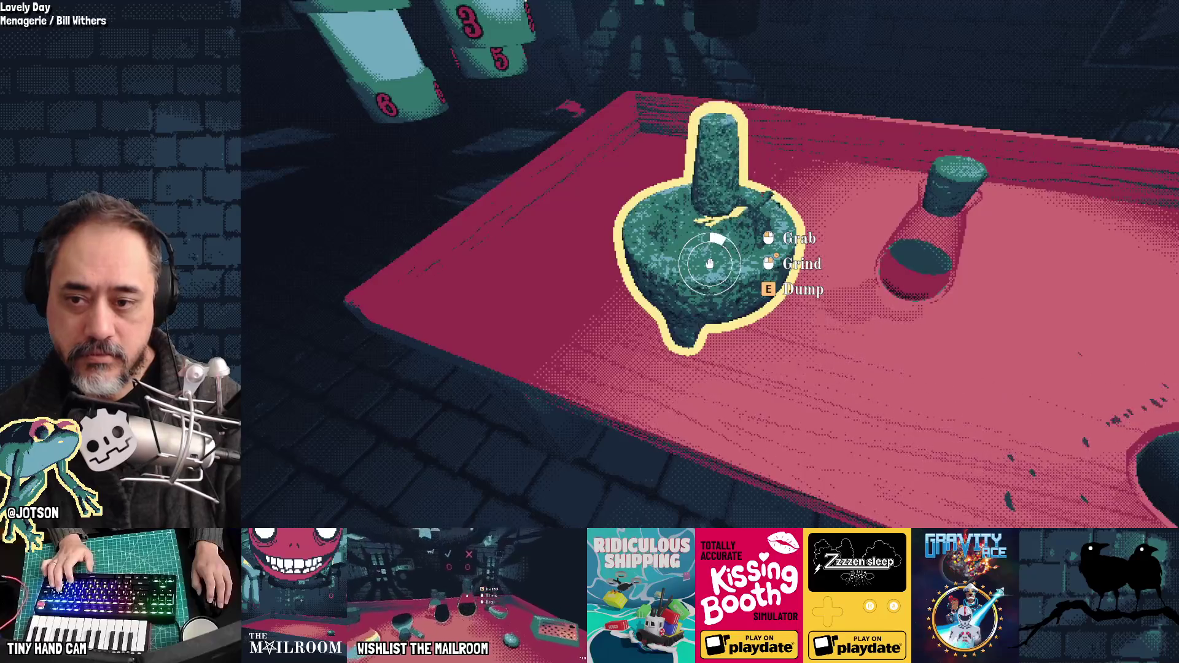
pyautogui.rightClick(710, 263)
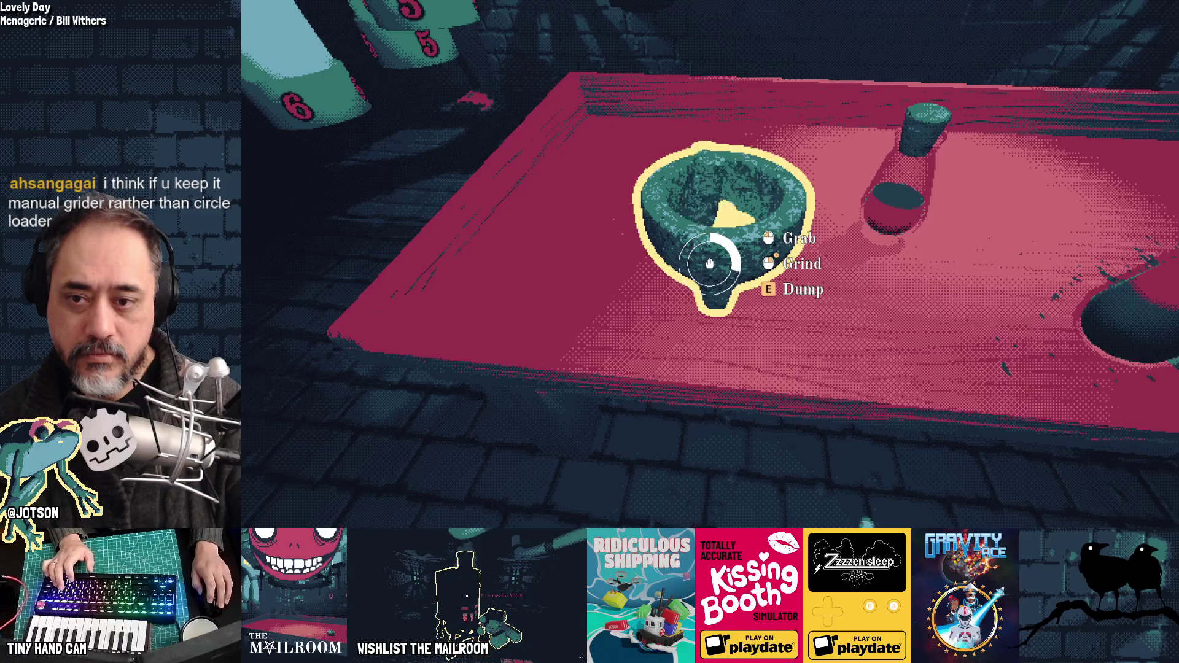
pyautogui.rightClick(710, 263)
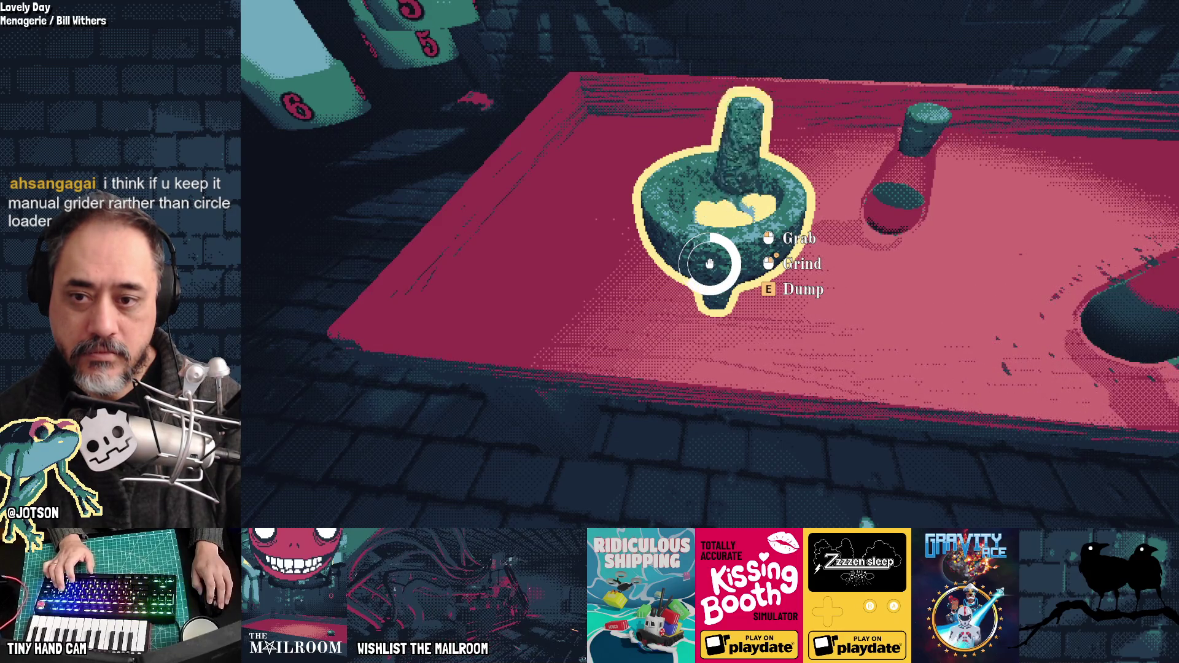
pyautogui.press('F8')
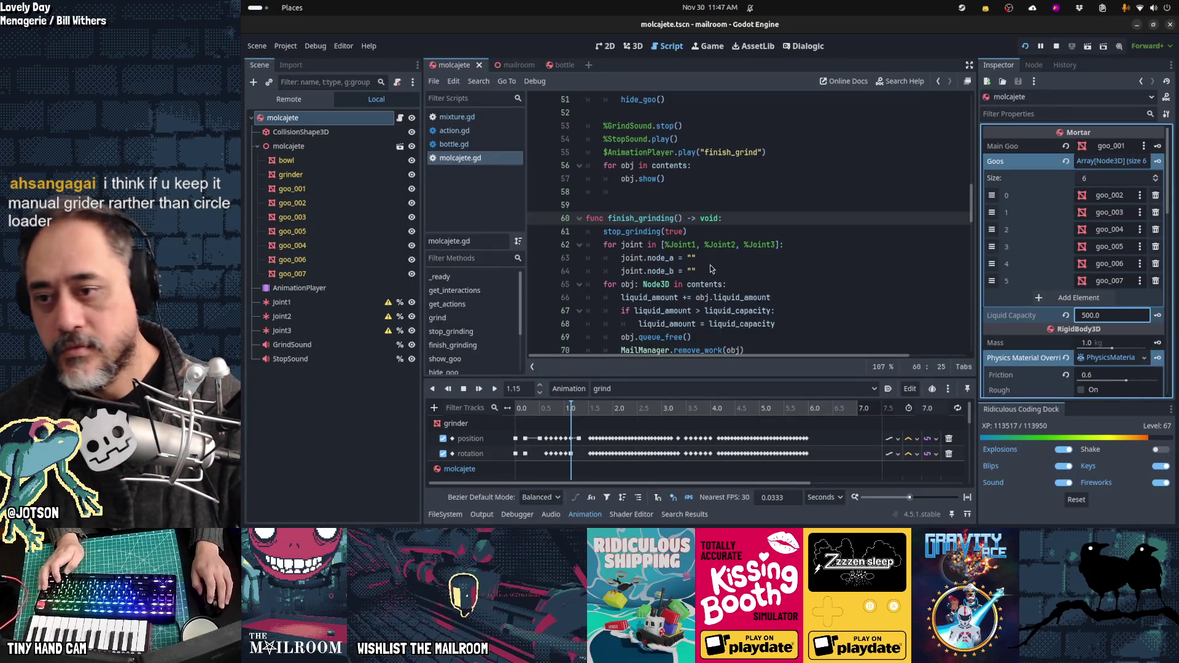
# Switch to Waveform PRO's molca_grind edit, zoom the timeline in, and show the clip properties panel
pyautogui.hotkey('alt', 'Tab')
pyautogui.hotkey('alt', 'Tab')
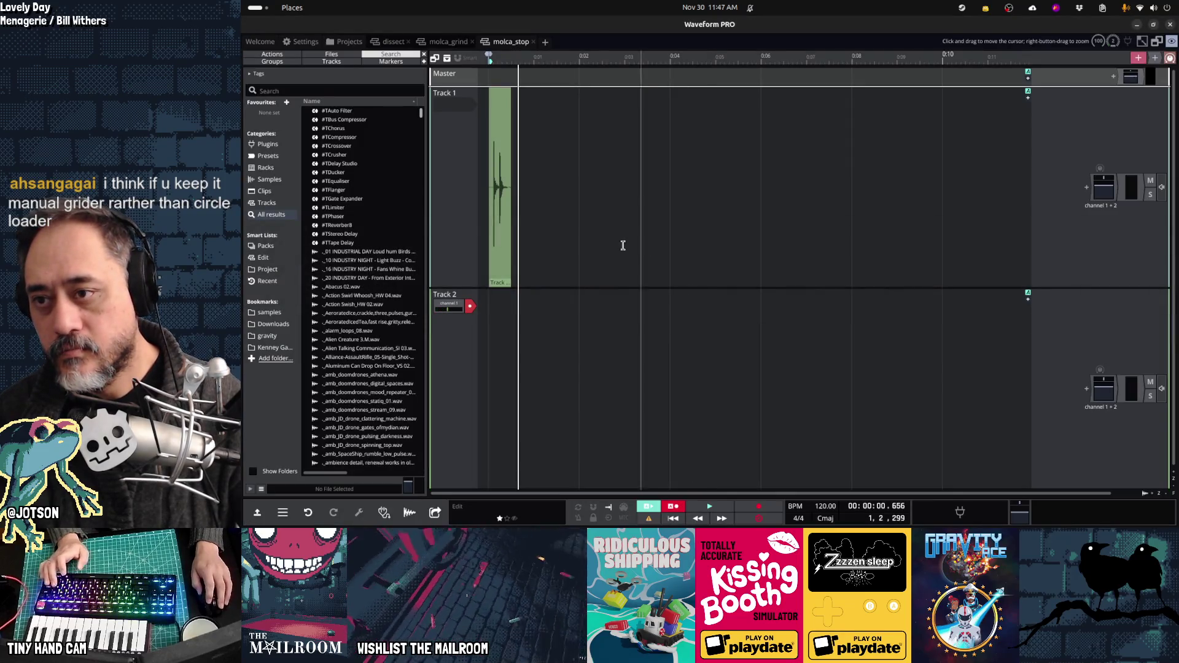
pyautogui.click(448, 42)
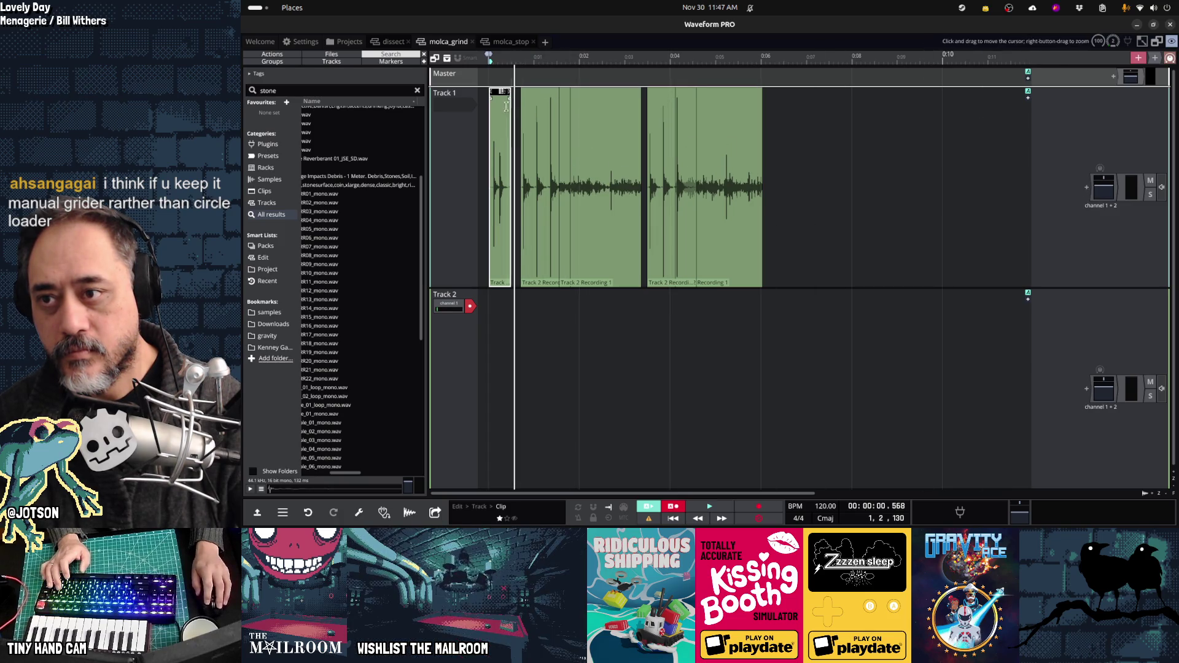
pyautogui.scroll(1, 480, 430)
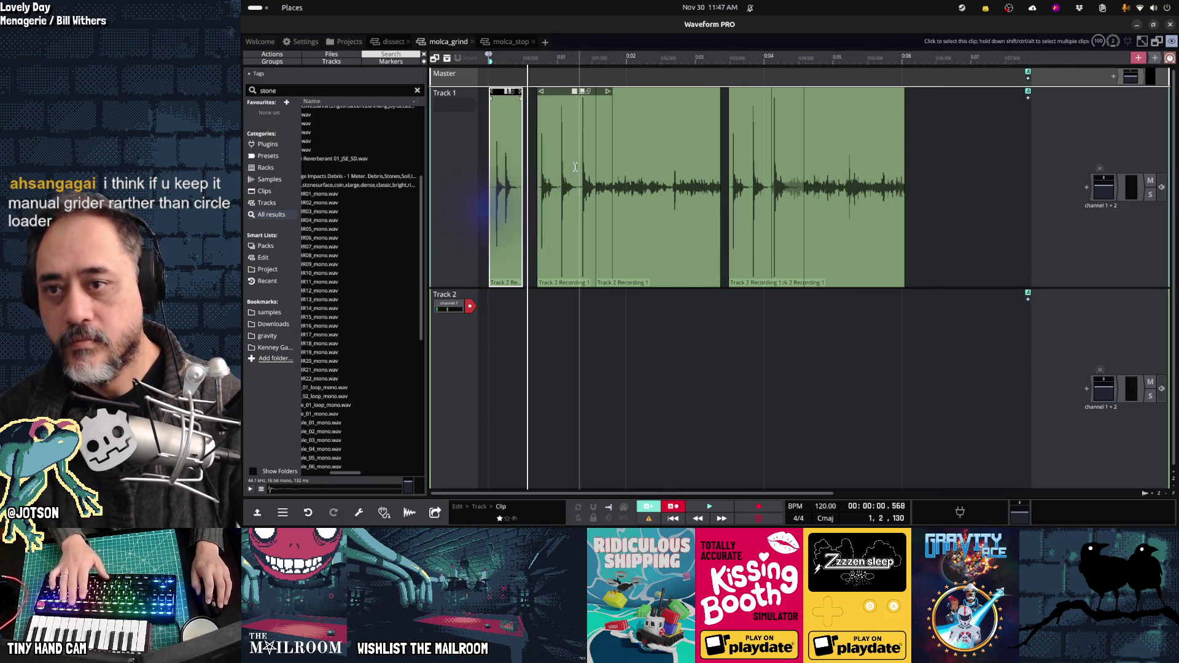
pyautogui.click(268, 515)
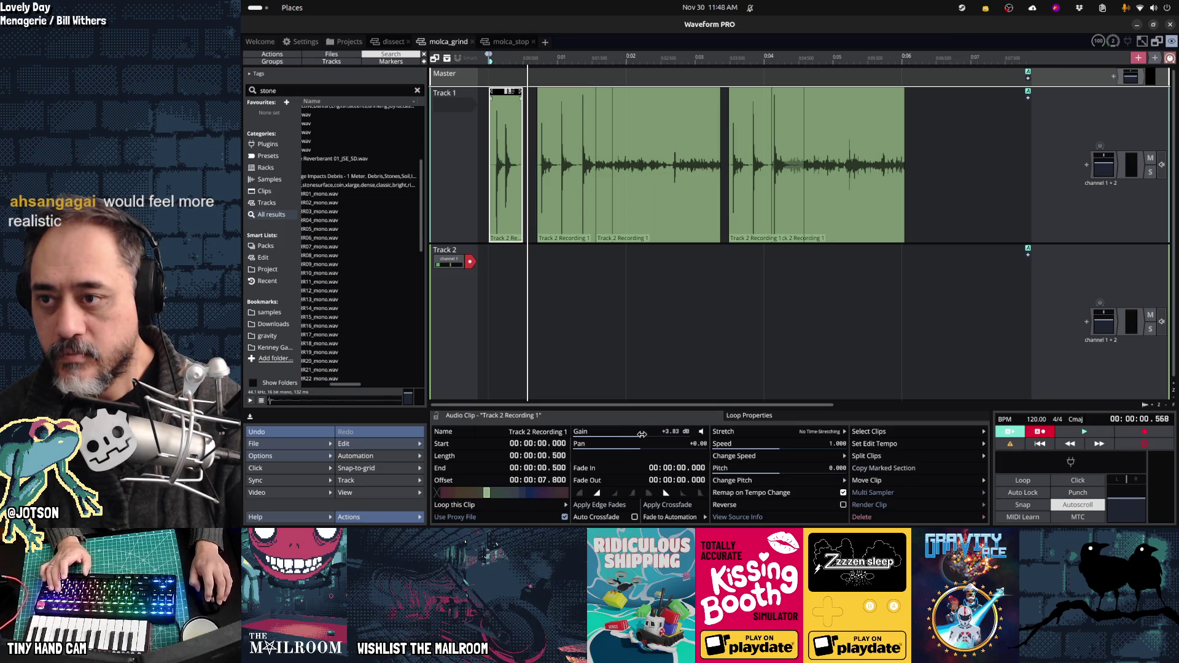
# Centre the 1.550 s clip's pan, gain it to +6.84 dB, and set the 0.700 s clip to +3.59 dB
pyautogui.click(560, 93)
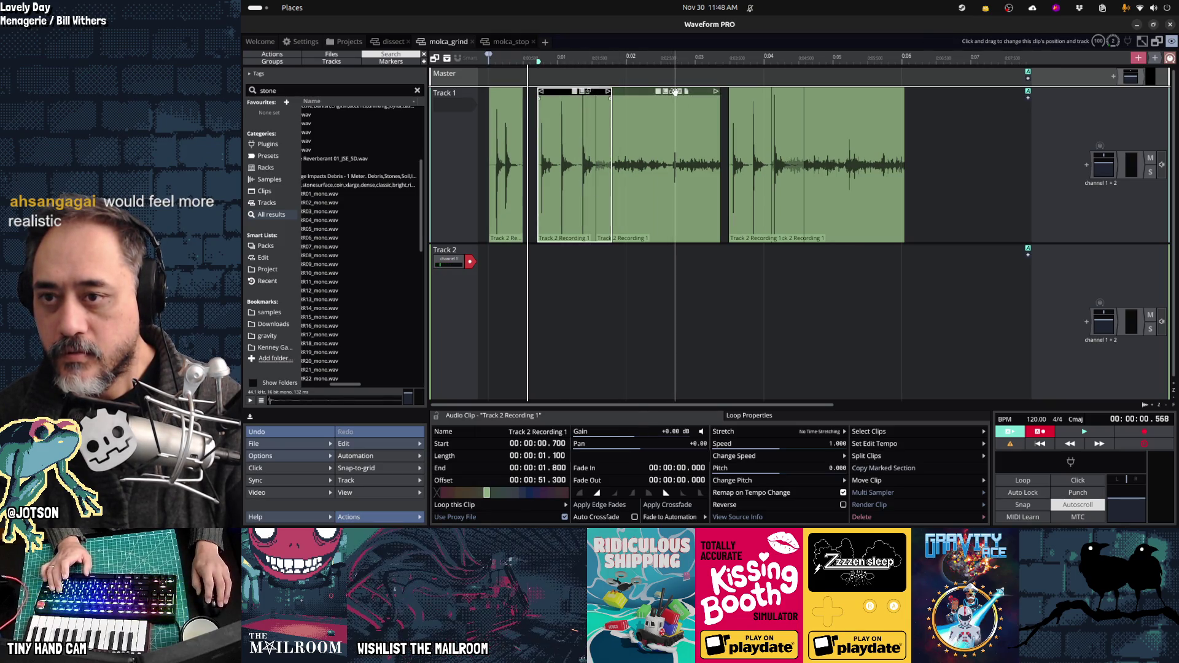
pyautogui.click(638, 91)
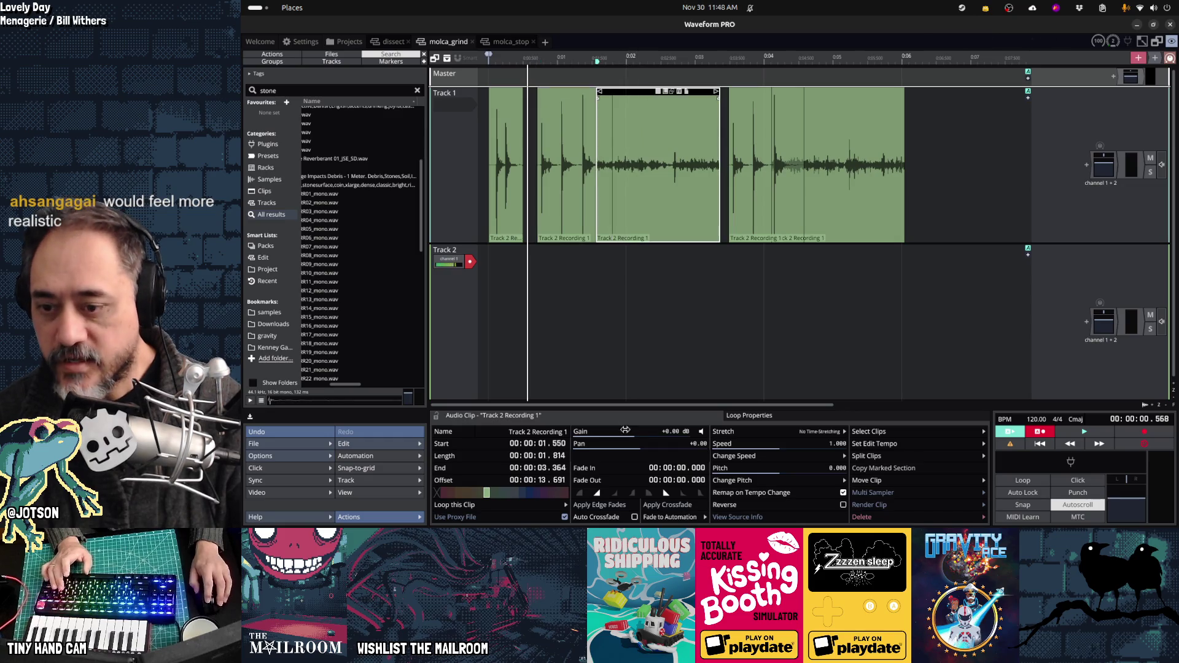
pyautogui.doubleClick(656, 441)
pyautogui.moveTo(632, 434); pyautogui.dragTo(649, 434)
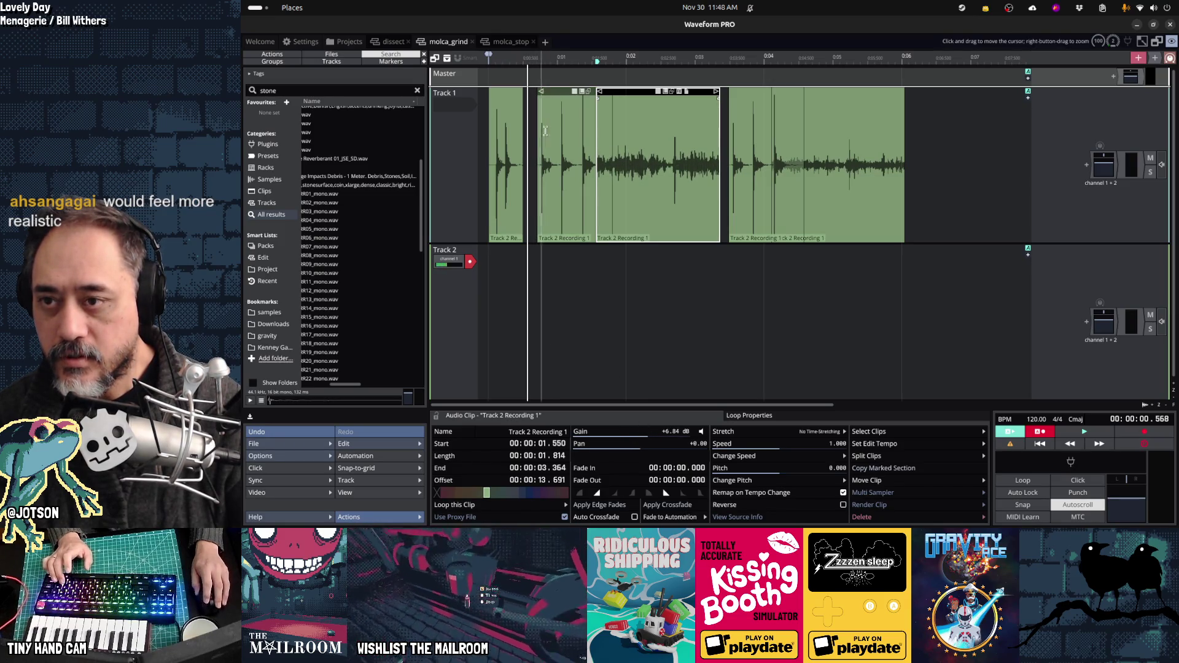
pyautogui.click(611, 222)
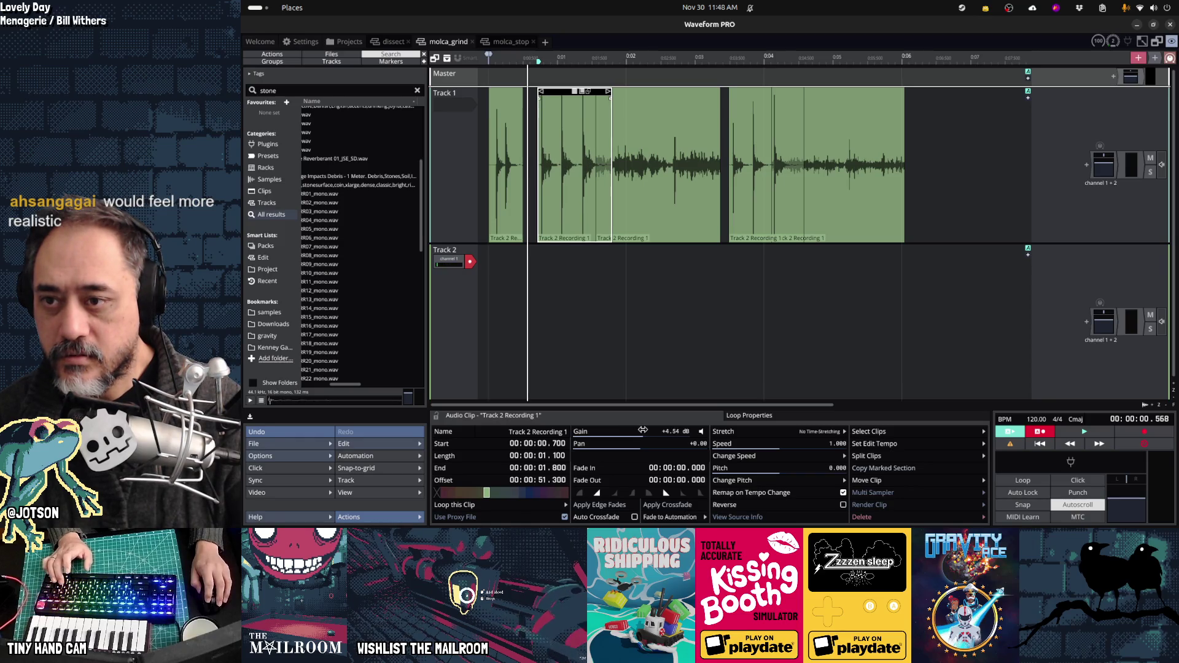
pyautogui.moveTo(643, 430); pyautogui.dragTo(641, 430)
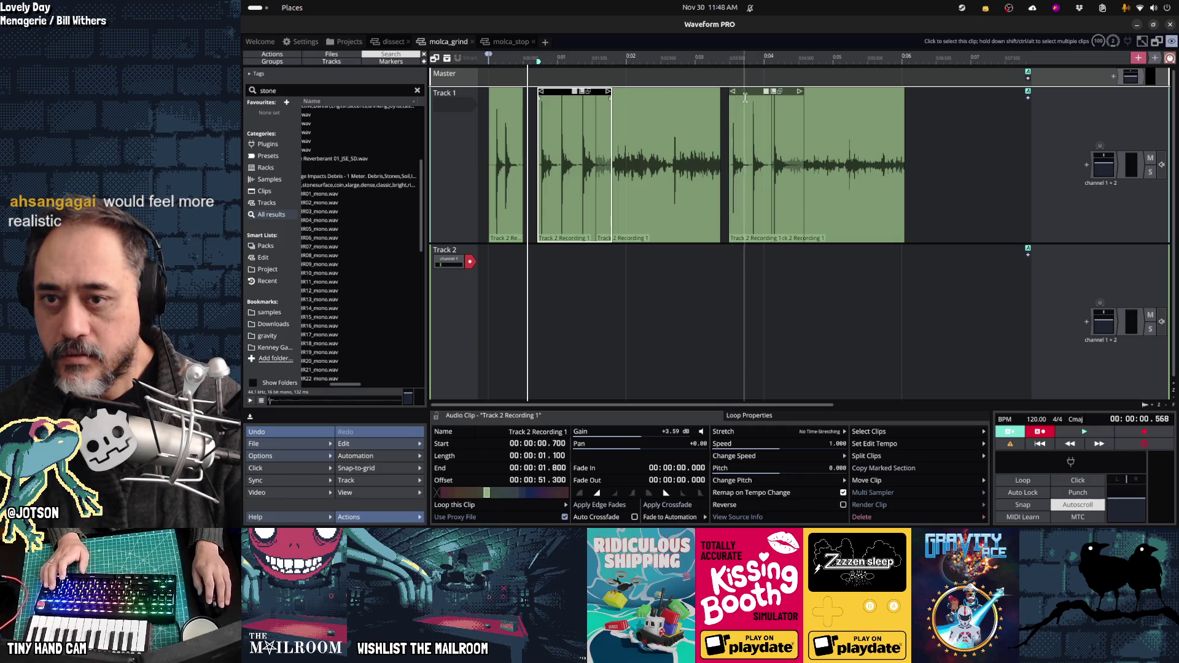
# Set the 3.479 s clip to +5.24 dB and the 4.107 s clip to +4.54 dB, then play
pyautogui.click(749, 91)
pyautogui.moveTo(636, 430); pyautogui.dragTo(644, 431)
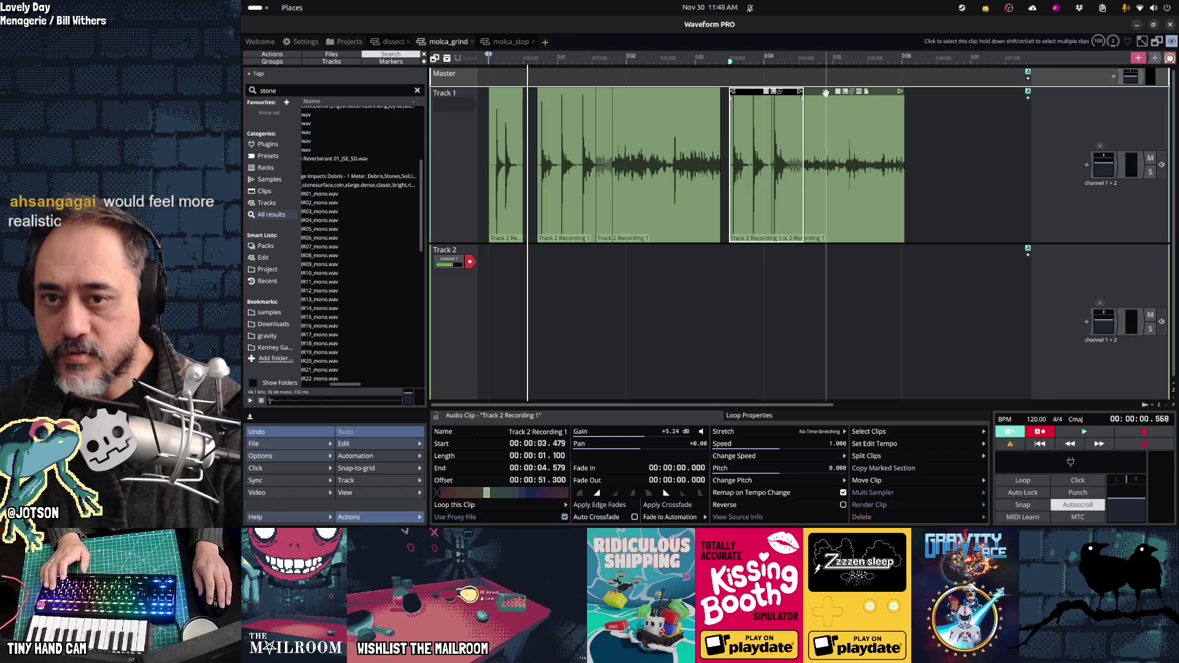
pyautogui.click(820, 116)
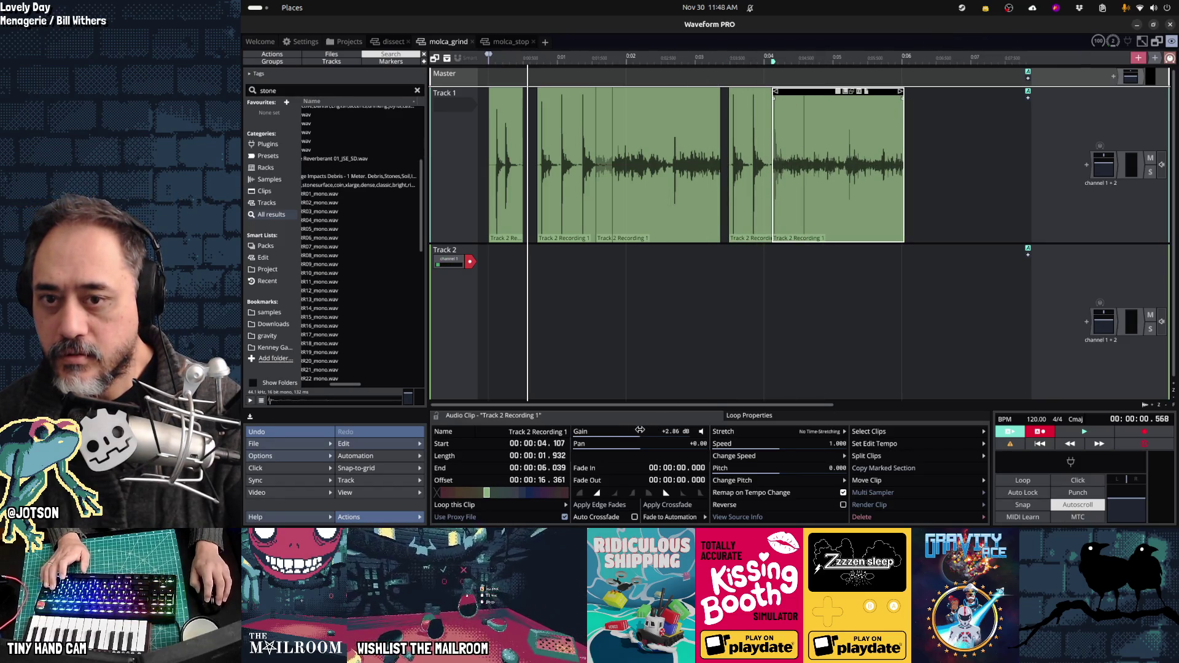
pyautogui.moveTo(639, 430); pyautogui.dragTo(643, 430)
pyautogui.click(486, 283)
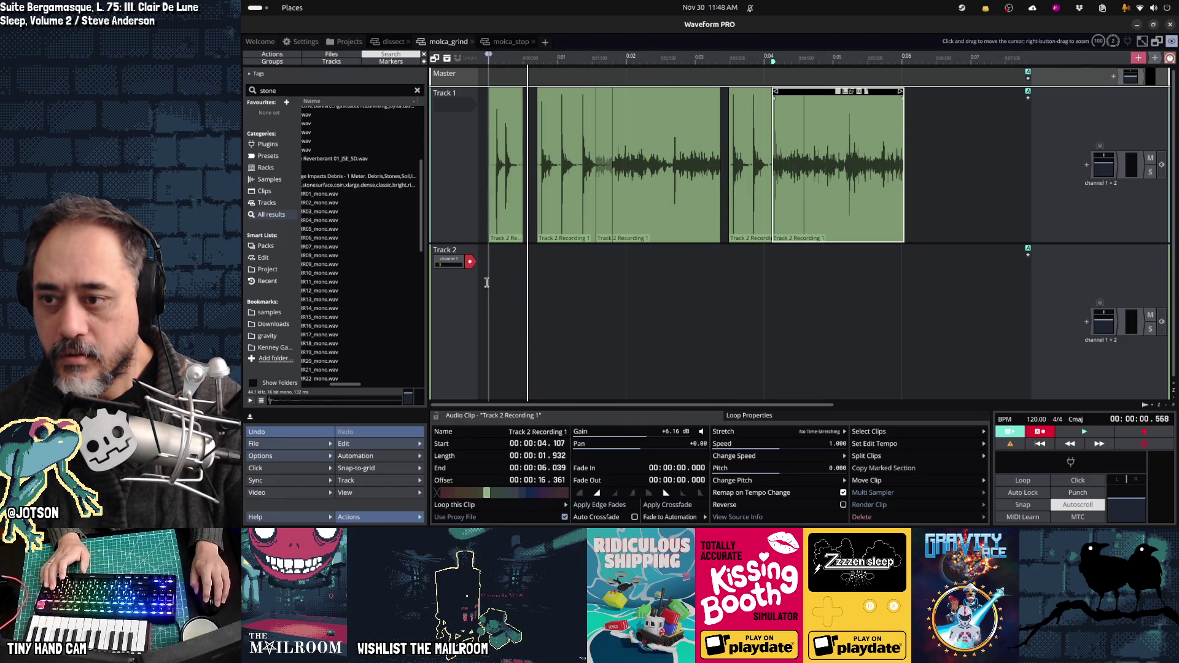
pyautogui.press('space')
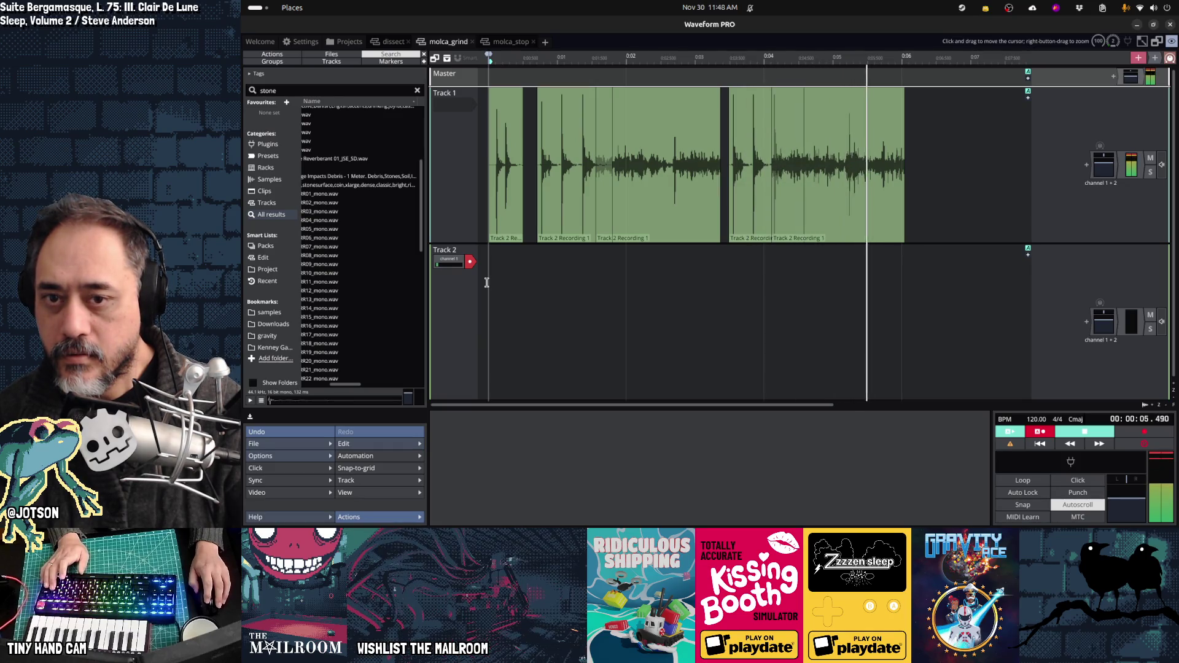
# Speed up the second clip on Track 1 to shorten it, then listen to the result
pyautogui.press('space')
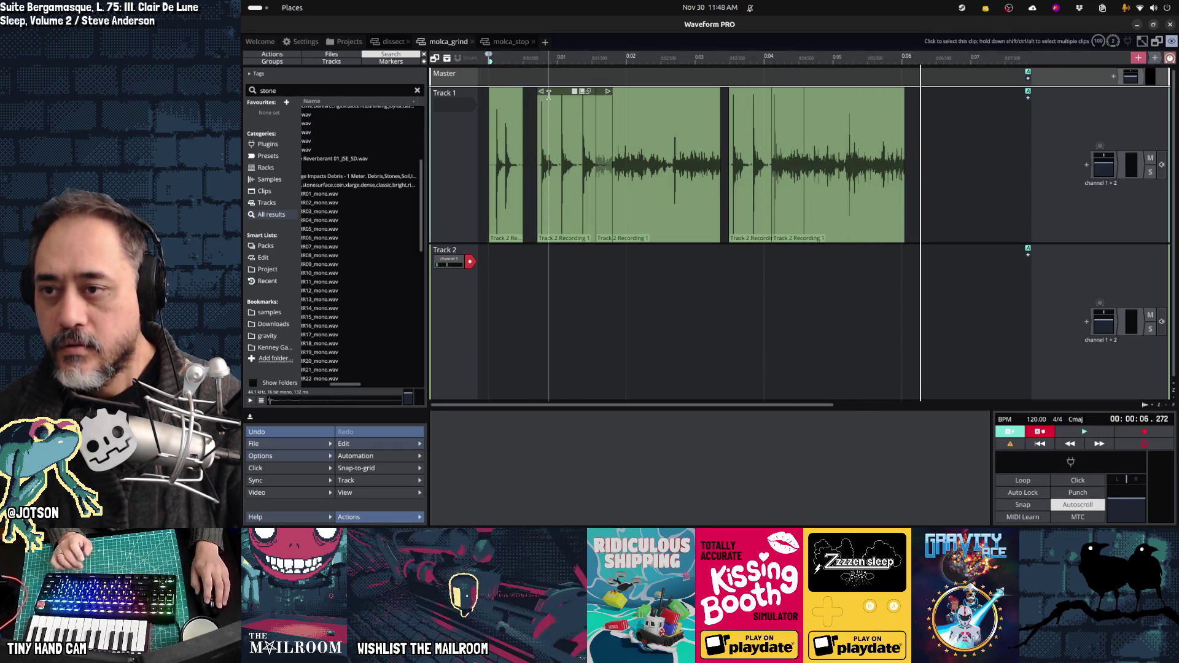
pyautogui.click(553, 93)
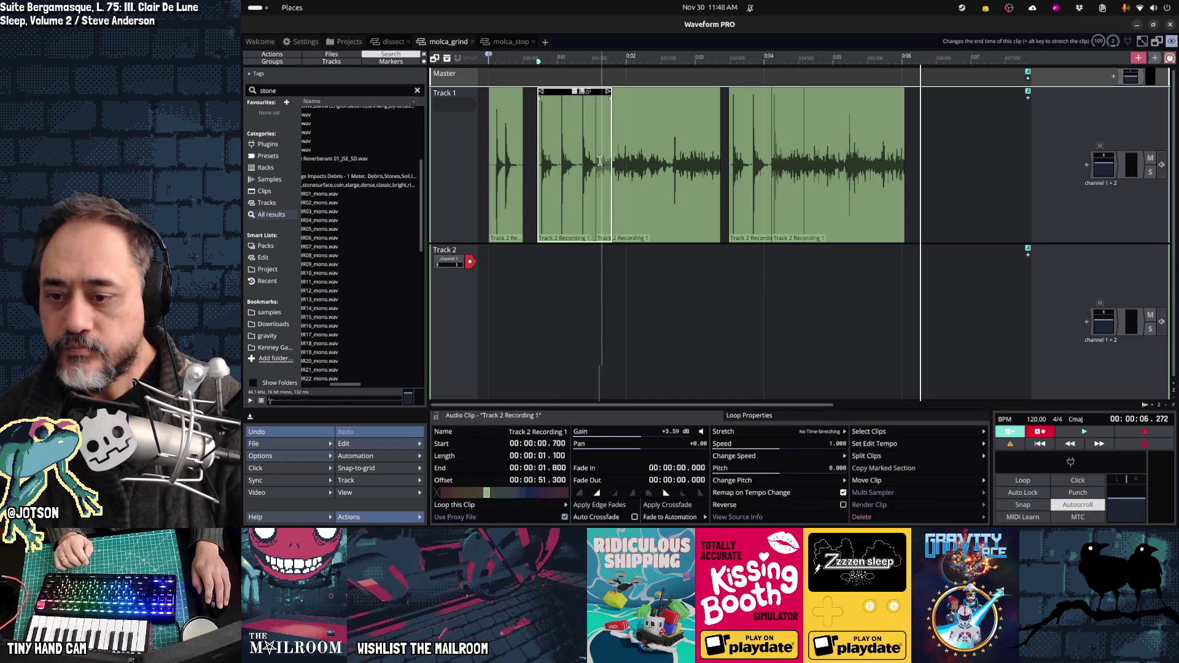
pyautogui.moveTo(790, 444)
pyautogui.mouseDown()
pyautogui.moveTo(775, 444)
pyautogui.moveTo(792, 444)
pyautogui.mouseUp()
pyautogui.click(486, 299)
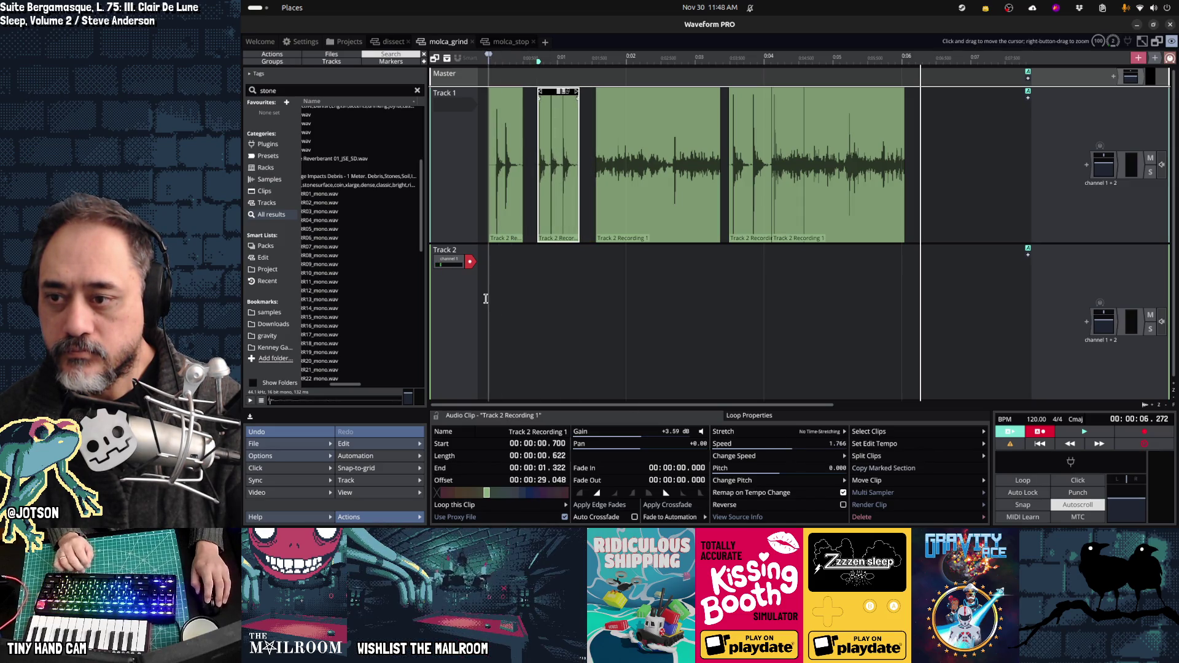
pyautogui.press('space')
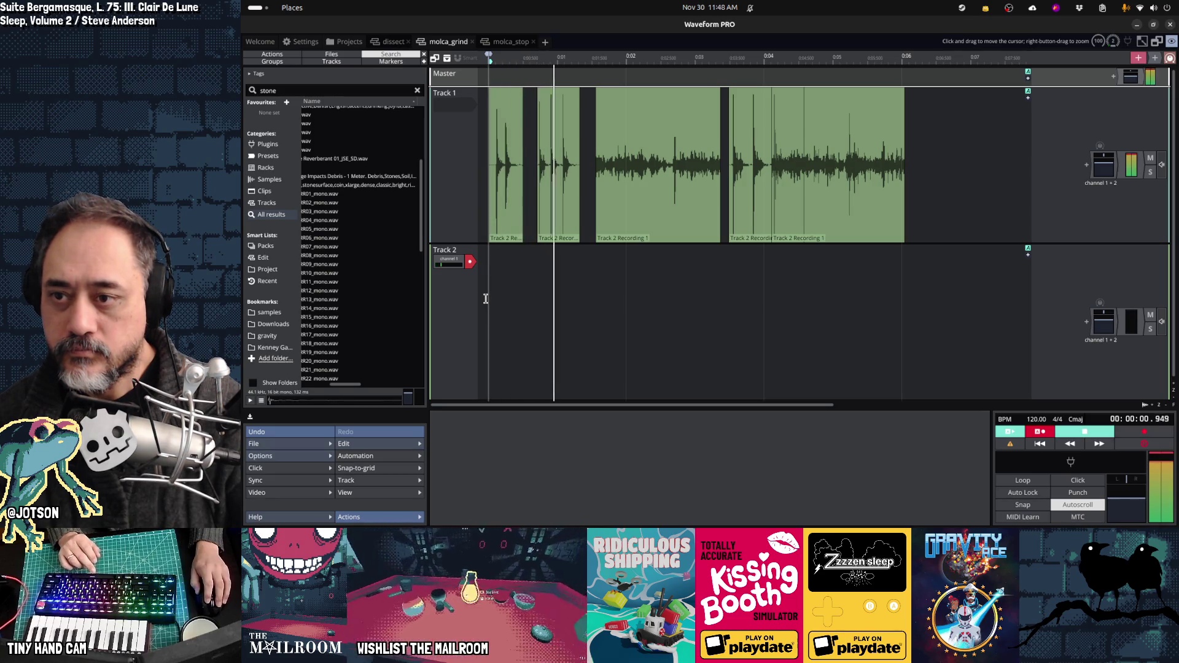
pyautogui.press('space')
# Switch the second clip's time-stretching to Elastique (Pro) and play the sequence again
pyautogui.click(558, 166)
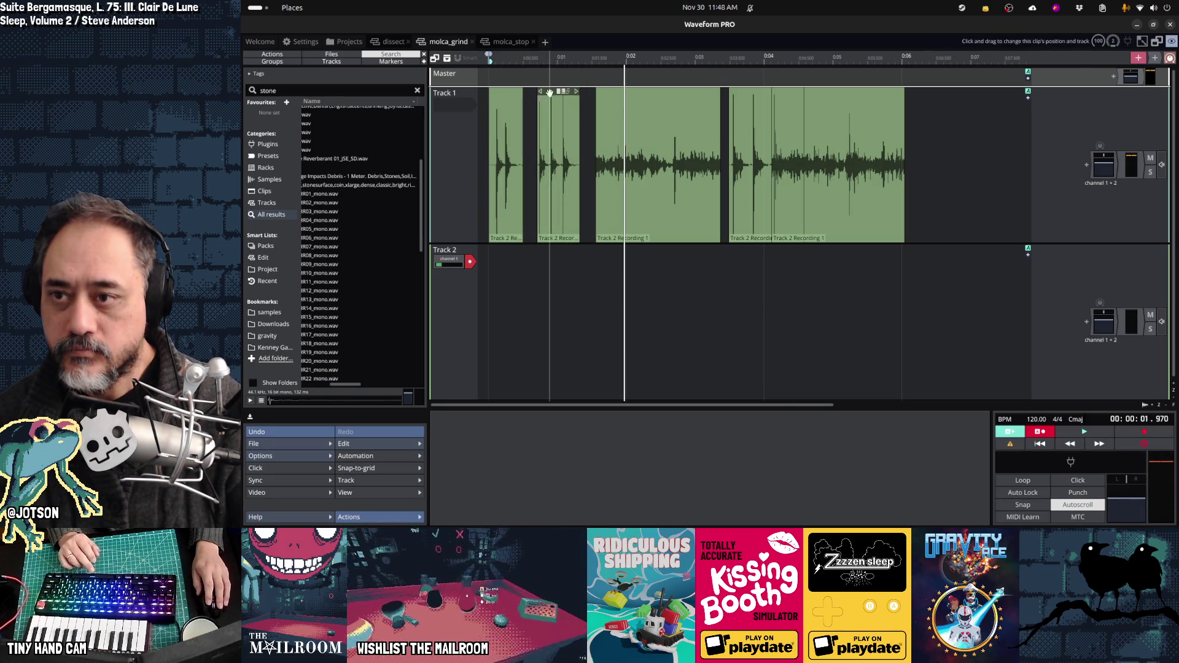
pyautogui.click(818, 434)
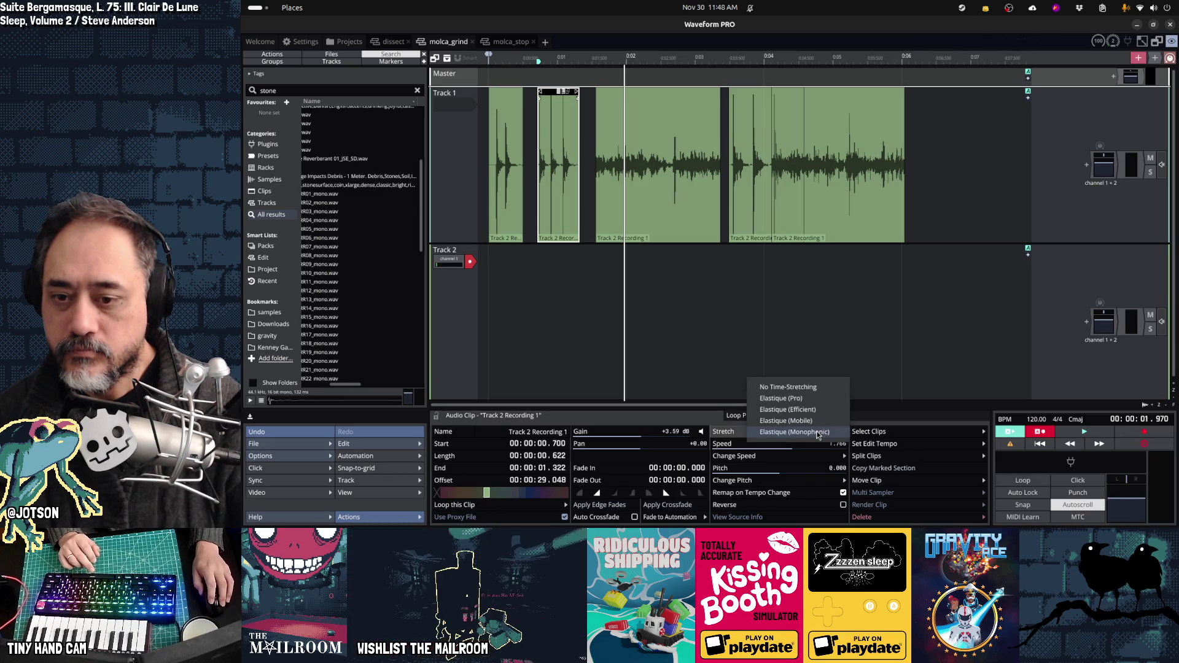
pyautogui.click(812, 399)
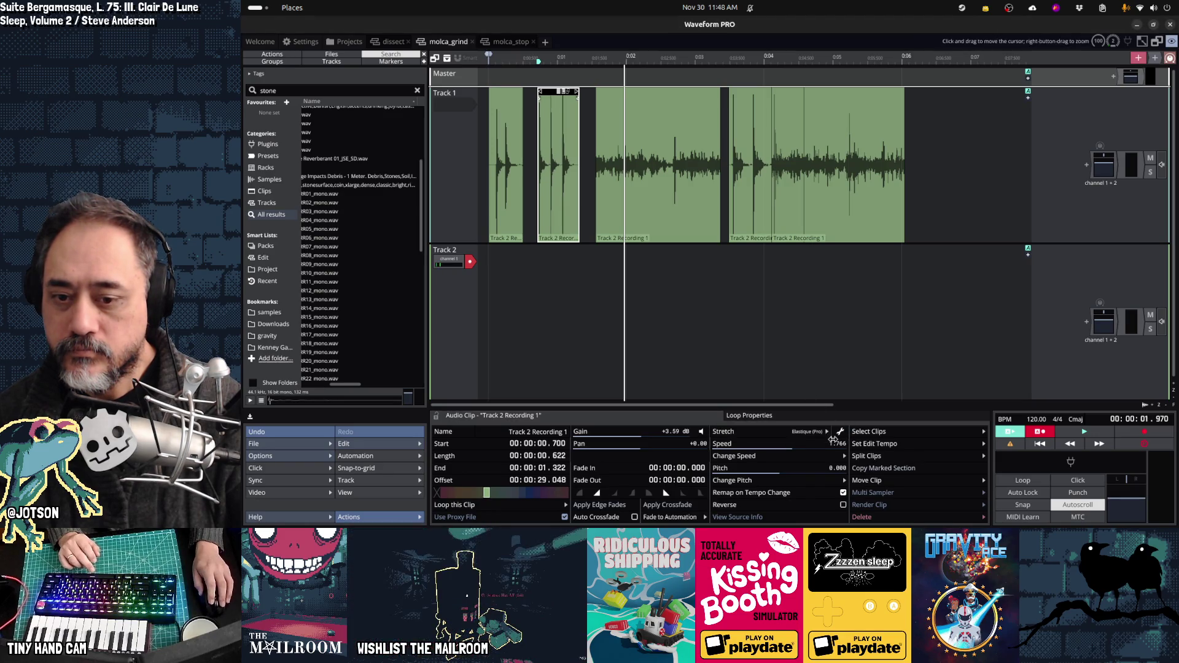
pyautogui.click(489, 272)
pyautogui.press('space')
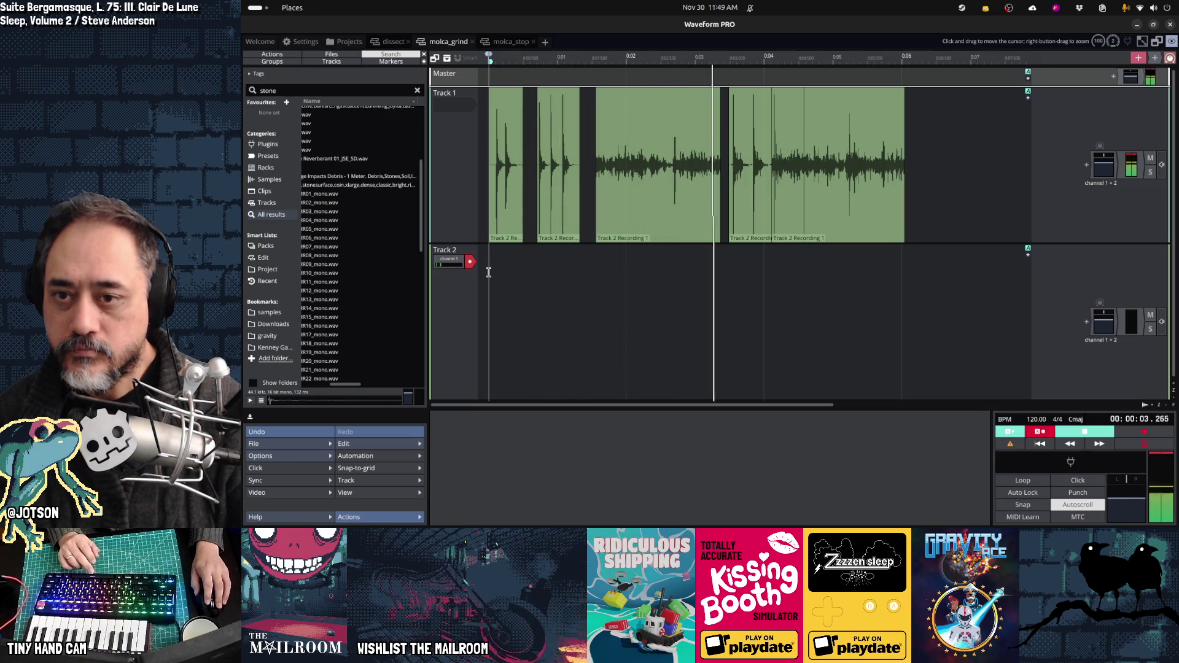
# Set the fourth clip to Elastique (Pro) and speed it up to about 1.5
pyautogui.moveTo(667, 141)
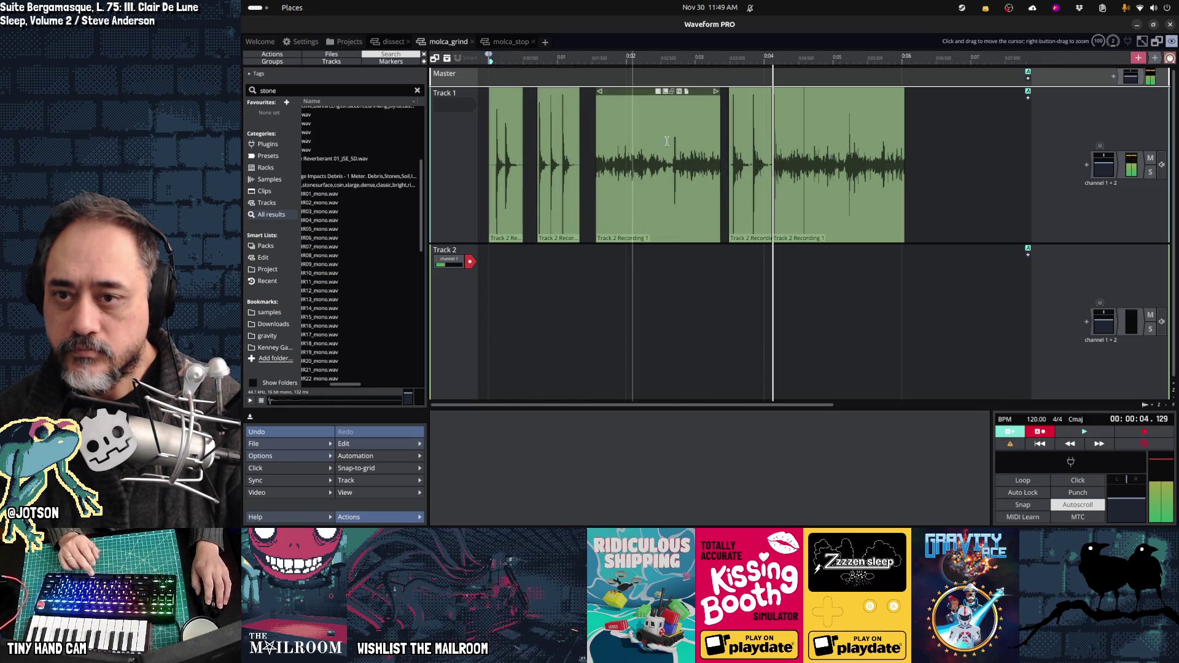
pyautogui.click(741, 92)
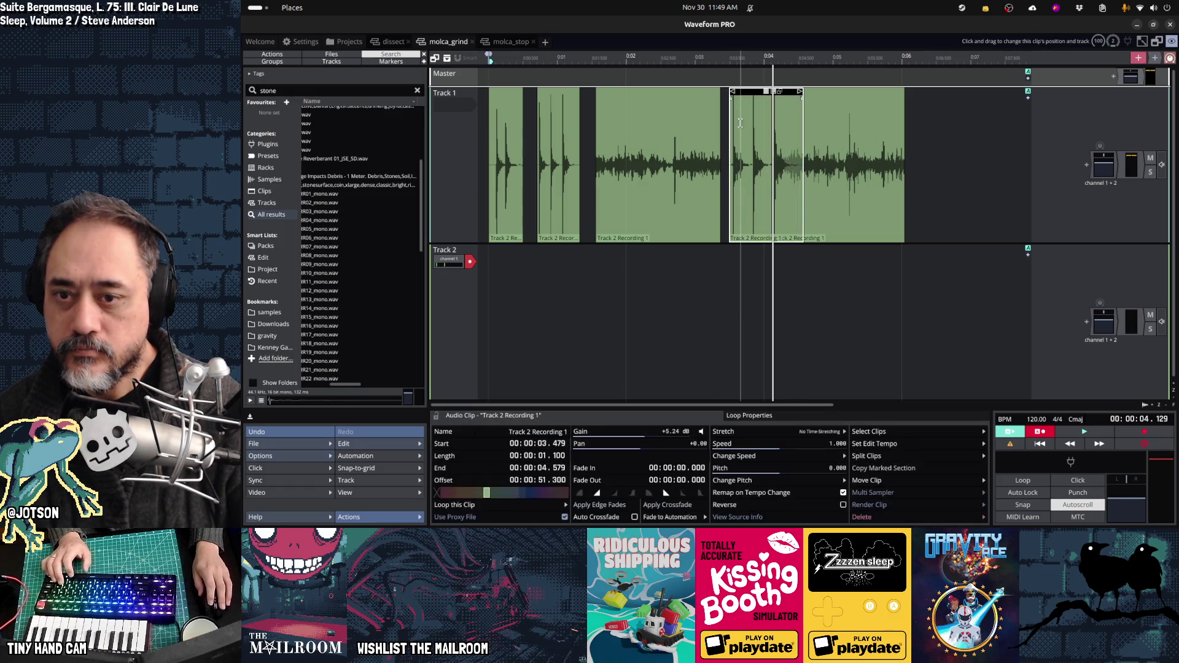
pyautogui.click(772, 433)
pyautogui.click(778, 427)
pyautogui.moveTo(777, 447); pyautogui.dragTo(793, 448)
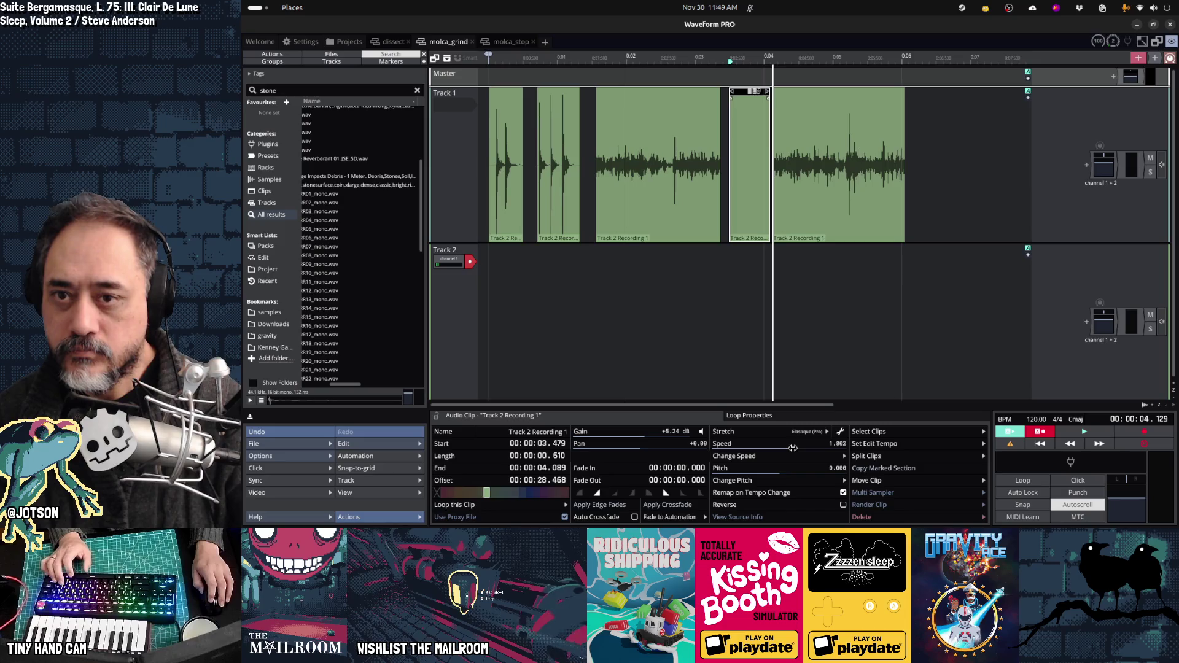
# Play the sequence, then add a short fade-in to the long middle clip at 1.422 s
pyautogui.click(471, 338)
pyautogui.press('space')
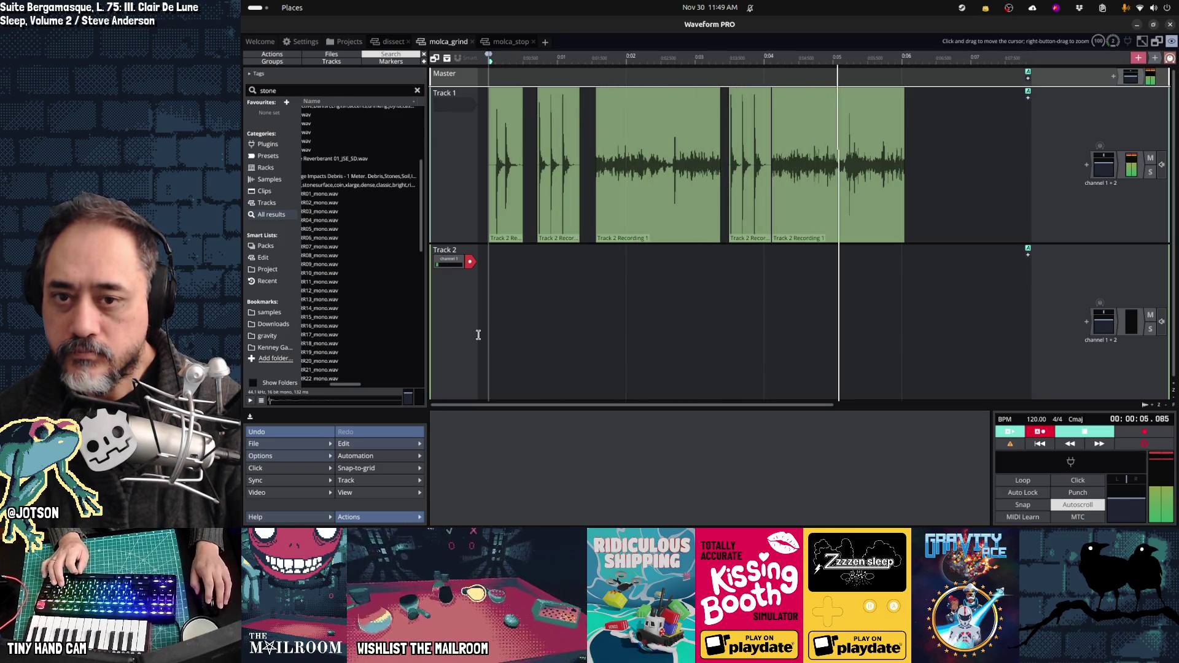
pyautogui.press('space')
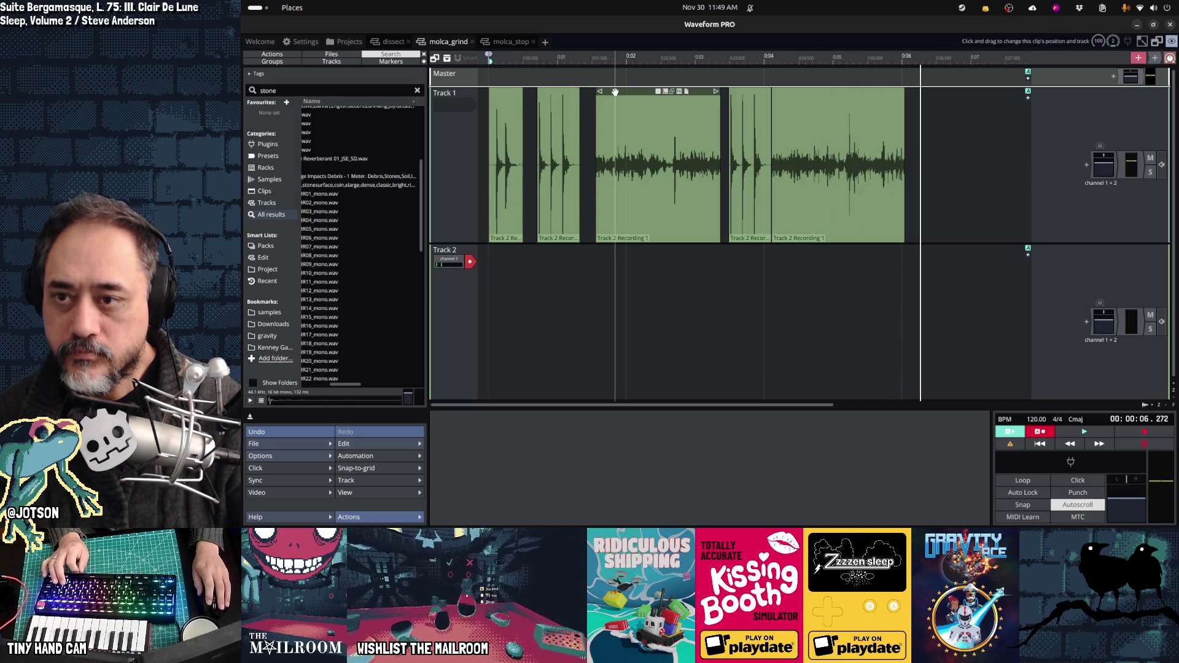
pyautogui.click(615, 92)
pyautogui.moveTo(597, 91); pyautogui.dragTo(590, 92)
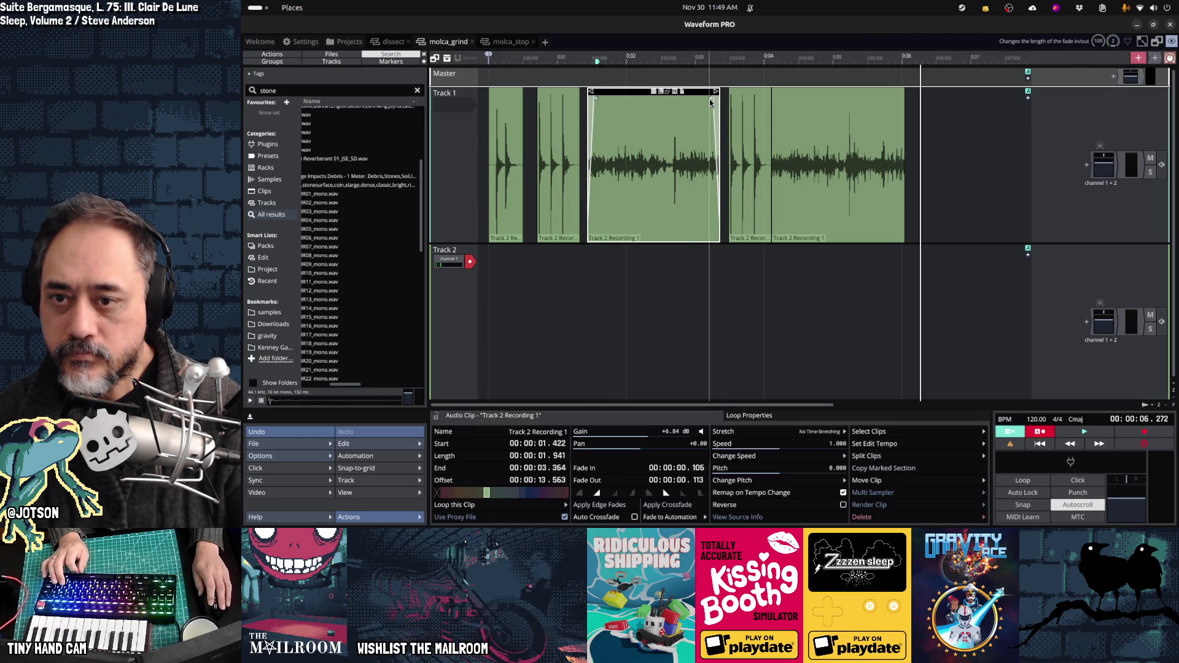
# Lengthen the fade-out on the last clip at 4.107 s and play the result from the start
pyautogui.click(793, 93)
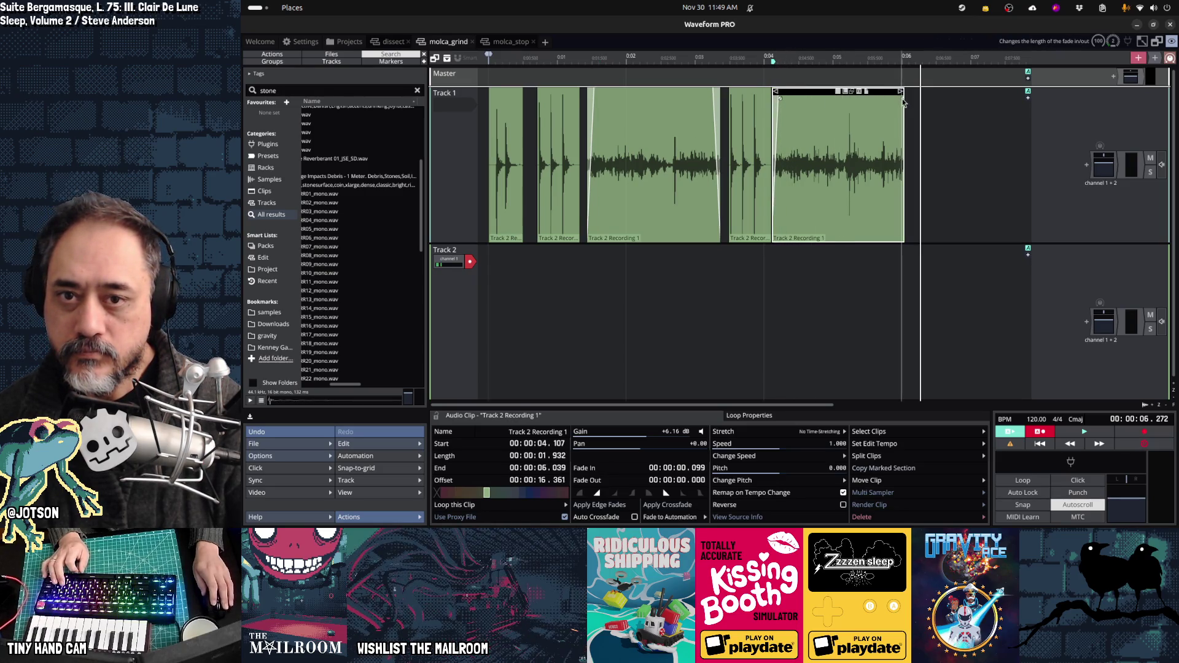
pyautogui.moveTo(896, 104); pyautogui.dragTo(892, 105)
pyautogui.click(486, 328)
pyautogui.press('space')
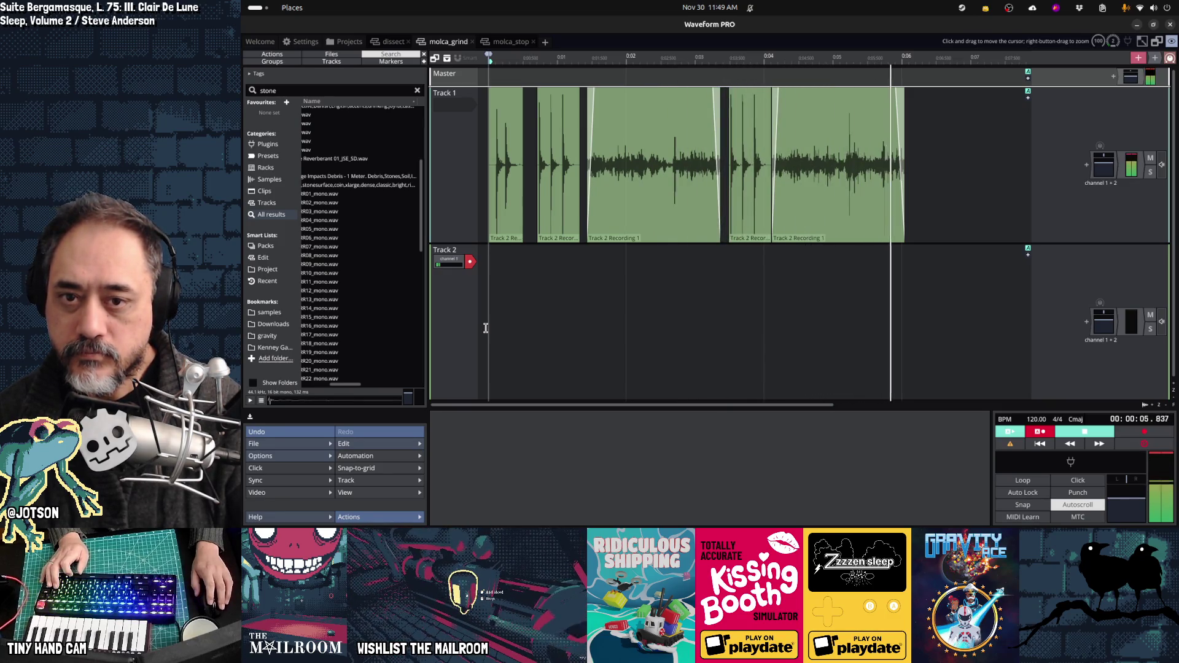
pyautogui.press('space')
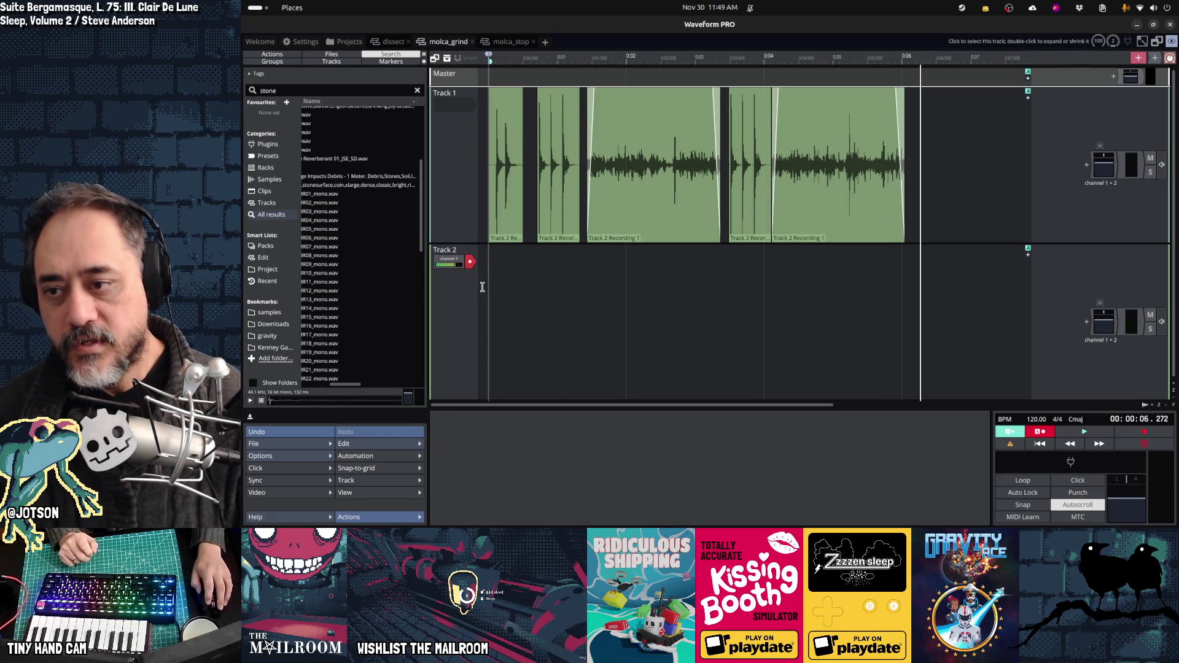
# Rewind and insert the Equaliser from the Recent plugins onto Track 1
pyautogui.press('Home')
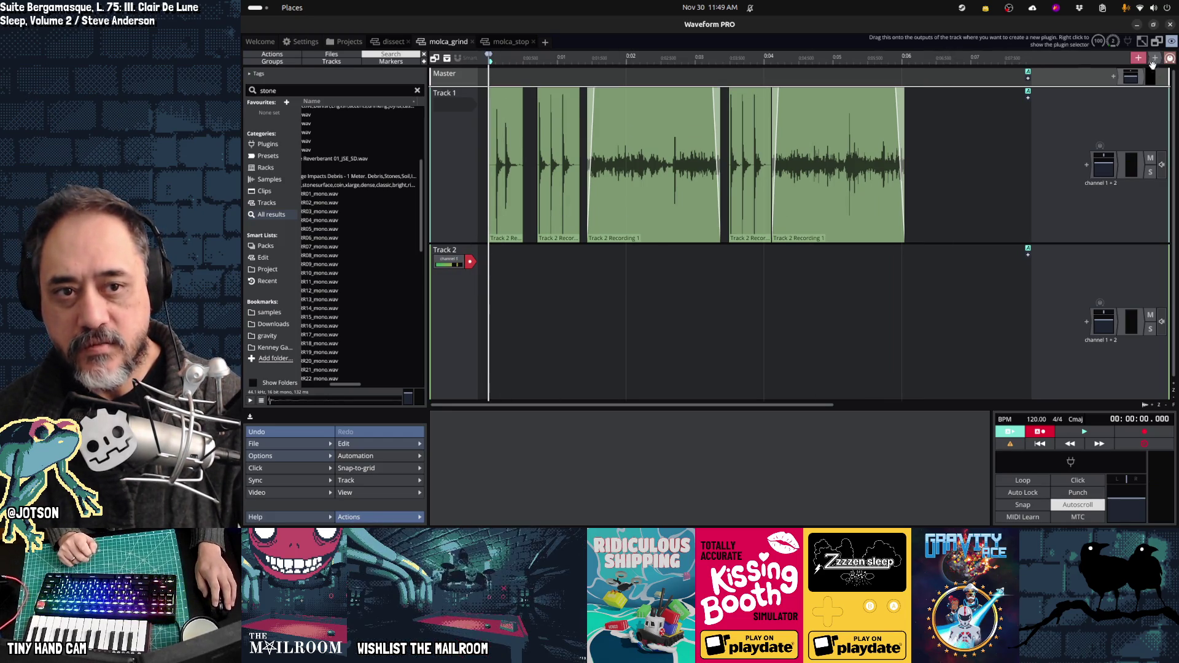
pyautogui.click(1096, 169)
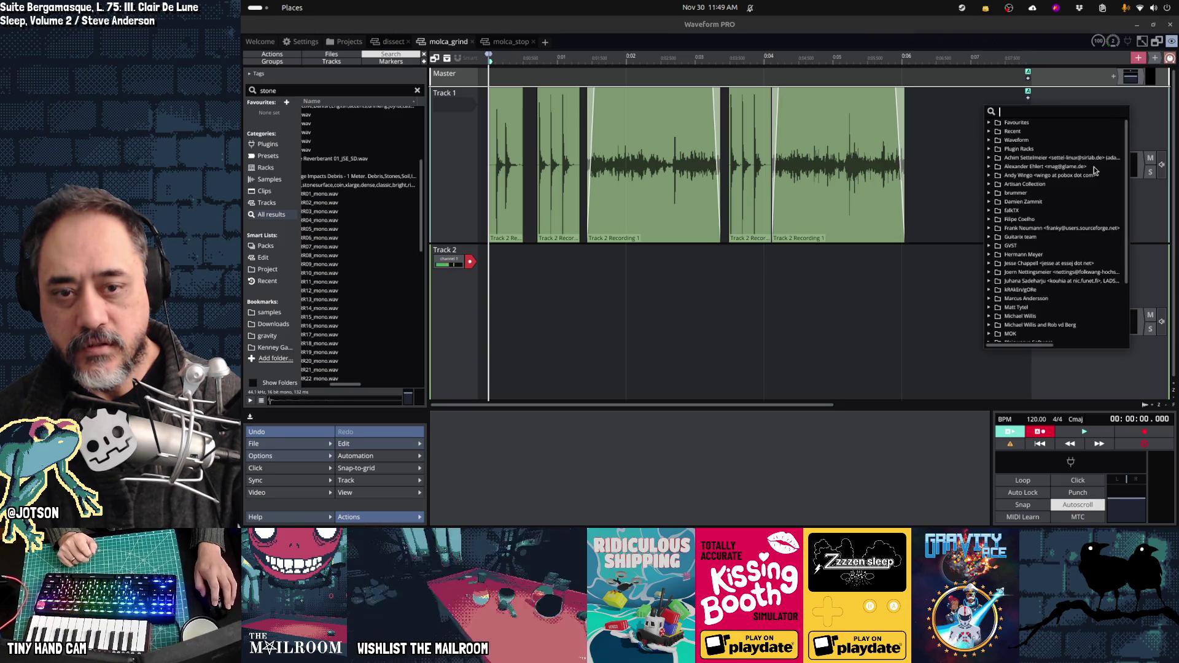
pyautogui.click(989, 132)
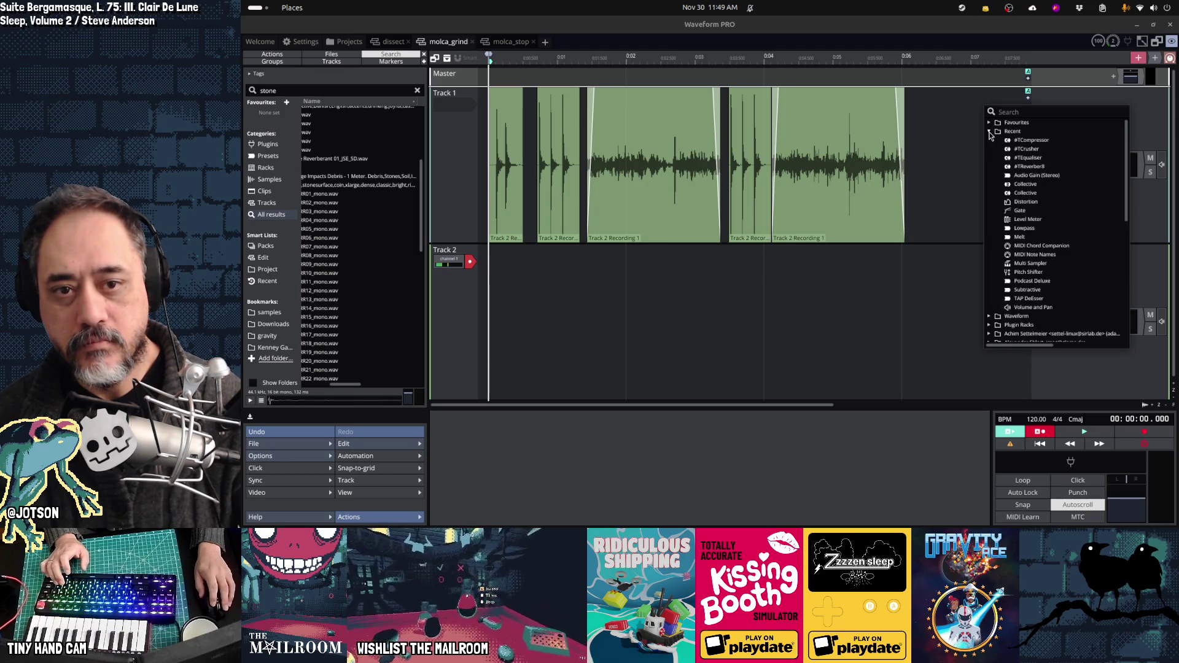
pyautogui.click(1027, 158)
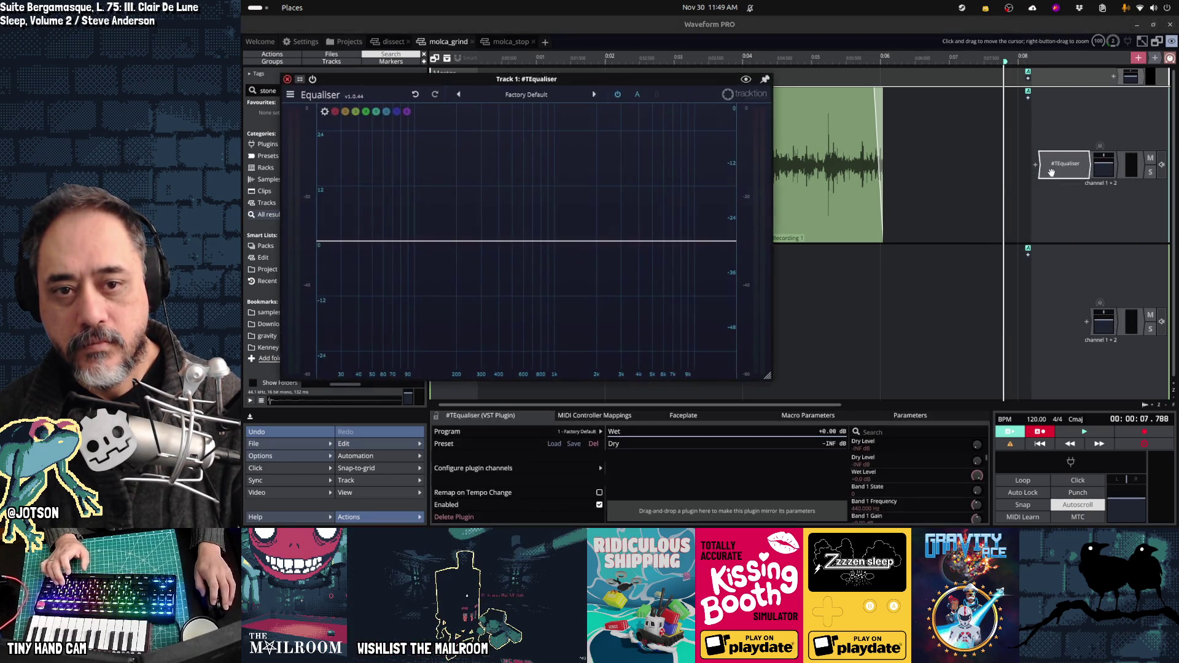
# Add a low-shelf band boosted to +11.60 dB at 191.1 Hz and a dip near 3 kHz, with looped playback
pyautogui.doubleClick(439, 242)
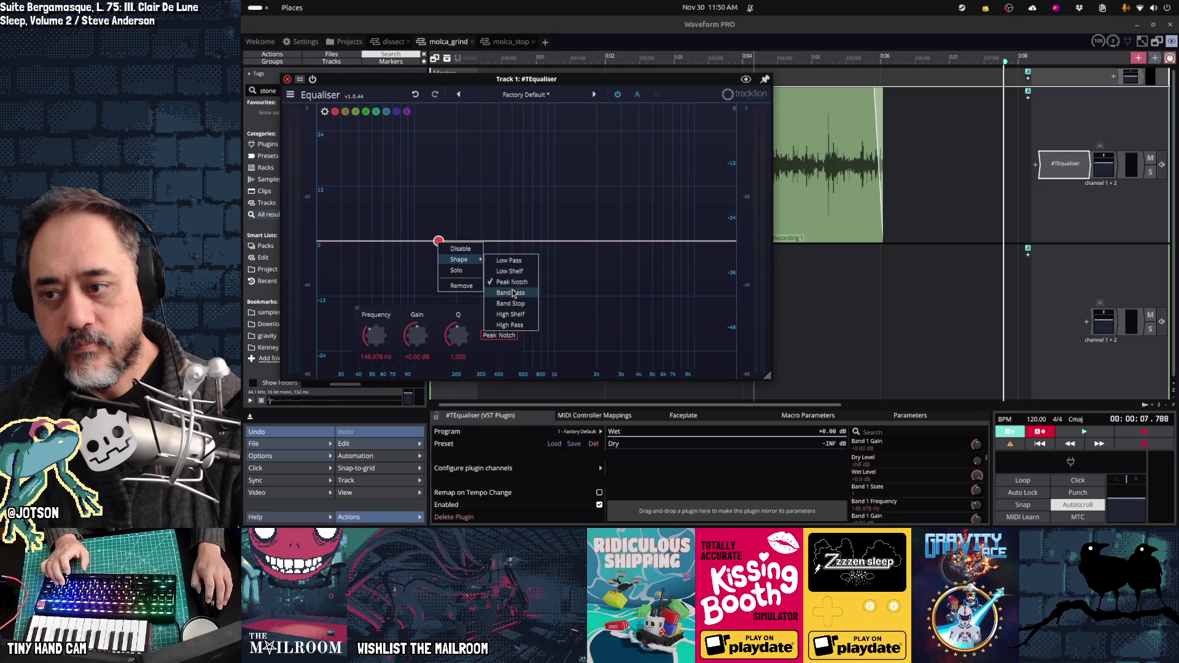
pyautogui.click(510, 271)
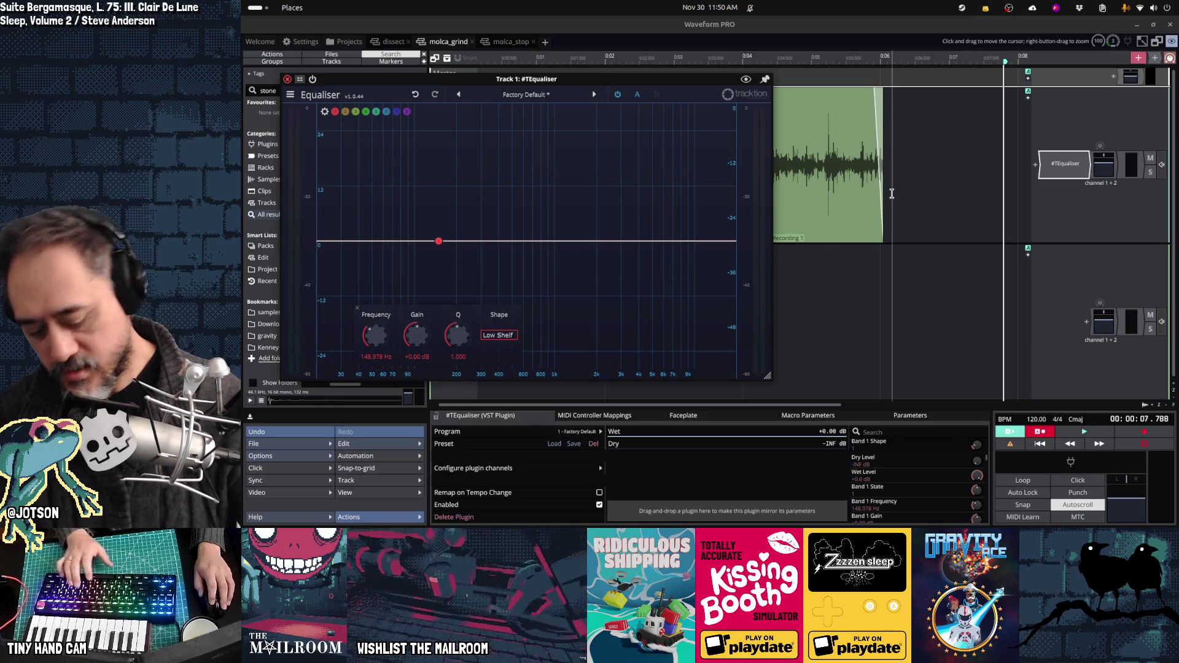
pyautogui.press('l')
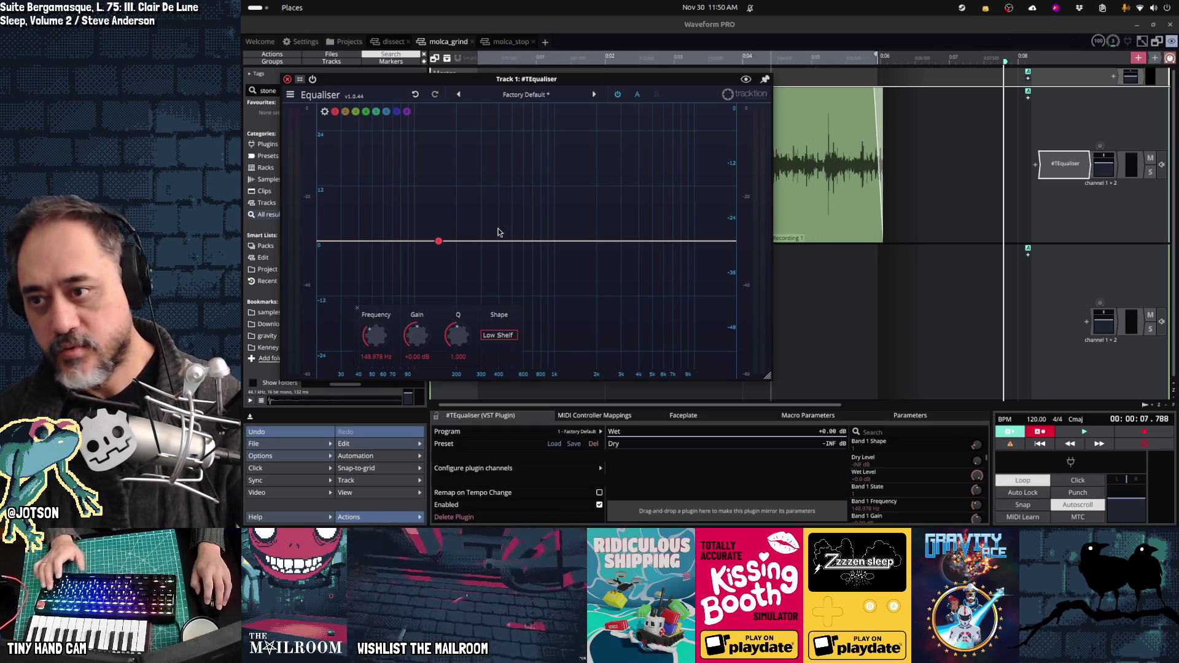
pyautogui.press('space')
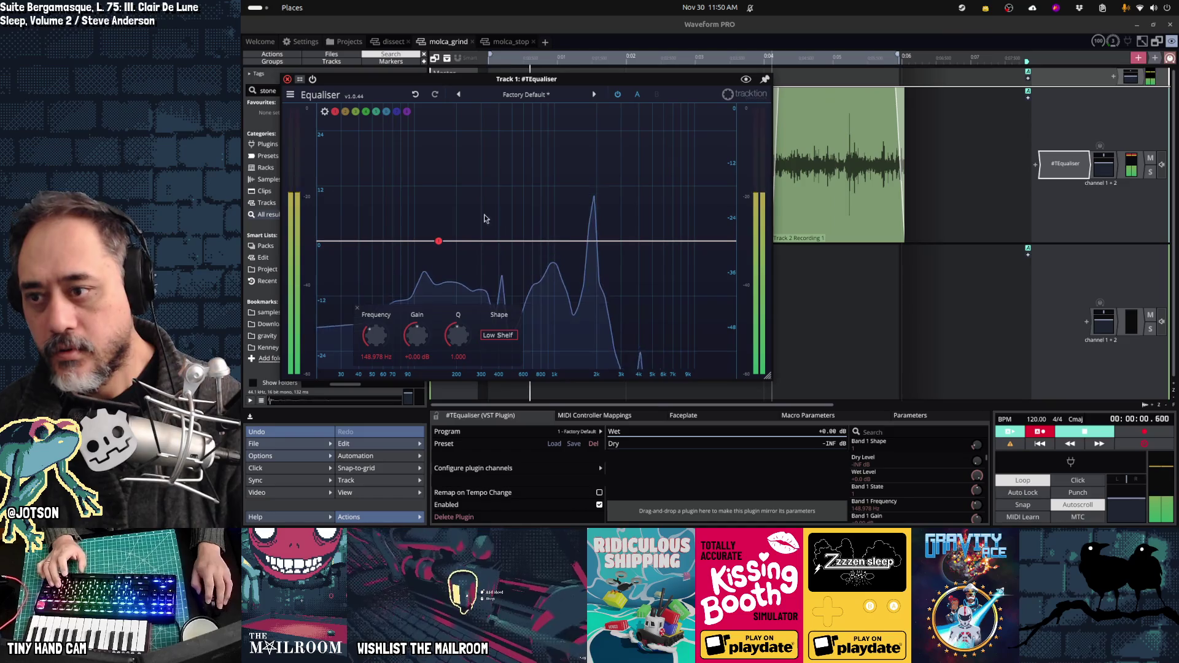
pyautogui.moveTo(438, 242)
pyautogui.mouseDown()
pyautogui.moveTo(403, 213)
pyautogui.moveTo(453, 195)
pyautogui.mouseUp()
pyautogui.moveTo(632, 245)
pyautogui.mouseDown()
pyautogui.moveTo(662, 268)
pyautogui.moveTo(691, 320)
pyautogui.moveTo(690, 341)
pyautogui.moveTo(619, 342)
pyautogui.moveTo(635, 336)
pyautogui.mouseUp()
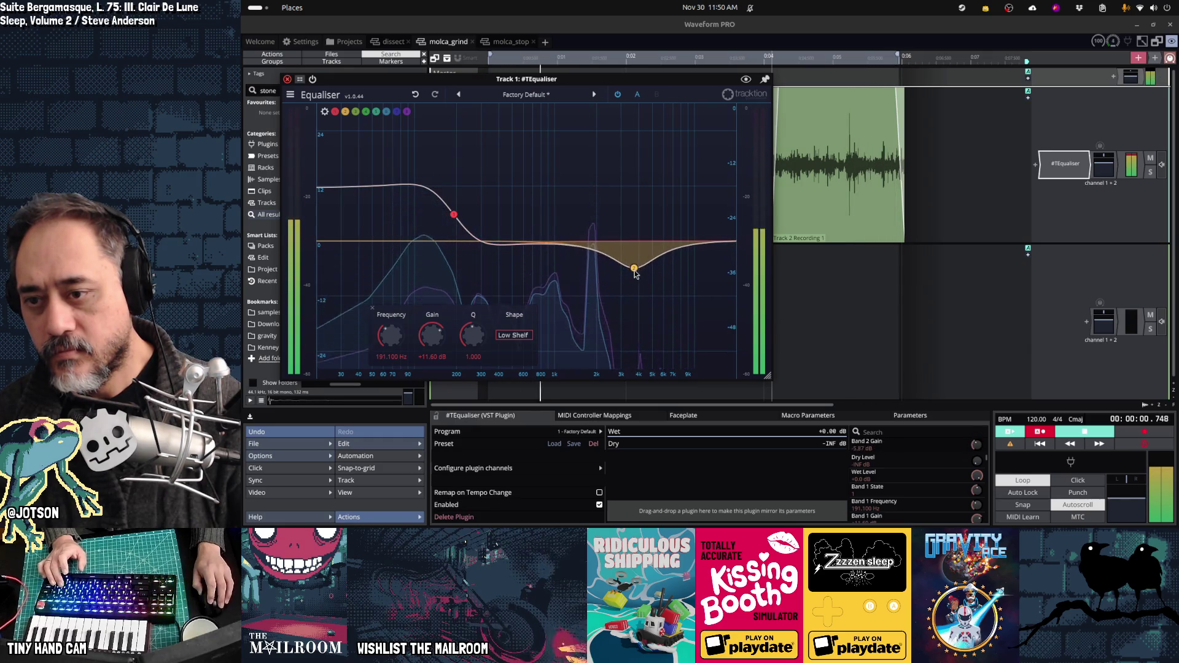
# Rework the mid EQ band into a cut of about -17.57 dB, shifted higher in frequency
pyautogui.moveTo(615, 337); pyautogui.dragTo(613, 342)
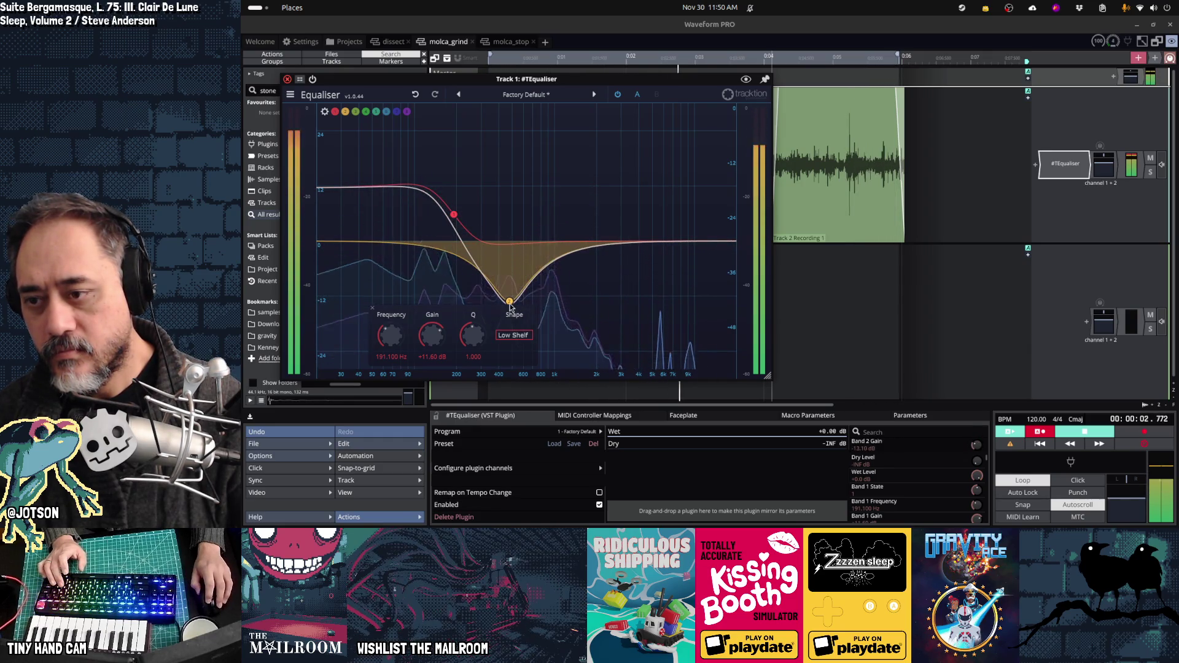
pyautogui.moveTo(510, 304)
pyautogui.mouseDown()
pyautogui.moveTo(560, 202)
pyautogui.moveTo(591, 218)
pyautogui.moveTo(609, 185)
pyautogui.moveTo(687, 198)
pyautogui.moveTo(655, 191)
pyautogui.mouseUp()
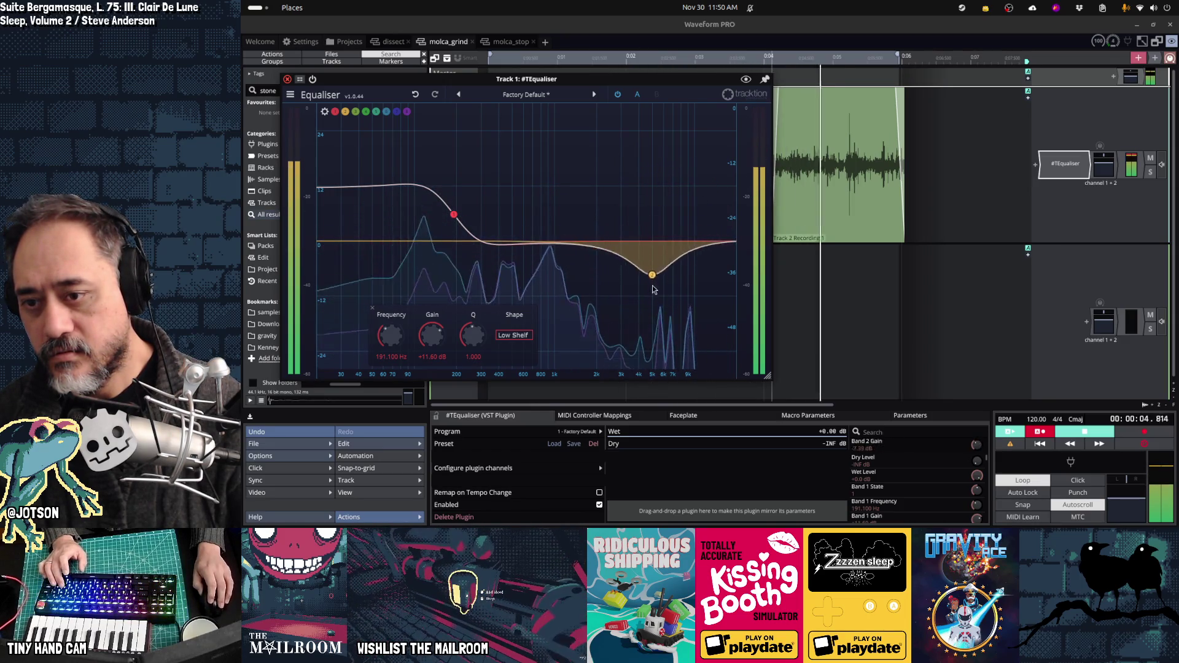
pyautogui.moveTo(654, 286); pyautogui.dragTo(655, 328)
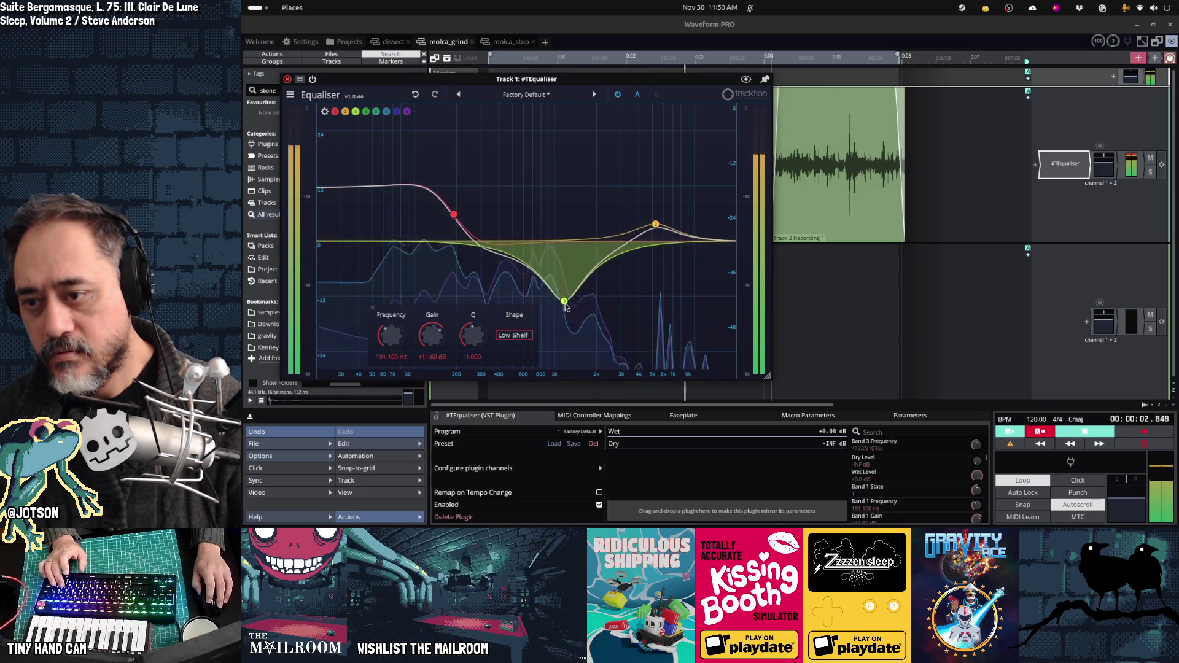
pyautogui.moveTo(547, 333)
pyautogui.mouseDown()
pyautogui.moveTo(727, 264)
pyautogui.moveTo(734, 310)
pyautogui.moveTo(709, 324)
pyautogui.mouseUp()
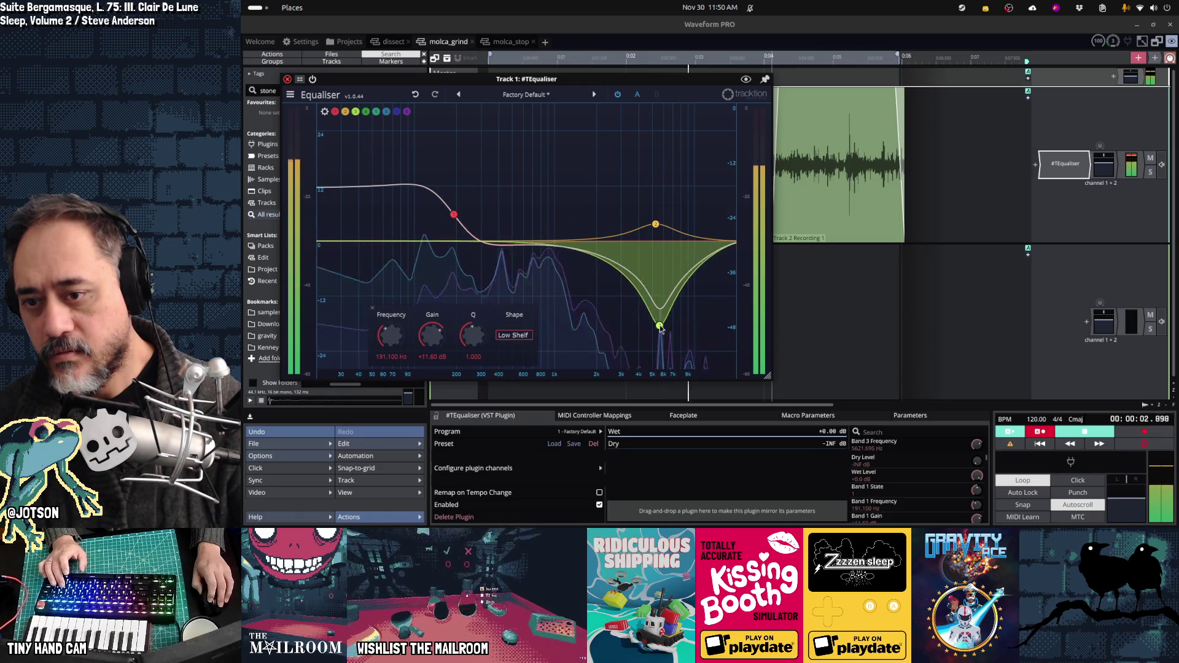
pyautogui.moveTo(600, 326); pyautogui.dragTo(594, 325)
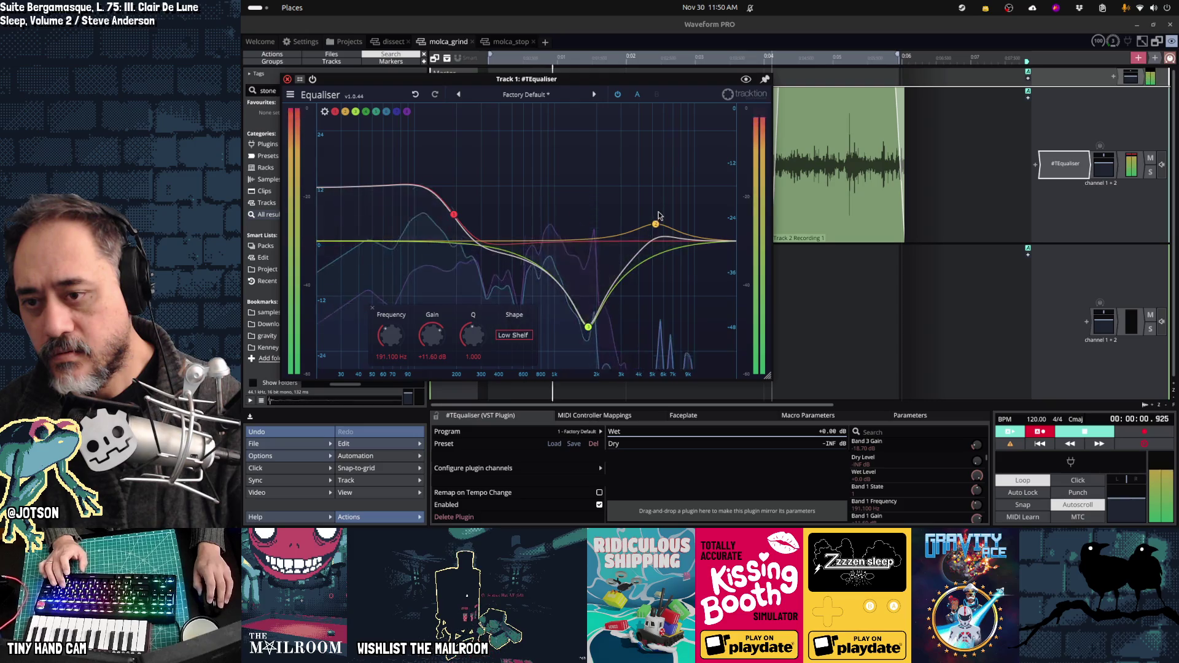
# Add a small boost near 5.7 kHz and move the low shelf to 229.9 Hz at +11.36 dB
pyautogui.moveTo(656, 226); pyautogui.dragTo(668, 223)
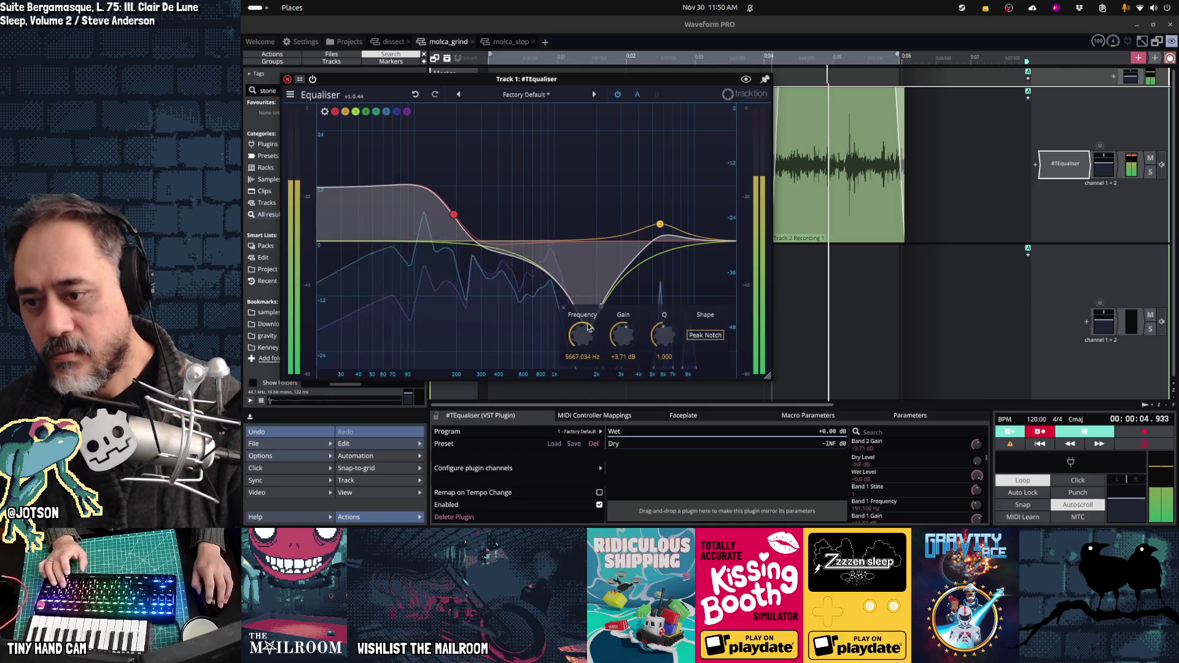
pyautogui.moveTo(453, 214); pyautogui.dragTo(474, 216)
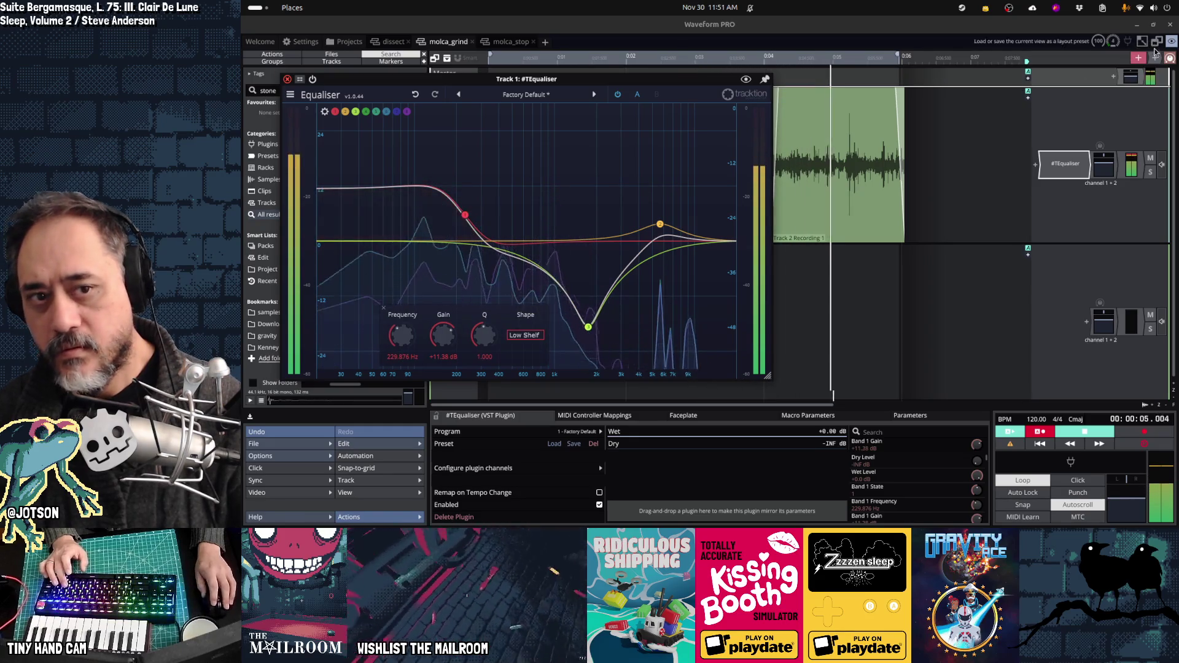
pyautogui.moveTo(1139, 58); pyautogui.dragTo(1077, 154)
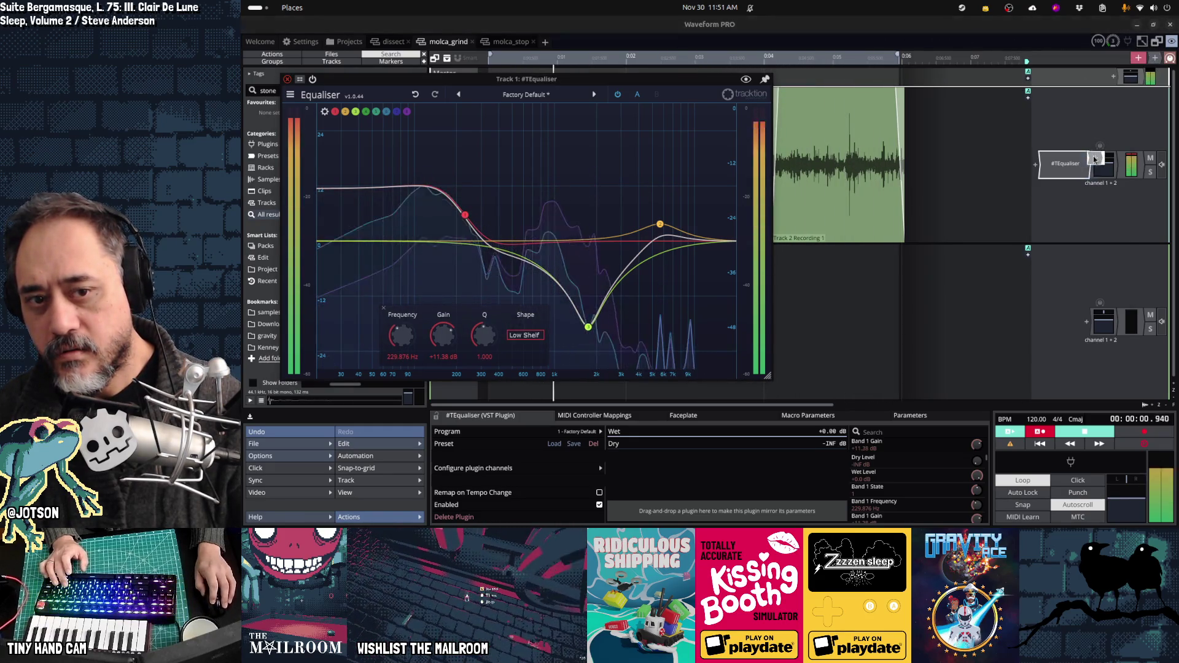
# Insert a Pitch Shifter after the Equaliser on Track 1 and set it to -2.11 semitones
pyautogui.write('pitch')
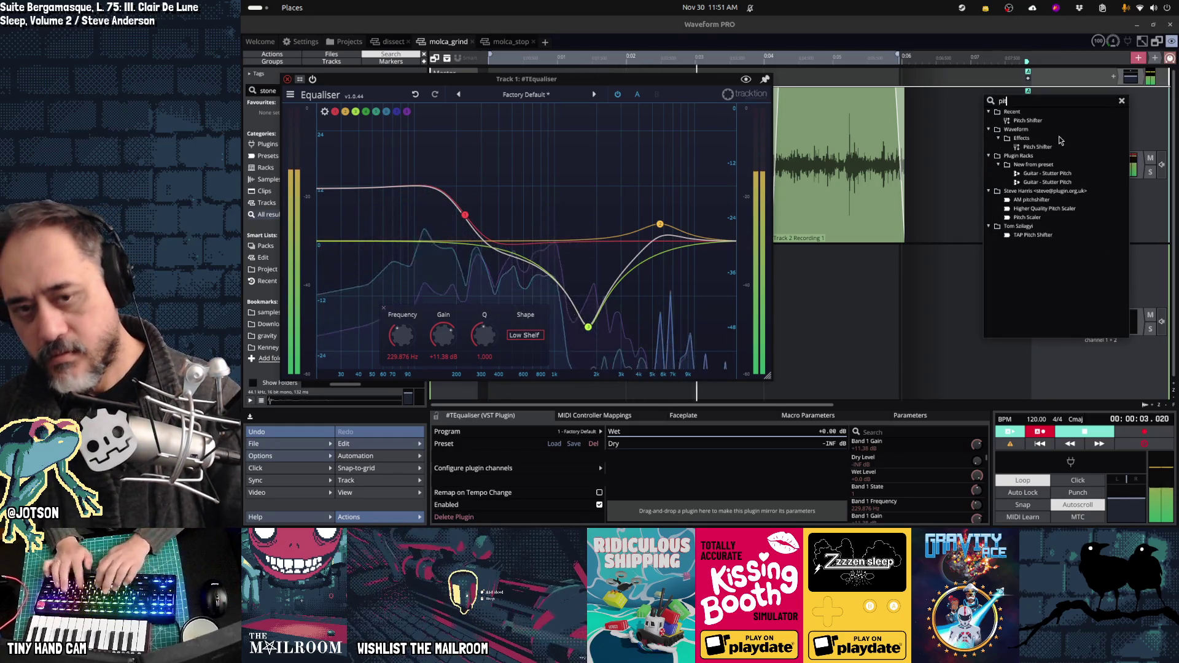
pyautogui.click(1040, 147)
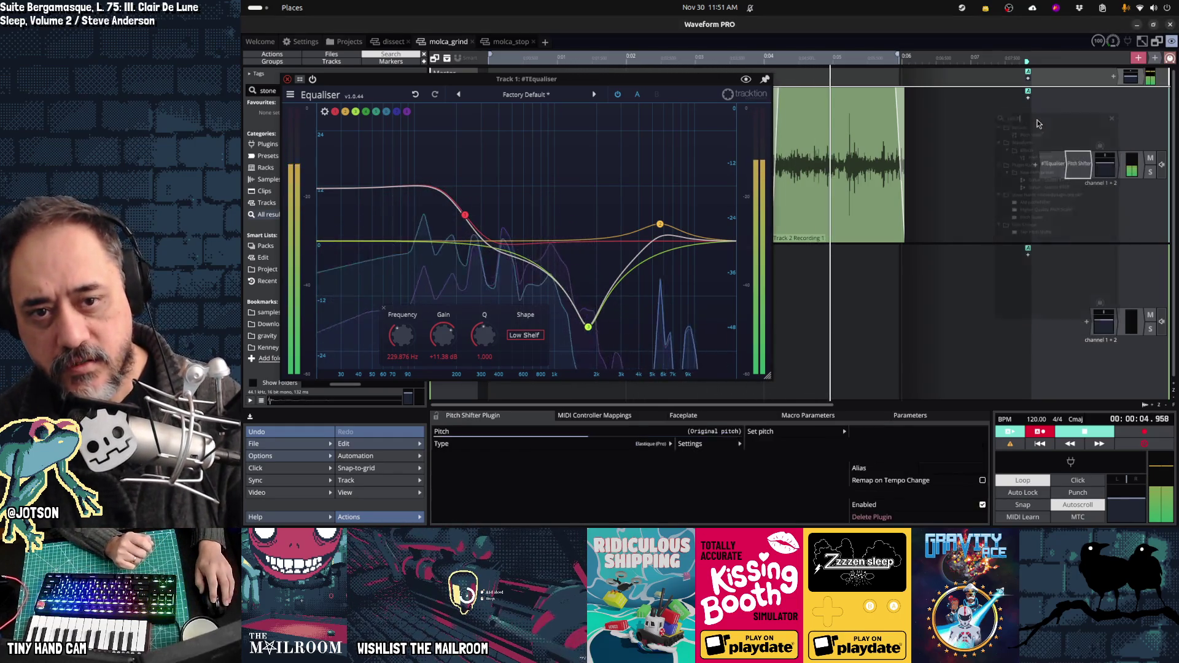
pyautogui.click(1038, 124)
pyautogui.doubleClick(1079, 163)
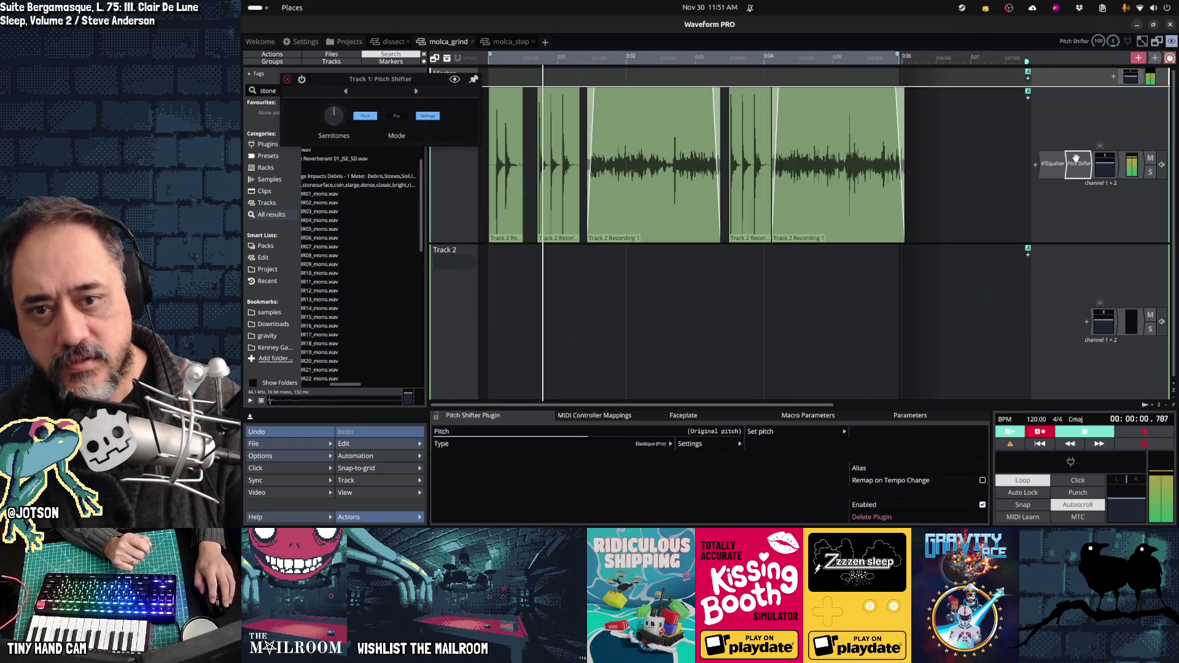
pyautogui.moveTo(335, 110); pyautogui.dragTo(333, 113)
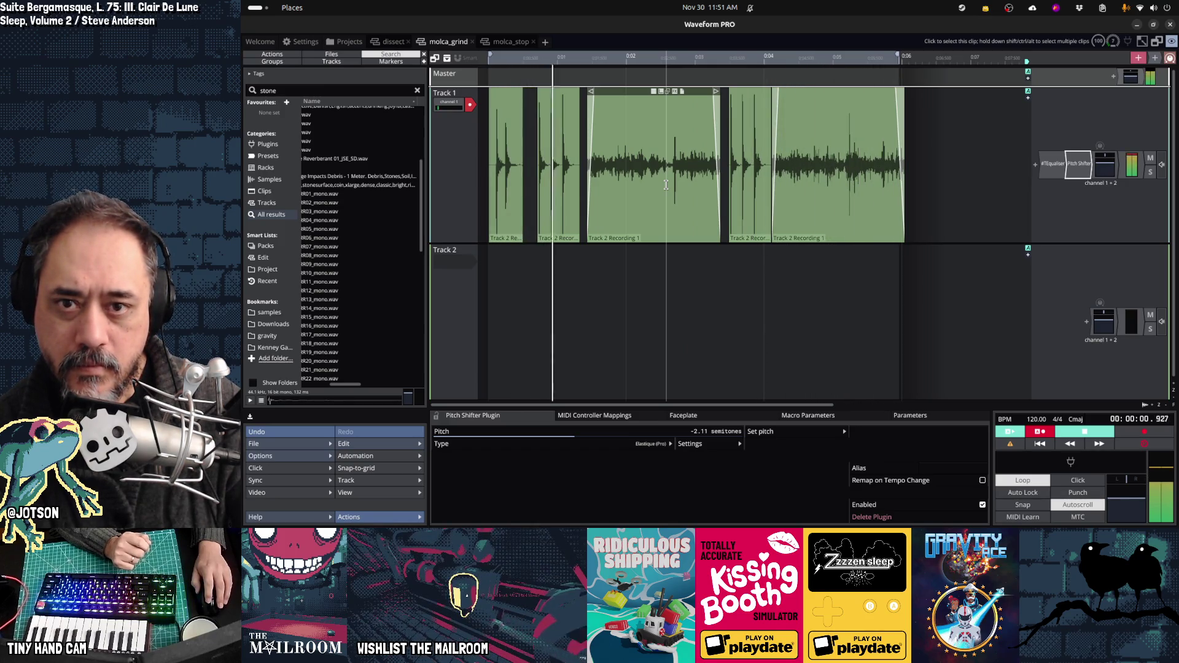
pyautogui.press('space')
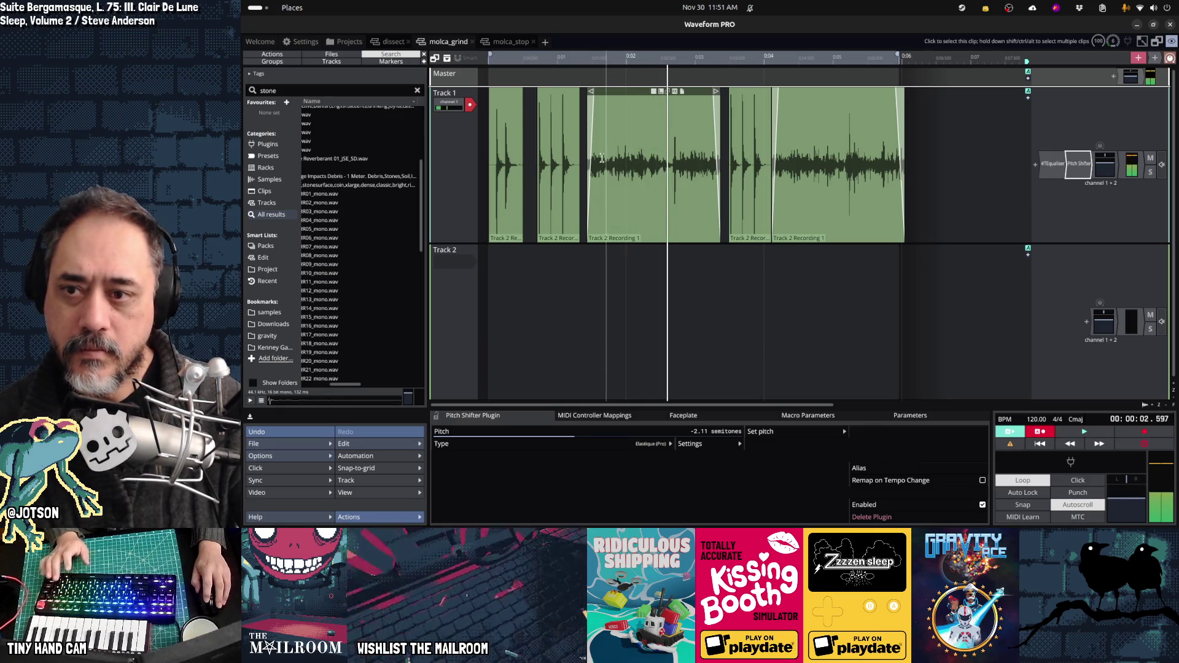
# Audition the pitched molca_grind clip, then play the unprocessed molca_stop clip for comparison
pyautogui.click(498, 160)
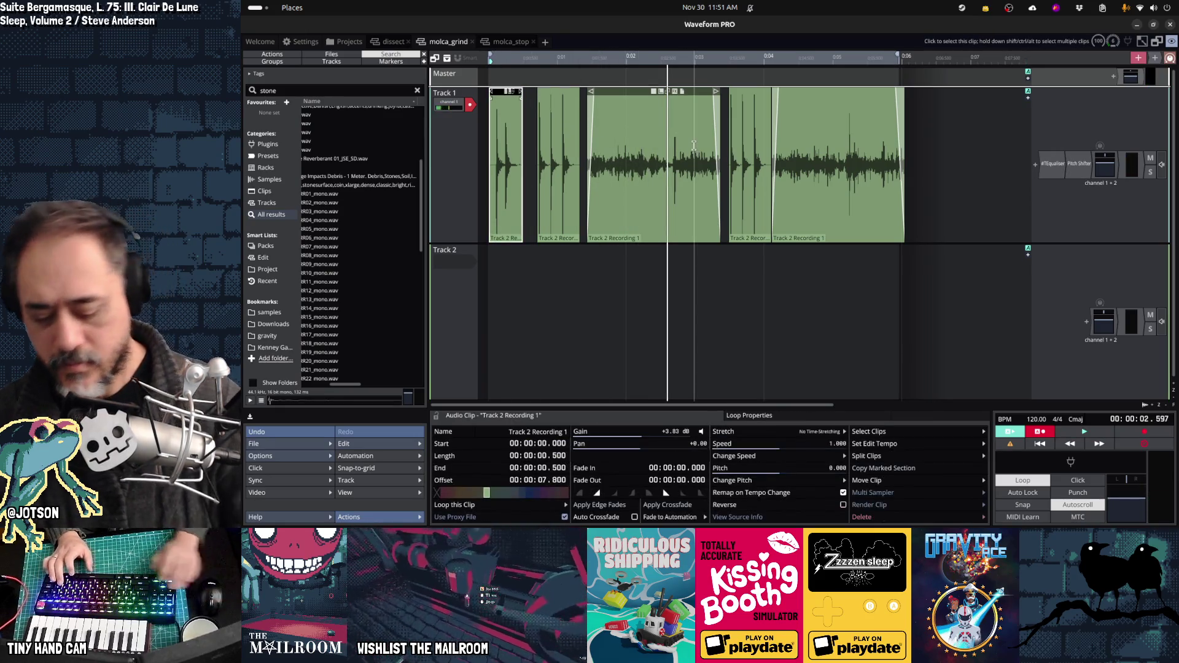
pyautogui.press('space')
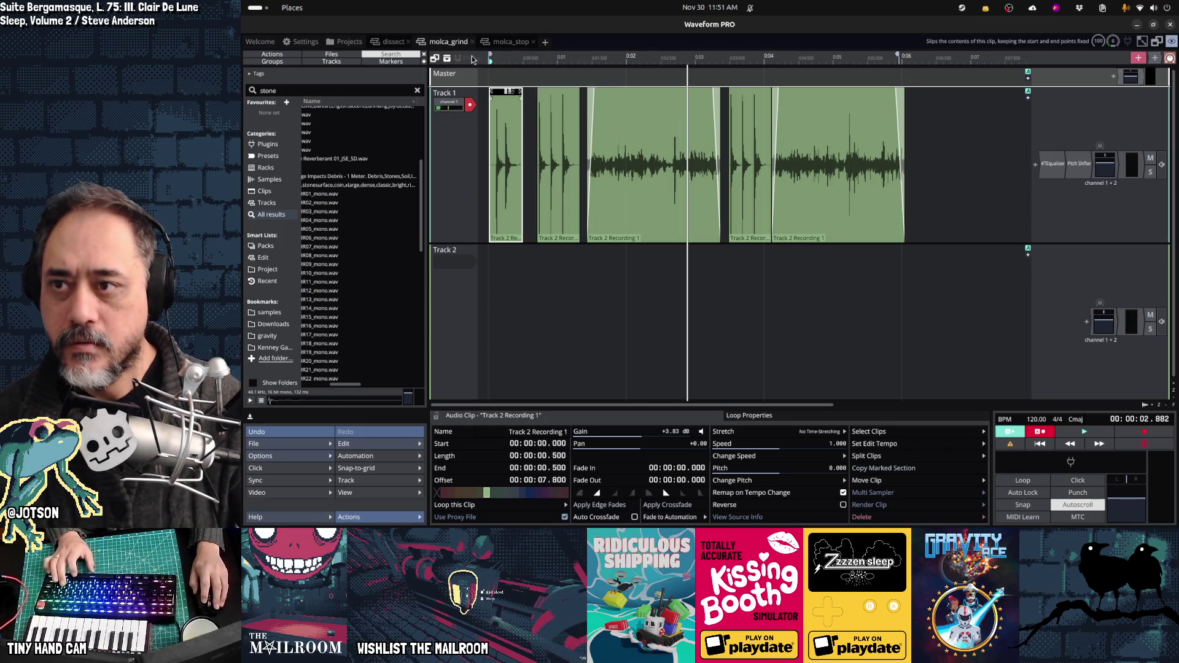
pyautogui.click(503, 43)
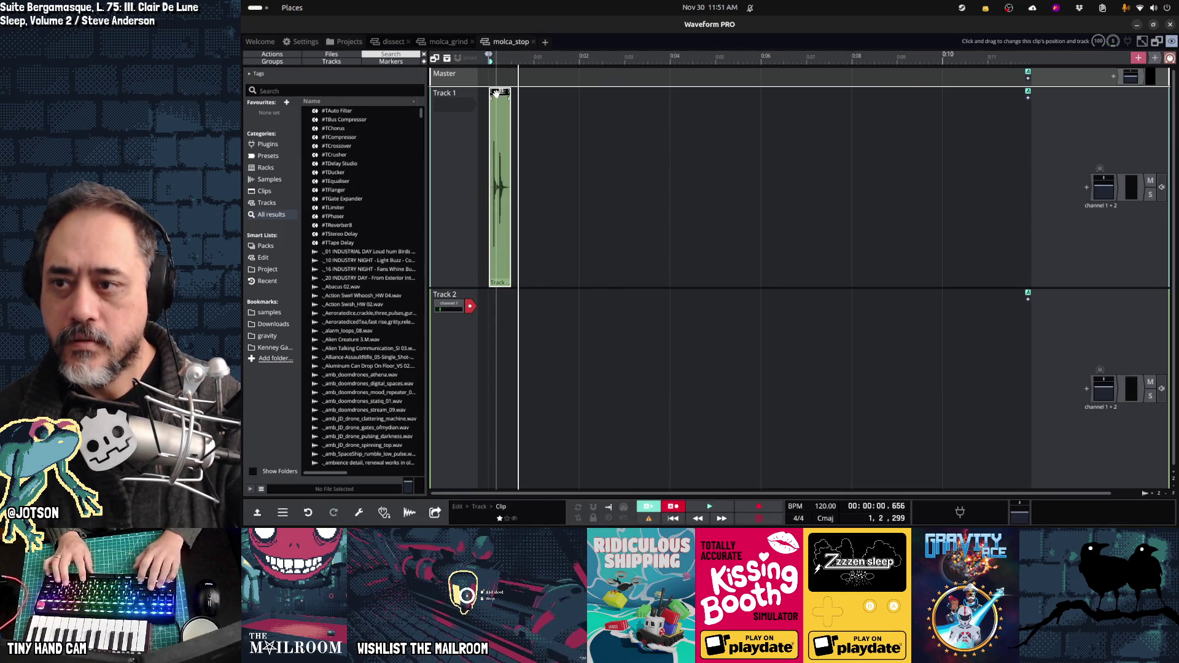
pyautogui.press('space')
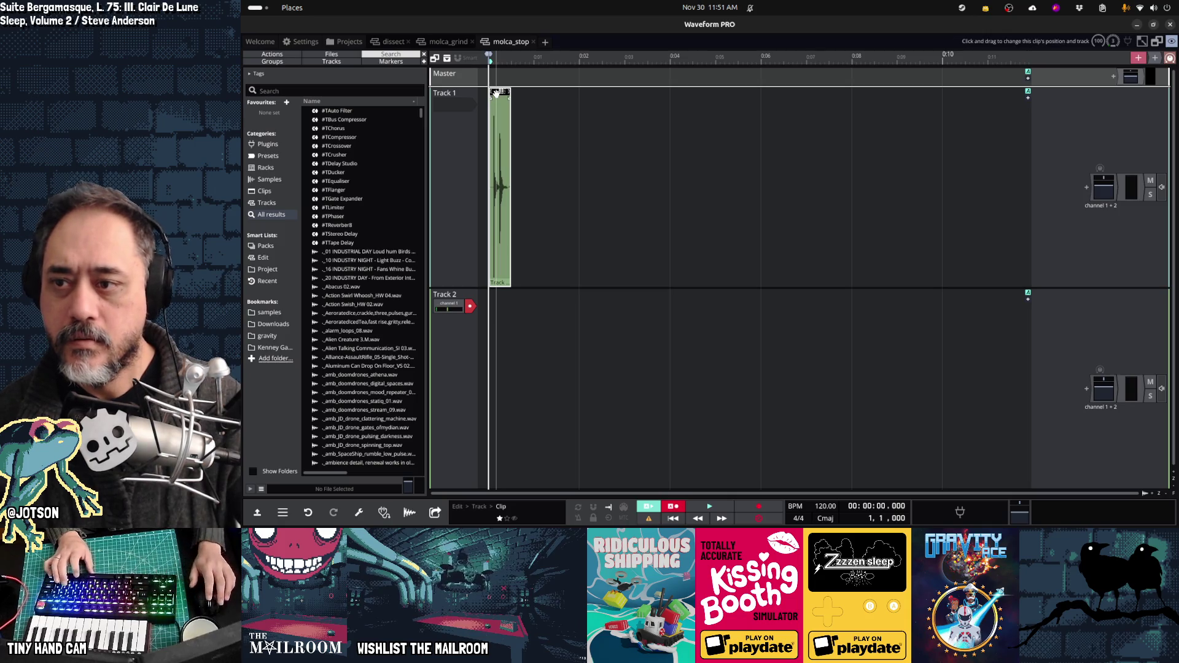
pyautogui.press('space')
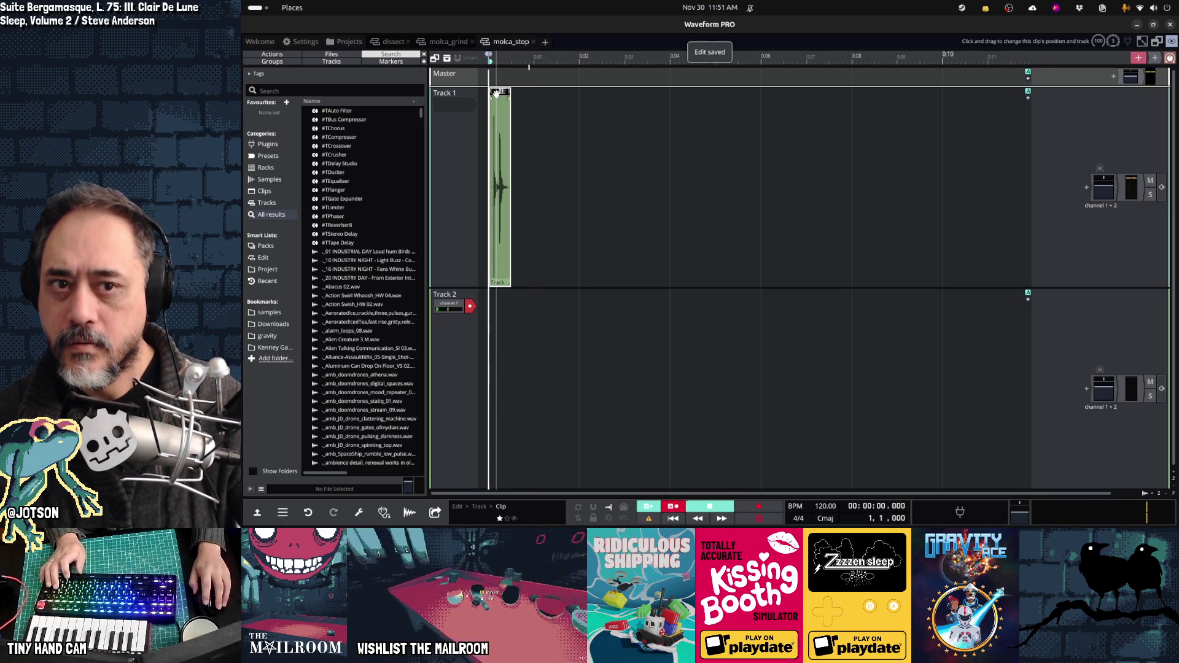
# Copy molca_grind's Track 1 Equaliser and Pitch Shifter onto molca_stop's Track 1
pyautogui.click(447, 42)
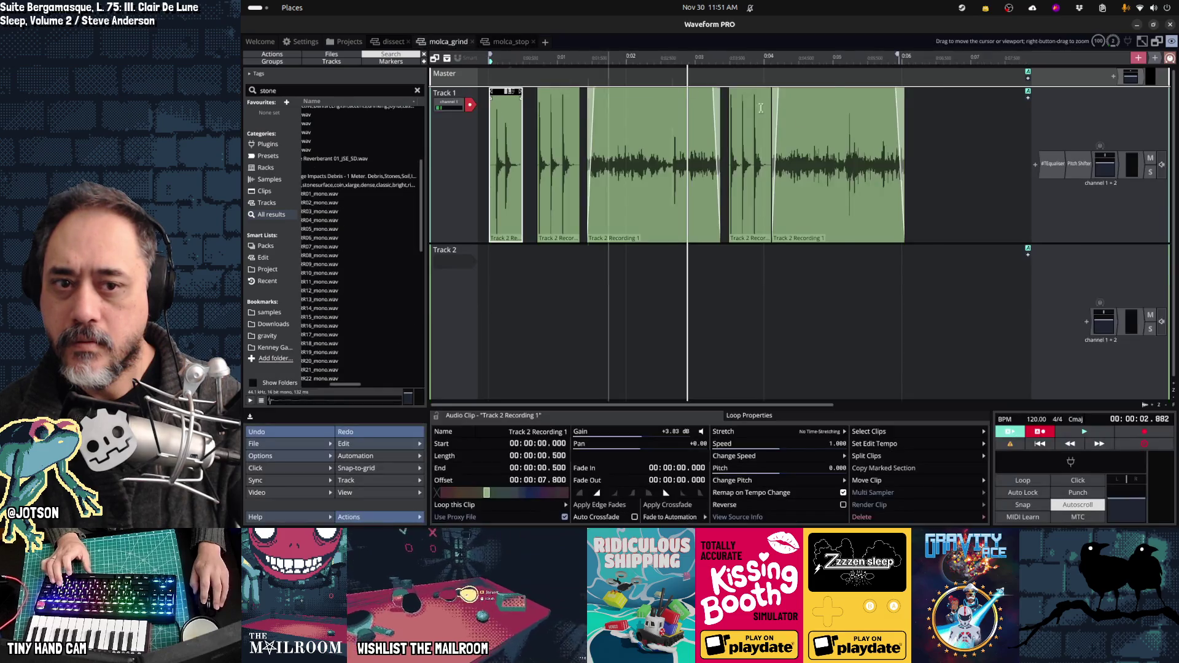
pyautogui.doubleClick(1062, 173)
pyautogui.keyDown('shift'); pyautogui.click(1080, 164); pyautogui.keyUp('shift')
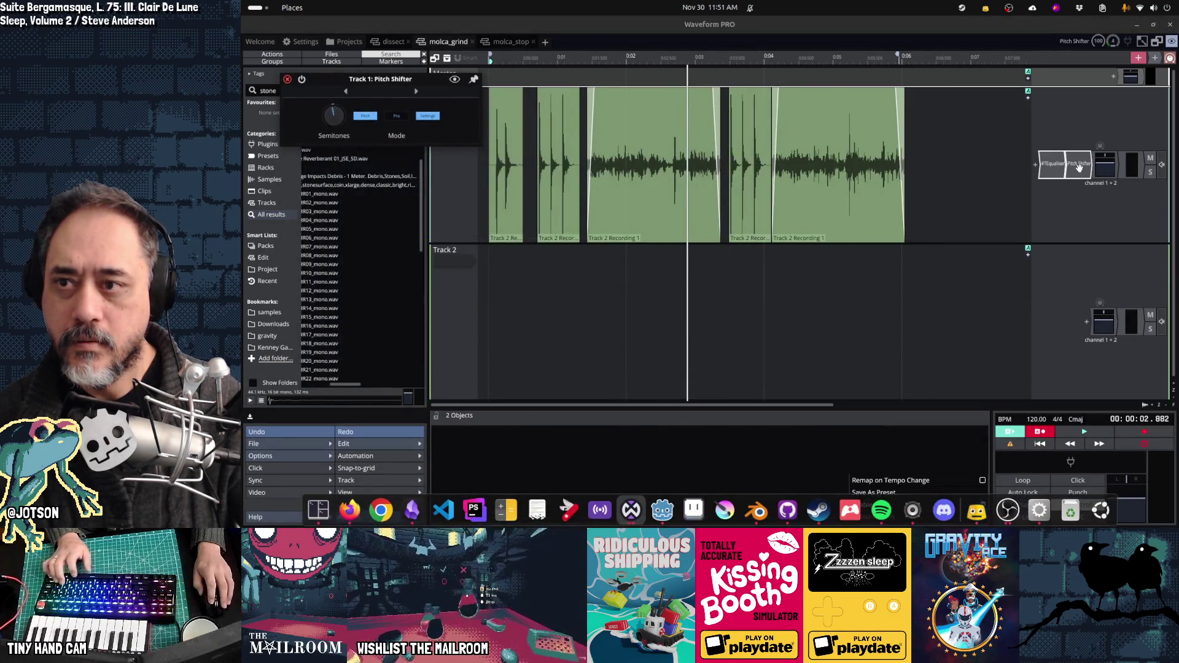
pyautogui.click(526, 42)
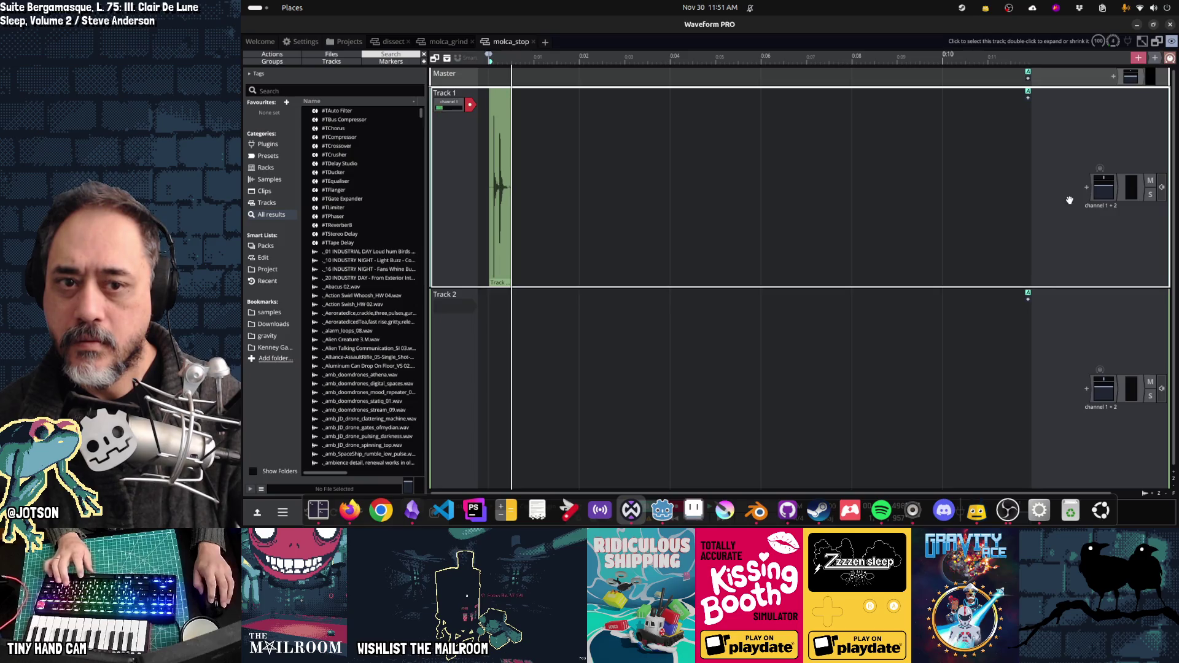
pyautogui.doubleClick(1068, 198)
pyautogui.click(288, 79)
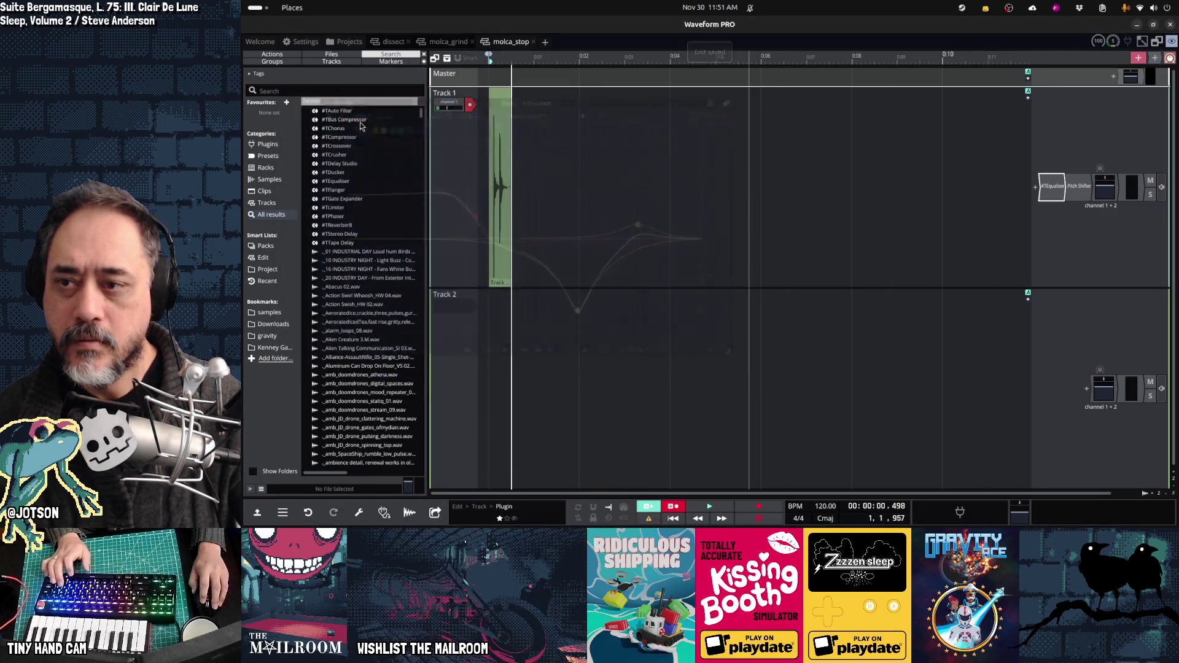
# Replay the molca_stop clip from the start with the new effects
pyautogui.scroll(3, 488, 221)
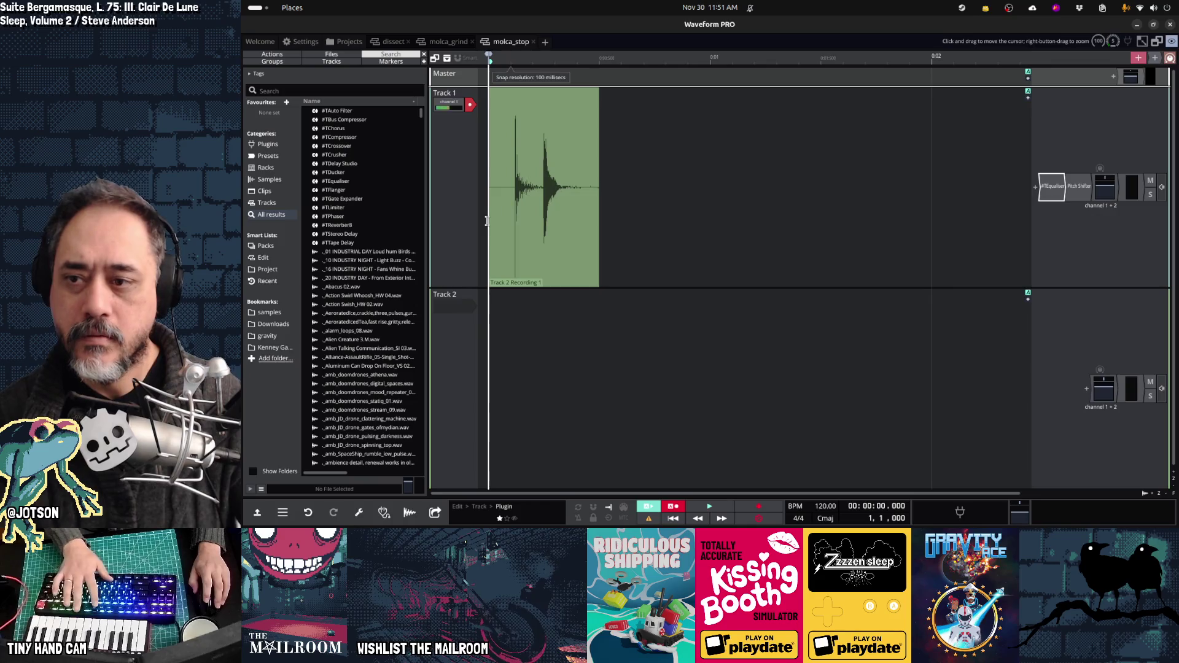
pyautogui.press('space')
pyautogui.press('space')
pyautogui.press('space')
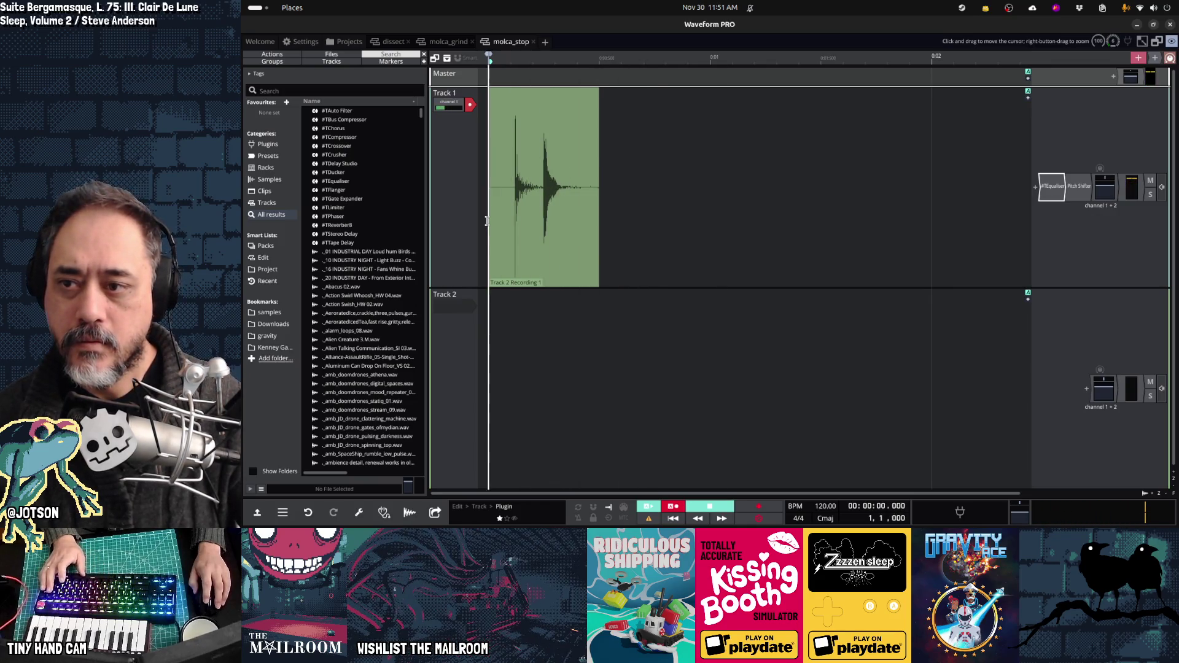
pyautogui.press('space')
pyautogui.click(283, 513)
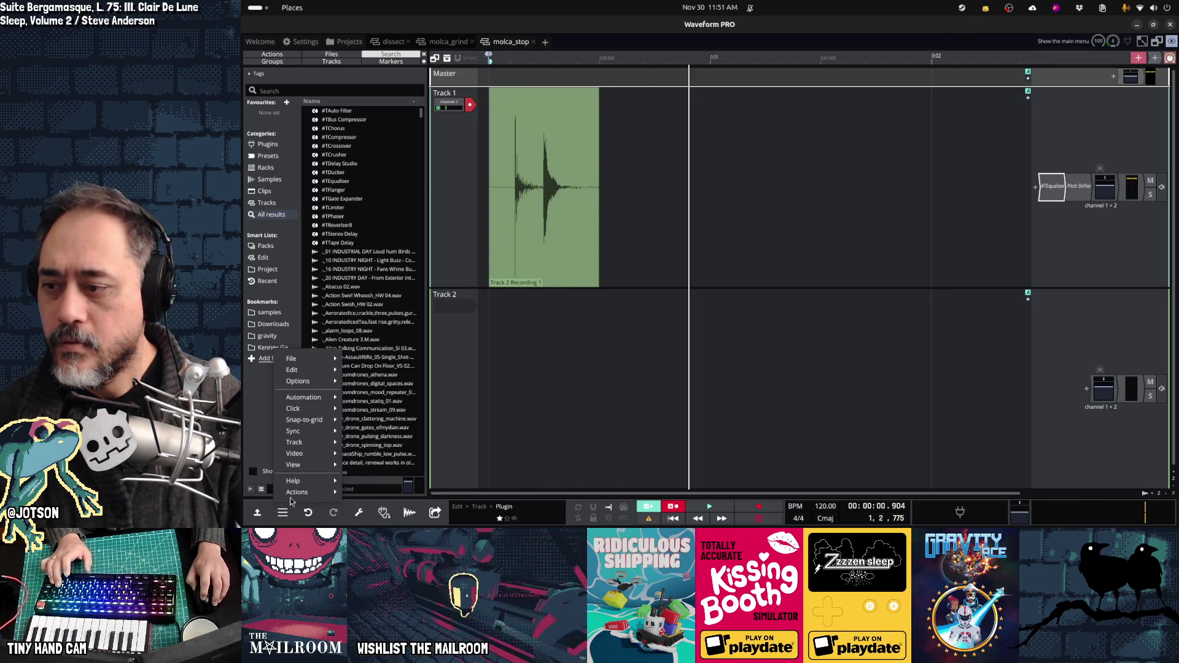
# Render the molca_stop edit to an audio file
pyautogui.moveTo(342, 359)
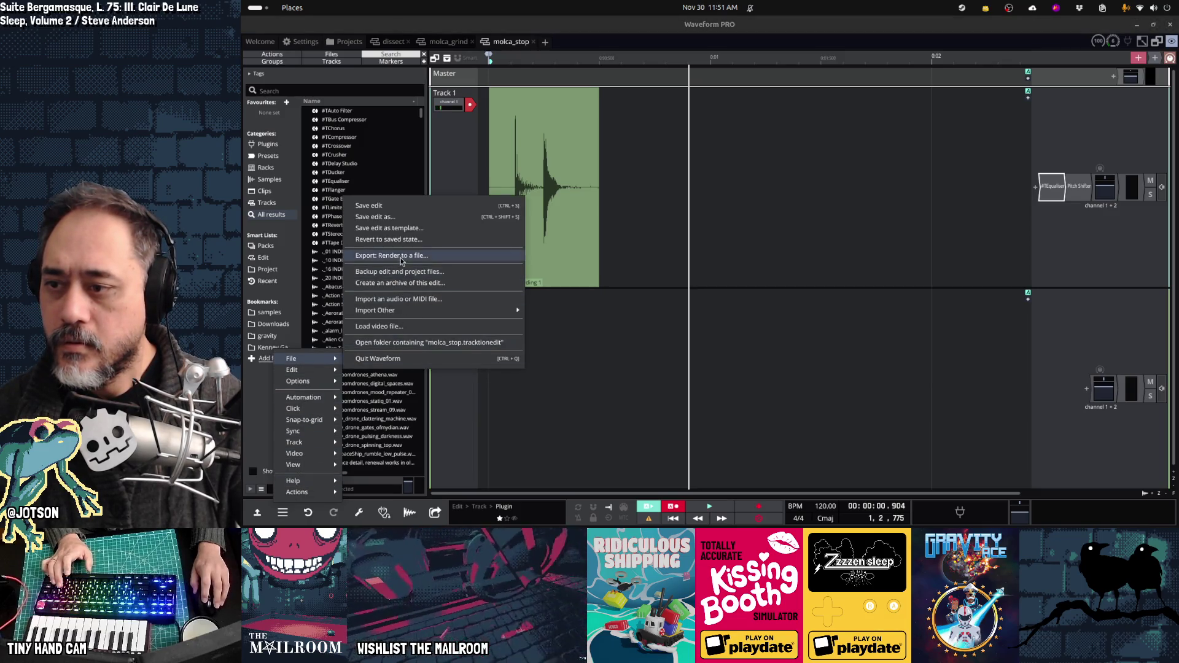
pyautogui.click(393, 255)
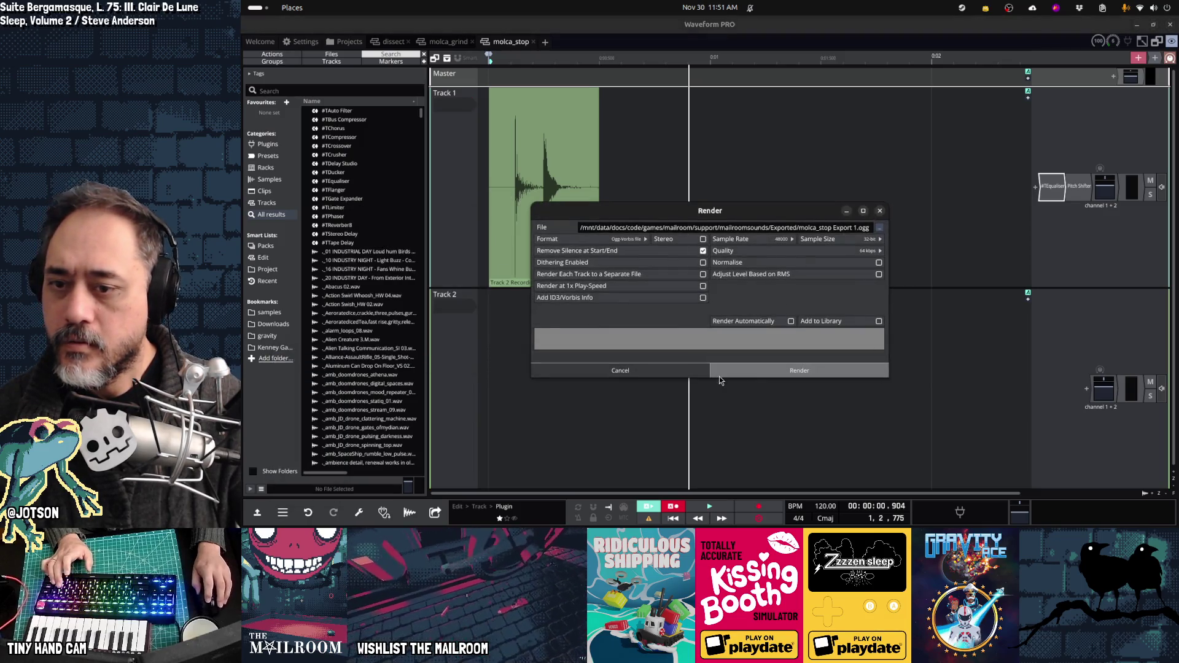
pyautogui.click(769, 370)
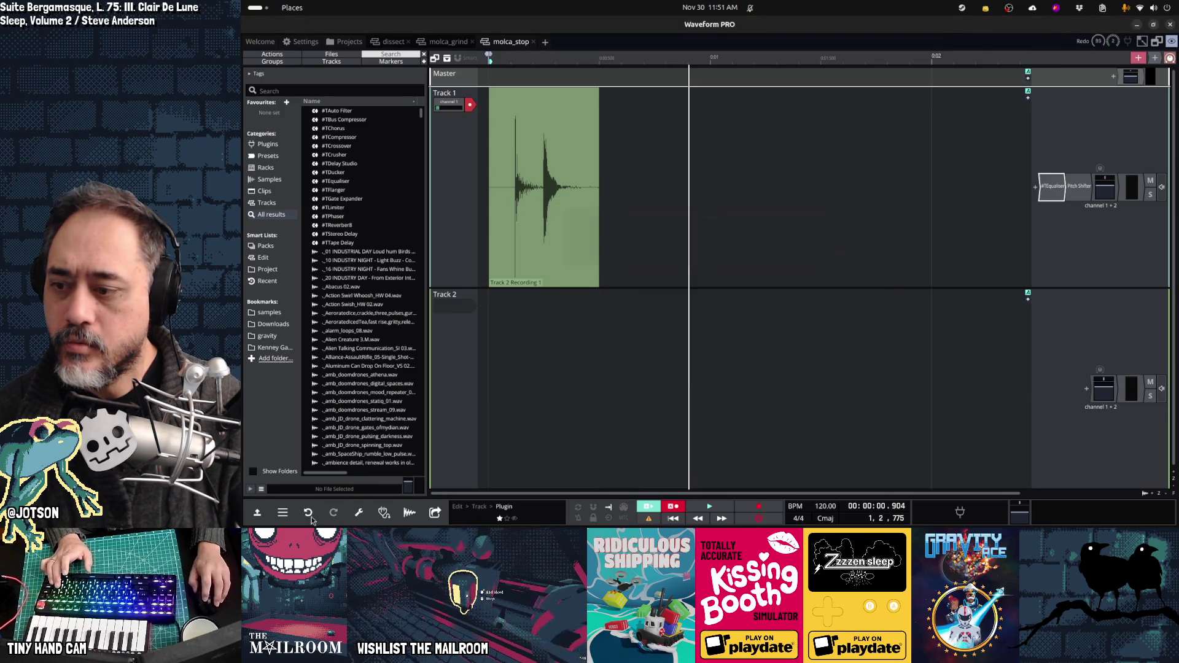
# Render the molca_grind edit to an Ogg file in the Exported sounds folder
pyautogui.click(532, 96)
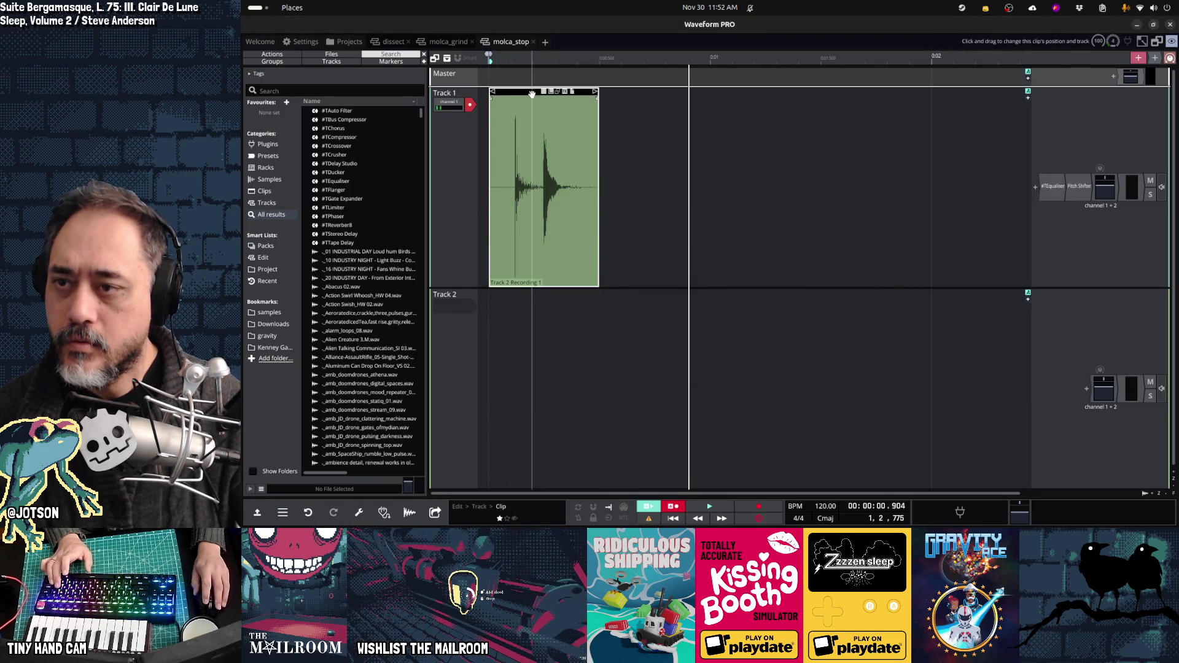
pyautogui.click(264, 517)
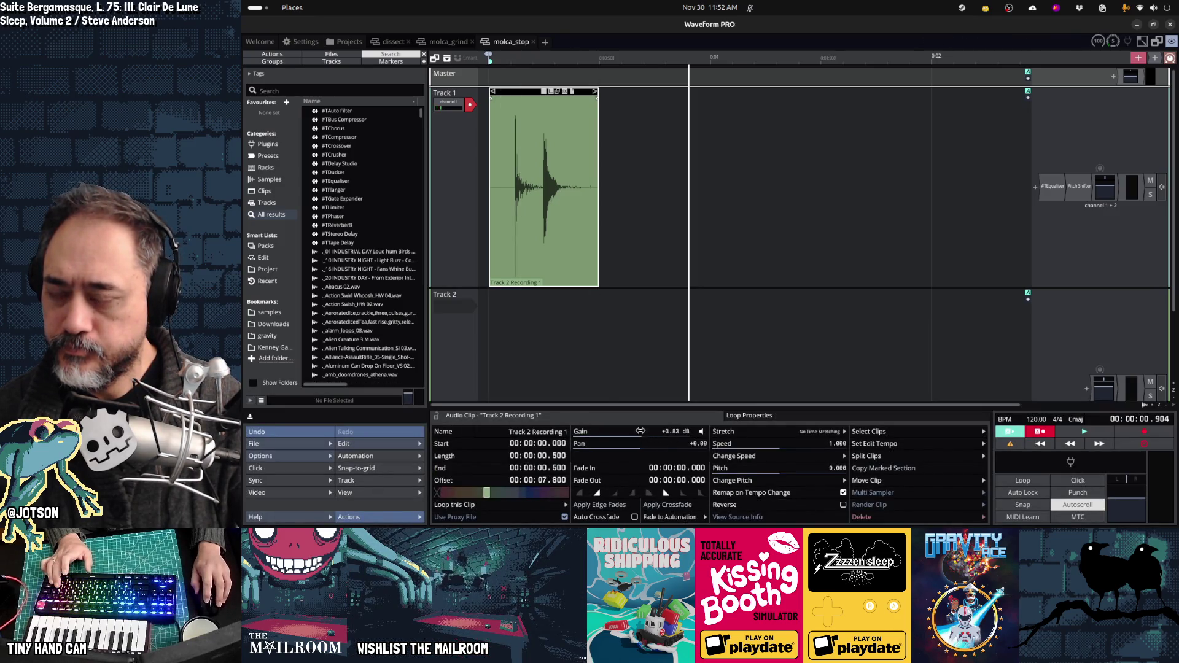
pyautogui.click(442, 42)
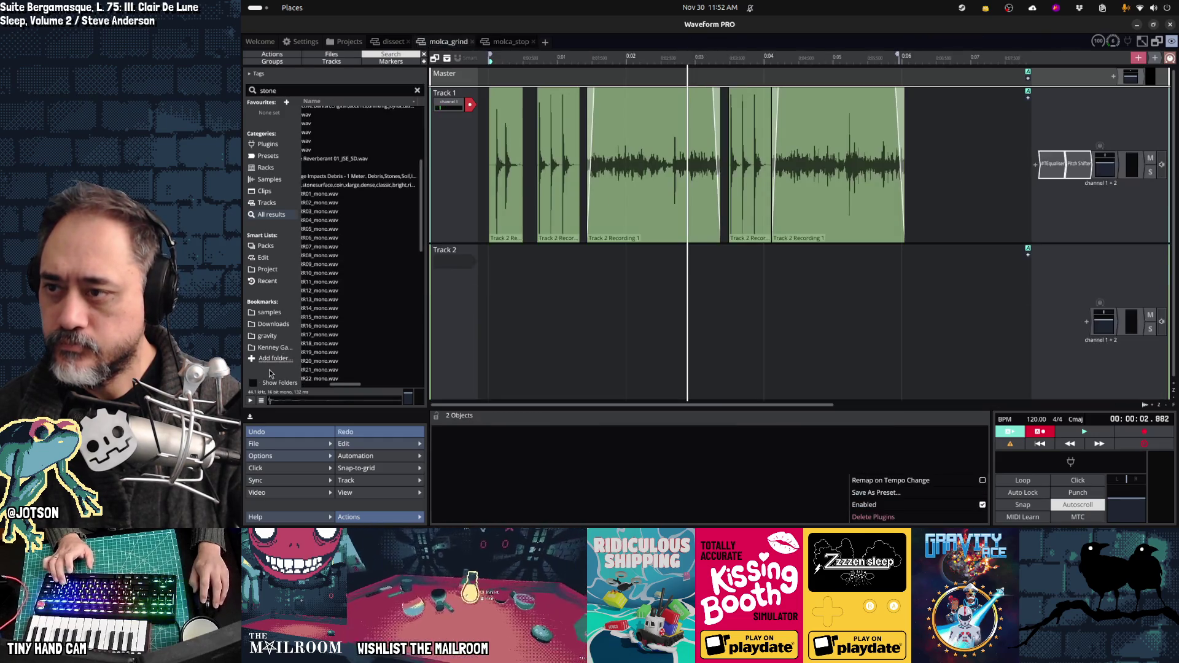
pyautogui.click(271, 444)
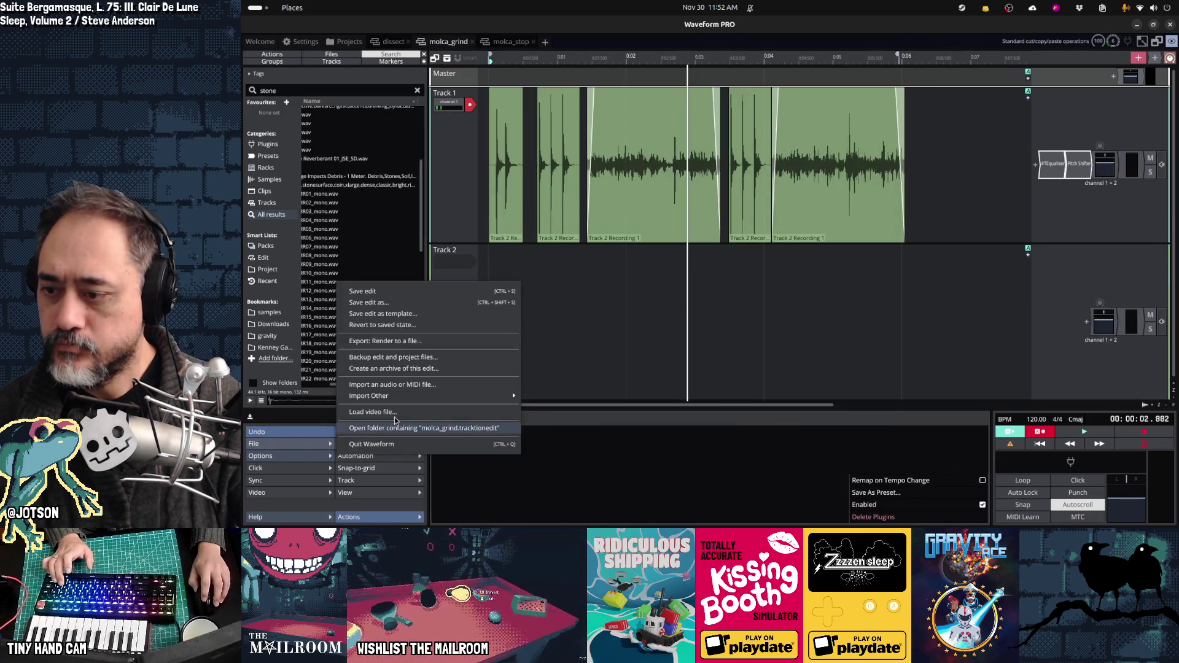
pyautogui.click(398, 336)
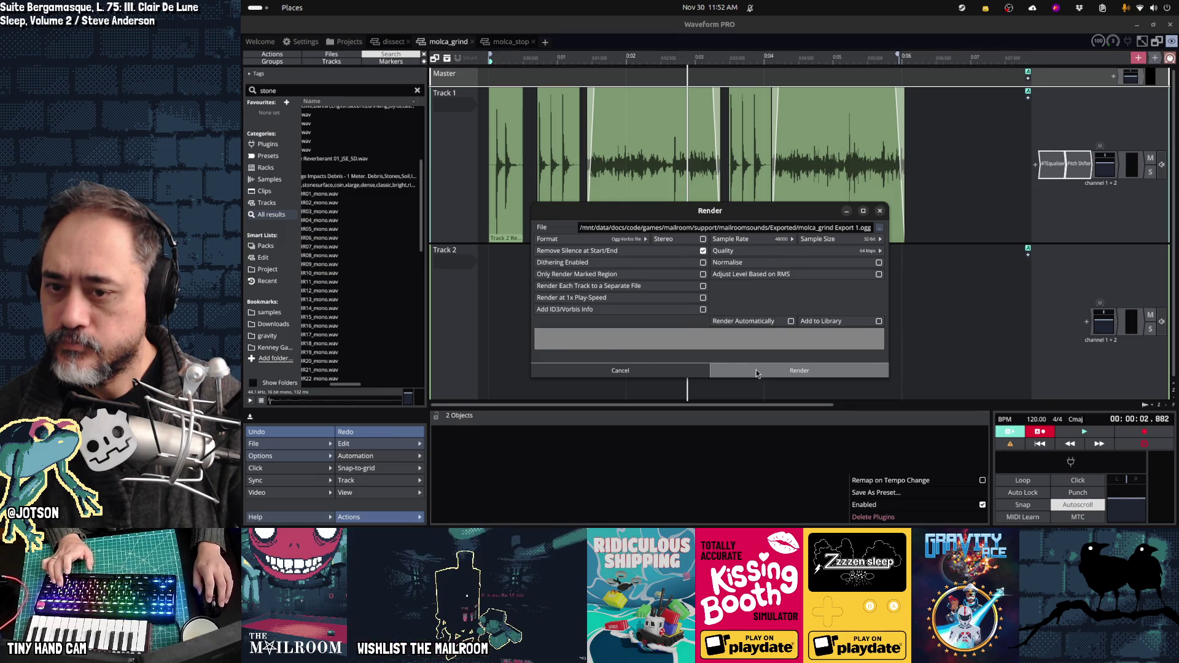
pyautogui.click(757, 370)
pyautogui.hotkey('alt', 'Tab')
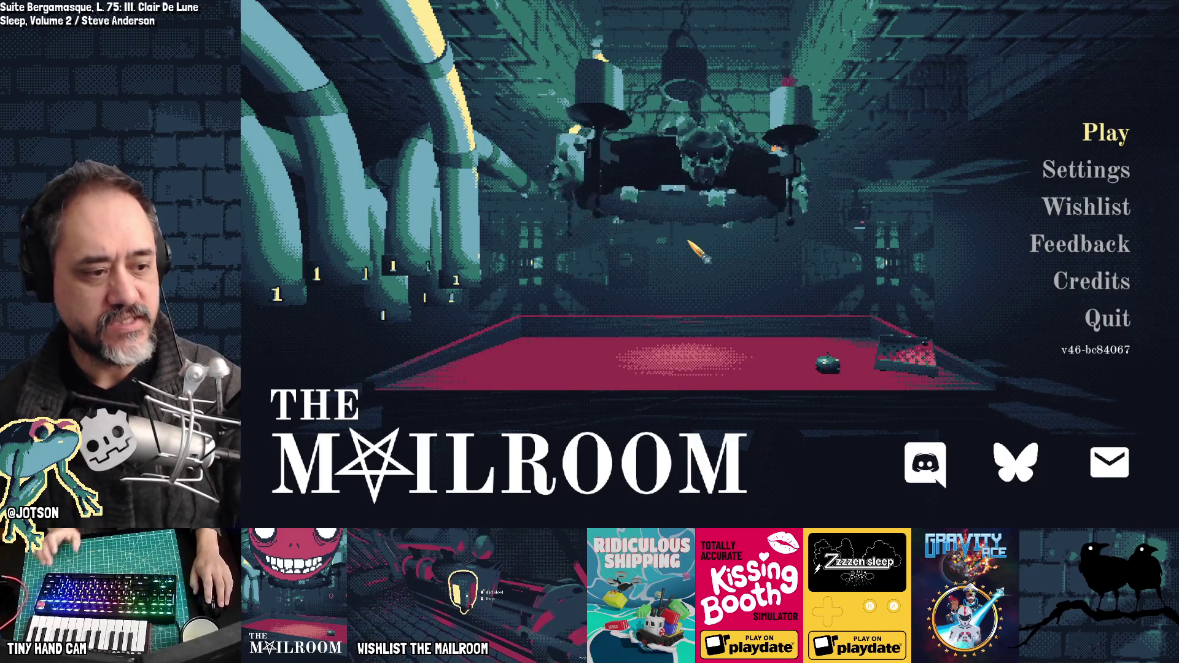
# Start the game and spawn a knife through the developer console
pyautogui.press('Return')
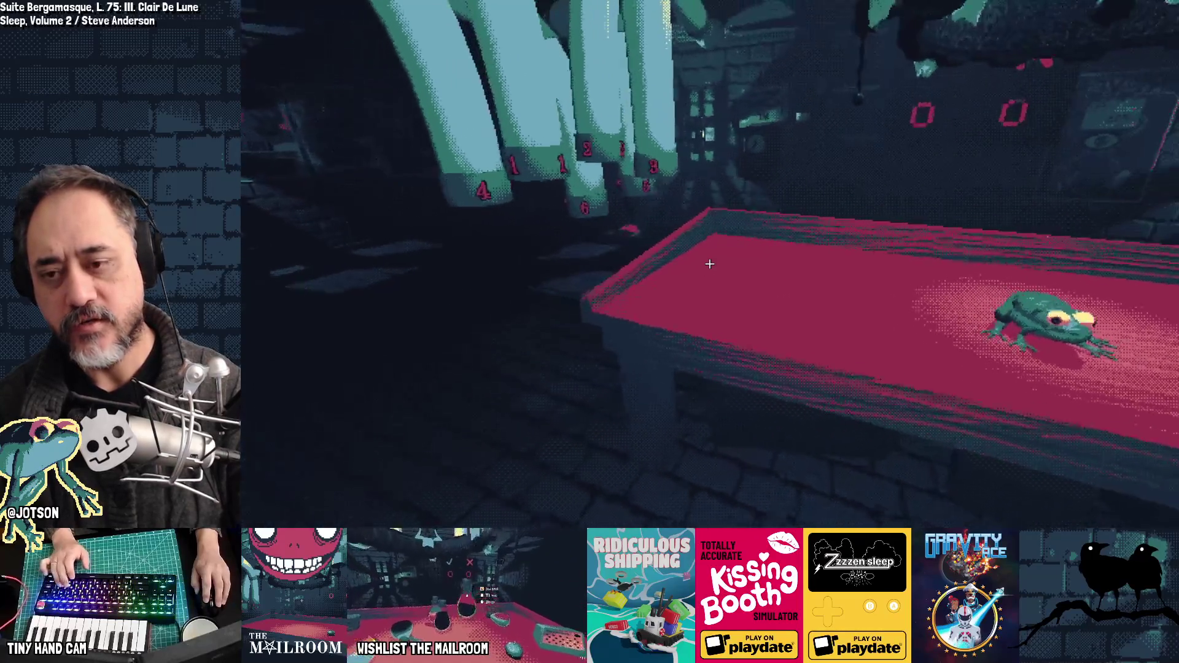
pyautogui.press('`')
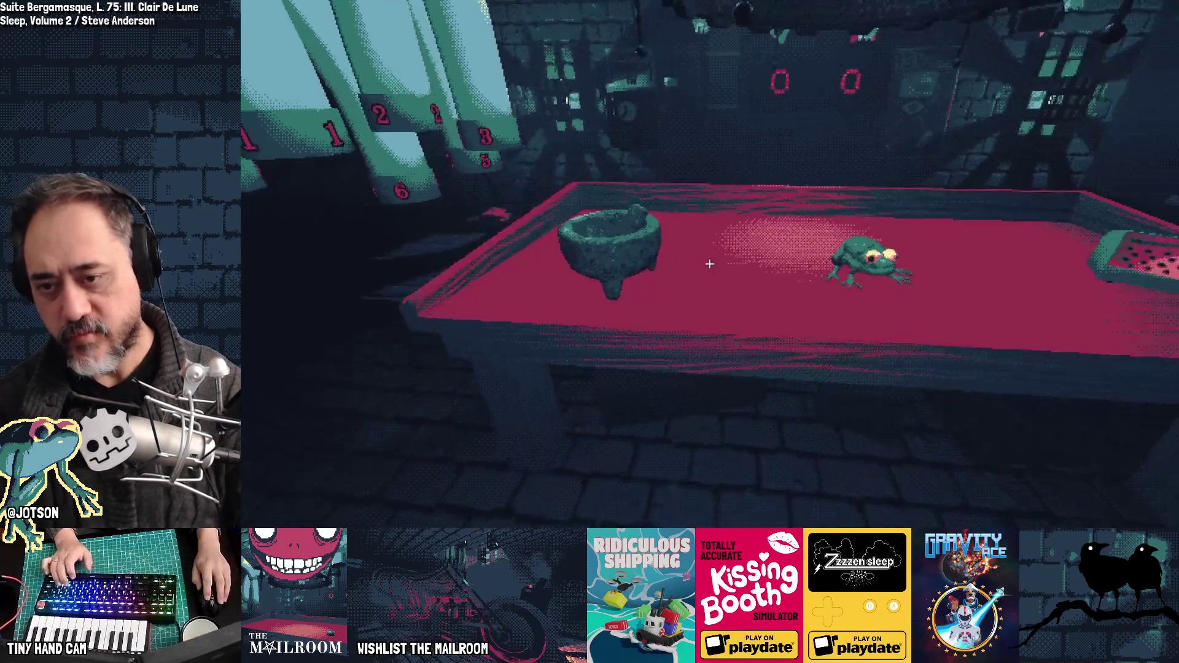
pyautogui.press('`')
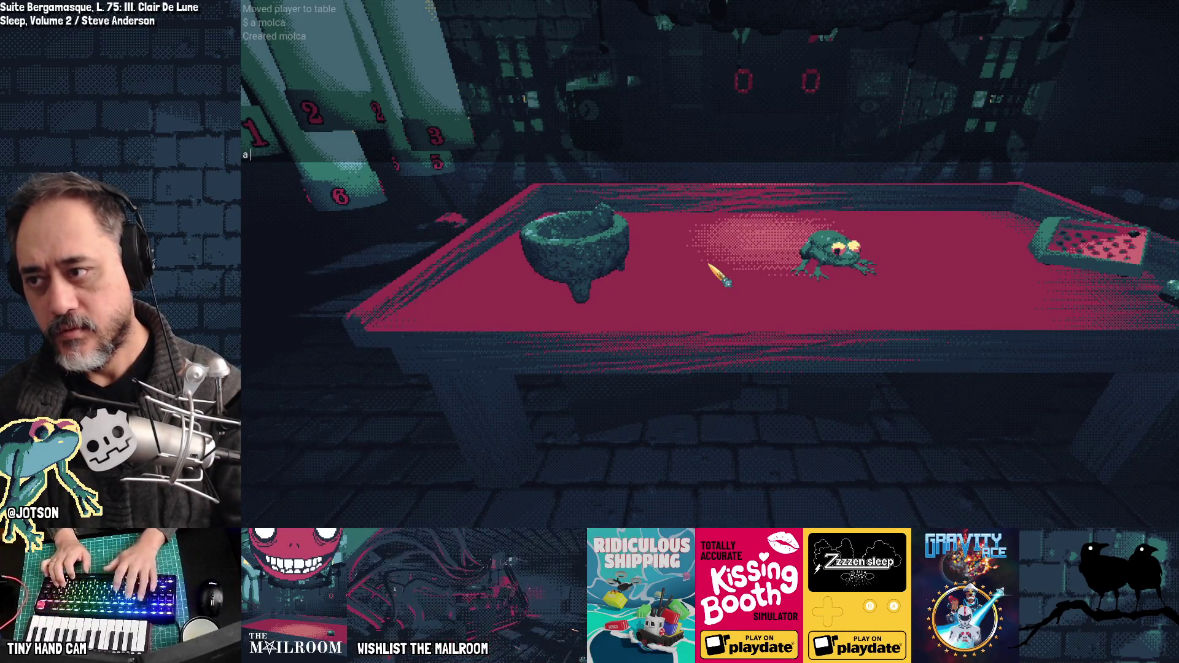
pyautogui.write('e')
pyautogui.press('Return')
# Pick up the knife, stab the frog on the table, and put the knife down
pyautogui.click(710, 264)
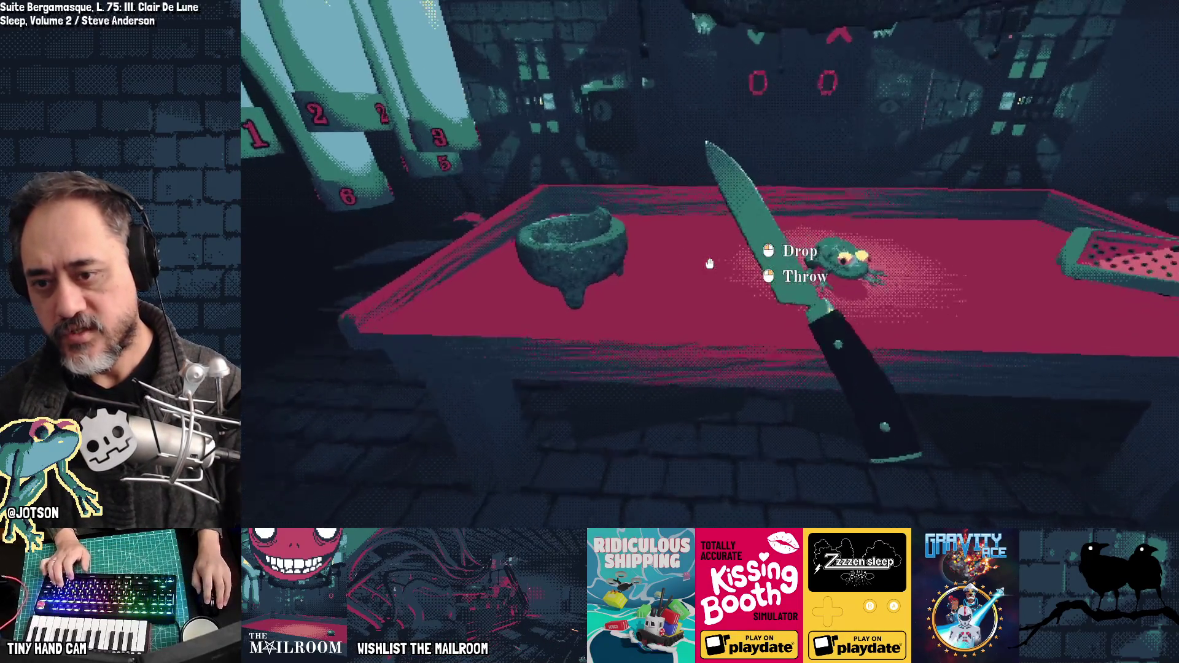
pyautogui.press('w')
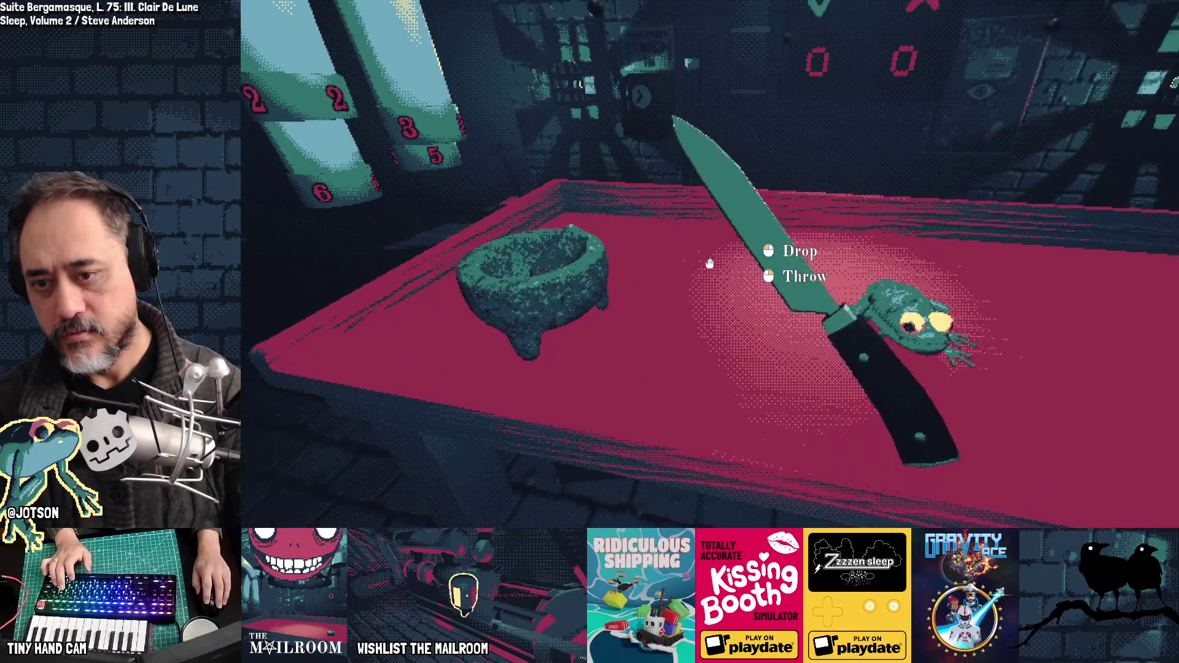
pyautogui.click(710, 264)
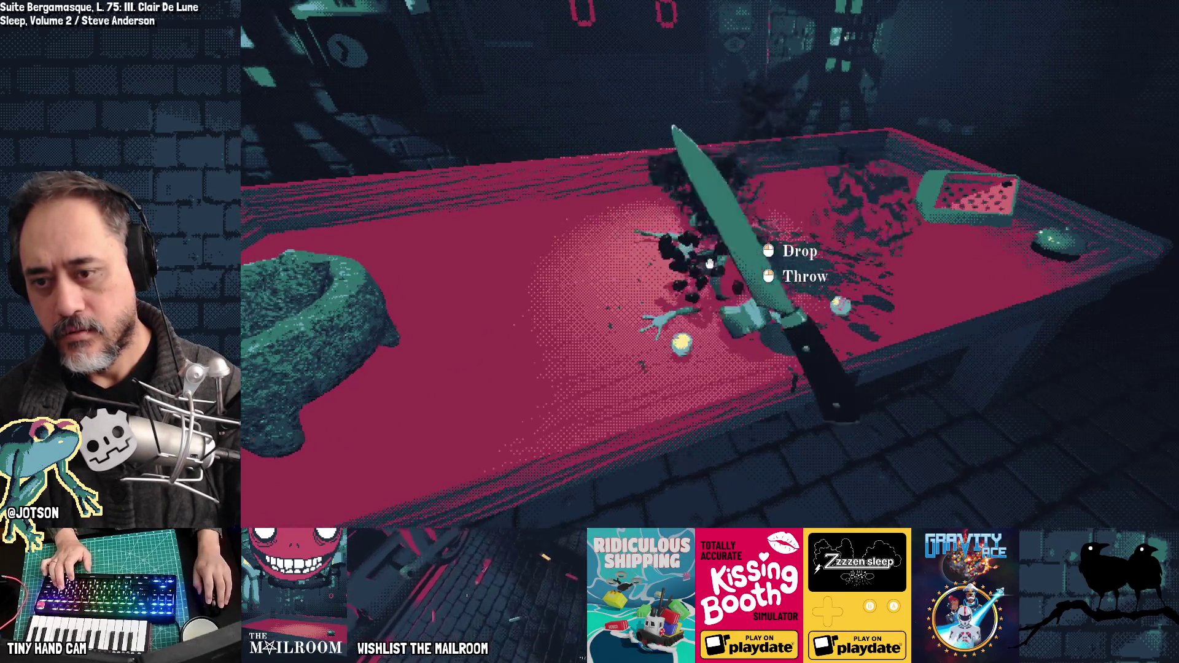
pyautogui.click(709, 264)
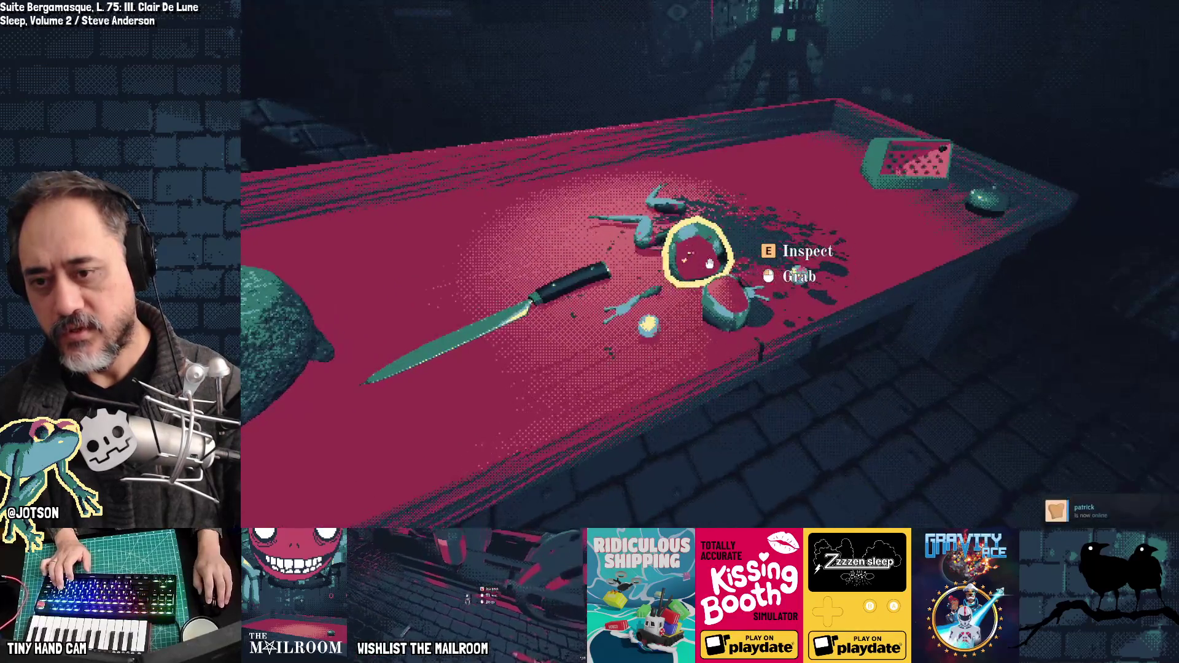
# Put a frog piece into the mortar and grind it
pyautogui.click(709, 264)
pyautogui.click(709, 264)
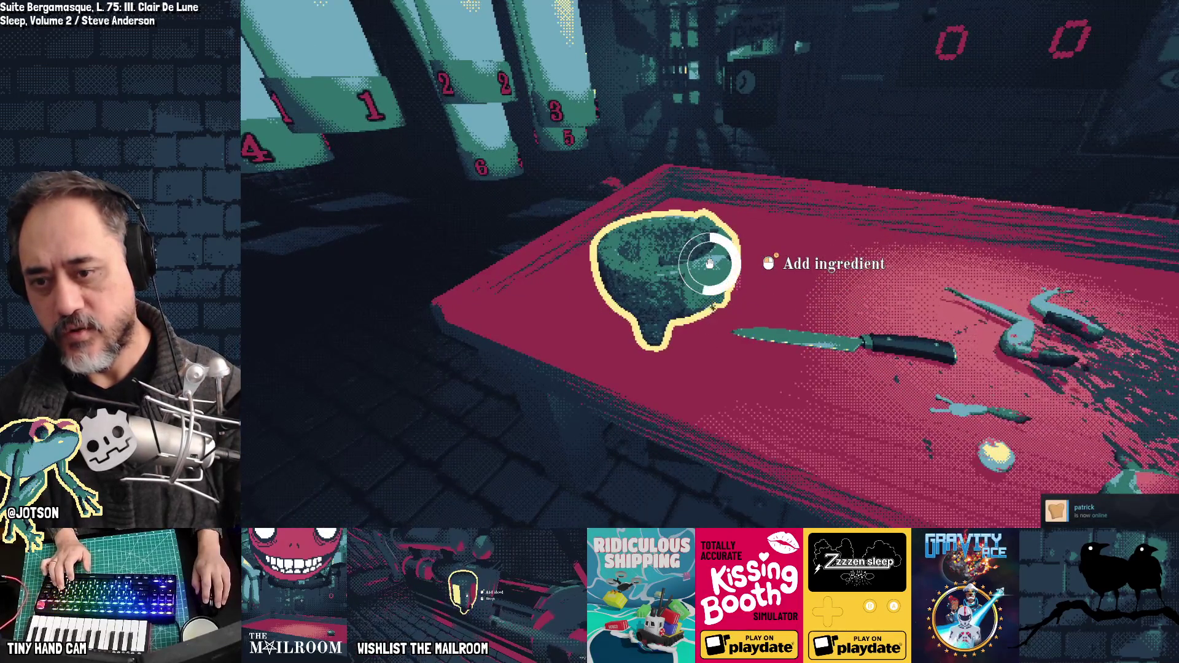
pyautogui.click(709, 264)
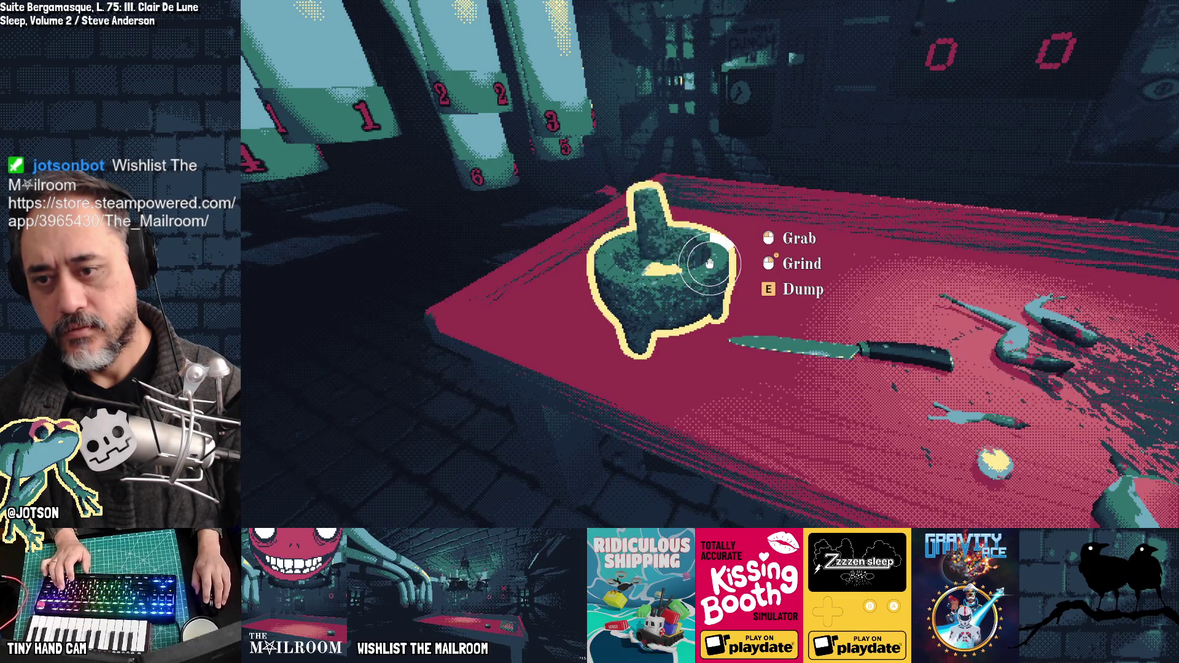
pyautogui.rightClick(709, 264)
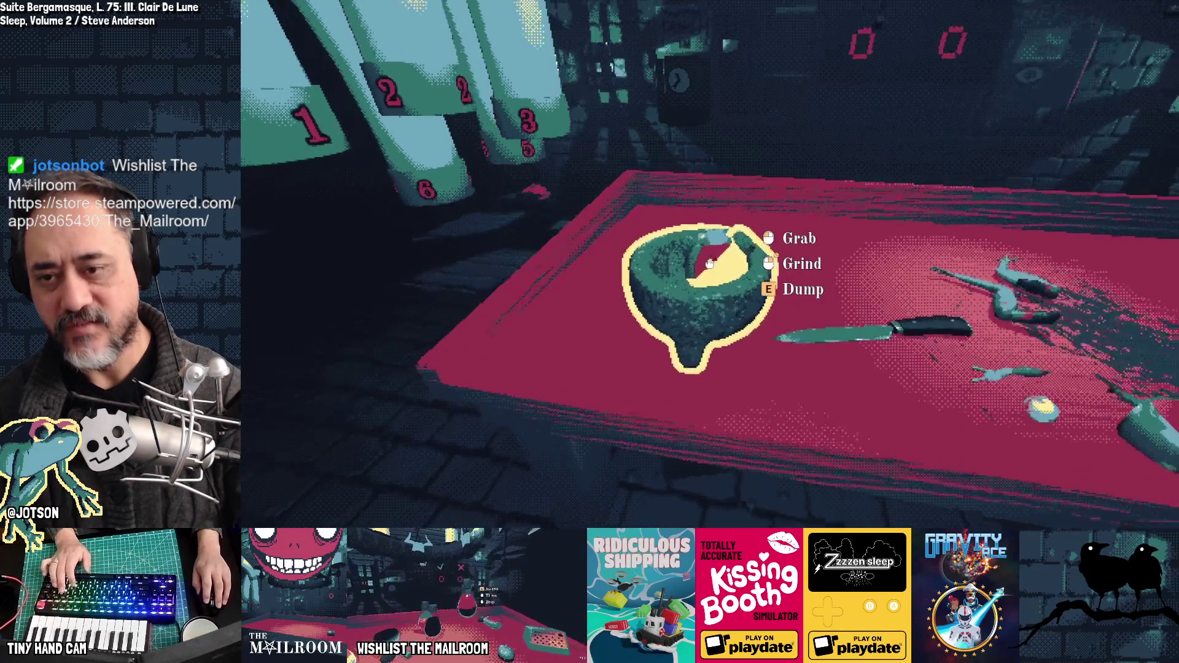
pyautogui.rightClick(710, 264)
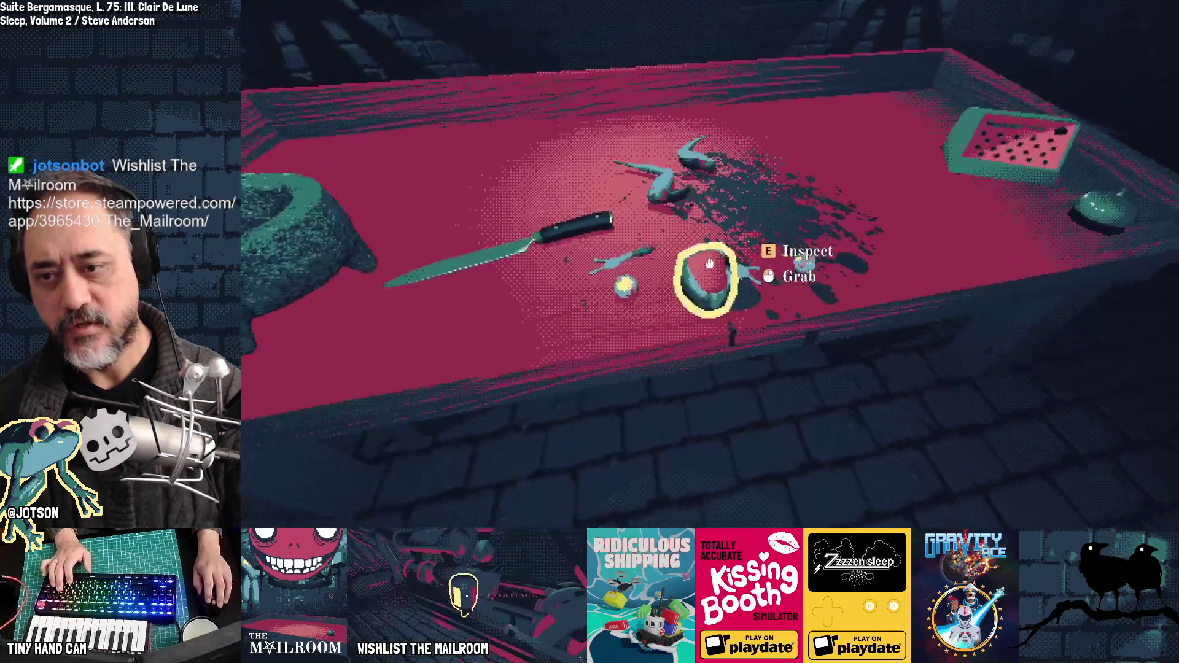
# Add another ingredient to the mortar and grind it with the pestle
pyautogui.click(710, 264)
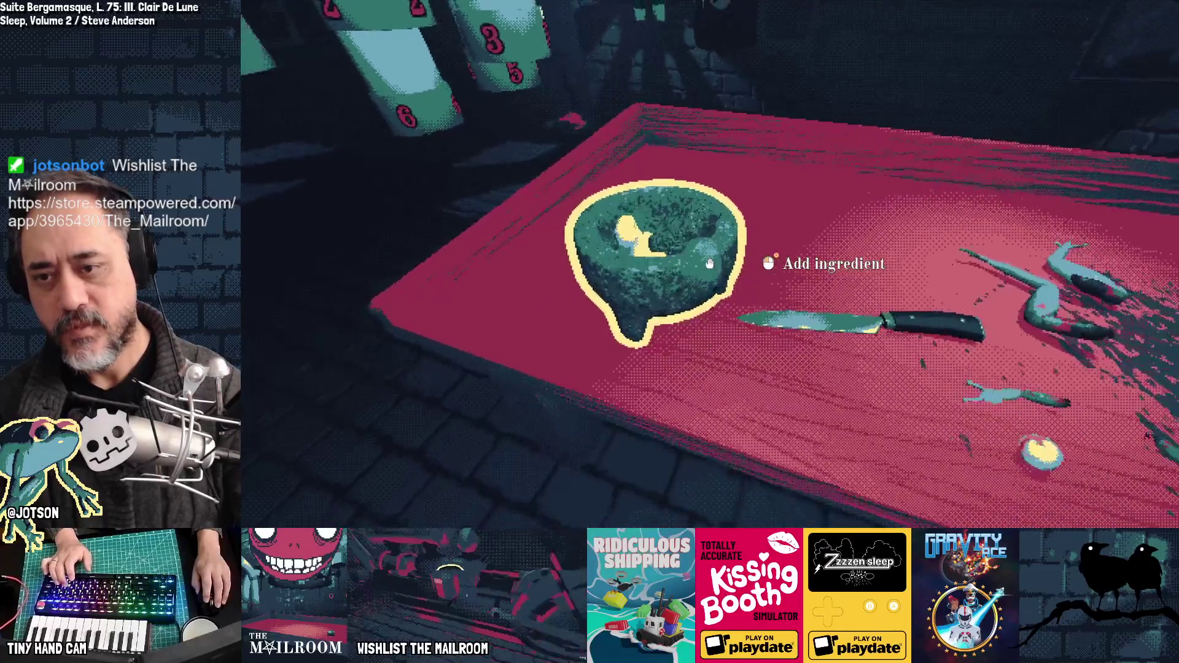
pyautogui.rightClick(709, 264)
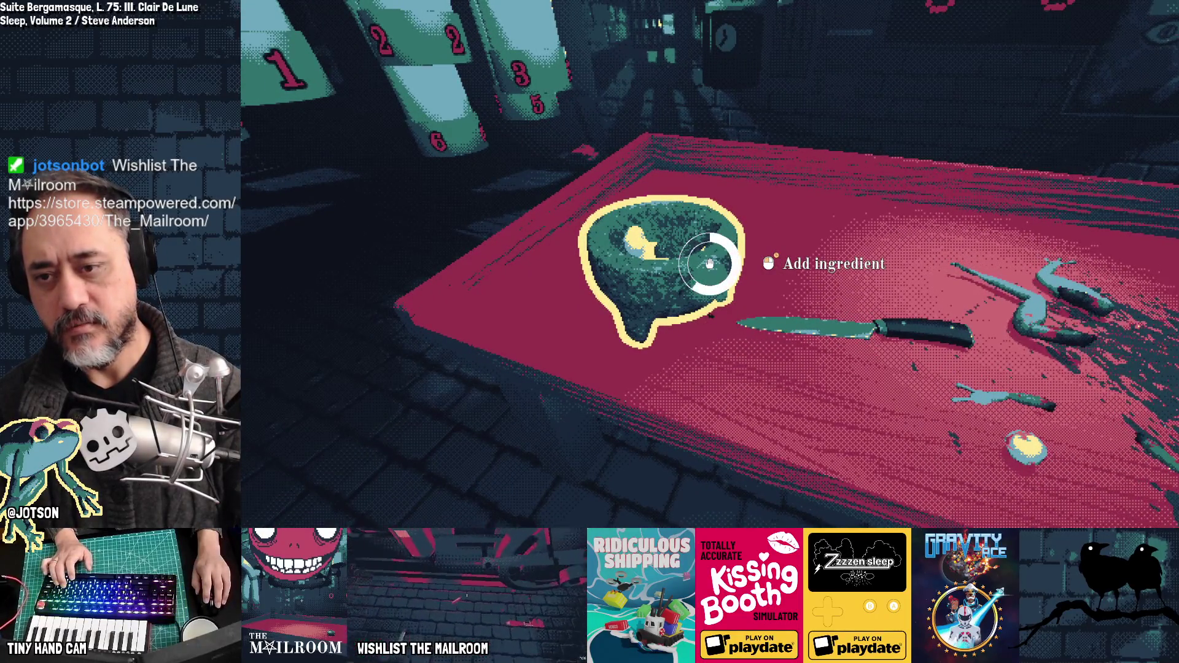
pyautogui.moveTo(710, 264); pyautogui.dragTo(709, 264)
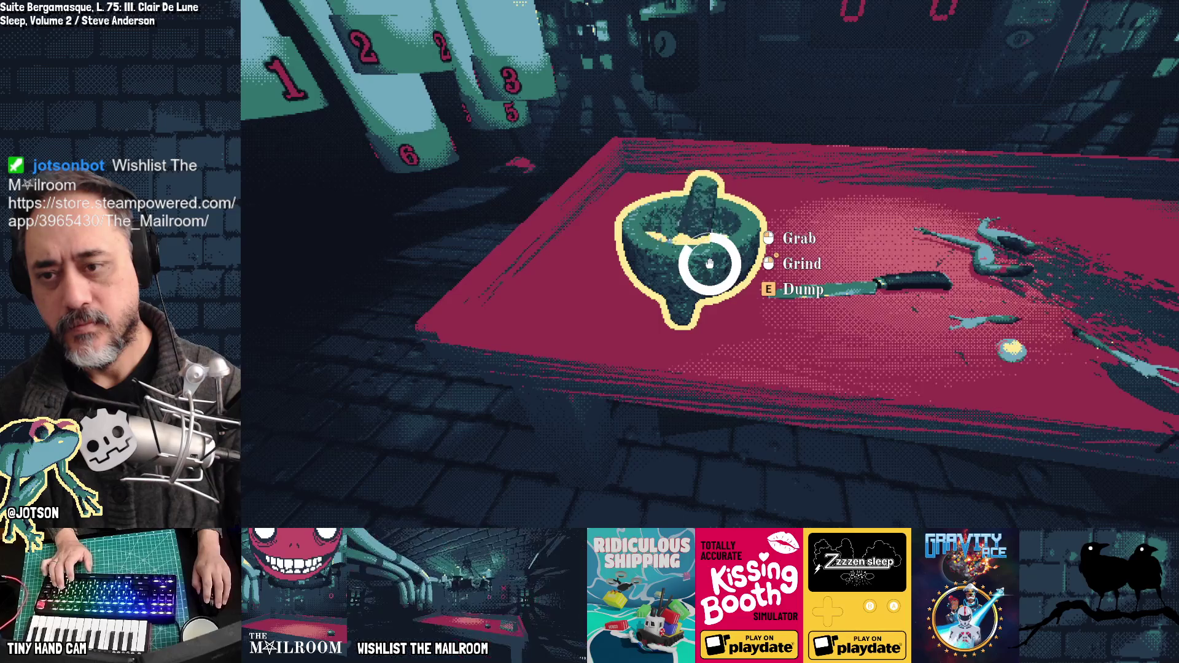
pyautogui.press('w')
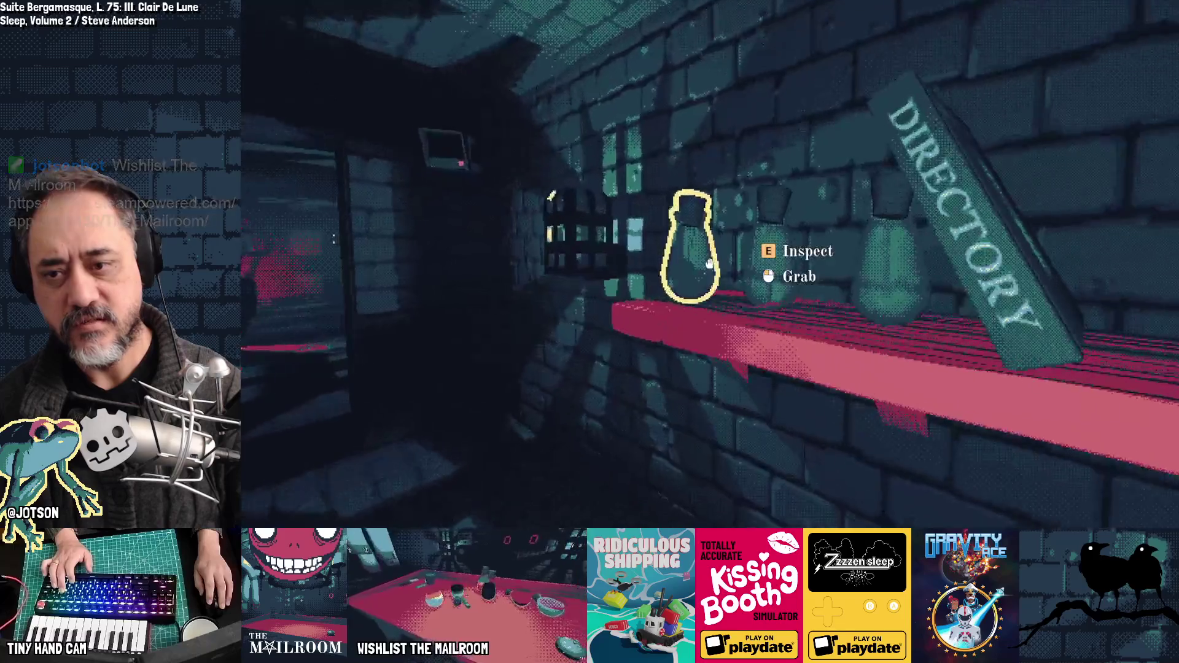
# Fetch the bottle from the corridor shelf and set it on the mortar table
pyautogui.click(709, 264)
pyautogui.press('w')
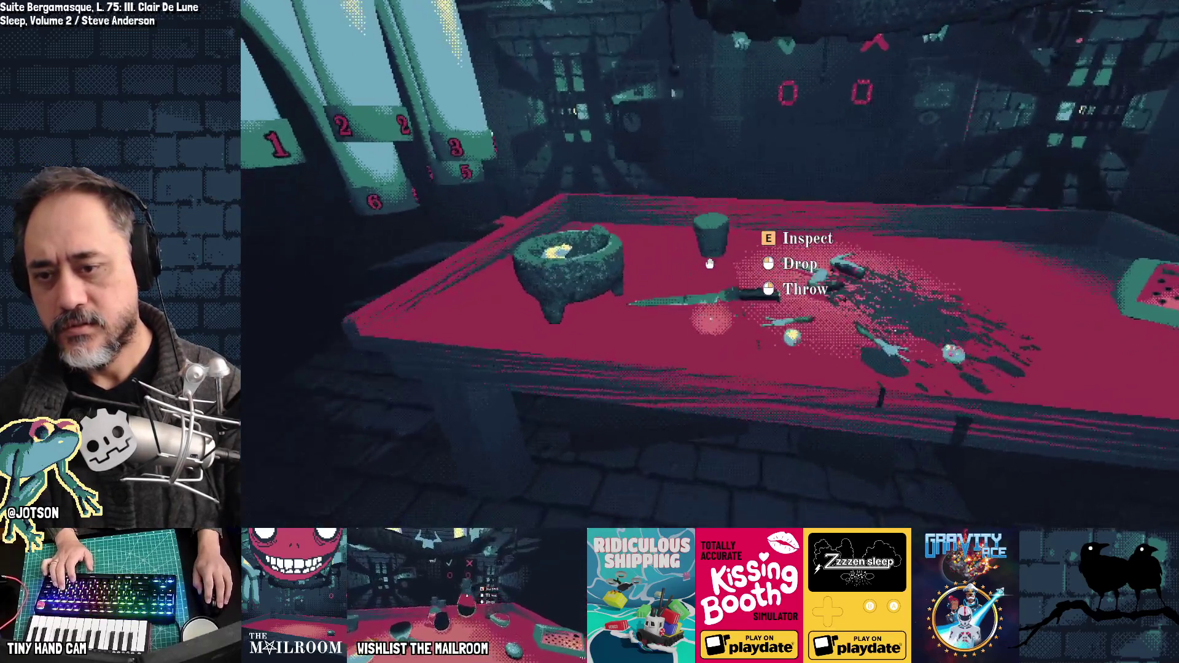
pyautogui.click(709, 264)
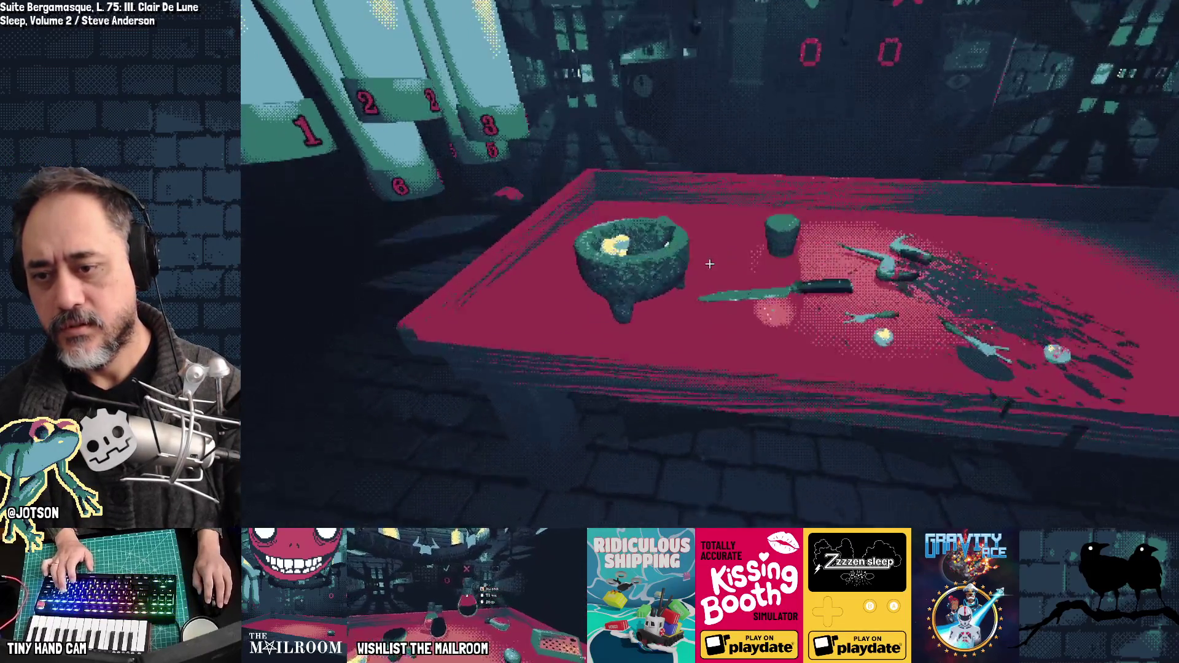
# Lift and set down the mortar several times to test pouring near it
pyautogui.click(710, 264)
pyautogui.click(710, 265)
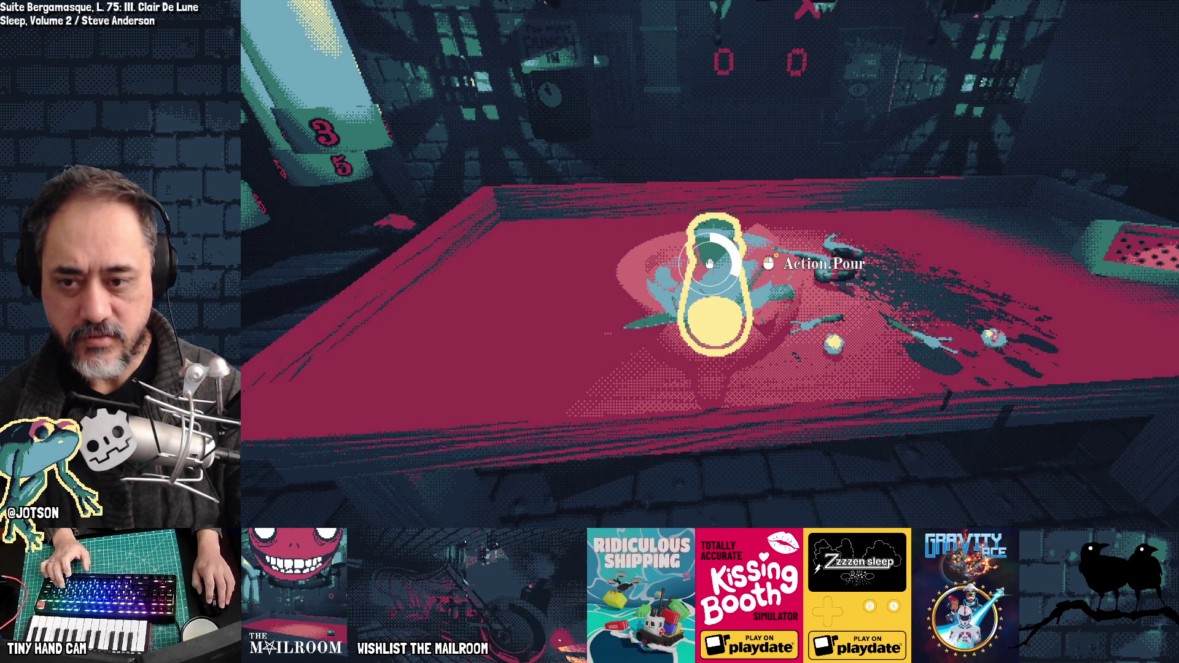
pyautogui.click(710, 264)
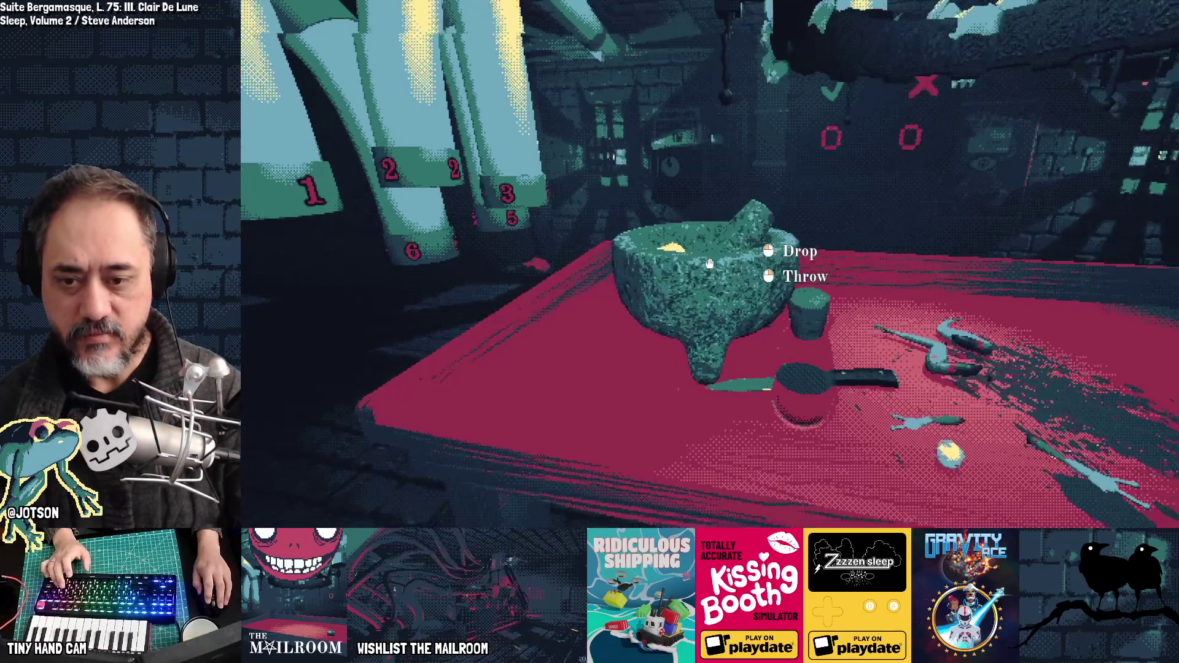
pyautogui.click(710, 264)
pyautogui.click(709, 265)
pyautogui.click(709, 264)
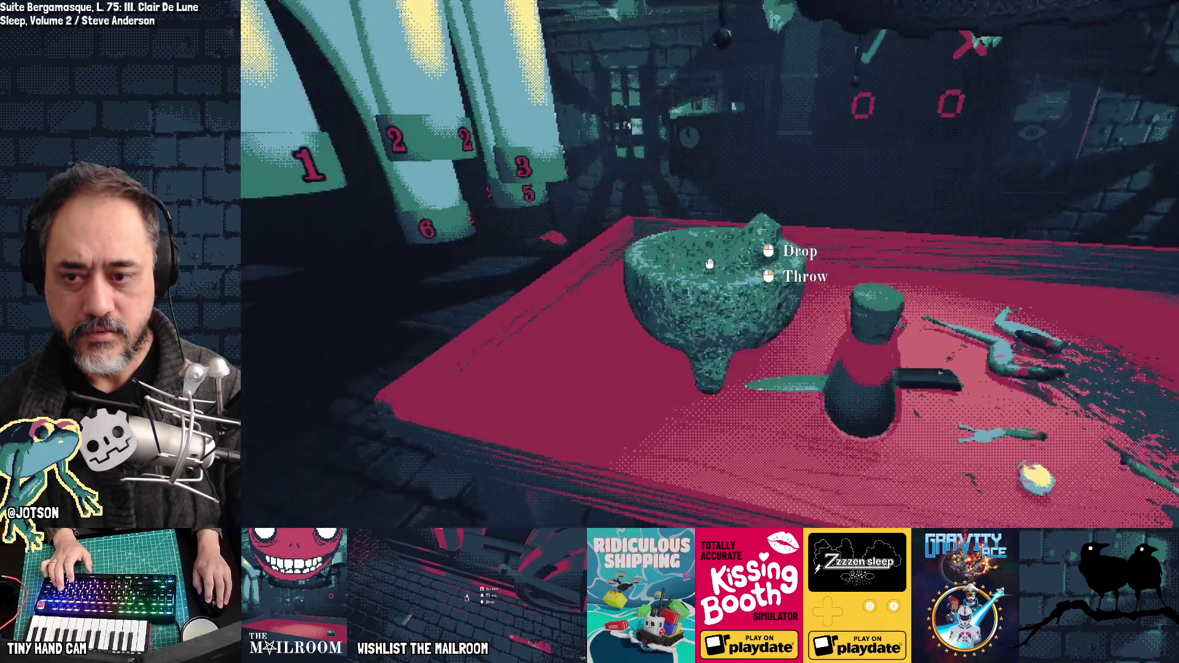
pyautogui.click(710, 265)
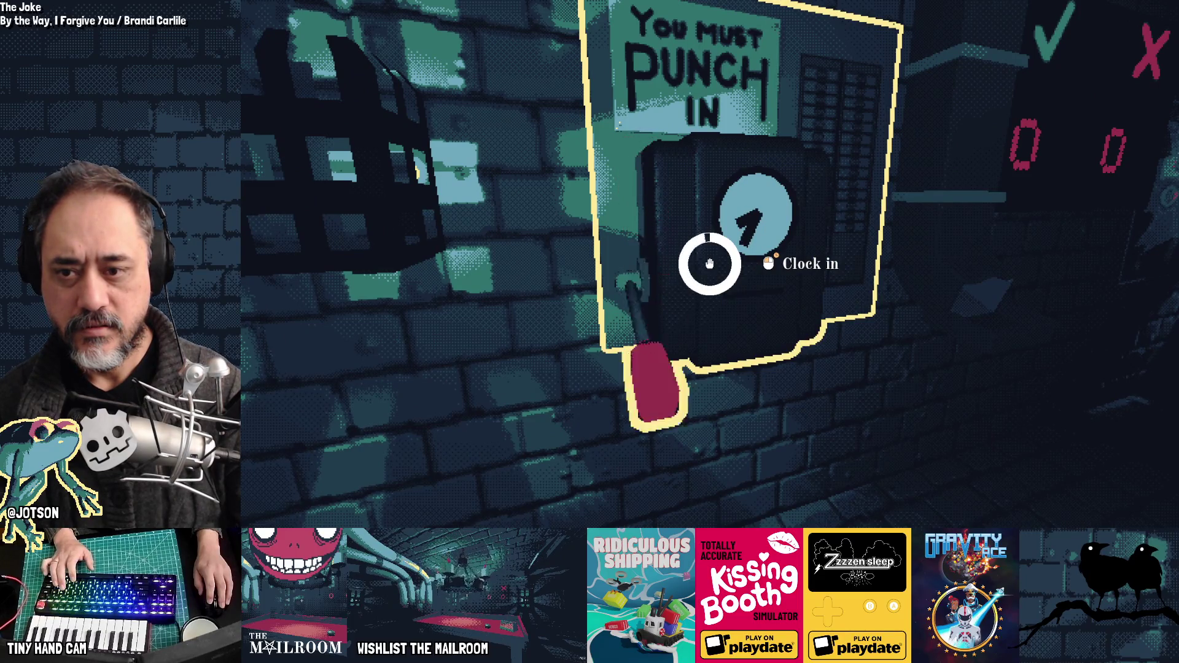
# Clock in at the time clock and gather ingredients for the mortar
pyautogui.click(709, 264)
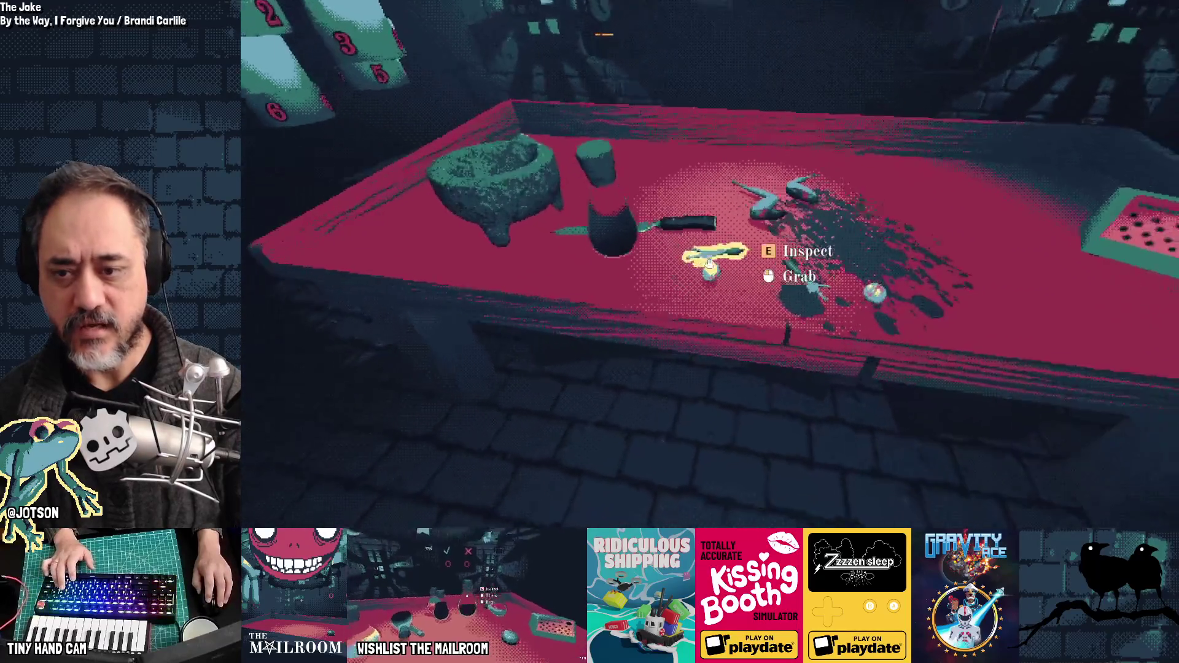
pyautogui.click(709, 265)
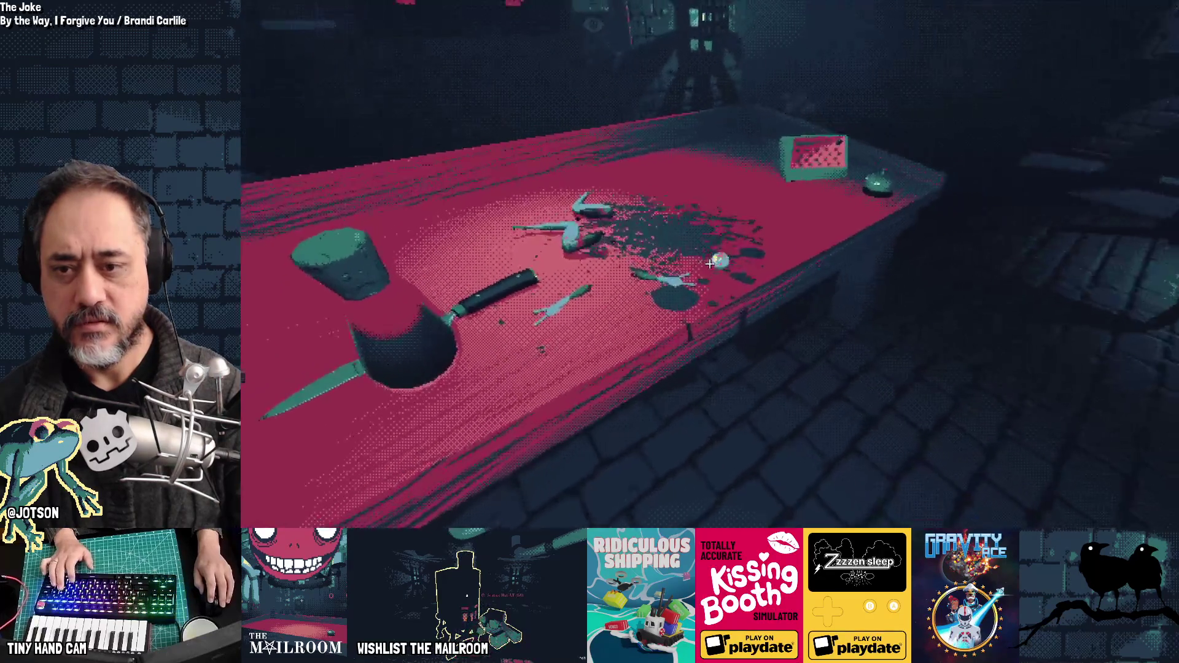
pyautogui.click(709, 264)
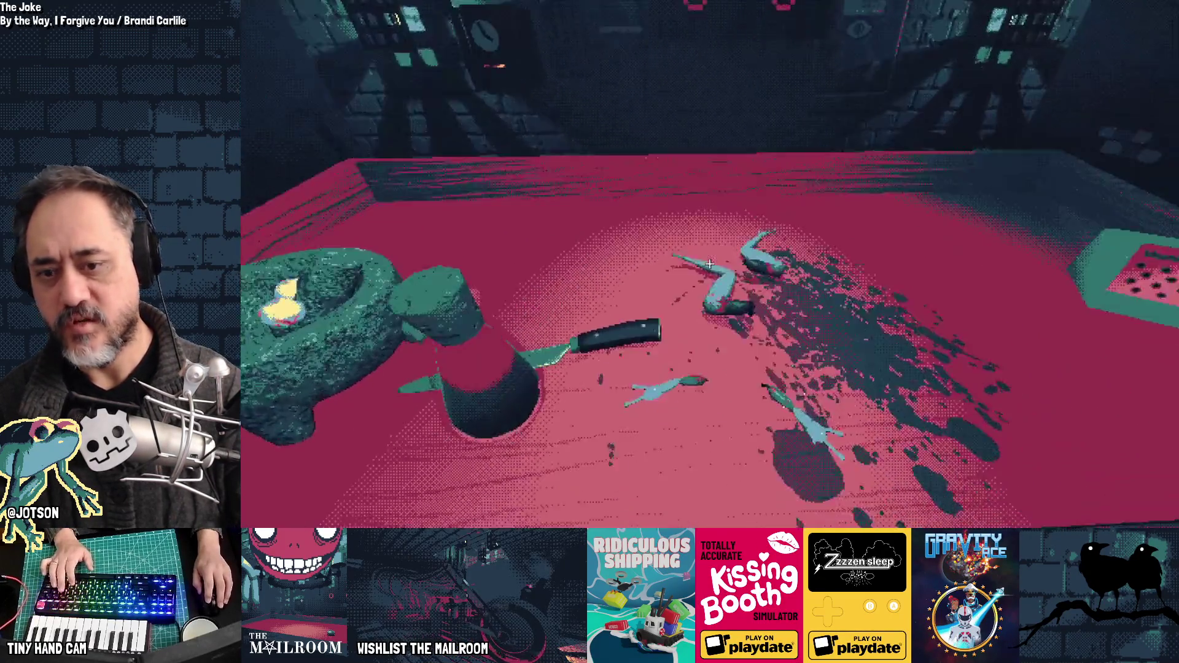
pyautogui.click(710, 264)
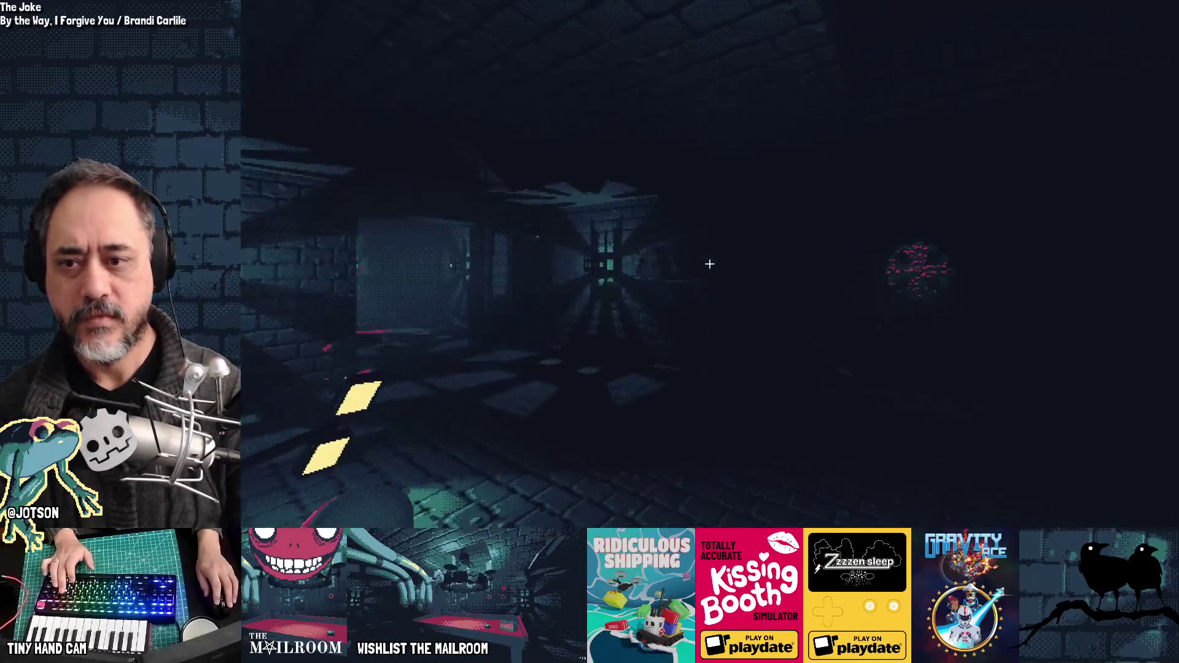
# Grab the bottle, put it back, and set the mortar down on the table
pyautogui.click(710, 264)
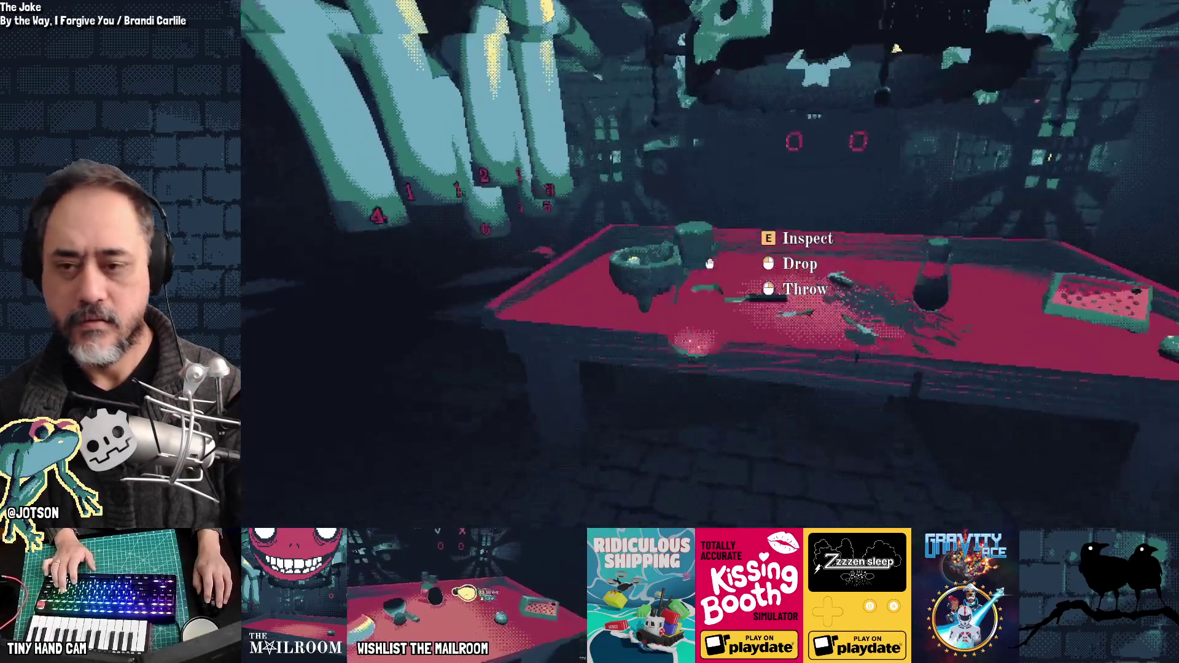
pyautogui.click(709, 264)
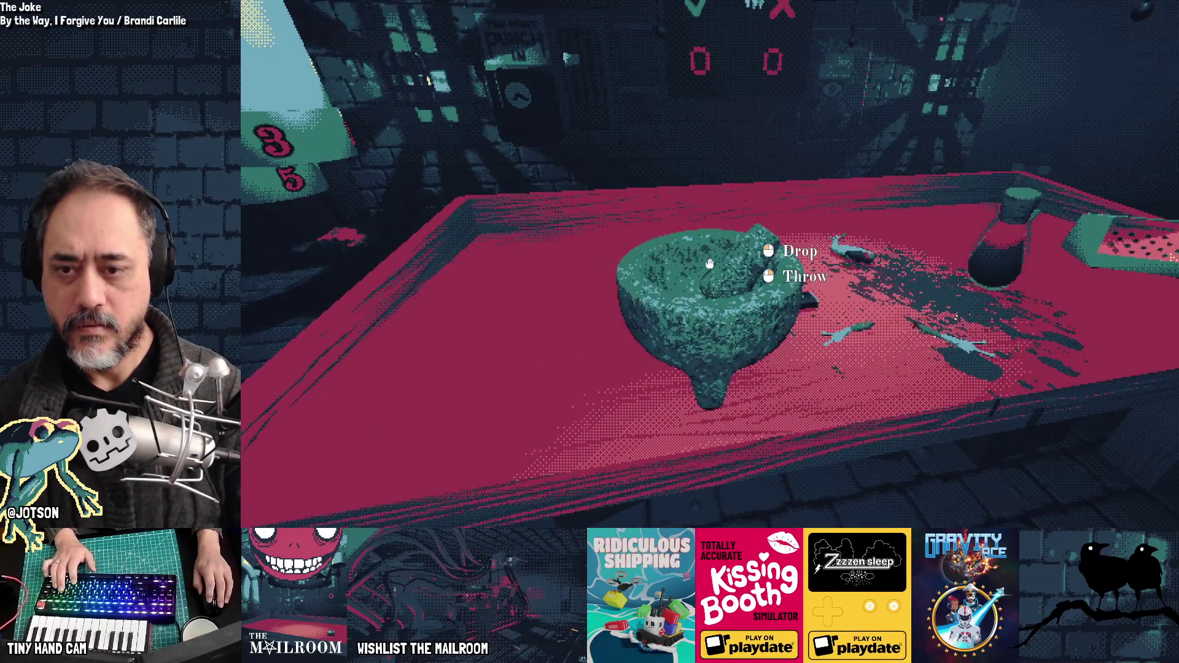
pyautogui.click(709, 265)
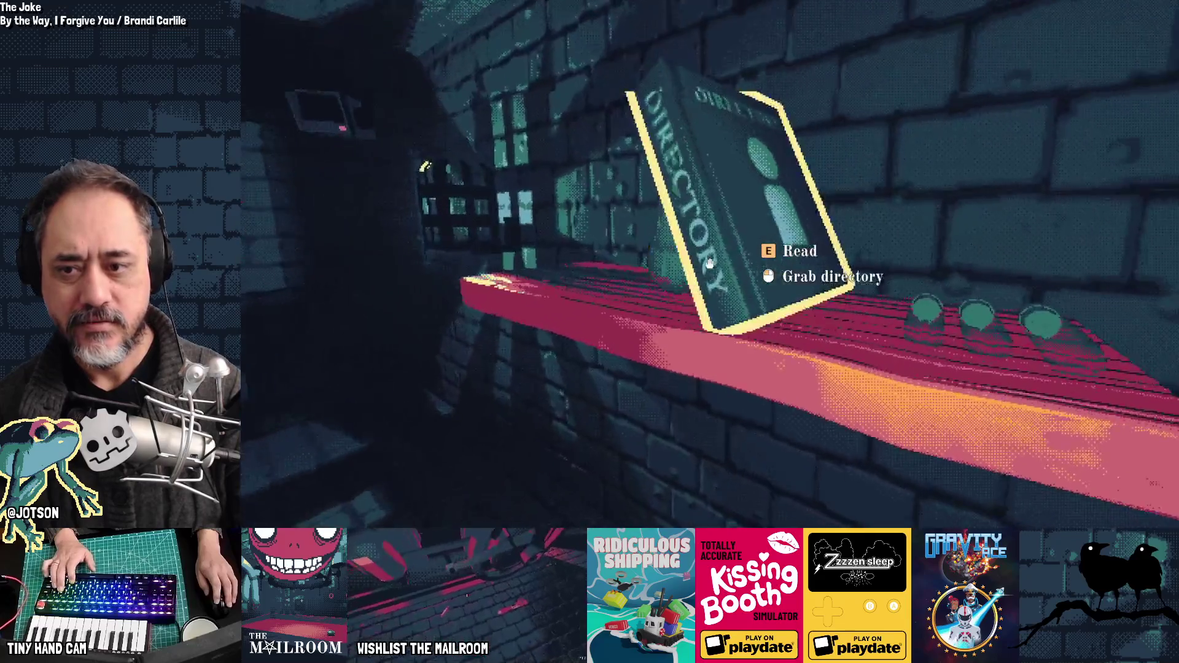
# Discard the directory book and start adding ingredients to the mortar
pyautogui.click(710, 264)
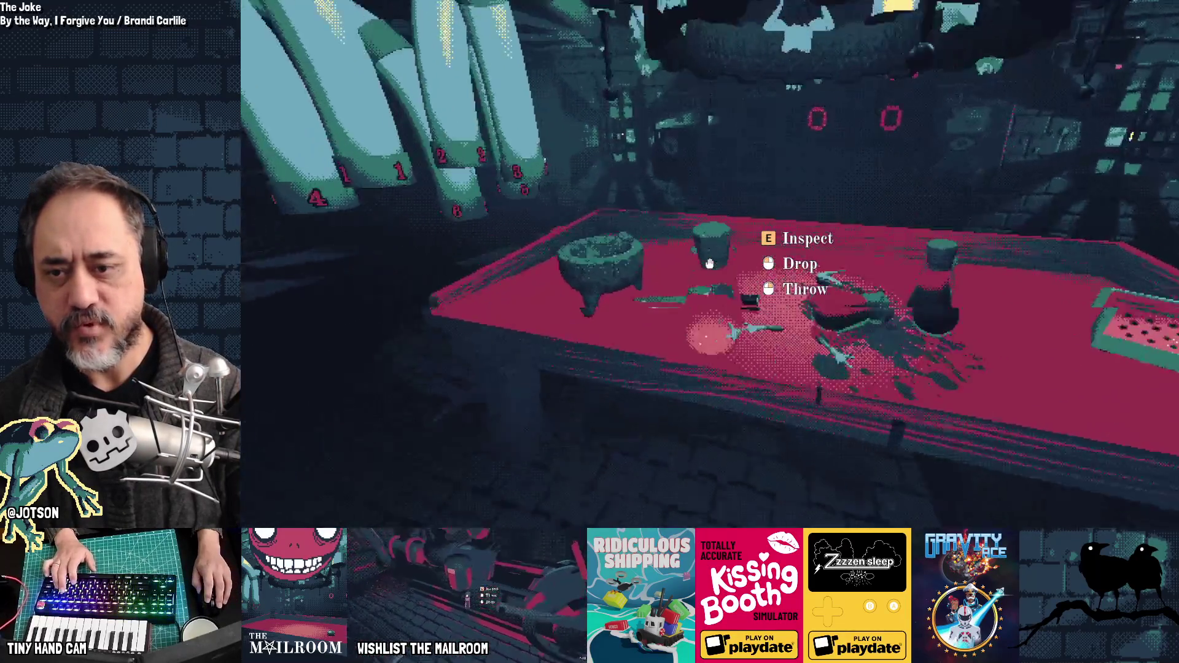
pyautogui.click(710, 264)
pyautogui.click(709, 264)
pyautogui.click(710, 264)
pyautogui.click(709, 264)
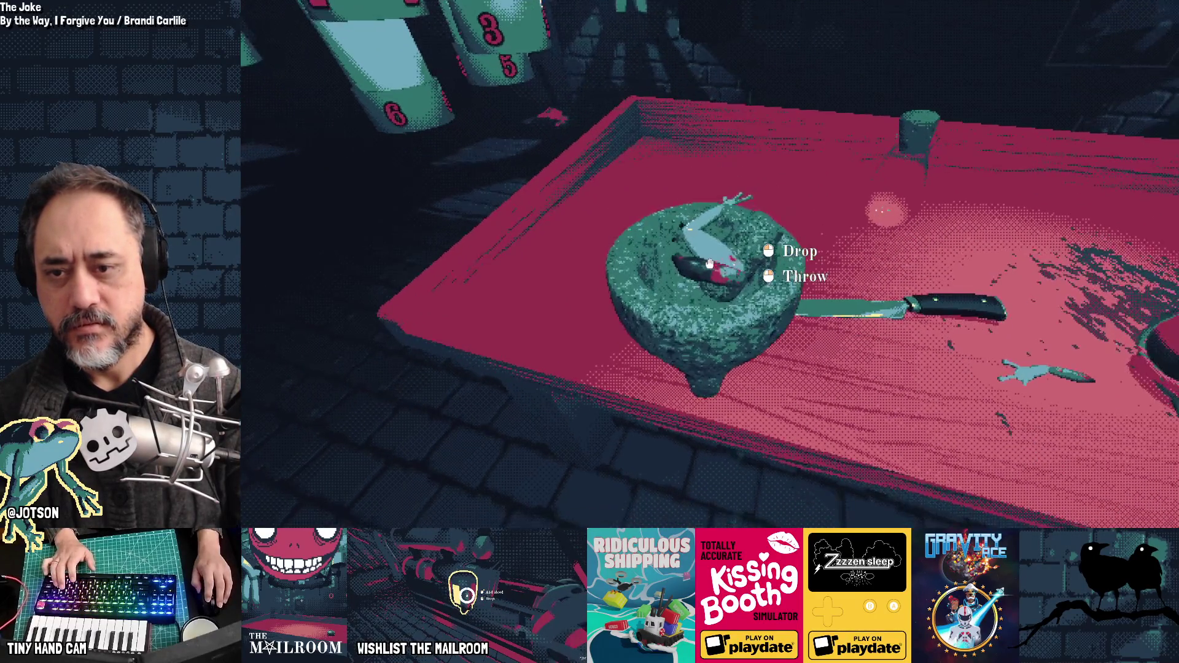
pyautogui.click(709, 264)
pyautogui.click(709, 265)
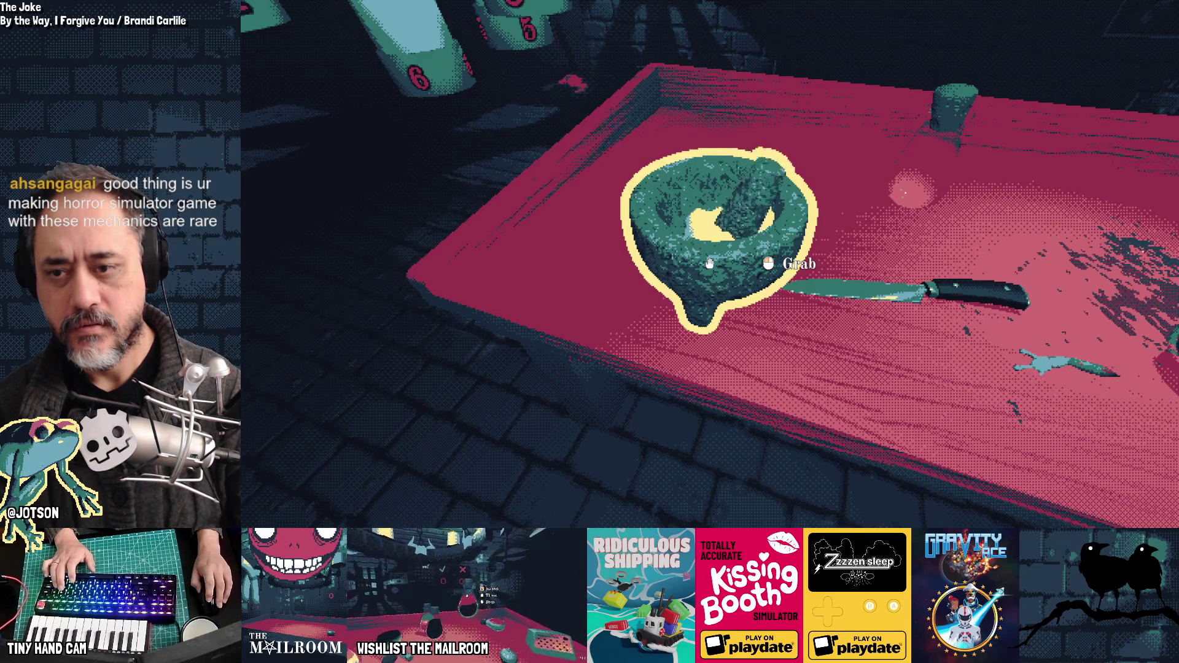
# Move the mortar to the table's left and add two more ingredients, including the yellow one
pyautogui.click(709, 265)
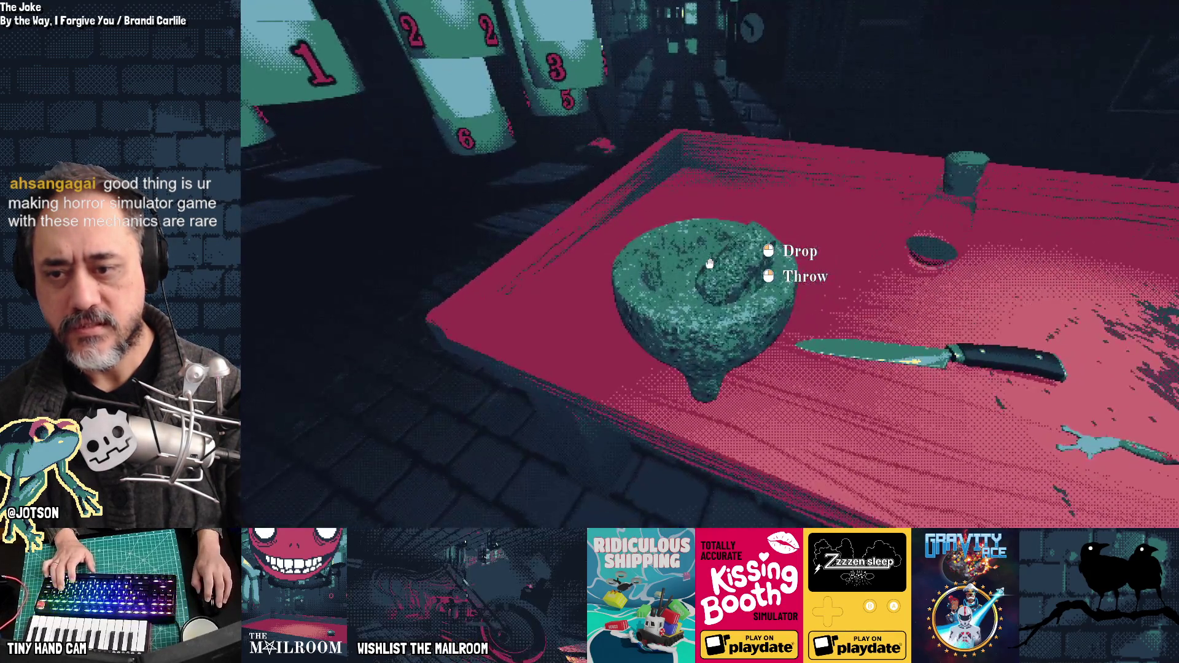
pyautogui.click(710, 264)
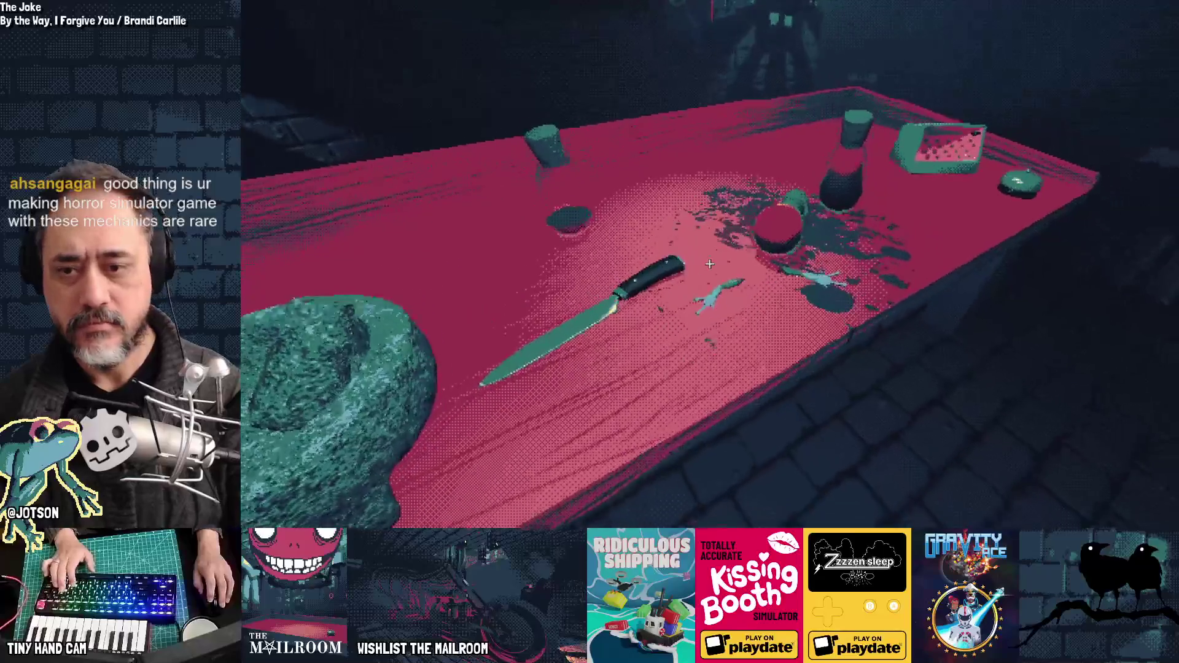
pyautogui.click(710, 264)
pyautogui.click(709, 264)
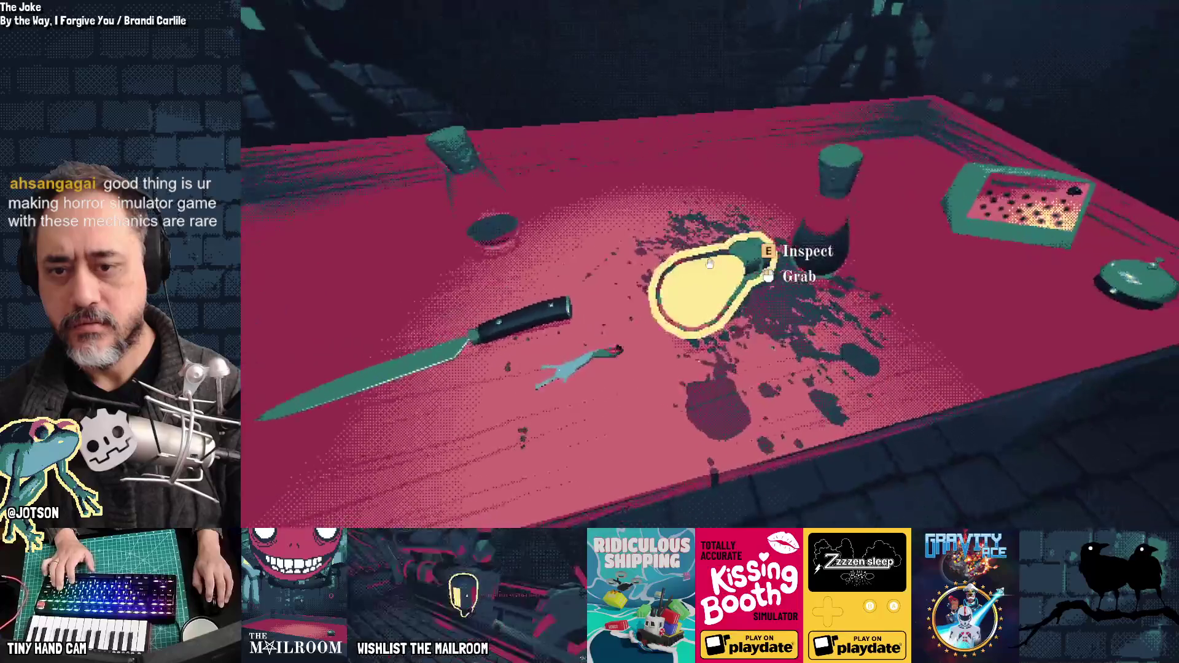
pyautogui.click(709, 264)
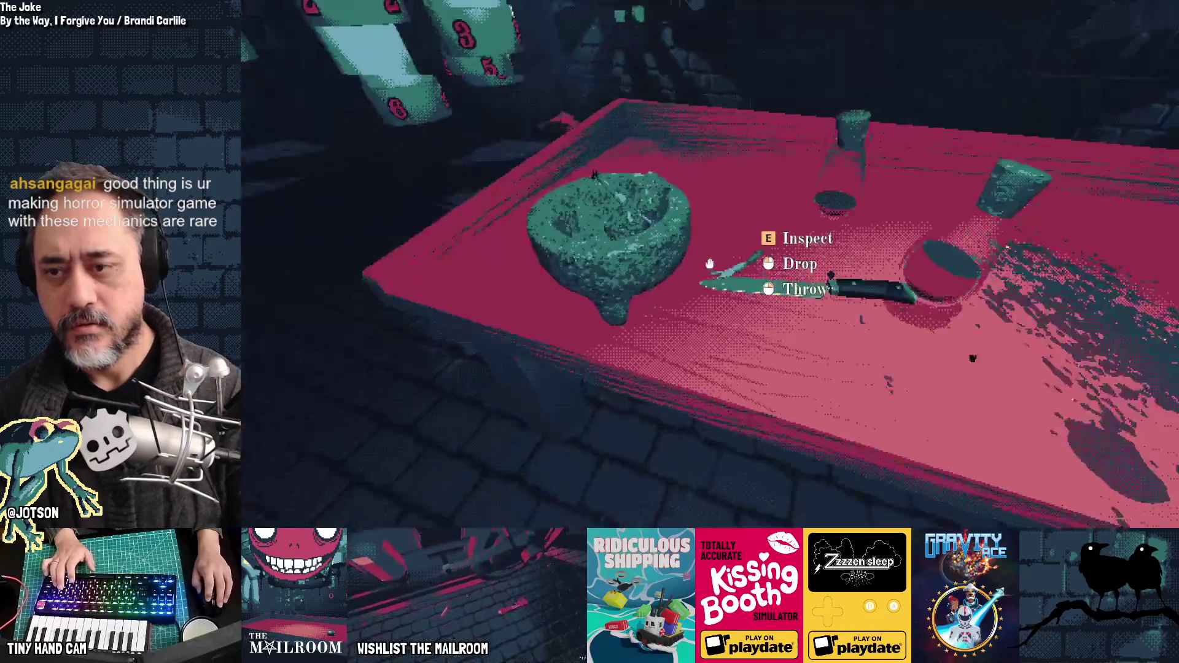
pyautogui.click(710, 264)
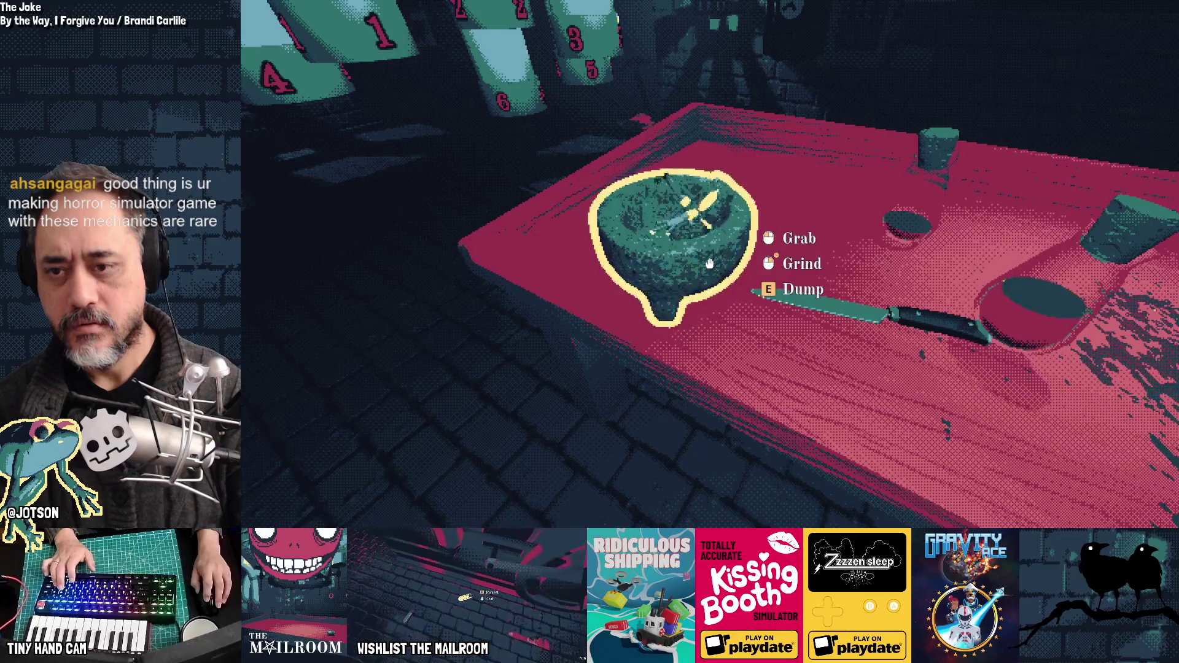
# Grind the mortar's contents, pour in the yellow liquid, and set the mortar back down
pyautogui.rightClick(710, 264)
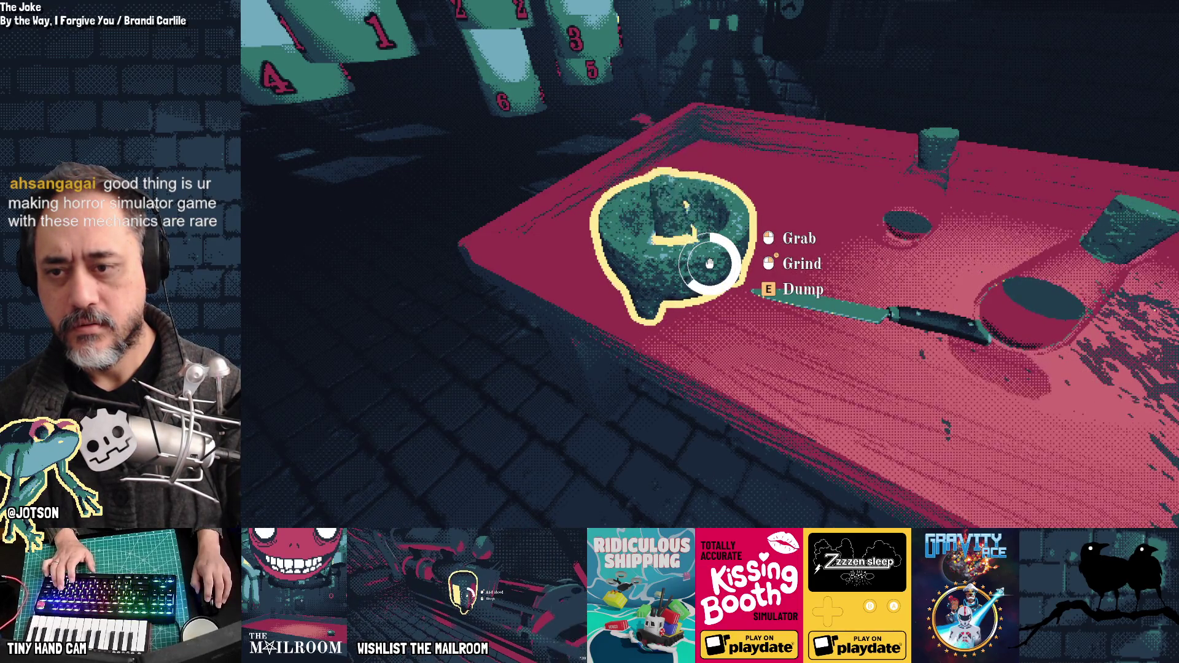
pyautogui.rightClick(709, 264)
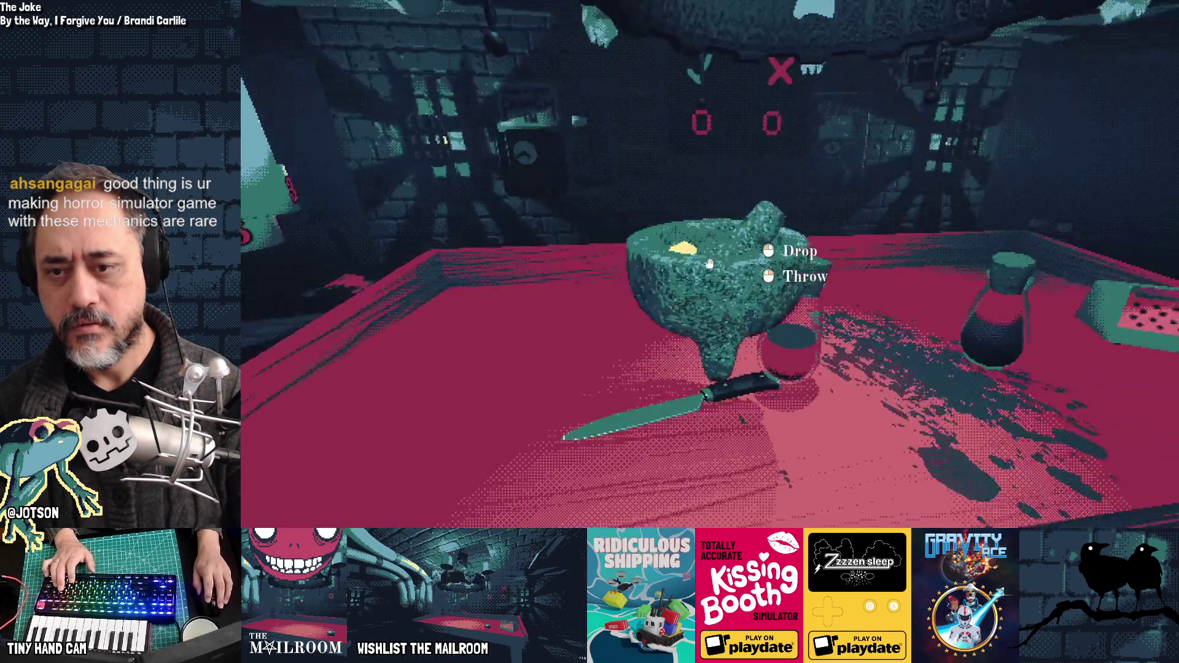
pyautogui.click(710, 264)
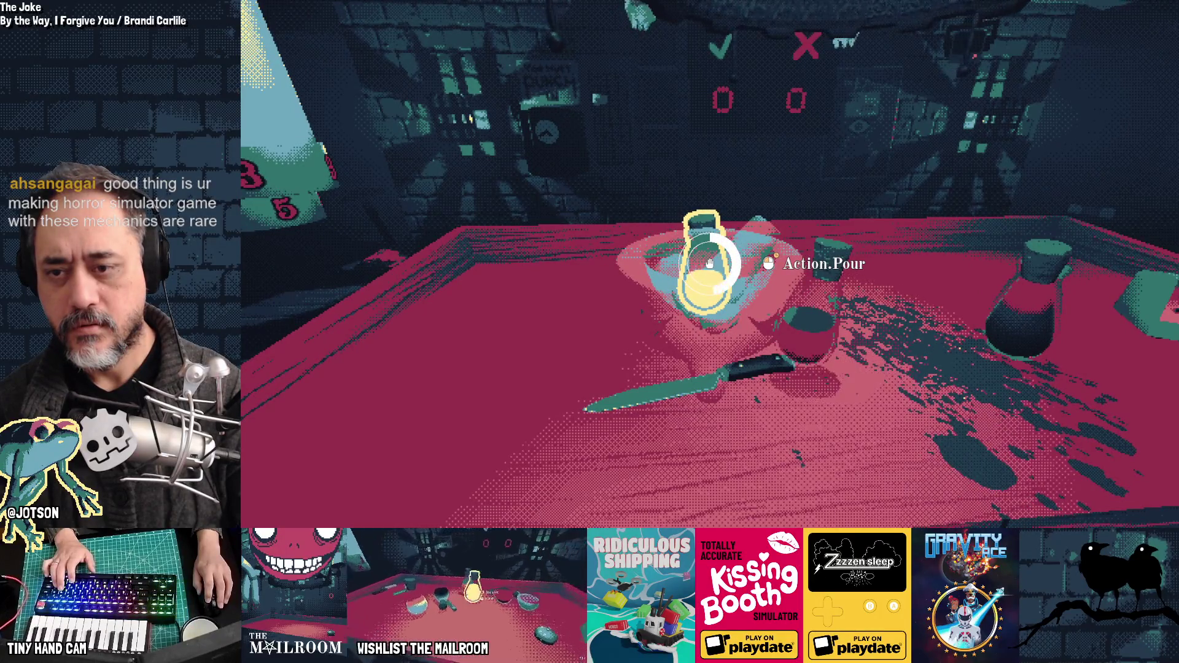
pyautogui.rightClick(709, 264)
pyautogui.click(710, 264)
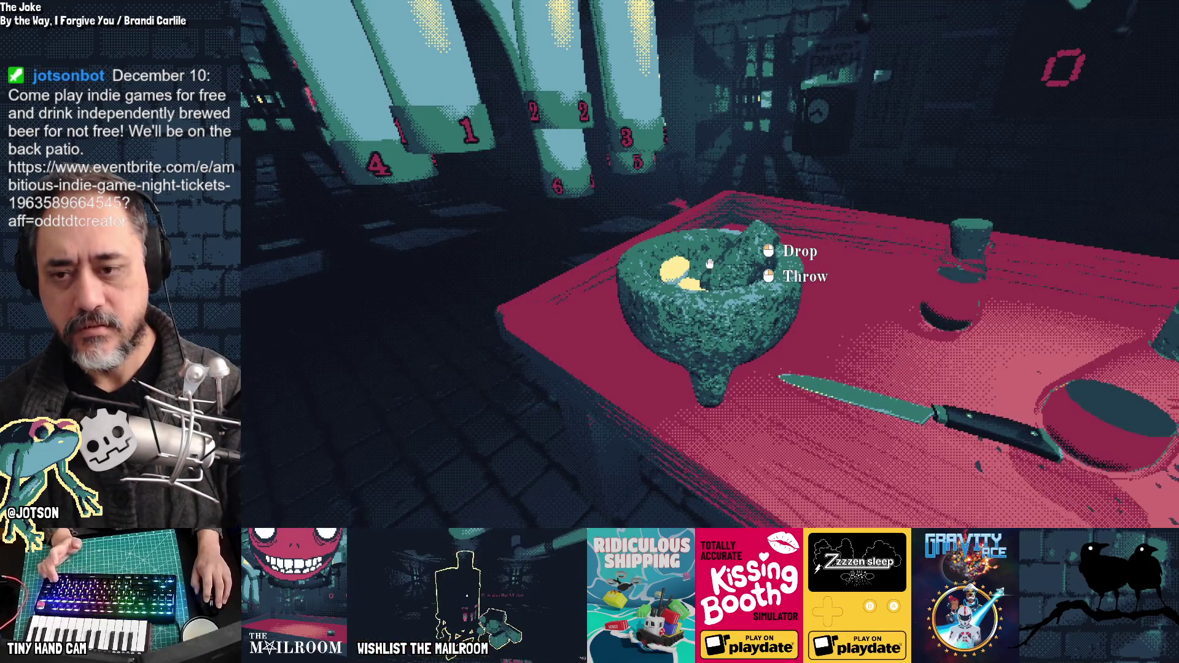
pyautogui.click(709, 264)
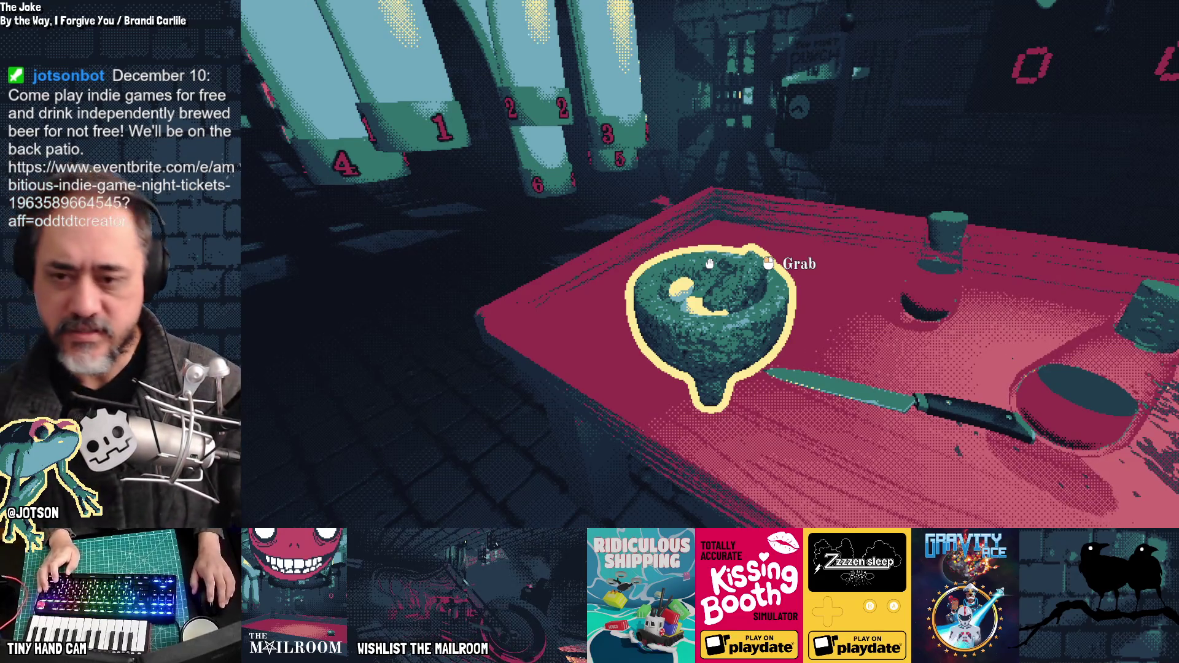
pyautogui.hotkey('alt', 'Tab')
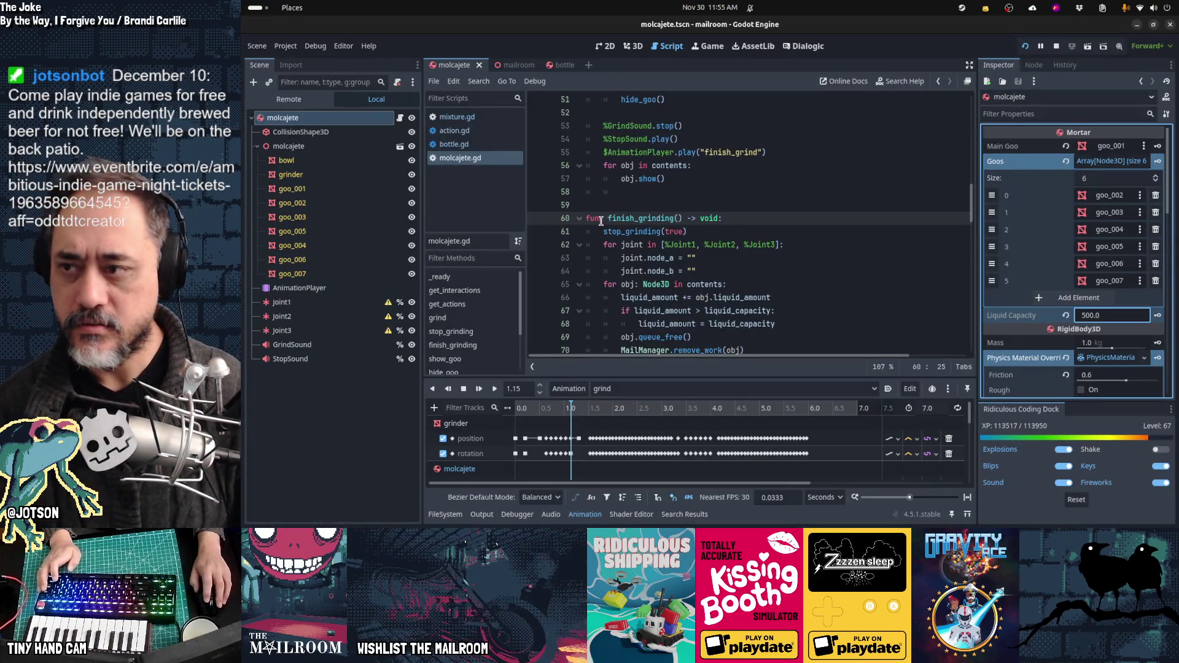
# Show the Remote scene tree and select the live molcajete node
pyautogui.click(356, 120)
pyautogui.click(314, 99)
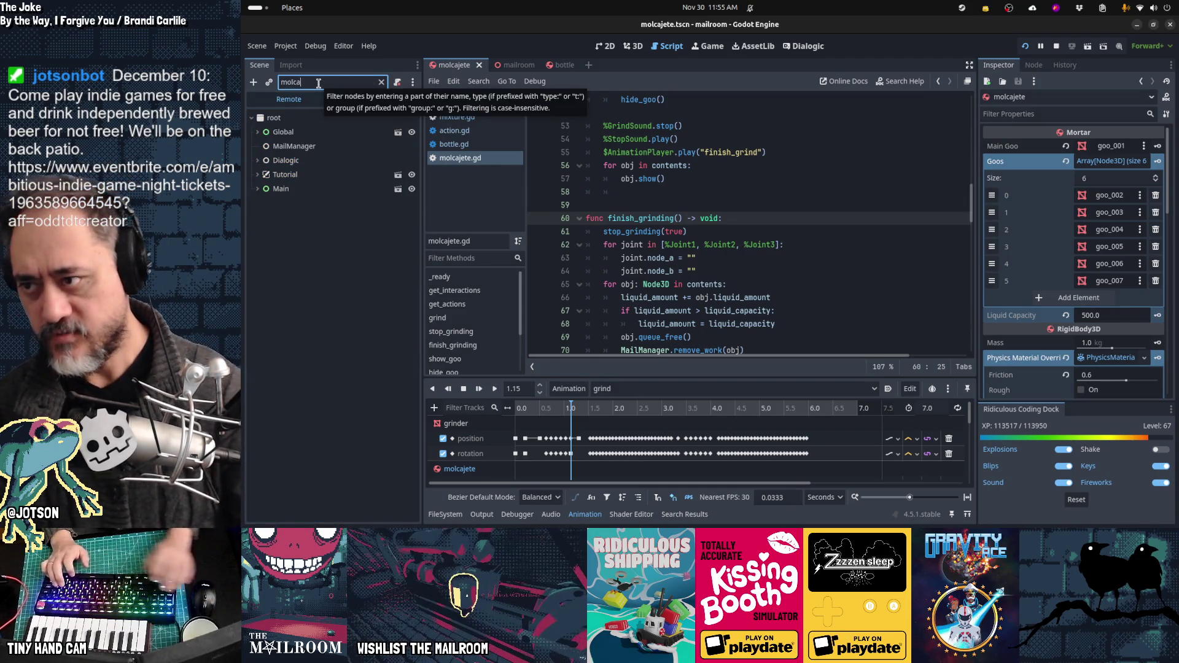
pyautogui.click(289, 99)
pyautogui.click(283, 117)
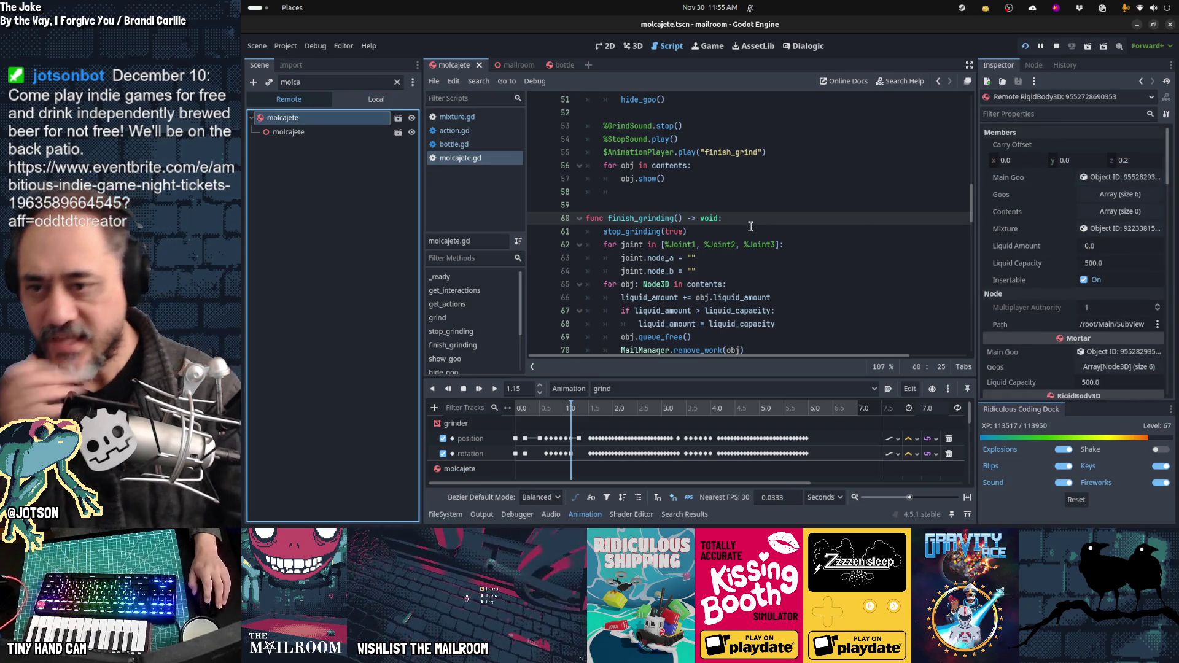
# Scroll molcajete.gd down to the pour_out function at line 132
pyautogui.click(481, 156)
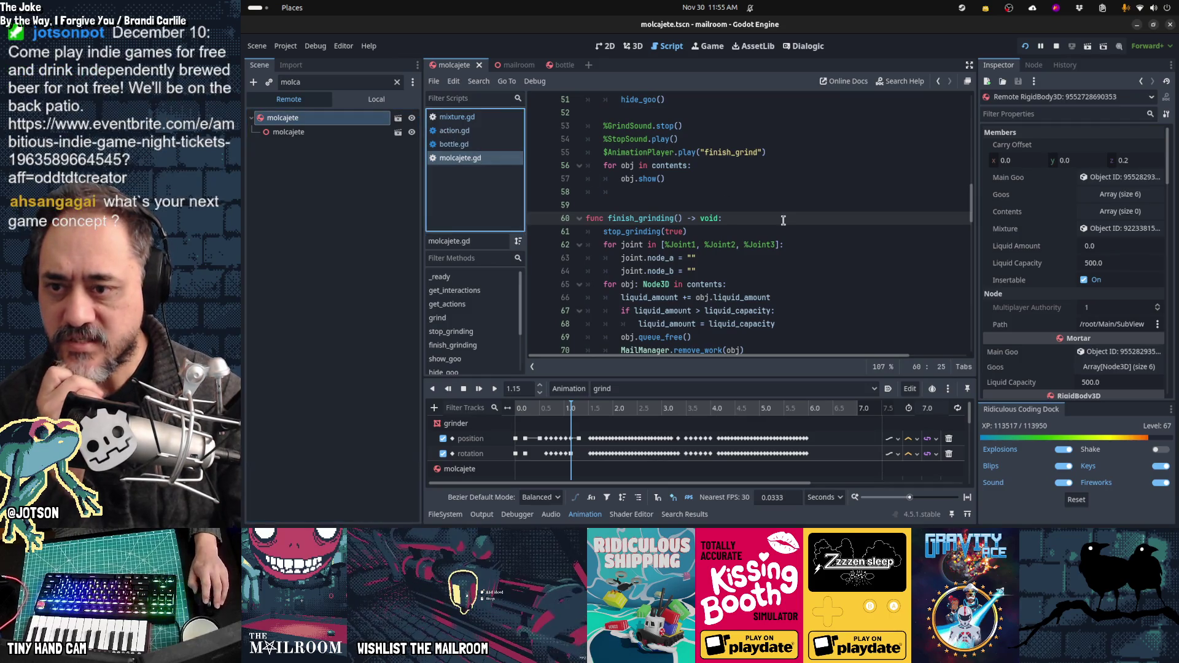
pyautogui.scroll(-5, 783, 220)
pyautogui.scroll(-5, 783, 221)
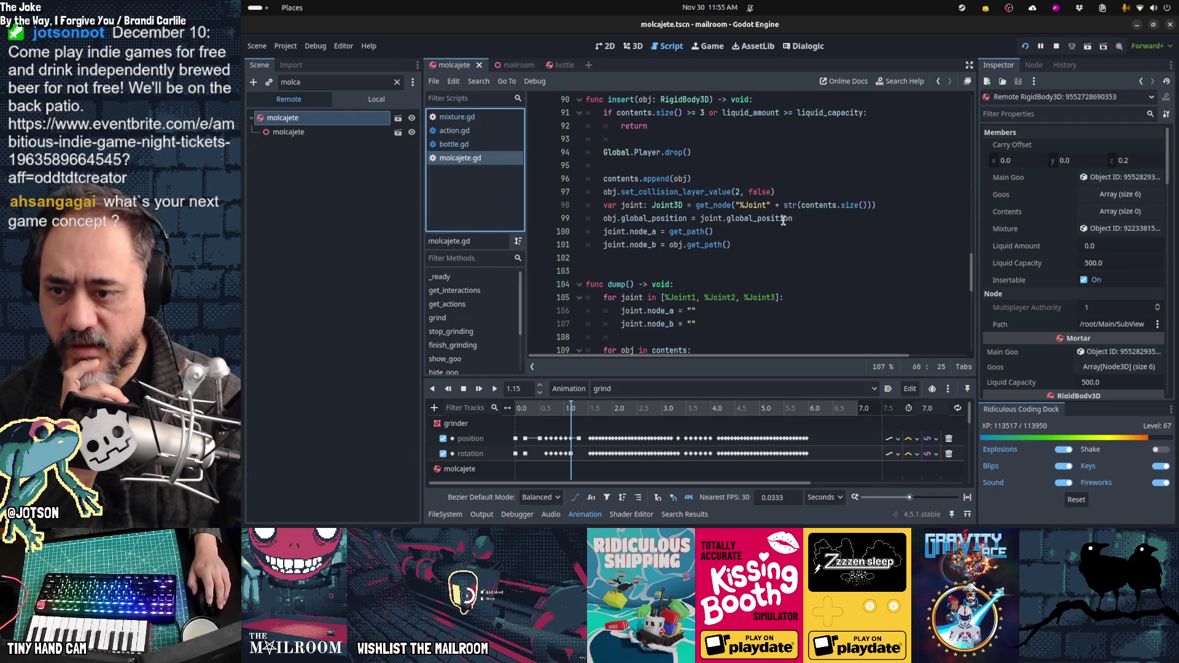
pyautogui.scroll(-3, 783, 220)
pyautogui.scroll(-6, 783, 221)
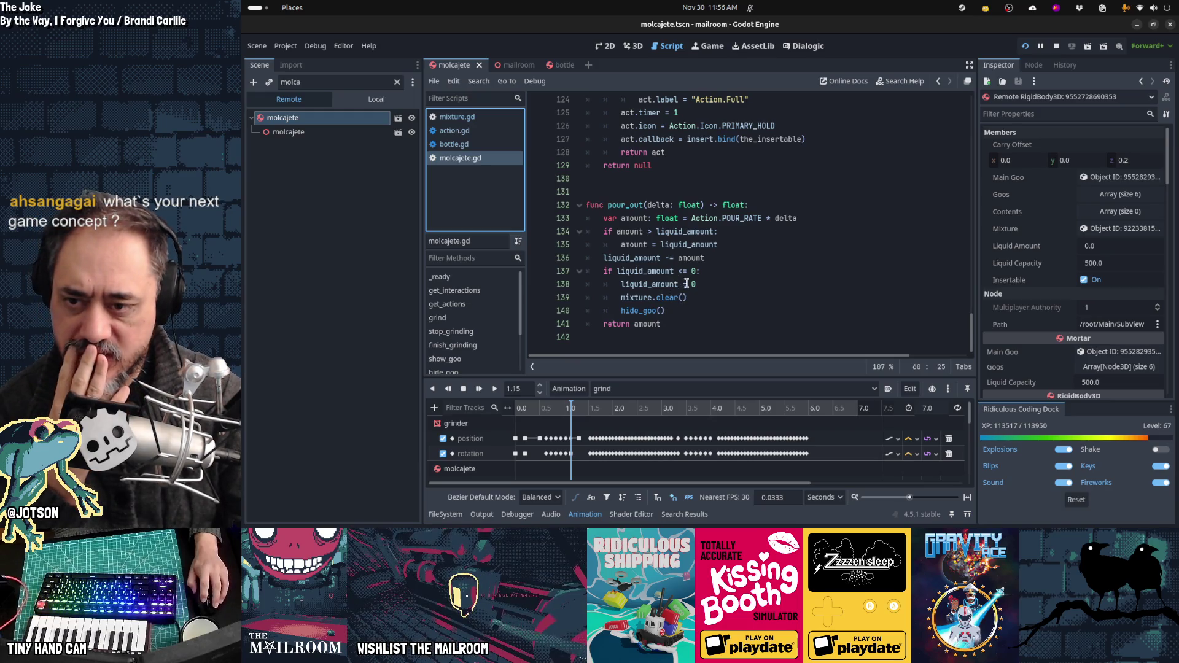
pyautogui.click(625, 205)
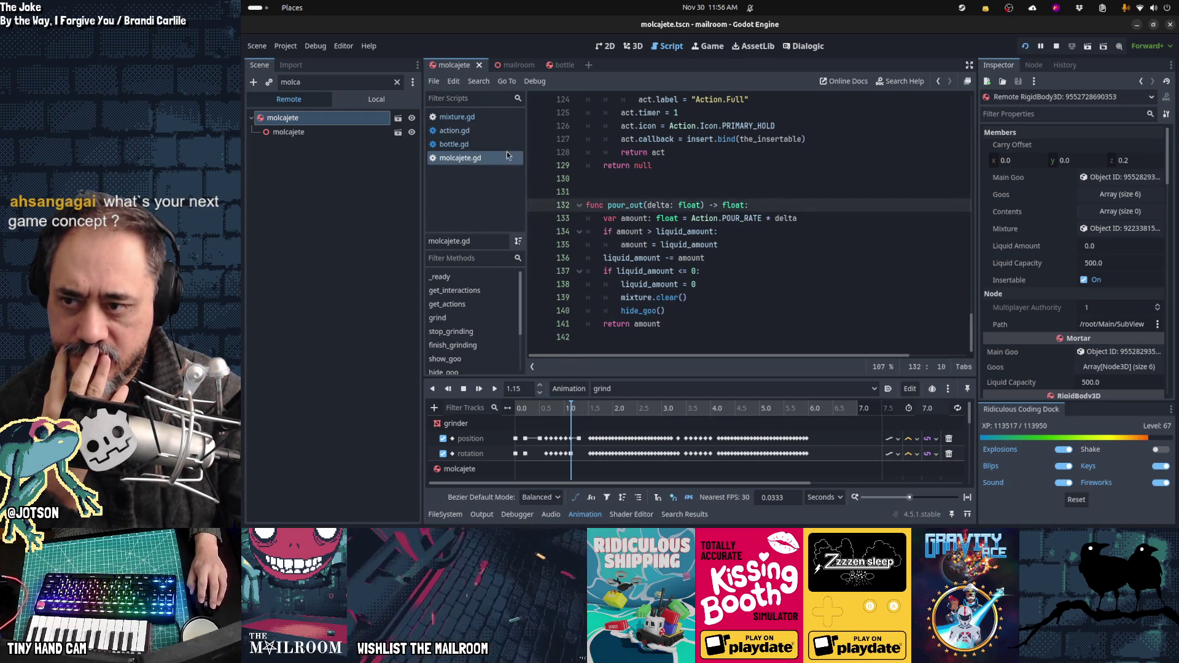